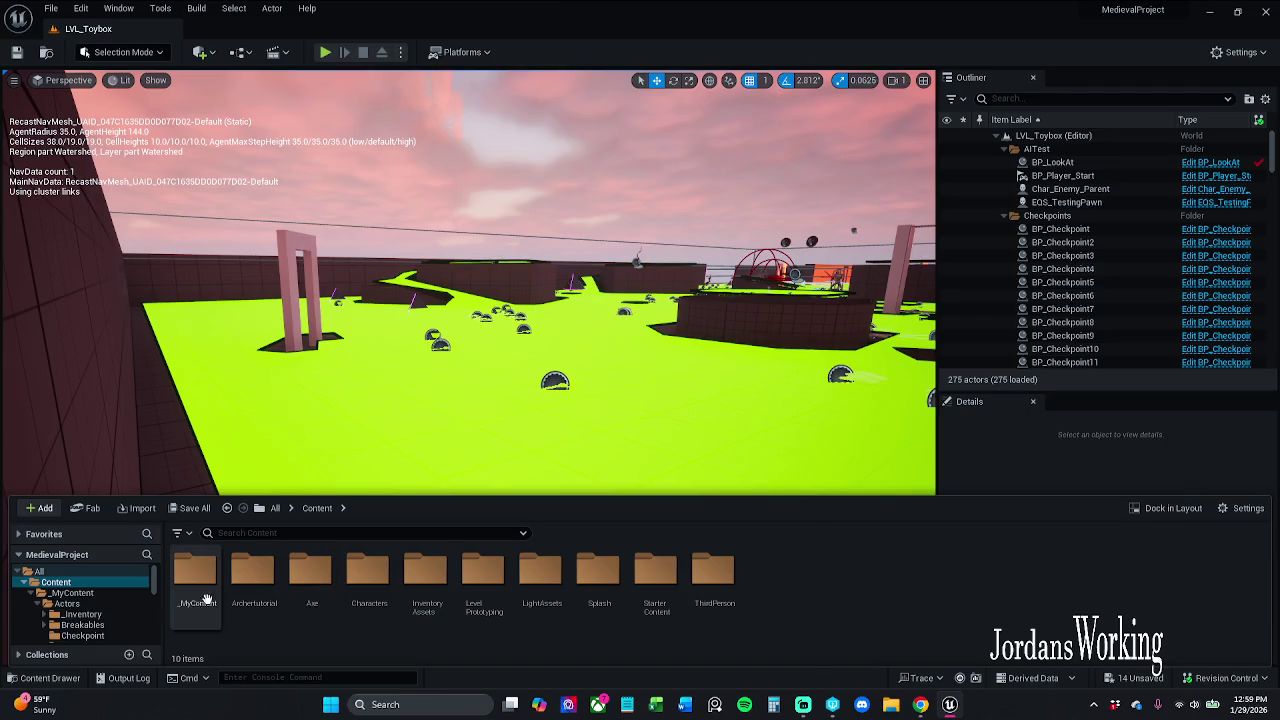
Browse _MyContent > Blueprints > ActorComponents and open the AC_Item_Data blueprint
{"action": "right_click", "coordinate": [204, 590]}
{"action": "key", "text": "Escape"}
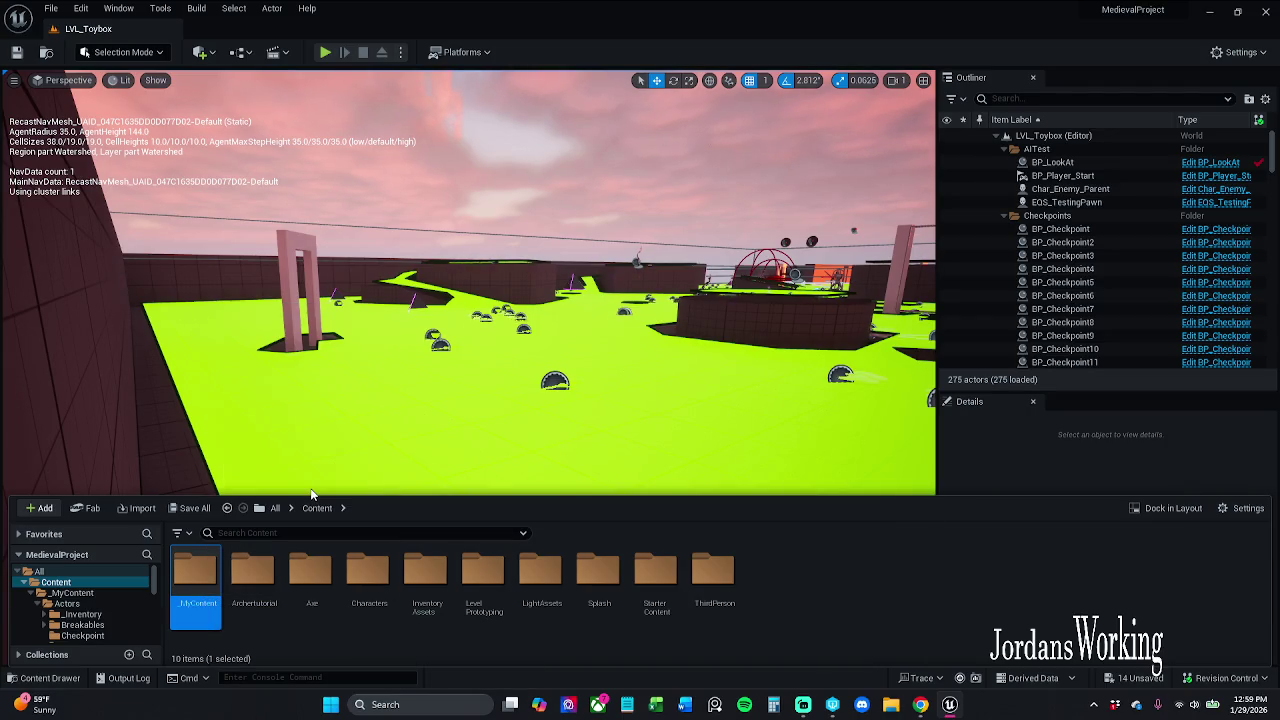
{"action": "double_click", "coordinate": [199, 580]}
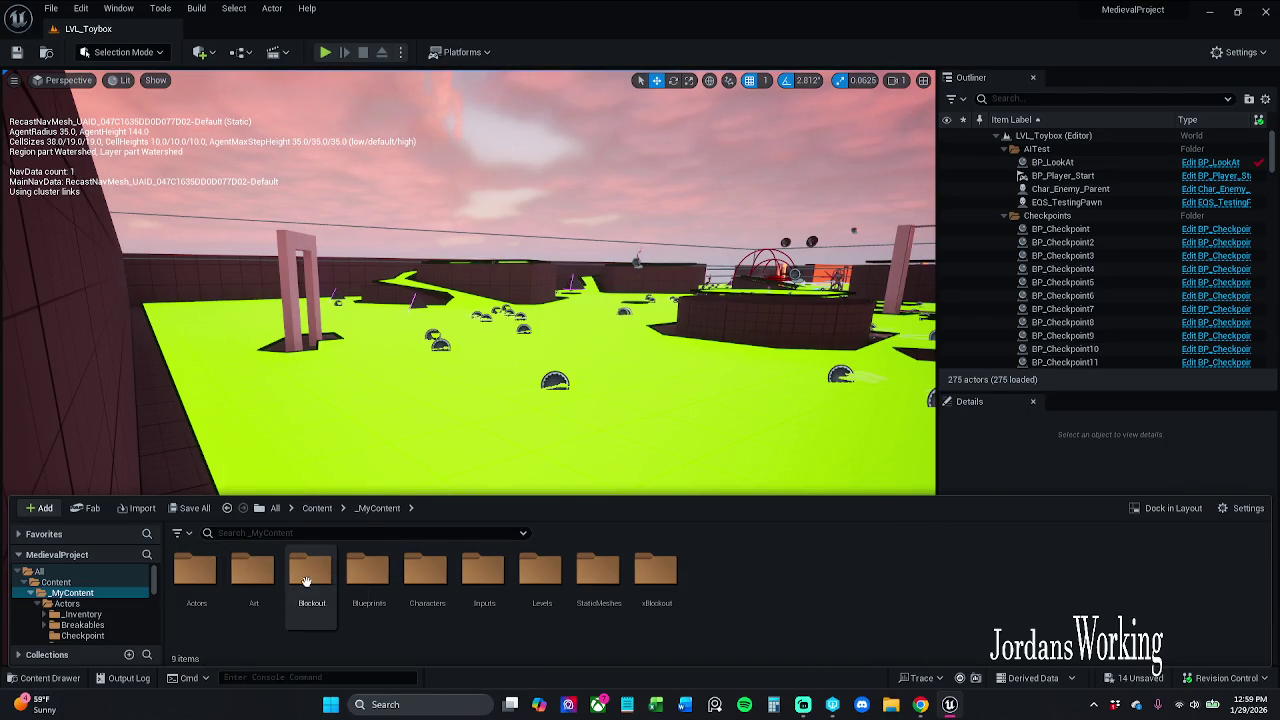
{"action": "right_click", "coordinate": [310, 578]}
{"action": "left_click", "coordinate": [383, 482]}
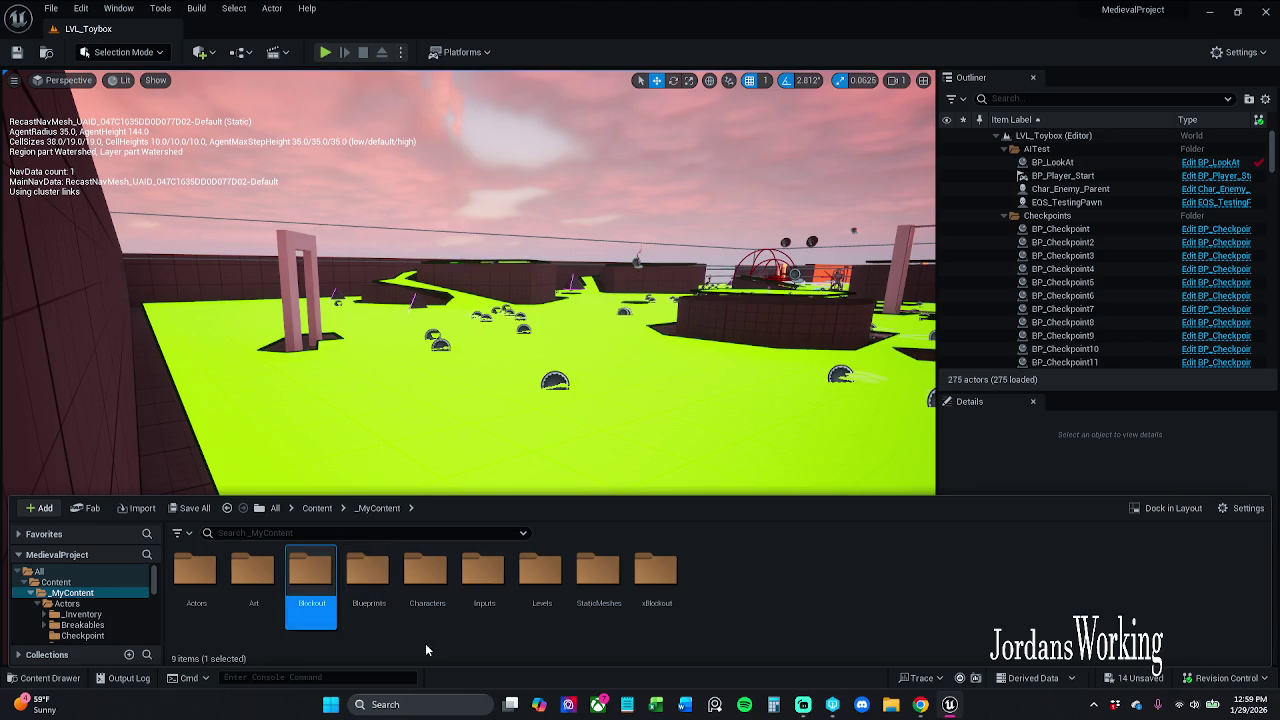
{"action": "left_click", "coordinate": [366, 580]}
{"action": "double_click", "coordinate": [366, 580]}
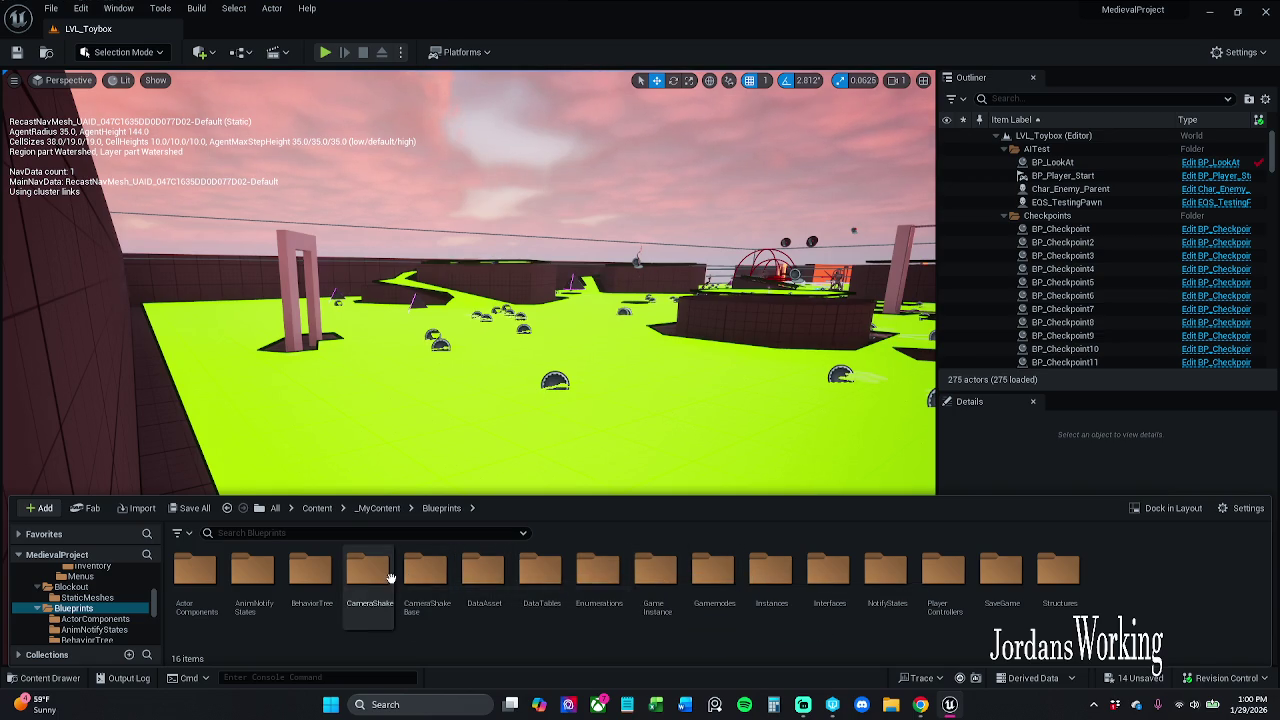
{"action": "double_click", "coordinate": [205, 590]}
{"action": "double_click", "coordinate": [424, 585]}
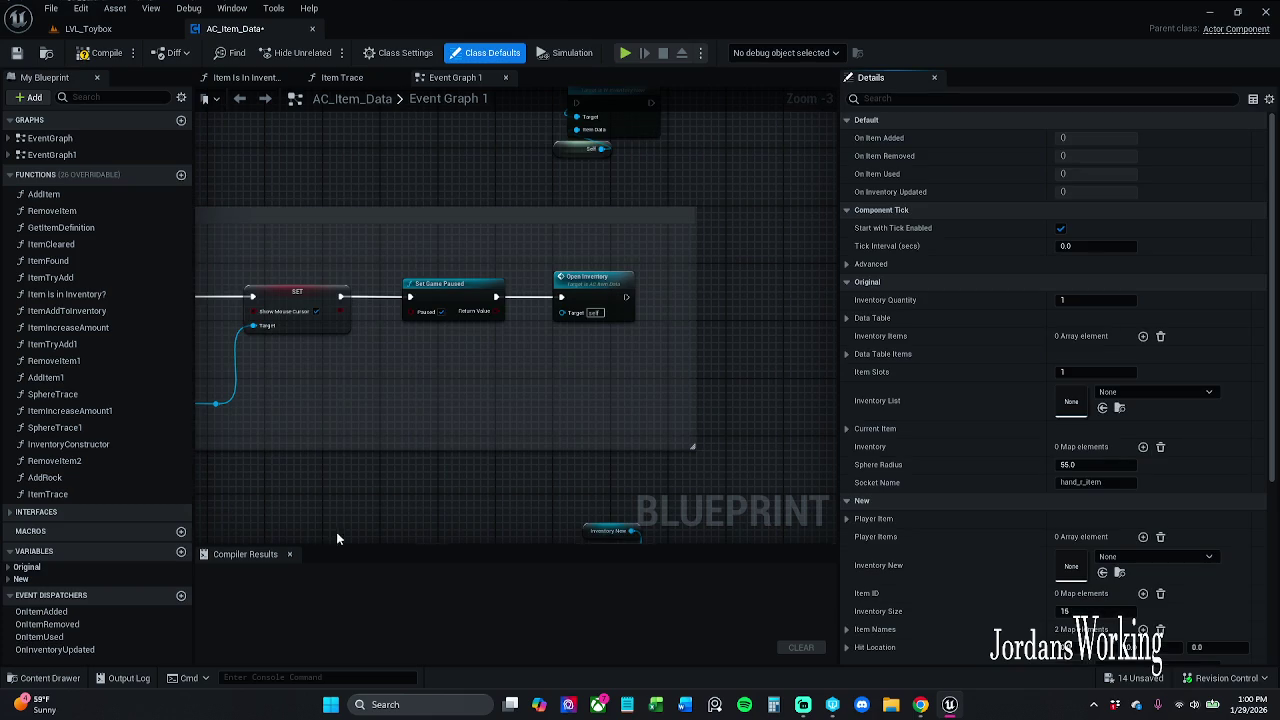
Compile AC_Item_Data, check out the asset to save it, and close Compiler Results
{"action": "left_click", "coordinate": [100, 53]}
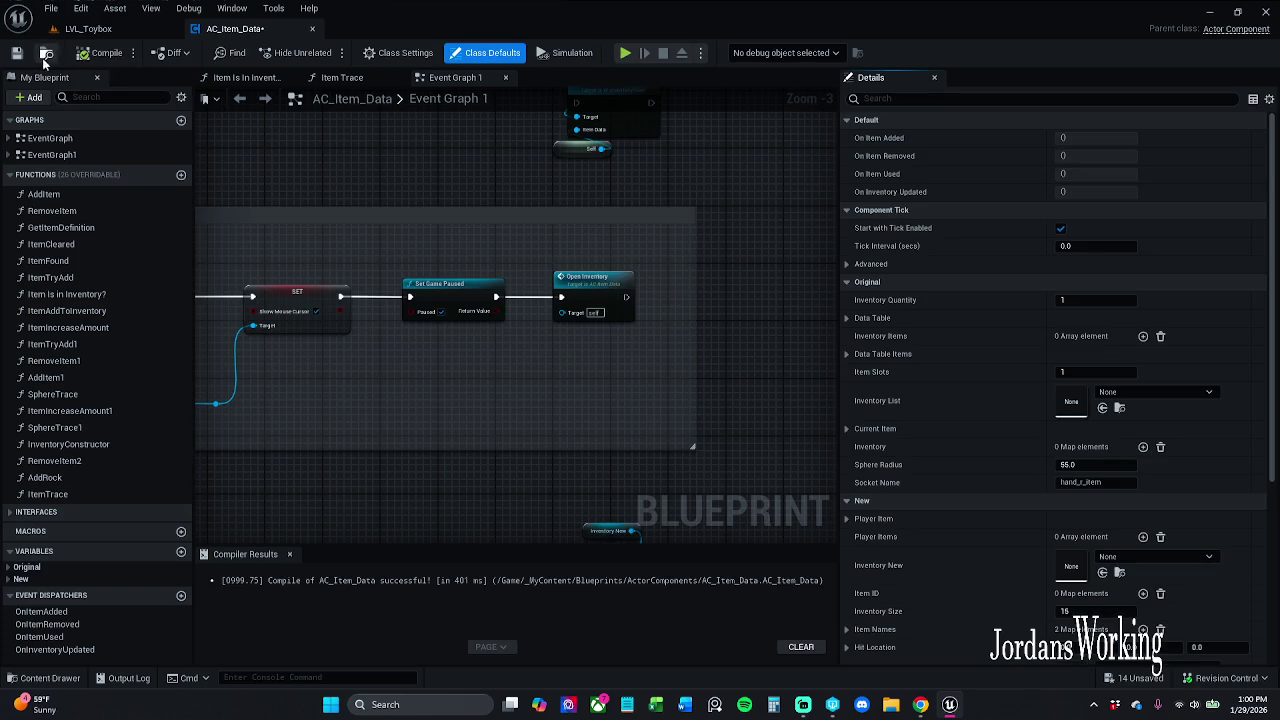
{"action": "left_click", "coordinate": [17, 53]}
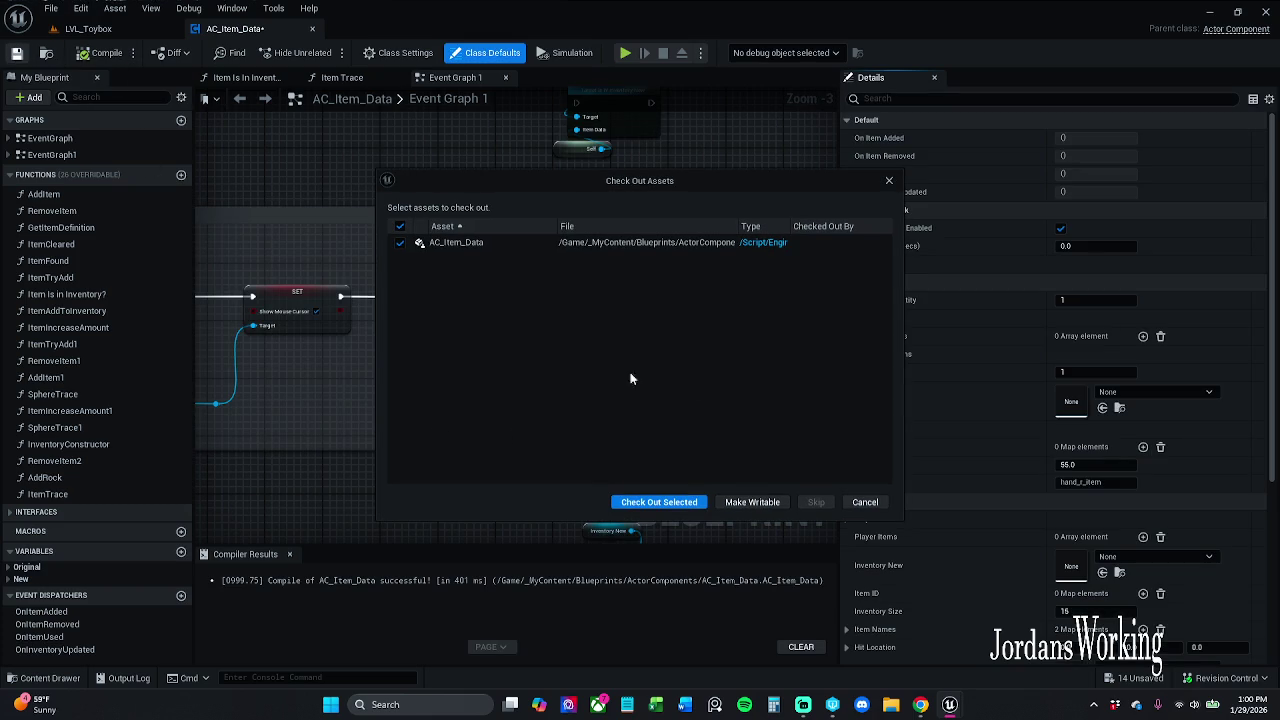
{"action": "left_click", "coordinate": [688, 507]}
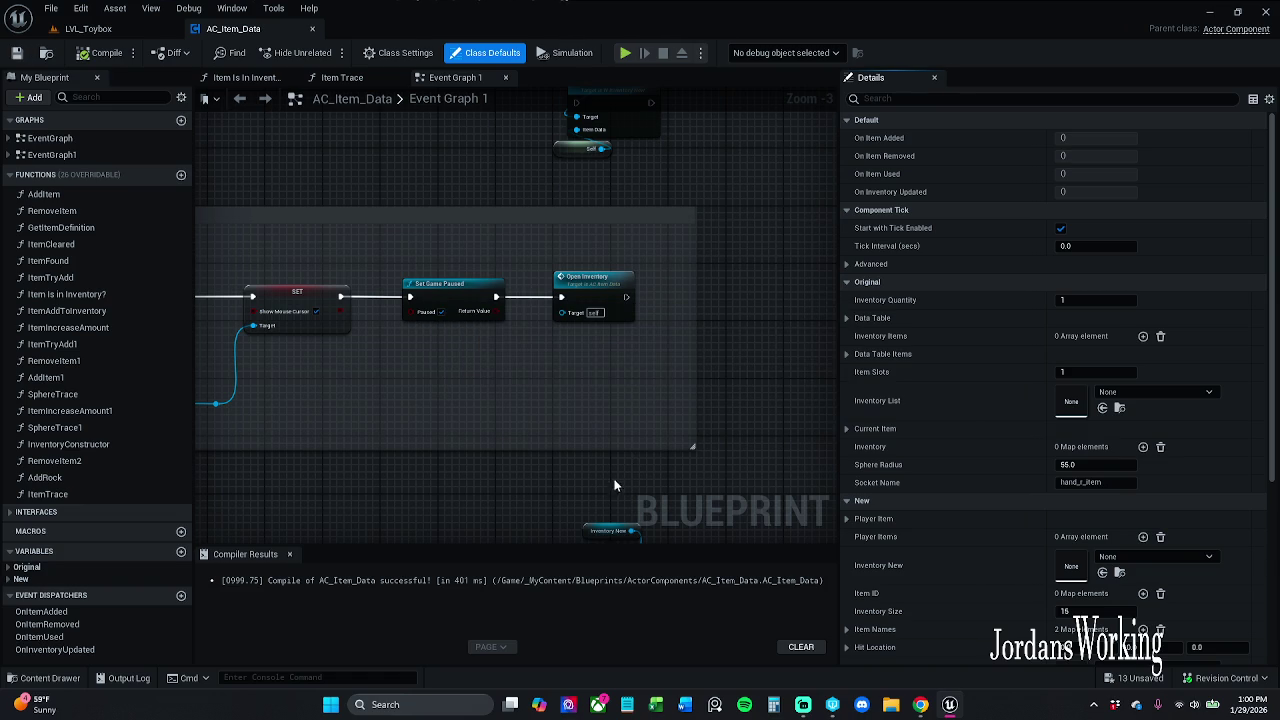
{"action": "left_click", "coordinate": [289, 554]}
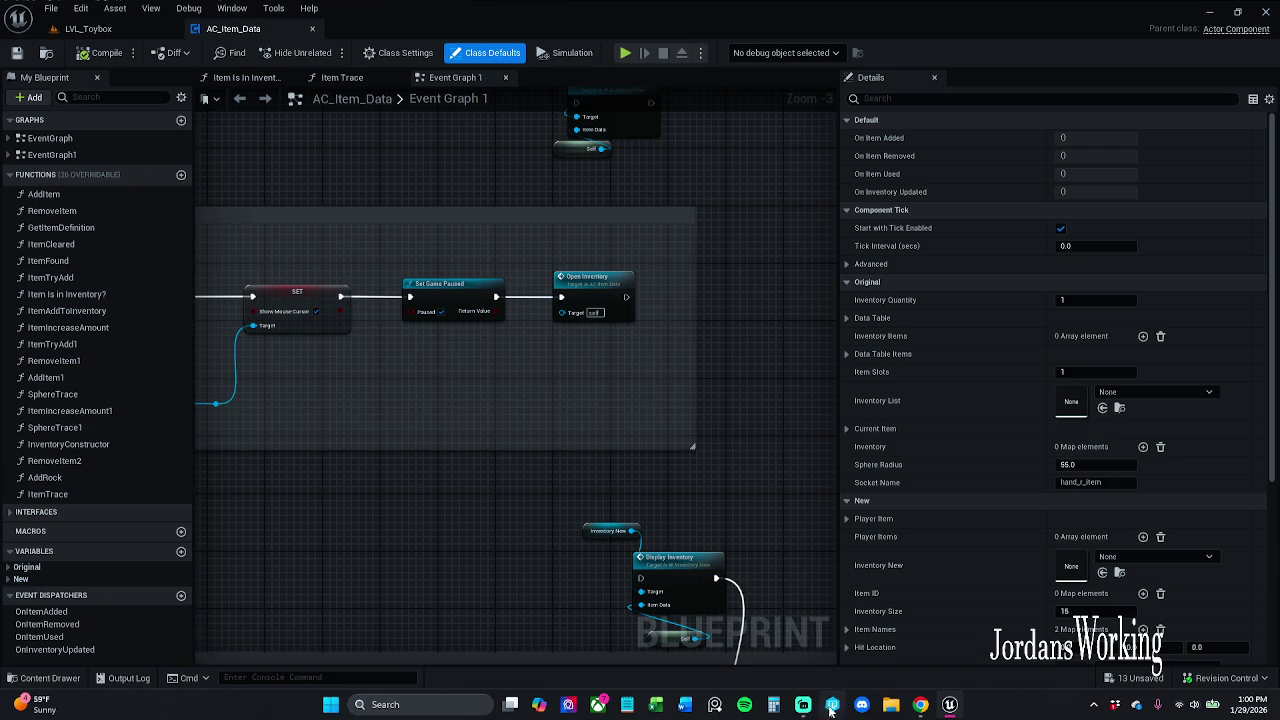
{"action": "mouse_move", "coordinate": [813, 712]}
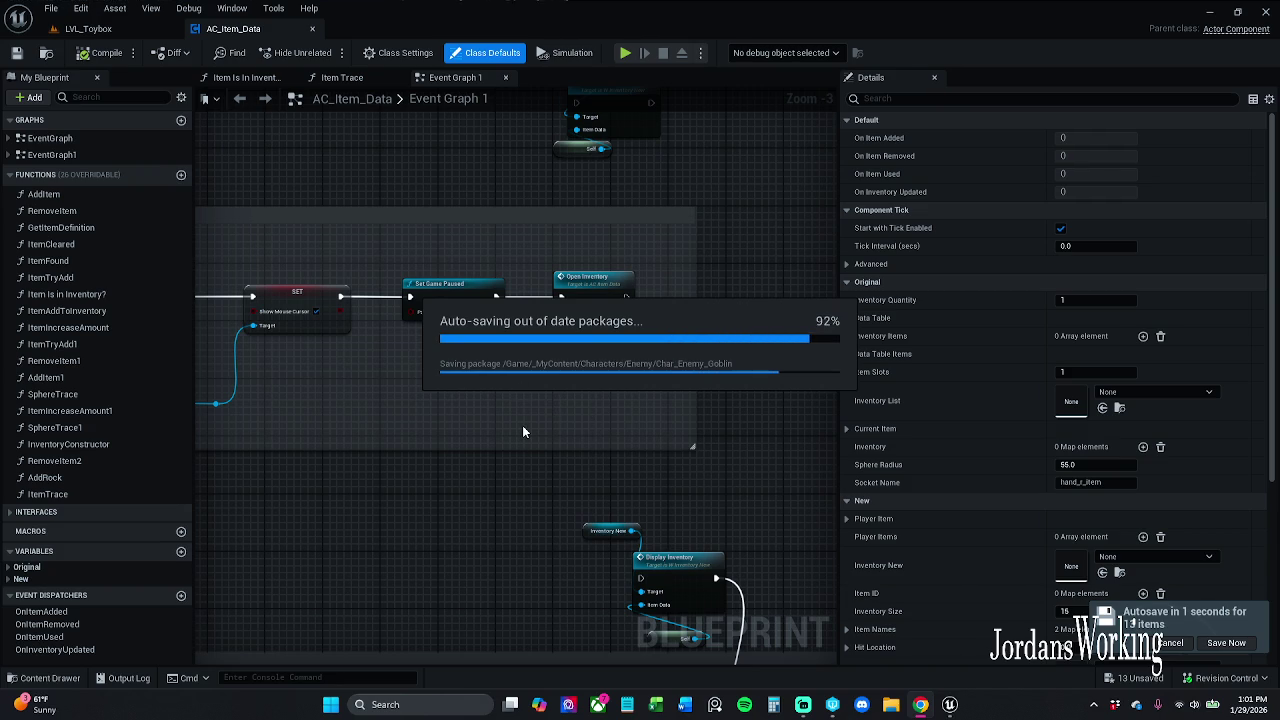
{"action": "left_click_drag", "start_coordinate": [520, 421], "coordinate": [790, 403]}
Delete the Create W Item Slot 1 Widget, SET and Display Inventory nodes from the event graph
{"action": "scroll", "coordinate": [790, 403], "scroll_direction": "down", "scroll_amount": 4}
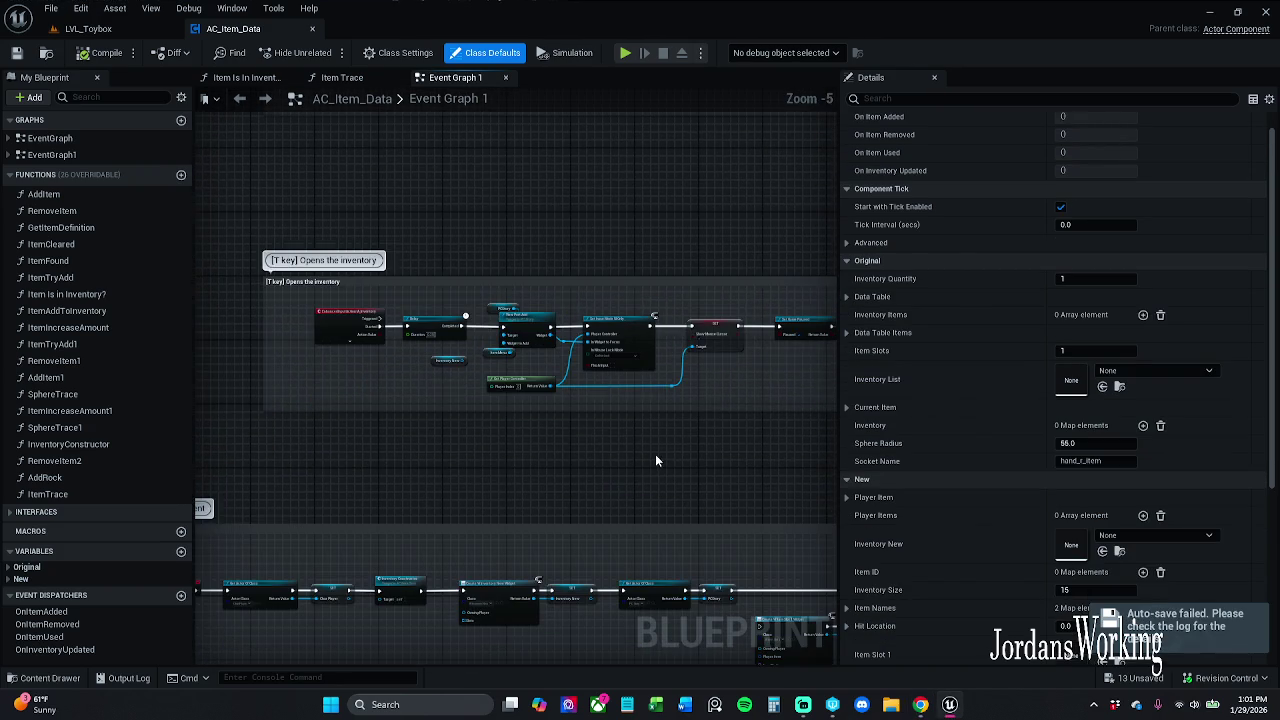
{"action": "mouse_move", "coordinate": [637, 436]}
{"action": "left_mouse_down"}
{"action": "mouse_move", "coordinate": [586, 429]}
{"action": "mouse_move", "coordinate": [643, 395]}
{"action": "left_mouse_up"}
{"action": "scroll", "coordinate": [528, 403], "scroll_direction": "up", "scroll_amount": 8}
{"action": "mouse_move", "coordinate": [409, 380]}
{"action": "left_mouse_down"}
{"action": "mouse_move", "coordinate": [726, 320]}
{"action": "mouse_move", "coordinate": [530, 340]}
{"action": "mouse_move", "coordinate": [606, 306]}
{"action": "mouse_move", "coordinate": [480, 303]}
{"action": "mouse_move", "coordinate": [640, 294]}
{"action": "mouse_move", "coordinate": [628, 337]}
{"action": "mouse_move", "coordinate": [509, 291]}
{"action": "mouse_move", "coordinate": [249, 403]}
{"action": "mouse_move", "coordinate": [292, 462]}
{"action": "mouse_move", "coordinate": [543, 371]}
{"action": "mouse_move", "coordinate": [651, 180]}
{"action": "mouse_move", "coordinate": [586, 289]}
{"action": "mouse_move", "coordinate": [485, 194]}
{"action": "mouse_move", "coordinate": [448, 191]}
{"action": "left_mouse_up"}
{"action": "scroll", "coordinate": [480, 303], "scroll_direction": "down", "scroll_amount": 1}
{"action": "left_click_drag", "start_coordinate": [409, 254], "coordinate": [620, 425]}
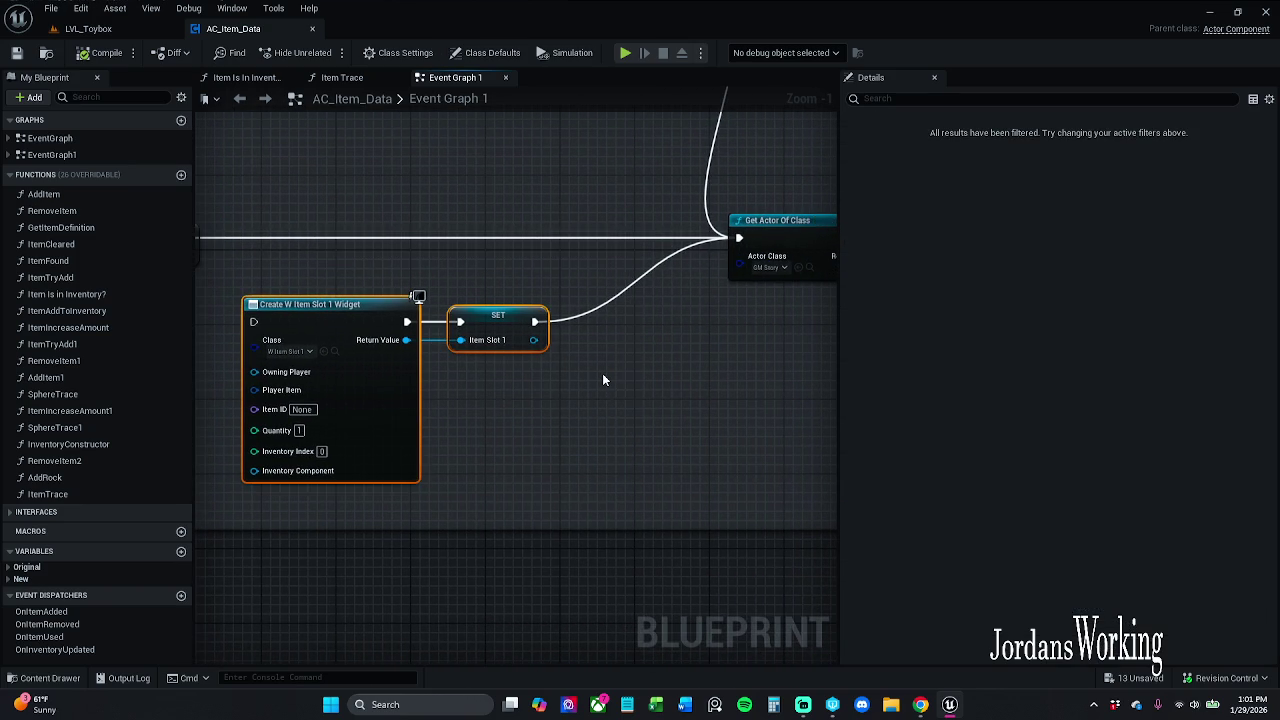
{"action": "key", "text": "Delete"}
{"action": "left_click_drag", "start_coordinate": [634, 120], "coordinate": [576, 481]}
{"action": "mouse_move", "coordinate": [494, 194]}
{"action": "left_mouse_down"}
{"action": "mouse_move", "coordinate": [612, 356]}
{"action": "mouse_move", "coordinate": [665, 397]}
{"action": "mouse_move", "coordinate": [474, 191]}
{"action": "mouse_move", "coordinate": [446, 220]}
{"action": "left_mouse_up"}
{"action": "key", "text": "Delete"}
Move the Get Actor Of Class through Create Widget chain left beside SET
{"action": "scroll", "coordinate": [384, 218], "scroll_direction": "down", "scroll_amount": 3}
{"action": "left_click_drag", "start_coordinate": [350, 214], "coordinate": [729, 340]}
{"action": "scroll", "coordinate": [551, 206], "scroll_direction": "up", "scroll_amount": 4}
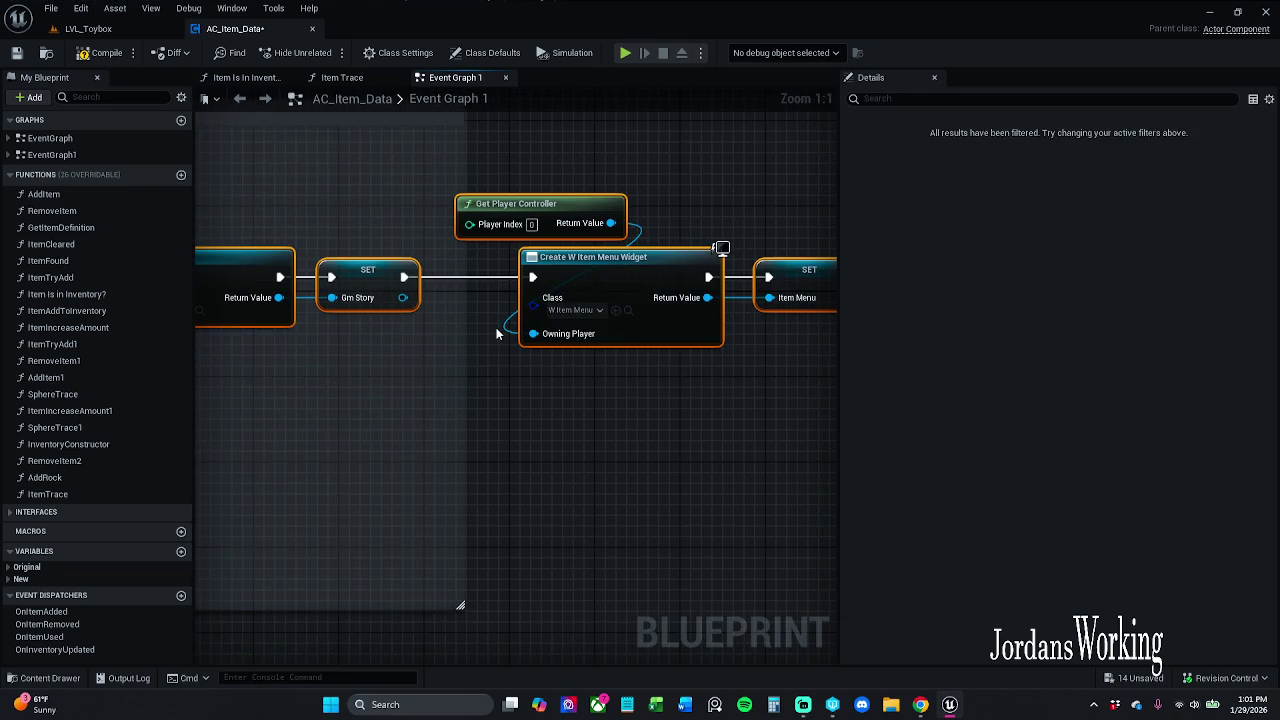
{"action": "left_click_drag", "start_coordinate": [480, 337], "coordinate": [836, 336]}
{"action": "scroll", "coordinate": [791, 331], "scroll_direction": "down", "scroll_amount": 1}
{"action": "scroll", "coordinate": [792, 334], "scroll_direction": "down", "scroll_amount": 1}
{"action": "left_click_drag", "start_coordinate": [806, 288], "coordinate": [410, 297]}
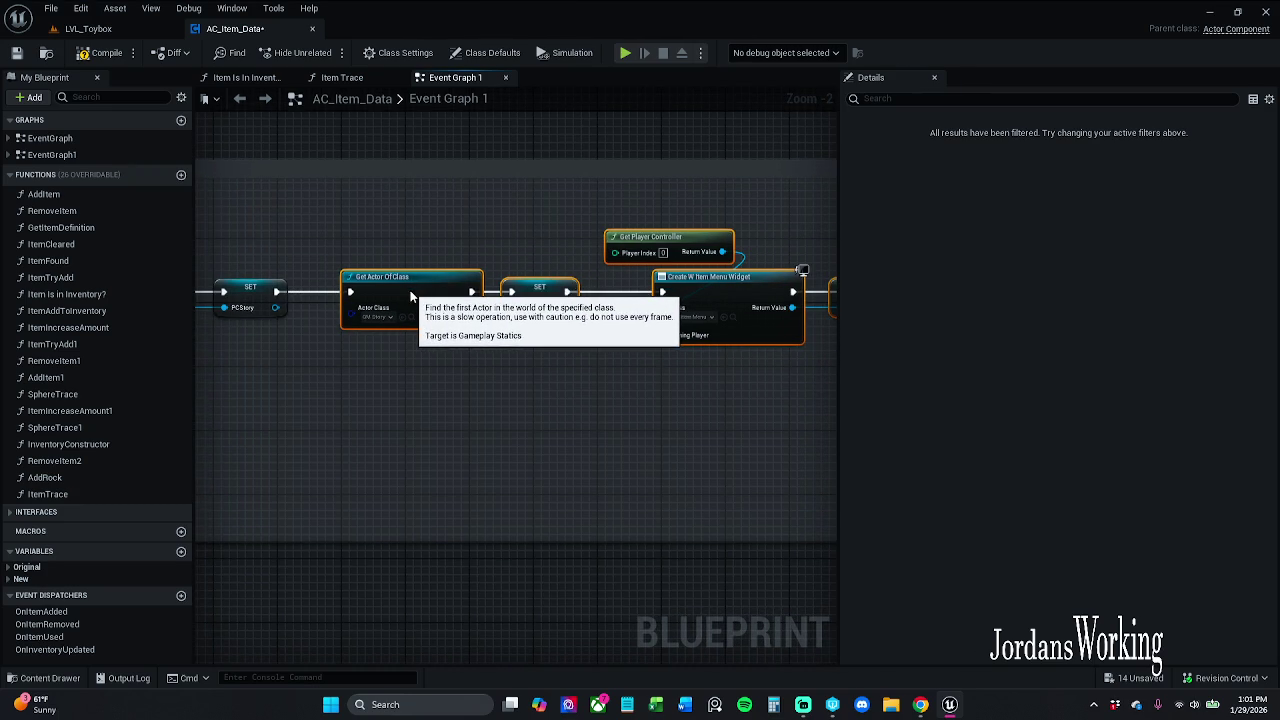
{"action": "left_click", "coordinate": [450, 392]}
{"action": "mouse_move", "coordinate": [450, 392]}
{"action": "left_mouse_down"}
{"action": "mouse_move", "coordinate": [796, 385]}
{"action": "mouse_move", "coordinate": [414, 250]}
{"action": "mouse_move", "coordinate": [800, 250]}
{"action": "left_mouse_up"}
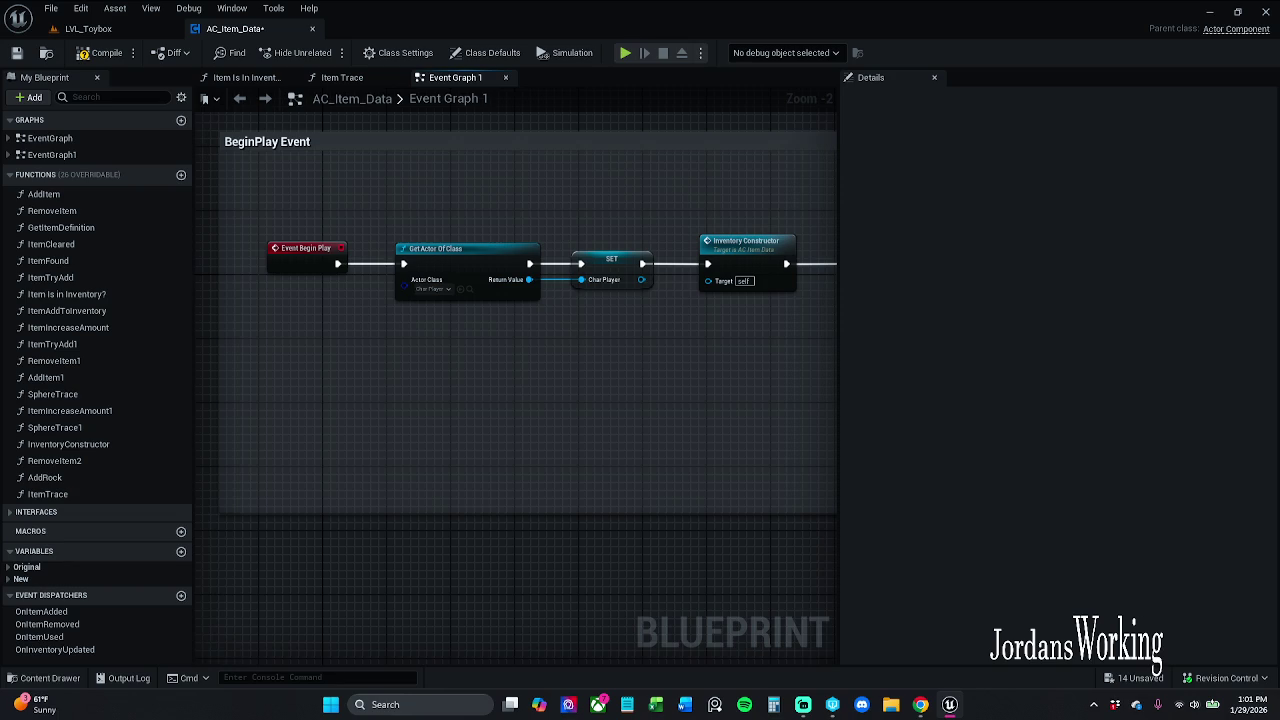
{"action": "mouse_move", "coordinate": [800, 250]}
{"action": "left_mouse_down"}
{"action": "mouse_move", "coordinate": [523, 429]}
{"action": "mouse_move", "coordinate": [560, 387]}
{"action": "left_mouse_up"}
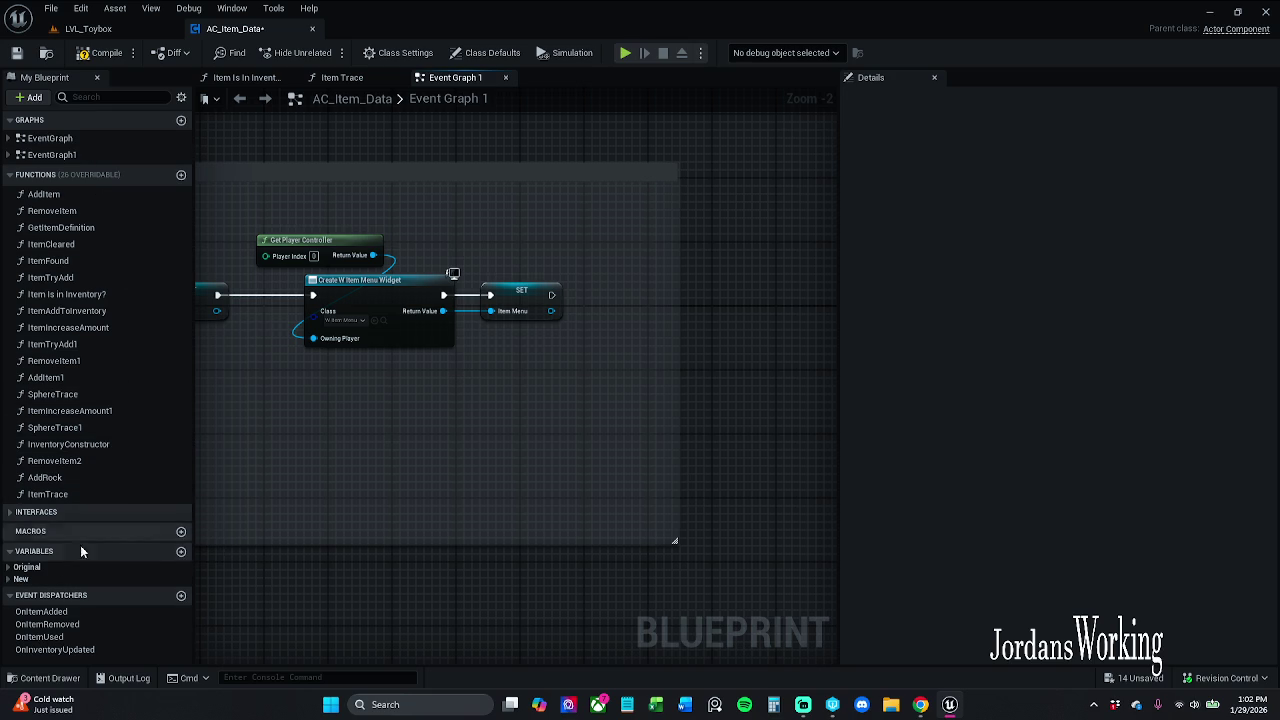
Add a Player Items getter and a Resize node to the event graph
{"action": "left_click", "coordinate": [10, 580]}
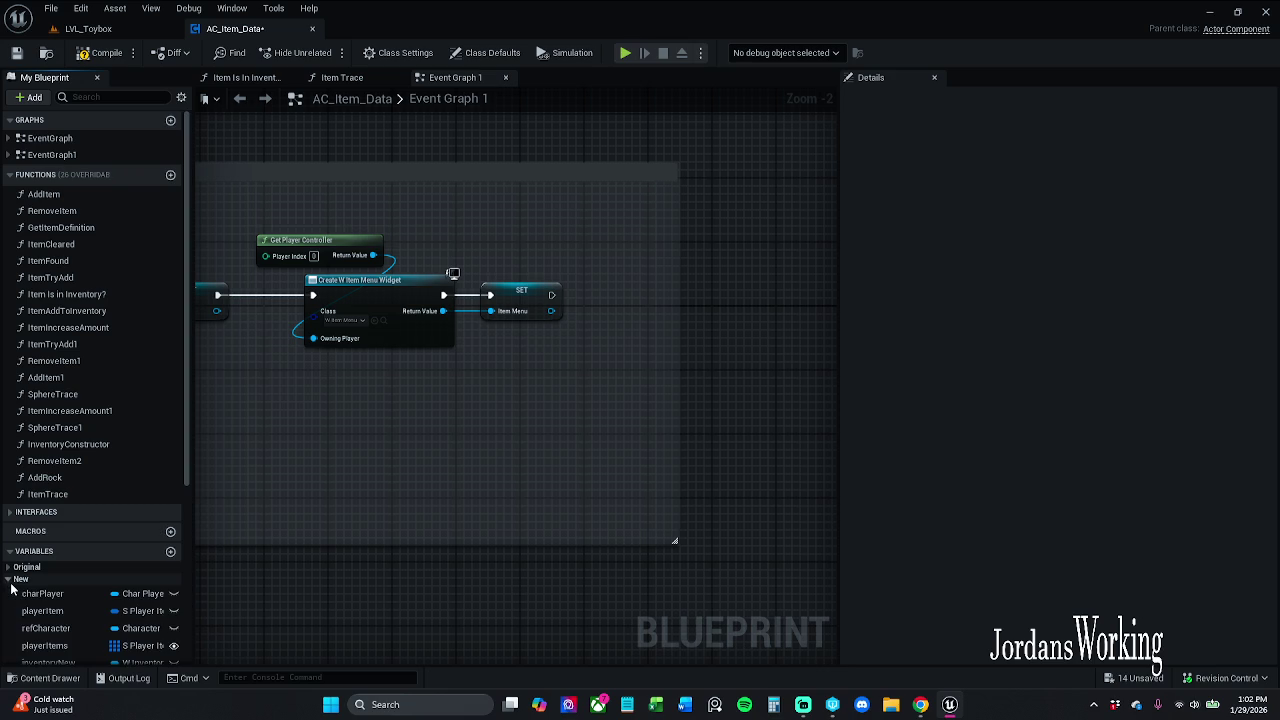
{"action": "scroll", "coordinate": [30, 580], "scroll_direction": "down", "scroll_amount": 2}
{"action": "mouse_move", "coordinate": [45, 538]}
{"action": "left_mouse_down"}
{"action": "mouse_move", "coordinate": [604, 238]}
{"action": "mouse_move", "coordinate": [674, 334]}
{"action": "mouse_move", "coordinate": [680, 289]}
{"action": "mouse_move", "coordinate": [651, 284]}
{"action": "left_mouse_up"}
{"action": "left_click", "coordinate": [645, 266]}
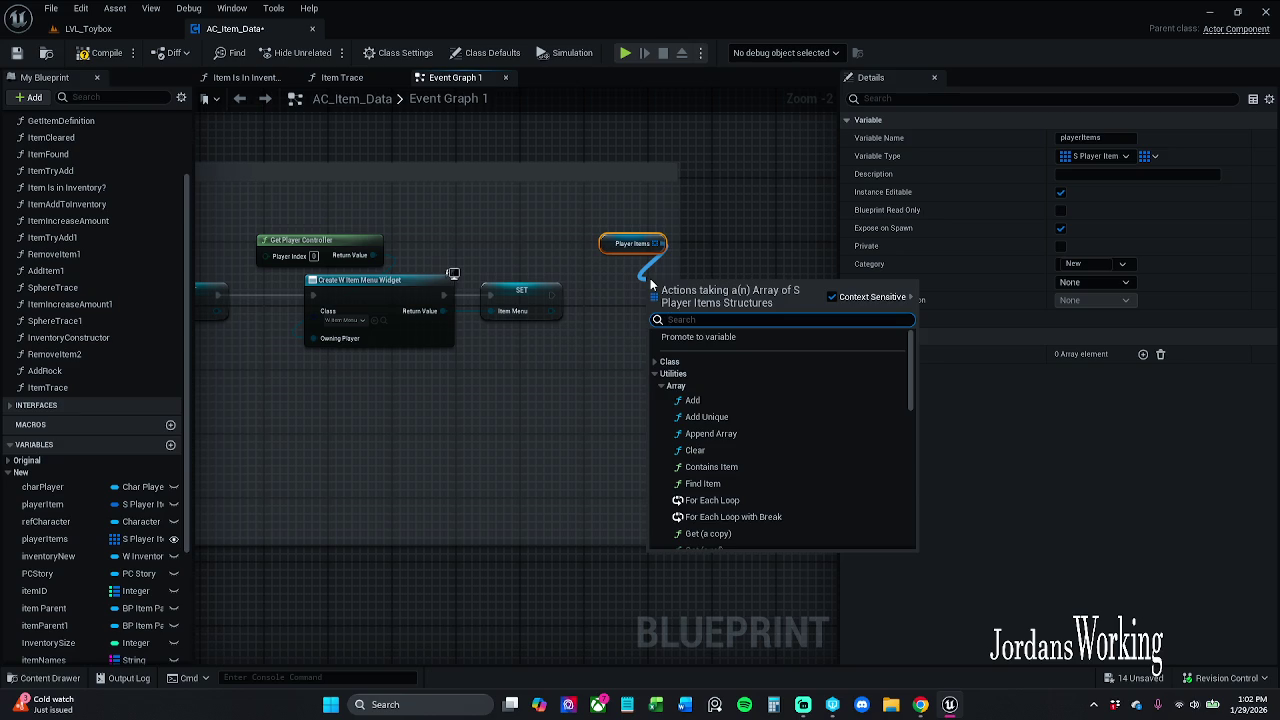
{"action": "type", "text": "re"}
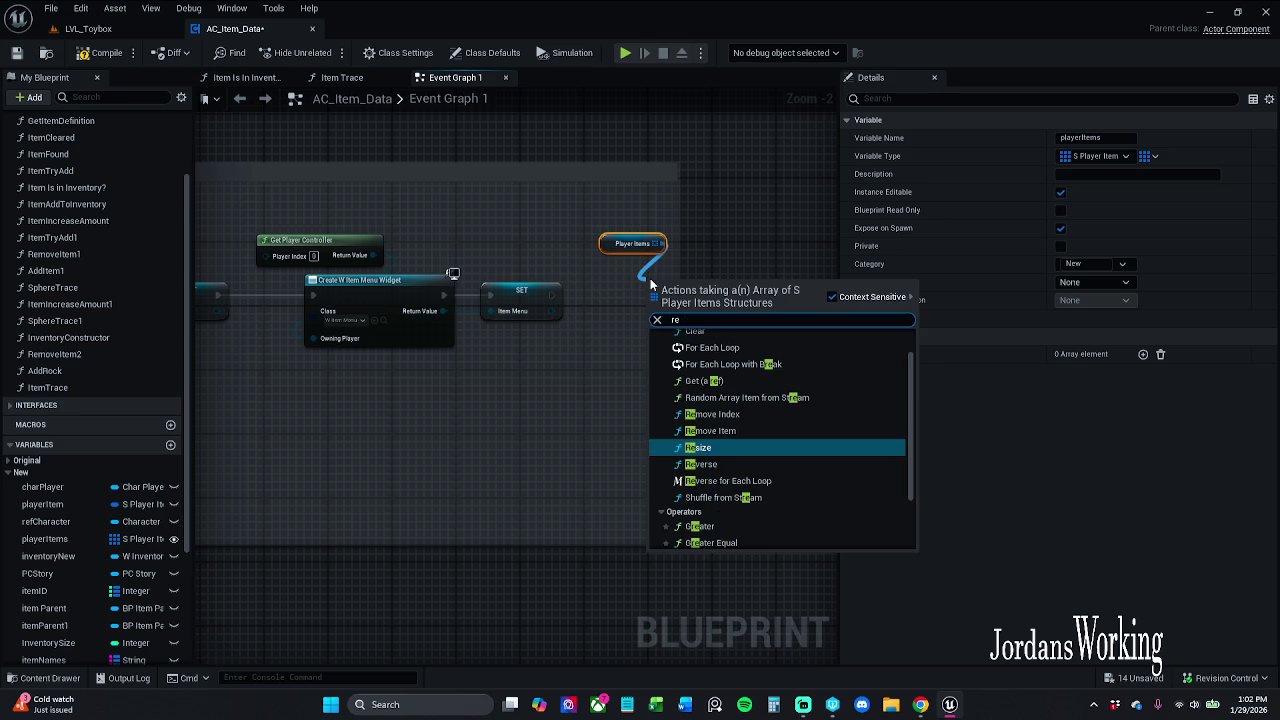
{"action": "key", "text": "Return"}
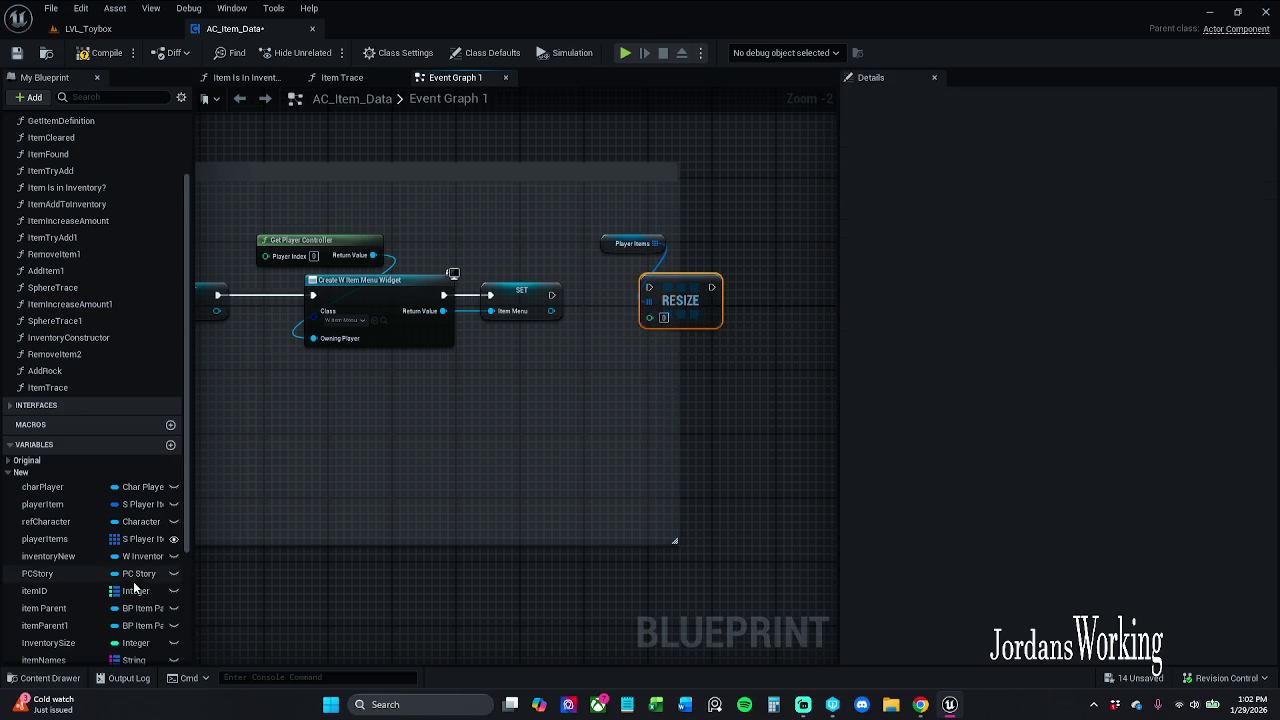
Feed Inventory Size into Resize, wire SET Item Menu's exec into it, and tidy the nodes
{"action": "scroll", "coordinate": [75, 592], "scroll_direction": "down", "scroll_amount": 2}
{"action": "left_click", "coordinate": [72, 581]}
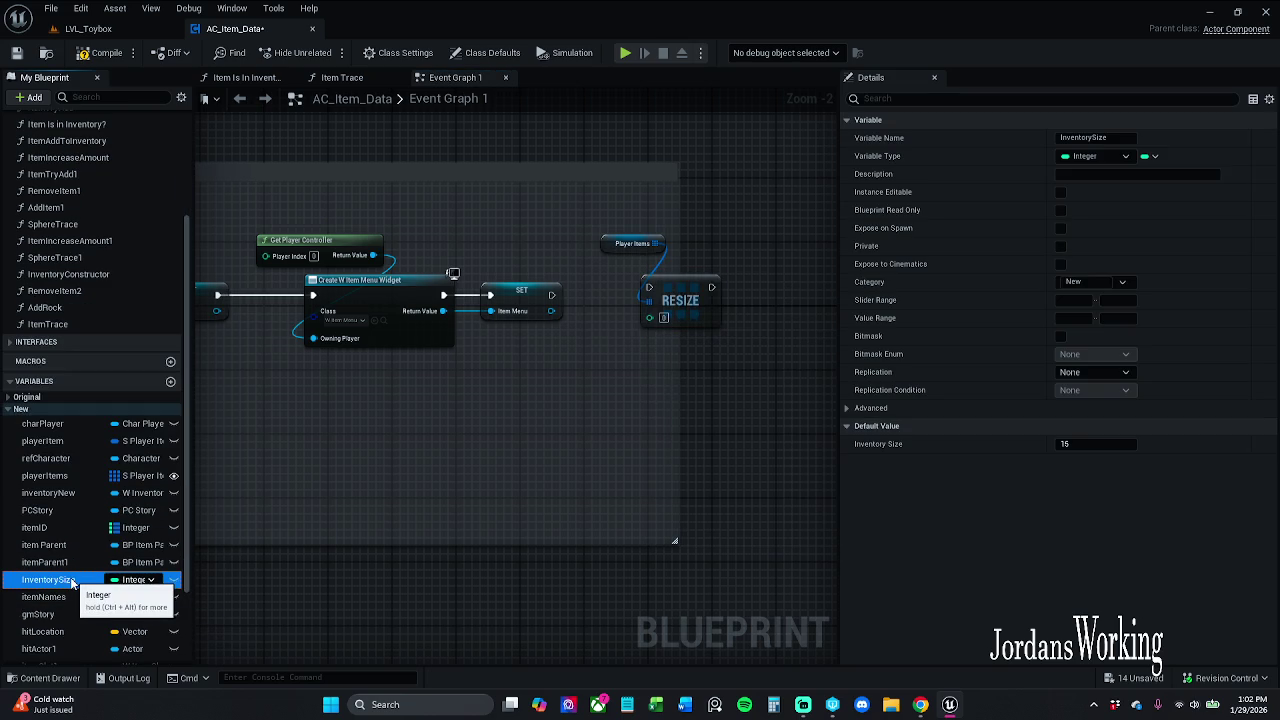
{"action": "mouse_move", "coordinate": [72, 582]}
{"action": "left_mouse_down"}
{"action": "mouse_move", "coordinate": [666, 362]}
{"action": "mouse_move", "coordinate": [654, 322]}
{"action": "mouse_move", "coordinate": [608, 341]}
{"action": "mouse_move", "coordinate": [665, 354]}
{"action": "left_mouse_up"}
{"action": "left_click_drag", "start_coordinate": [648, 288], "coordinate": [551, 294]}
{"action": "mouse_move", "coordinate": [610, 256]}
{"action": "left_mouse_down"}
{"action": "mouse_move", "coordinate": [619, 280]}
{"action": "mouse_move", "coordinate": [725, 352]}
{"action": "left_mouse_up"}
{"action": "left_click", "coordinate": [630, 252]}
{"action": "left_click_drag", "start_coordinate": [691, 298], "coordinate": [705, 306]}
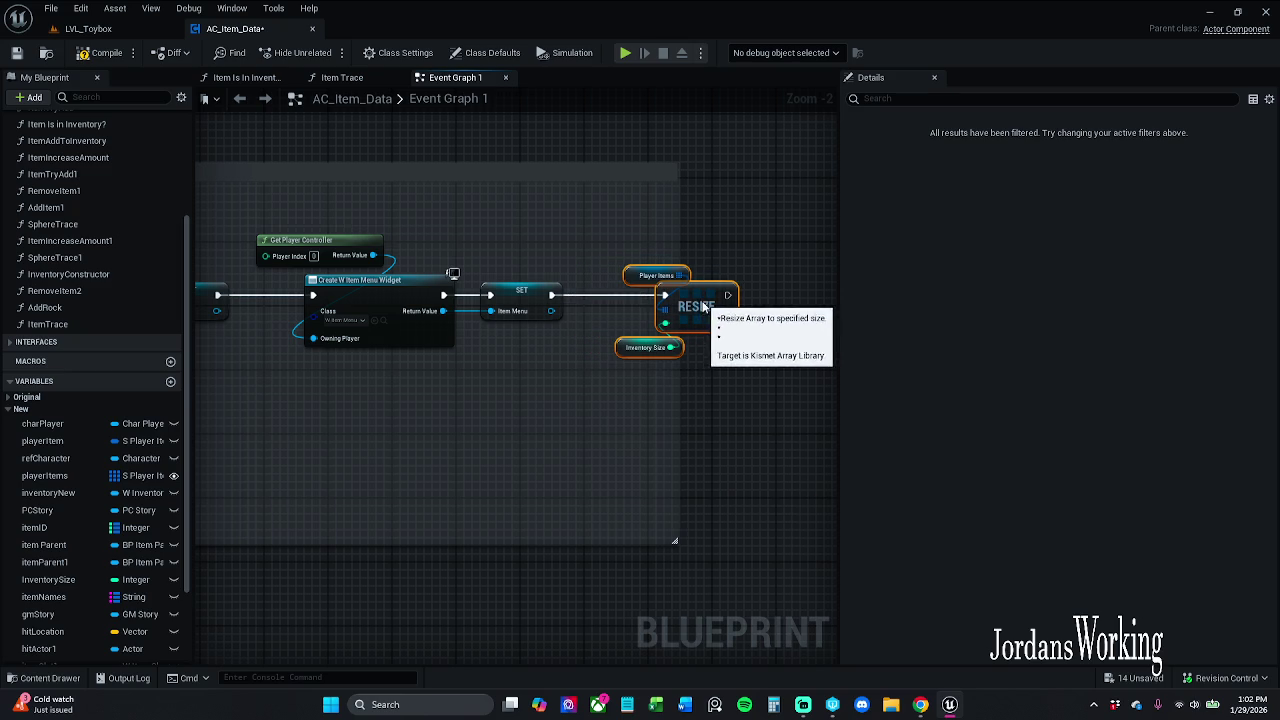
{"action": "left_click_drag", "start_coordinate": [531, 283], "coordinate": [766, 291]}
{"action": "left_click_drag", "start_coordinate": [520, 305], "coordinate": [687, 318]}
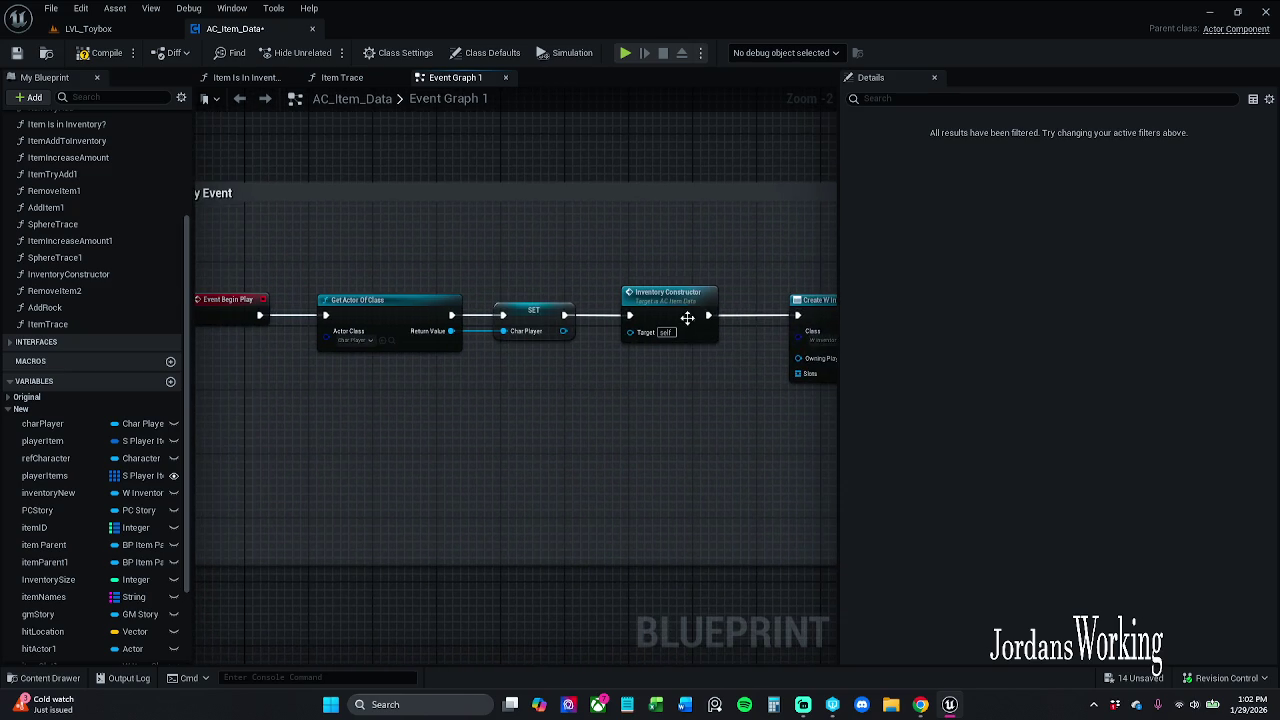
Open the Inventory Constructor graph and inspect its Inventory Size and For Loop nodes
{"action": "double_click", "coordinate": [687, 318]}
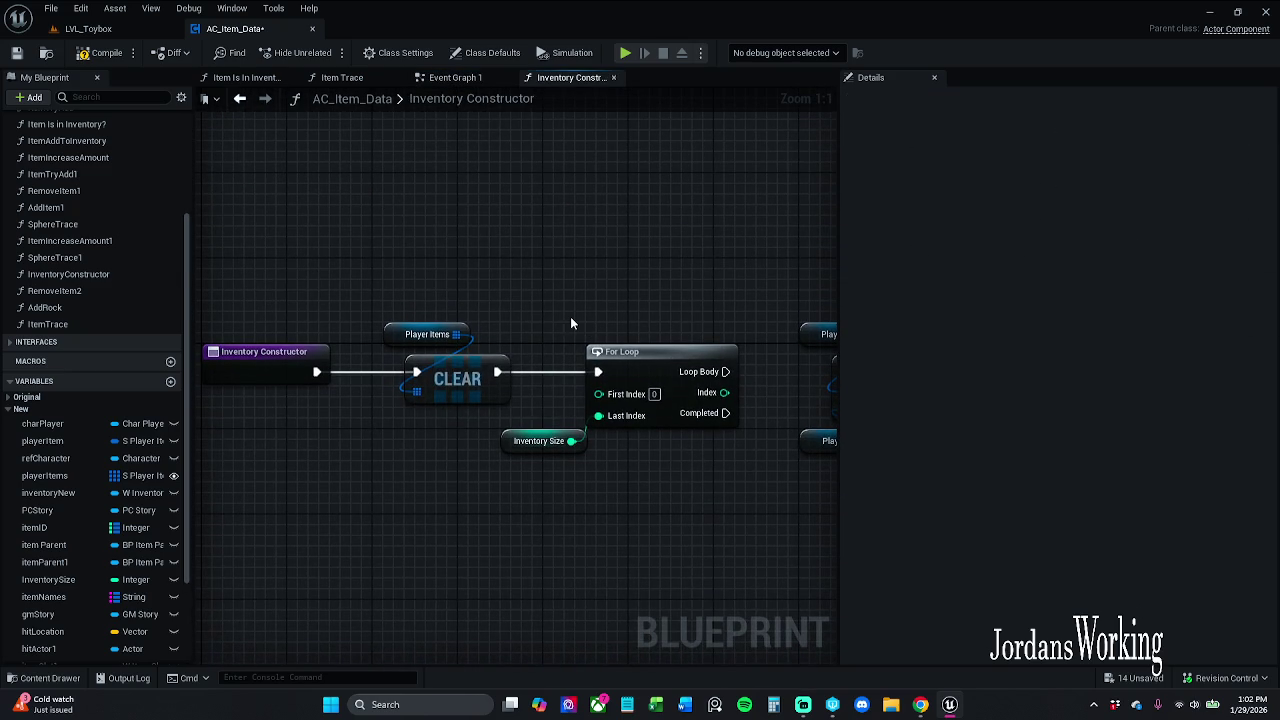
{"action": "scroll", "coordinate": [575, 318], "scroll_direction": "down", "scroll_amount": 2}
{"action": "mouse_move", "coordinate": [579, 316]}
{"action": "left_mouse_down"}
{"action": "mouse_move", "coordinate": [486, 286]}
{"action": "mouse_move", "coordinate": [502, 288]}
{"action": "left_mouse_up"}
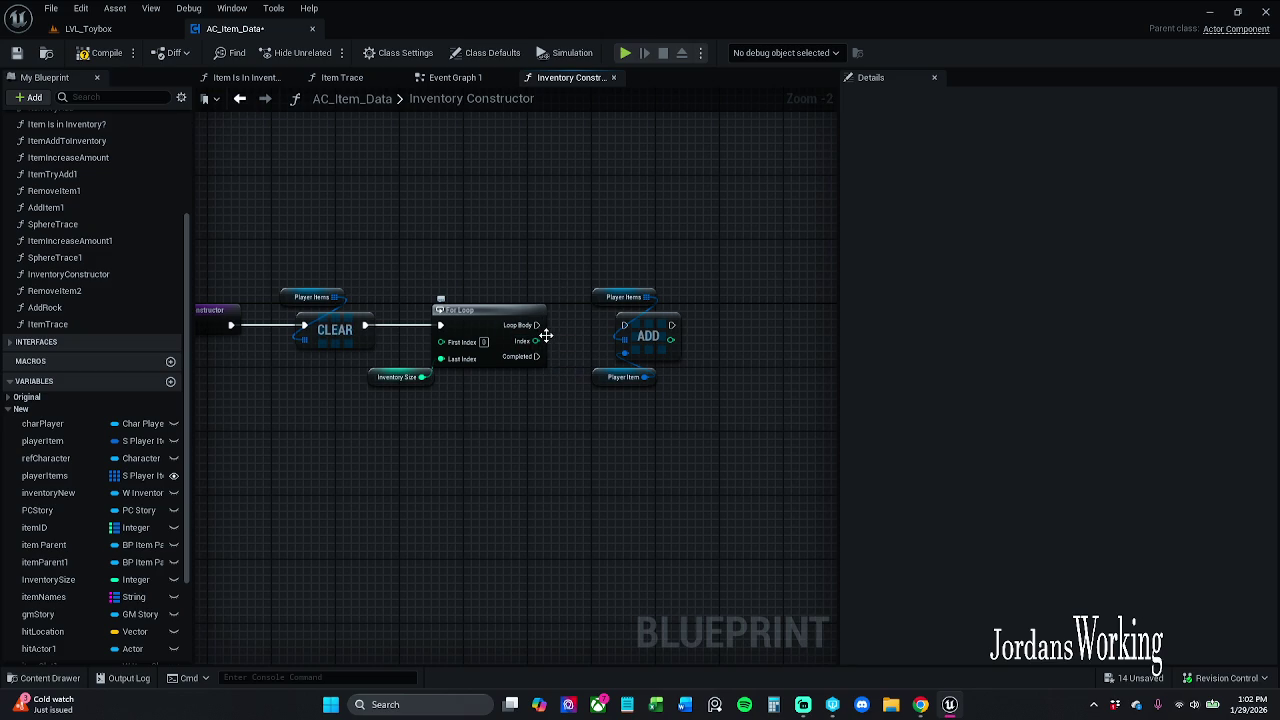
{"action": "left_click_drag", "start_coordinate": [375, 428], "coordinate": [376, 428]}
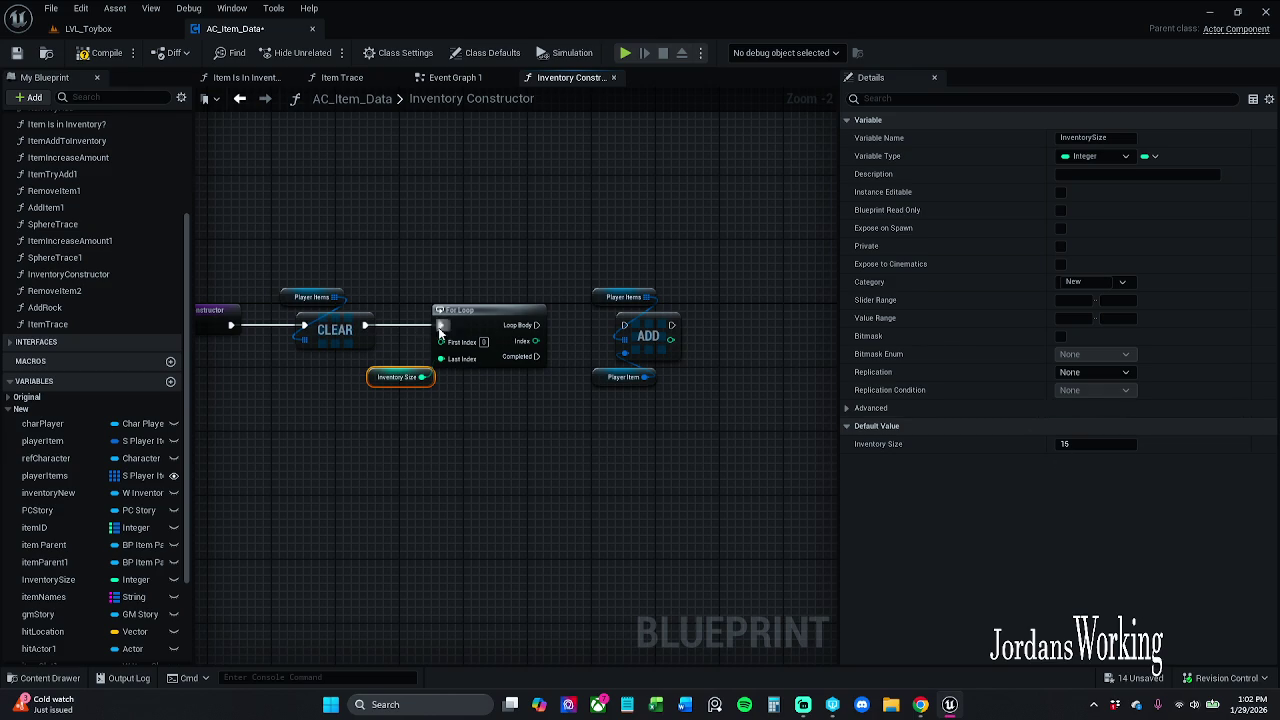
{"action": "scroll", "coordinate": [470, 343], "scroll_direction": "up", "scroll_amount": 2}
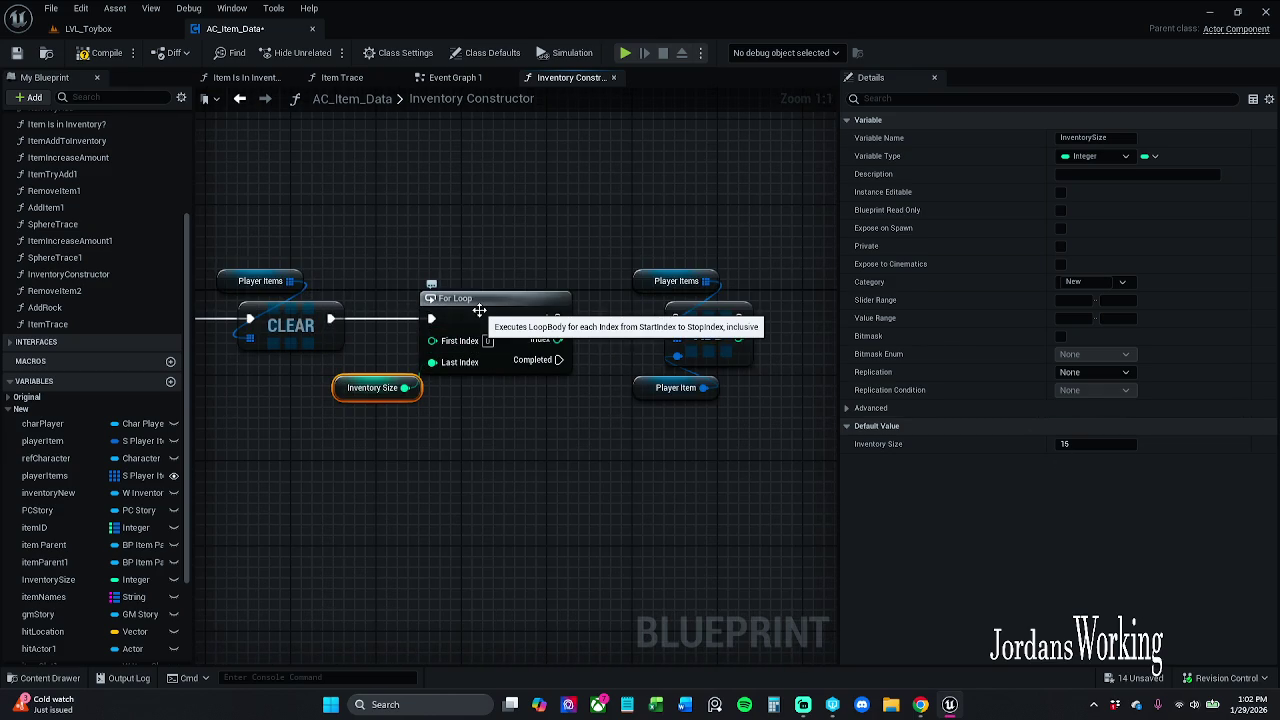
{"action": "scroll", "coordinate": [479, 310], "scroll_direction": "down", "scroll_amount": 1}
{"action": "left_click", "coordinate": [570, 294]}
{"action": "left_click", "coordinate": [593, 260]}
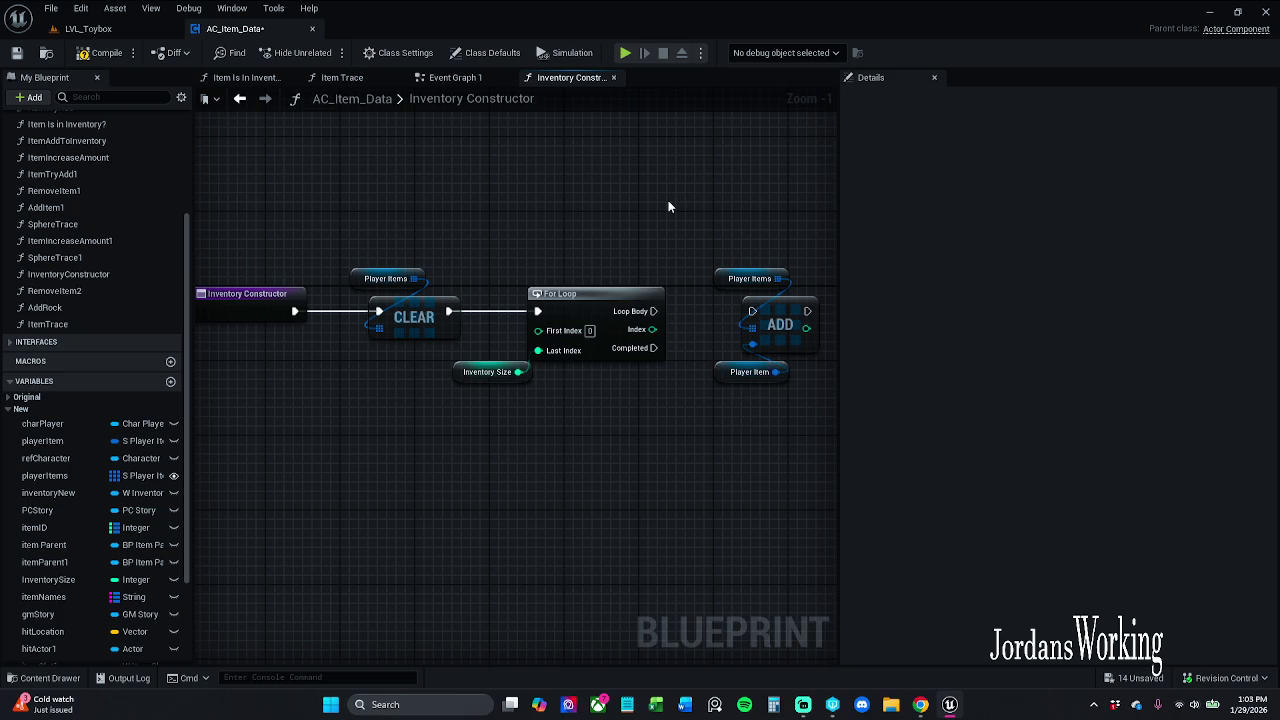
Check Inventory Size's default of 16, test the loop body wire to ADD, then compile
{"action": "left_click_drag", "start_coordinate": [616, 272], "coordinate": [560, 271]}
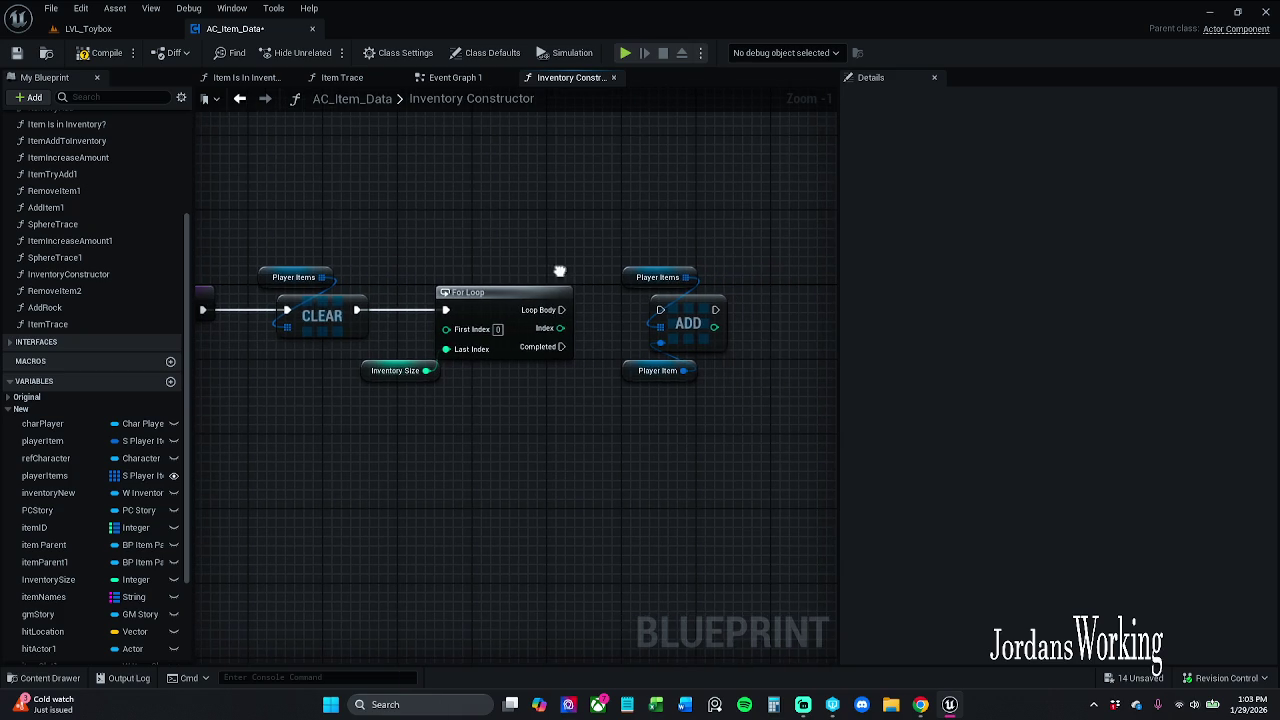
{"action": "left_click_drag", "start_coordinate": [397, 396], "coordinate": [400, 402]}
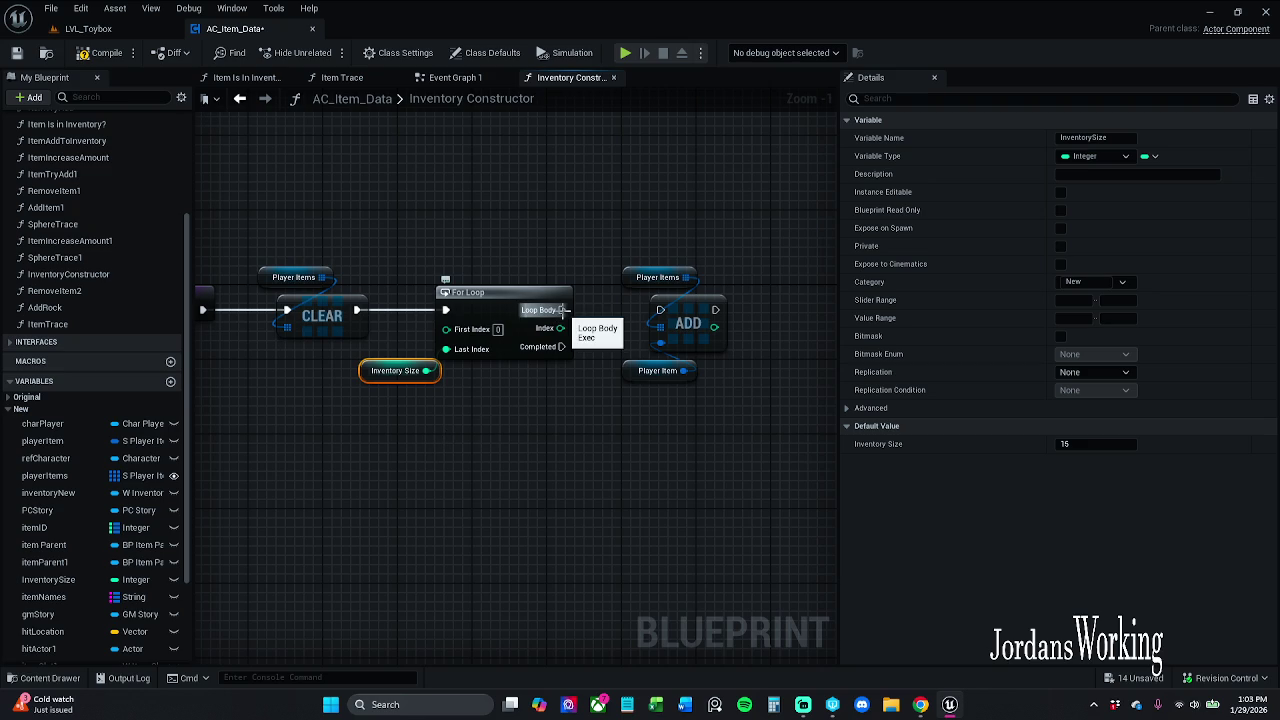
{"action": "left_click_drag", "start_coordinate": [562, 310], "coordinate": [670, 318]}
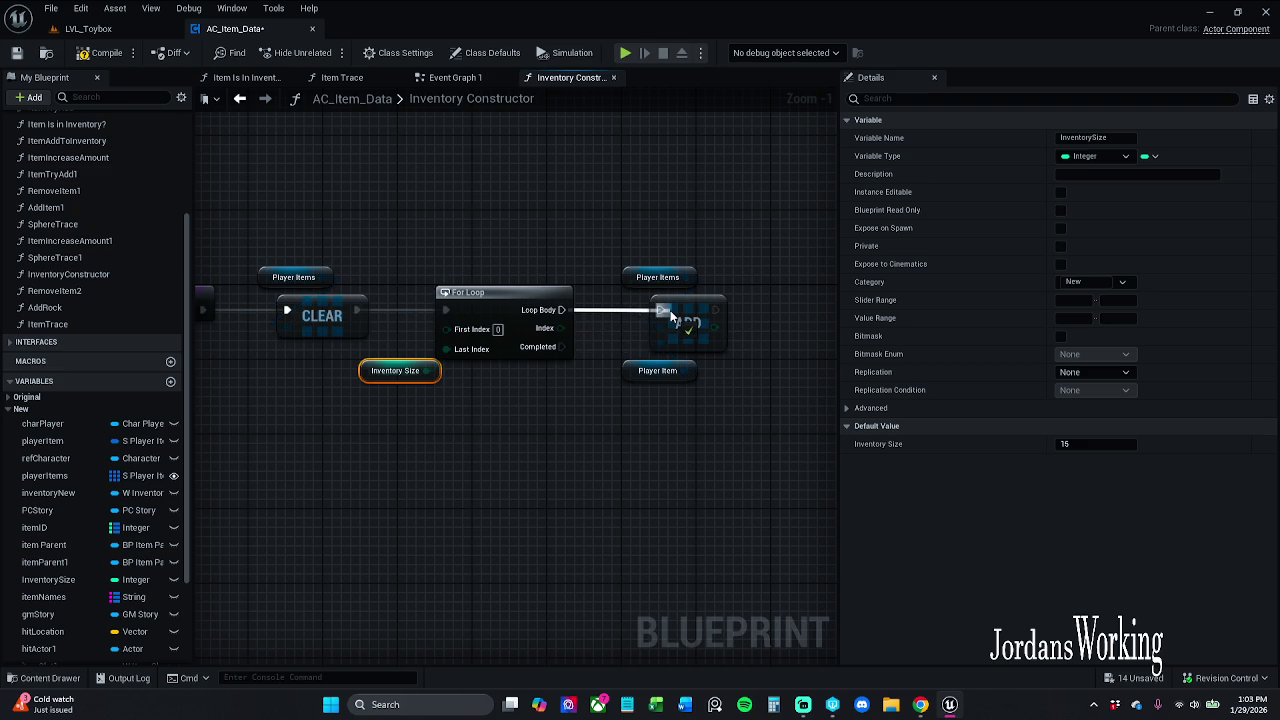
{"action": "left_click_drag", "start_coordinate": [670, 318], "coordinate": [574, 200]}
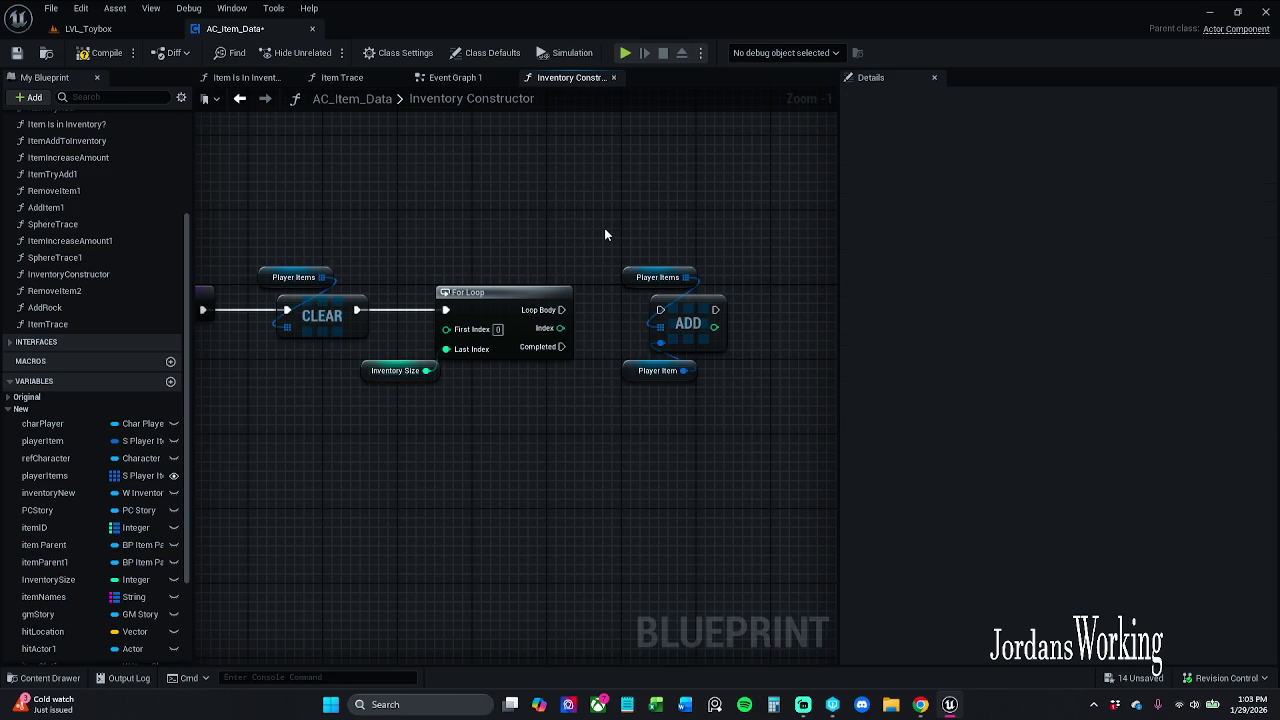
{"action": "left_click", "coordinate": [101, 58]}
In Event Graph 1, widen the BeginPlay comment box around the Resize nodes and save
{"action": "left_click", "coordinate": [482, 78]}
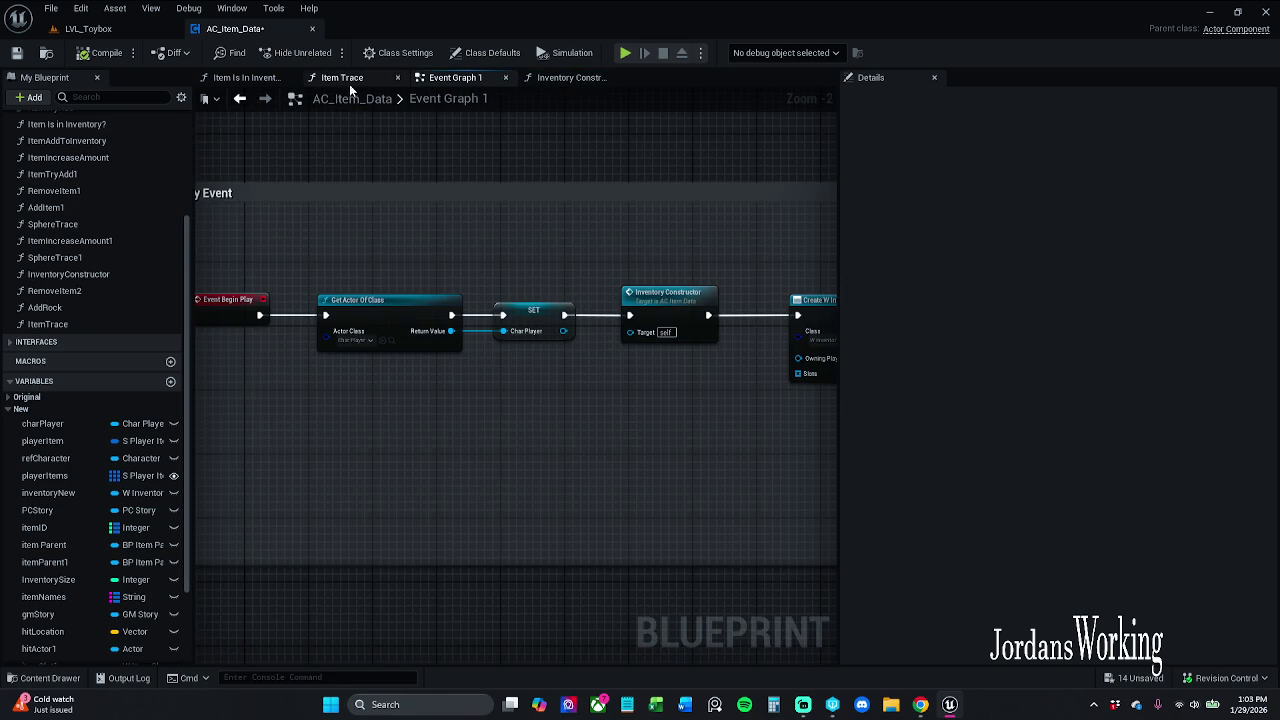
{"action": "left_click_drag", "start_coordinate": [563, 184], "coordinate": [309, 234]}
{"action": "scroll", "coordinate": [196, 250], "scroll_direction": "down", "scroll_amount": 2}
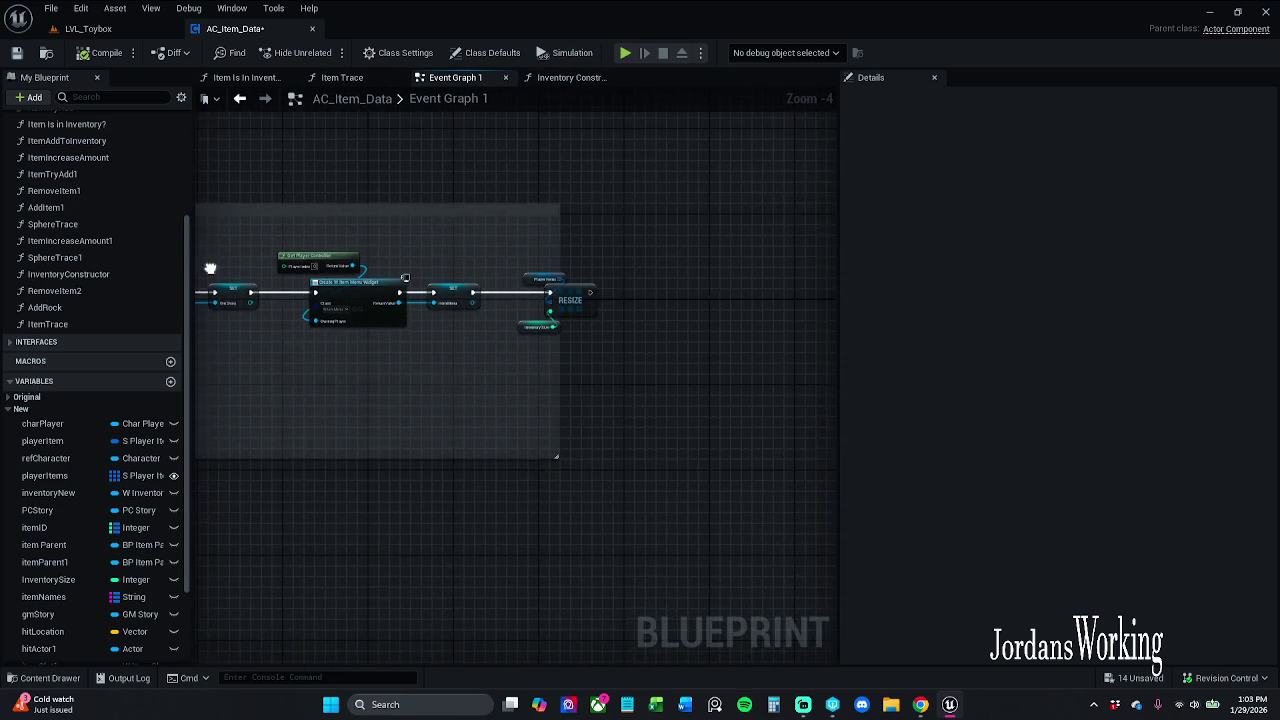
{"action": "scroll", "coordinate": [553, 287], "scroll_direction": "up", "scroll_amount": 3}
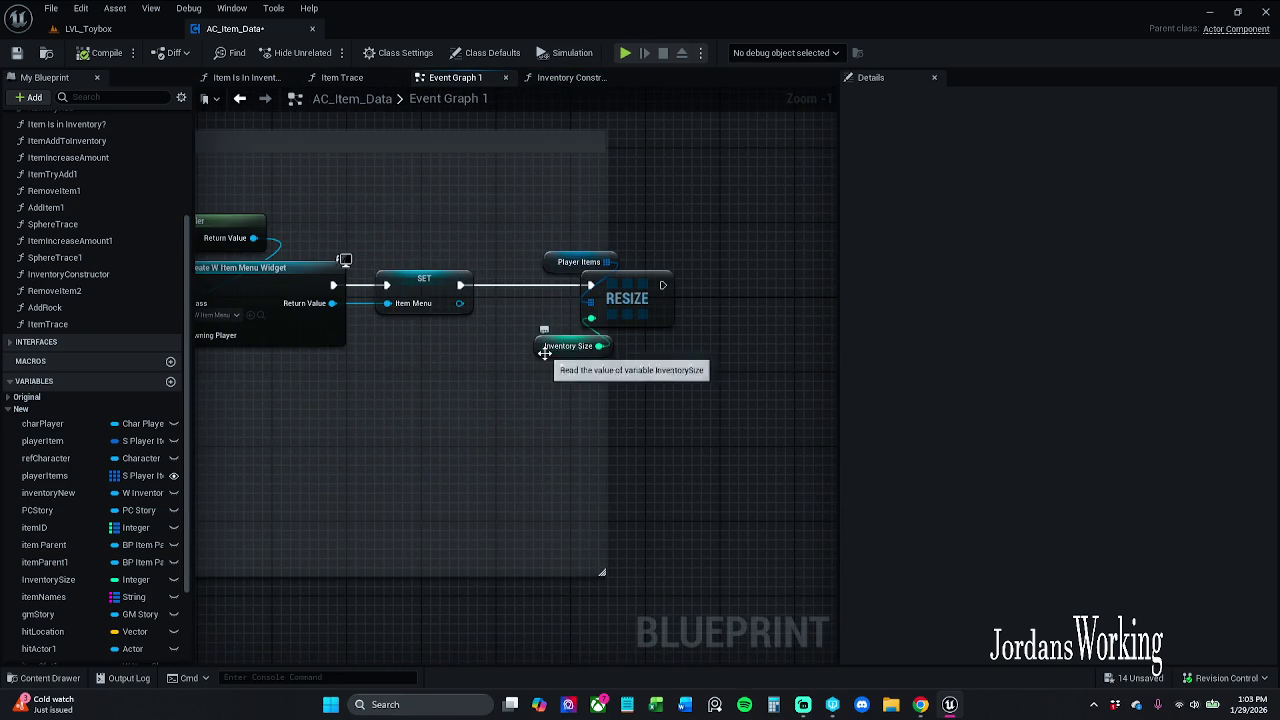
{"action": "left_click", "coordinate": [556, 350]}
{"action": "left_click", "coordinate": [591, 416]}
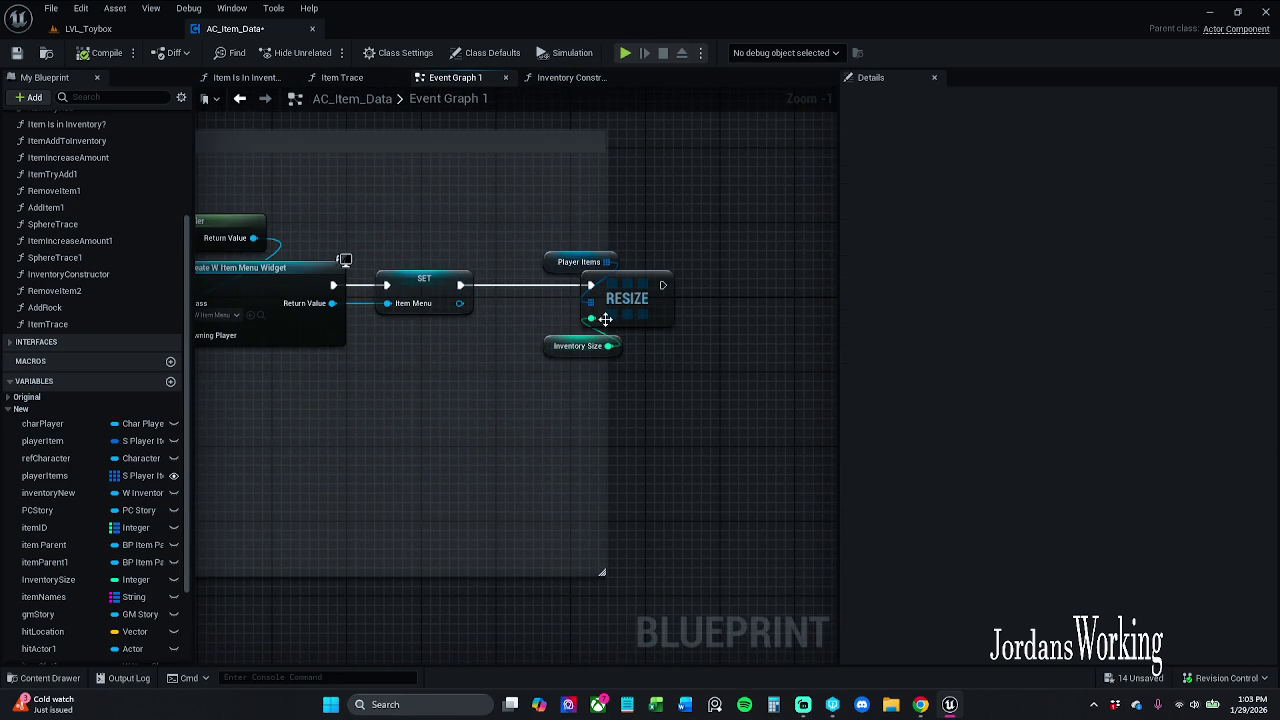
{"action": "left_click_drag", "start_coordinate": [605, 379], "coordinate": [740, 366]}
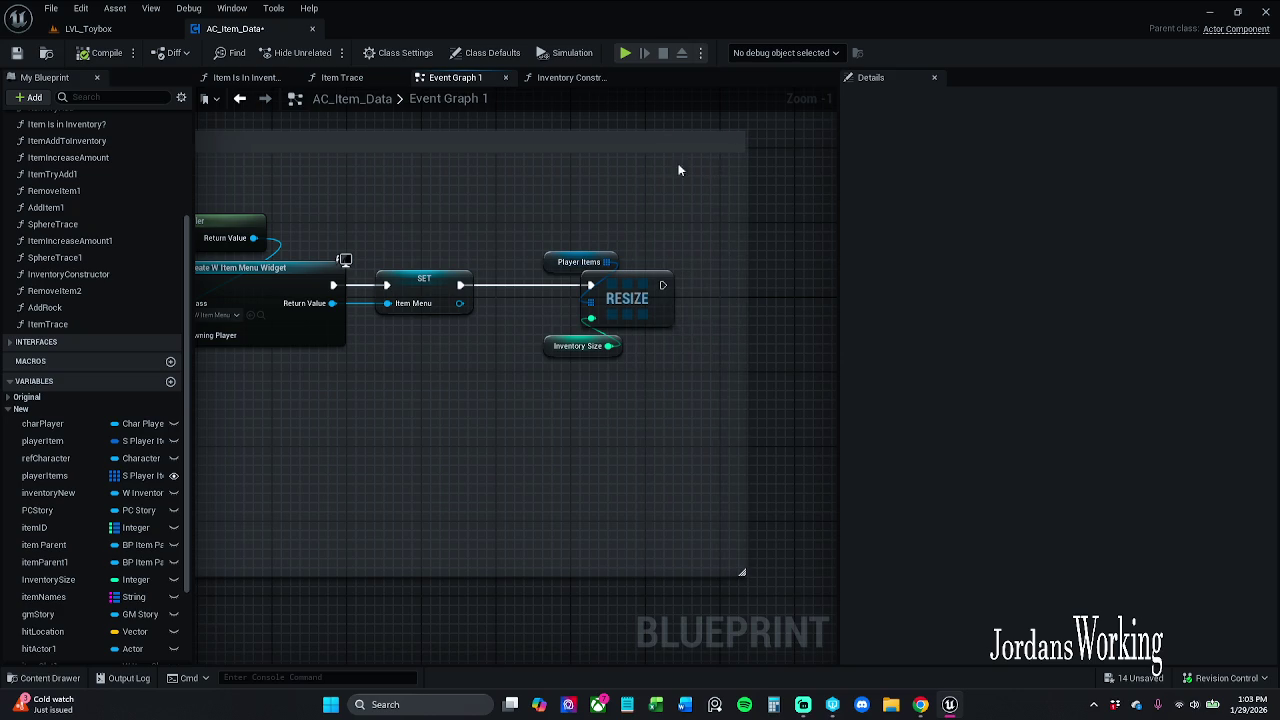
{"action": "left_click_drag", "start_coordinate": [634, 249], "coordinate": [596, 396]}
{"action": "left_click", "coordinate": [674, 224]}
{"action": "left_click", "coordinate": [16, 52]}
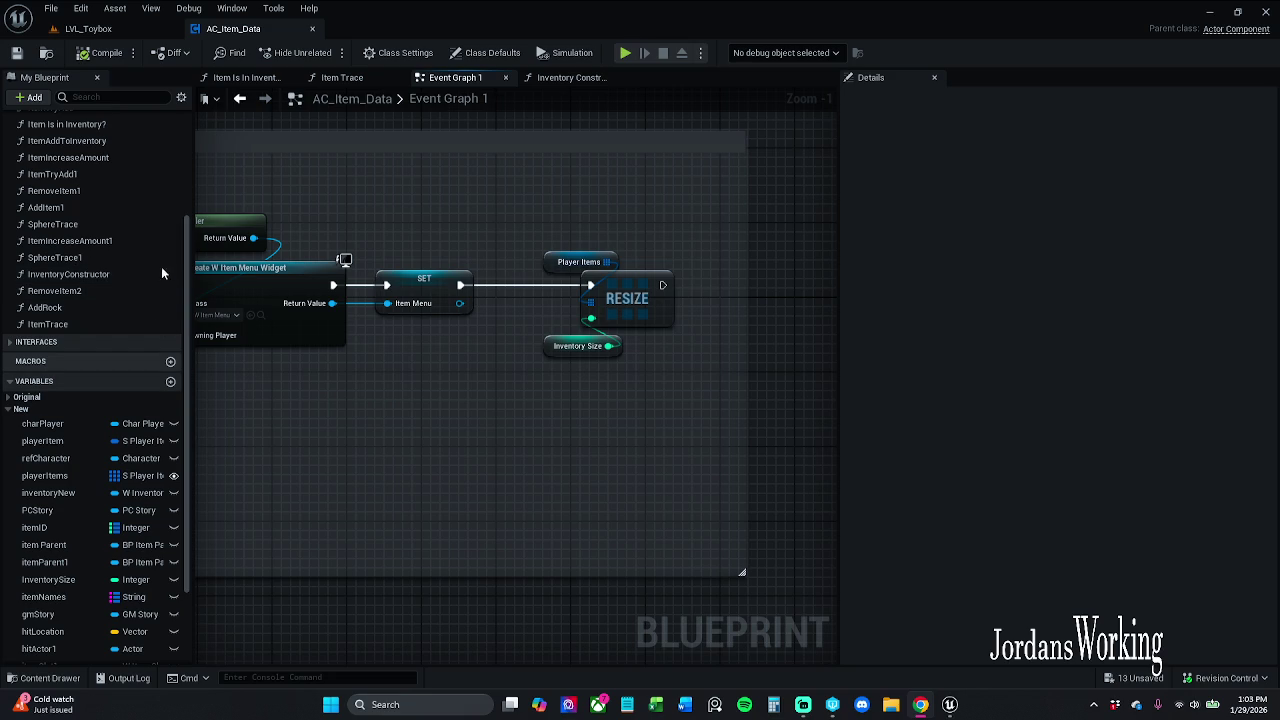
Review the Get Actor Of Class and inventory widget nodes, then open the AddItem function graph
{"action": "scroll", "coordinate": [147, 232], "scroll_direction": "up", "scroll_amount": 3}
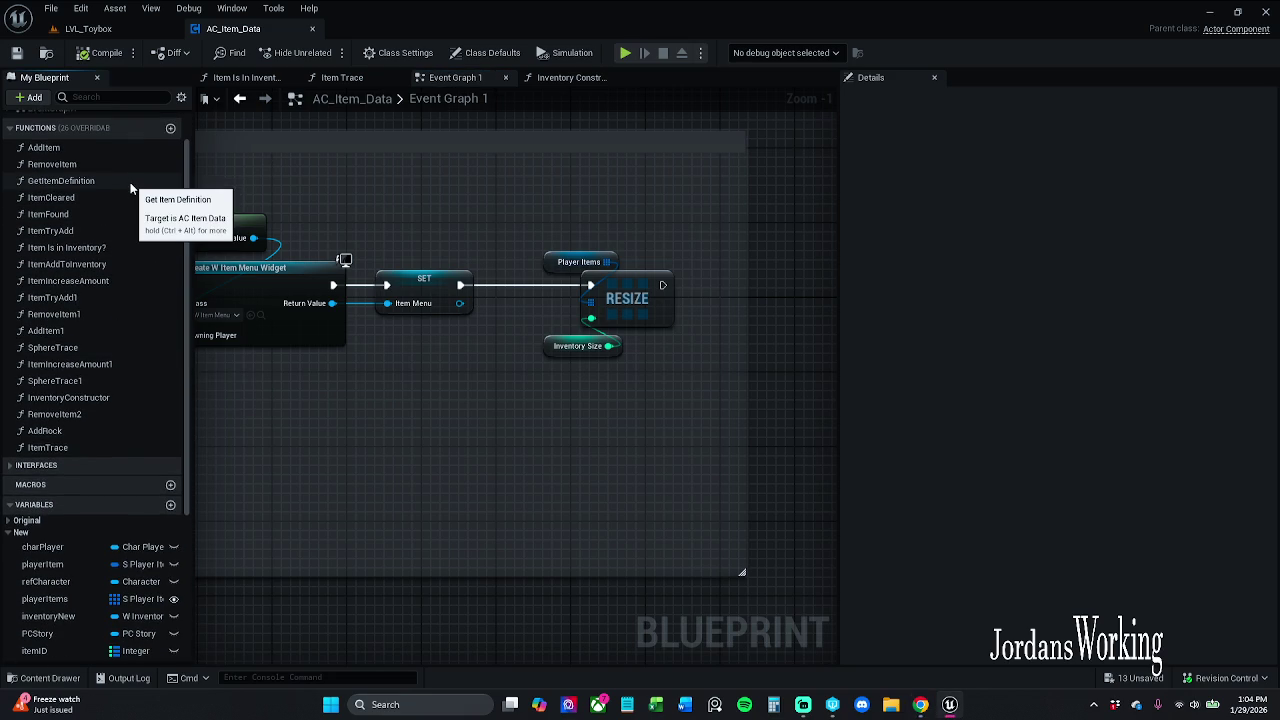
{"action": "scroll", "coordinate": [127, 308], "scroll_direction": "down", "scroll_amount": 1}
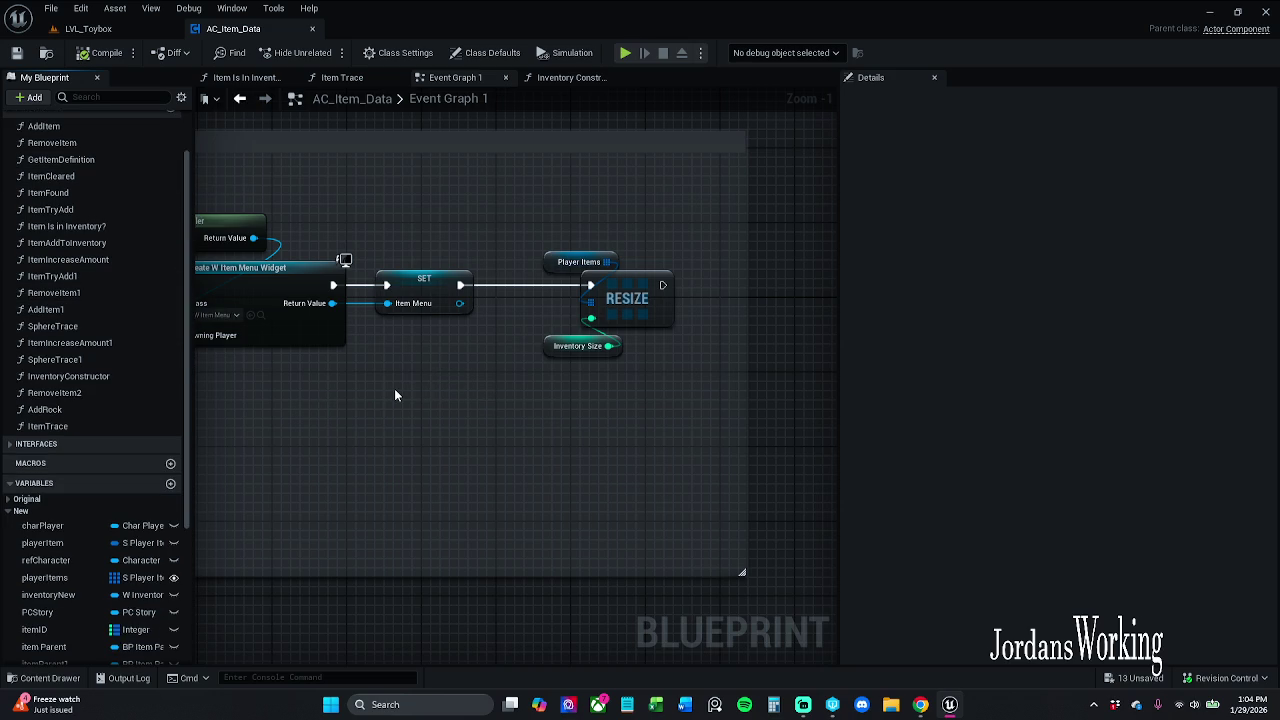
{"action": "mouse_move", "coordinate": [409, 418]}
{"action": "left_mouse_down"}
{"action": "mouse_move", "coordinate": [643, 366]}
{"action": "mouse_move", "coordinate": [713, 367]}
{"action": "left_mouse_up"}
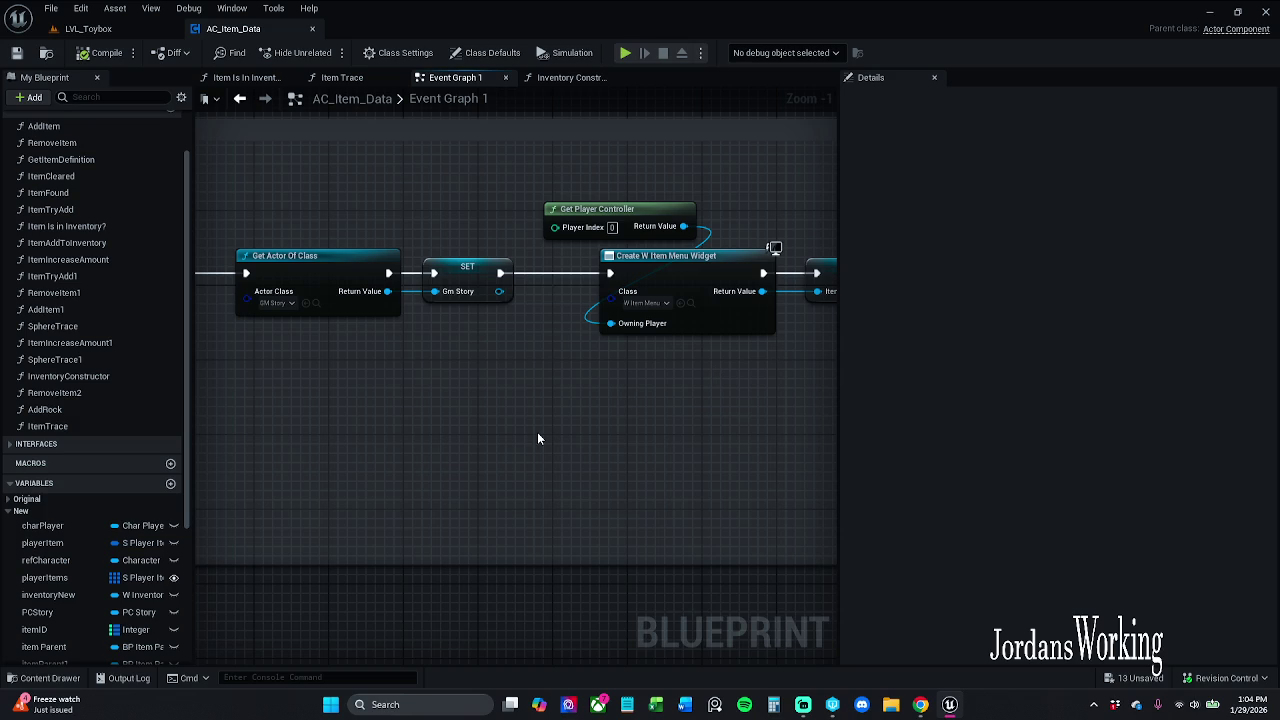
{"action": "mouse_move", "coordinate": [457, 417]}
{"action": "left_mouse_down"}
{"action": "mouse_move", "coordinate": [674, 446]}
{"action": "mouse_move", "coordinate": [829, 423]}
{"action": "mouse_move", "coordinate": [990, 421]}
{"action": "left_mouse_up"}
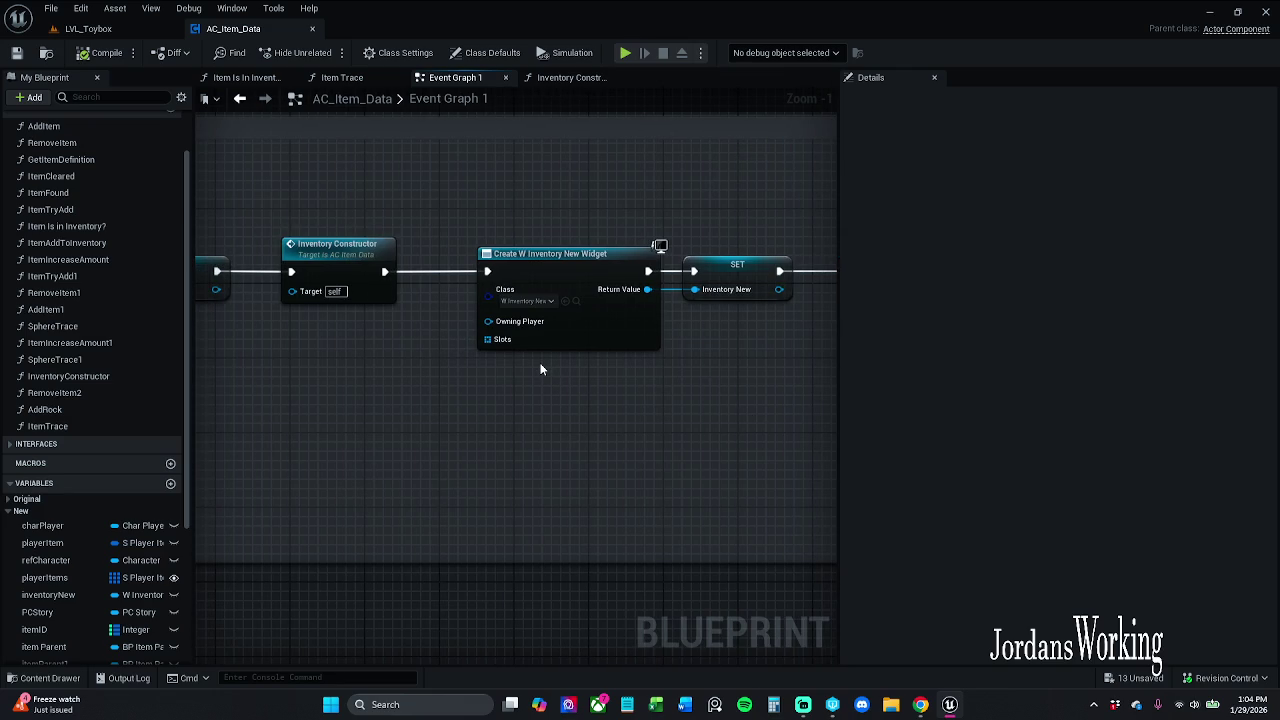
{"action": "scroll", "coordinate": [150, 550], "scroll_direction": "down", "scroll_amount": 5}
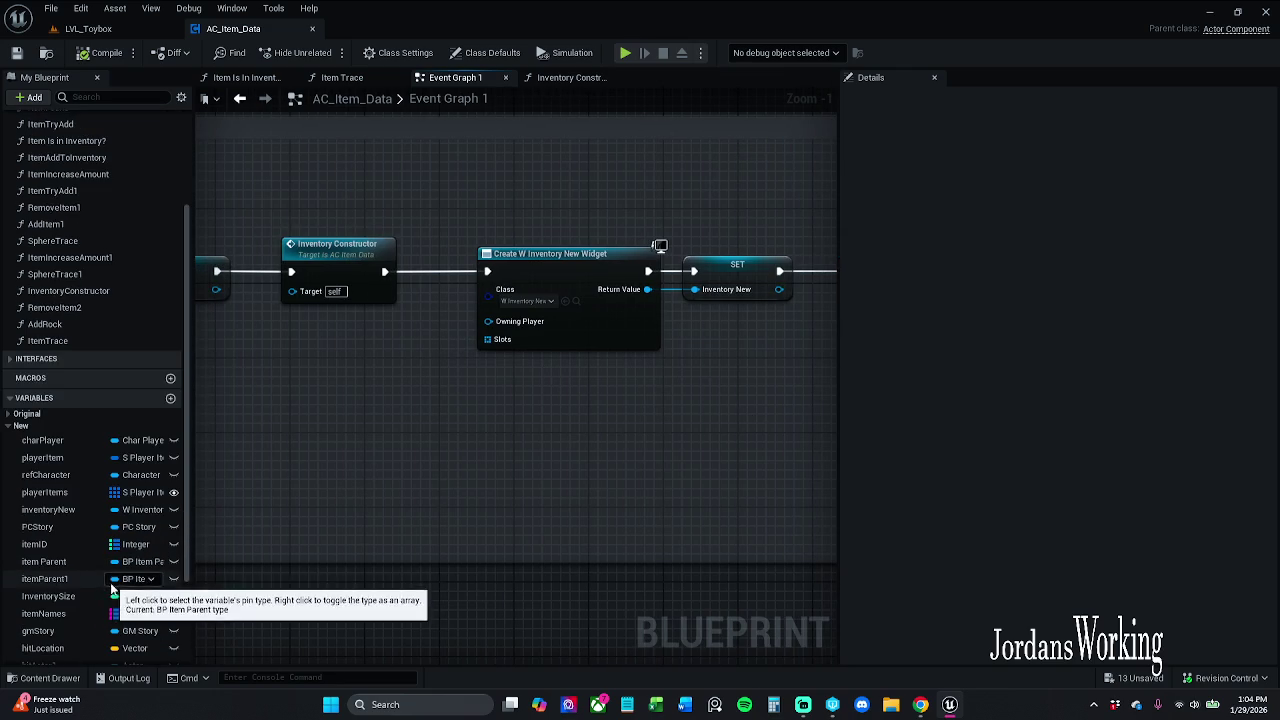
{"action": "scroll", "coordinate": [115, 585], "scroll_direction": "down", "scroll_amount": 3}
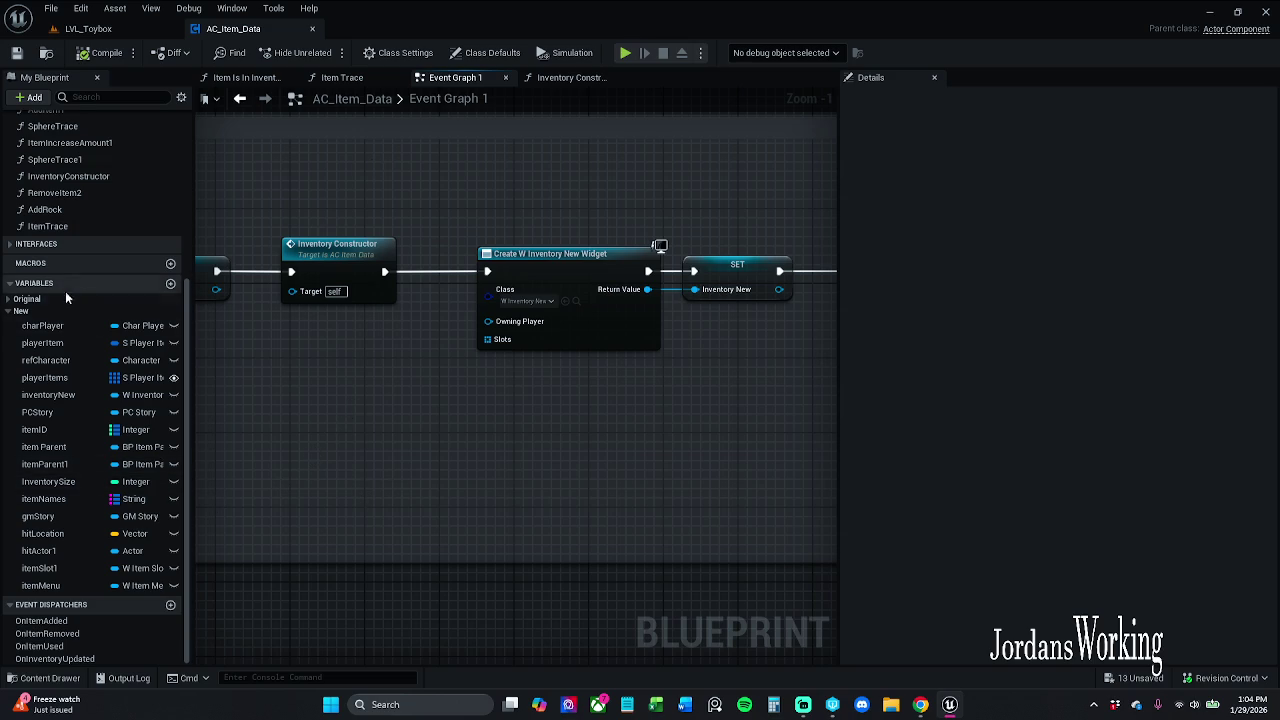
{"action": "scroll", "coordinate": [84, 254], "scroll_direction": "up", "scroll_amount": 6}
{"action": "scroll", "coordinate": [84, 258], "scroll_direction": "up", "scroll_amount": 5}
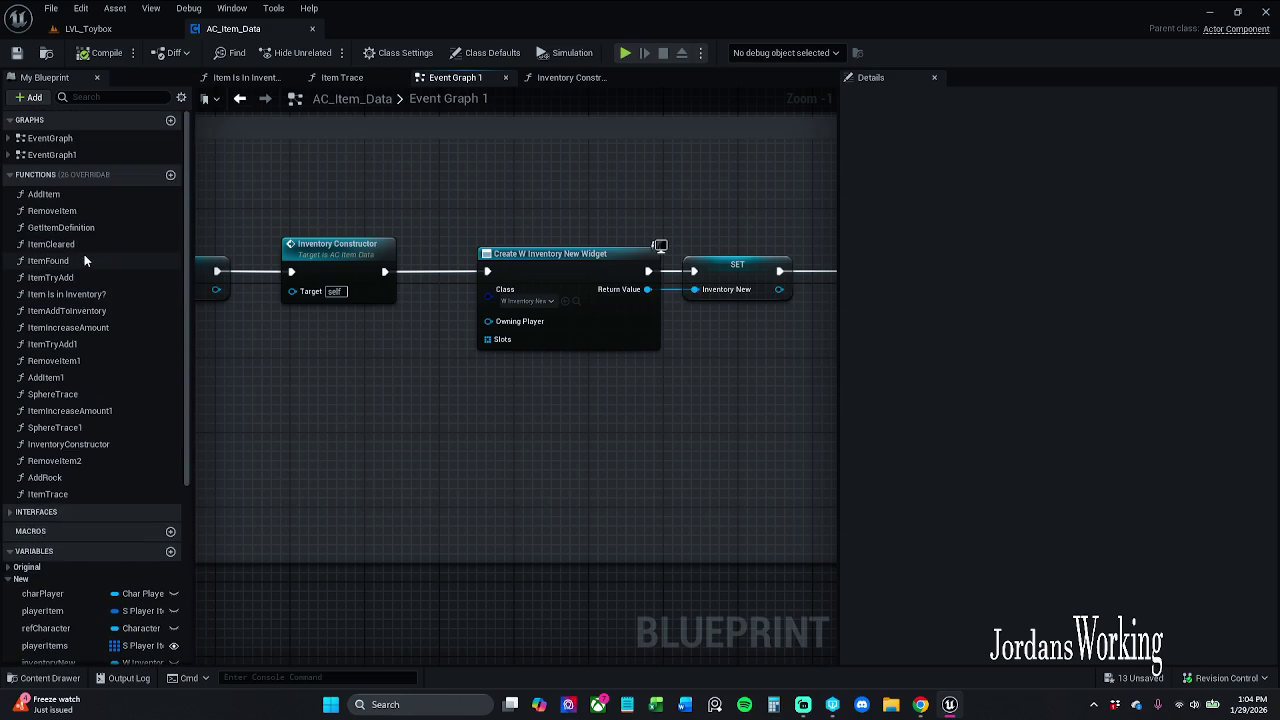
{"action": "double_click", "coordinate": [86, 198]}
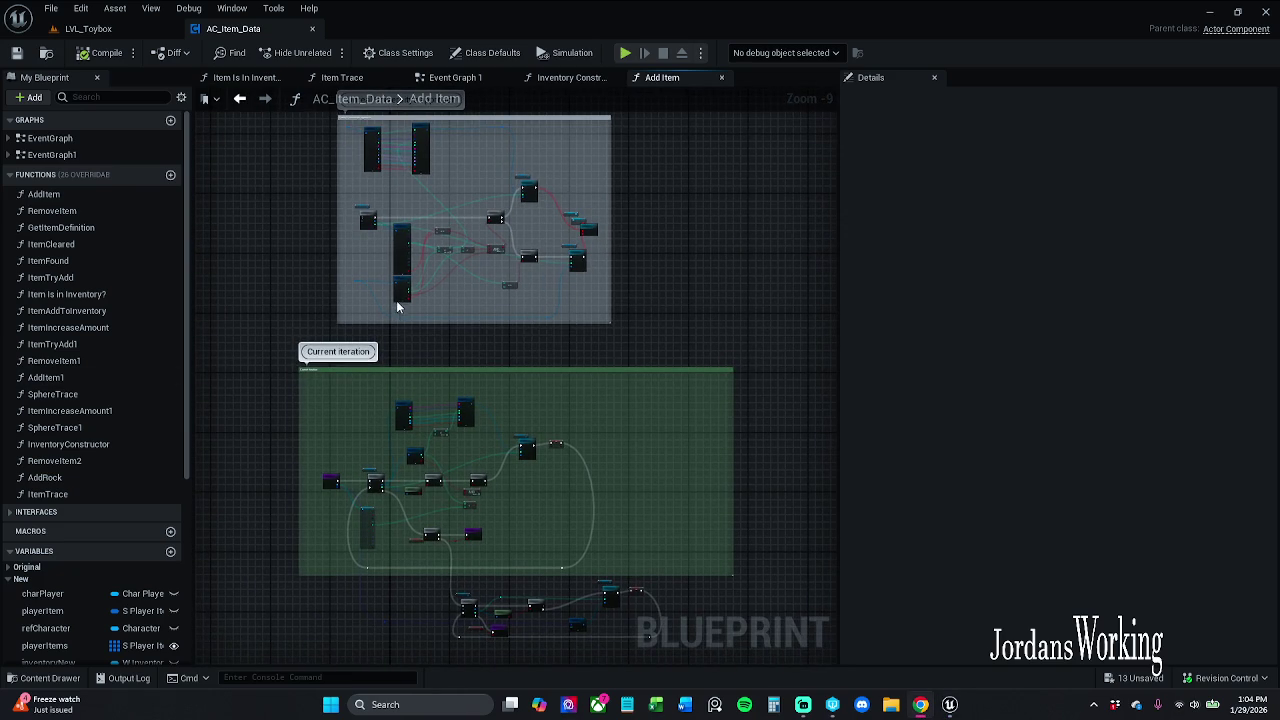
Delete the 'Unreal Universitys approach' comment block and its For Each Loop nodes from Add Item
{"action": "scroll", "coordinate": [333, 278], "scroll_direction": "up", "scroll_amount": 6}
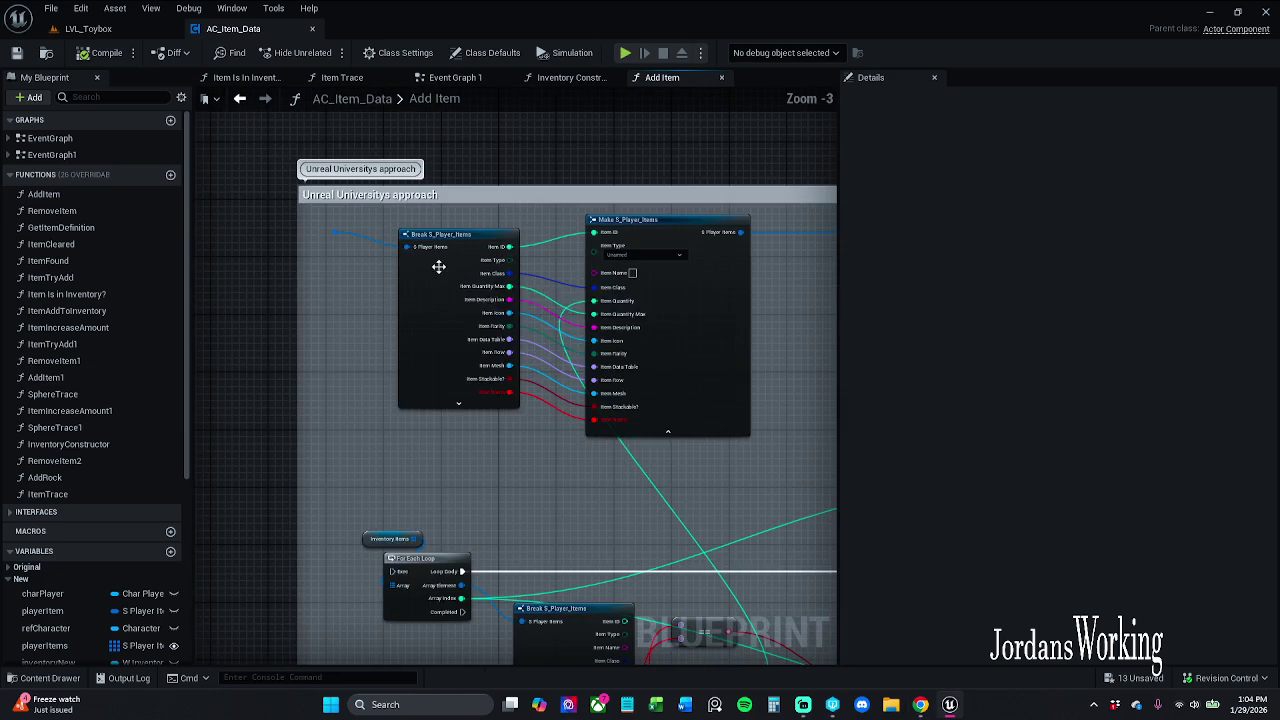
{"action": "mouse_move", "coordinate": [413, 437]}
{"action": "left_mouse_down"}
{"action": "mouse_move", "coordinate": [352, 266]}
{"action": "mouse_move", "coordinate": [75, 5]}
{"action": "left_mouse_up"}
{"action": "scroll", "coordinate": [420, 163], "scroll_direction": "down", "scroll_amount": 5}
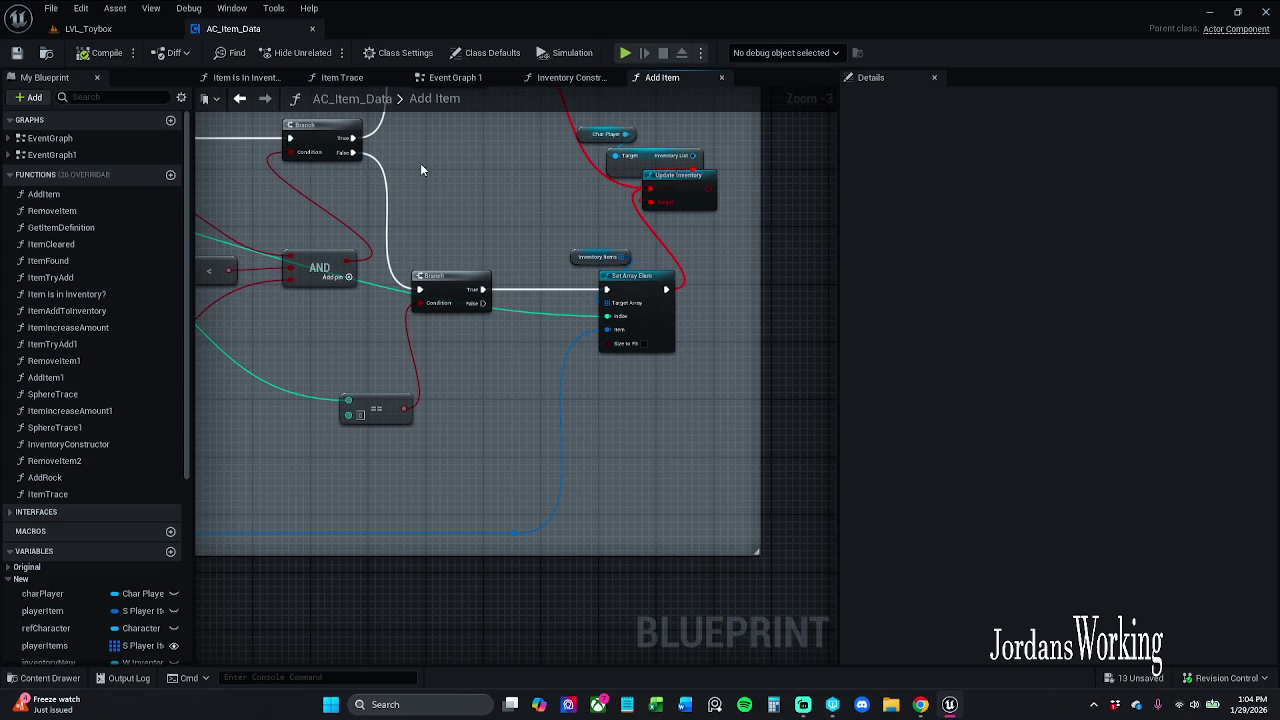
{"action": "scroll", "coordinate": [597, 265], "scroll_direction": "down", "scroll_amount": 1}
{"action": "left_click_drag", "start_coordinate": [597, 265], "coordinate": [594, 320]}
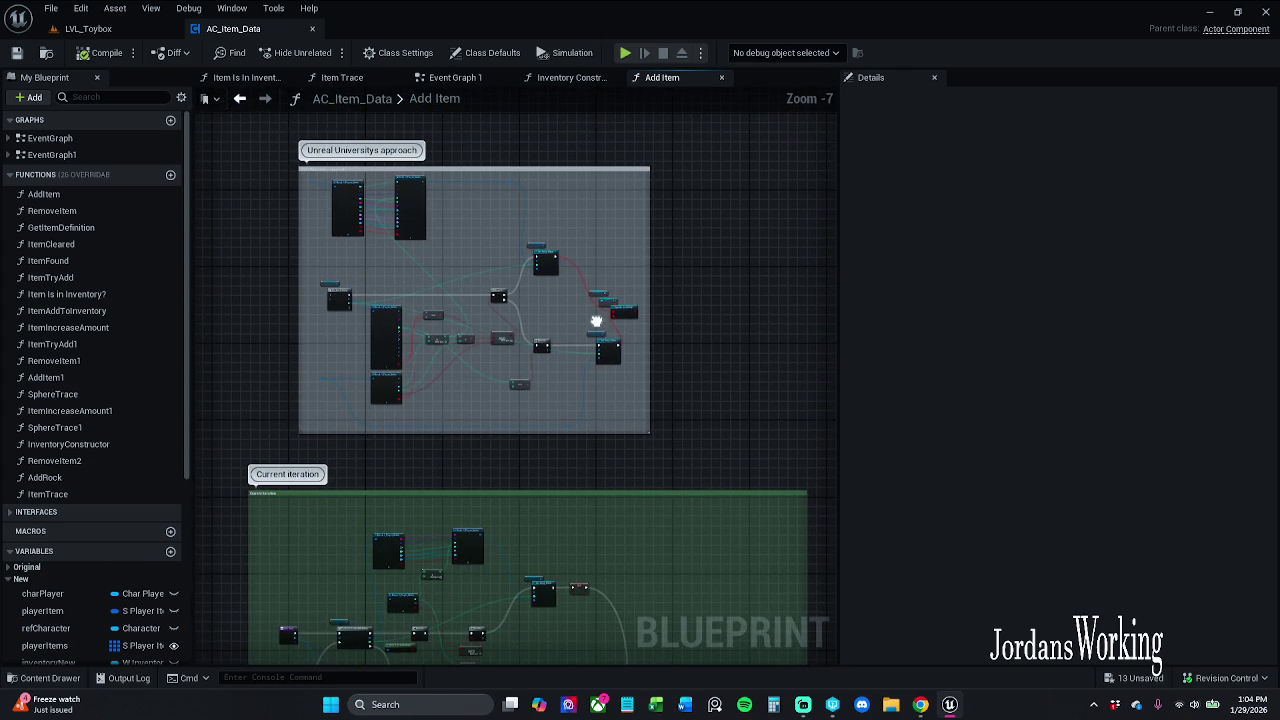
{"action": "mouse_move", "coordinate": [676, 451]}
{"action": "left_mouse_down"}
{"action": "mouse_move", "coordinate": [622, 438]}
{"action": "mouse_move", "coordinate": [234, 158]}
{"action": "left_mouse_up"}
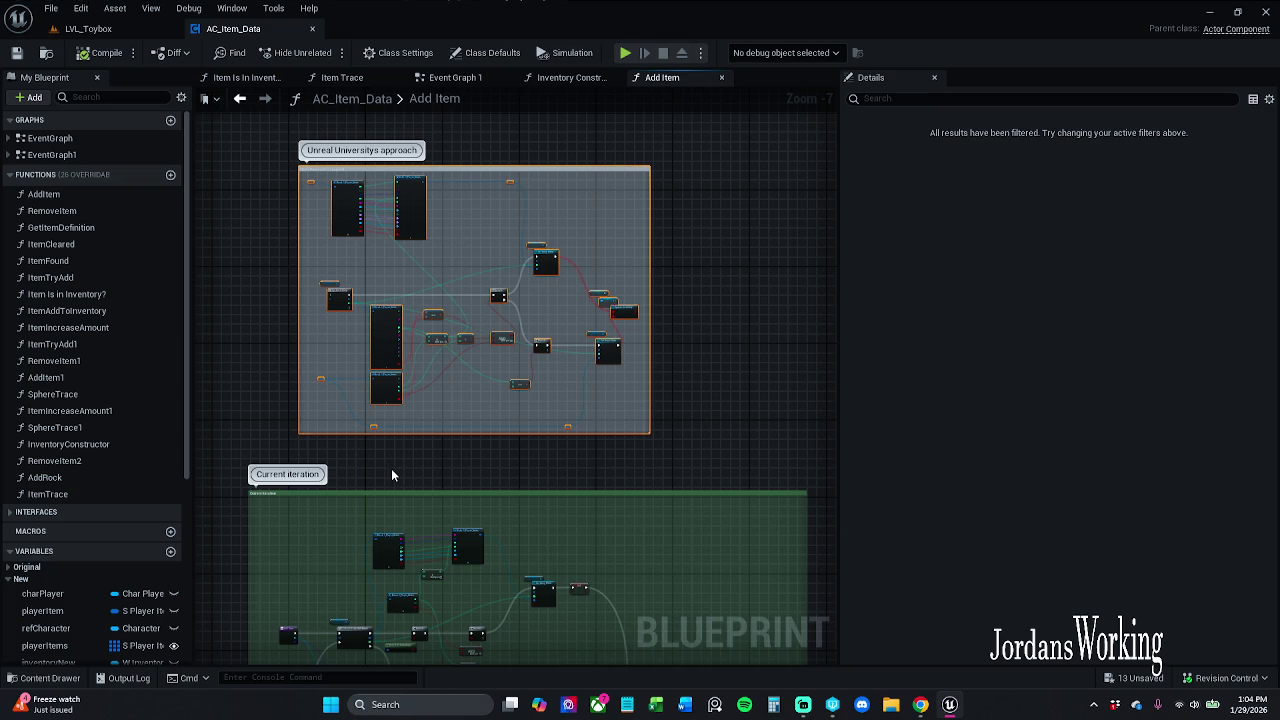
{"action": "key", "text": "Delete"}
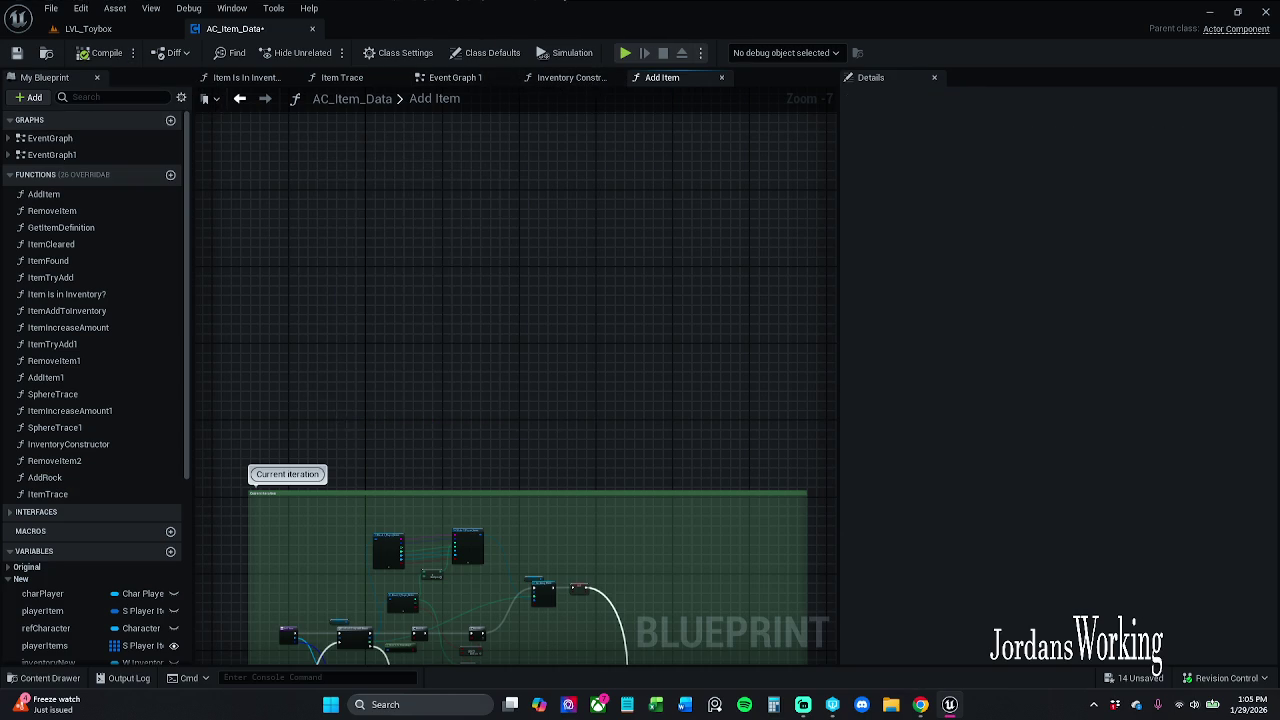
{"action": "scroll", "coordinate": [356, 310], "scroll_direction": "up", "scroll_amount": 4}
{"action": "right_click", "coordinate": [310, 415]}
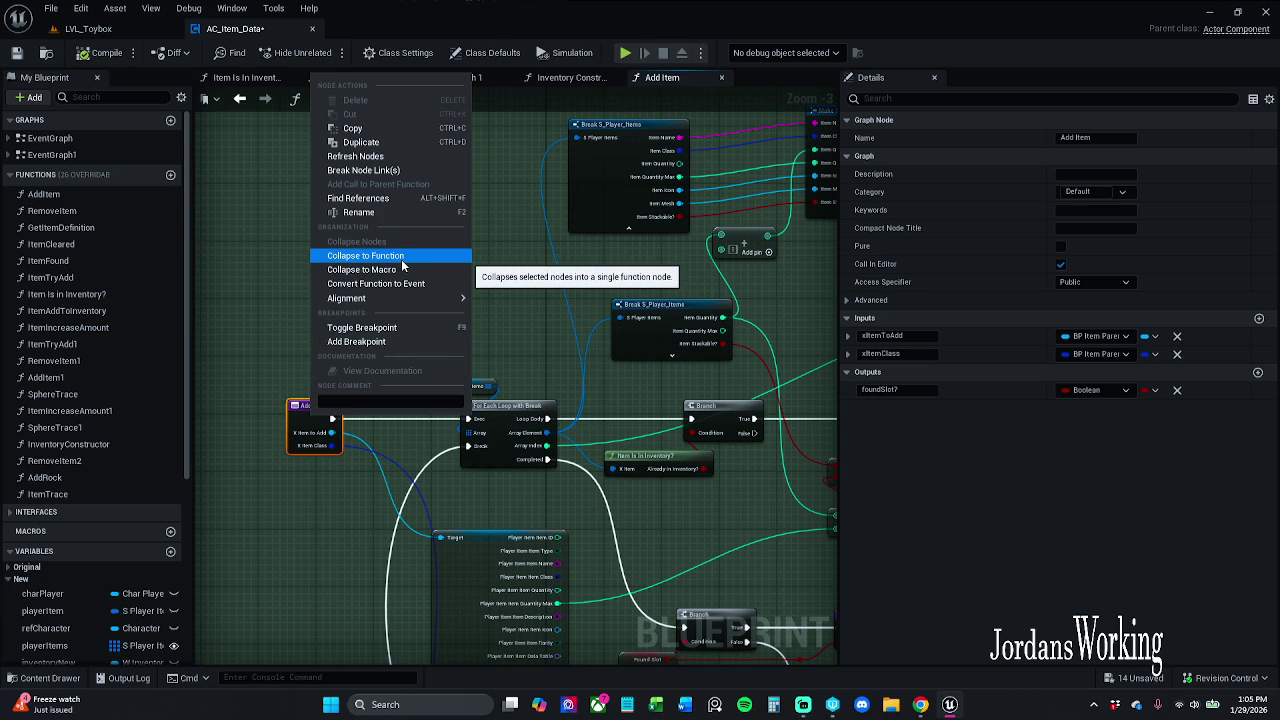
Find all references to Add Item and step through the Item Try Add and Add Item matches
{"action": "left_click", "coordinate": [369, 198]}
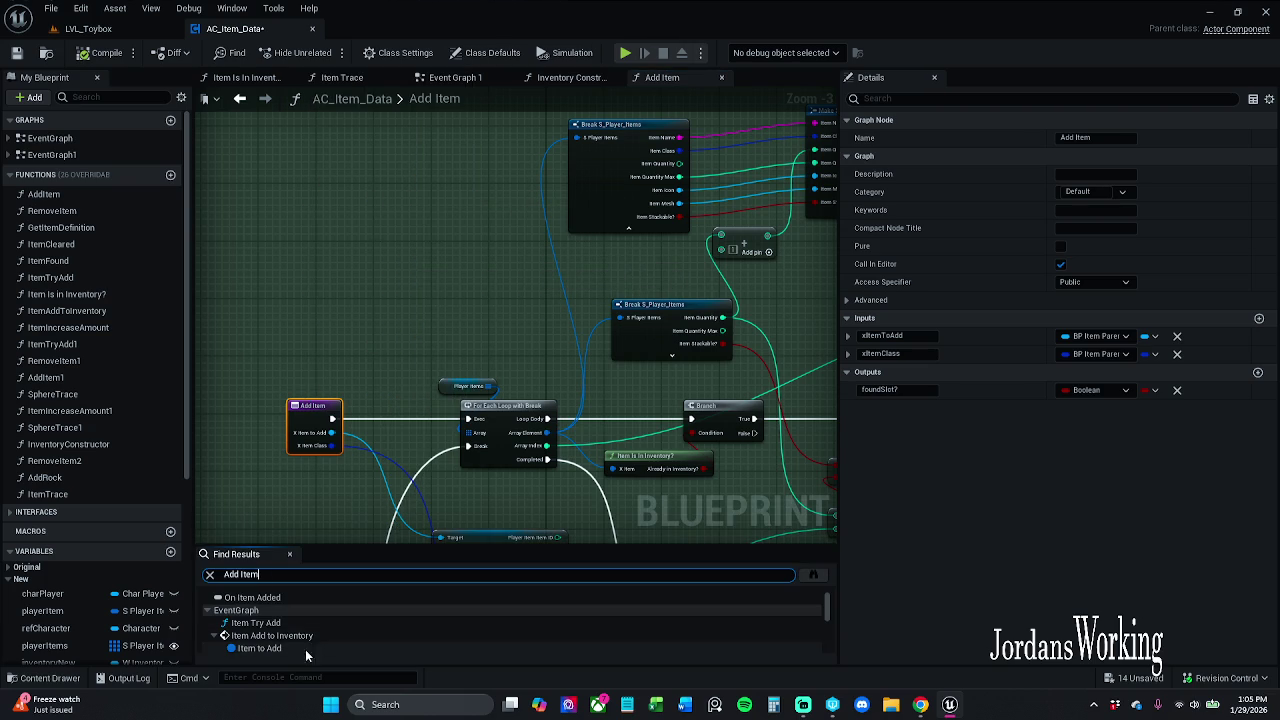
{"action": "left_click", "coordinate": [297, 622]}
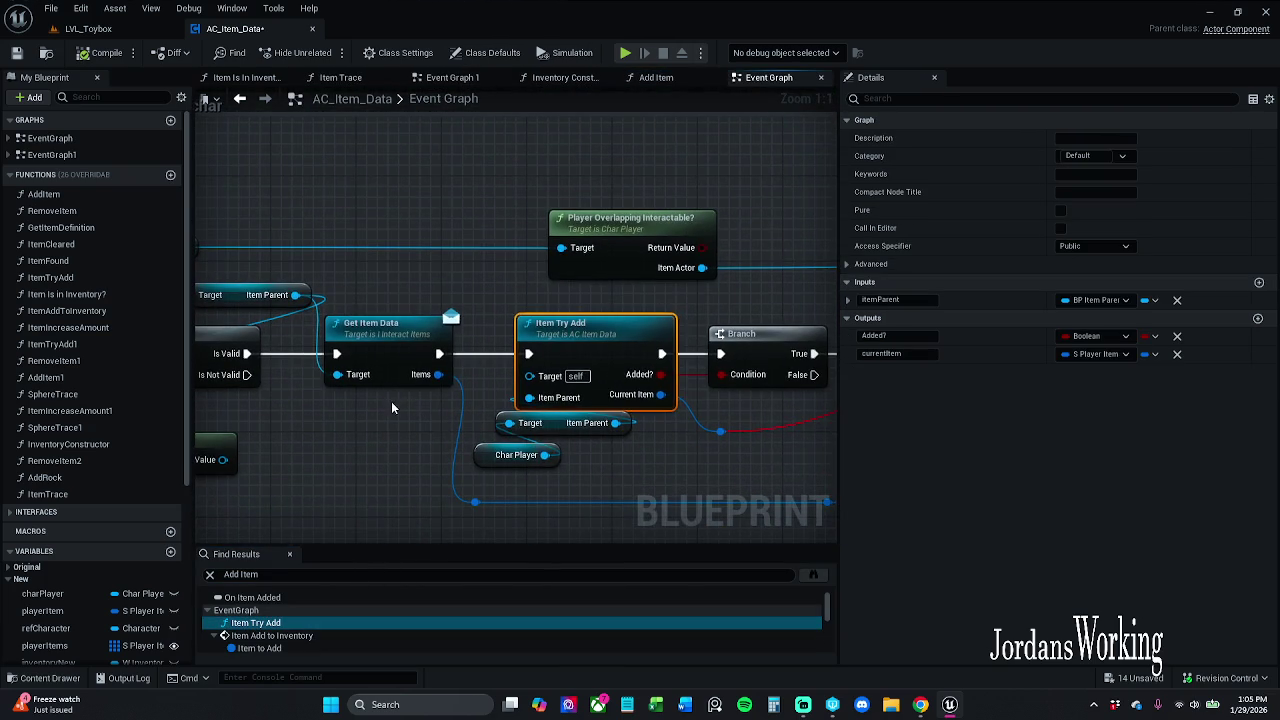
{"action": "scroll", "coordinate": [391, 407], "scroll_direction": "down", "scroll_amount": 2}
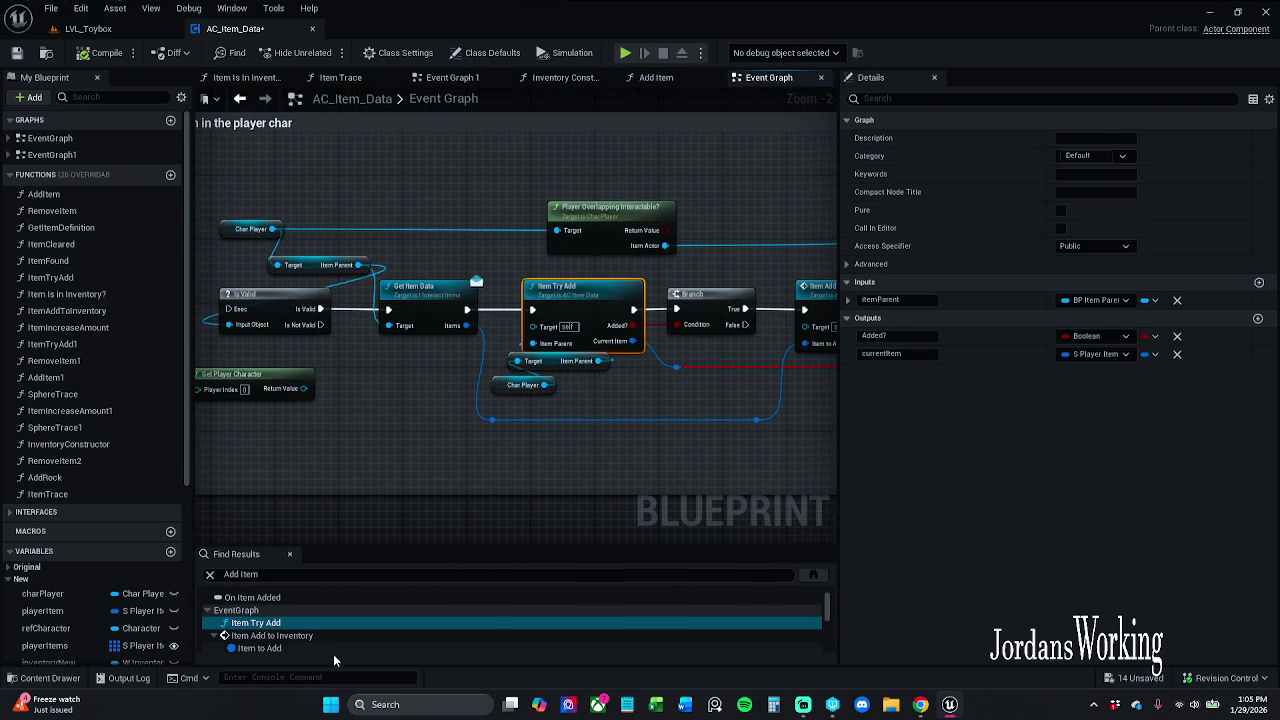
{"action": "scroll", "coordinate": [309, 636], "scroll_direction": "down", "scroll_amount": 3}
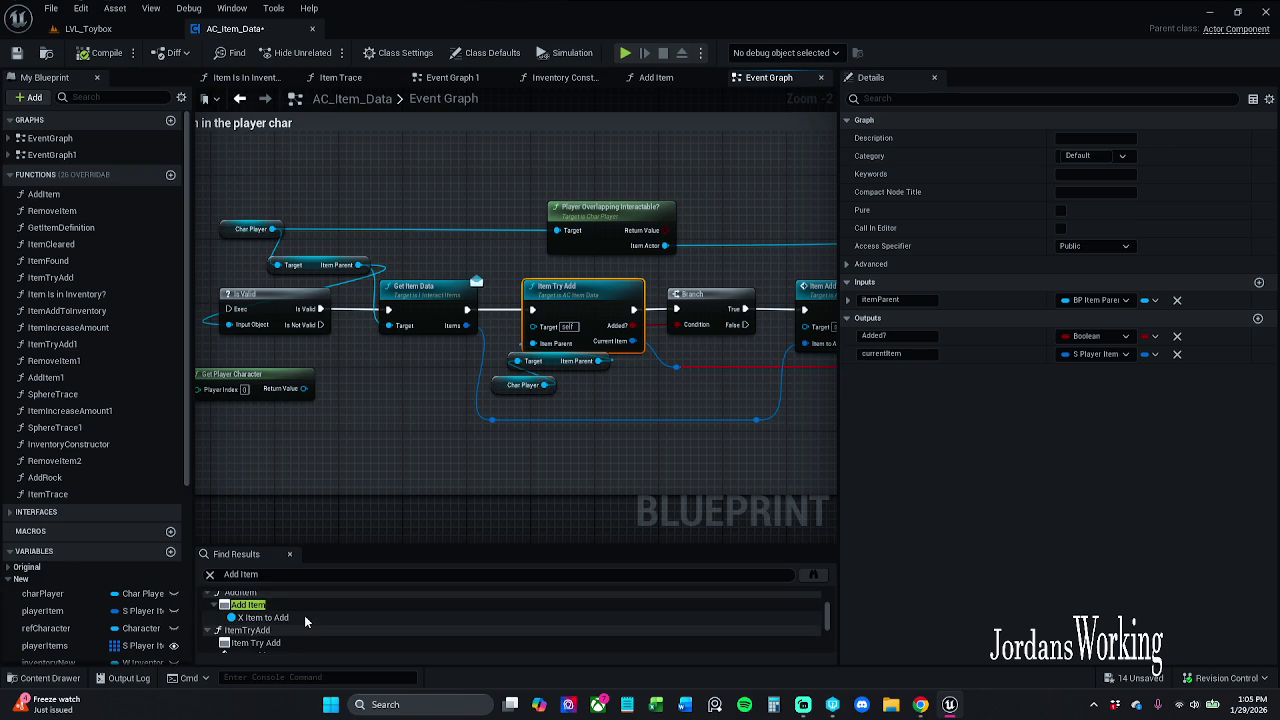
{"action": "scroll", "coordinate": [304, 615], "scroll_direction": "up", "scroll_amount": 1}
{"action": "left_click", "coordinate": [299, 624]}
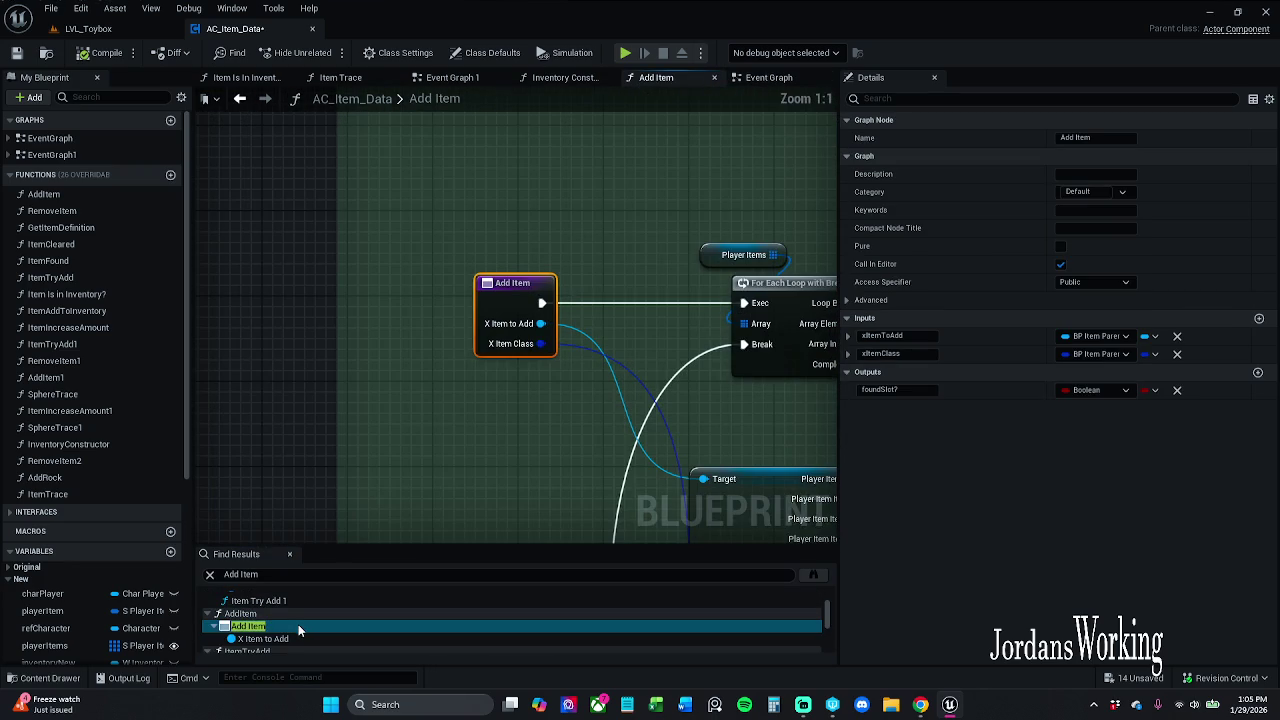
{"action": "scroll", "coordinate": [299, 626], "scroll_direction": "down", "scroll_amount": 3}
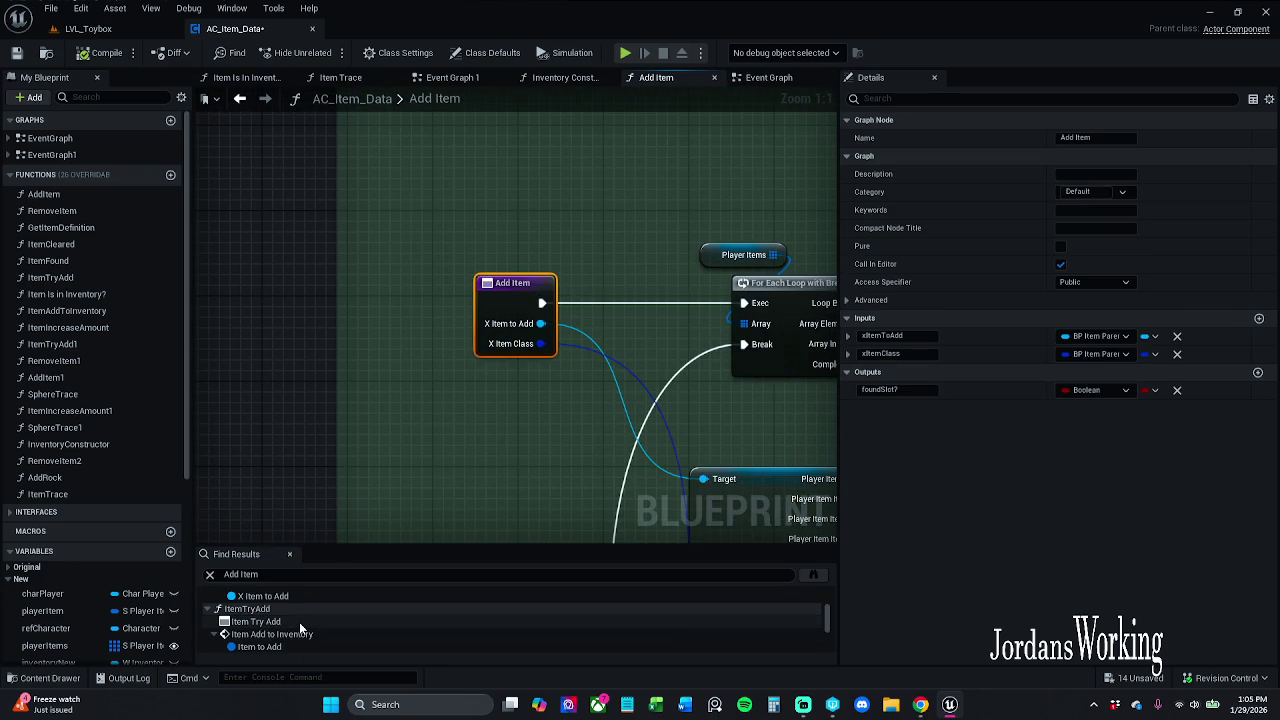
{"action": "left_click", "coordinate": [299, 622]}
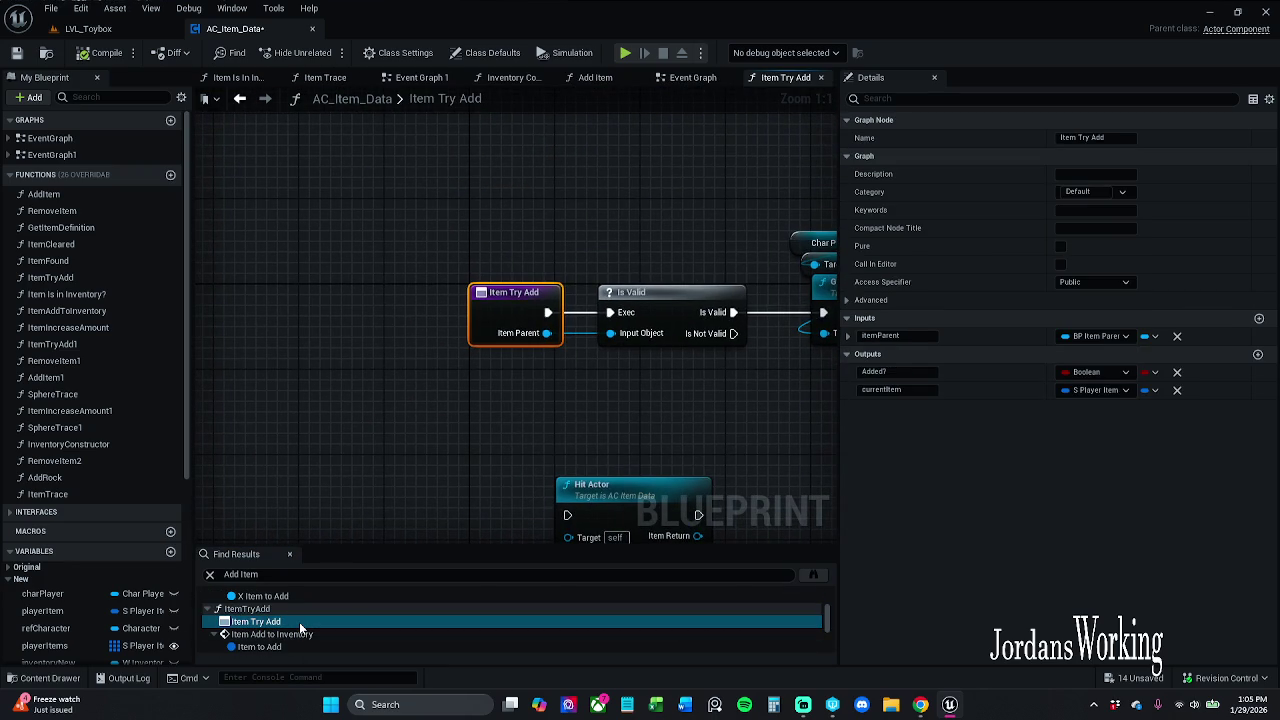
{"action": "scroll", "coordinate": [299, 622], "scroll_direction": "up", "scroll_amount": 1}
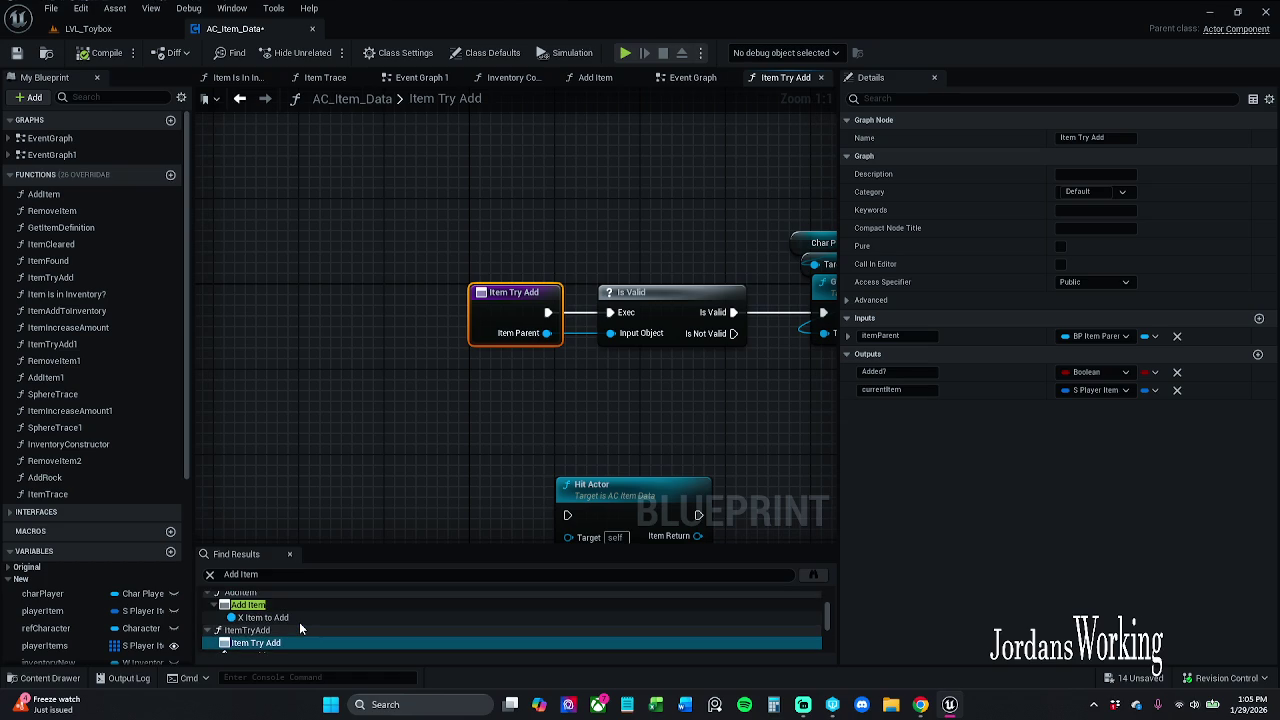
{"action": "scroll", "coordinate": [299, 623], "scroll_direction": "down", "scroll_amount": 3}
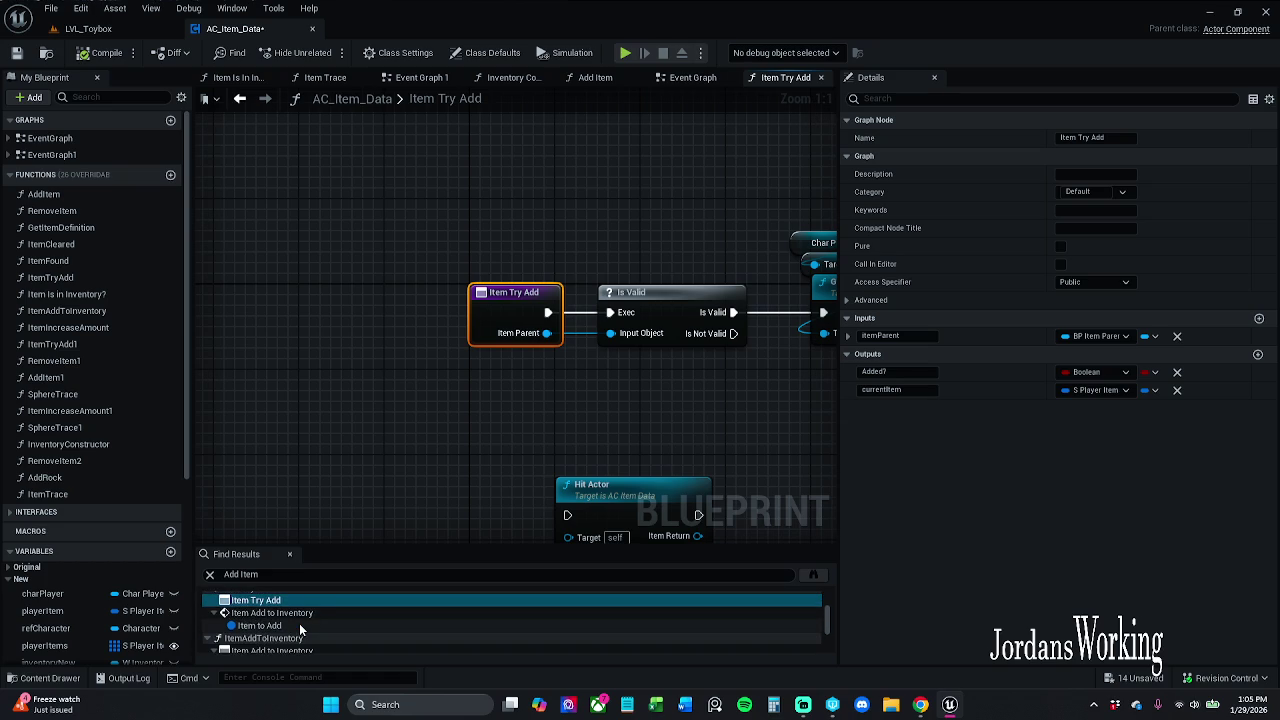
Enlarge Find Results, open the Add Item 1 and Add Item graphs, and close the panel
{"action": "left_click_drag", "start_coordinate": [350, 546], "coordinate": [373, 421]}
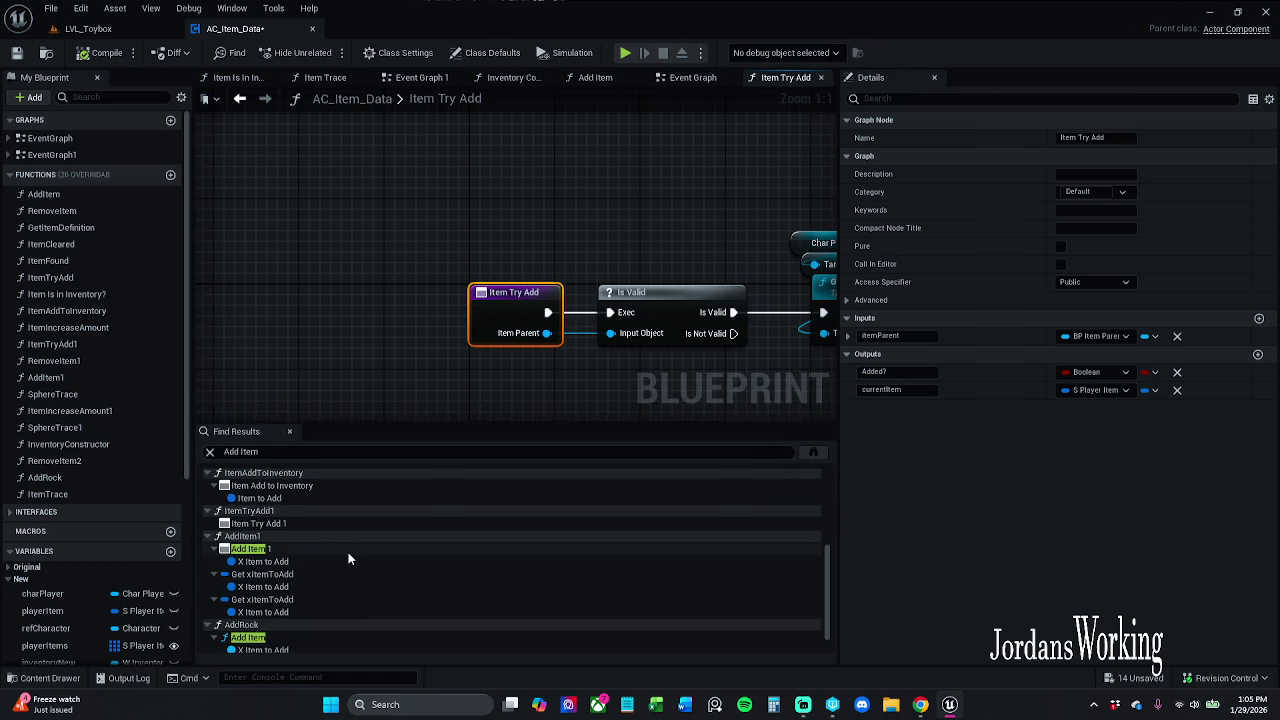
{"action": "double_click", "coordinate": [348, 552]}
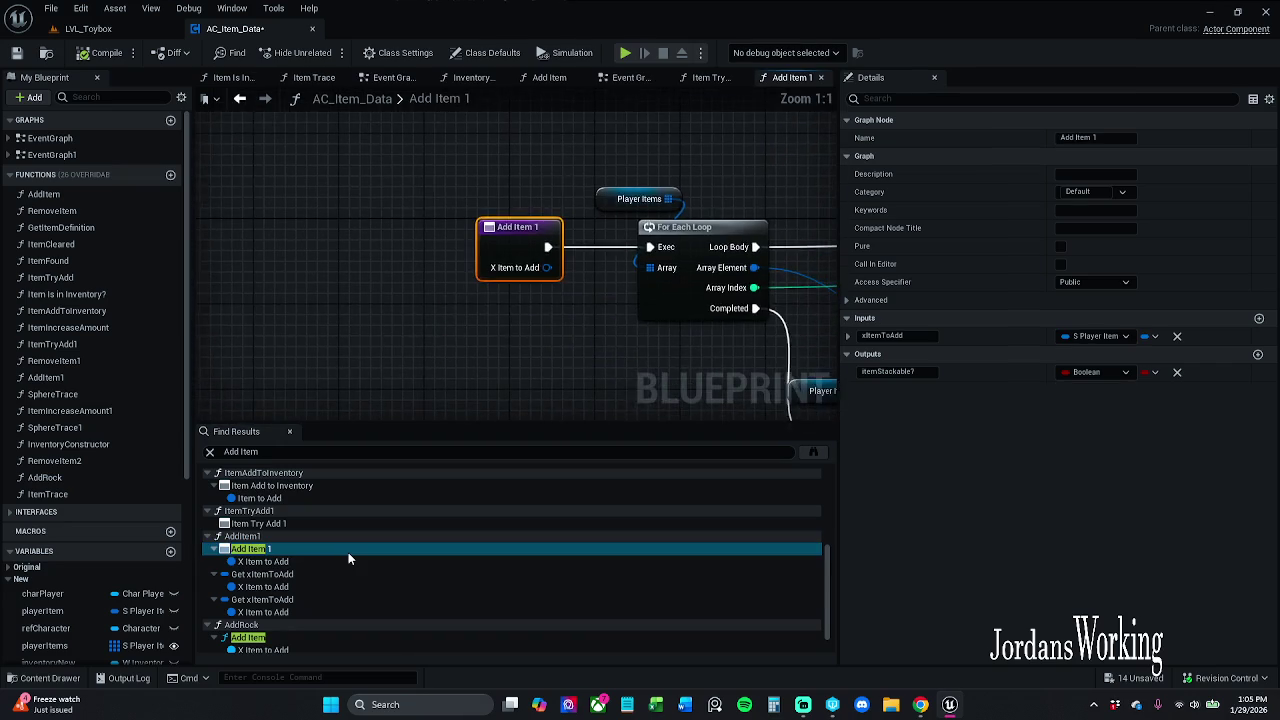
{"action": "scroll", "coordinate": [343, 551], "scroll_direction": "up", "scroll_amount": 3}
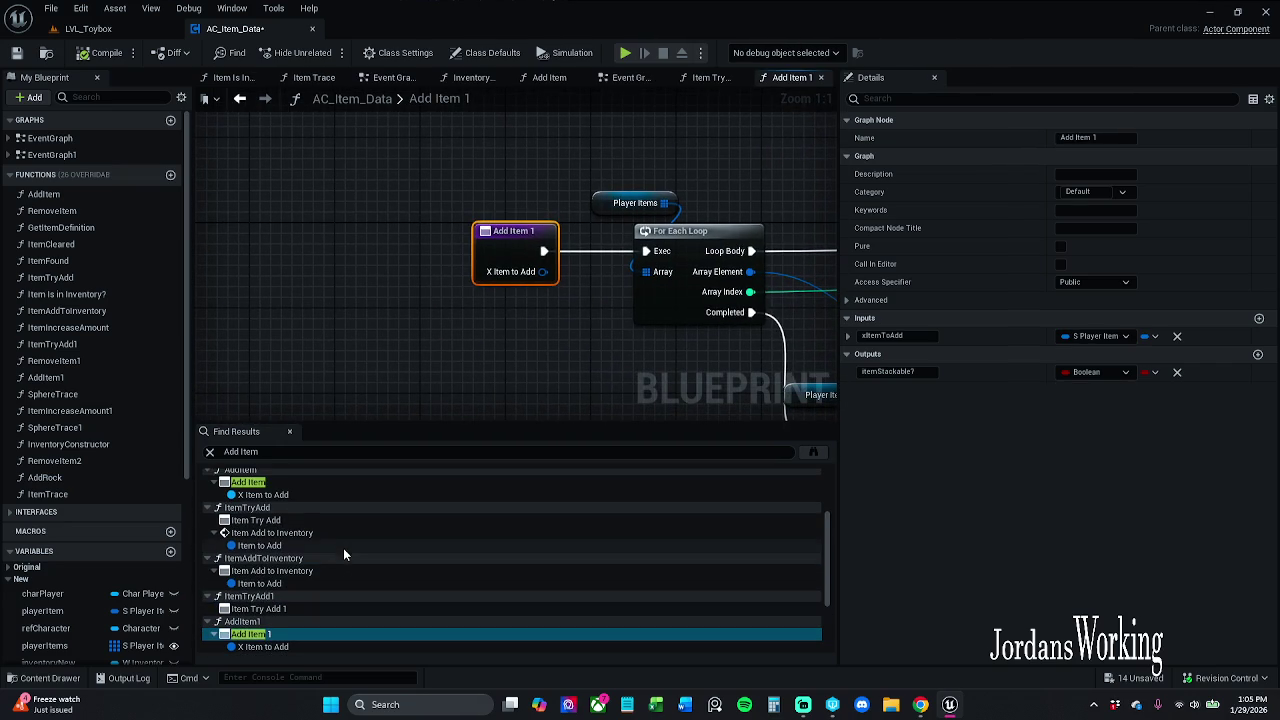
{"action": "double_click", "coordinate": [328, 485]}
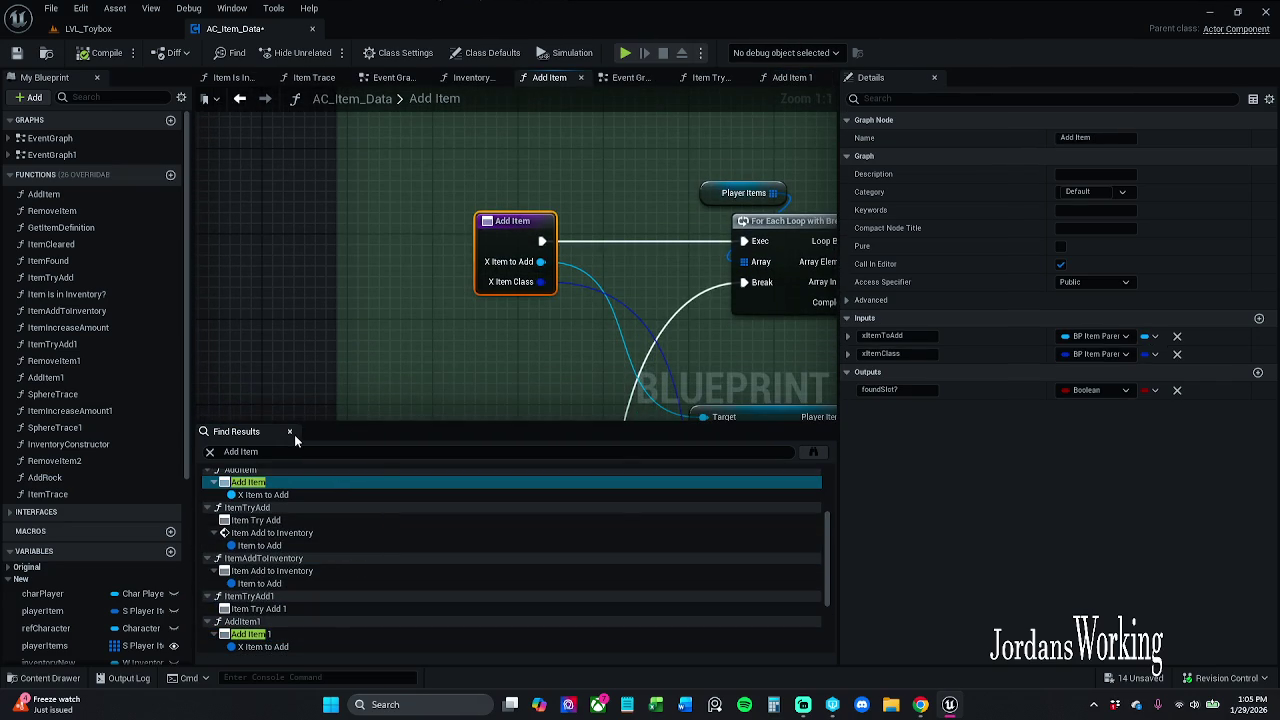
{"action": "left_click", "coordinate": [290, 431]}
Pan and zoom across the Add Item graph to review its loop, branch and struct break nodes
{"action": "scroll", "coordinate": [516, 386], "scroll_direction": "down", "scroll_amount": 6}
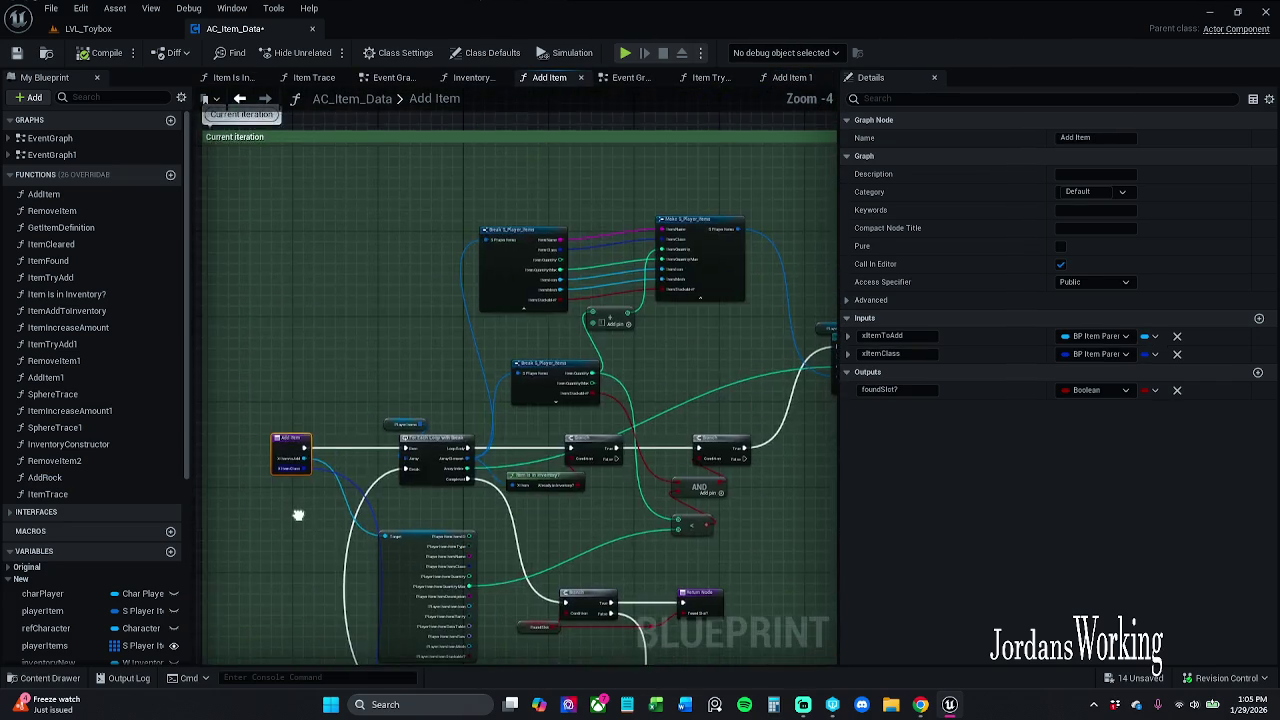
{"action": "left_click_drag", "start_coordinate": [345, 251], "coordinate": [321, 219]}
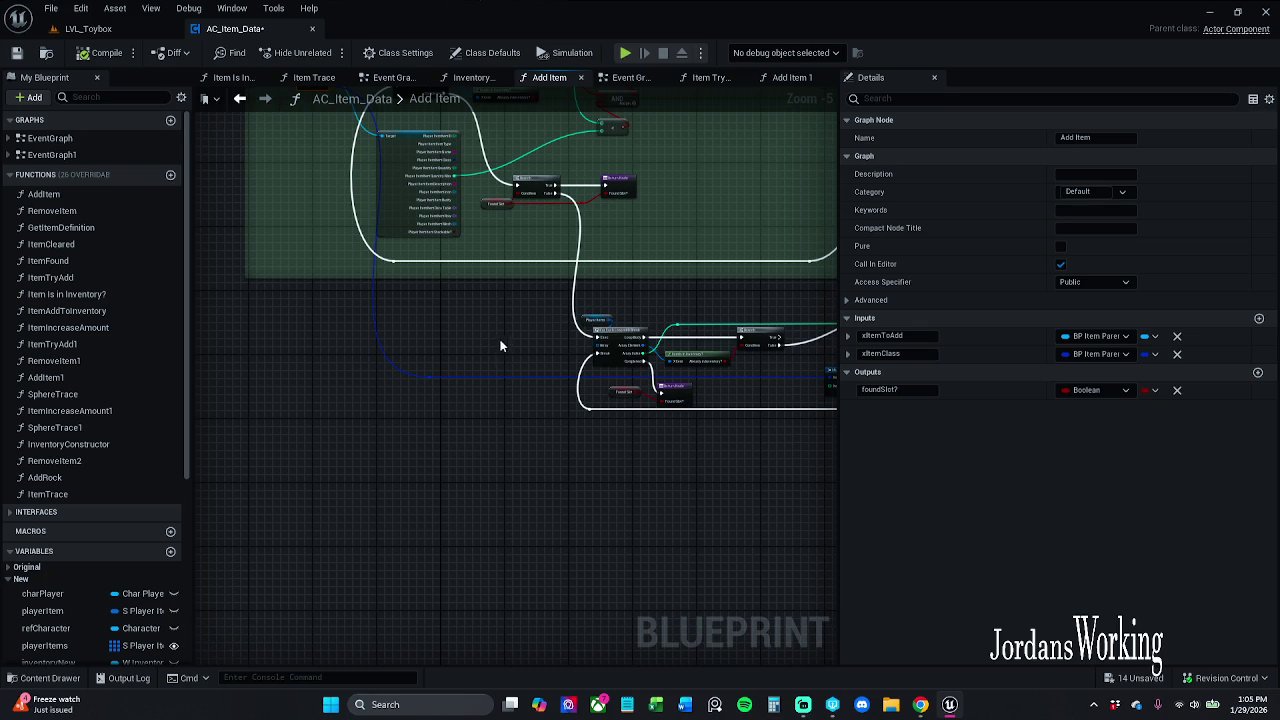
{"action": "mouse_move", "coordinate": [482, 365]}
{"action": "left_mouse_down"}
{"action": "mouse_move", "coordinate": [397, 377]}
{"action": "mouse_move", "coordinate": [297, 351]}
{"action": "mouse_move", "coordinate": [529, 506]}
{"action": "mouse_move", "coordinate": [541, 452]}
{"action": "left_mouse_up"}
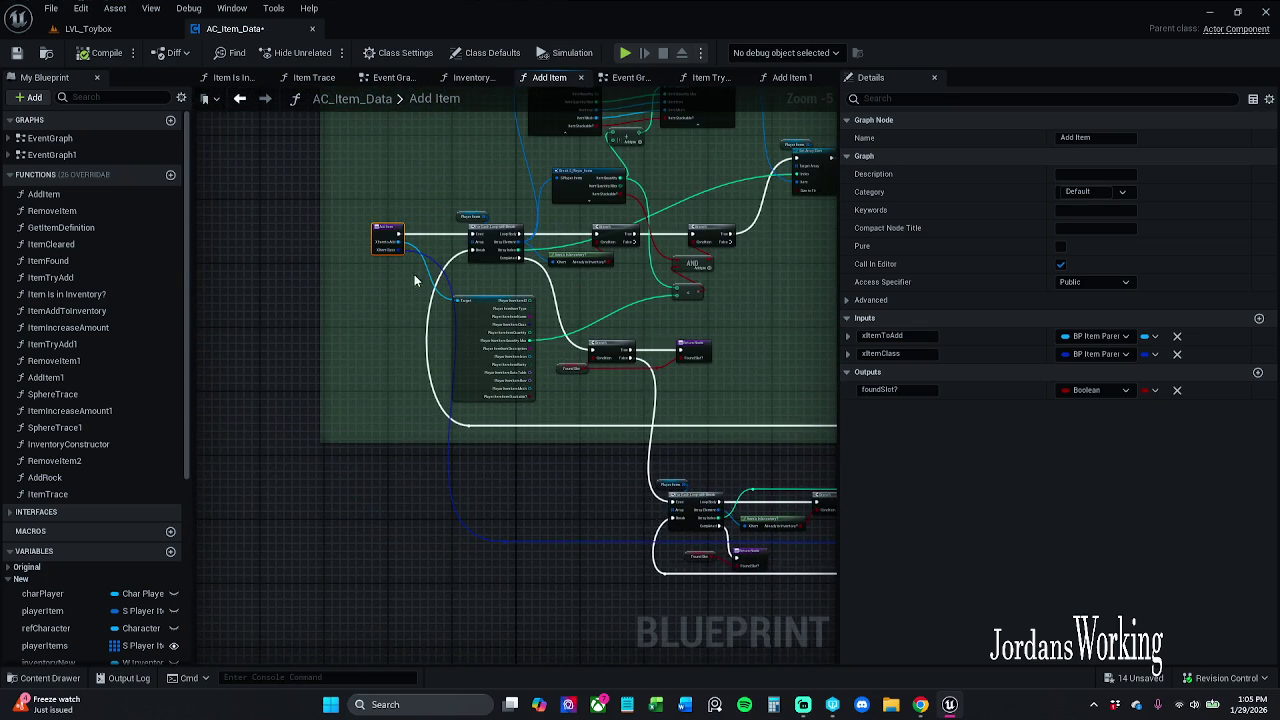
{"action": "scroll", "coordinate": [439, 227], "scroll_direction": "up", "scroll_amount": 3}
{"action": "mouse_move", "coordinate": [445, 288]}
{"action": "left_mouse_down"}
{"action": "mouse_move", "coordinate": [277, 317]}
{"action": "mouse_move", "coordinate": [147, 227]}
{"action": "left_mouse_up"}
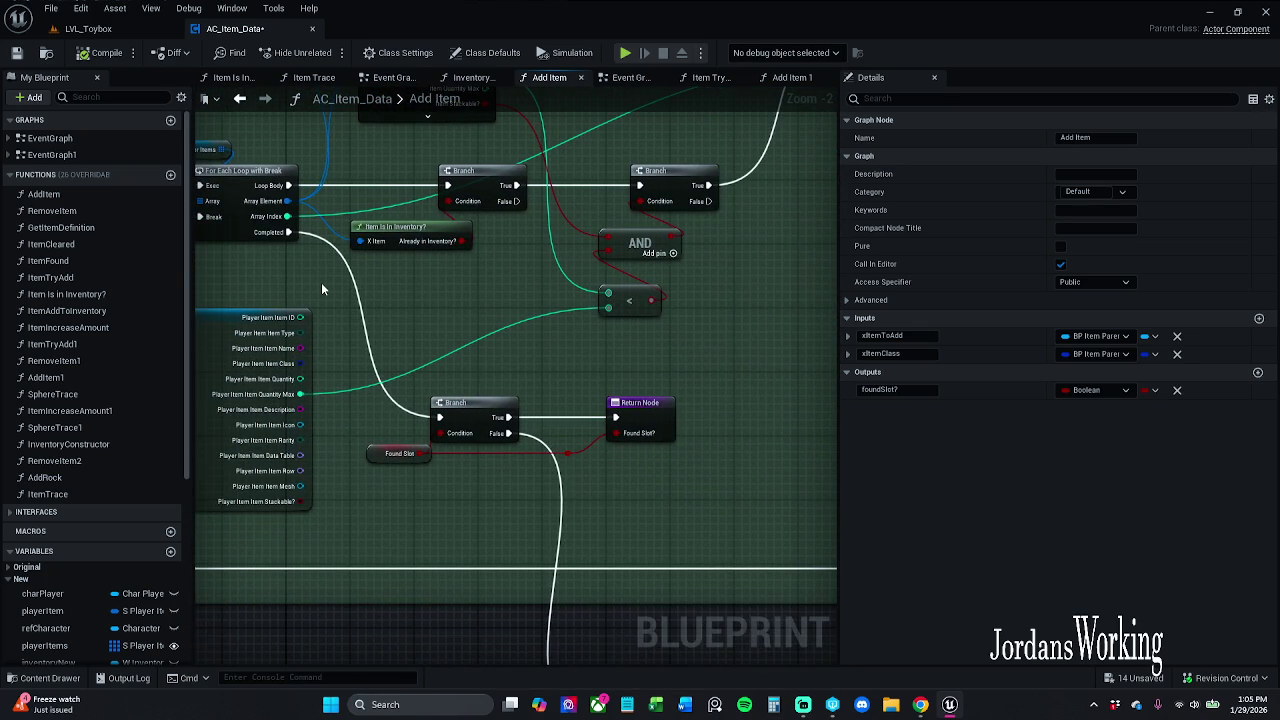
{"action": "mouse_move", "coordinate": [321, 282]}
{"action": "left_mouse_down"}
{"action": "mouse_move", "coordinate": [363, 380]}
{"action": "mouse_move", "coordinate": [357, 435]}
{"action": "left_mouse_up"}
{"action": "scroll", "coordinate": [357, 433], "scroll_direction": "down", "scroll_amount": 1}
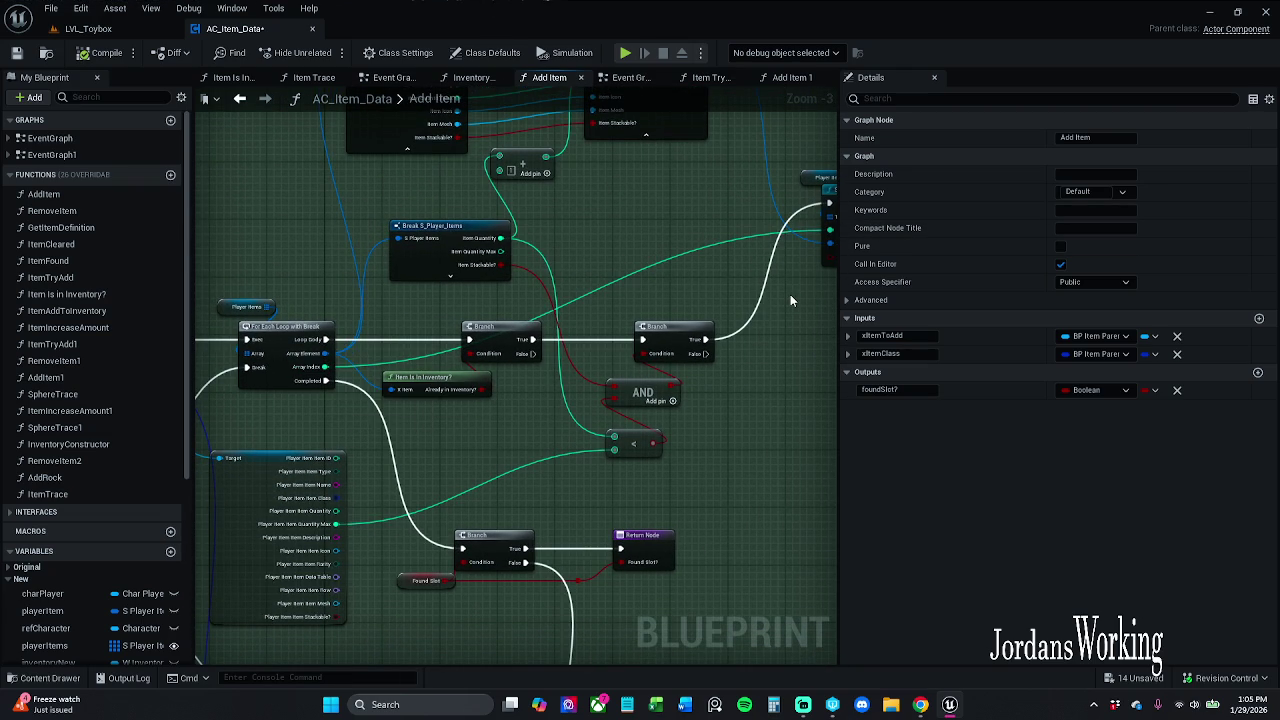
{"action": "left_click_drag", "start_coordinate": [612, 343], "coordinate": [655, 432]}
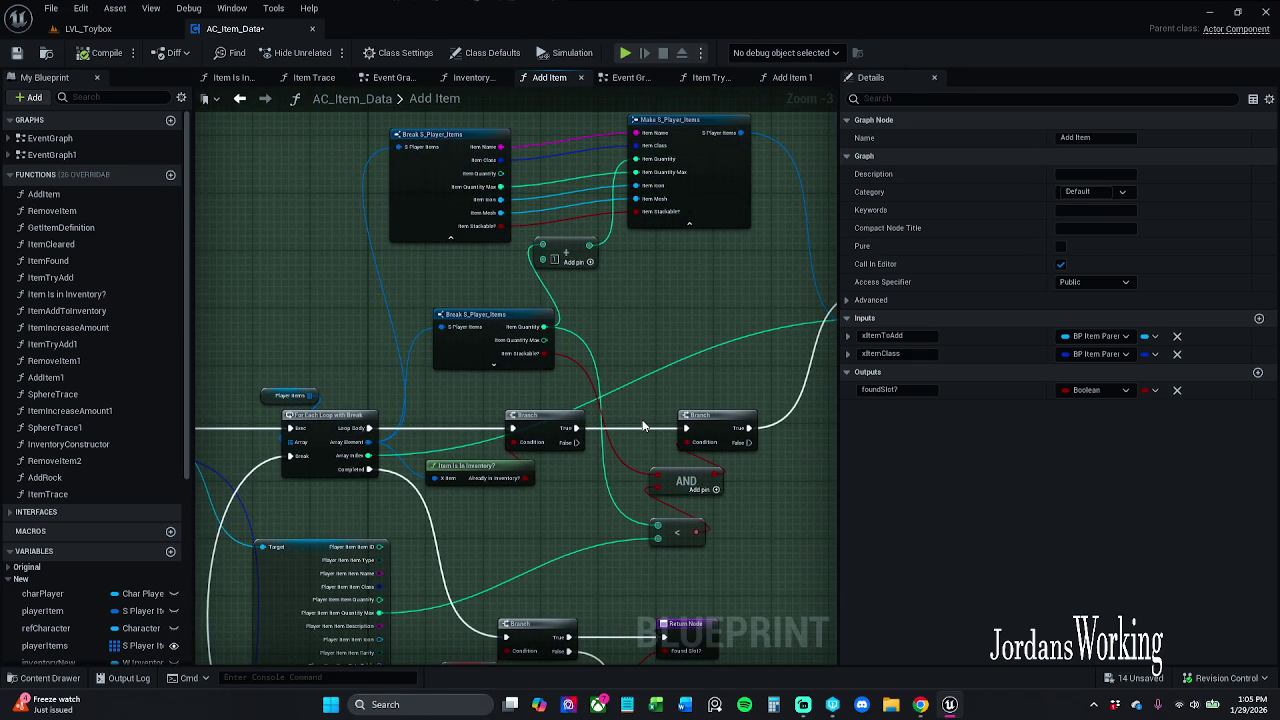
{"action": "scroll", "coordinate": [246, 319], "scroll_direction": "down", "scroll_amount": 1}
{"action": "mouse_move", "coordinate": [246, 319]}
{"action": "left_mouse_down"}
{"action": "mouse_move", "coordinate": [337, 314]}
{"action": "mouse_move", "coordinate": [449, 283]}
{"action": "left_mouse_up"}
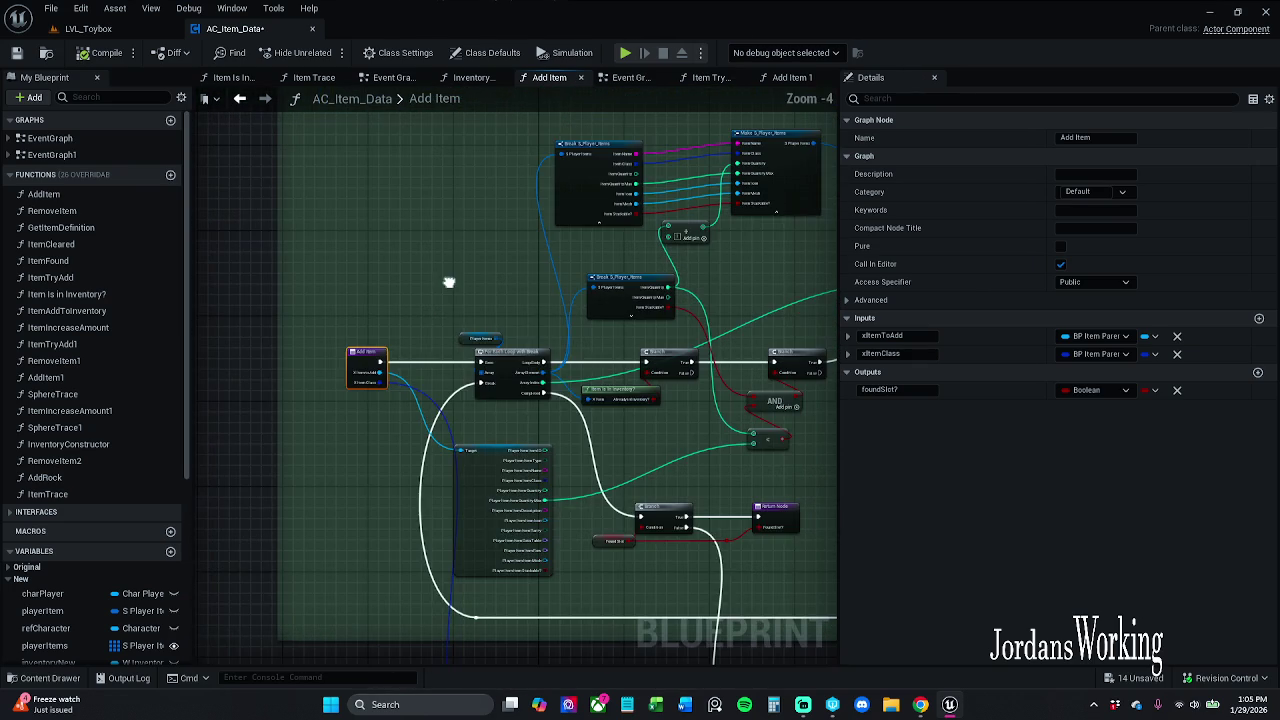
{"action": "scroll", "coordinate": [417, 334], "scroll_direction": "up", "scroll_amount": 3}
Select the Add Item entry node, save AC_Item_Data, and show AddItem's properties
{"action": "left_click", "coordinate": [403, 340]}
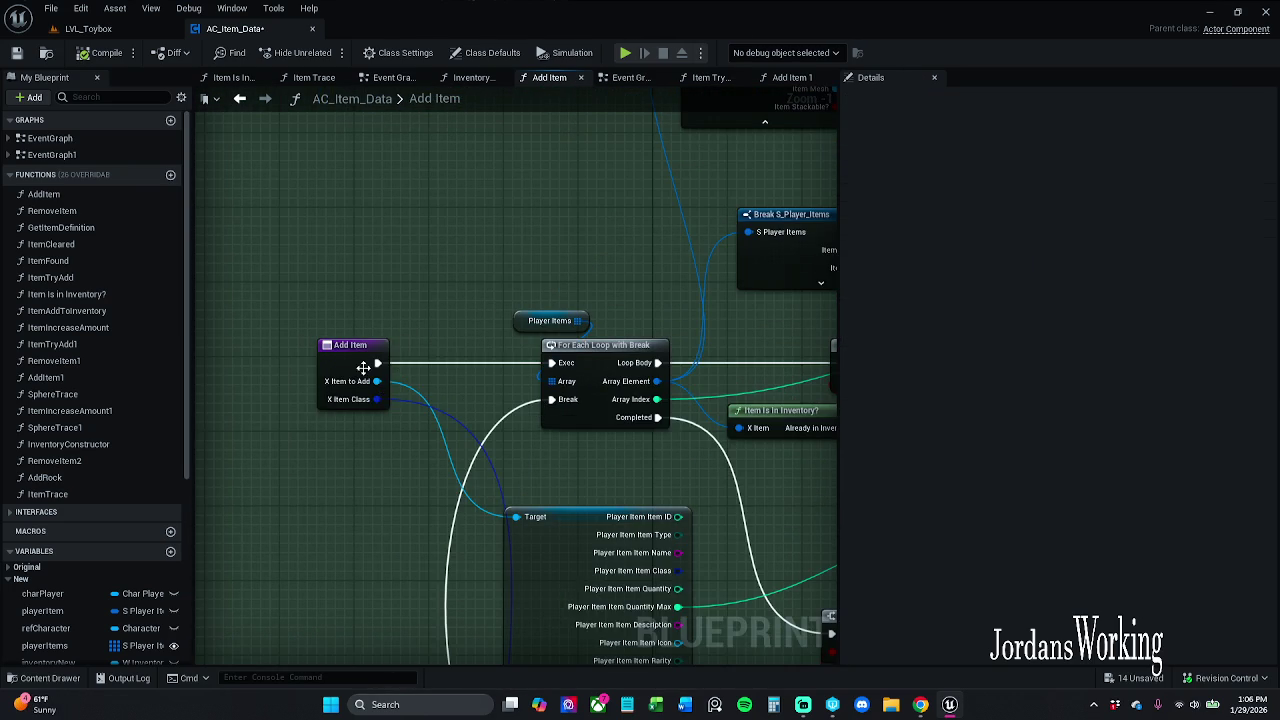
{"action": "left_click", "coordinate": [363, 368]}
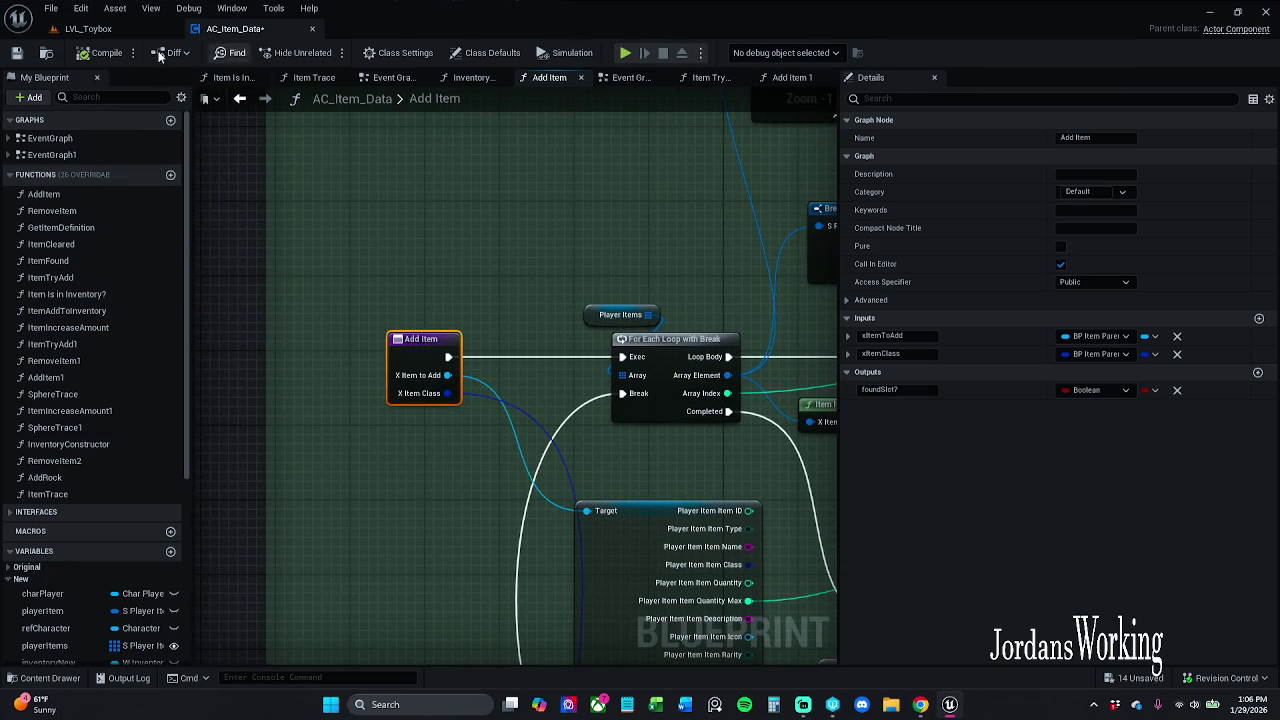
{"action": "left_click", "coordinate": [14, 58]}
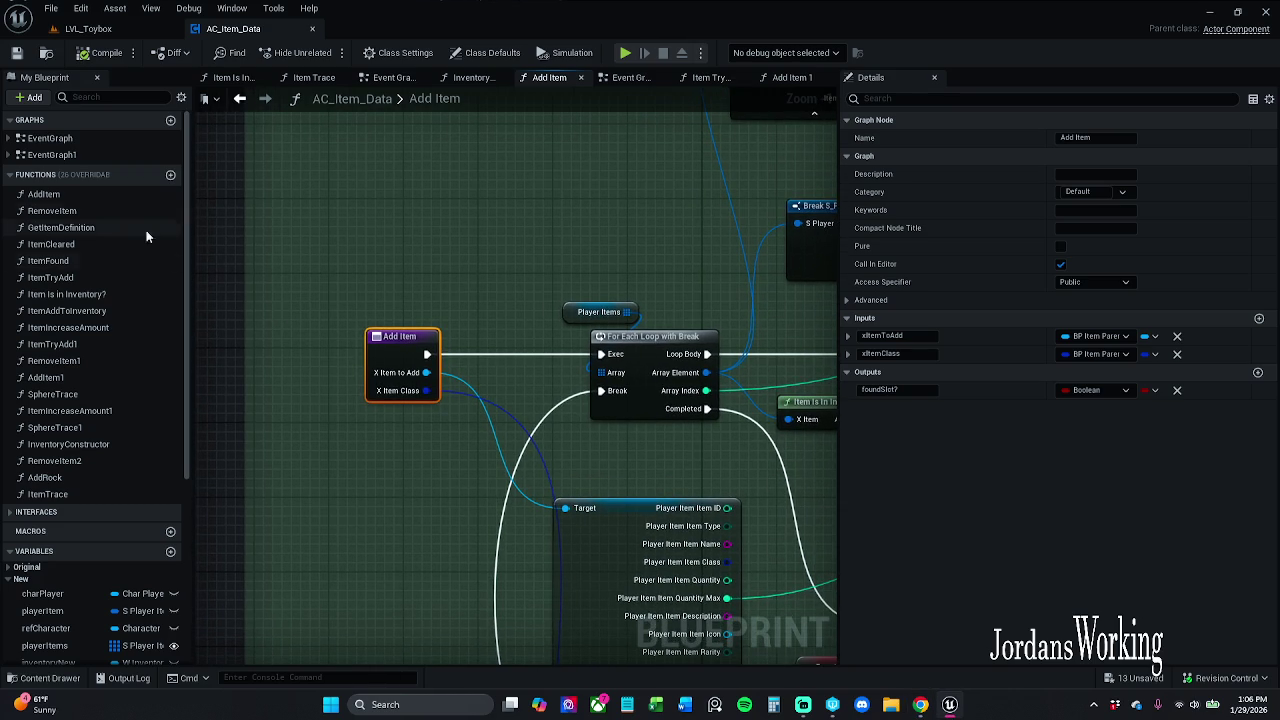
{"action": "left_click", "coordinate": [102, 195]}
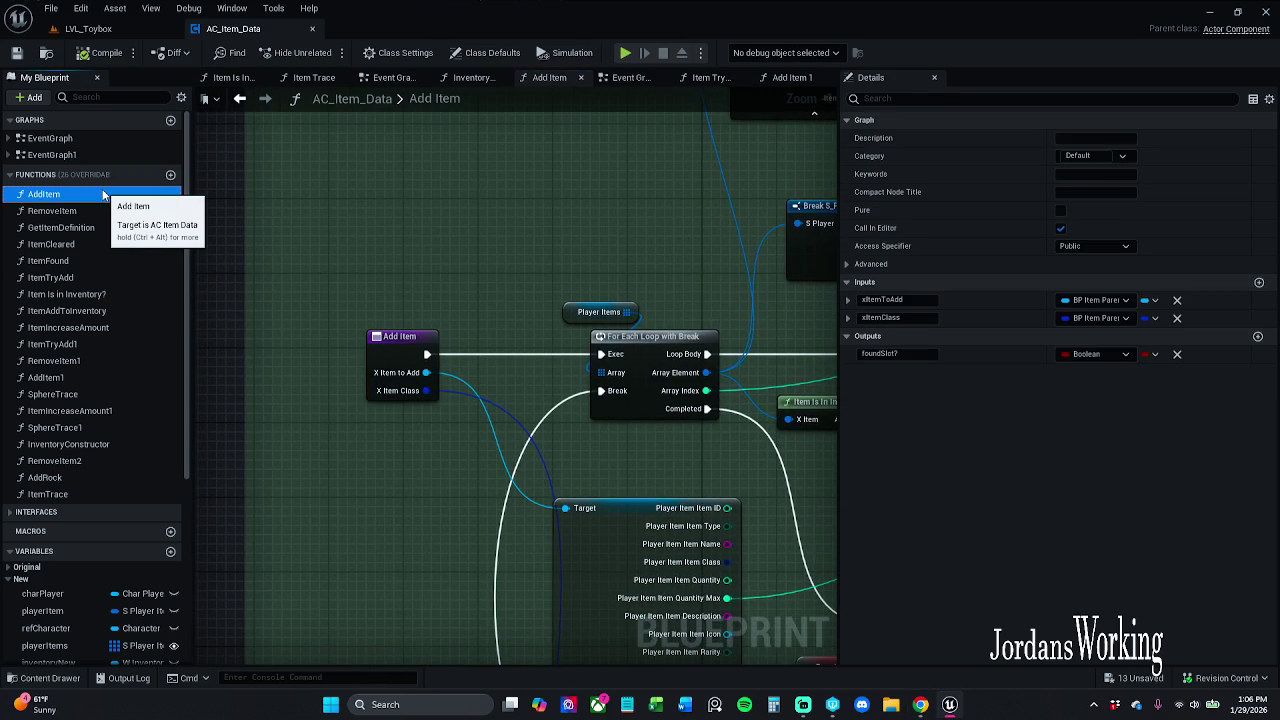
Set ItemTrace's Category to a new Old category in Details
{"action": "left_click", "coordinate": [88, 495]}
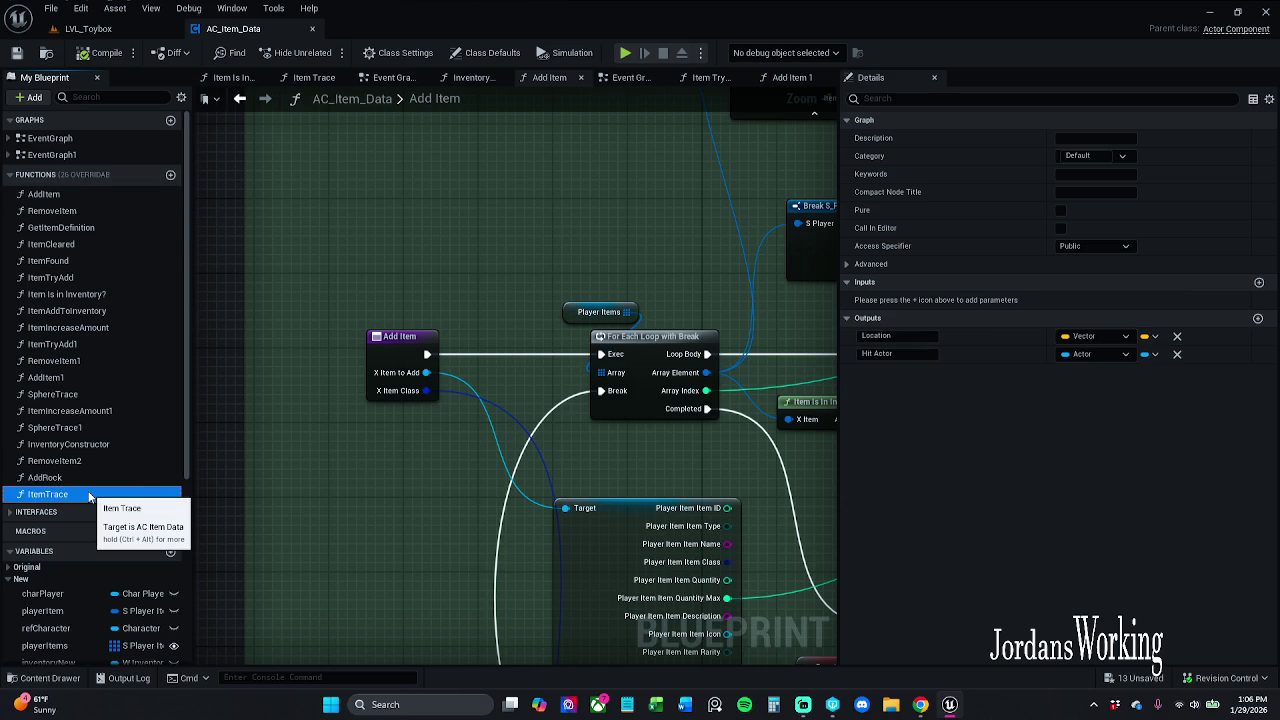
{"action": "left_click", "coordinate": [1098, 157]}
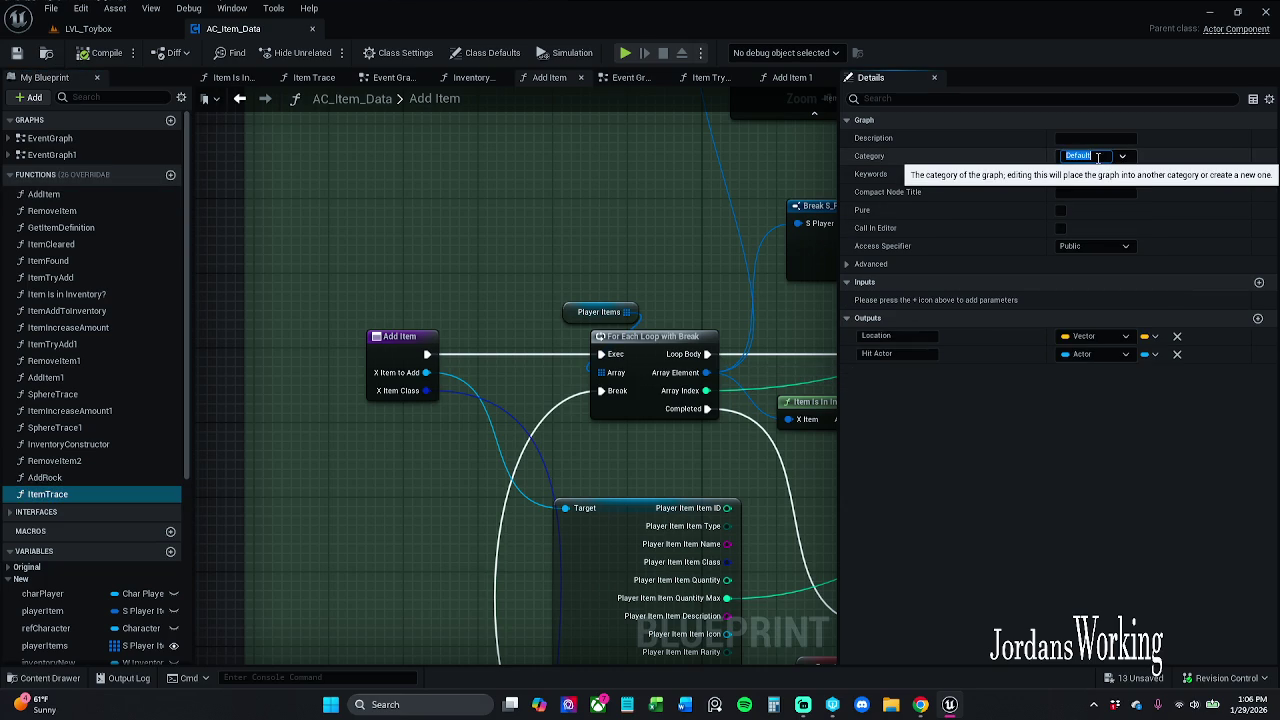
{"action": "type", "text": "Ne"}
{"action": "key", "text": "Return"}
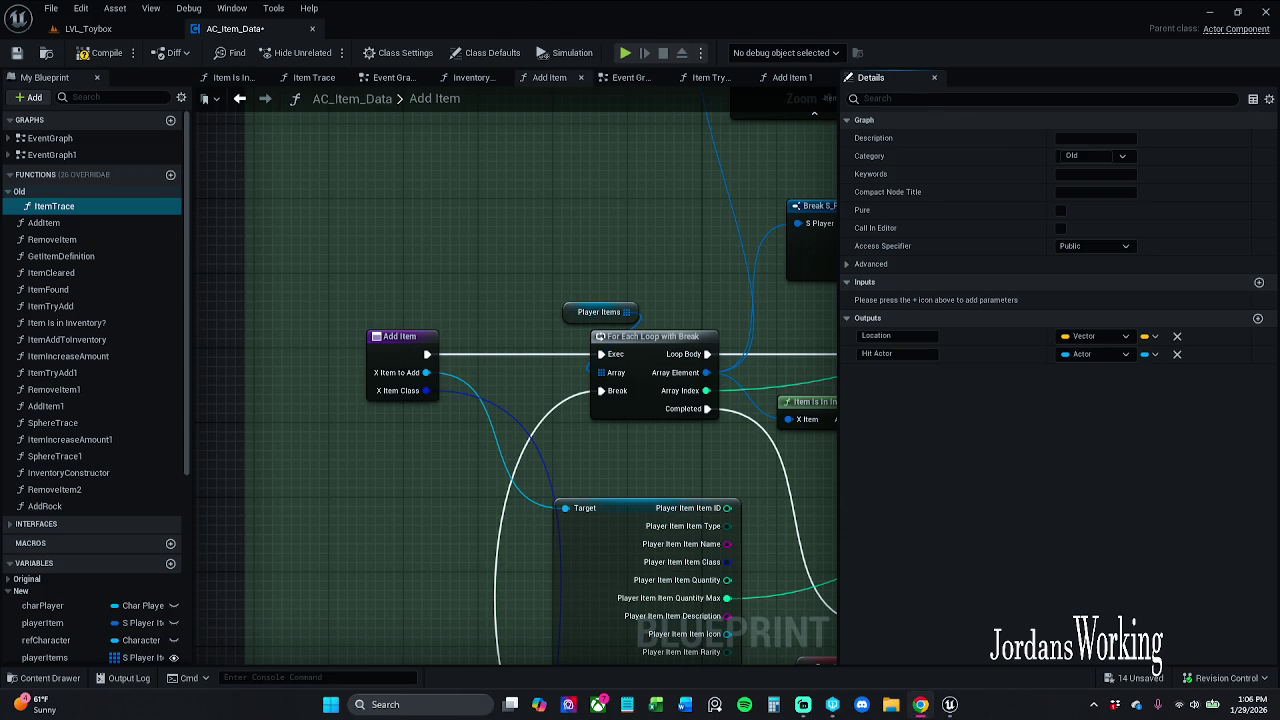
{"action": "scroll", "coordinate": [266, 321], "scroll_direction": "up", "scroll_amount": 2}
{"action": "scroll", "coordinate": [478, 325], "scroll_direction": "down", "scroll_amount": 2}
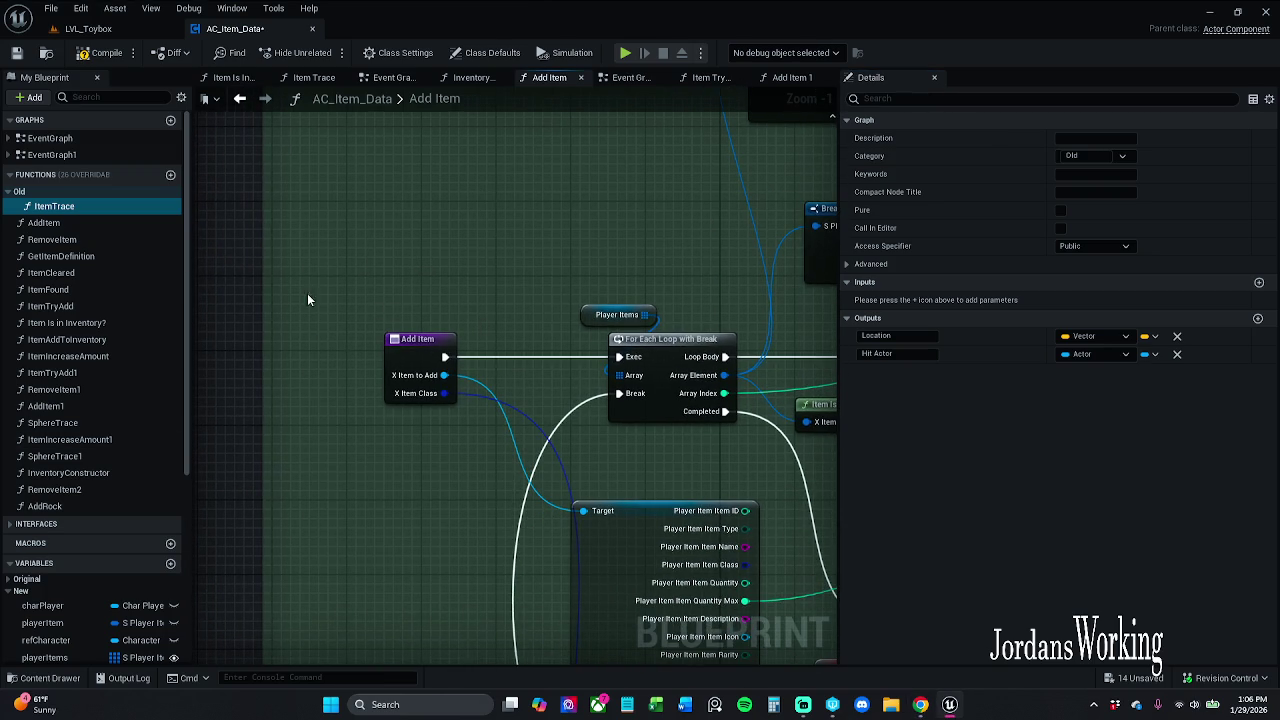
Move AddItem, RemoveItem, GetItemDefinition, ItemCleared, ItemTryAdd1, RemoveItem1 and AddRock into Old, collapse it, and save
{"action": "left_click_drag", "start_coordinate": [60, 222], "coordinate": [62, 208]}
{"action": "left_click", "coordinate": [65, 240]}
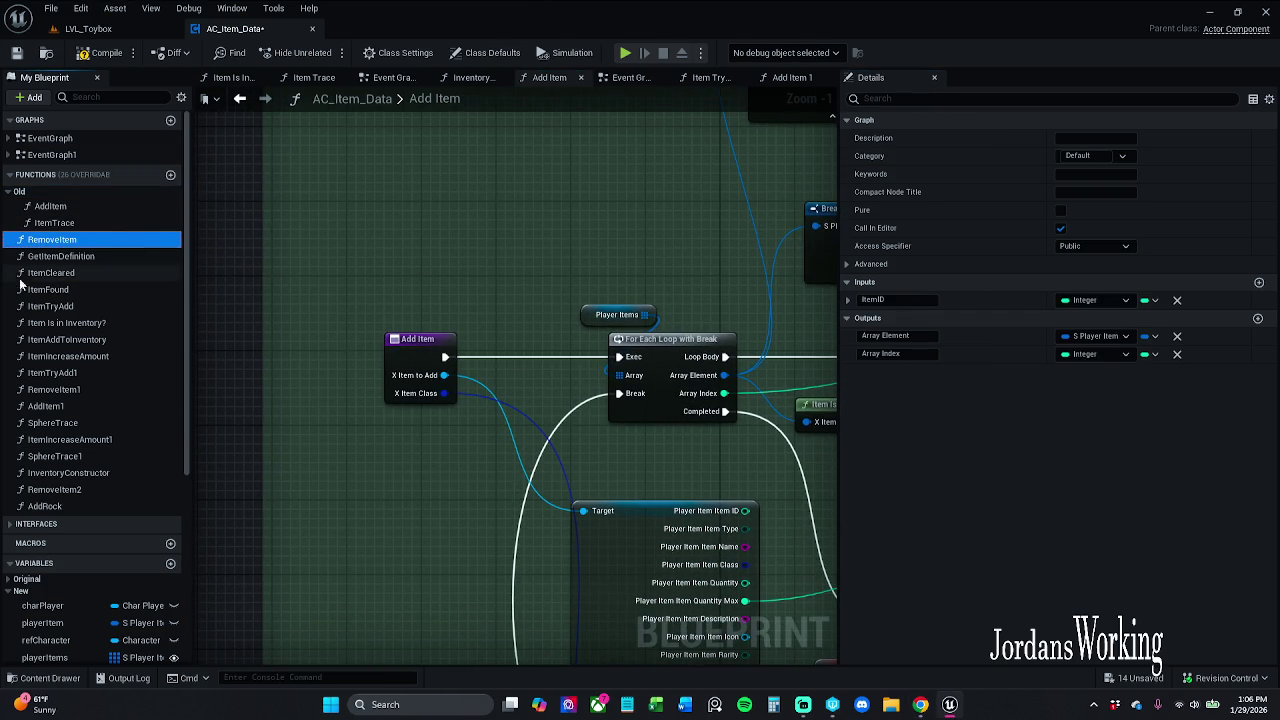
{"action": "left_click_drag", "start_coordinate": [88, 248], "coordinate": [52, 198]}
{"action": "left_click_drag", "start_coordinate": [62, 256], "coordinate": [42, 201]}
{"action": "left_click_drag", "start_coordinate": [62, 278], "coordinate": [66, 202]}
{"action": "mouse_move", "coordinate": [62, 289]}
{"action": "left_mouse_down"}
{"action": "mouse_move", "coordinate": [55, 250]}
{"action": "mouse_move", "coordinate": [55, 296]}
{"action": "left_mouse_up"}
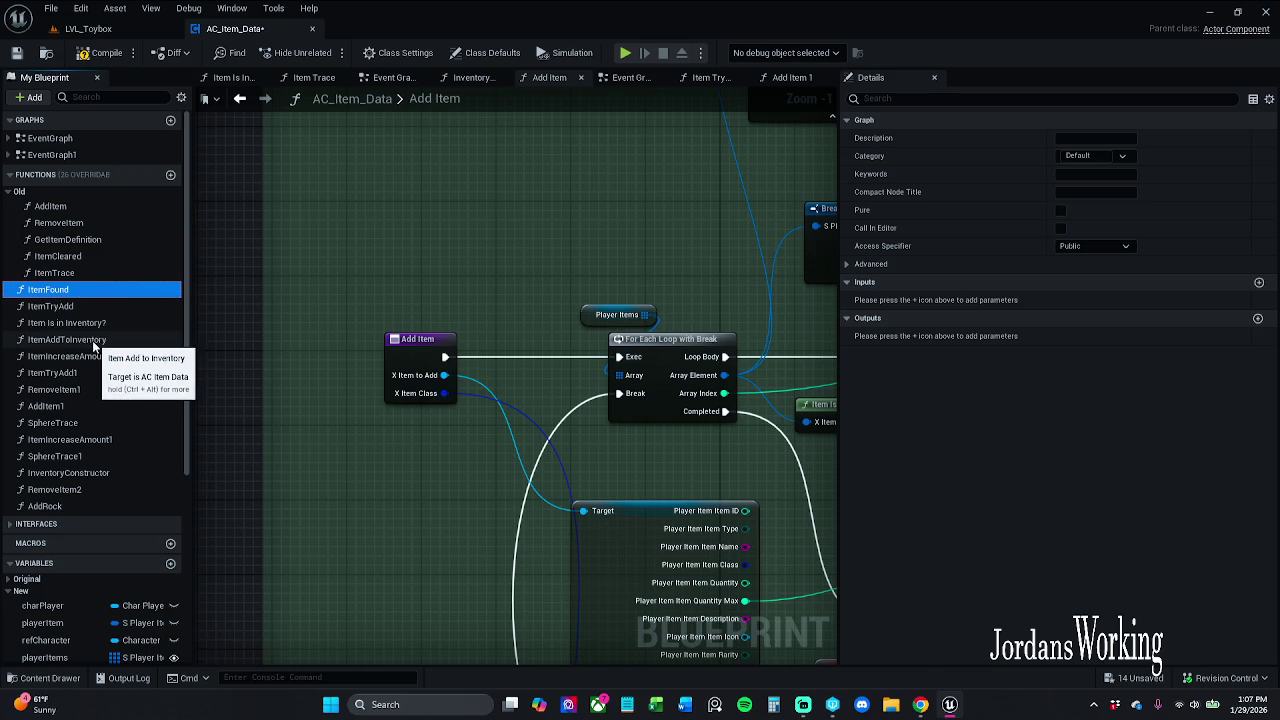
{"action": "left_click", "coordinate": [82, 376]}
{"action": "left_click_drag", "start_coordinate": [82, 376], "coordinate": [50, 205]}
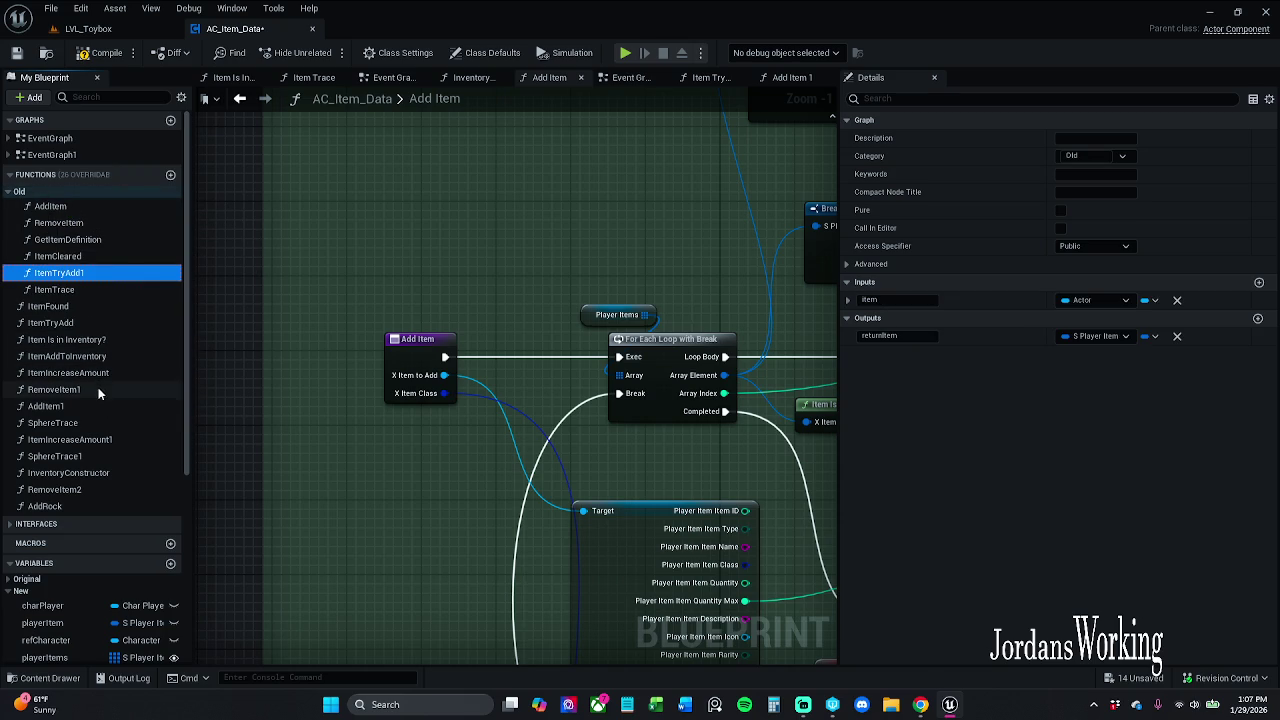
{"action": "mouse_move", "coordinate": [84, 390]}
{"action": "left_mouse_down"}
{"action": "mouse_move", "coordinate": [25, 292]}
{"action": "mouse_move", "coordinate": [26, 215]}
{"action": "mouse_move", "coordinate": [22, 290]}
{"action": "left_mouse_up"}
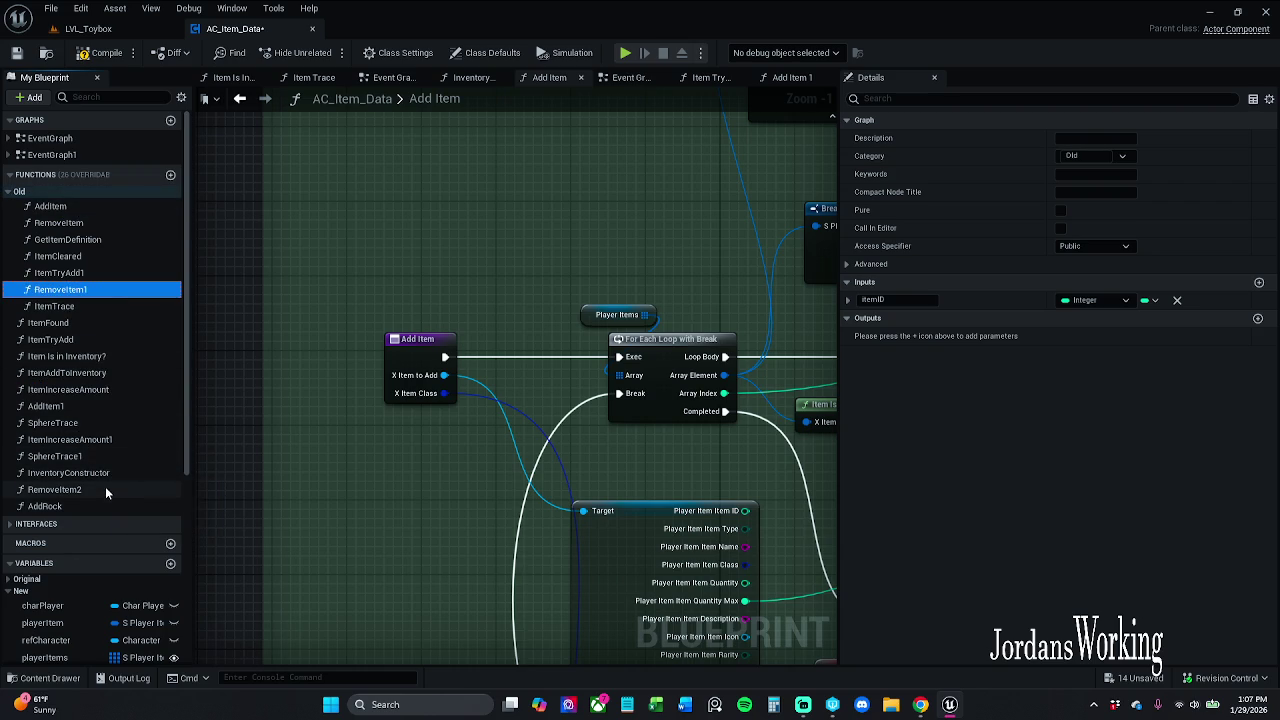
{"action": "mouse_move", "coordinate": [100, 507]}
{"action": "left_mouse_down"}
{"action": "mouse_move", "coordinate": [26, 192]}
{"action": "mouse_move", "coordinate": [30, 296]}
{"action": "left_mouse_up"}
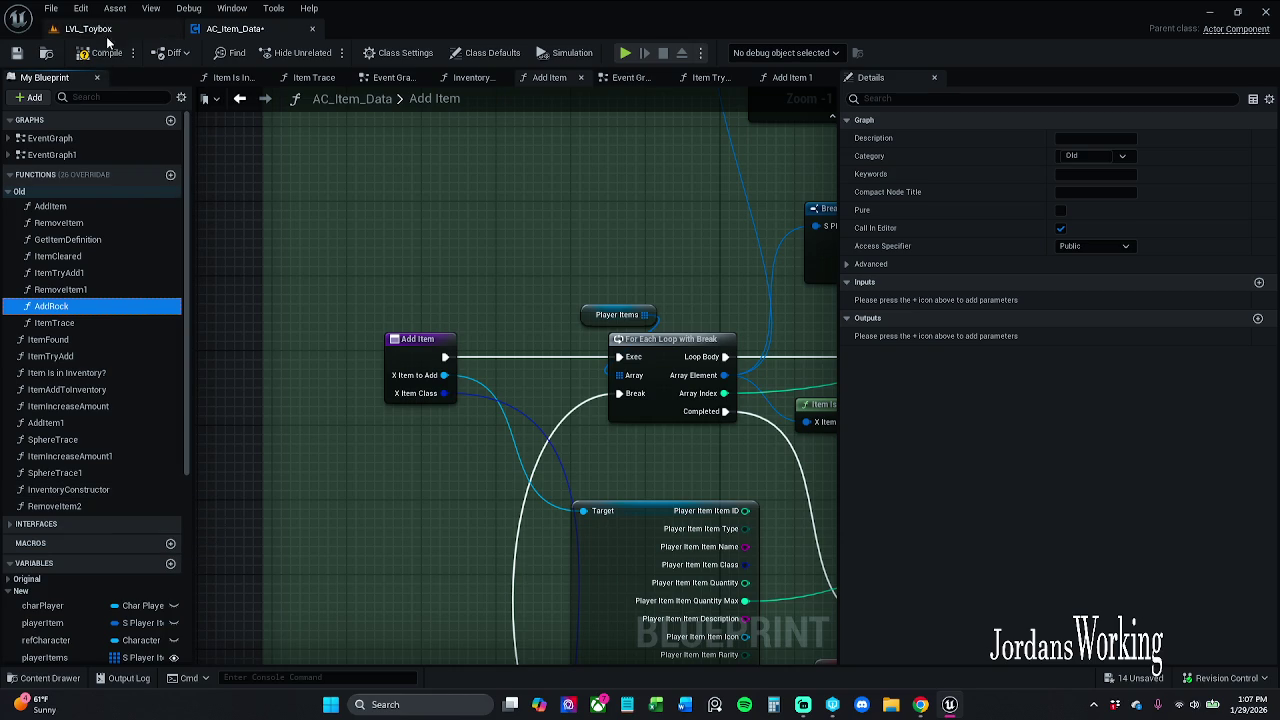
{"action": "left_click", "coordinate": [9, 191]}
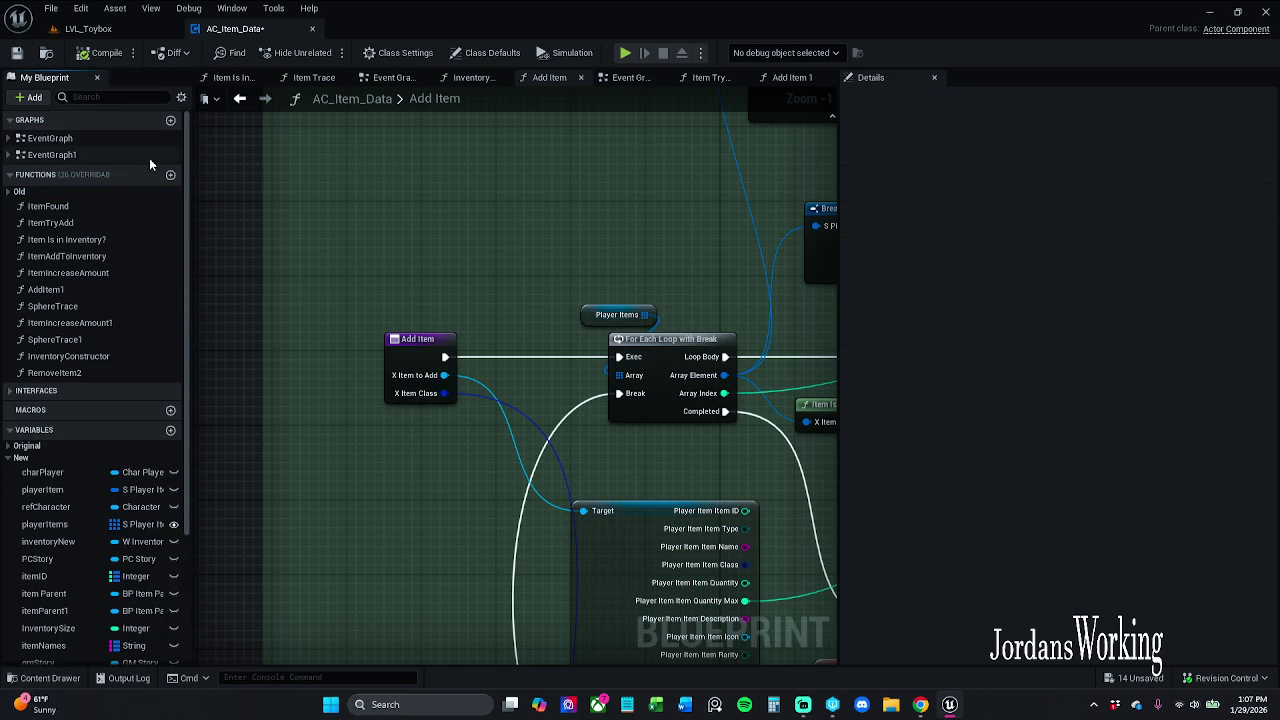
{"action": "left_click", "coordinate": [16, 52]}
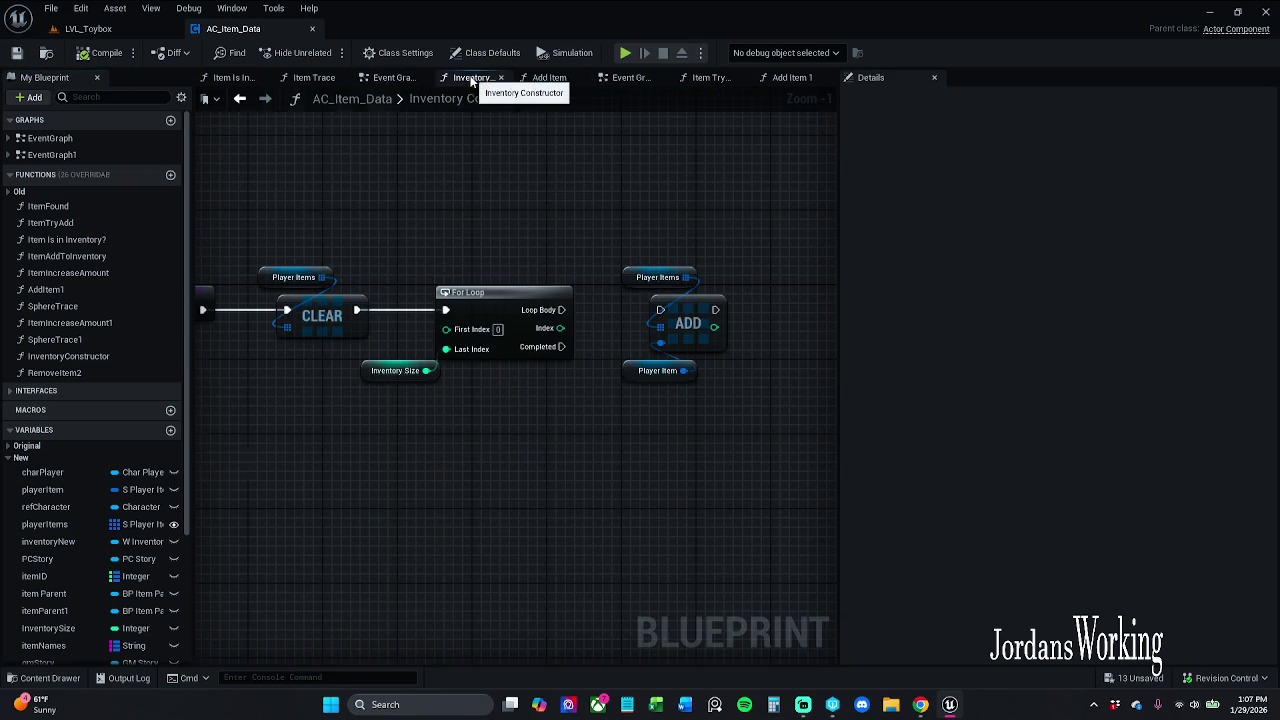
Close the Inventory Constructor, Add Item and duplicate Event Graph tabs
{"action": "left_click", "coordinate": [490, 78]}
{"action": "left_click", "coordinate": [499, 77]}
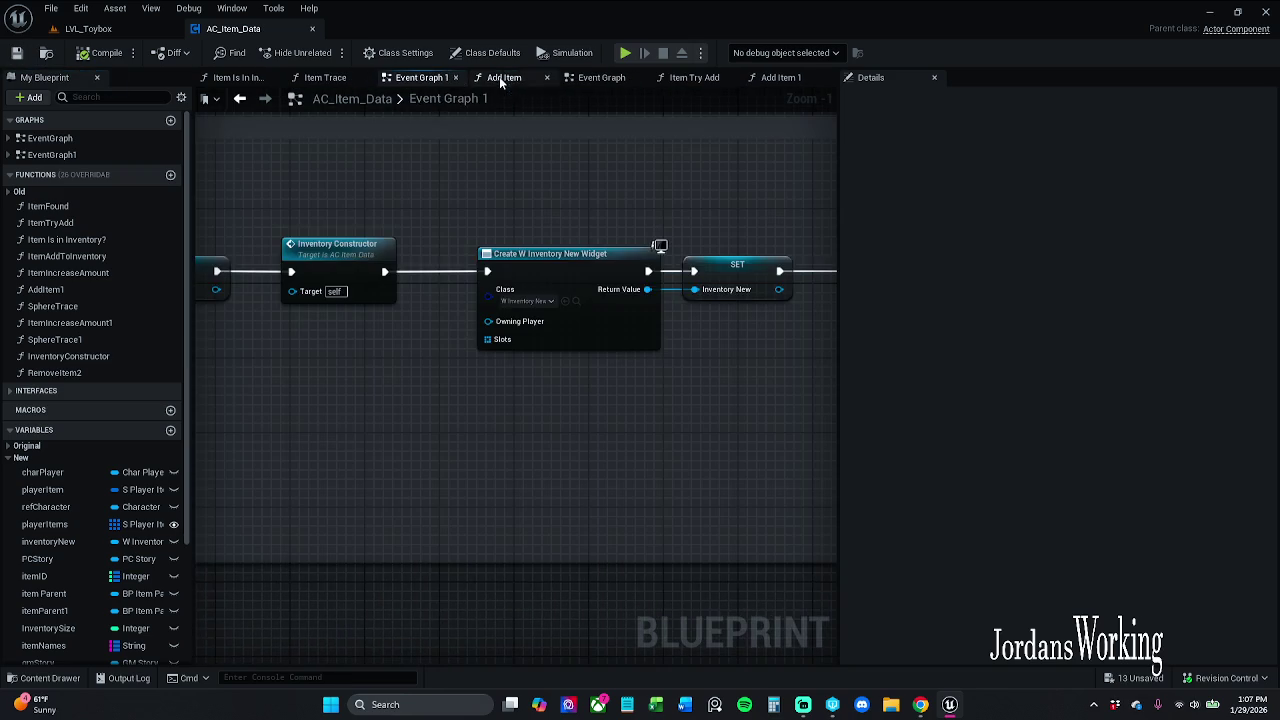
{"action": "left_click", "coordinate": [525, 78]}
{"action": "left_click", "coordinate": [546, 78]}
{"action": "left_click", "coordinate": [560, 78]}
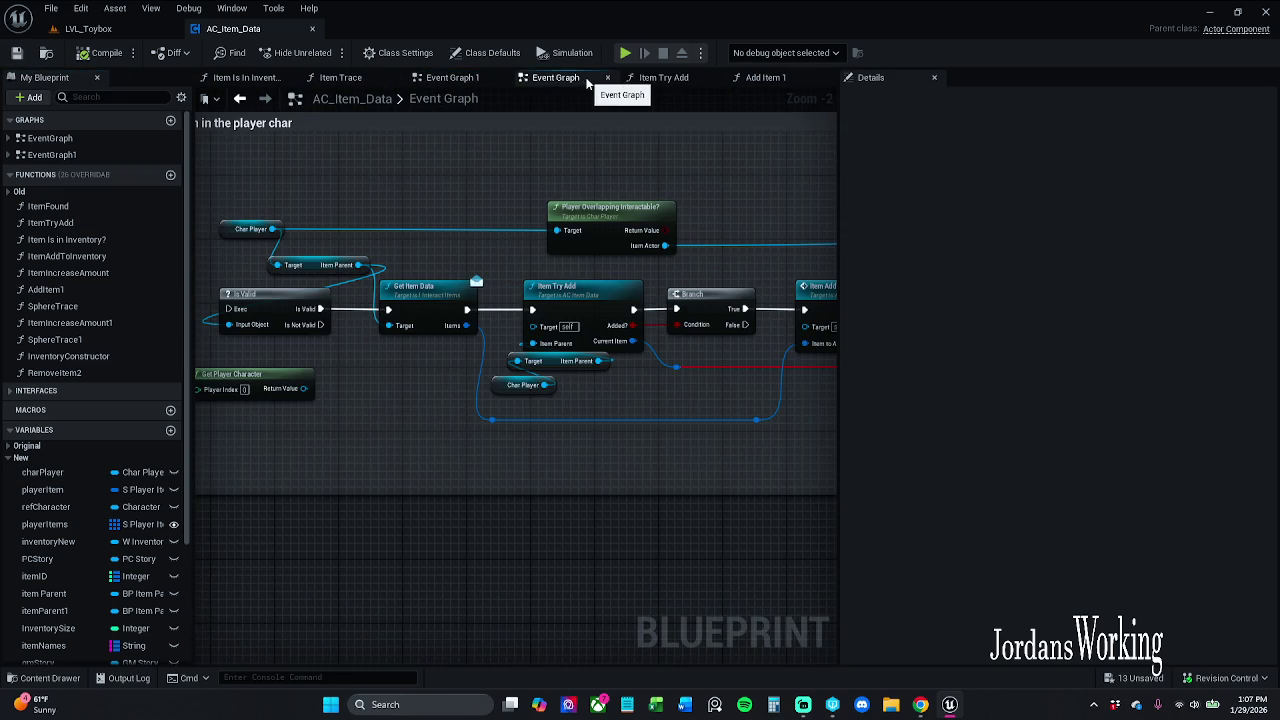
{"action": "left_click", "coordinate": [455, 78]}
{"action": "left_click", "coordinate": [607, 77]}
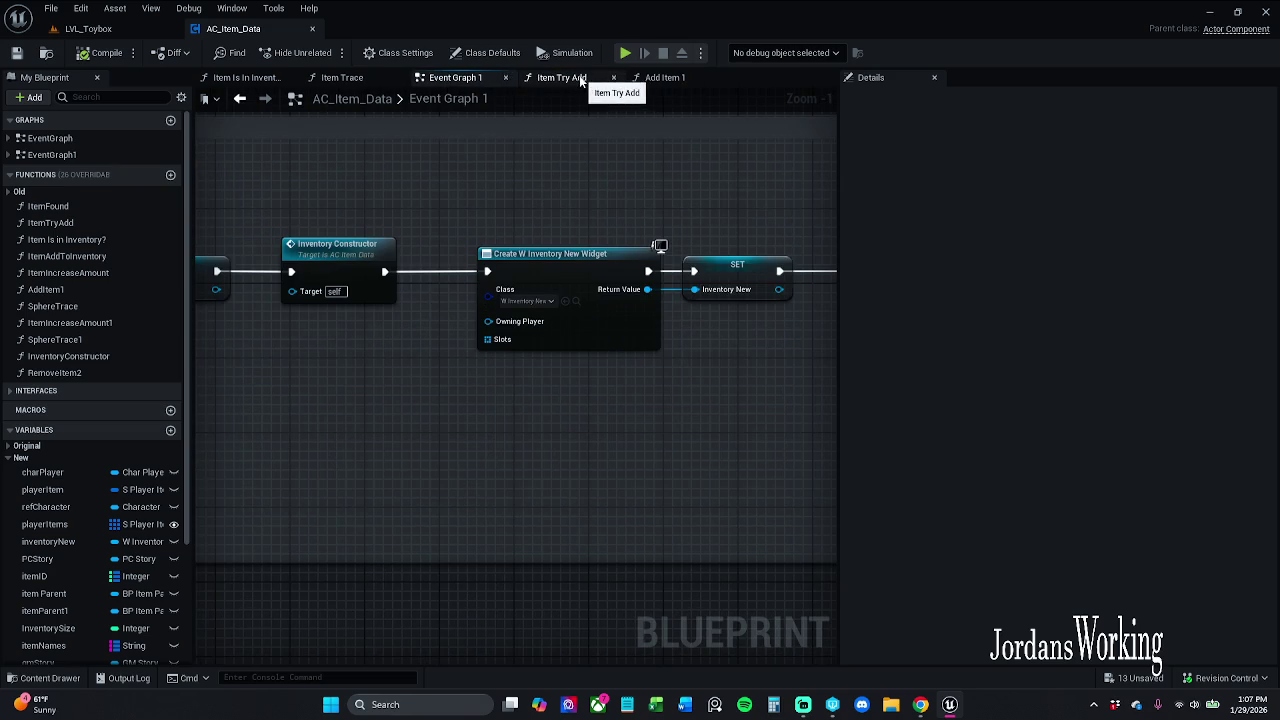
Review Item Try Add's Branch, SET and Hit Actor nodes, then close it to reveal Add Item 1
{"action": "left_click", "coordinate": [579, 77]}
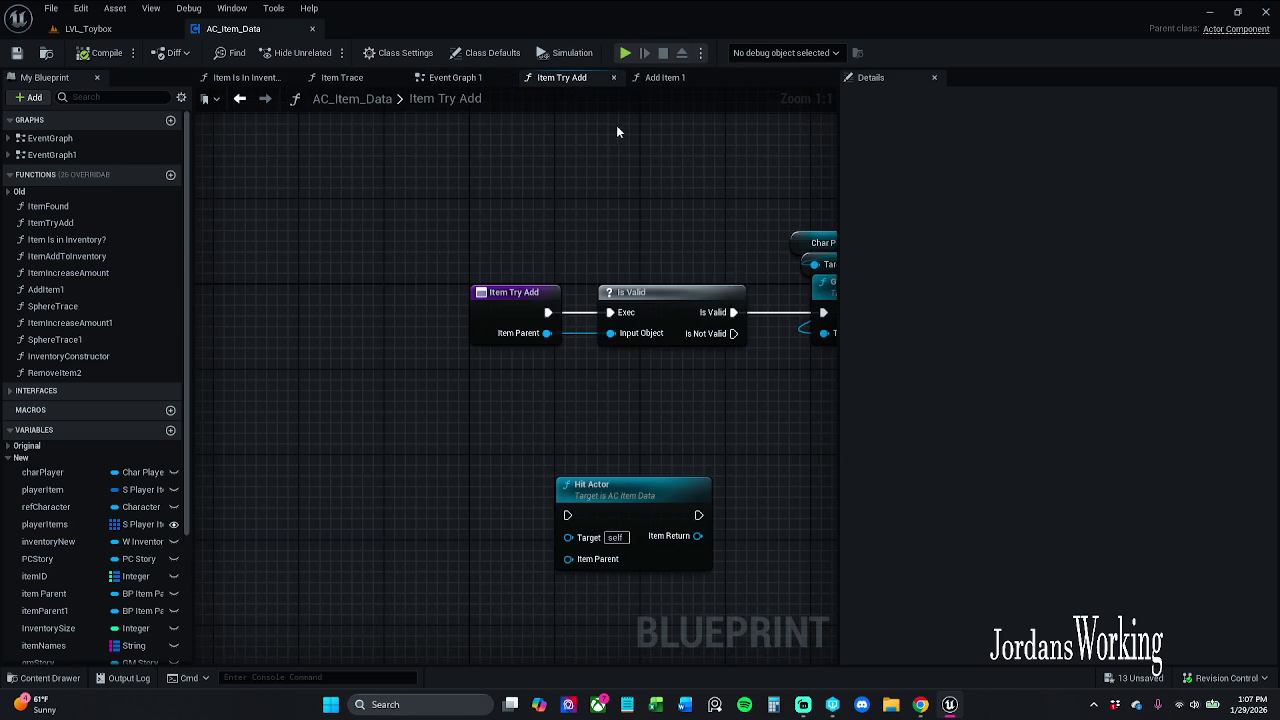
{"action": "scroll", "coordinate": [607, 188], "scroll_direction": "down", "scroll_amount": 2}
{"action": "mouse_move", "coordinate": [607, 188]}
{"action": "left_mouse_down"}
{"action": "mouse_move", "coordinate": [543, 197]}
{"action": "mouse_move", "coordinate": [420, 171]}
{"action": "mouse_move", "coordinate": [206, 200]}
{"action": "mouse_move", "coordinate": [201, 296]}
{"action": "mouse_move", "coordinate": [189, 298]}
{"action": "left_mouse_up"}
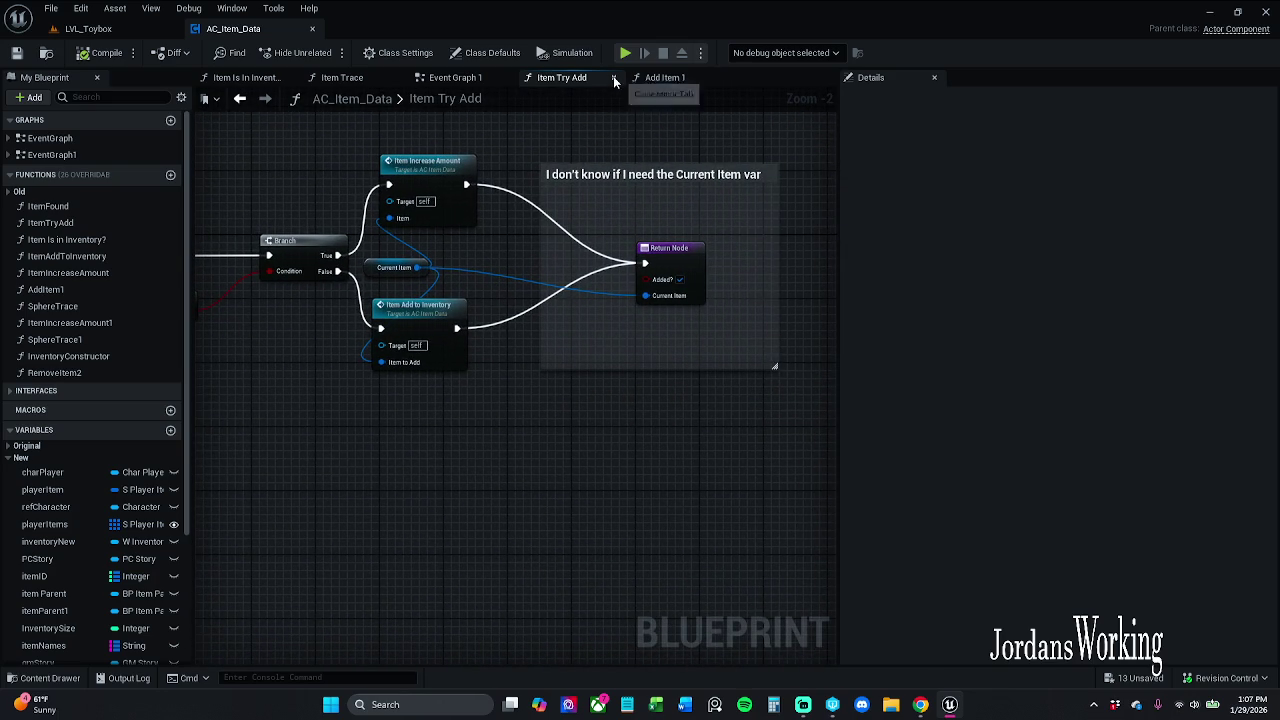
{"action": "left_click_drag", "start_coordinate": [474, 150], "coordinate": [791, 150]}
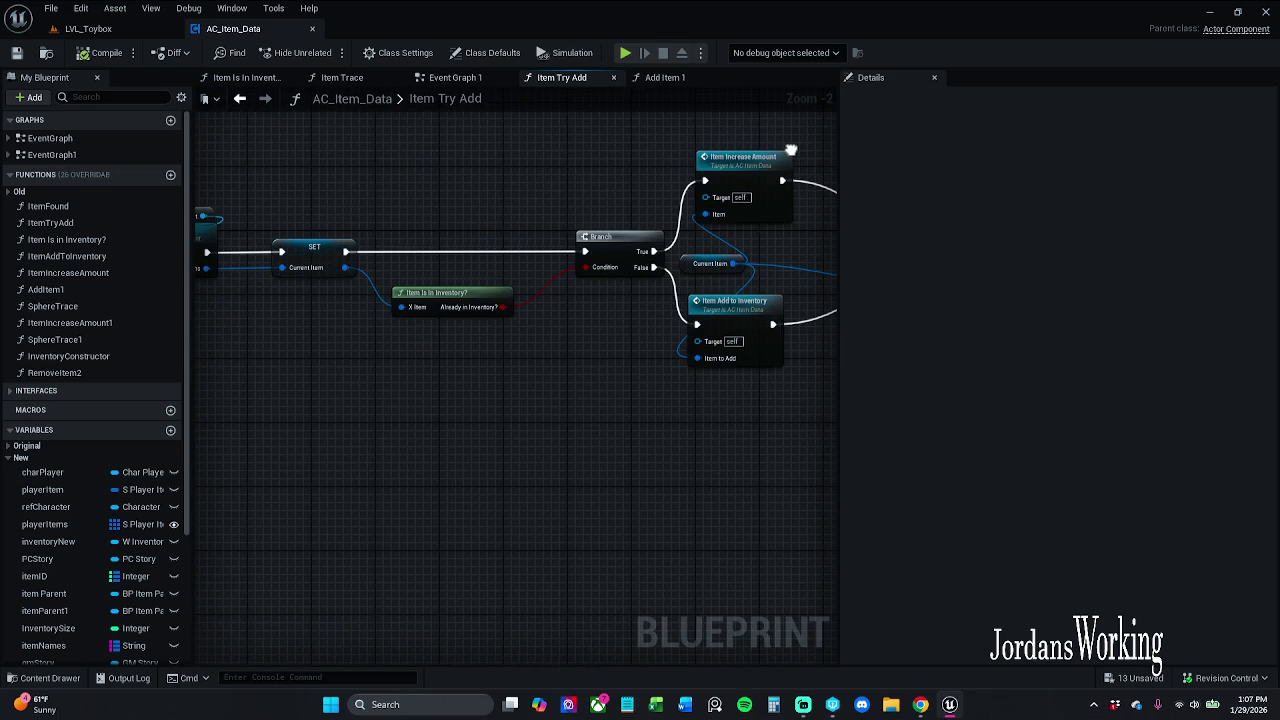
{"action": "scroll", "coordinate": [791, 150], "scroll_direction": "down", "scroll_amount": 1}
{"action": "mouse_move", "coordinate": [500, 200]}
{"action": "left_mouse_down"}
{"action": "mouse_move", "coordinate": [777, 200]}
{"action": "mouse_move", "coordinate": [694, 200]}
{"action": "left_mouse_up"}
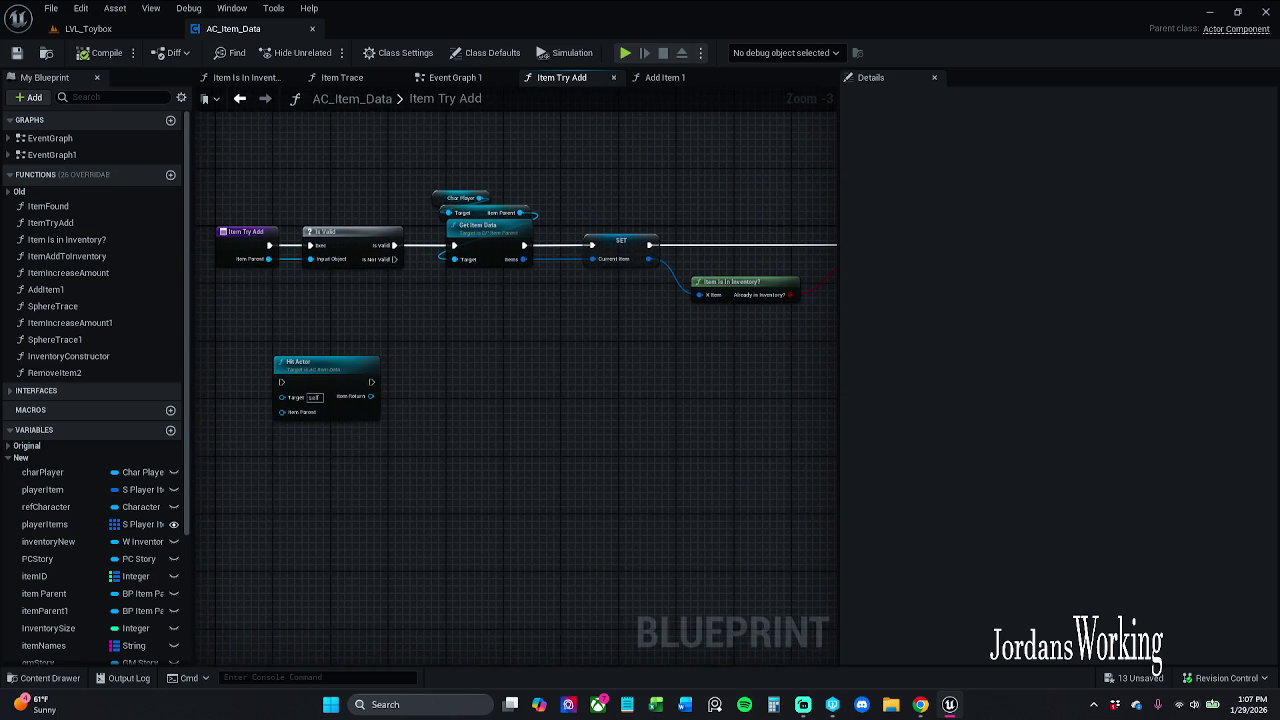
{"action": "mouse_move", "coordinate": [814, 171]}
{"action": "left_mouse_down"}
{"action": "mouse_move", "coordinate": [686, 186]}
{"action": "mouse_move", "coordinate": [320, 174]}
{"action": "mouse_move", "coordinate": [340, 176]}
{"action": "mouse_move", "coordinate": [274, 147]}
{"action": "left_mouse_up"}
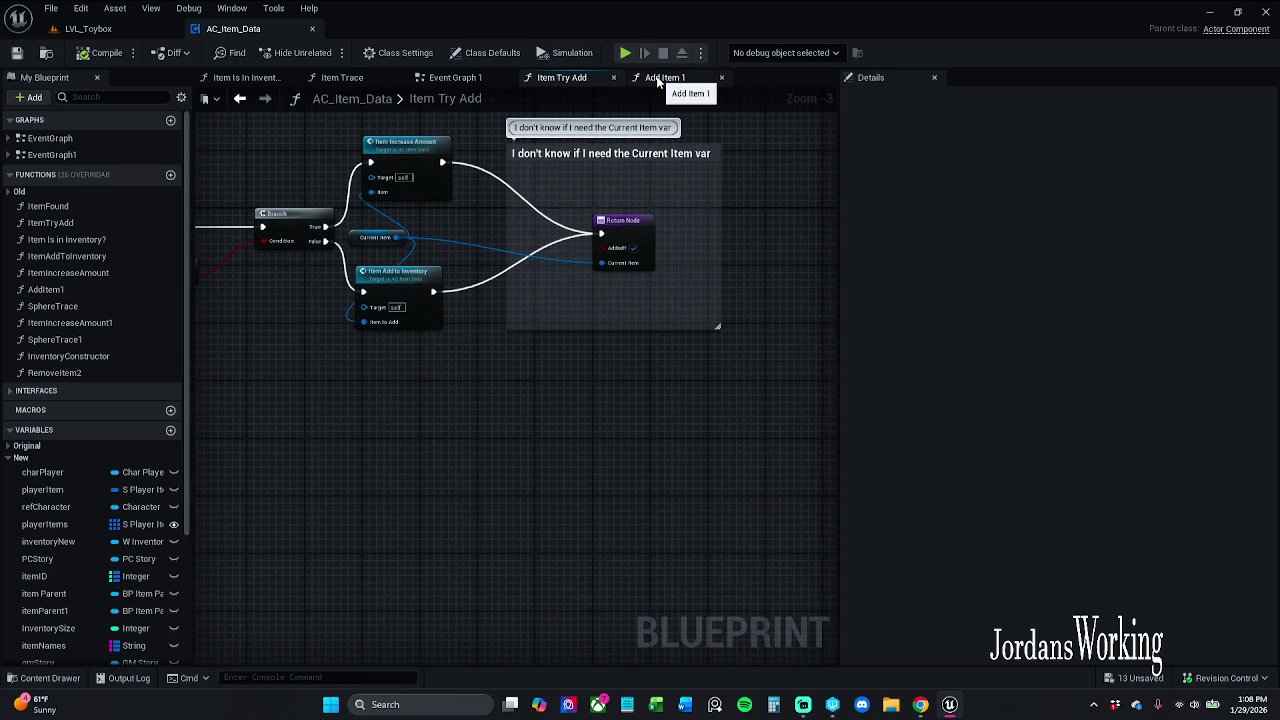
{"action": "left_click_drag", "start_coordinate": [328, 196], "coordinate": [906, 208]}
{"action": "left_click_drag", "start_coordinate": [792, 197], "coordinate": [790, 197]}
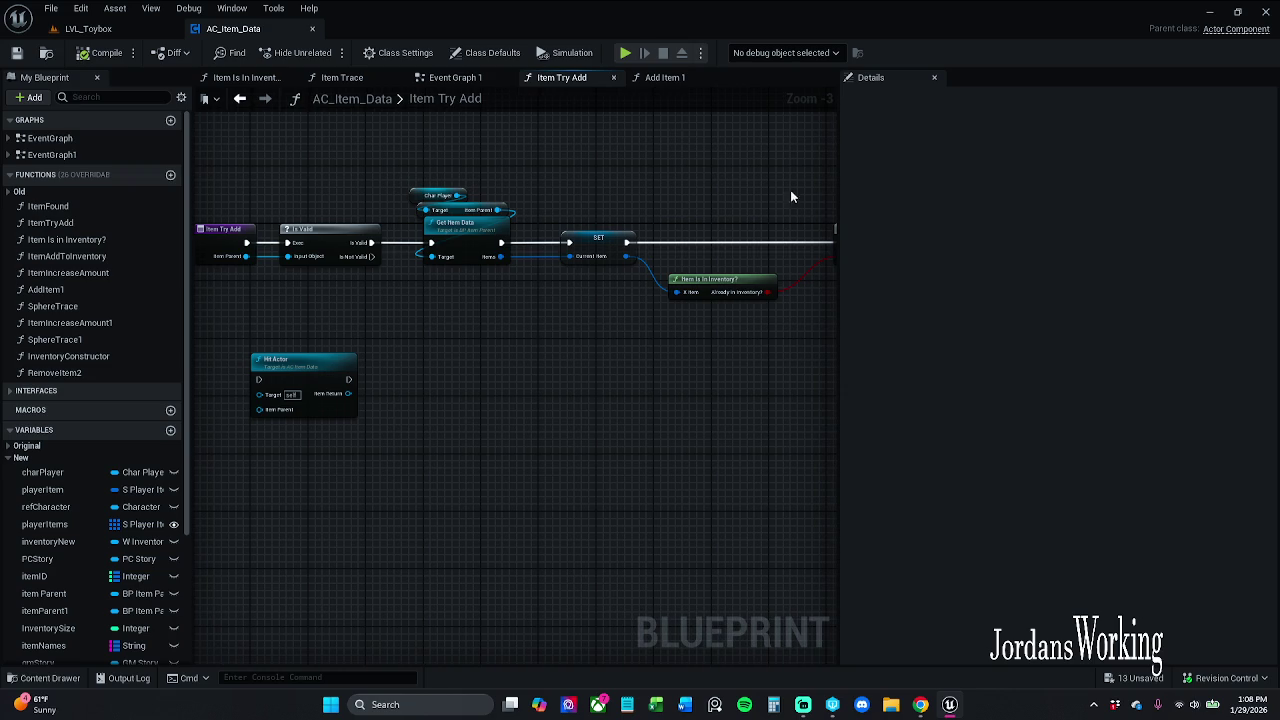
{"action": "left_click", "coordinate": [613, 77]}
{"action": "left_click", "coordinate": [593, 76]}
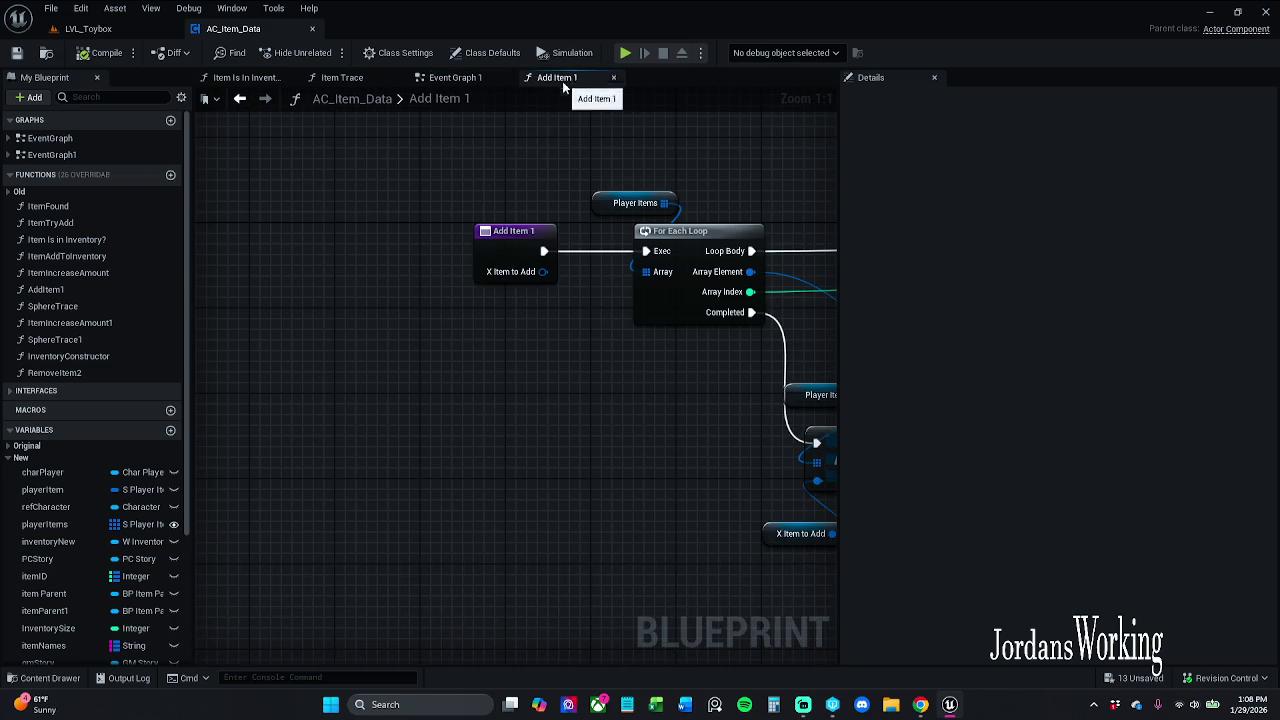
Collapse the unused pins on Add Item 1's lower Break S_Player_Items node
{"action": "scroll", "coordinate": [571, 179], "scroll_direction": "down", "scroll_amount": 5}
{"action": "mouse_move", "coordinate": [549, 183]}
{"action": "left_mouse_down"}
{"action": "mouse_move", "coordinate": [229, 181]}
{"action": "mouse_move", "coordinate": [324, 157]}
{"action": "left_mouse_up"}
{"action": "scroll", "coordinate": [229, 181], "scroll_direction": "down", "scroll_amount": 1}
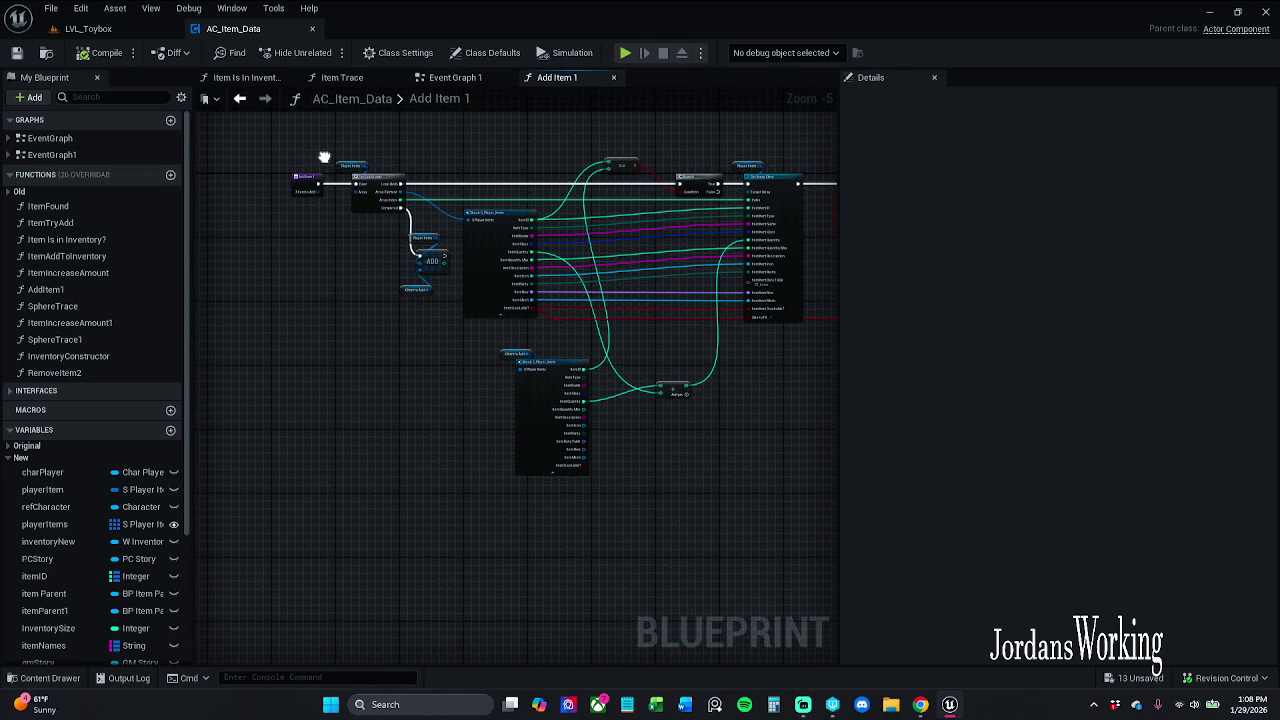
{"action": "left_click_drag", "start_coordinate": [514, 156], "coordinate": [451, 162]}
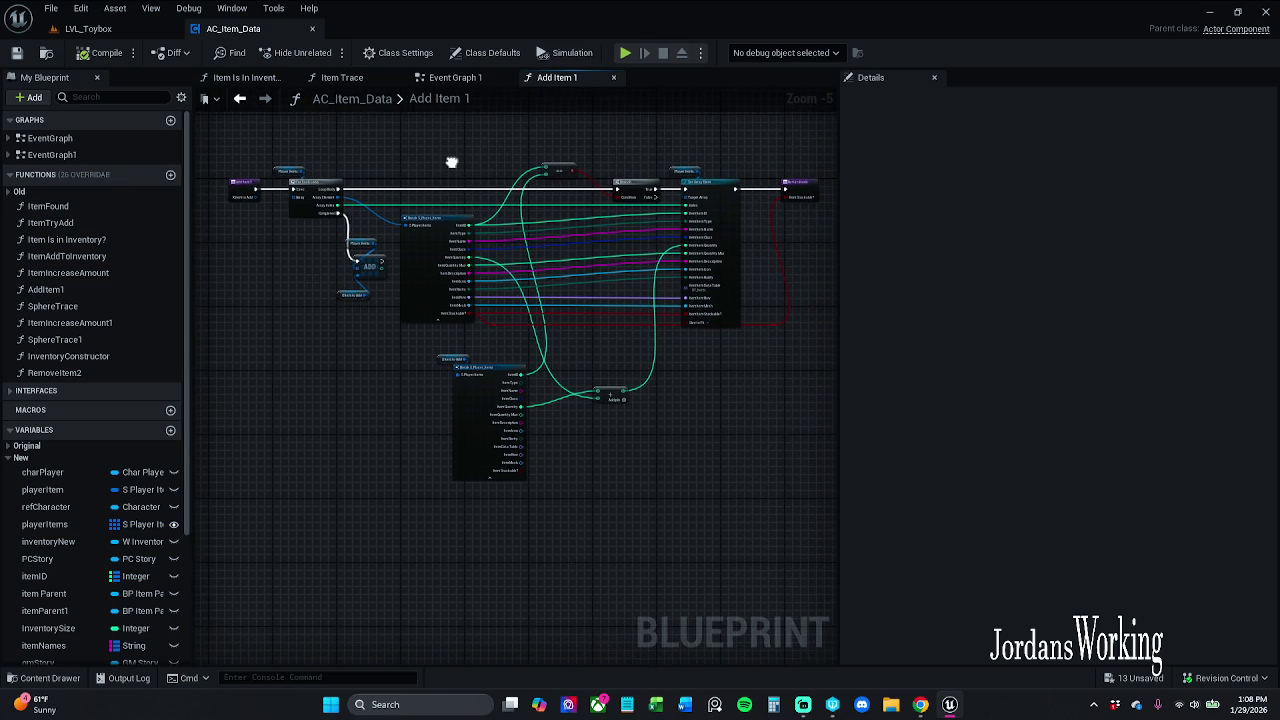
{"action": "scroll", "coordinate": [451, 162], "scroll_direction": "up", "scroll_amount": 1}
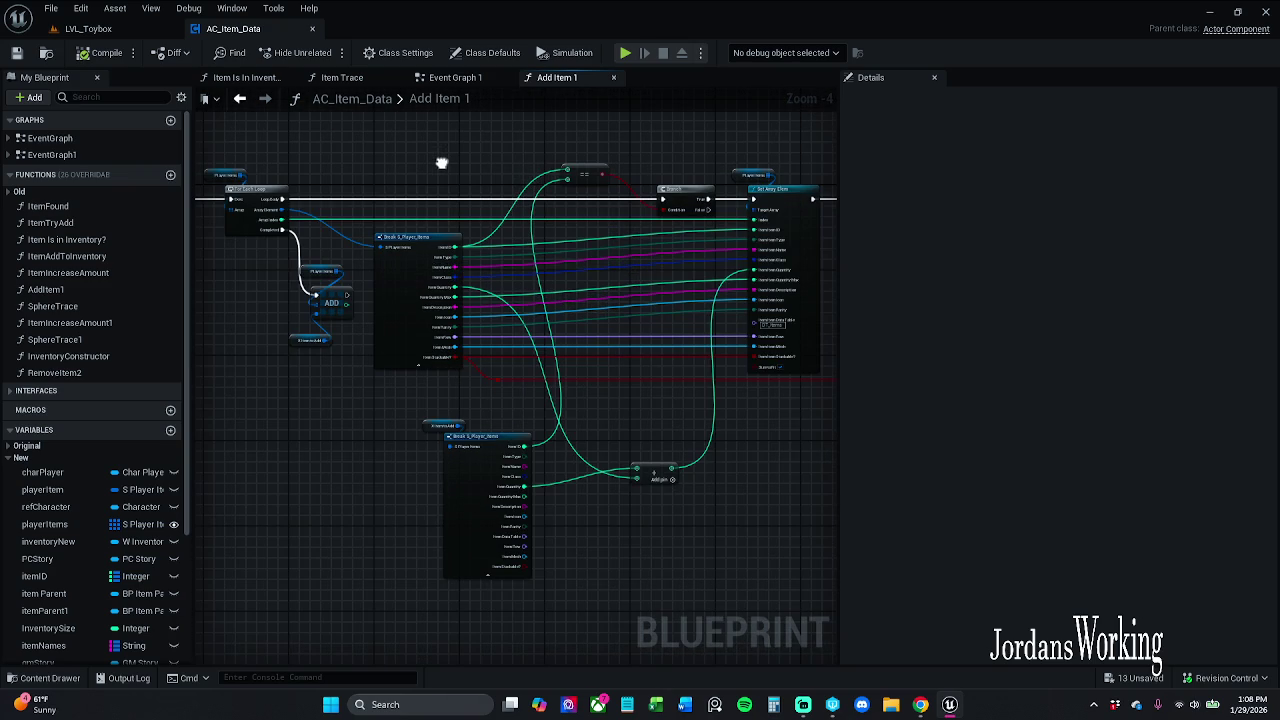
{"action": "left_click", "coordinate": [492, 577]}
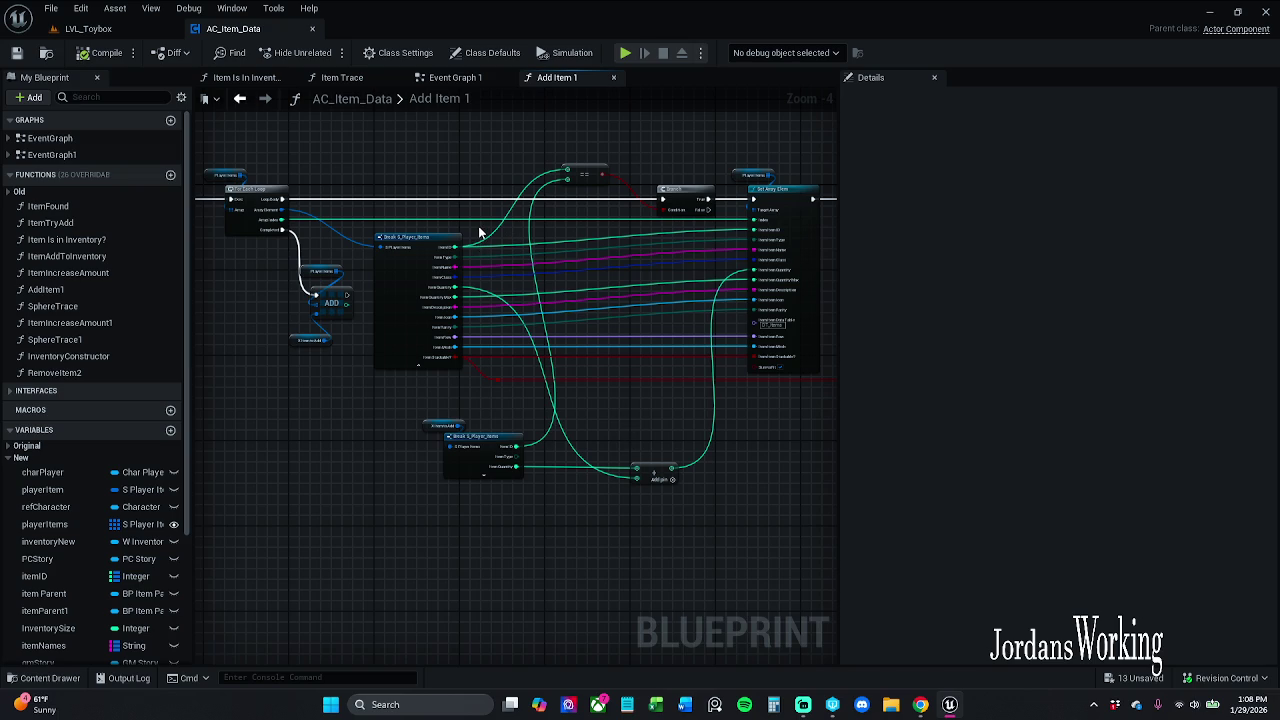
Nudge the X Item to Add node upward, save AC_Item_Data and close Add Item 1
{"action": "left_click_drag", "start_coordinate": [479, 232], "coordinate": [594, 238]}
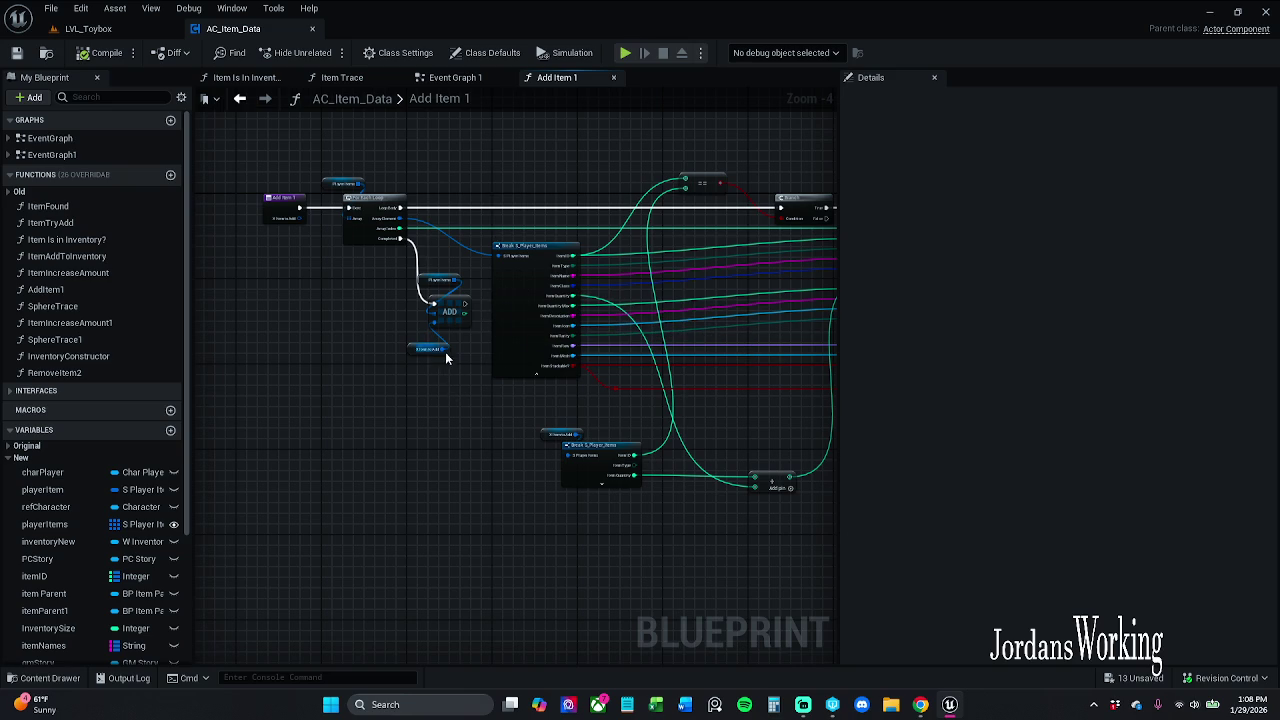
{"action": "left_click_drag", "start_coordinate": [420, 358], "coordinate": [418, 349]}
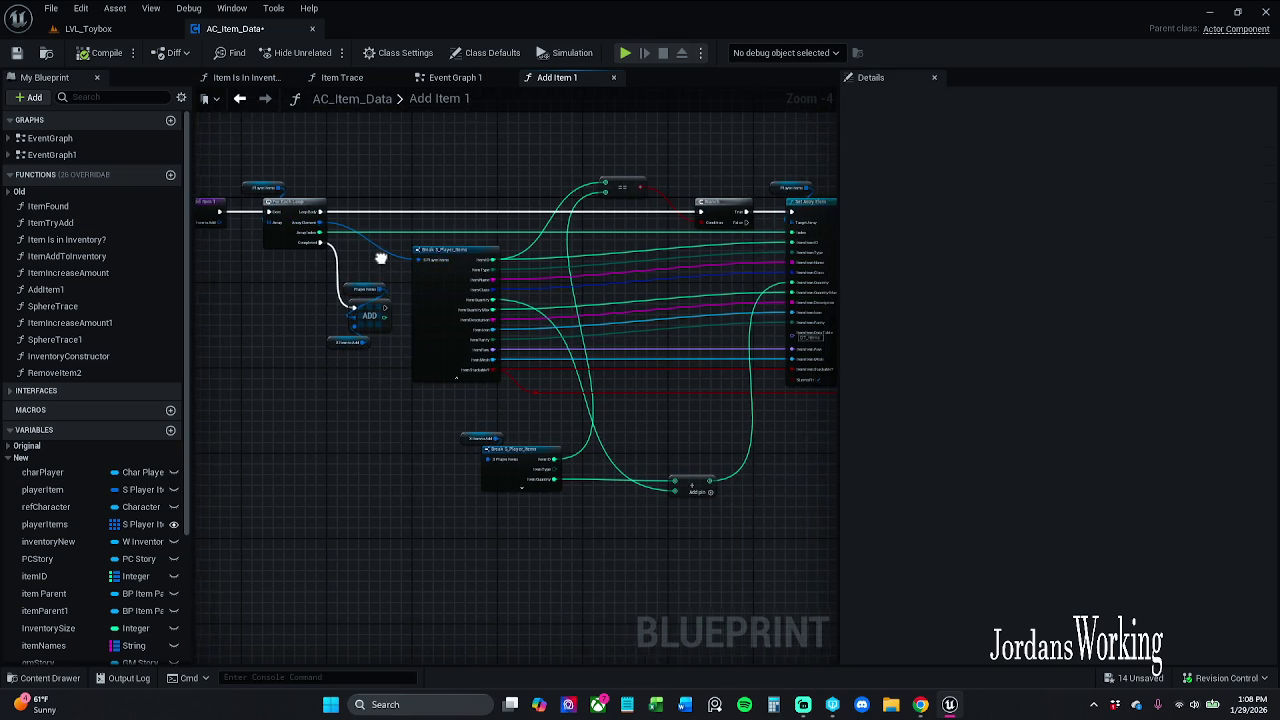
{"action": "left_click_drag", "start_coordinate": [381, 258], "coordinate": [376, 263]}
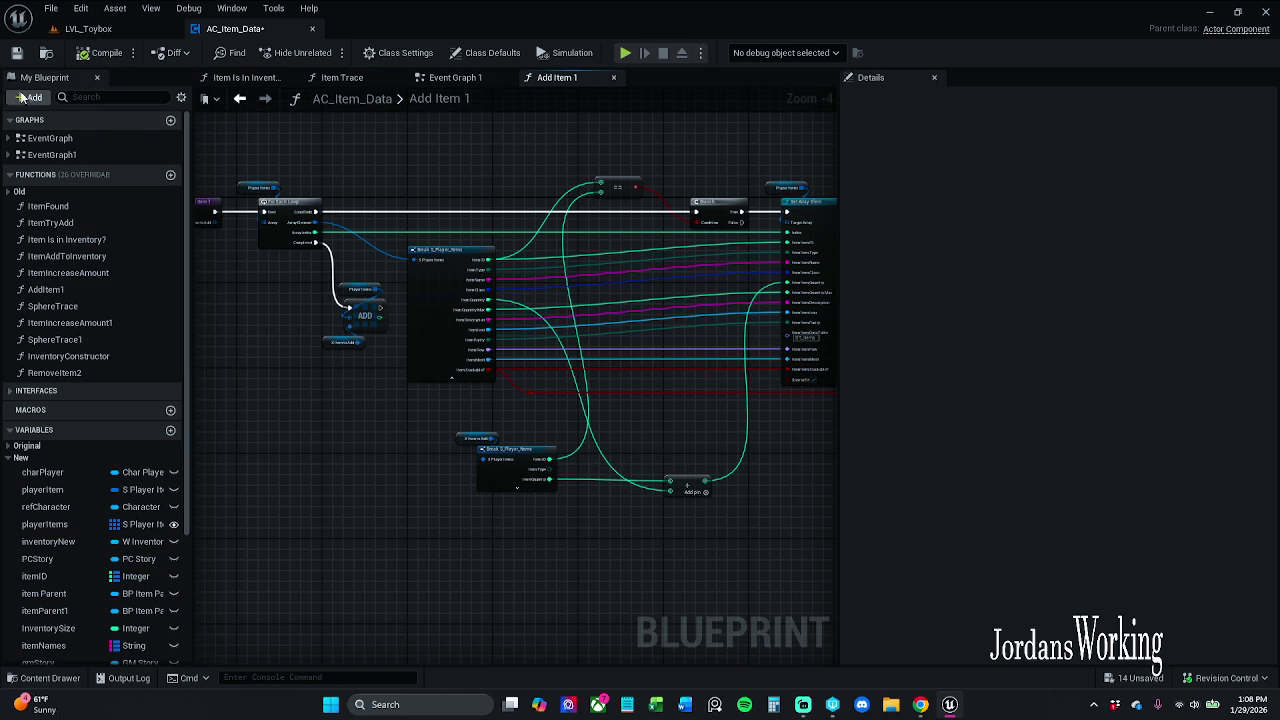
{"action": "left_click", "coordinate": [16, 52]}
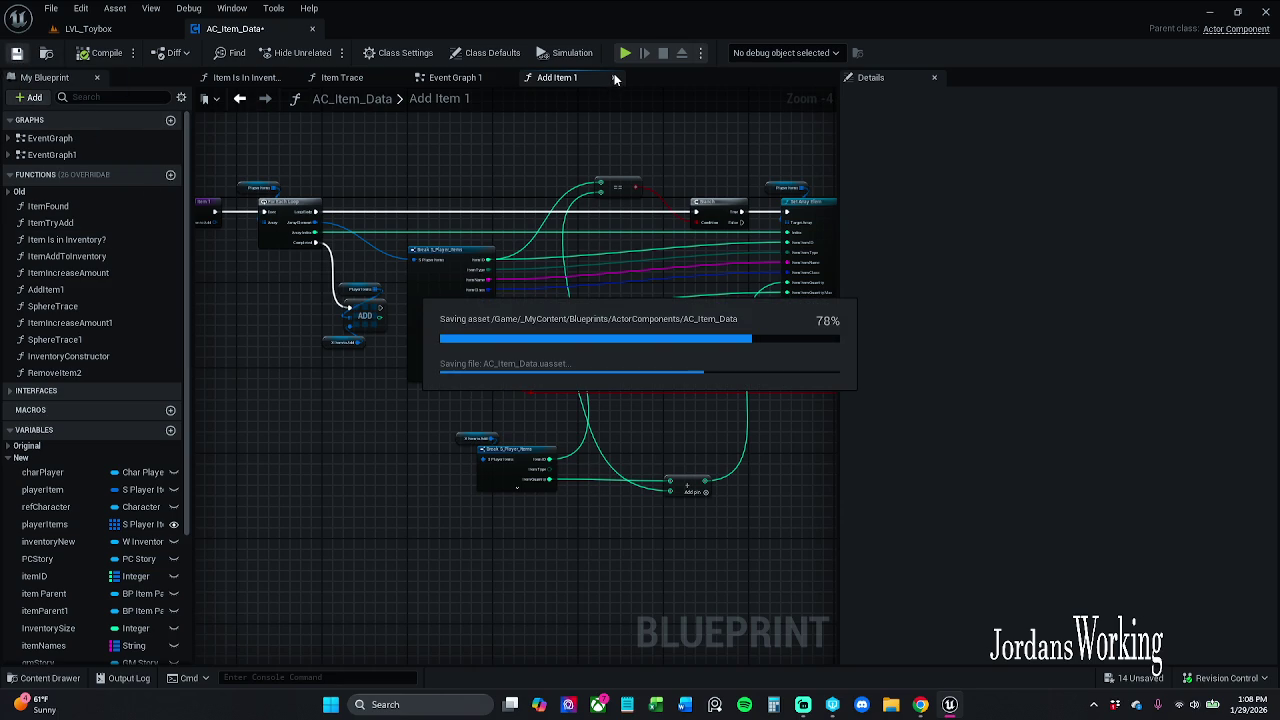
{"action": "left_click", "coordinate": [614, 76]}
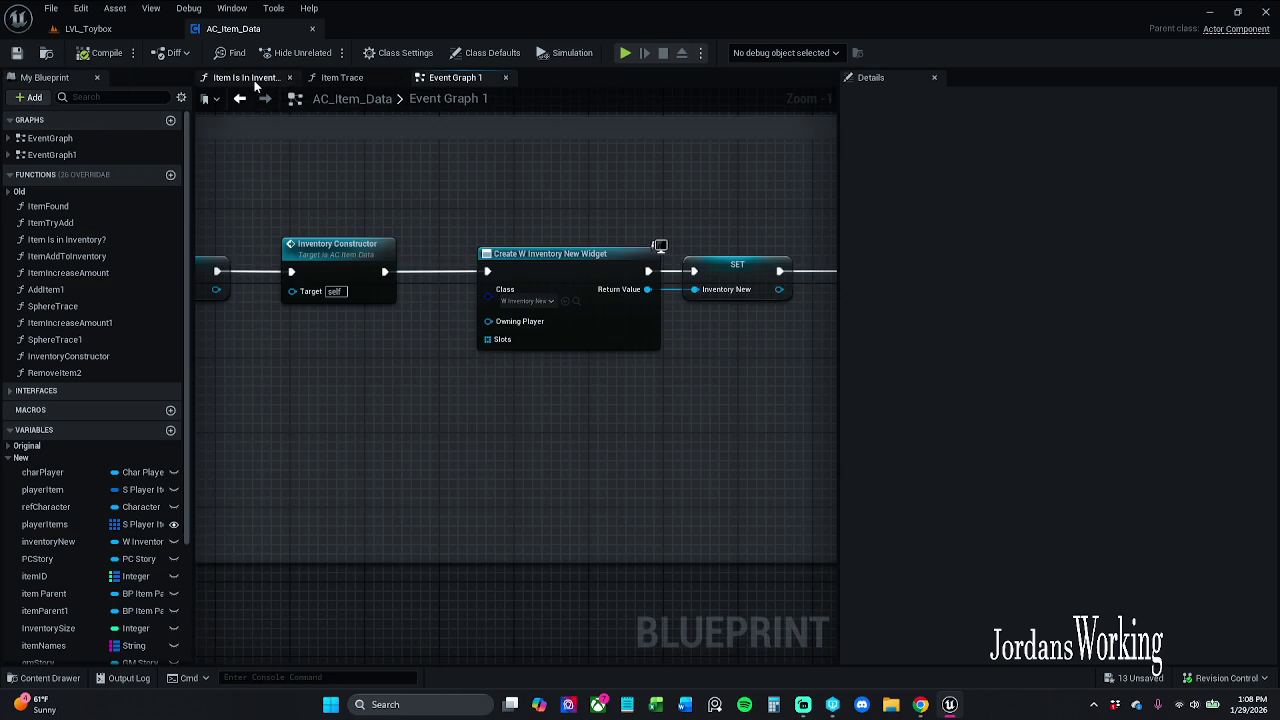
Delete the unused Break S_Player_Items, Inventory and CONTAINS nodes from Item Is In Inventory?
{"action": "left_click", "coordinate": [250, 78]}
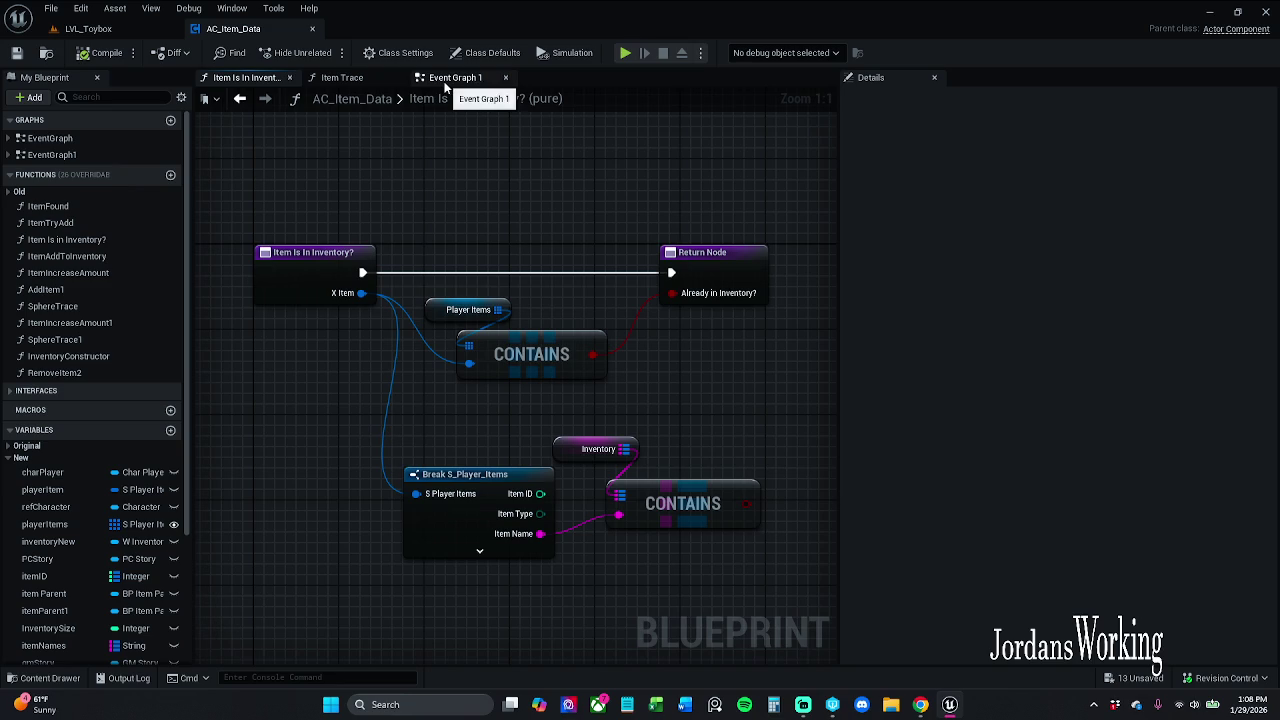
{"action": "left_click_drag", "start_coordinate": [604, 527], "coordinate": [530, 458]}
{"action": "left_click", "coordinate": [690, 452]}
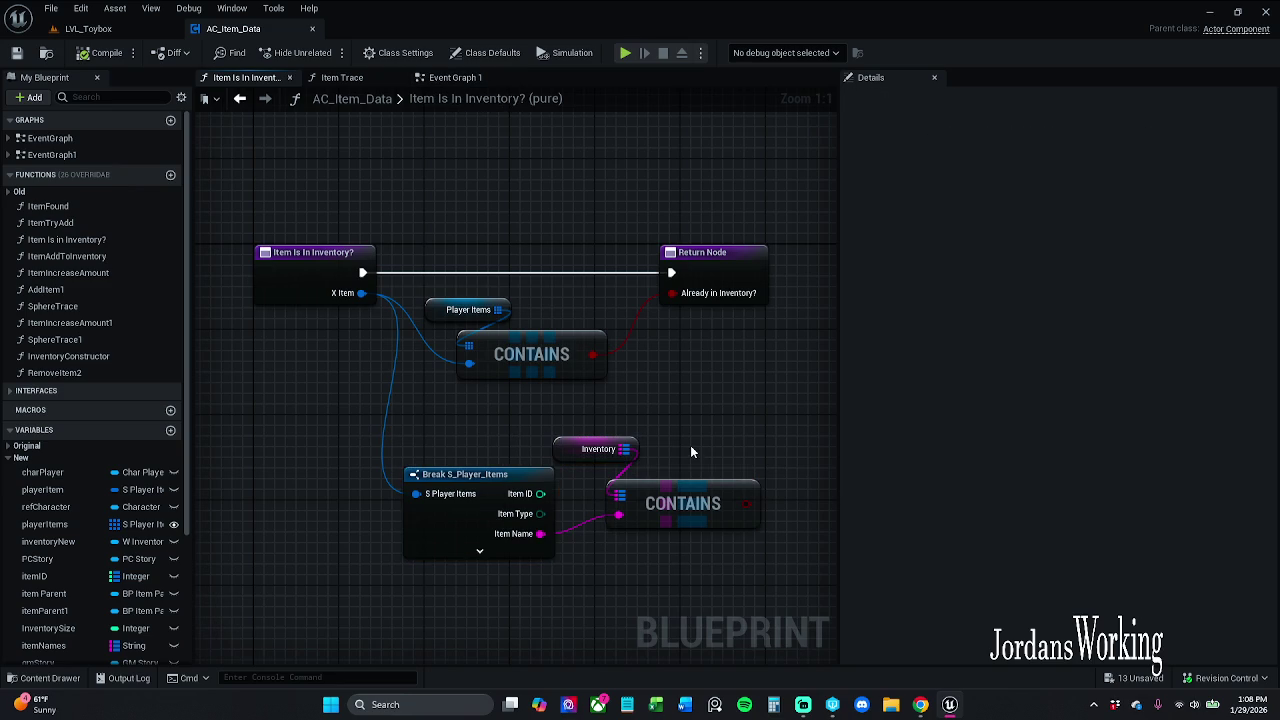
{"action": "left_click_drag", "start_coordinate": [690, 452], "coordinate": [571, 557]}
{"action": "left_click_drag", "start_coordinate": [757, 428], "coordinate": [452, 582]}
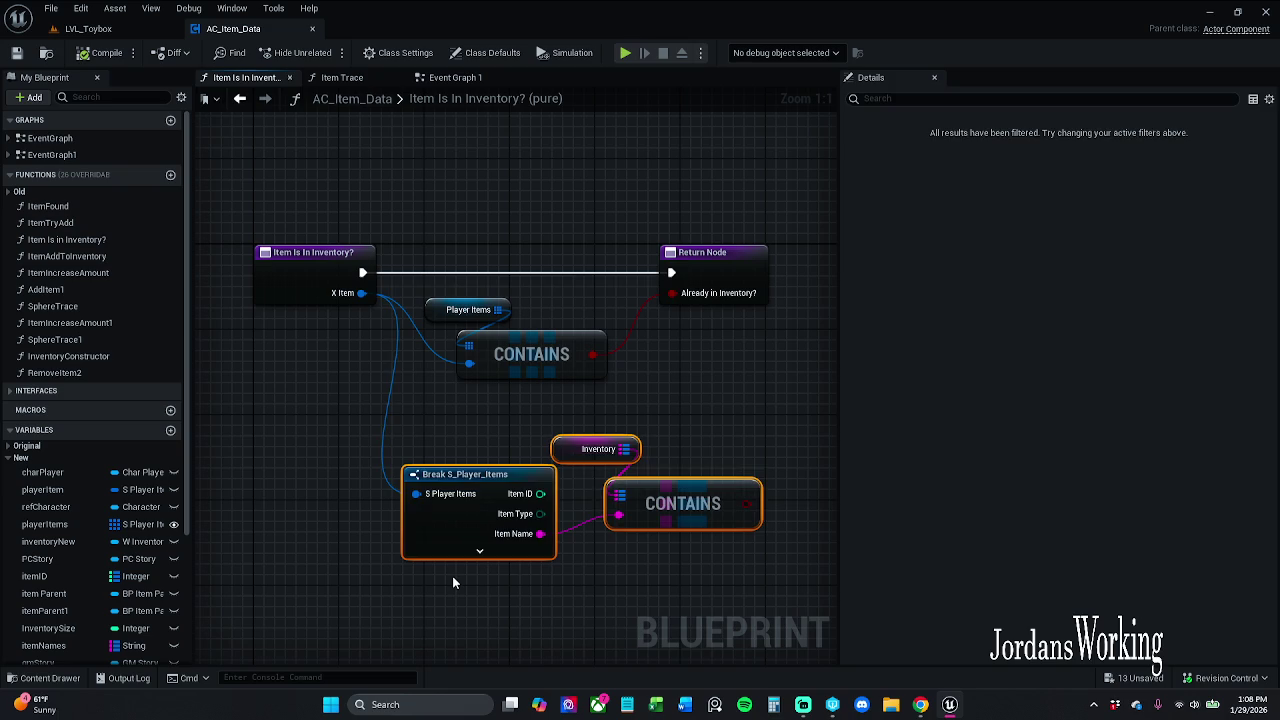
{"action": "key", "text": "Delete"}
Compile and save AC_Item_Data, then look over the Item Trace graph
{"action": "left_click", "coordinate": [95, 60]}
{"action": "left_click", "coordinate": [17, 52]}
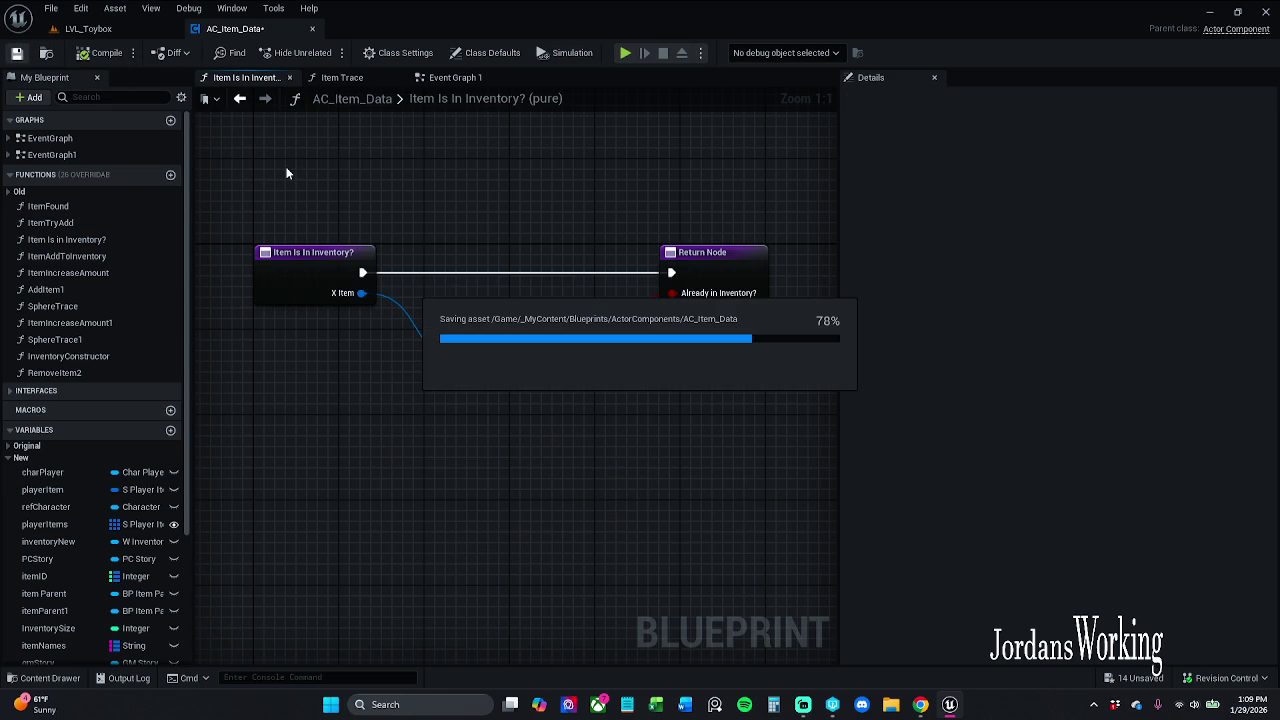
{"action": "left_click", "coordinate": [358, 80]}
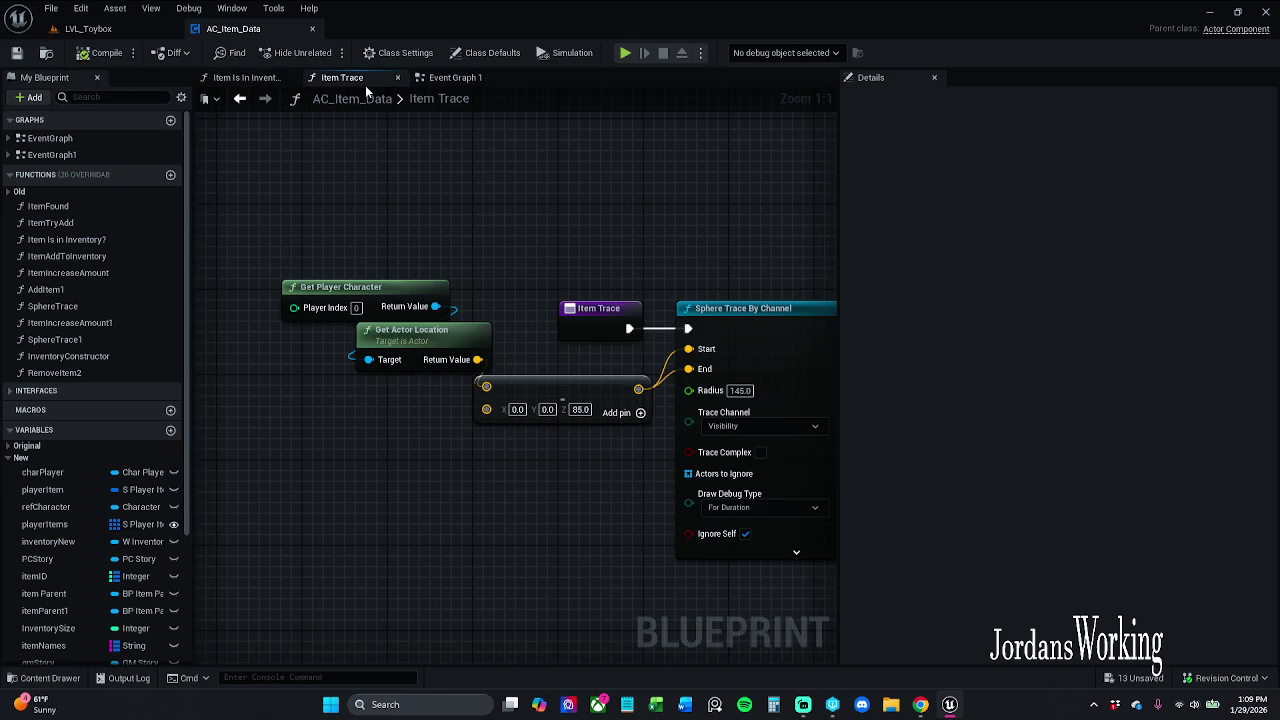
{"action": "mouse_move", "coordinate": [640, 180]}
{"action": "left_mouse_down"}
{"action": "mouse_move", "coordinate": [329, 163]}
{"action": "mouse_move", "coordinate": [30, 113]}
{"action": "mouse_move", "coordinate": [457, 114]}
{"action": "mouse_move", "coordinate": [466, 100]}
{"action": "left_mouse_up"}
{"action": "scroll", "coordinate": [287, 110], "scroll_direction": "down", "scroll_amount": 1}
{"action": "left_click", "coordinate": [466, 77]}
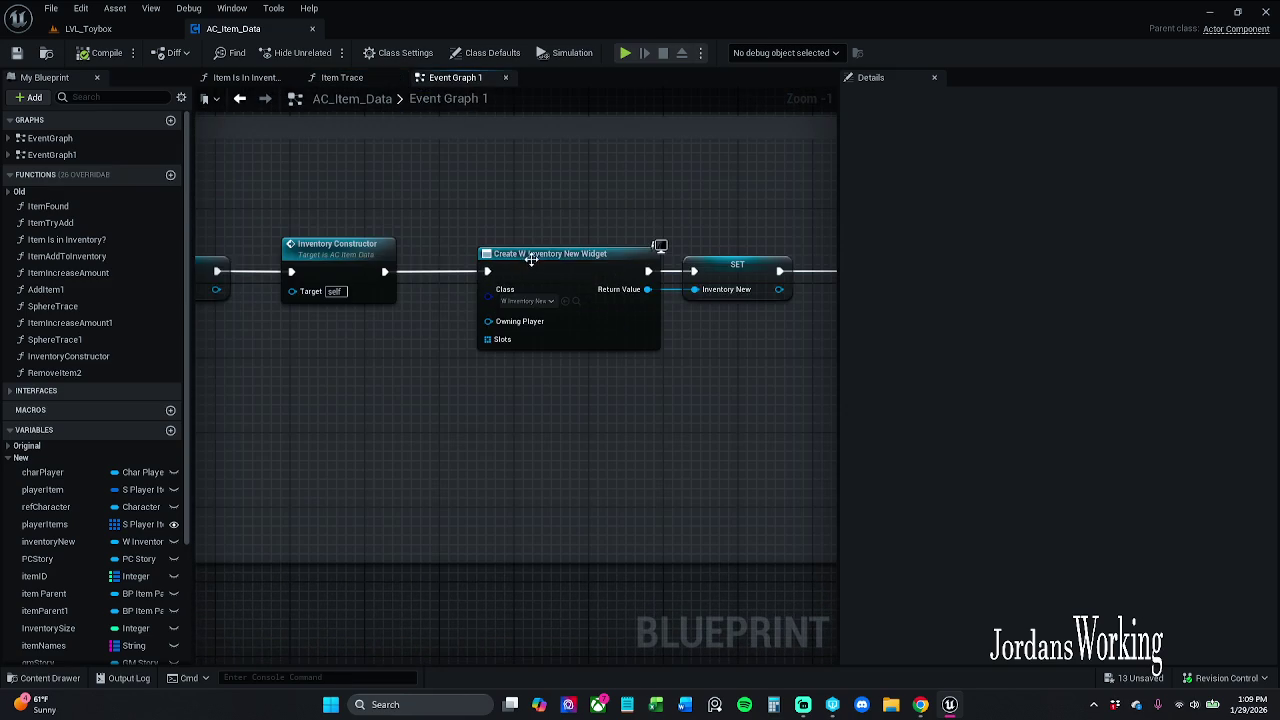
Wrap the inventory-opening nodes in a comment titled 'Opens the inventory'
{"action": "scroll", "coordinate": [423, 196], "scroll_direction": "down", "scroll_amount": 5}
{"action": "mouse_move", "coordinate": [423, 196]}
{"action": "left_mouse_down"}
{"action": "mouse_move", "coordinate": [631, 254]}
{"action": "mouse_move", "coordinate": [569, 445]}
{"action": "left_mouse_up"}
{"action": "scroll", "coordinate": [443, 357], "scroll_direction": "down", "scroll_amount": 1}
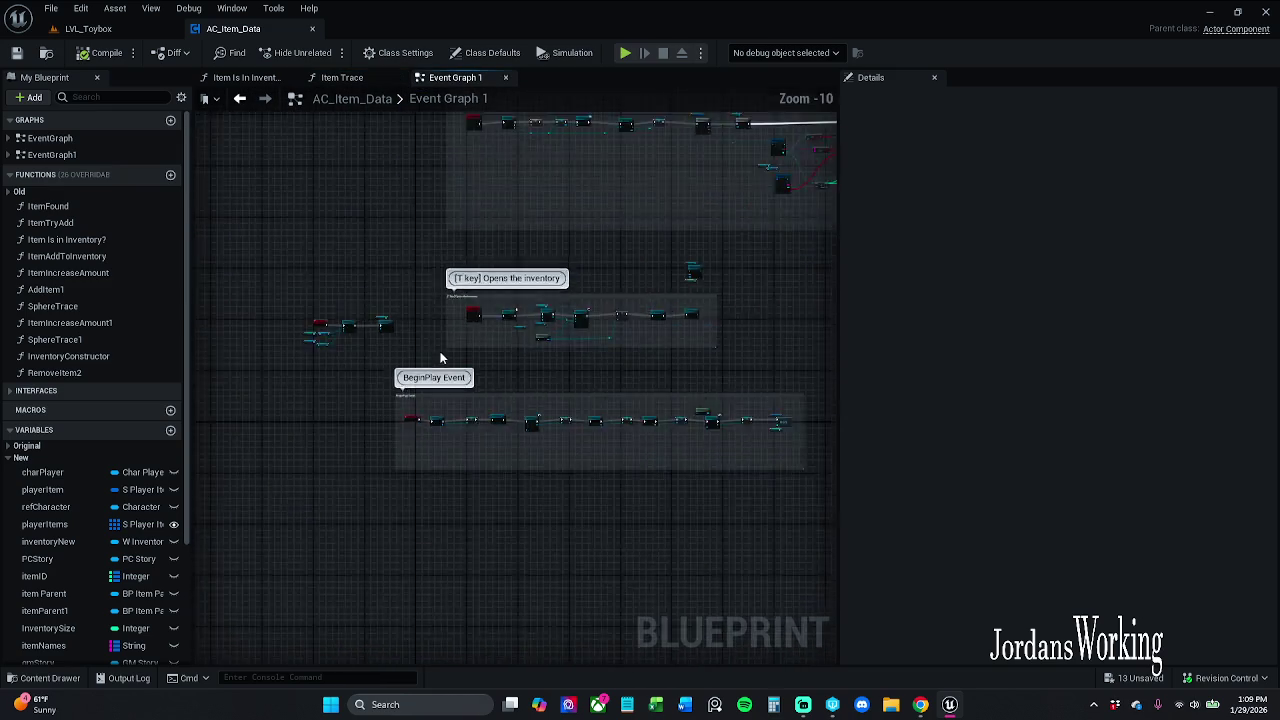
{"action": "scroll", "coordinate": [369, 331], "scroll_direction": "up", "scroll_amount": 5}
{"action": "scroll", "coordinate": [367, 336], "scroll_direction": "up", "scroll_amount": 1}
{"action": "mouse_move", "coordinate": [367, 336]}
{"action": "left_mouse_down"}
{"action": "mouse_move", "coordinate": [585, 357]}
{"action": "mouse_move", "coordinate": [553, 342]}
{"action": "left_mouse_up"}
{"action": "scroll", "coordinate": [585, 357], "scroll_direction": "down", "scroll_amount": 2}
{"action": "scroll", "coordinate": [553, 342], "scroll_direction": "down", "scroll_amount": 1}
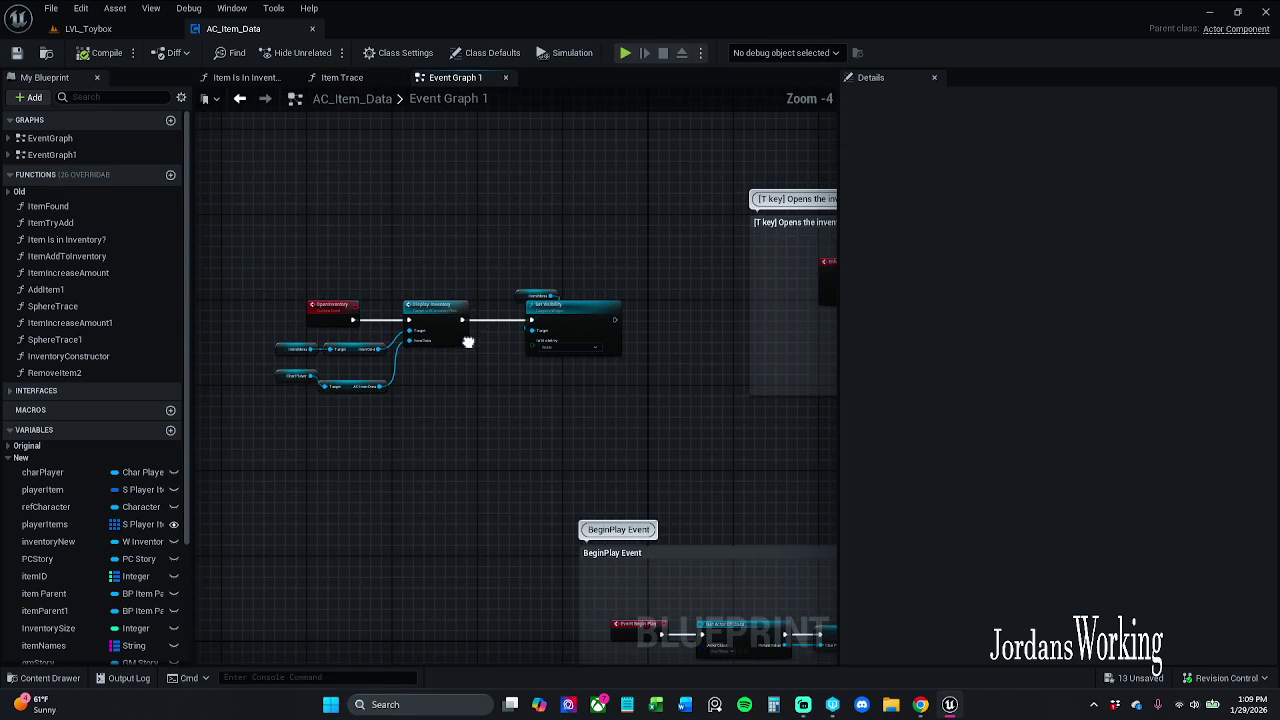
{"action": "left_click_drag", "start_coordinate": [254, 263], "coordinate": [670, 453]}
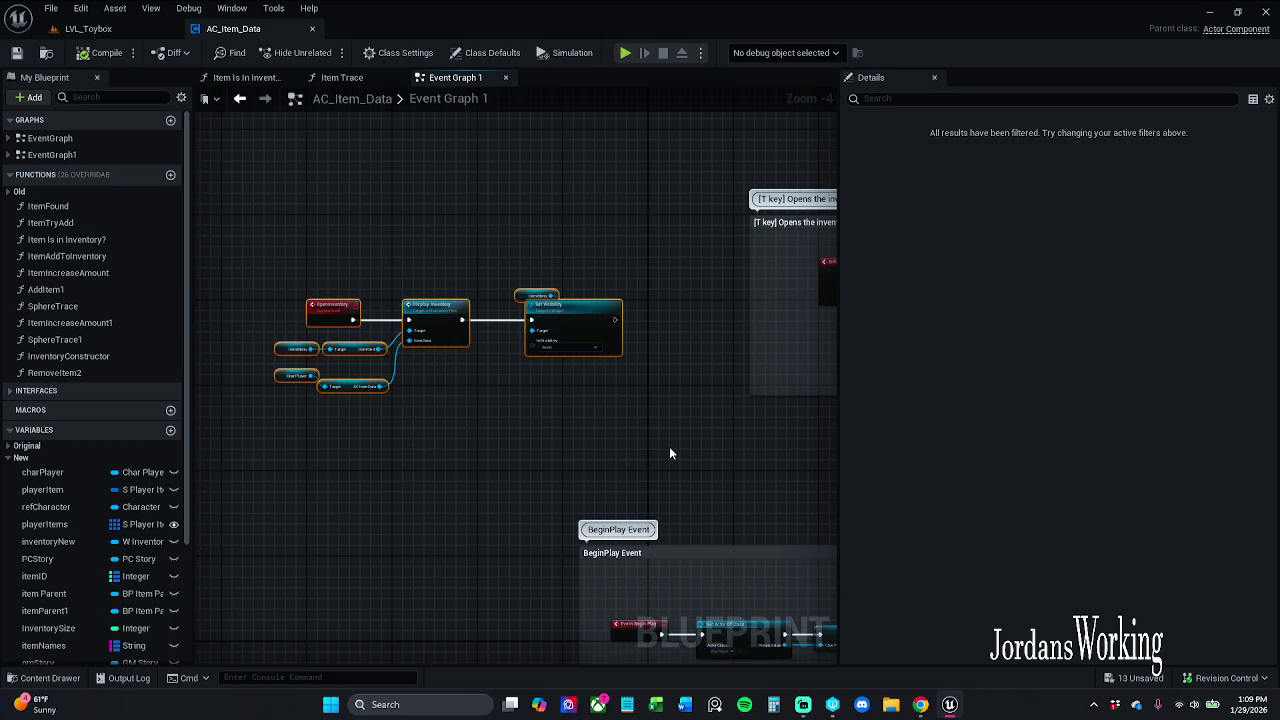
{"action": "key", "text": "c"}
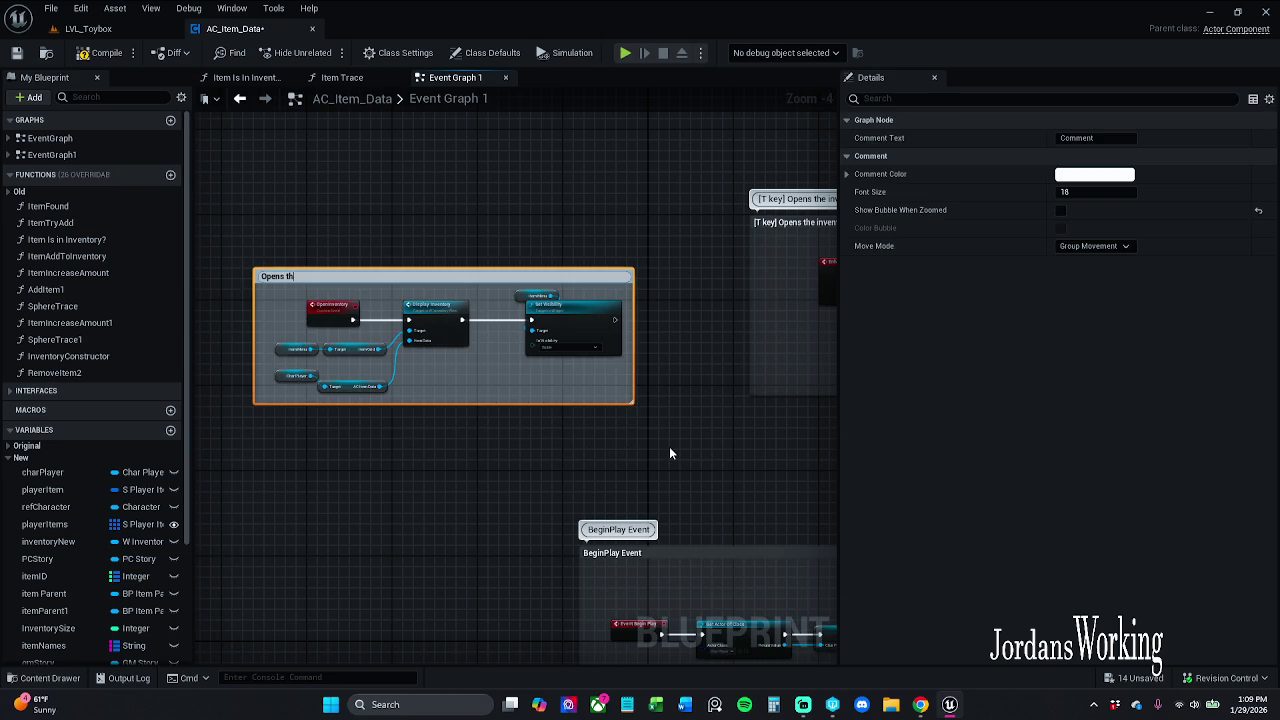
{"action": "type", "text": "Opens the inventory"}
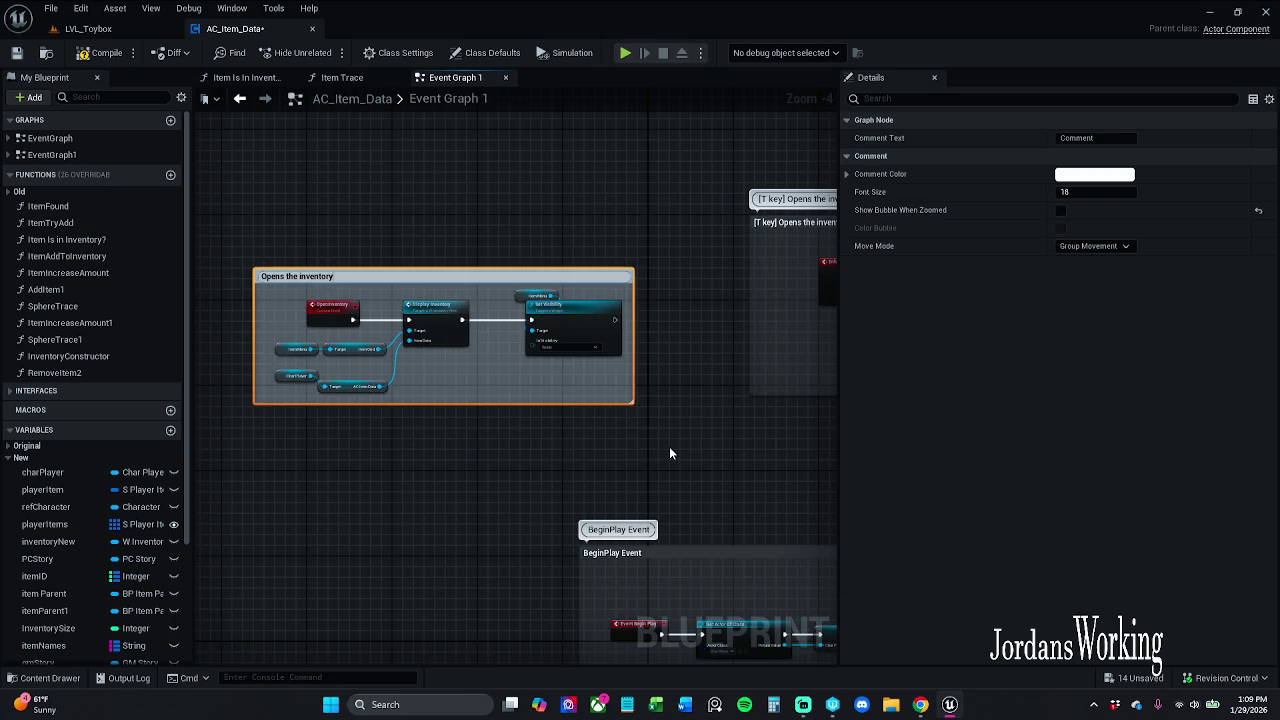
{"action": "key", "text": "Return"}
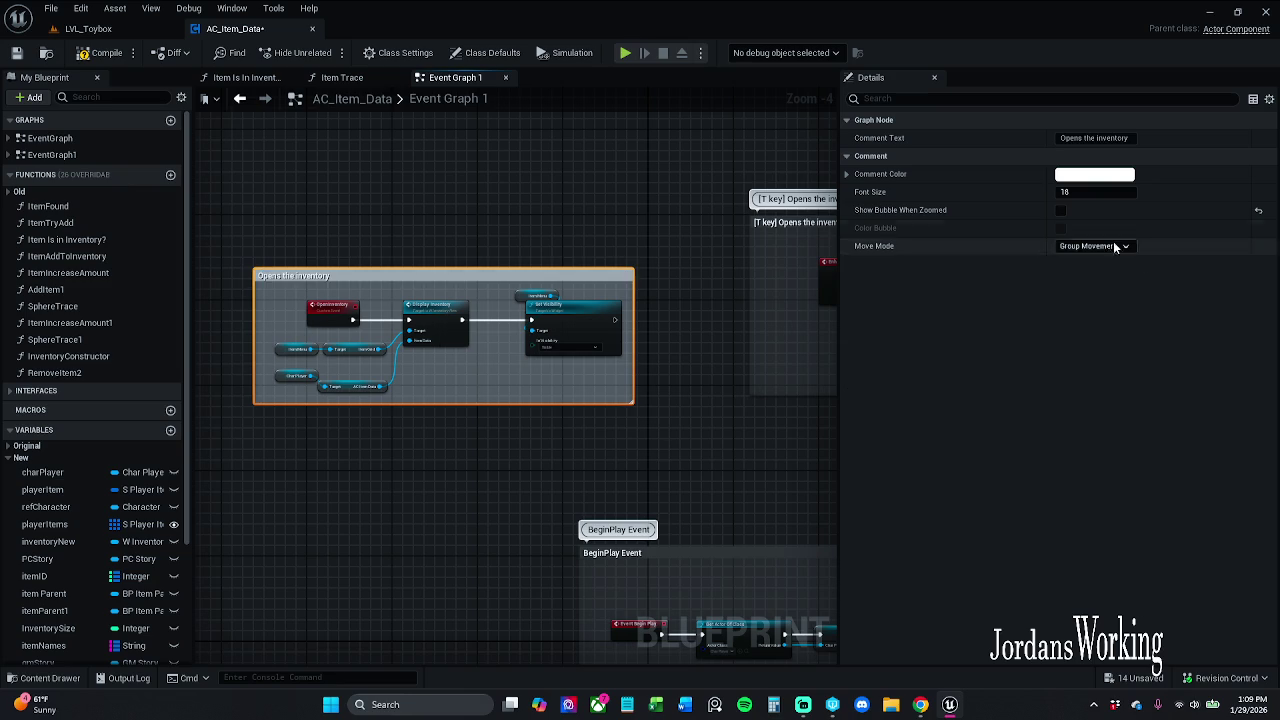
Darken the comment colour to 0.123 brightness and move the comment up-left
{"action": "left_click", "coordinate": [1094, 174]}
{"action": "left_click", "coordinate": [1046, 427]}
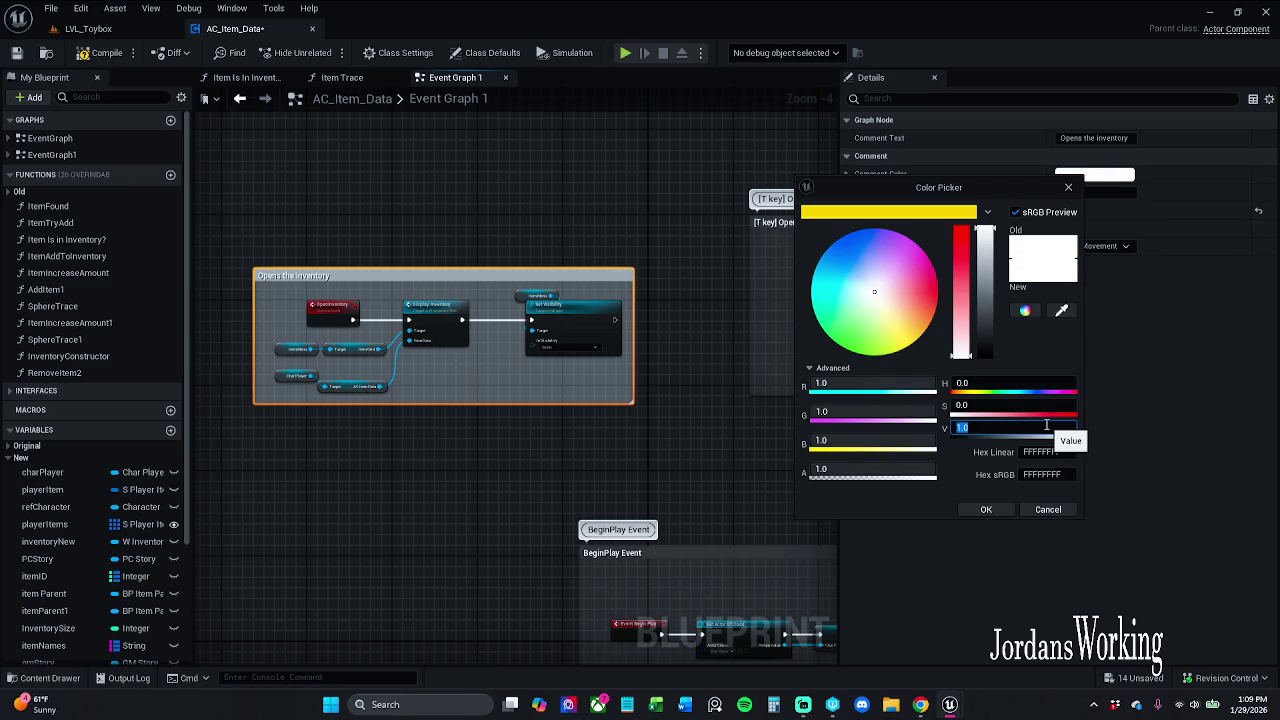
{"action": "type", "text": "0.123"}
{"action": "key", "text": "Return"}
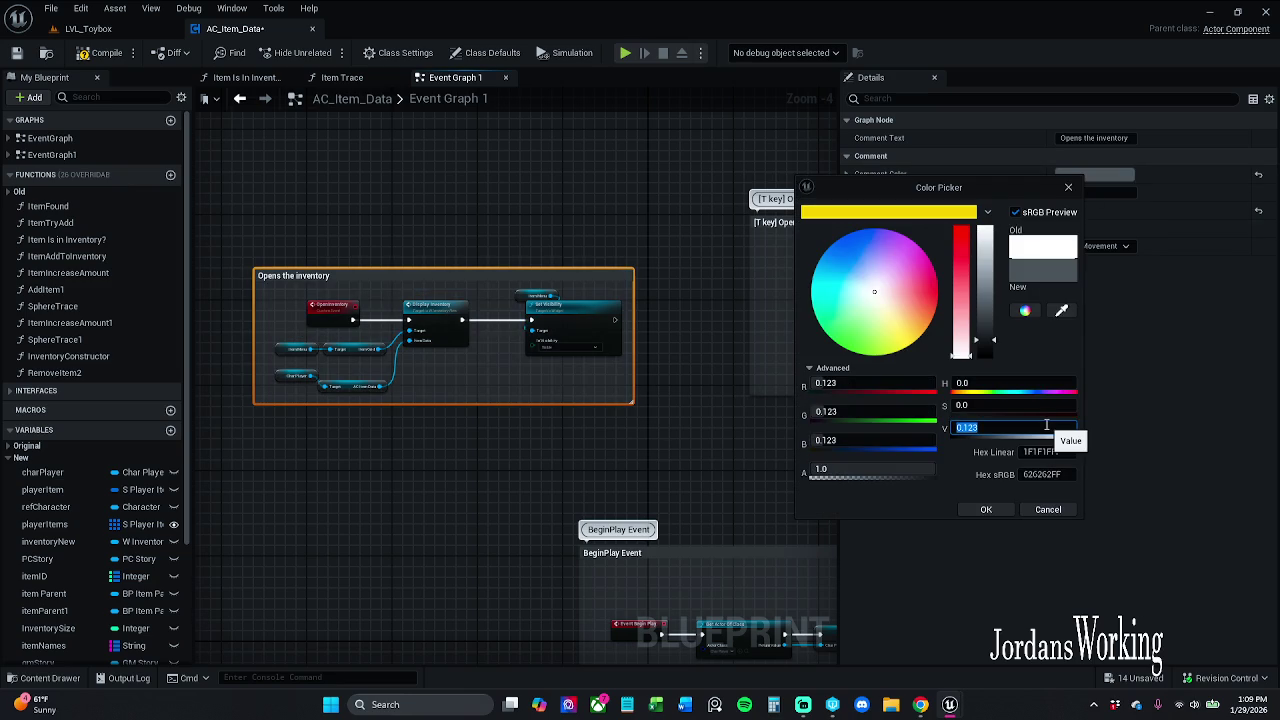
{"action": "left_click", "coordinate": [986, 509]}
{"action": "left_click", "coordinate": [522, 207]}
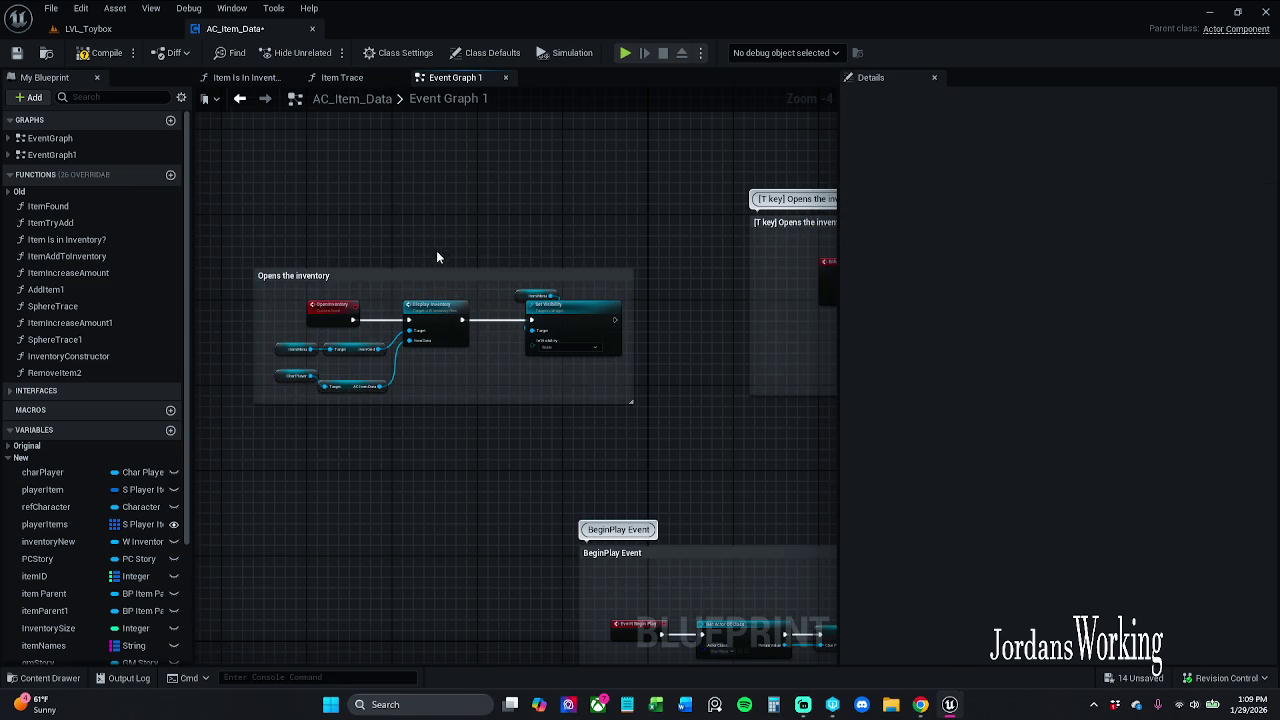
{"action": "mouse_move", "coordinate": [424, 276]}
{"action": "left_mouse_down"}
{"action": "mouse_move", "coordinate": [459, 242]}
{"action": "mouse_move", "coordinate": [418, 214]}
{"action": "mouse_move", "coordinate": [392, 222]}
{"action": "left_mouse_up"}
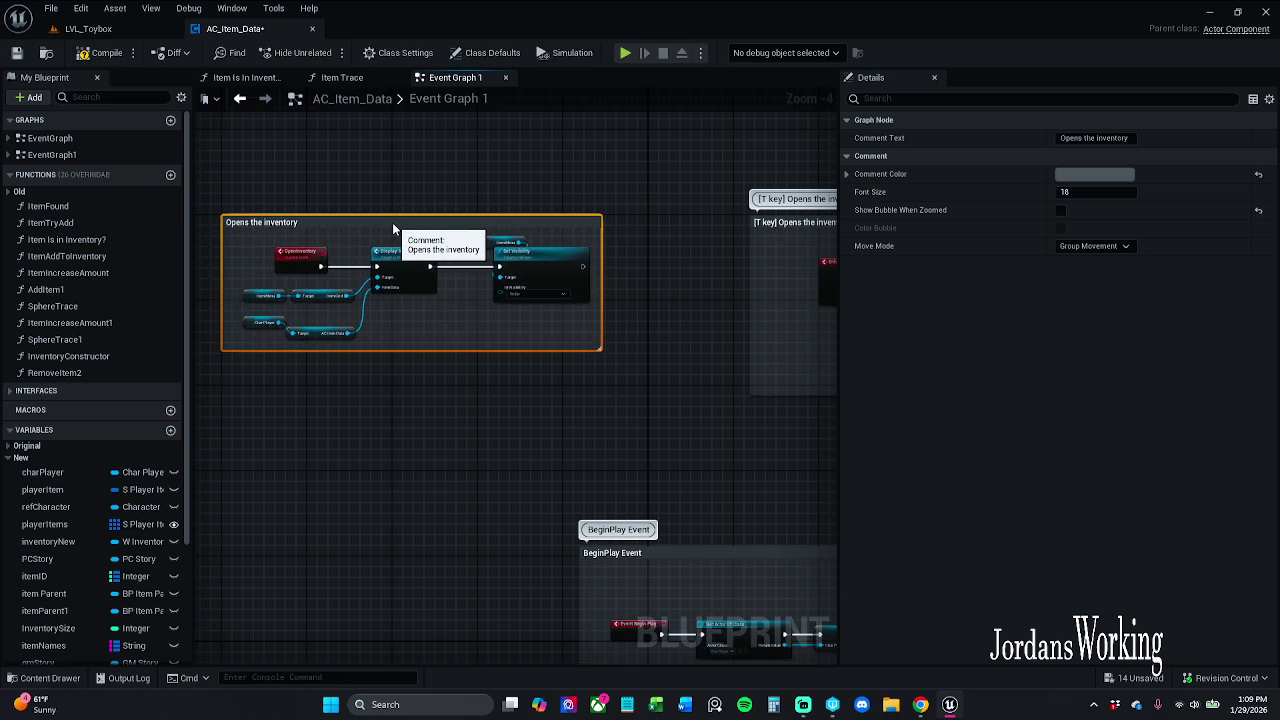
Delete the Inventory New, Display Inventory and Self nodes above the T key chain and save
{"action": "mouse_move", "coordinate": [463, 186]}
{"action": "left_mouse_down"}
{"action": "mouse_move", "coordinate": [627, 300]}
{"action": "mouse_move", "coordinate": [594, 229]}
{"action": "mouse_move", "coordinate": [437, 175]}
{"action": "left_mouse_up"}
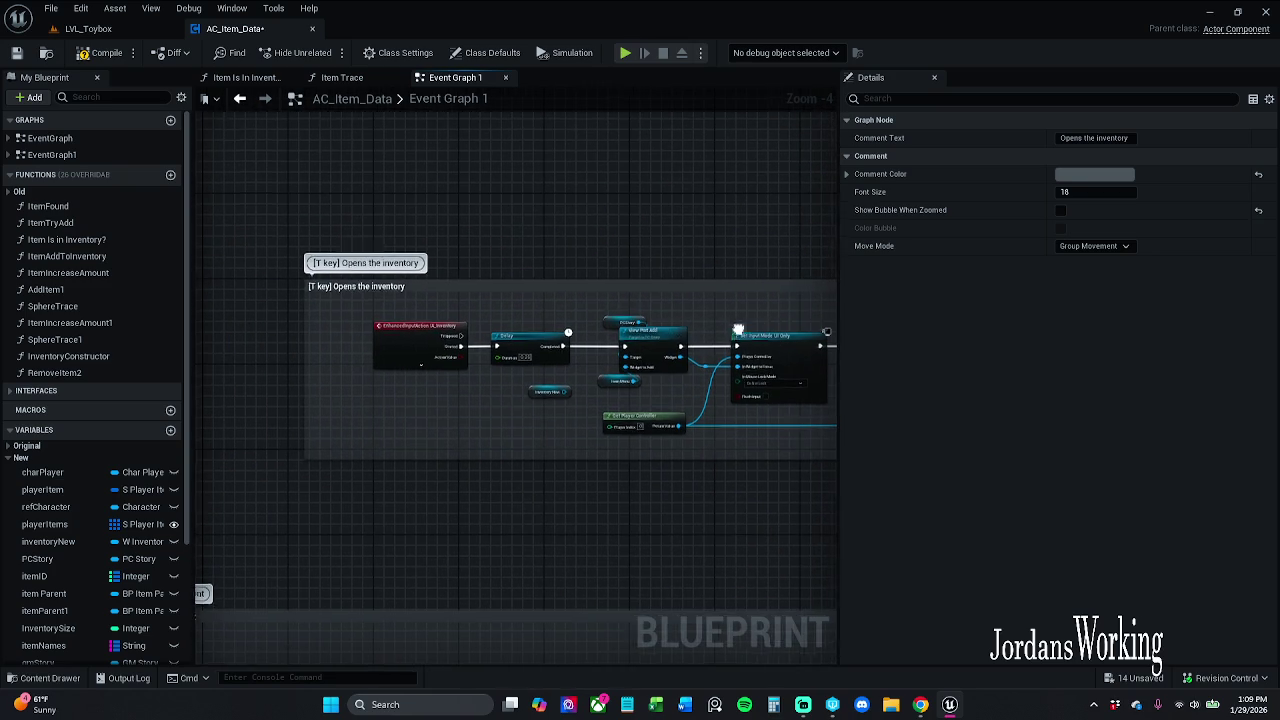
{"action": "left_click_drag", "start_coordinate": [738, 329], "coordinate": [460, 295]}
{"action": "scroll", "coordinate": [630, 290], "scroll_direction": "up", "scroll_amount": 2}
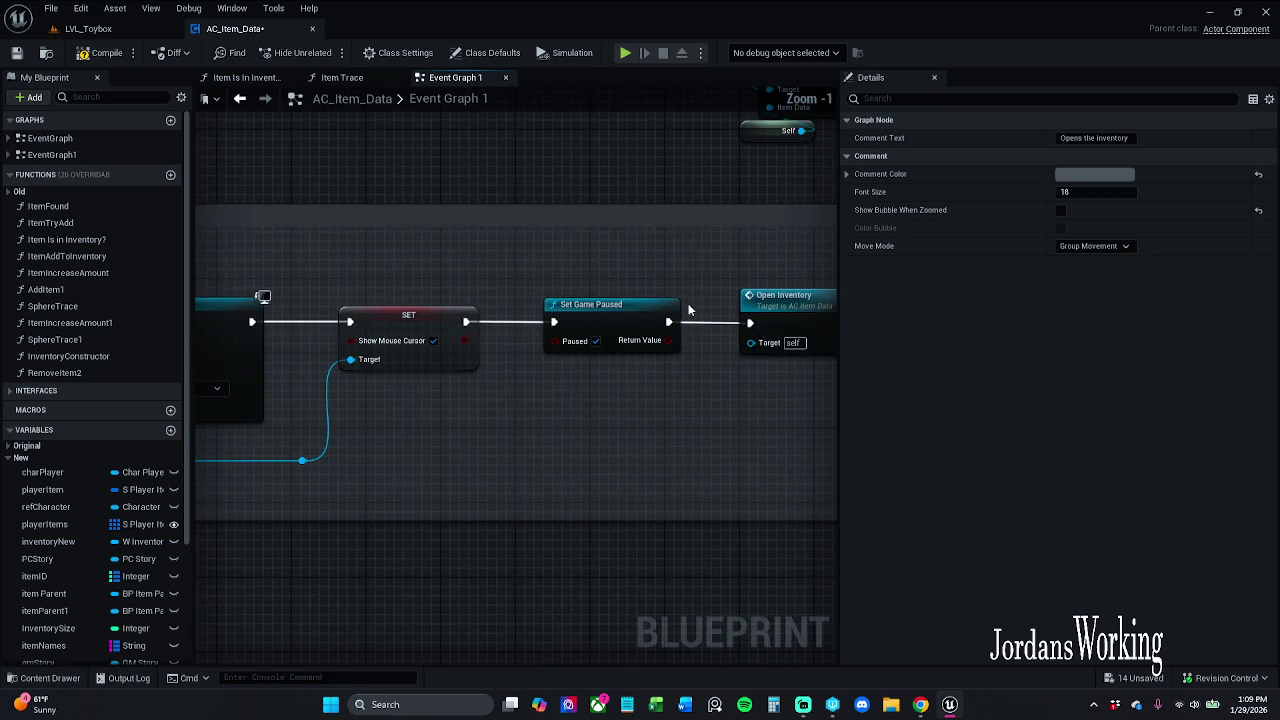
{"action": "scroll", "coordinate": [587, 275], "scroll_direction": "down", "scroll_amount": 1}
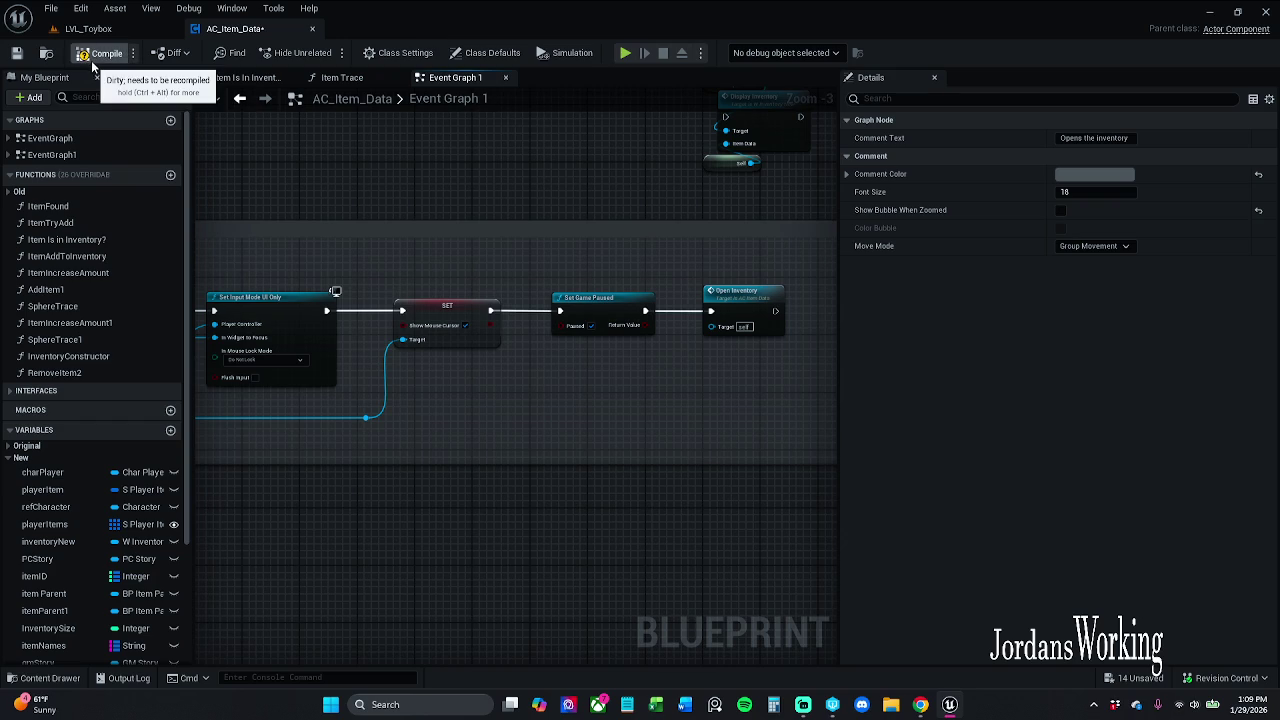
{"action": "left_click_drag", "start_coordinate": [751, 360], "coordinate": [833, 493]}
{"action": "scroll", "coordinate": [629, 366], "scroll_direction": "down", "scroll_amount": 2}
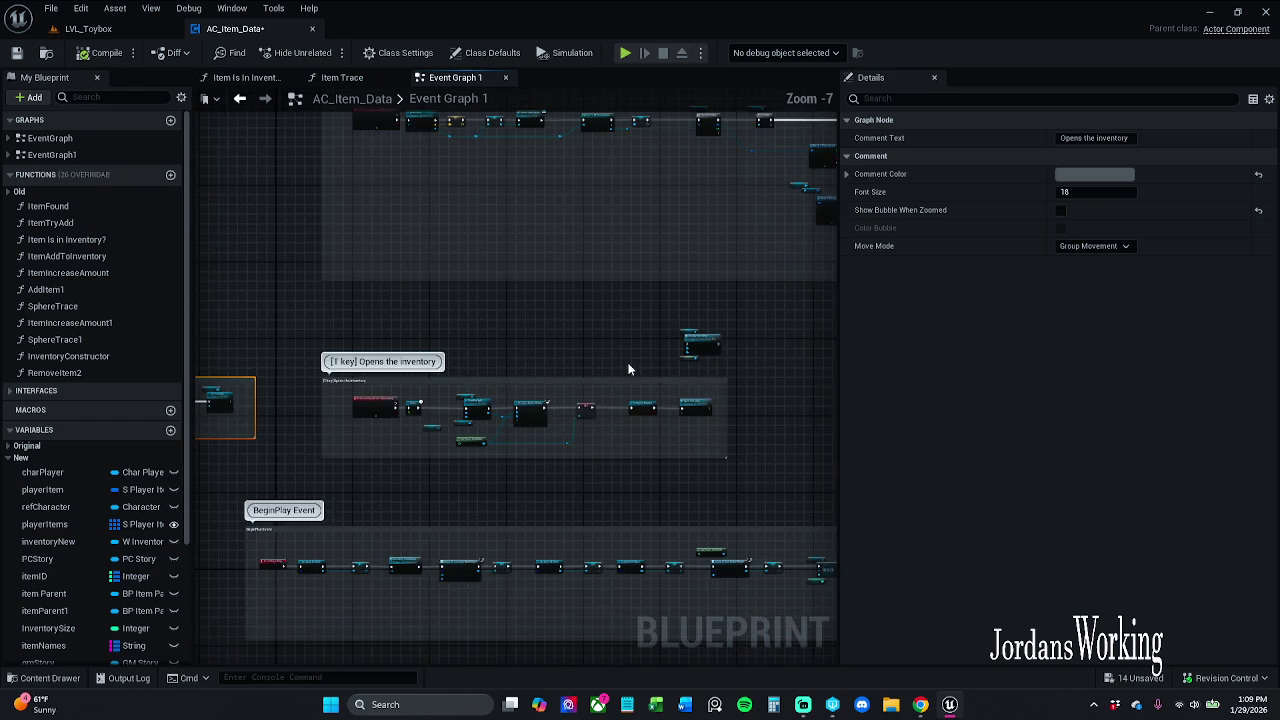
{"action": "scroll", "coordinate": [574, 357], "scroll_direction": "up", "scroll_amount": 4}
{"action": "left_click_drag", "start_coordinate": [575, 356], "coordinate": [735, 237]}
{"action": "key", "text": "Delete"}
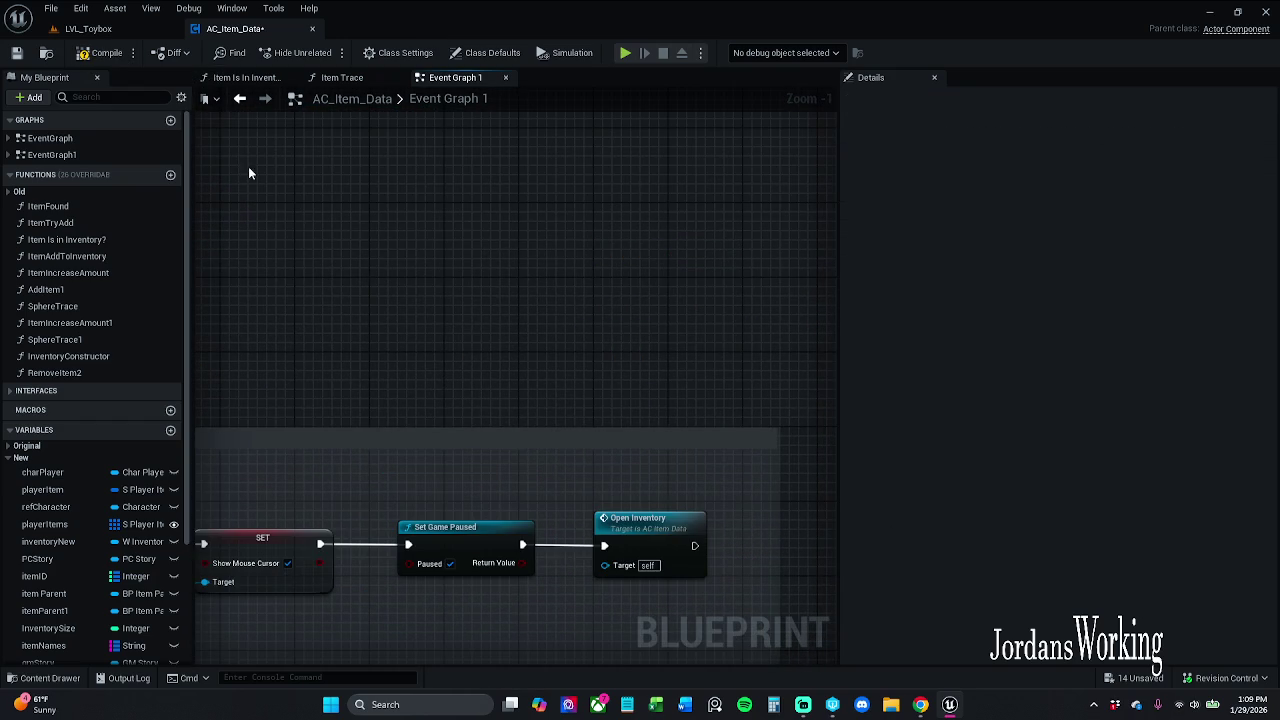
{"action": "left_click", "coordinate": [16, 52]}
Paste the three deleted nodes back and jump to the OpenInventory custom event
{"action": "mouse_move", "coordinate": [520, 286]}
{"action": "left_mouse_down"}
{"action": "mouse_move", "coordinate": [631, 263]}
{"action": "mouse_move", "coordinate": [542, 271]}
{"action": "left_mouse_up"}
{"action": "key", "text": "ctrl+v"}
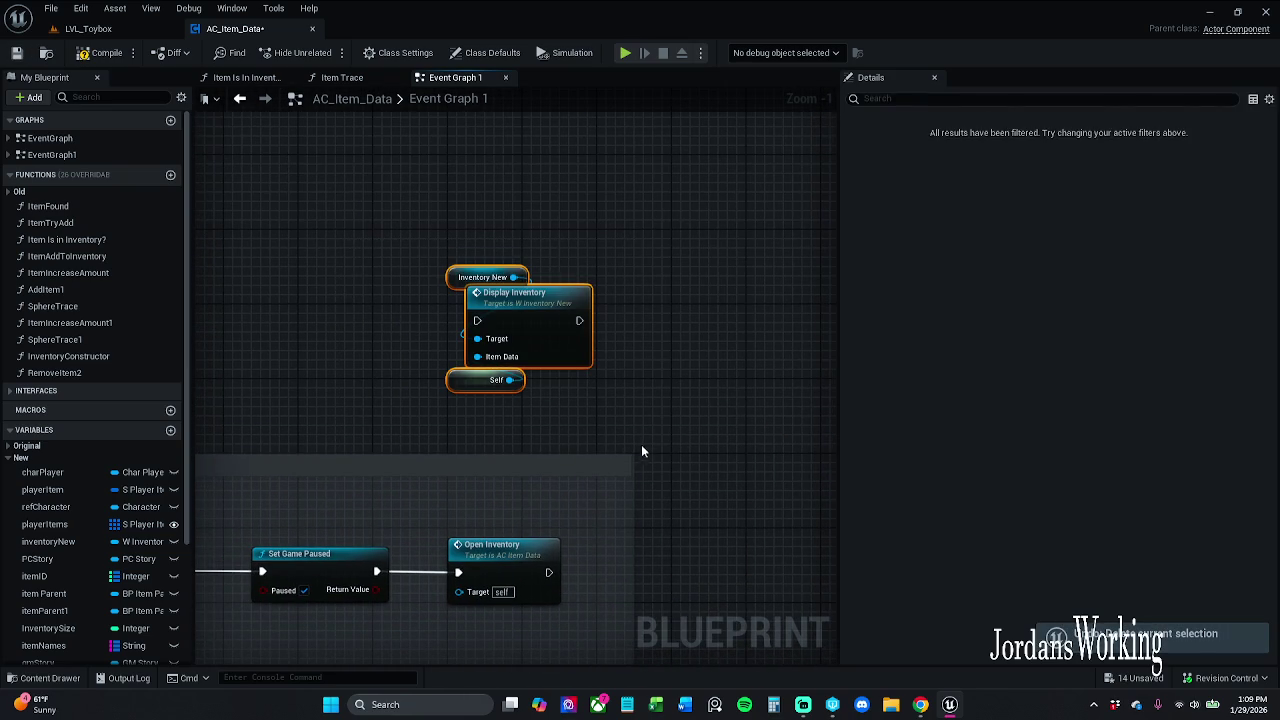
{"action": "left_click_drag", "start_coordinate": [520, 436], "coordinate": [424, 238]}
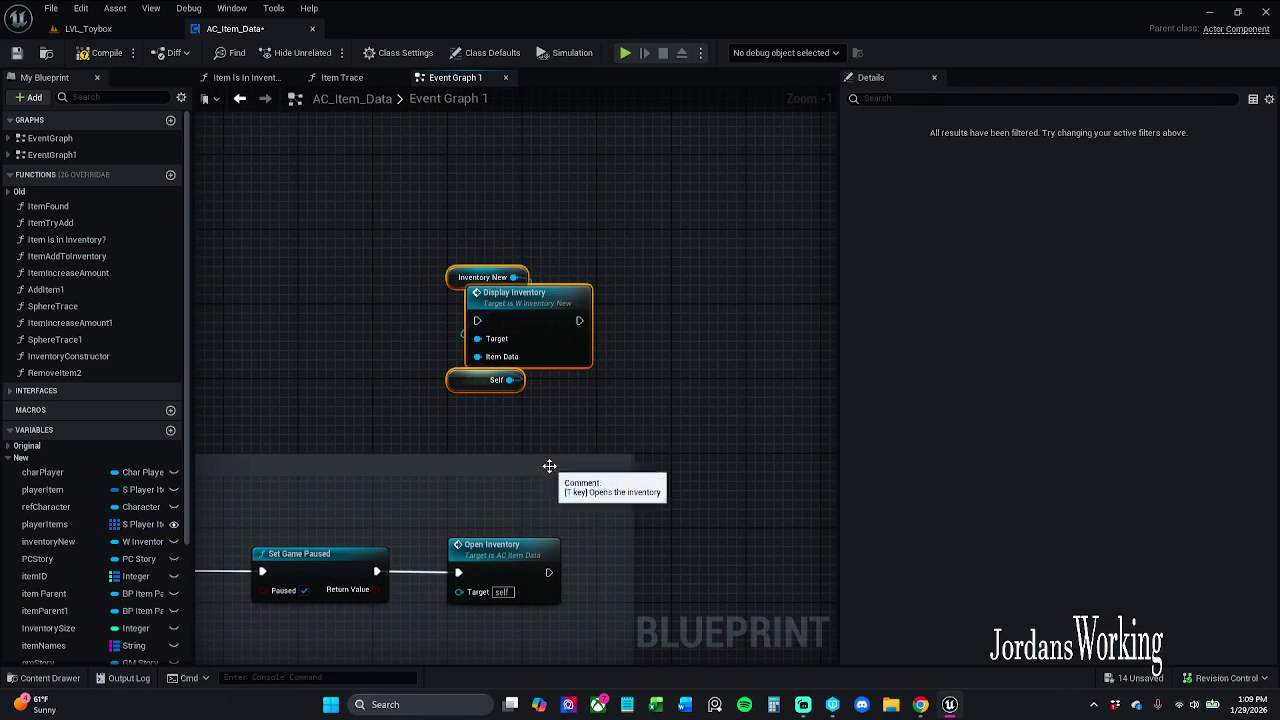
{"action": "double_click", "coordinate": [522, 557]}
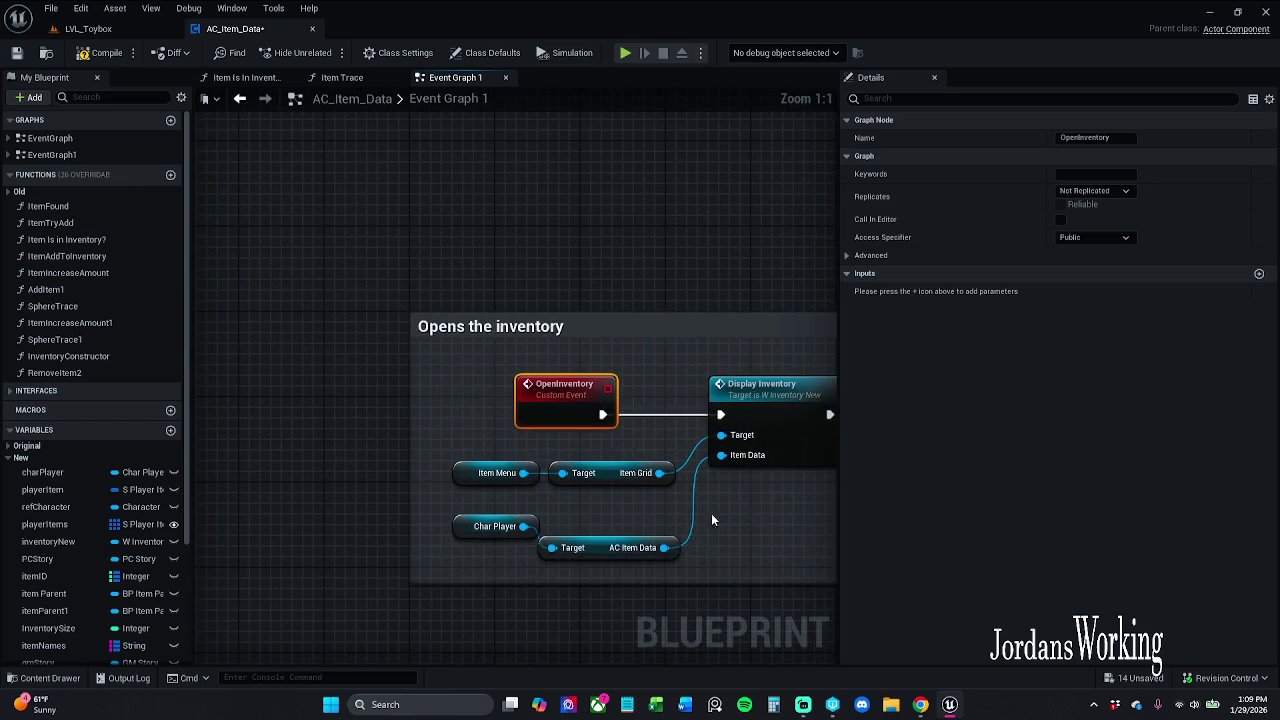
{"action": "scroll", "coordinate": [711, 519], "scroll_direction": "down", "scroll_amount": 1}
{"action": "scroll", "coordinate": [648, 302], "scroll_direction": "down", "scroll_amount": 3}
{"action": "mouse_move", "coordinate": [648, 303]}
{"action": "left_mouse_down"}
{"action": "mouse_move", "coordinate": [392, 472]}
{"action": "mouse_move", "coordinate": [425, 494]}
{"action": "mouse_move", "coordinate": [643, 537]}
{"action": "mouse_move", "coordinate": [342, 220]}
{"action": "left_mouse_up"}
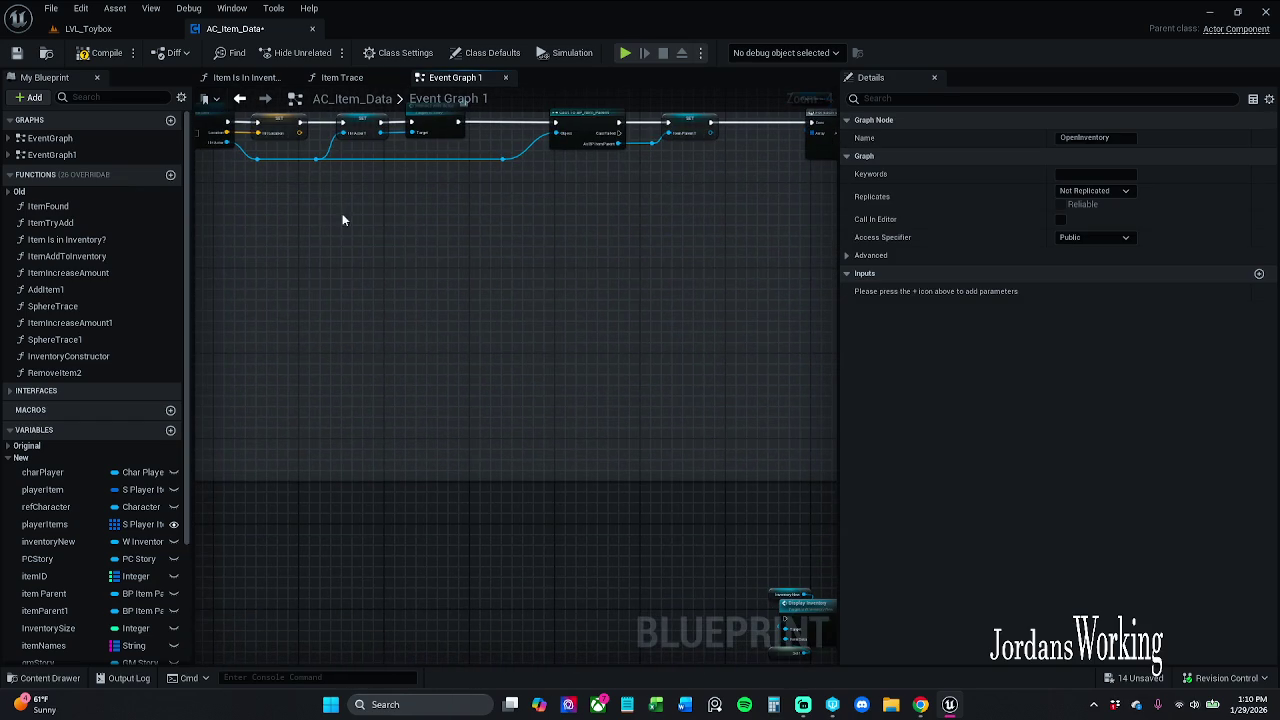
Return to Event Graph 1, delete the three stray nodes again and save AC_Item_Data
{"action": "left_click", "coordinate": [247, 106]}
{"action": "left_click", "coordinate": [240, 99]}
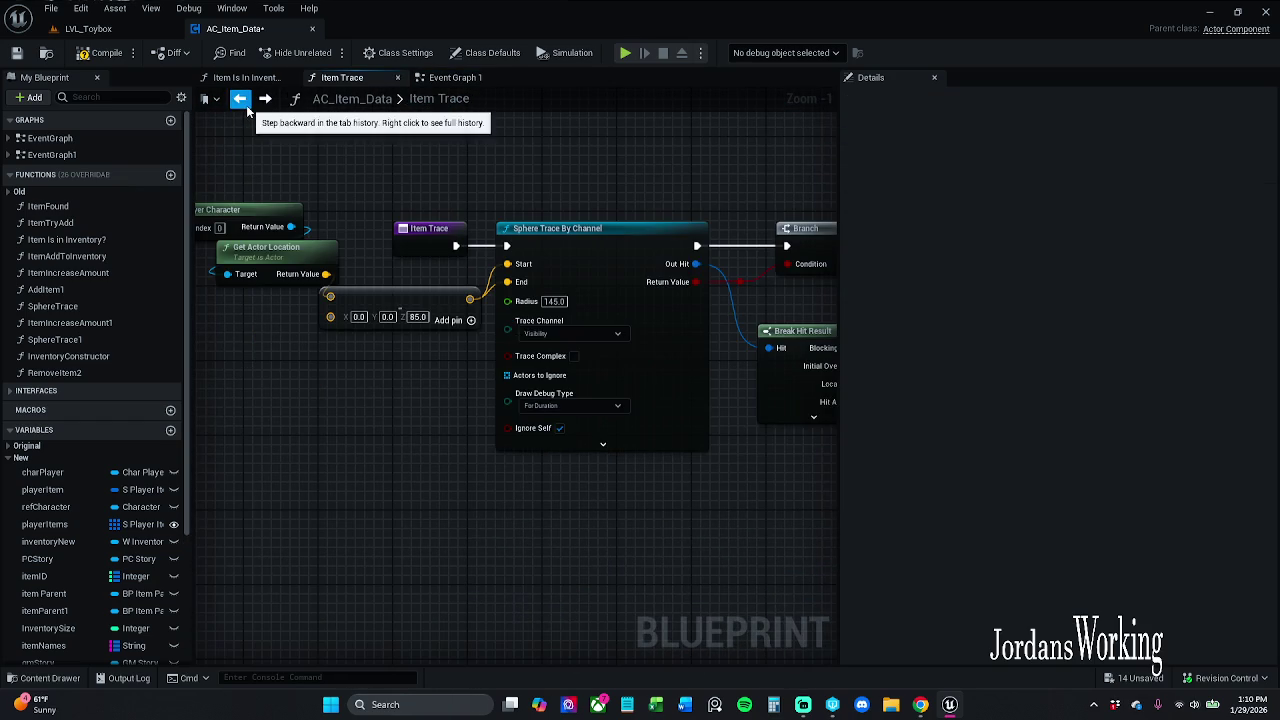
{"action": "left_click", "coordinate": [265, 99]}
{"action": "left_click_drag", "start_coordinate": [343, 233], "coordinate": [666, 405]}
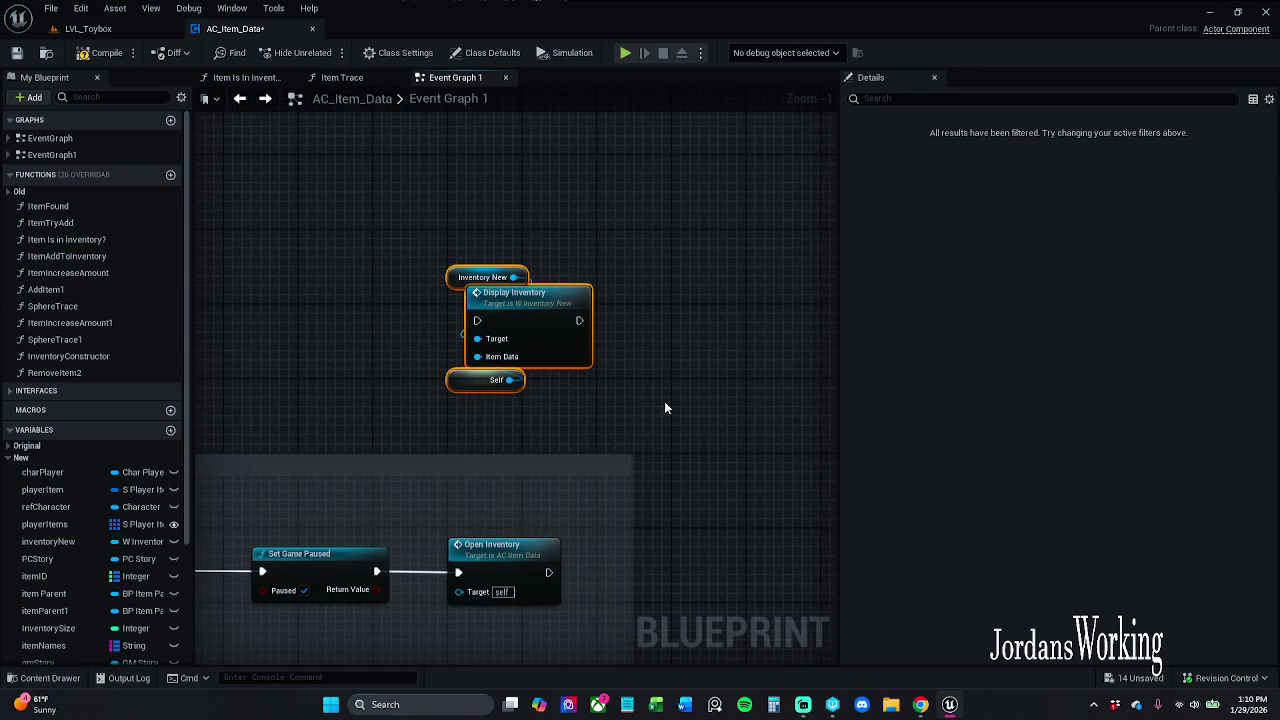
{"action": "key", "text": "Delete"}
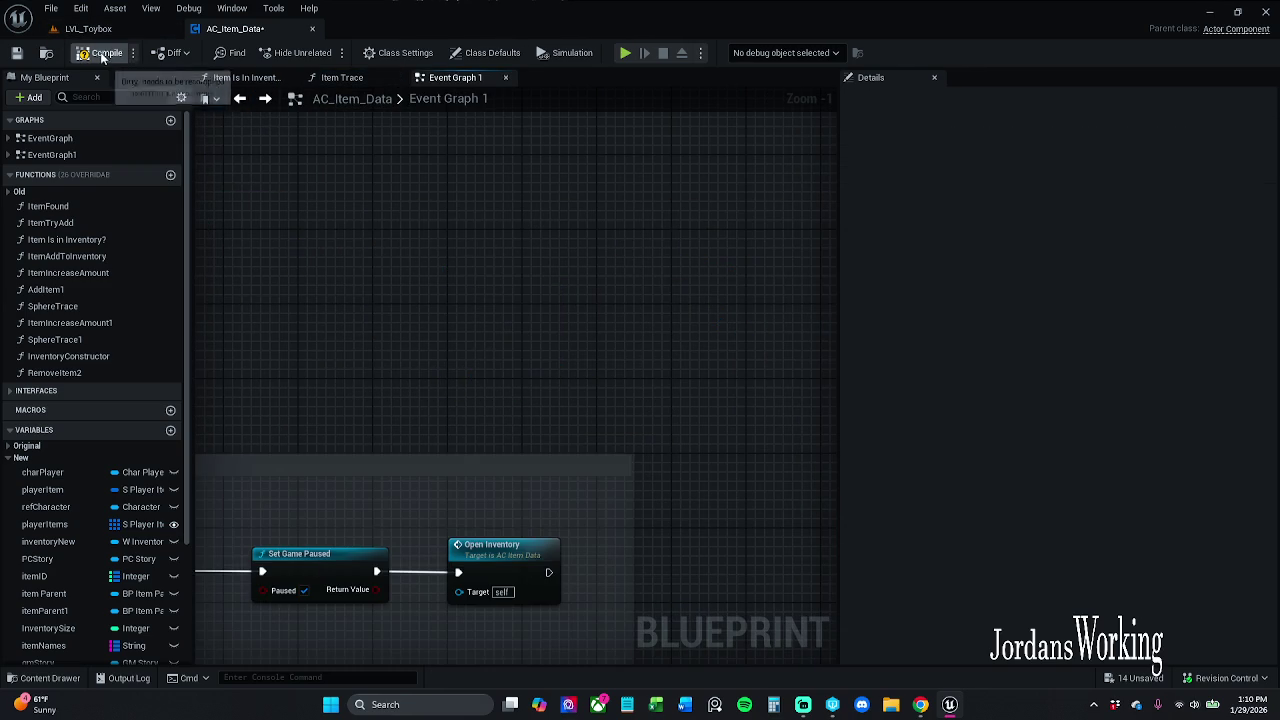
{"action": "left_click", "coordinate": [17, 53]}
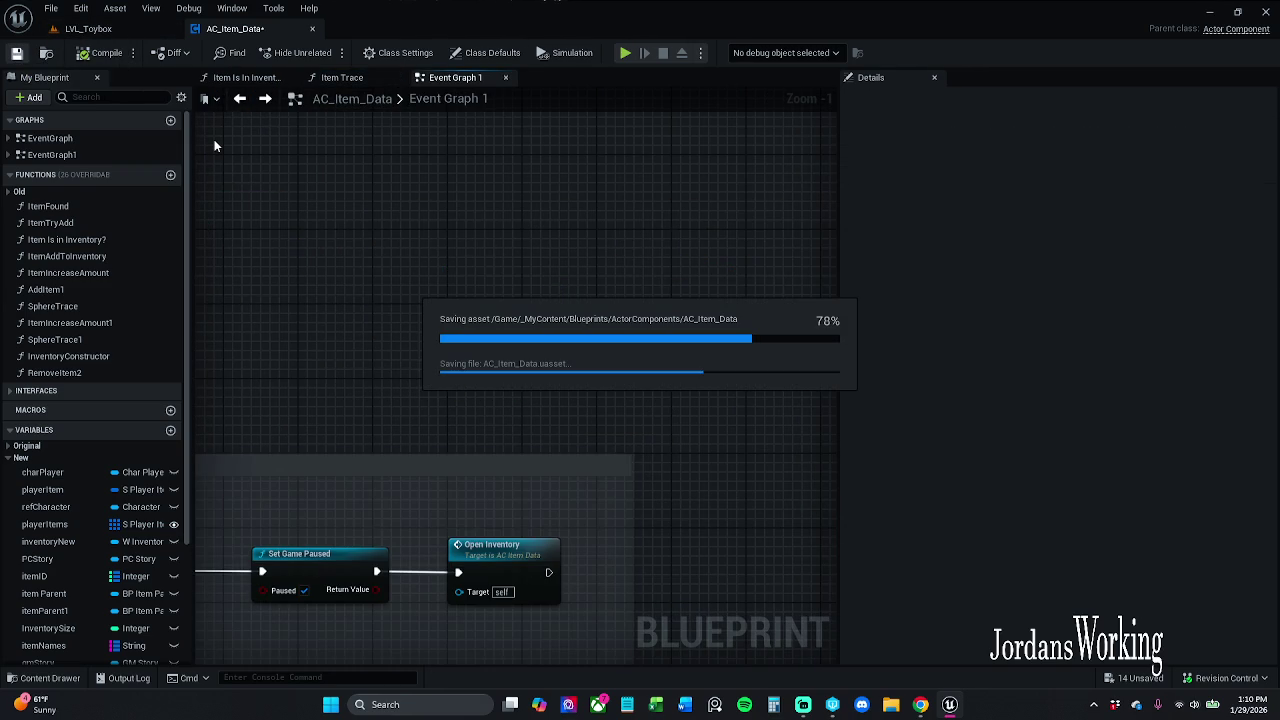
Close the Item Trace graph and move Event Graph 1's tab ahead of Item Is In Inventory
{"action": "left_click", "coordinate": [342, 78]}
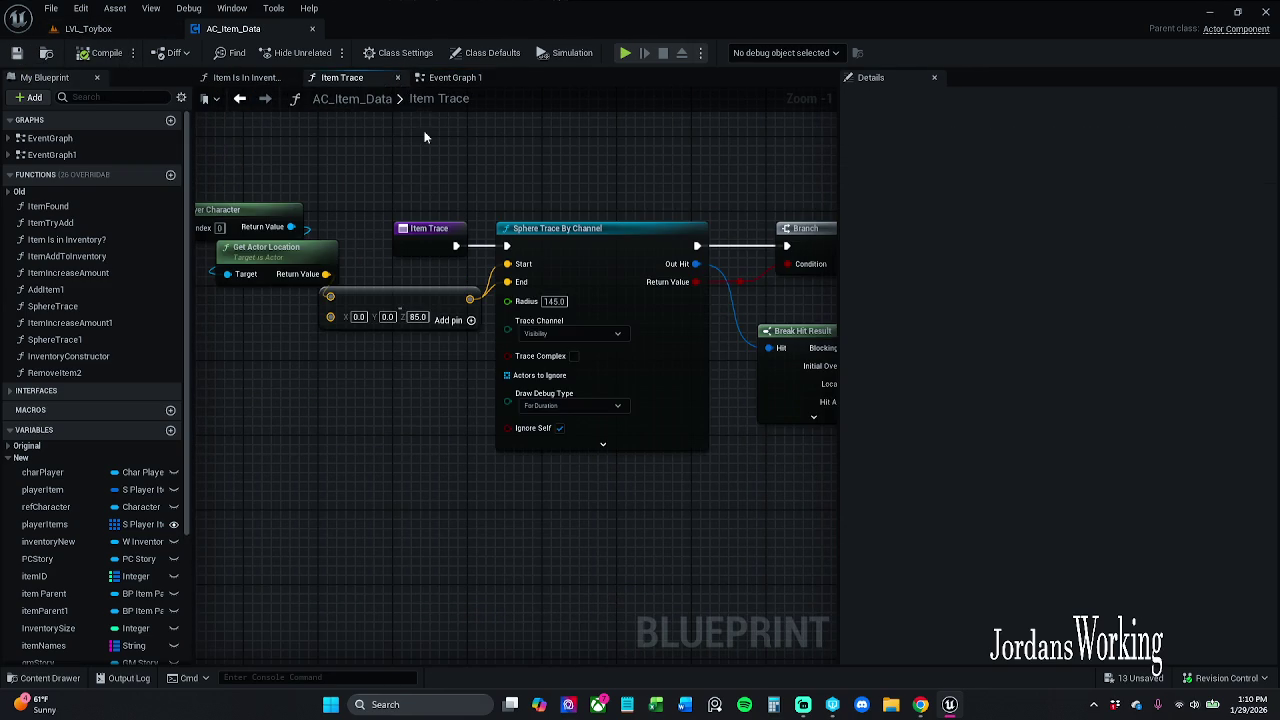
{"action": "left_click", "coordinate": [397, 78]}
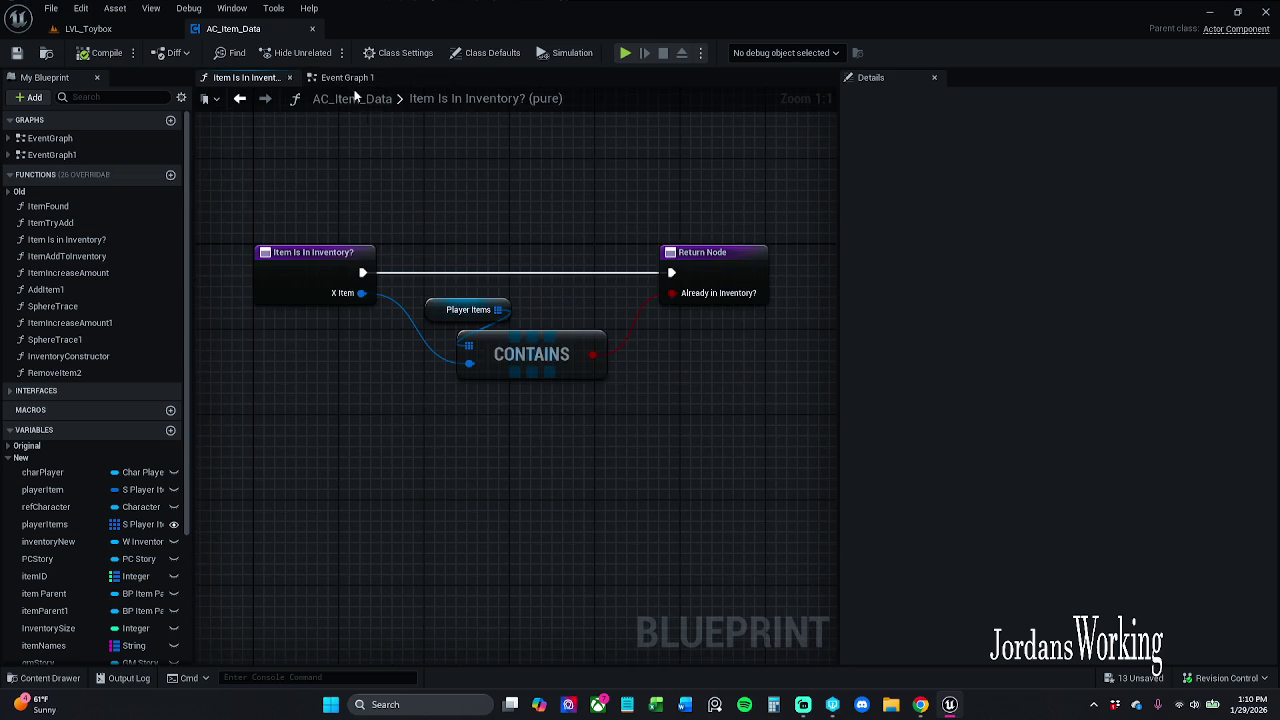
{"action": "left_click", "coordinate": [341, 78]}
{"action": "left_click_drag", "start_coordinate": [341, 78], "coordinate": [240, 78]}
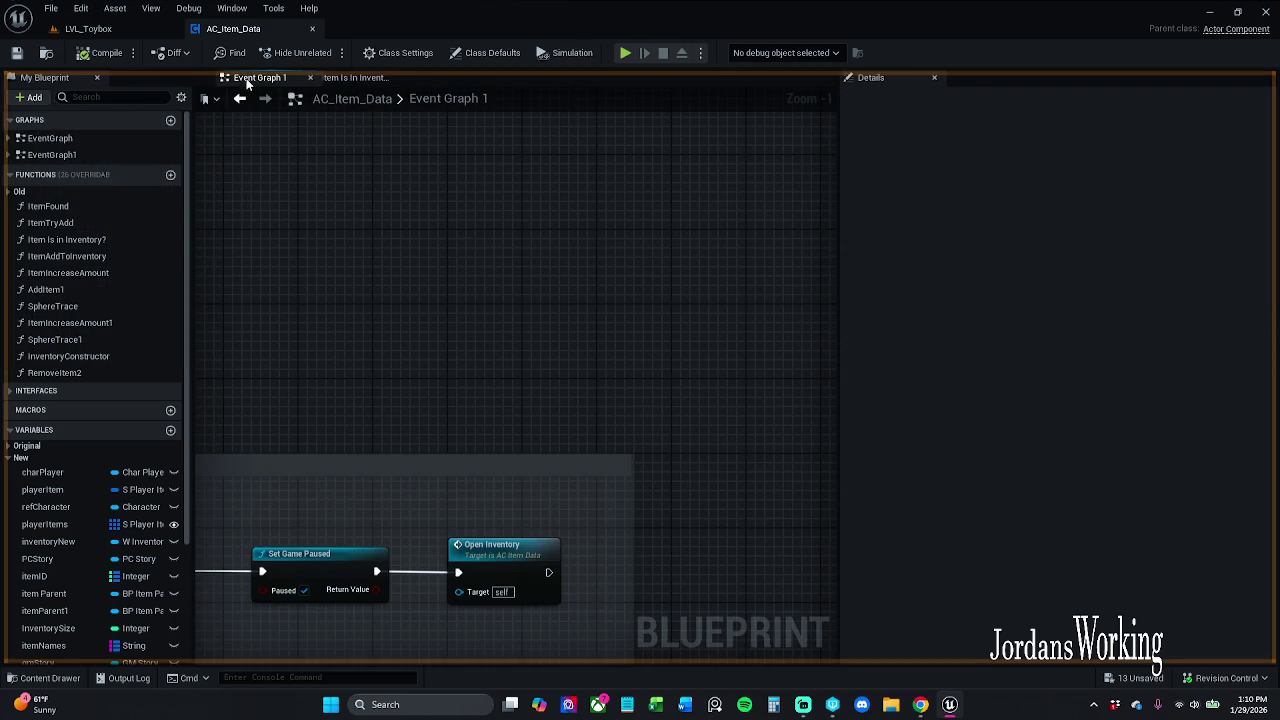
Inspect the E key chain's Item Trace and SET nodes through to Cast To BP_Item_Parent
{"action": "scroll", "coordinate": [550, 275], "scroll_direction": "down", "scroll_amount": 7}
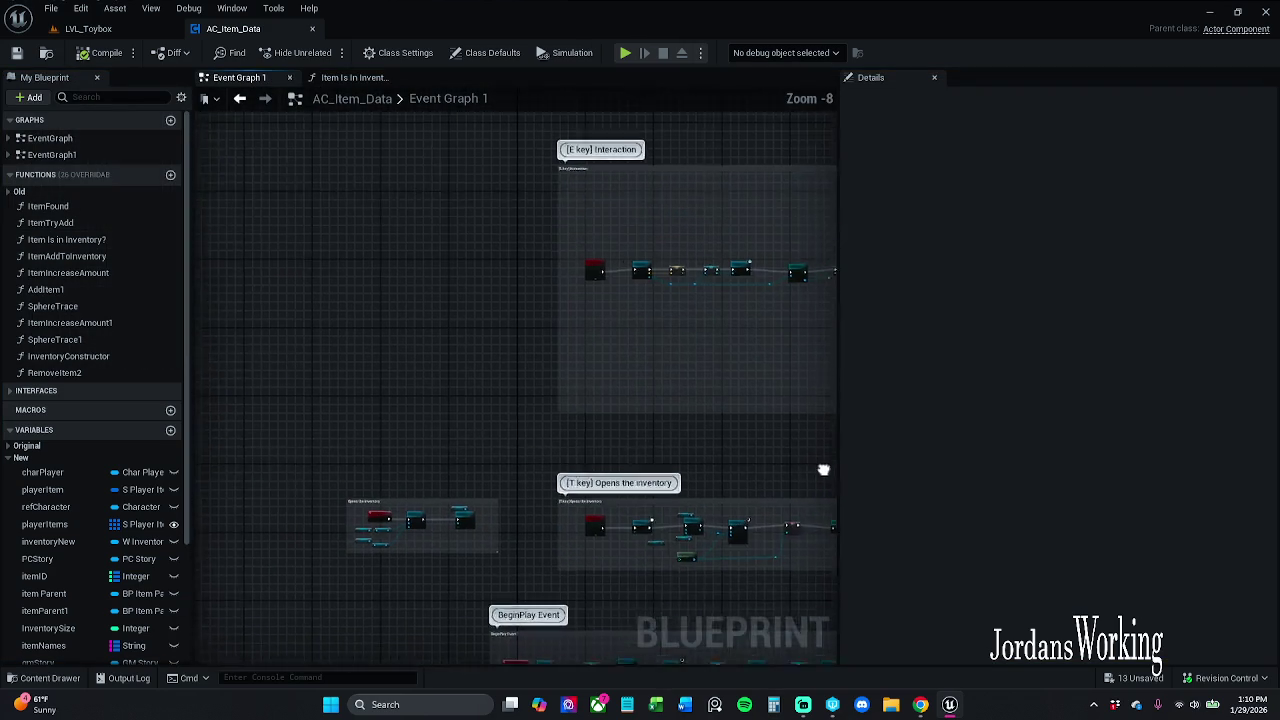
{"action": "scroll", "coordinate": [564, 296], "scroll_direction": "up", "scroll_amount": 5}
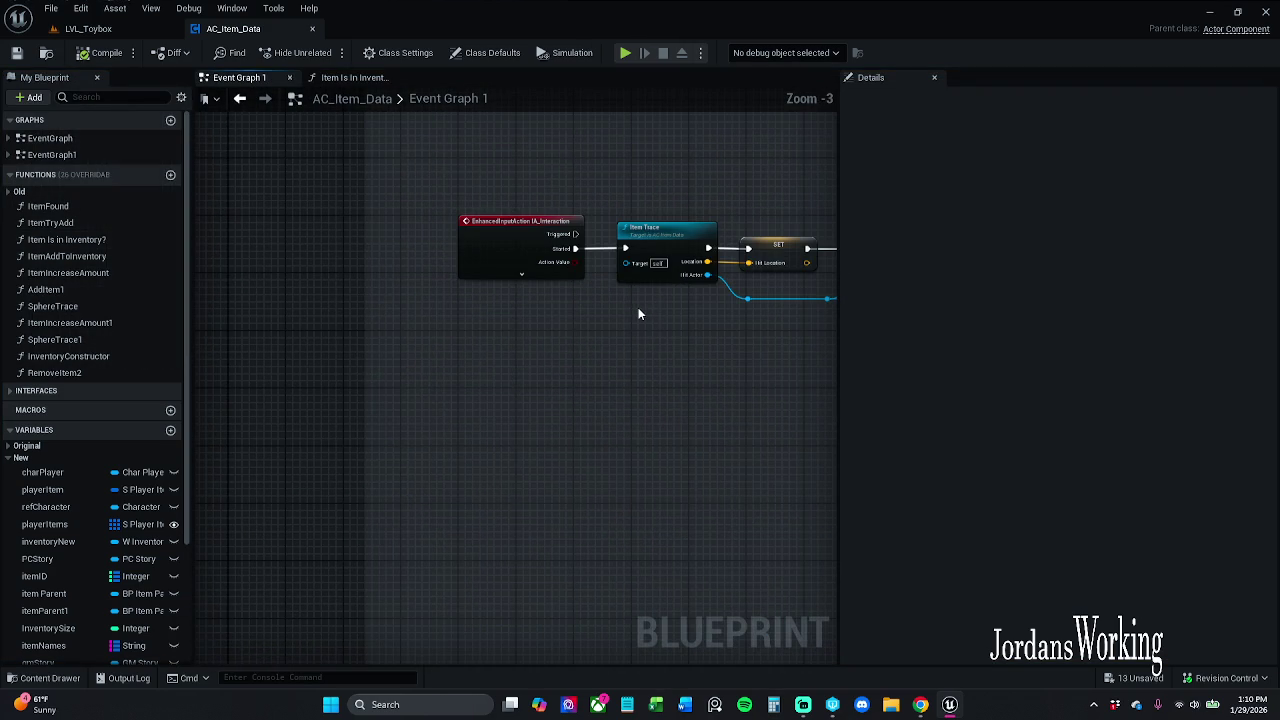
{"action": "left_click_drag", "start_coordinate": [638, 314], "coordinate": [422, 314]}
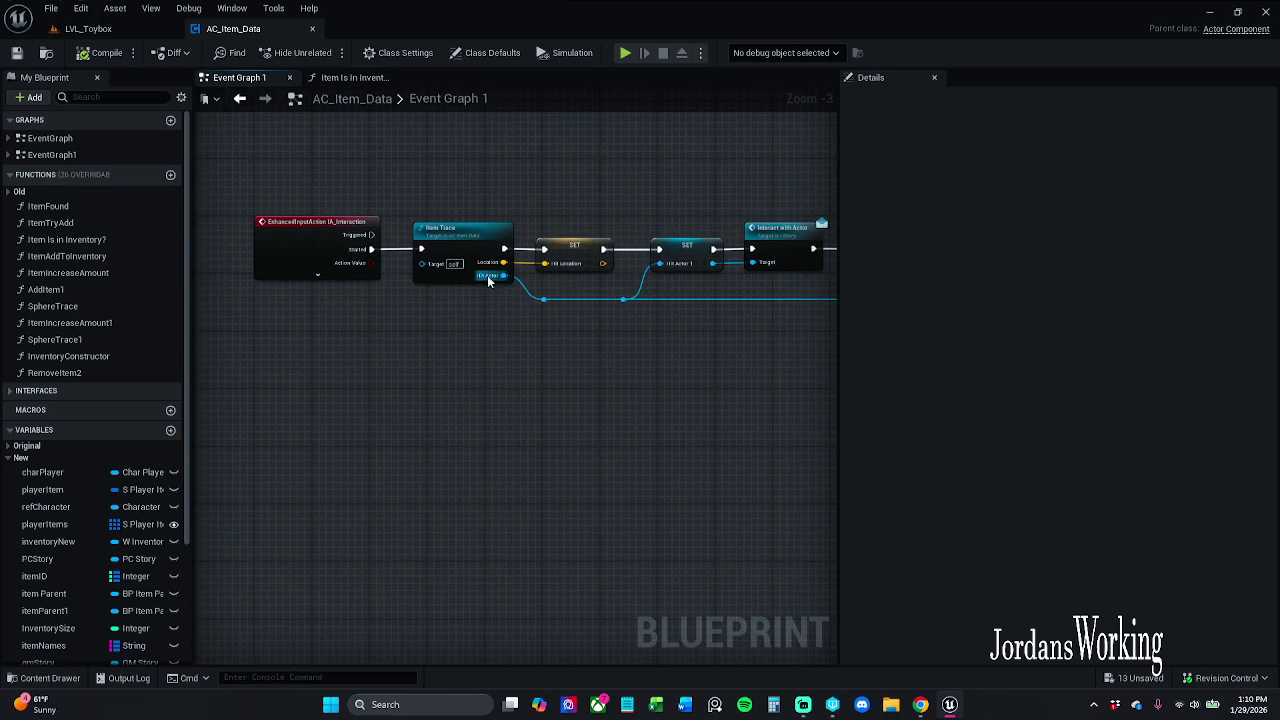
{"action": "mouse_move", "coordinate": [367, 182]}
{"action": "left_mouse_down"}
{"action": "mouse_move", "coordinate": [600, 260]}
{"action": "mouse_move", "coordinate": [700, 255]}
{"action": "left_mouse_up"}
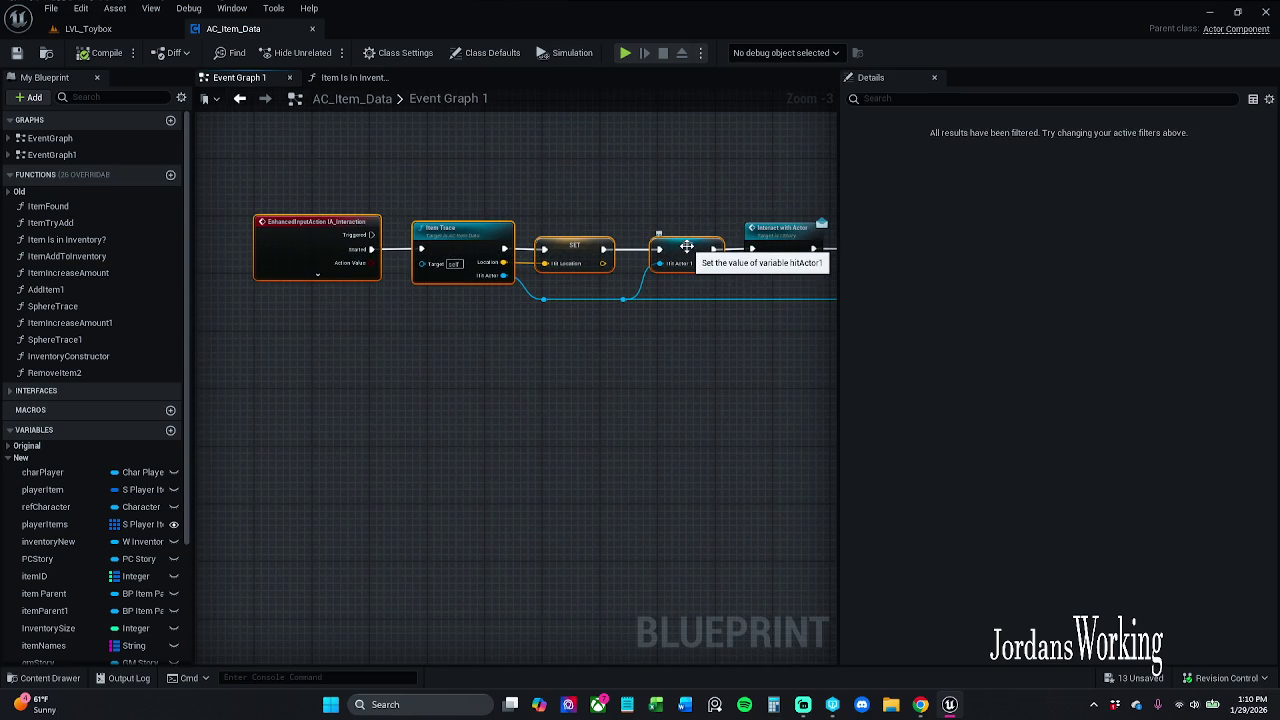
{"action": "left_click", "coordinate": [674, 213]}
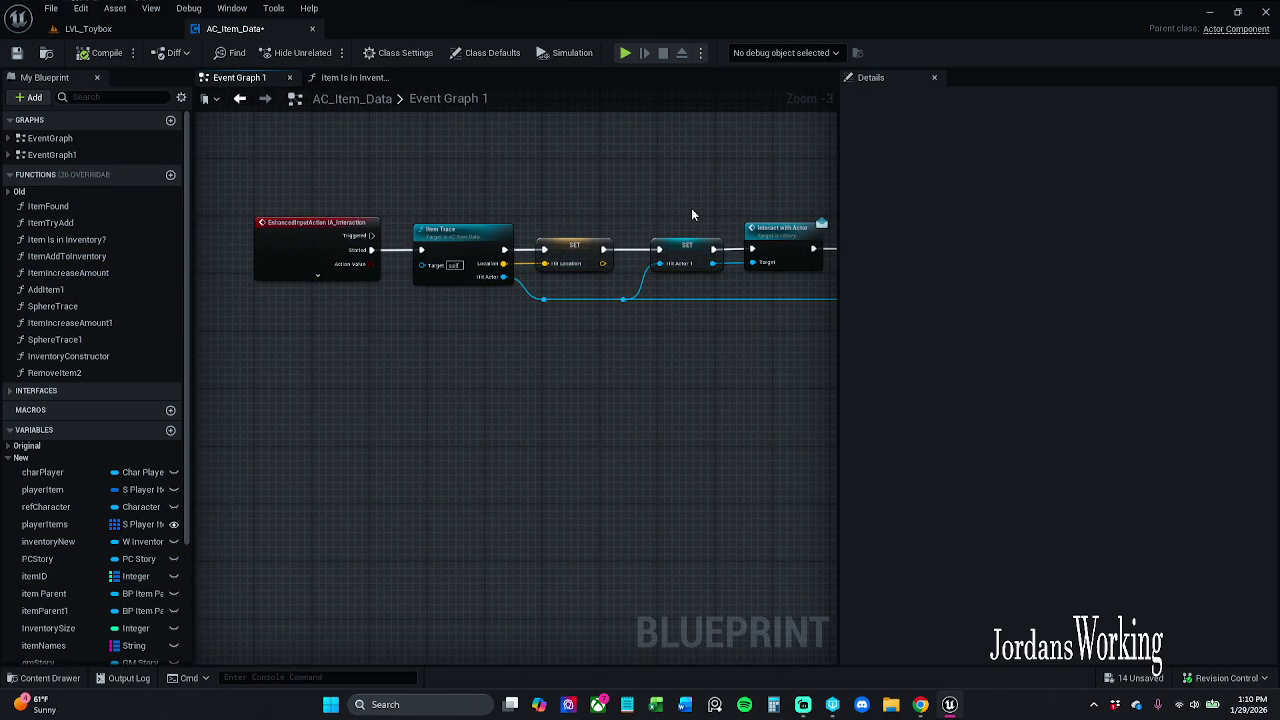
{"action": "left_click_drag", "start_coordinate": [688, 208], "coordinate": [609, 203]}
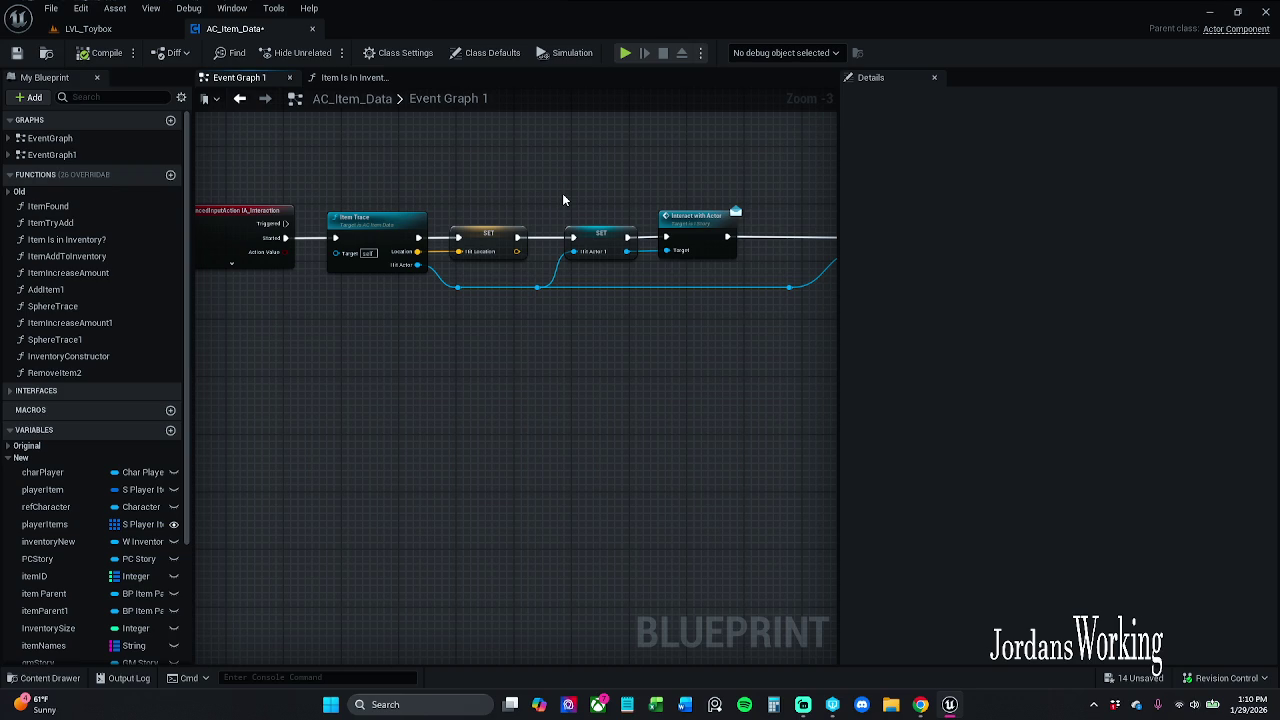
{"action": "left_click_drag", "start_coordinate": [565, 200], "coordinate": [497, 209]}
{"action": "left_click", "coordinate": [433, 242]}
{"action": "left_click", "coordinate": [299, 252]}
{"action": "left_click", "coordinate": [300, 137]}
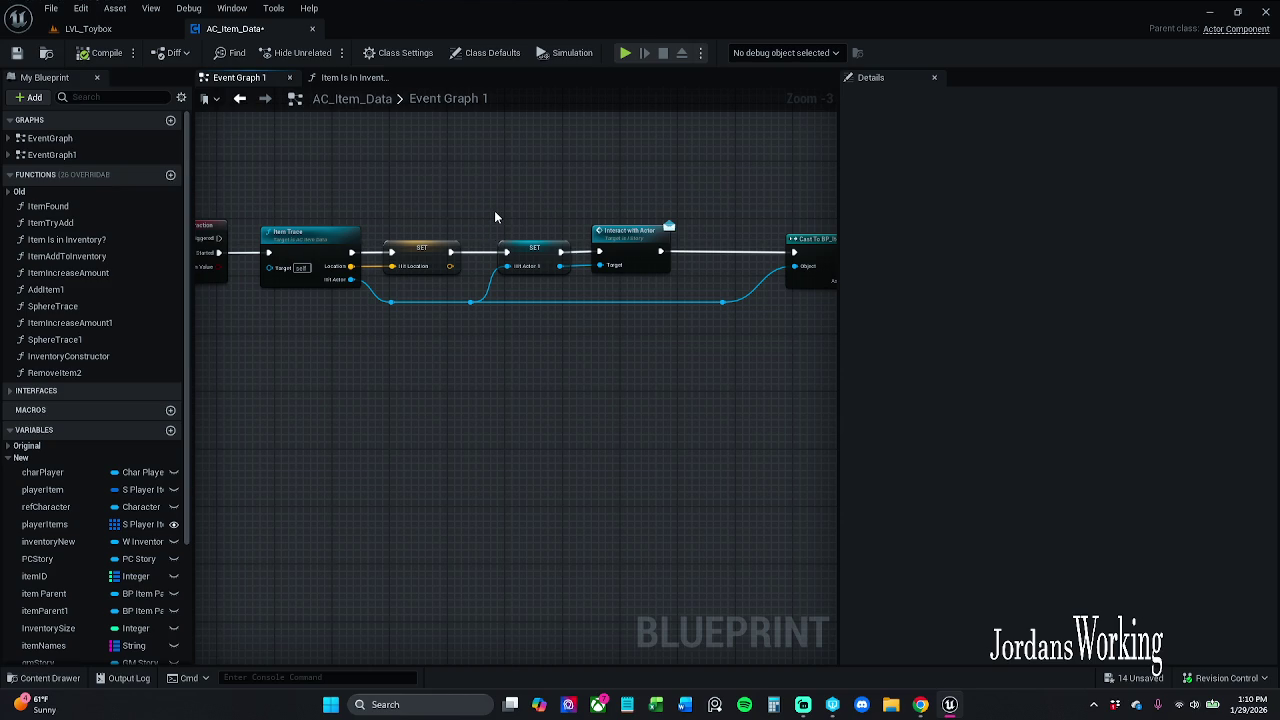
{"action": "mouse_move", "coordinate": [487, 225]}
{"action": "left_mouse_down"}
{"action": "mouse_move", "coordinate": [443, 150]}
{"action": "mouse_move", "coordinate": [453, 158]}
{"action": "left_mouse_up"}
{"action": "left_click_drag", "start_coordinate": [443, 226], "coordinate": [346, 194]}
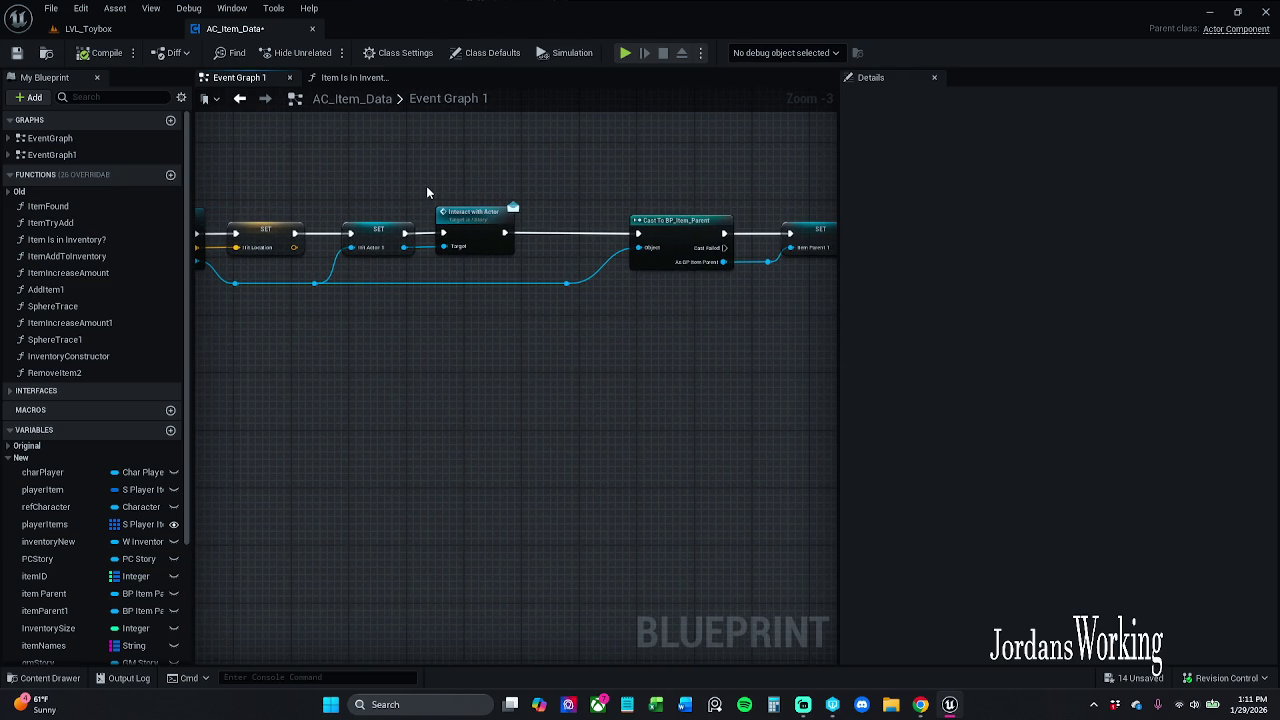
{"action": "left_click_drag", "start_coordinate": [426, 186], "coordinate": [351, 194]}
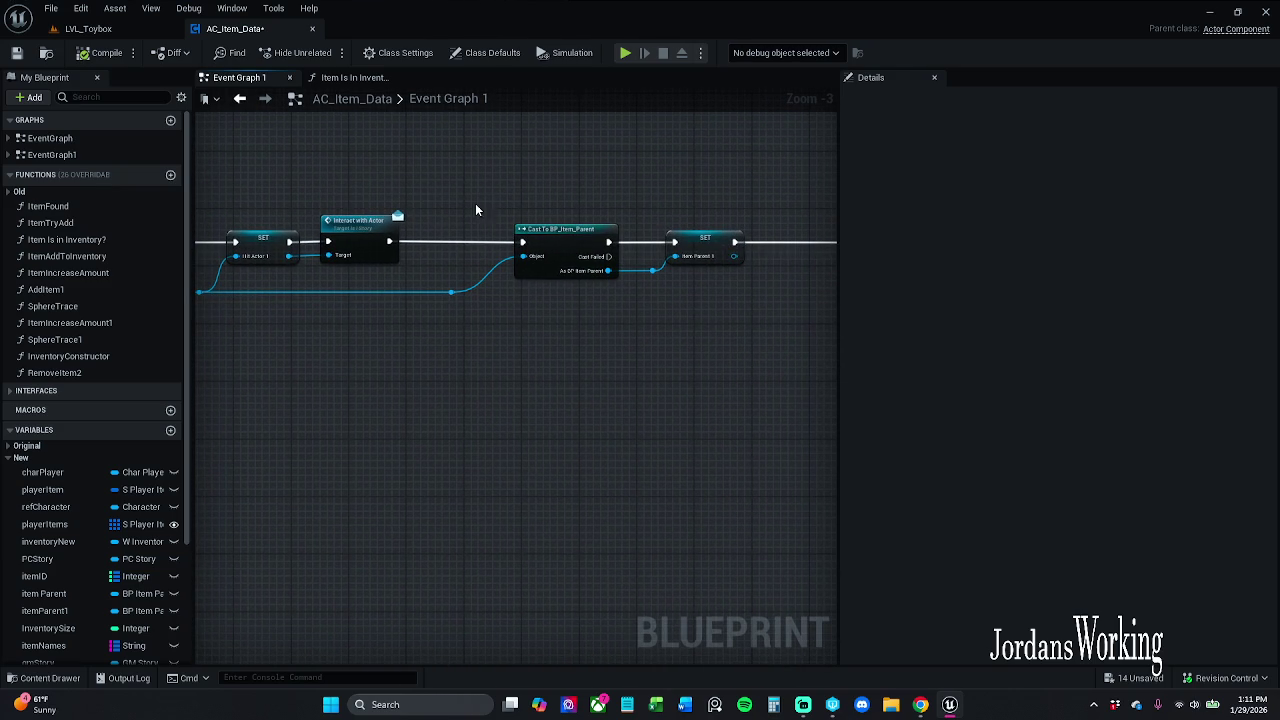
{"action": "mouse_move", "coordinate": [469, 200]}
{"action": "left_mouse_down"}
{"action": "mouse_move", "coordinate": [286, 200]}
{"action": "mouse_move", "coordinate": [557, 204]}
{"action": "left_mouse_up"}
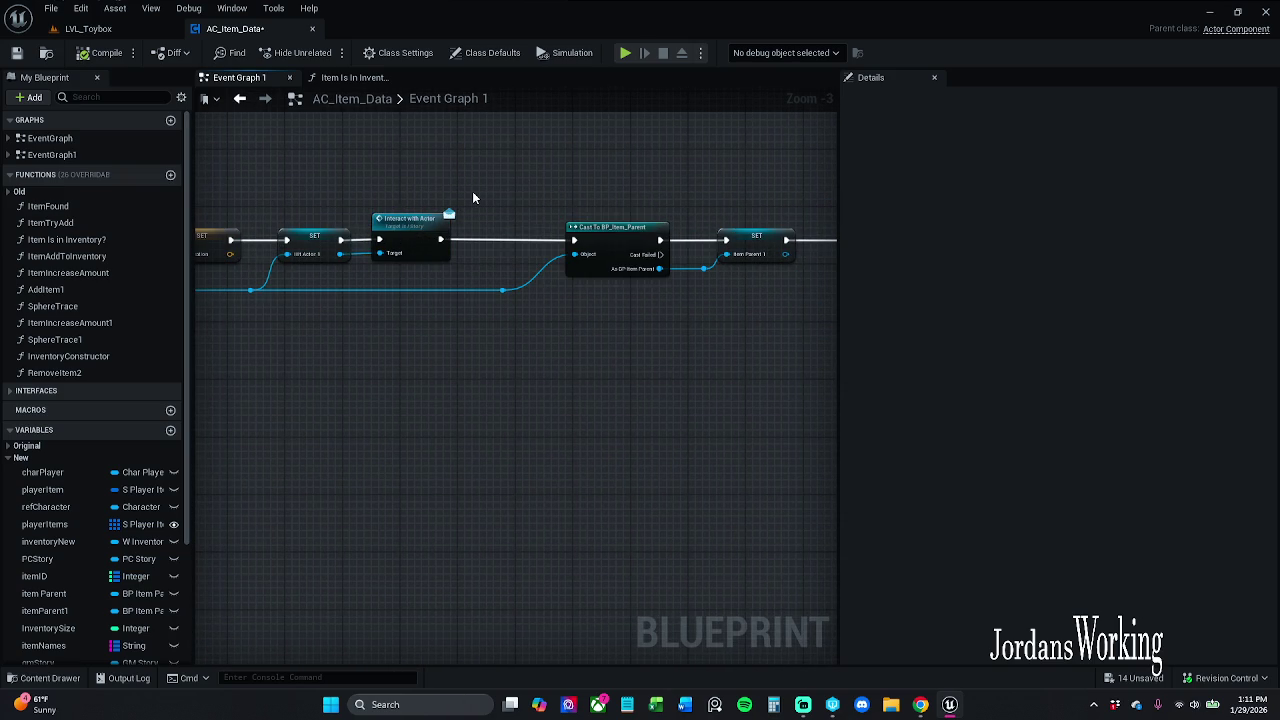
{"action": "mouse_move", "coordinate": [472, 191]}
{"action": "left_mouse_down"}
{"action": "mouse_move", "coordinate": [369, 265]}
{"action": "mouse_move", "coordinate": [406, 290]}
{"action": "left_mouse_up"}
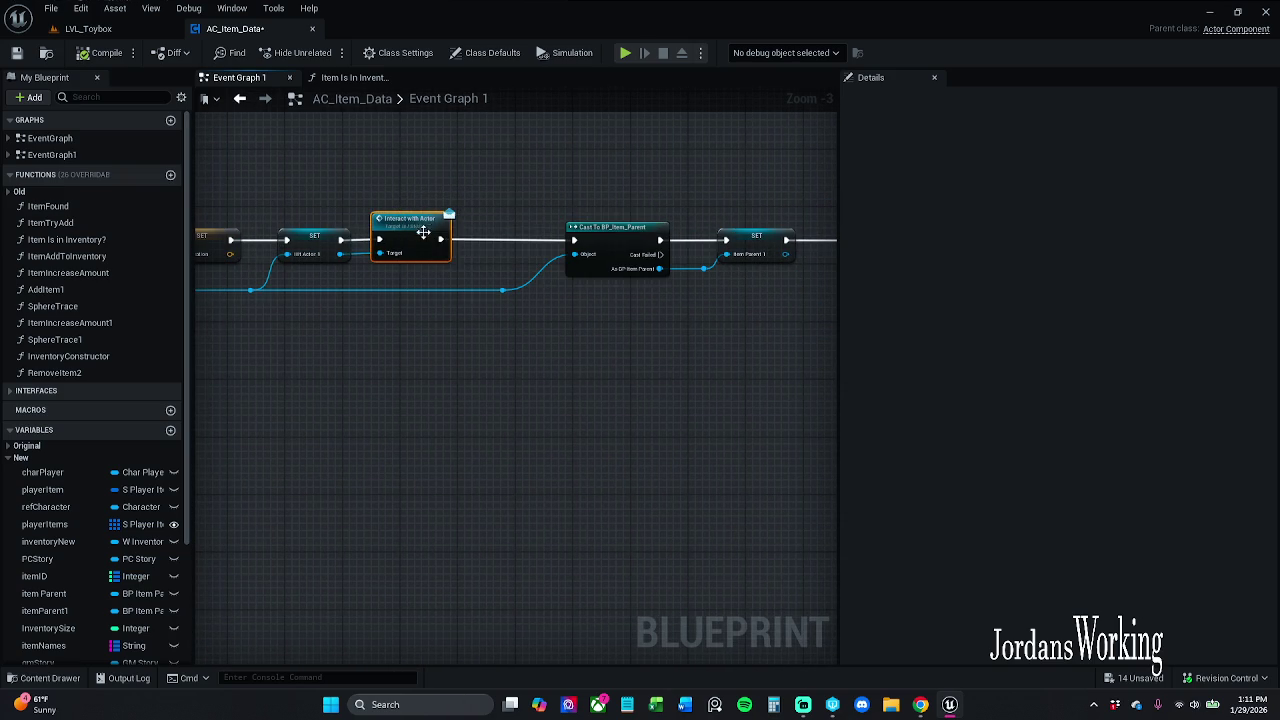
{"action": "scroll", "coordinate": [409, 224], "scroll_direction": "up", "scroll_amount": 3}
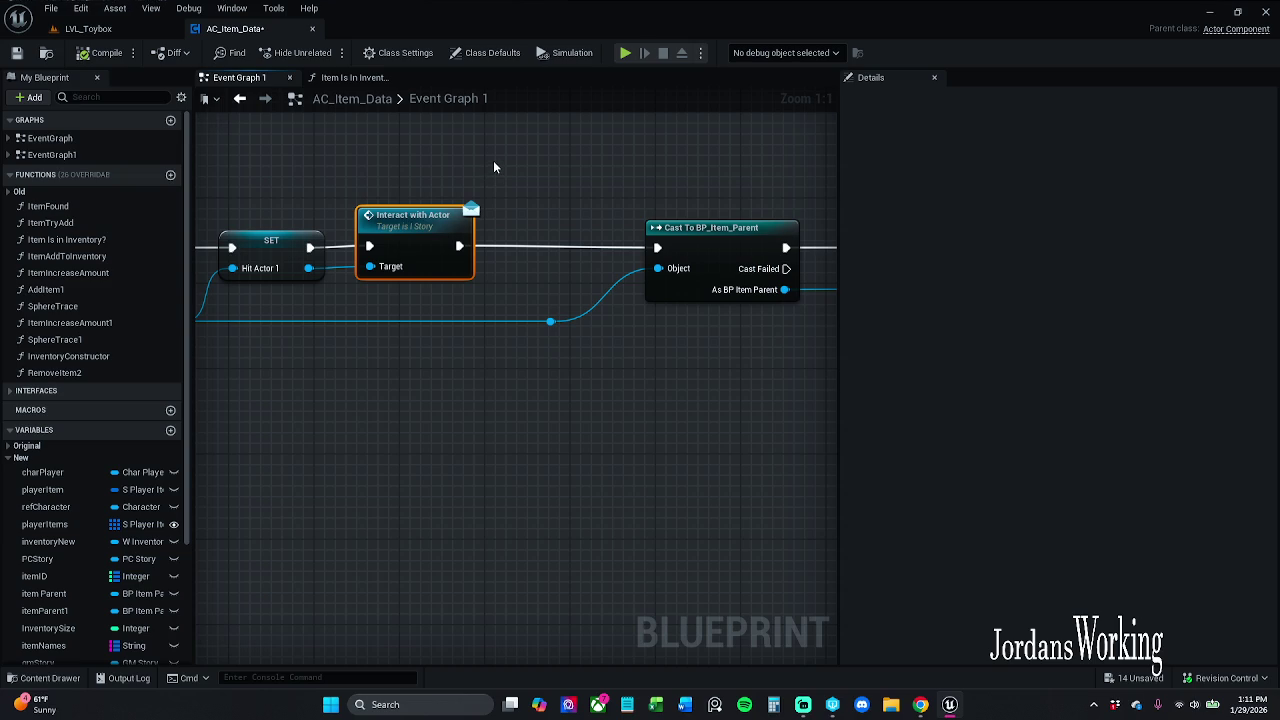
{"action": "left_click_drag", "start_coordinate": [610, 183], "coordinate": [426, 182]}
{"action": "left_click", "coordinate": [803, 705]}
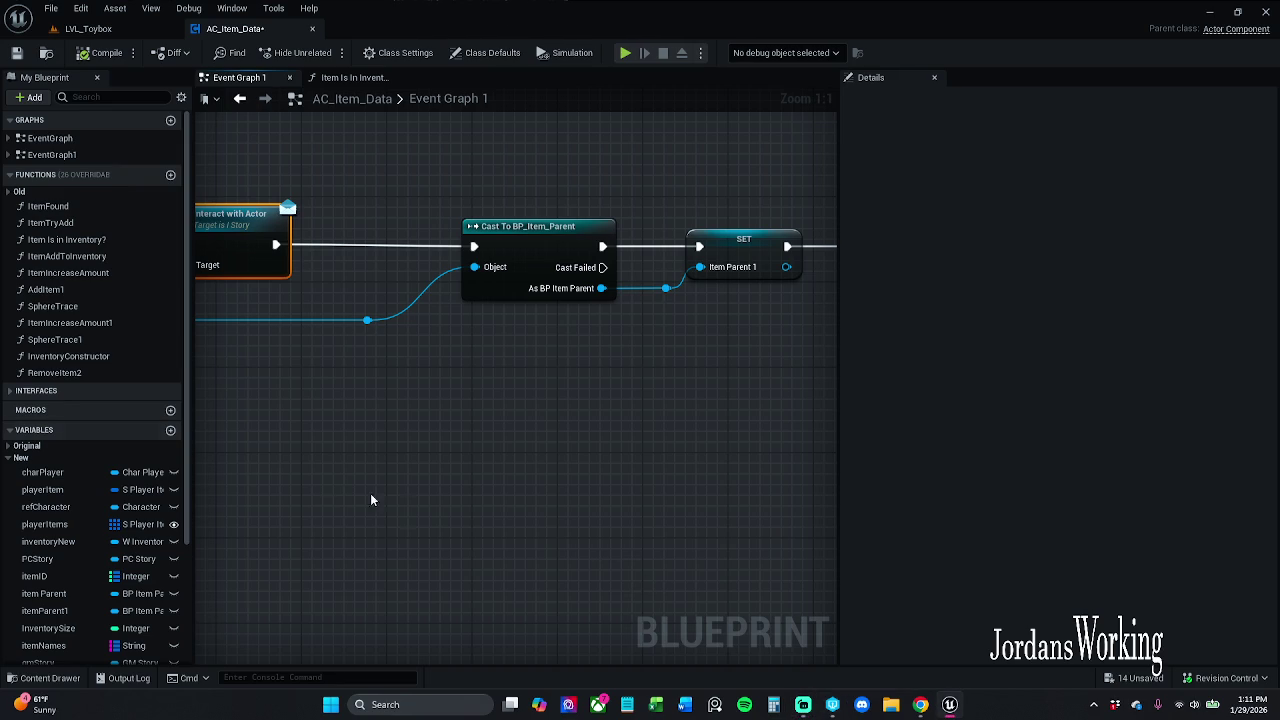
{"action": "mouse_move", "coordinate": [502, 430]}
{"action": "left_mouse_down"}
{"action": "mouse_move", "coordinate": [326, 400]}
{"action": "mouse_move", "coordinate": [460, 398]}
{"action": "left_mouse_up"}
{"action": "scroll", "coordinate": [351, 397], "scroll_direction": "down", "scroll_amount": 2}
{"action": "mouse_move", "coordinate": [396, 230]}
{"action": "left_mouse_down"}
{"action": "mouse_move", "coordinate": [612, 330]}
{"action": "mouse_move", "coordinate": [574, 354]}
{"action": "mouse_move", "coordinate": [471, 351]}
{"action": "left_mouse_up"}
{"action": "left_click", "coordinate": [612, 330]}
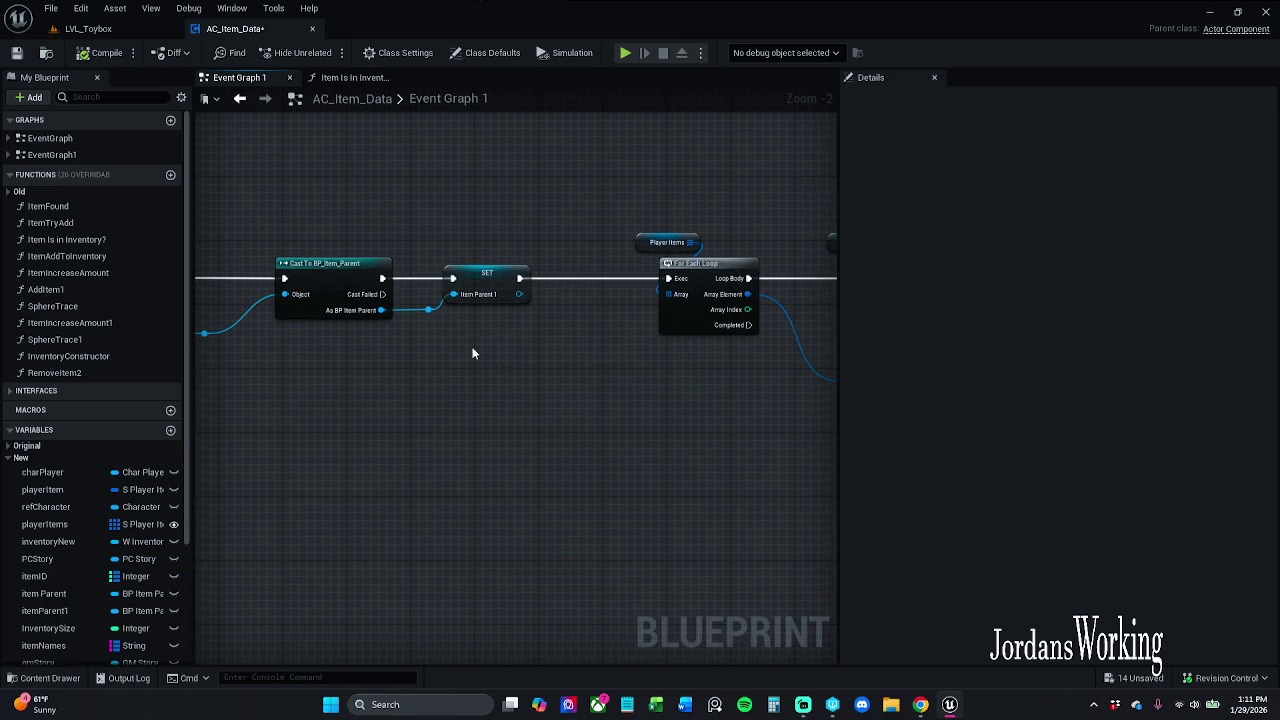
{"action": "mouse_move", "coordinate": [691, 366]}
{"action": "left_mouse_down"}
{"action": "mouse_move", "coordinate": [509, 403]}
{"action": "mouse_move", "coordinate": [414, 394]}
{"action": "mouse_move", "coordinate": [352, 409]}
{"action": "left_mouse_up"}
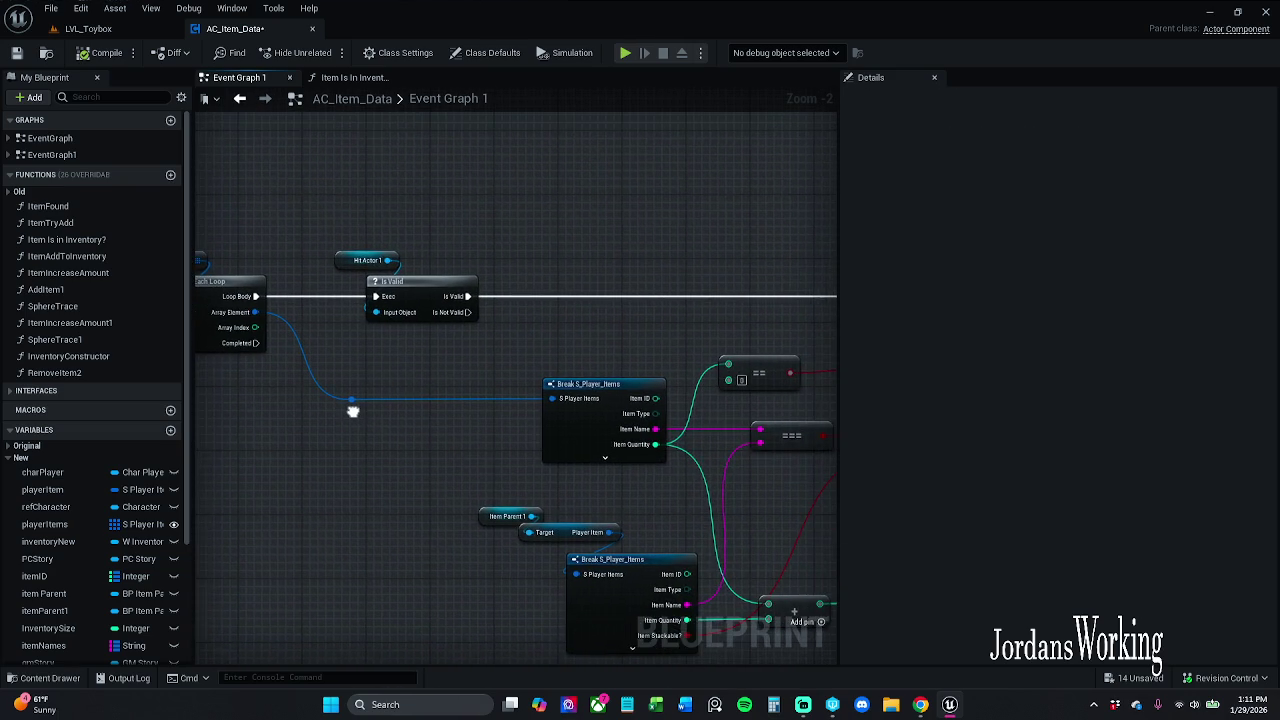
{"action": "scroll", "coordinate": [354, 409], "scroll_direction": "down", "scroll_amount": 1}
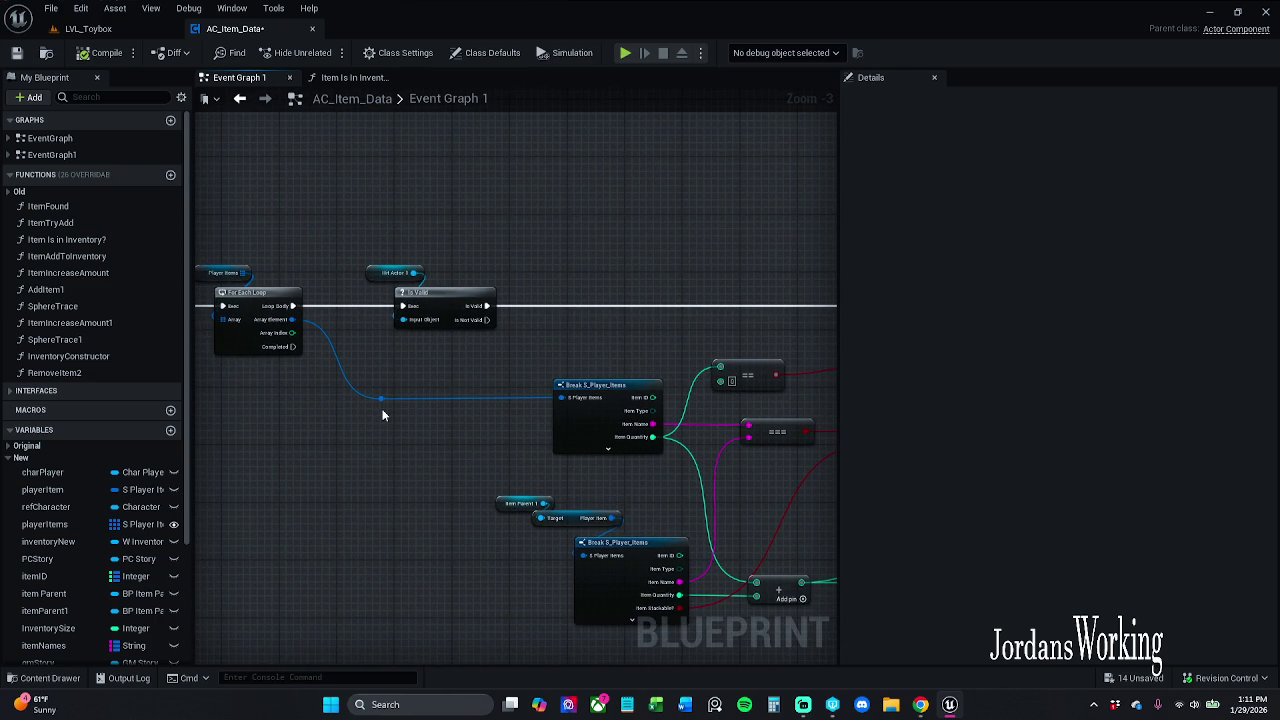
{"action": "mouse_move", "coordinate": [383, 413]}
{"action": "left_mouse_down"}
{"action": "mouse_move", "coordinate": [454, 371]}
{"action": "mouse_move", "coordinate": [830, 388]}
{"action": "left_mouse_up"}
{"action": "mouse_move", "coordinate": [396, 394]}
{"action": "left_mouse_down"}
{"action": "mouse_move", "coordinate": [672, 386]}
{"action": "mouse_move", "coordinate": [460, 371]}
{"action": "left_mouse_up"}
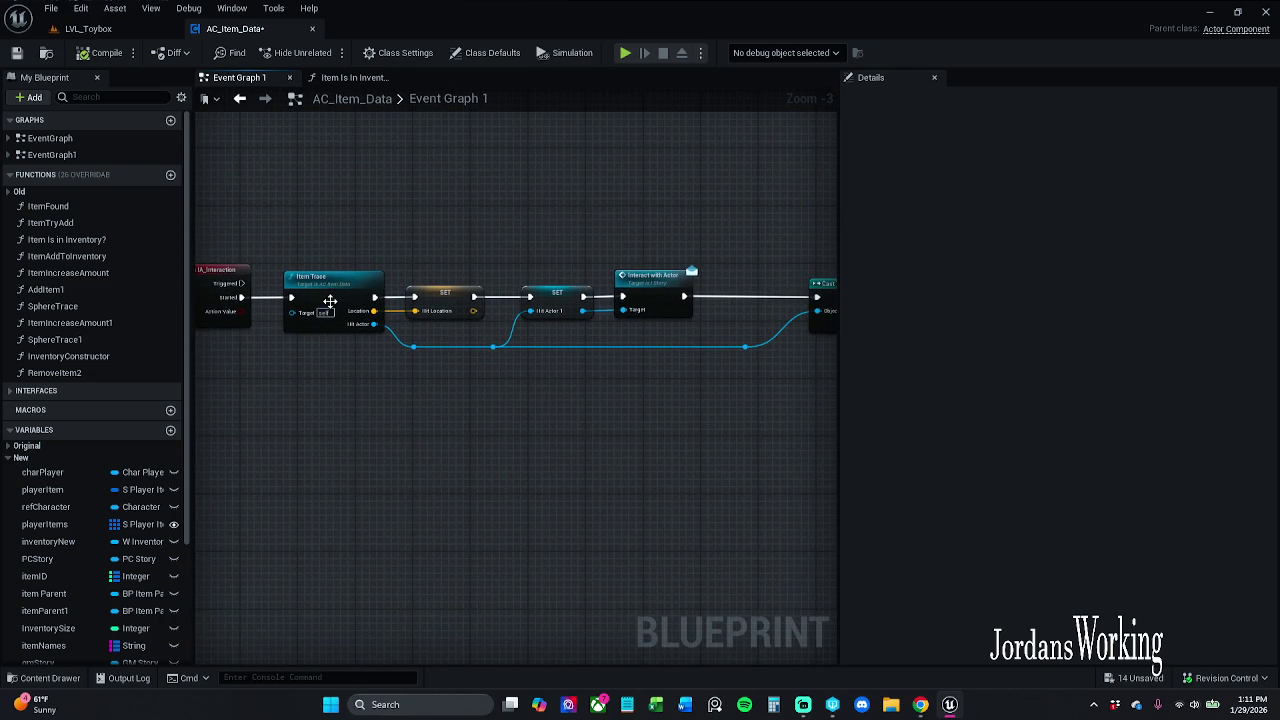
{"action": "double_click", "coordinate": [330, 302]}
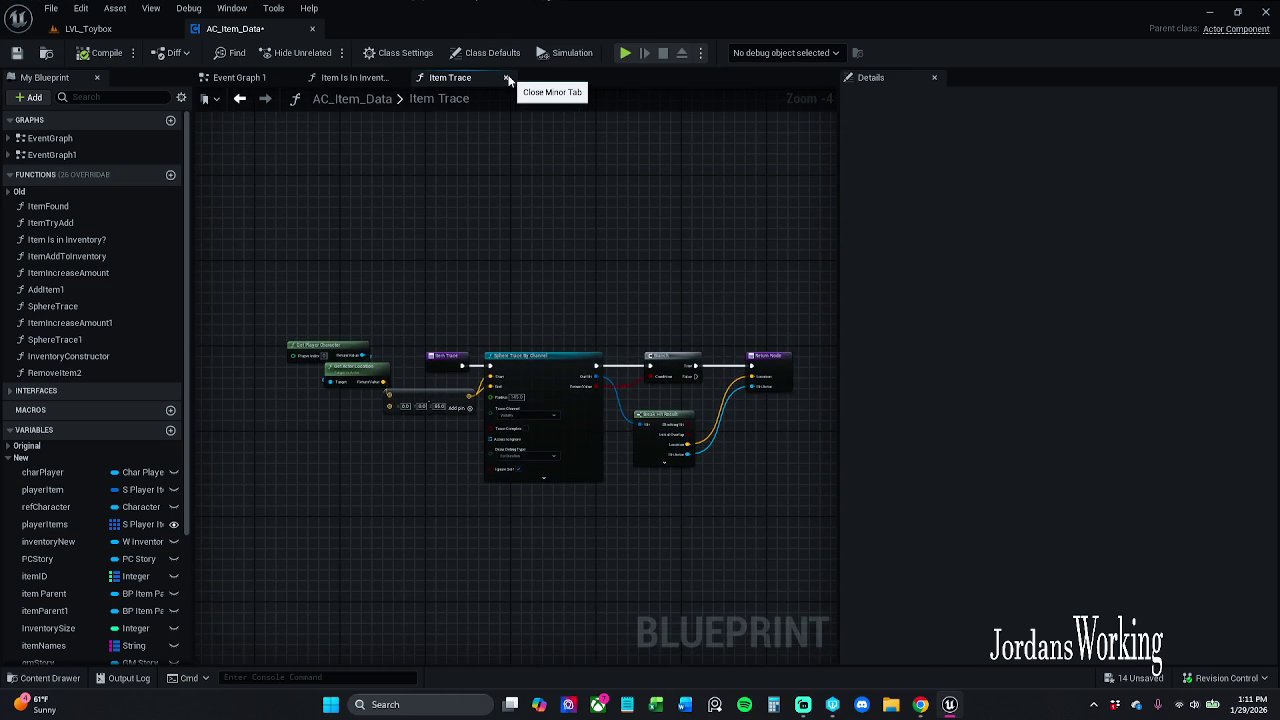
{"action": "left_click", "coordinate": [245, 78]}
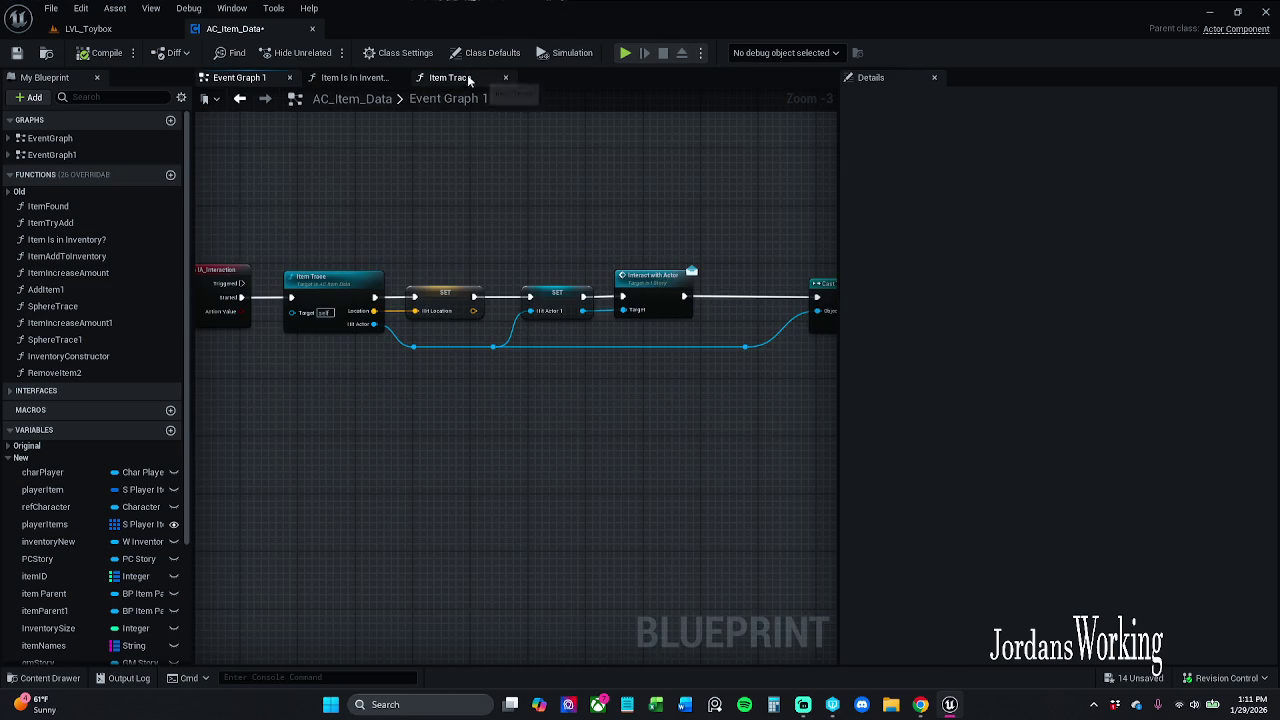
{"action": "left_click", "coordinate": [505, 77]}
{"action": "mouse_move", "coordinate": [668, 222]}
{"action": "left_mouse_down"}
{"action": "mouse_move", "coordinate": [274, 177]}
{"action": "mouse_move", "coordinate": [281, 202]}
{"action": "mouse_move", "coordinate": [101, 206]}
{"action": "left_mouse_up"}
{"action": "scroll", "coordinate": [334, 214], "scroll_direction": "up", "scroll_amount": 2}
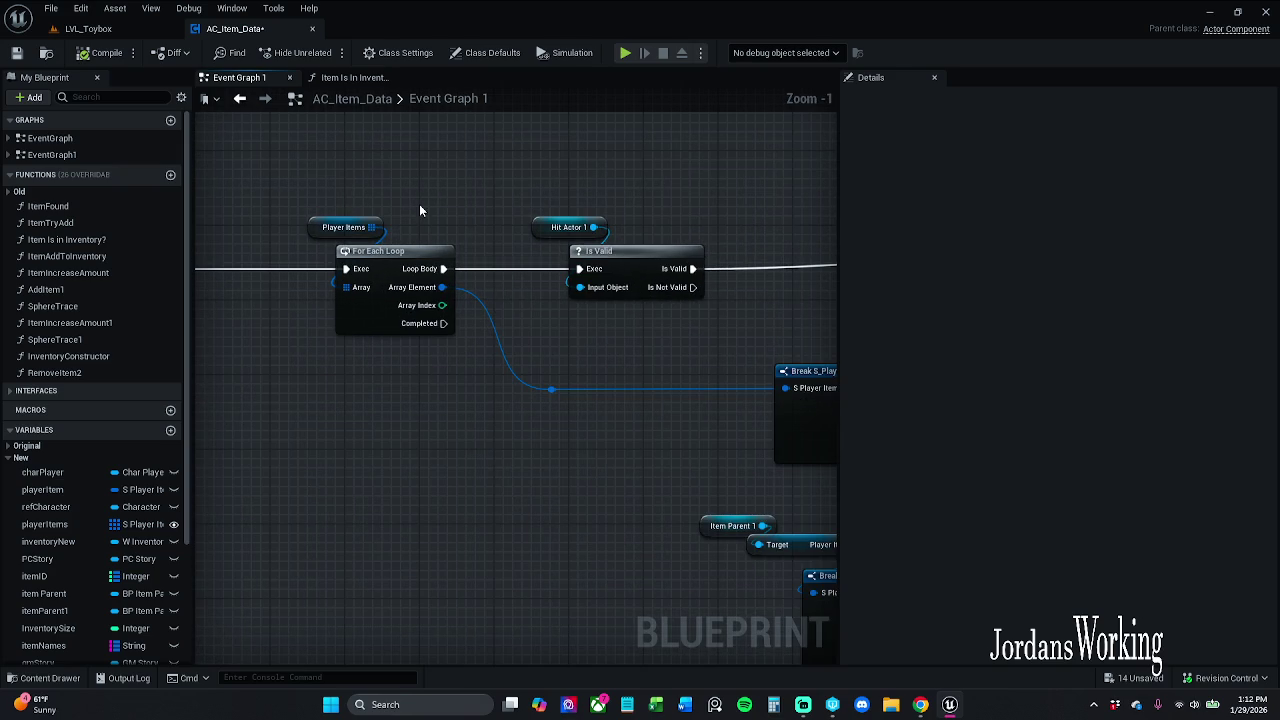
{"action": "mouse_move", "coordinate": [438, 208]}
{"action": "left_mouse_down"}
{"action": "mouse_move", "coordinate": [380, 211]}
{"action": "mouse_move", "coordinate": [537, 206]}
{"action": "mouse_move", "coordinate": [419, 241]}
{"action": "left_mouse_up"}
{"action": "scroll", "coordinate": [380, 211], "scroll_direction": "down", "scroll_amount": 1}
{"action": "left_click_drag", "start_coordinate": [520, 209], "coordinate": [425, 243]}
{"action": "left_click_drag", "start_coordinate": [507, 208], "coordinate": [462, 228]}
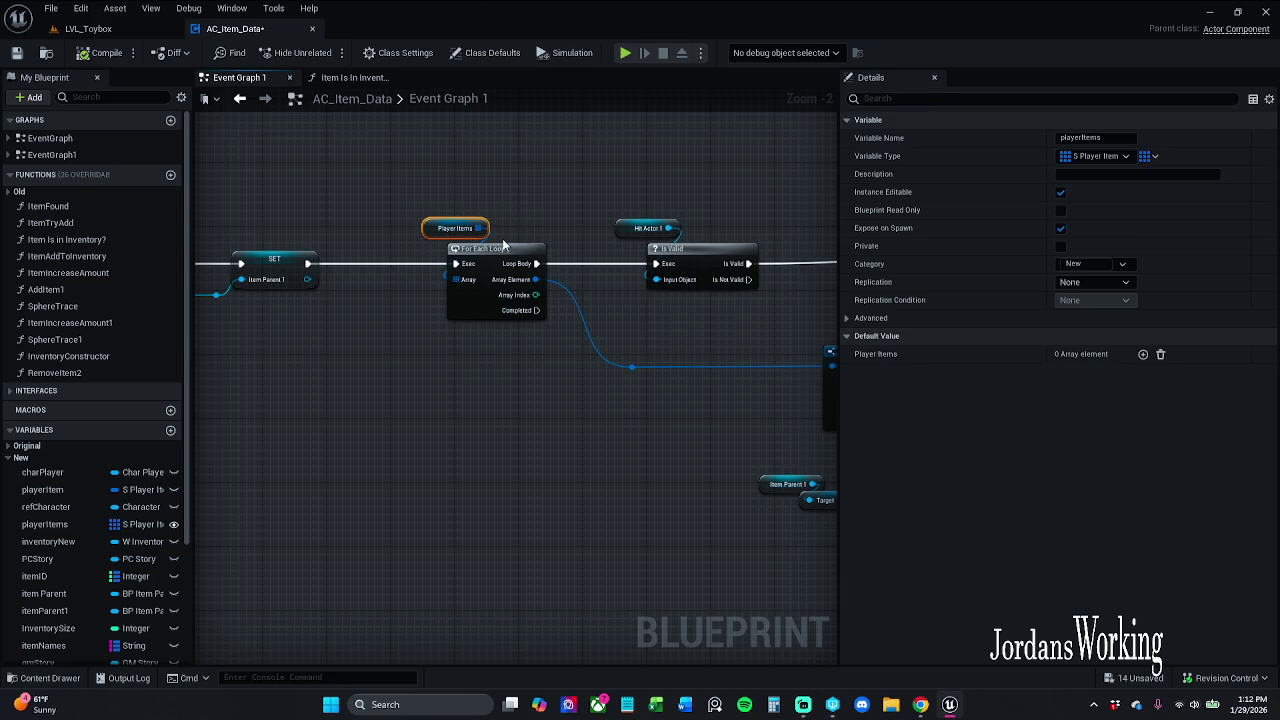
{"action": "left_click", "coordinate": [507, 216]}
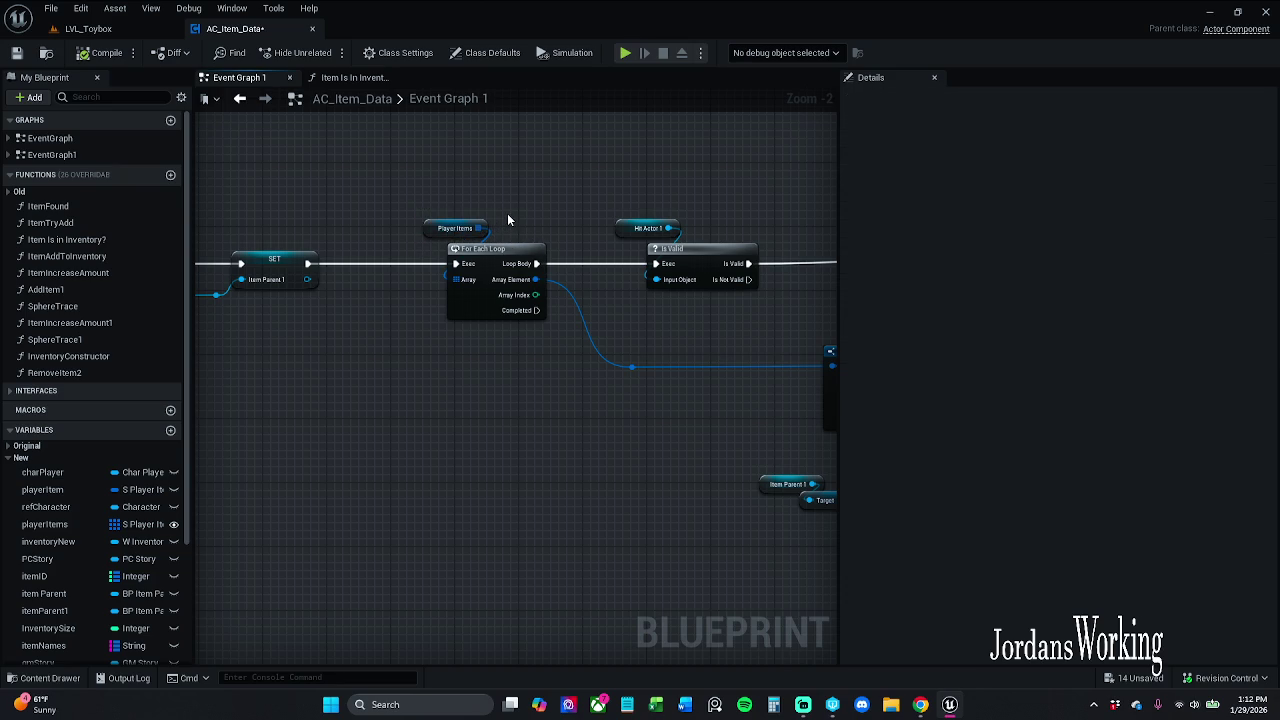
{"action": "left_click_drag", "start_coordinate": [507, 214], "coordinate": [407, 245]}
{"action": "left_click", "coordinate": [534, 237]}
{"action": "left_click_drag", "start_coordinate": [534, 237], "coordinate": [281, 228]}
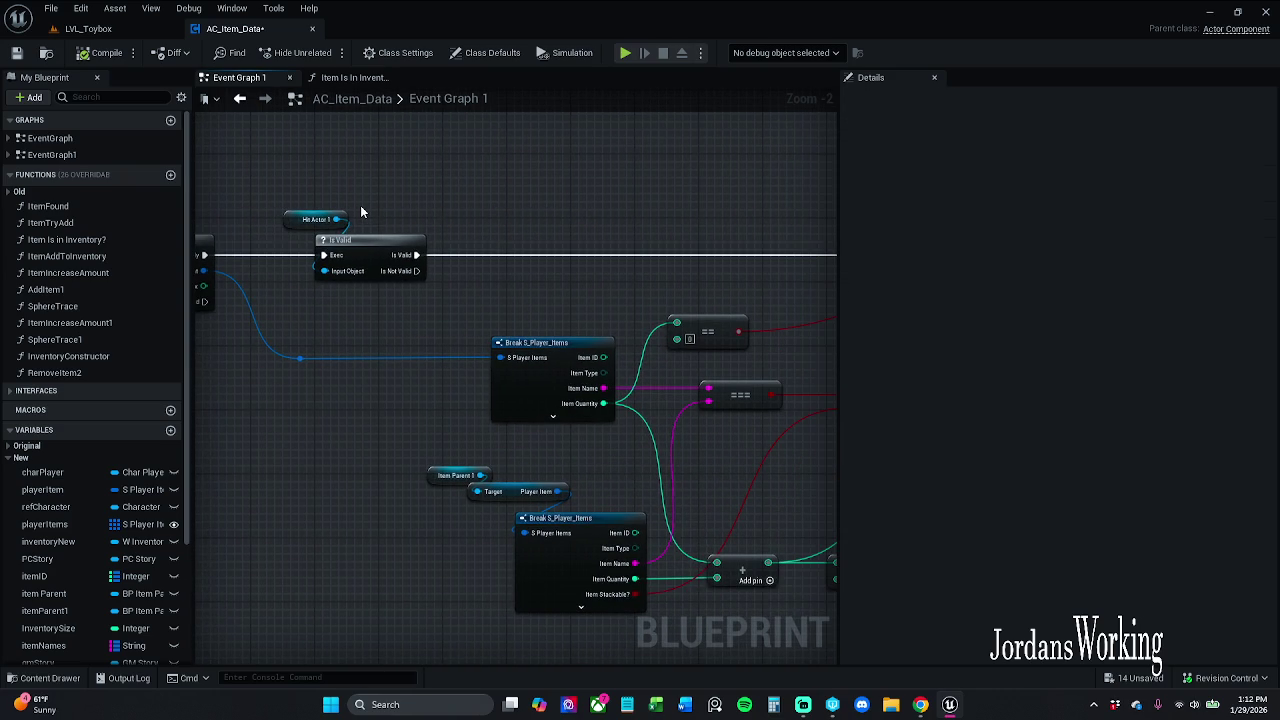
{"action": "mouse_move", "coordinate": [354, 220]}
{"action": "left_mouse_down"}
{"action": "mouse_move", "coordinate": [308, 201]}
{"action": "mouse_move", "coordinate": [397, 228]}
{"action": "mouse_move", "coordinate": [357, 235]}
{"action": "mouse_move", "coordinate": [451, 318]}
{"action": "left_mouse_up"}
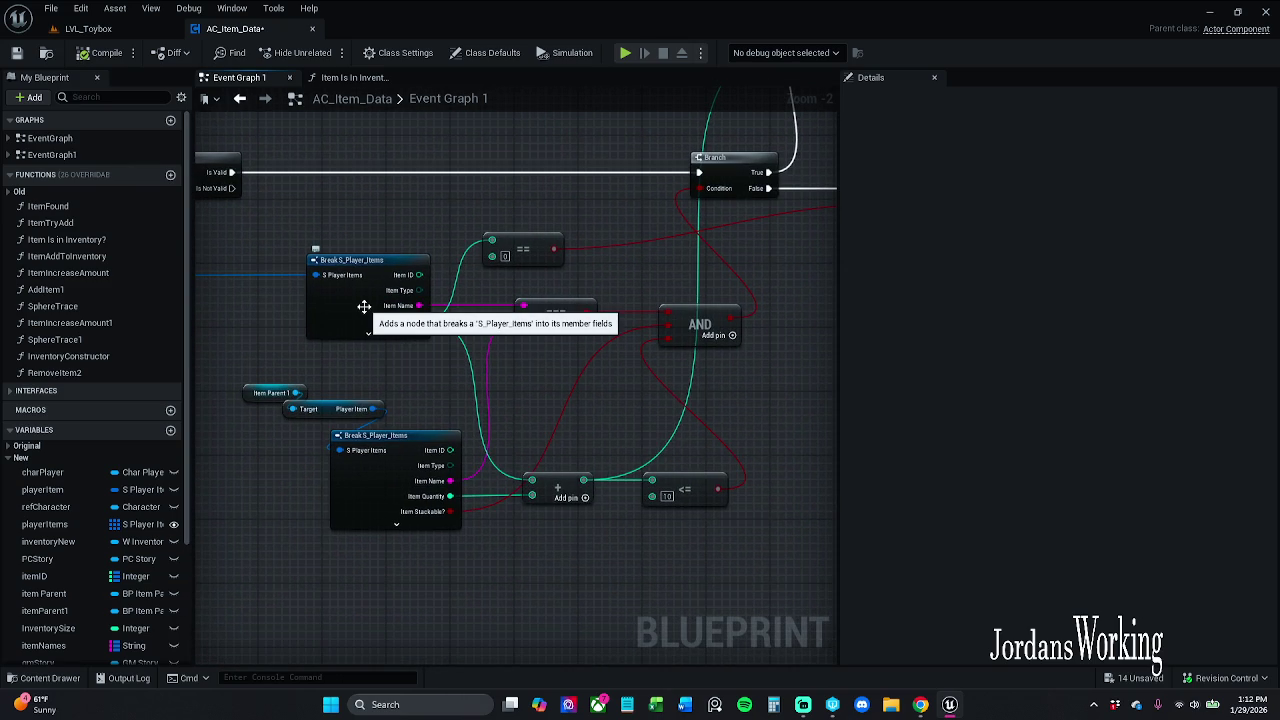
{"action": "mouse_move", "coordinate": [364, 307]}
{"action": "left_mouse_down"}
{"action": "mouse_move", "coordinate": [430, 280]}
{"action": "mouse_move", "coordinate": [502, 318]}
{"action": "mouse_move", "coordinate": [456, 248]}
{"action": "left_mouse_up"}
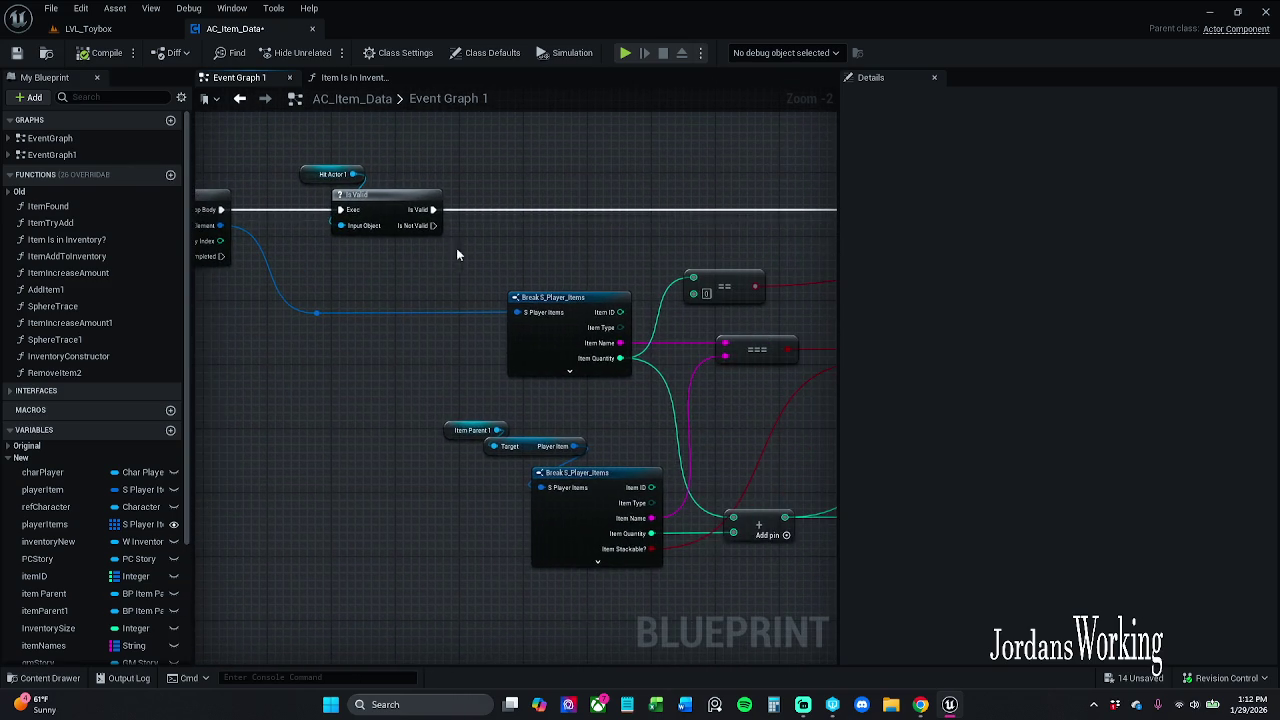
{"action": "left_click_drag", "start_coordinate": [469, 307], "coordinate": [442, 243]}
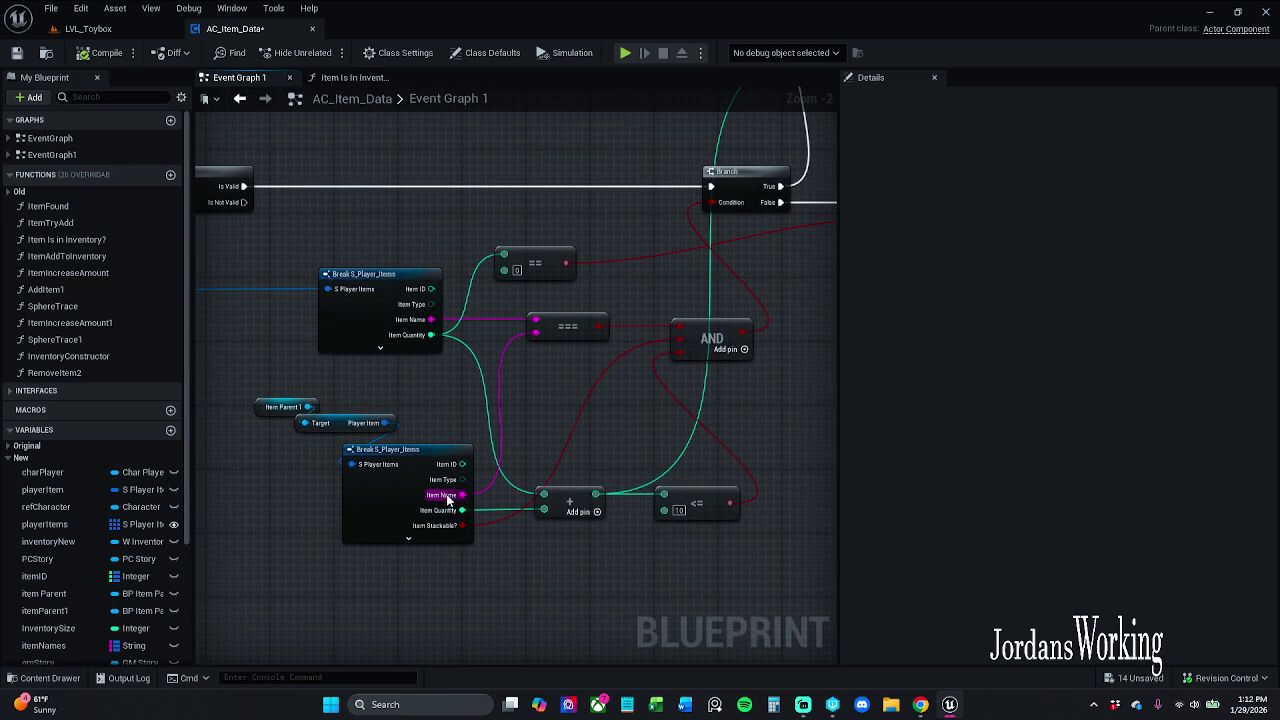
{"action": "left_click_drag", "start_coordinate": [309, 406], "coordinate": [355, 437]}
{"action": "left_click", "coordinate": [412, 384]}
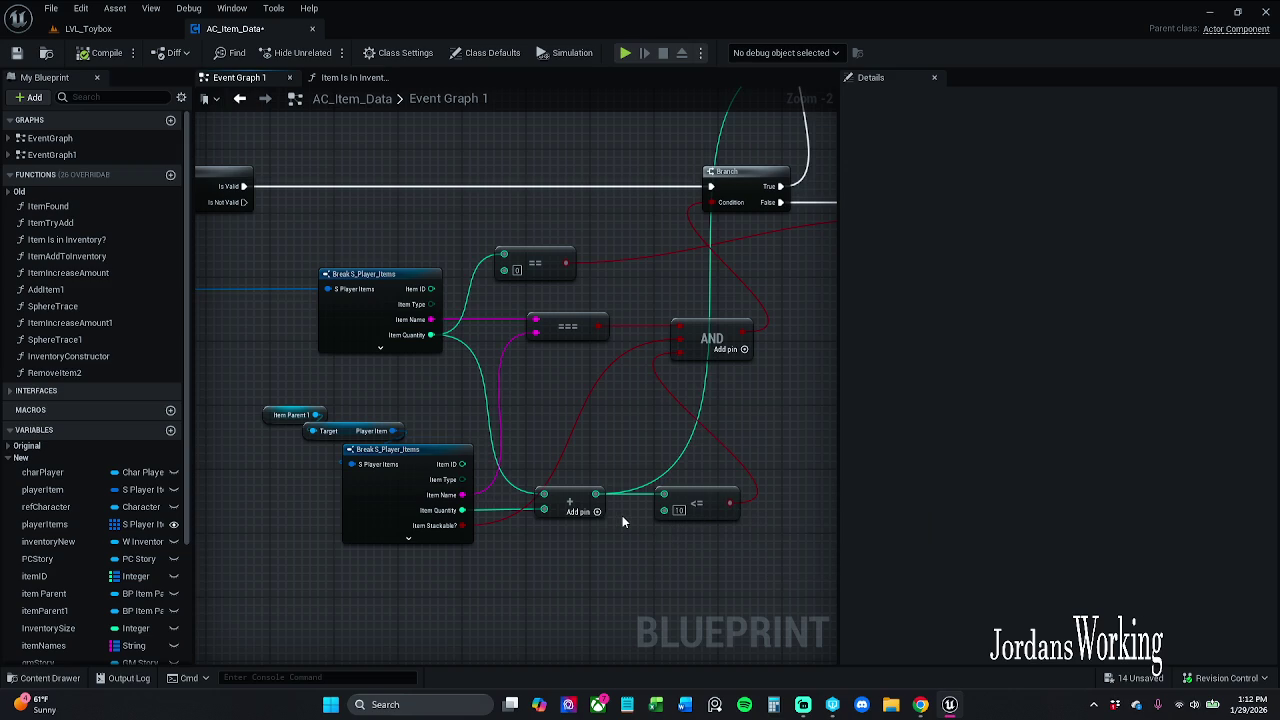
{"action": "left_click_drag", "start_coordinate": [622, 515], "coordinate": [564, 486]}
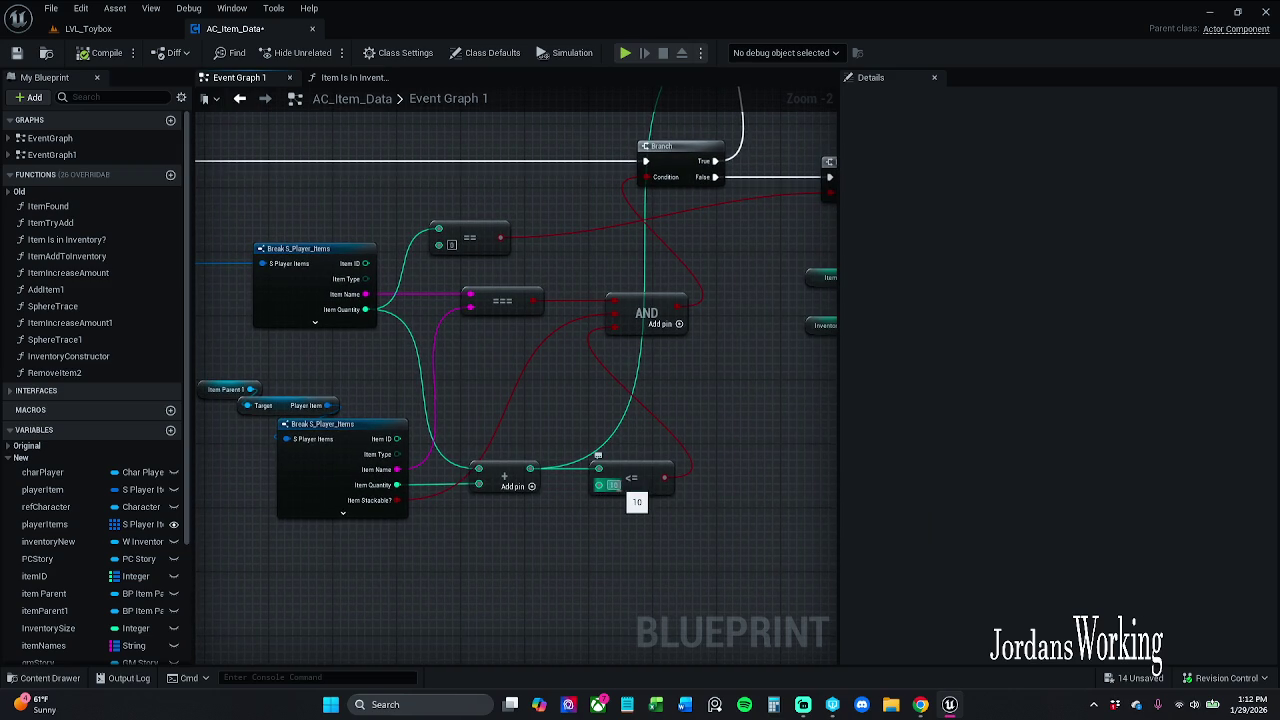
{"action": "left_click_drag", "start_coordinate": [702, 403], "coordinate": [434, 463]}
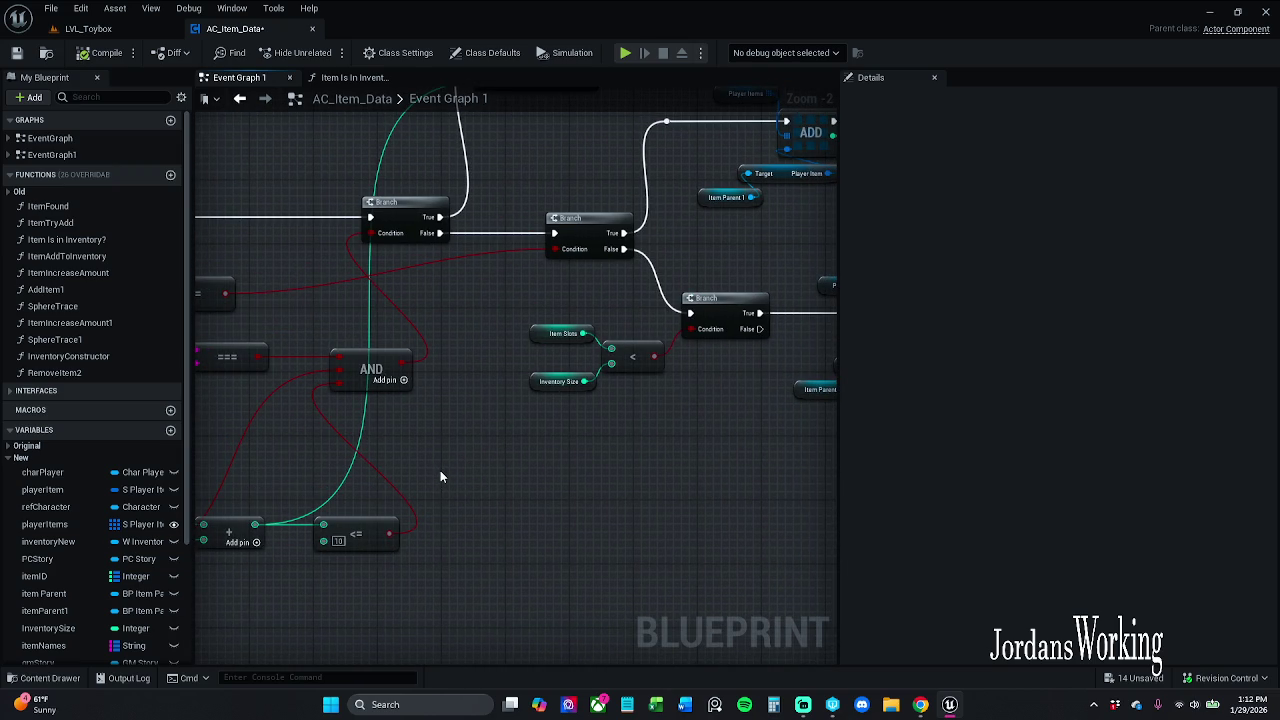
{"action": "mouse_move", "coordinate": [440, 477]}
{"action": "left_mouse_down"}
{"action": "mouse_move", "coordinate": [519, 486]}
{"action": "mouse_move", "coordinate": [397, 477]}
{"action": "left_mouse_up"}
{"action": "mouse_move", "coordinate": [397, 477]}
{"action": "left_mouse_down"}
{"action": "mouse_move", "coordinate": [429, 431]}
{"action": "mouse_move", "coordinate": [548, 402]}
{"action": "mouse_move", "coordinate": [626, 404]}
{"action": "left_mouse_up"}
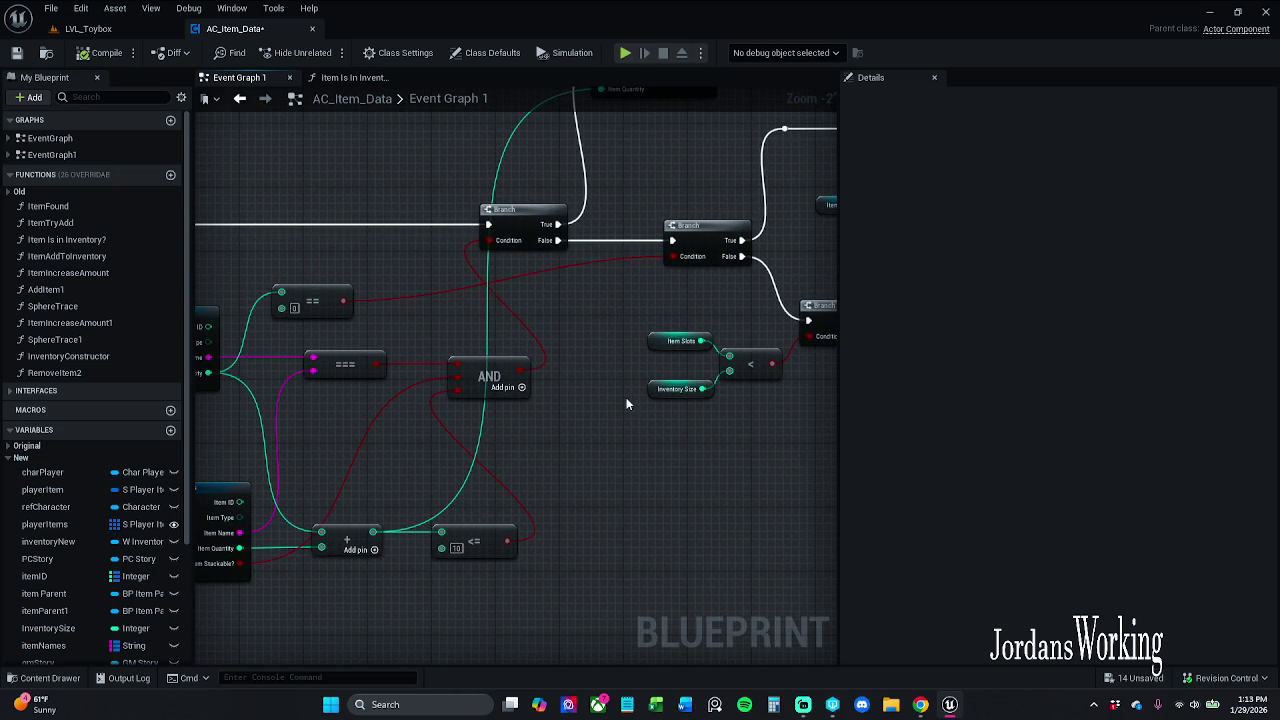
{"action": "mouse_move", "coordinate": [626, 404]}
{"action": "left_mouse_down"}
{"action": "mouse_move", "coordinate": [710, 365]}
{"action": "mouse_move", "coordinate": [691, 348]}
{"action": "left_mouse_up"}
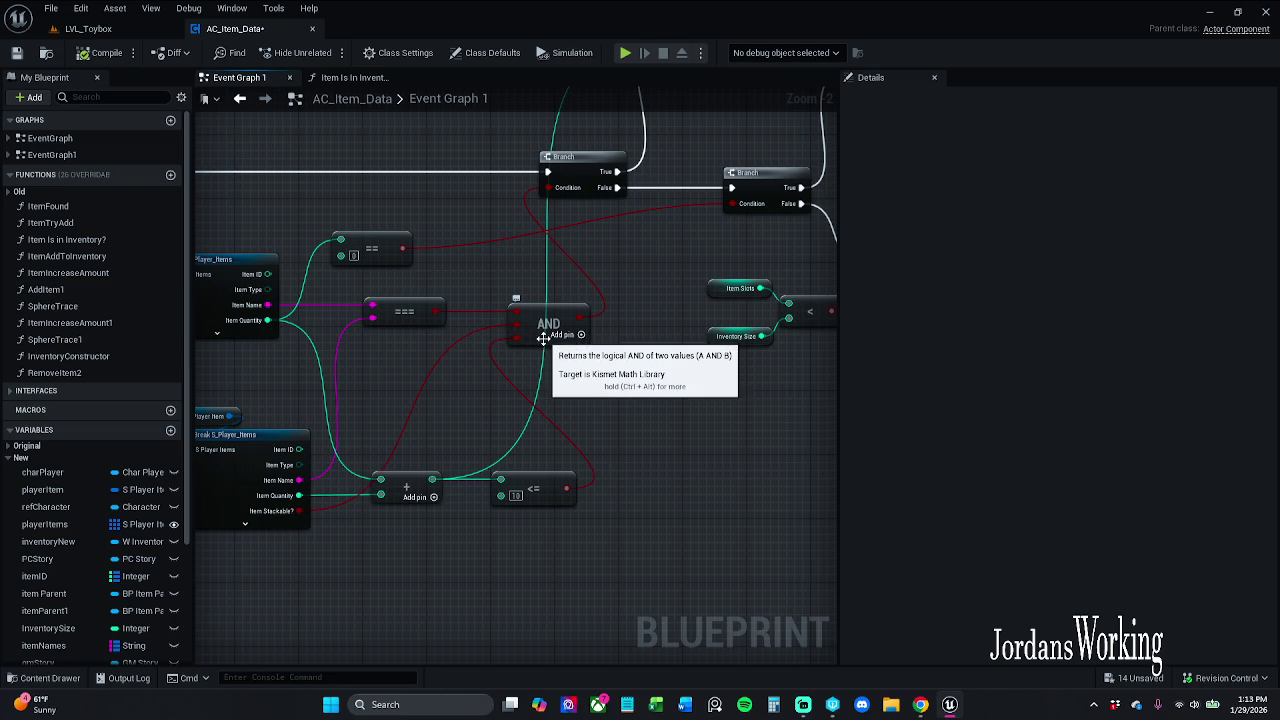
{"action": "left_click", "coordinate": [543, 339]}
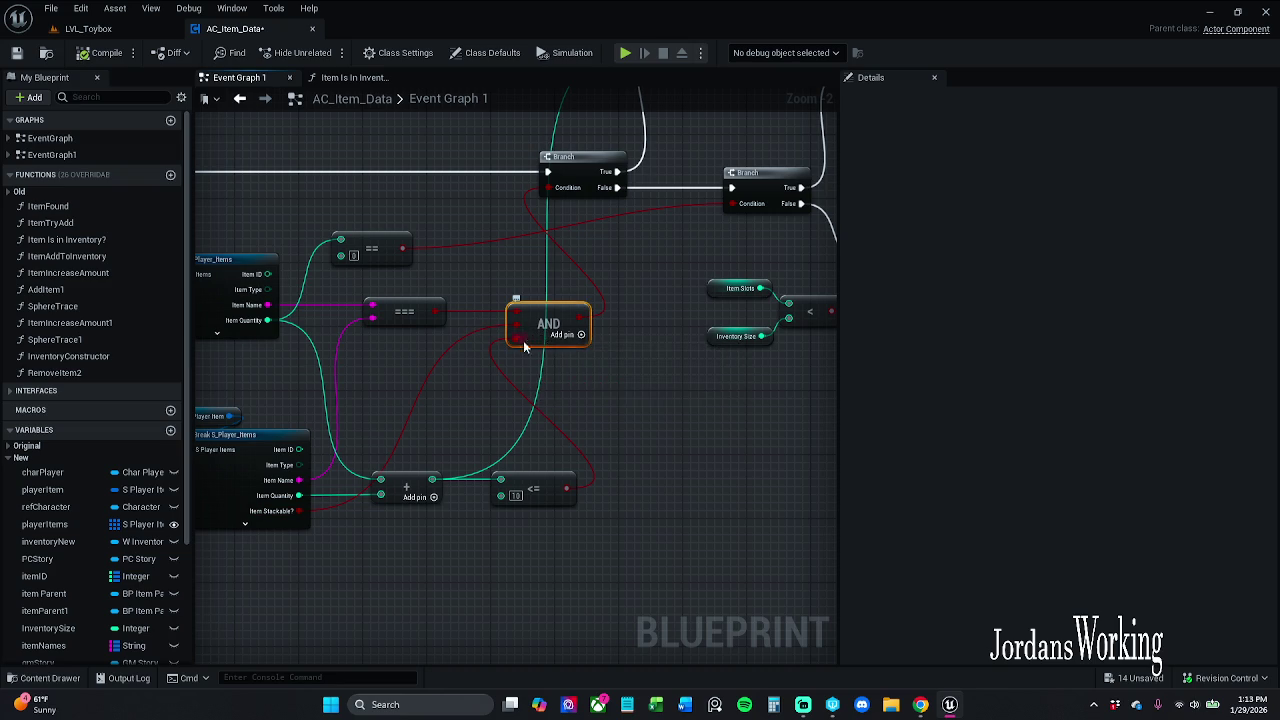
Remove the AND node's third input pin
{"action": "right_click", "coordinate": [512, 341]}
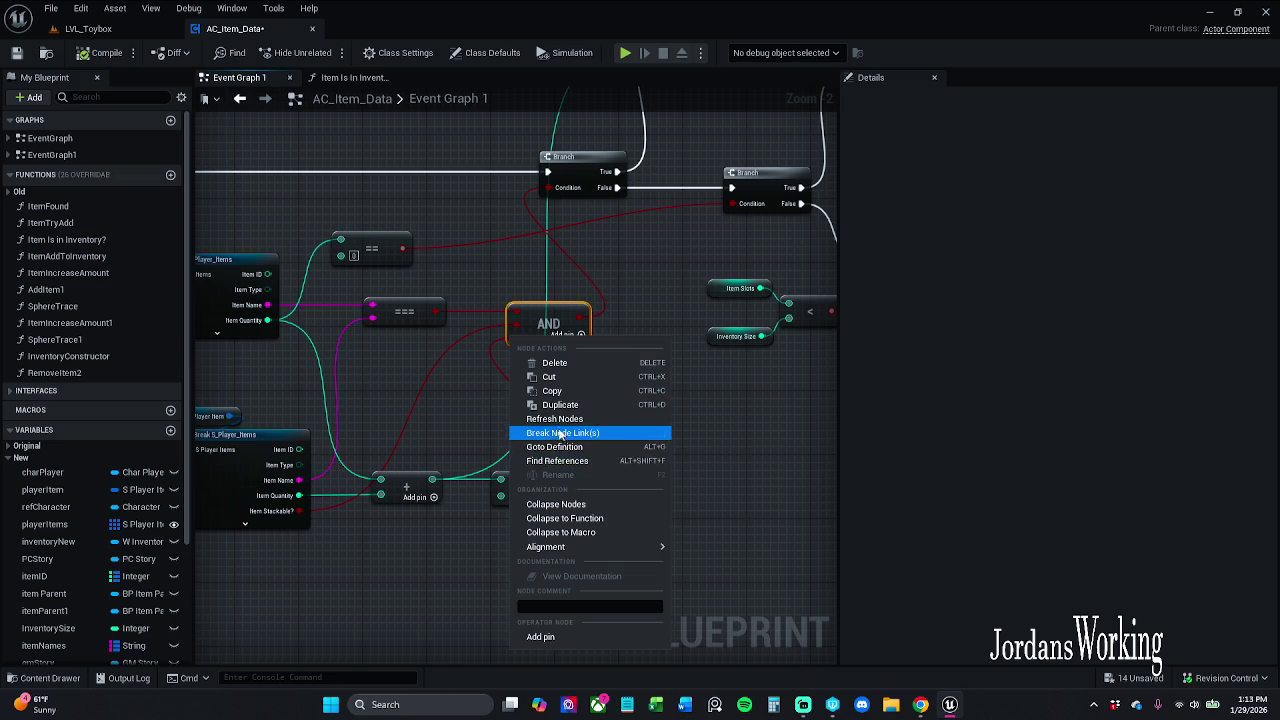
{"action": "left_click", "coordinate": [692, 446]}
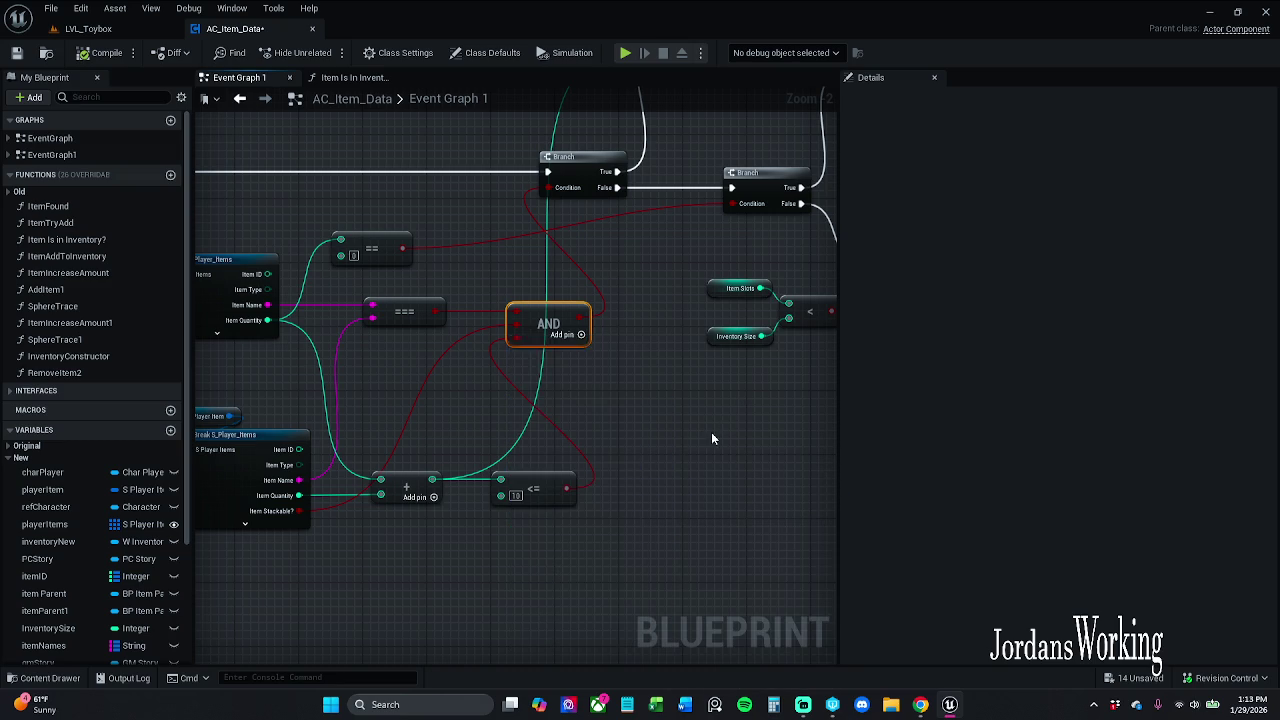
{"action": "right_click", "coordinate": [519, 342]}
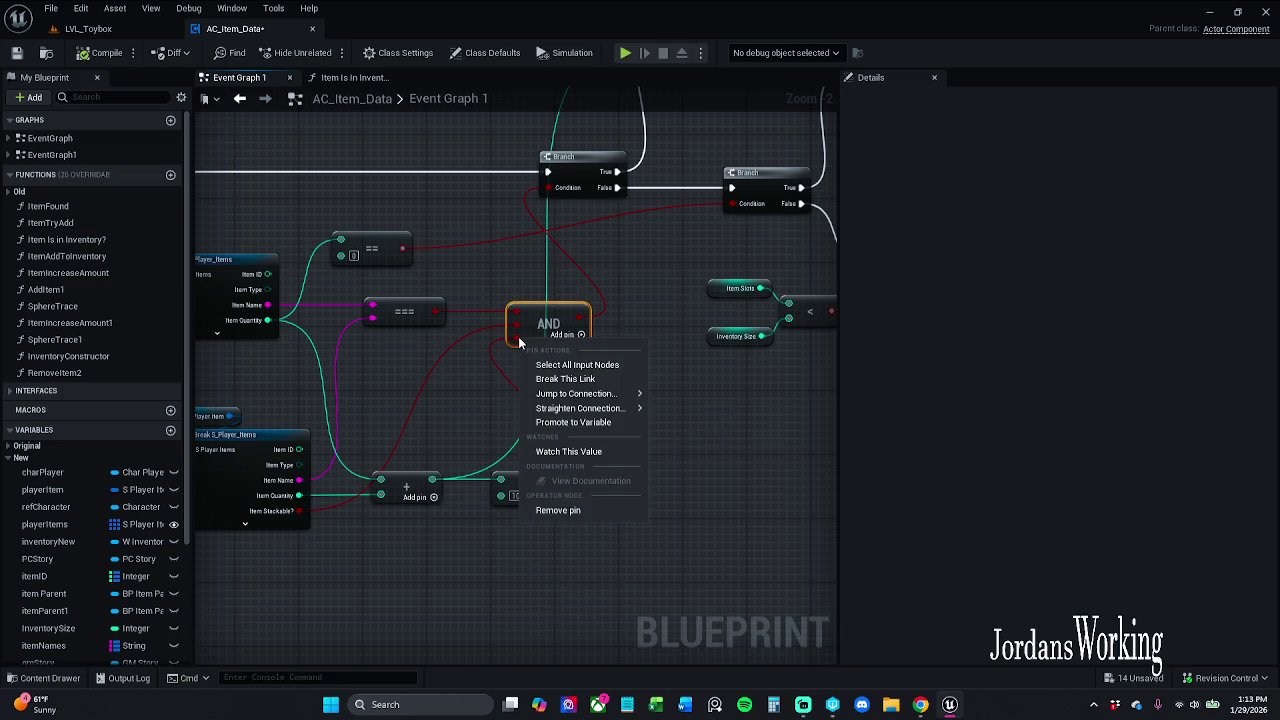
{"action": "left_click", "coordinate": [580, 509]}
Drop the <= output wire as a reroute node and bring the Branch and Item Slots nodes into view
{"action": "mouse_move", "coordinate": [566, 488]}
{"action": "left_mouse_down"}
{"action": "mouse_move", "coordinate": [555, 392]}
{"action": "mouse_move", "coordinate": [504, 365]}
{"action": "left_mouse_up"}
{"action": "left_click", "coordinate": [589, 368]}
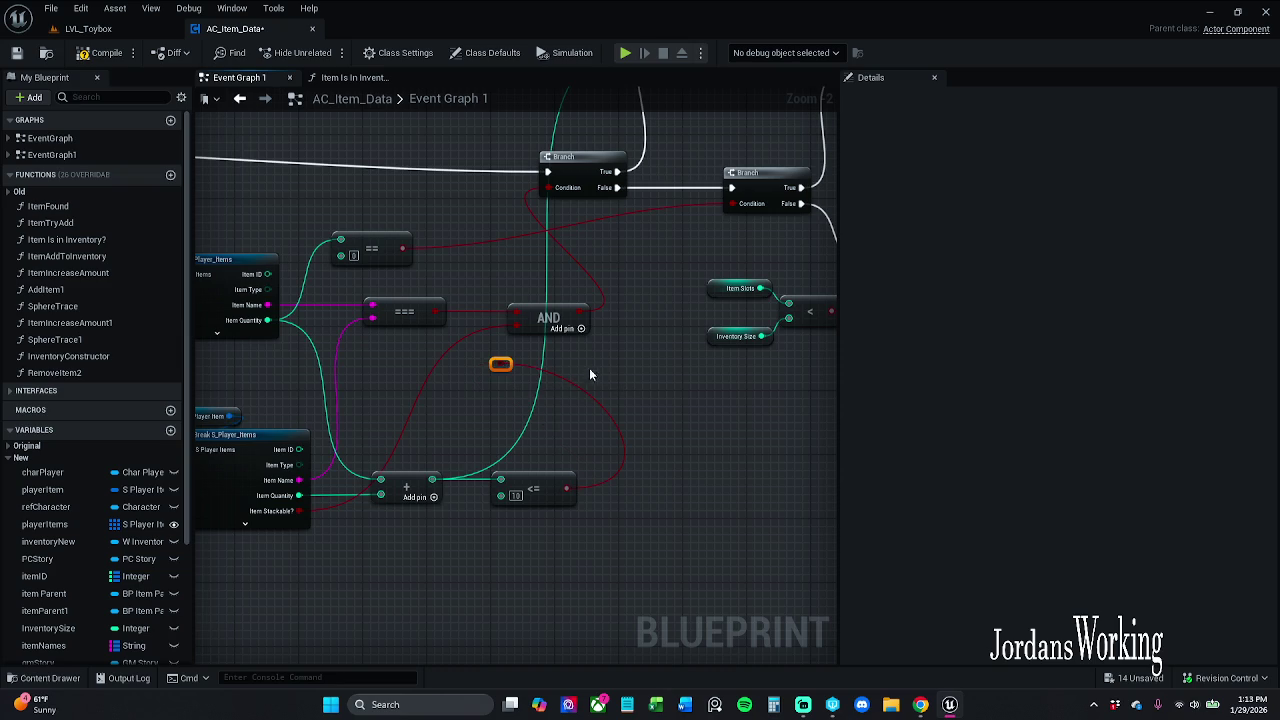
{"action": "left_click_drag", "start_coordinate": [507, 366], "coordinate": [579, 360]}
{"action": "left_click", "coordinate": [619, 391]}
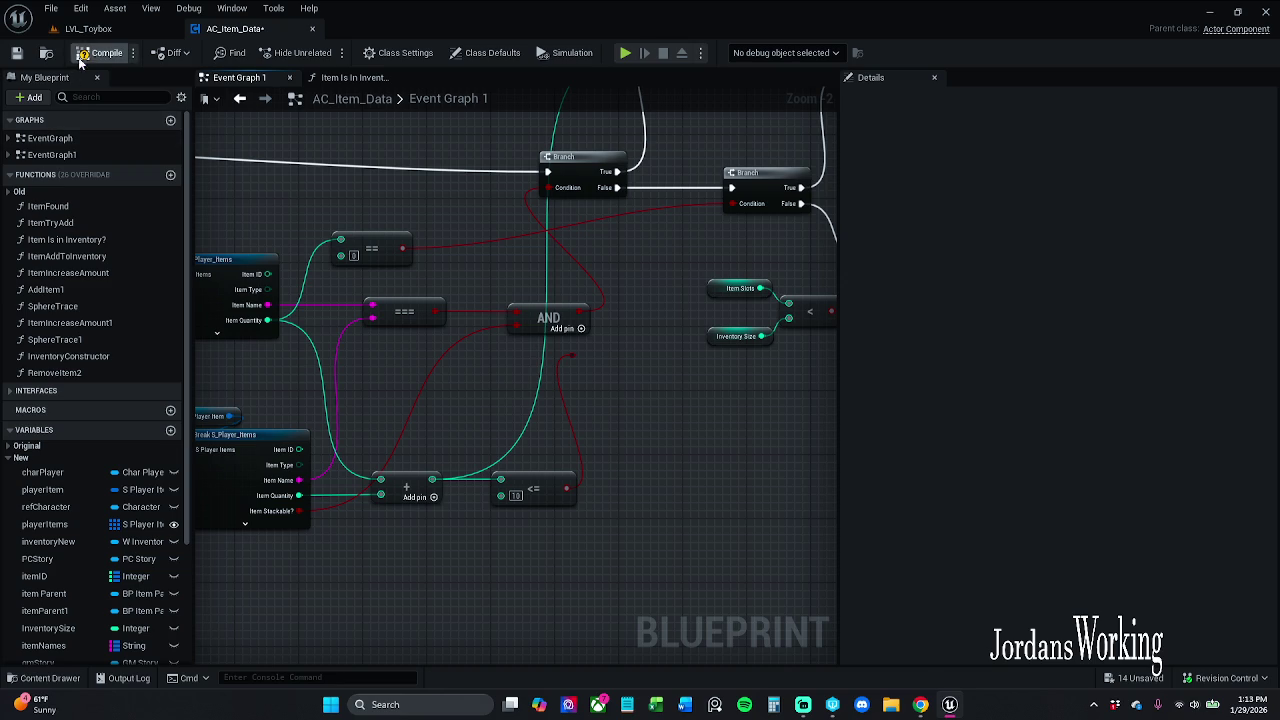
{"action": "left_click_drag", "start_coordinate": [609, 391], "coordinate": [354, 381]}
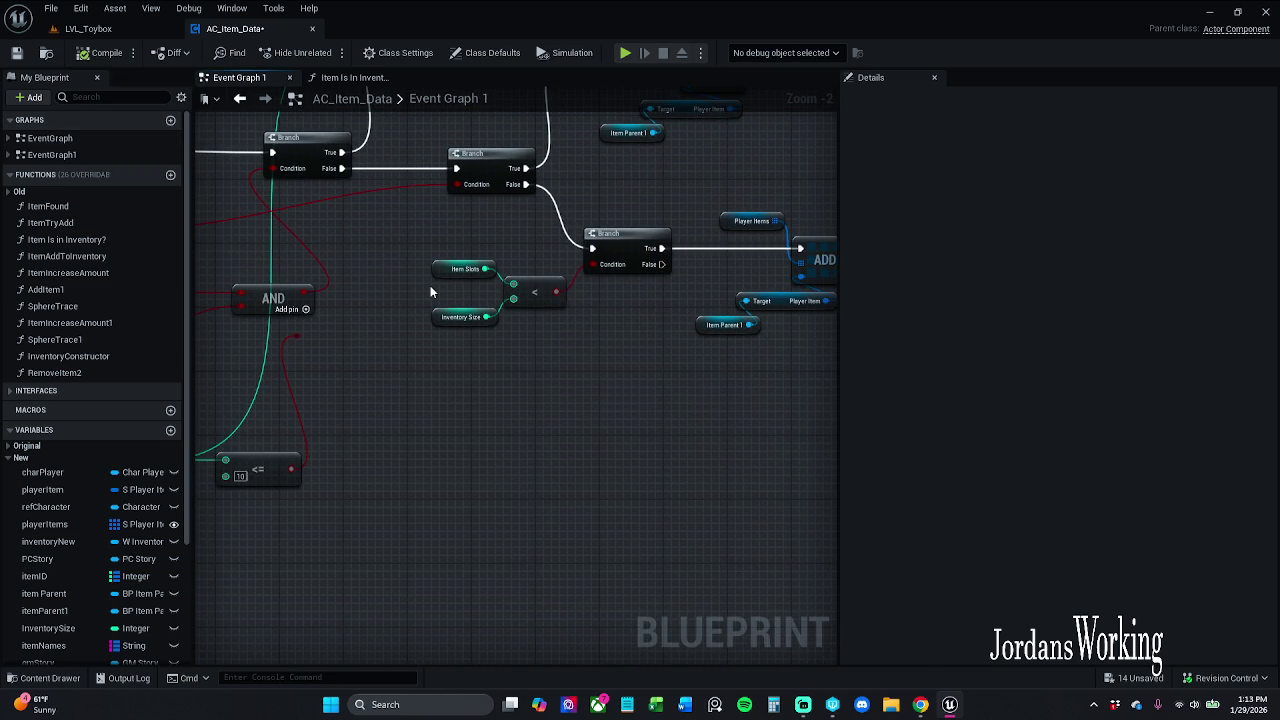
{"action": "left_click_drag", "start_coordinate": [430, 292], "coordinate": [449, 343]}
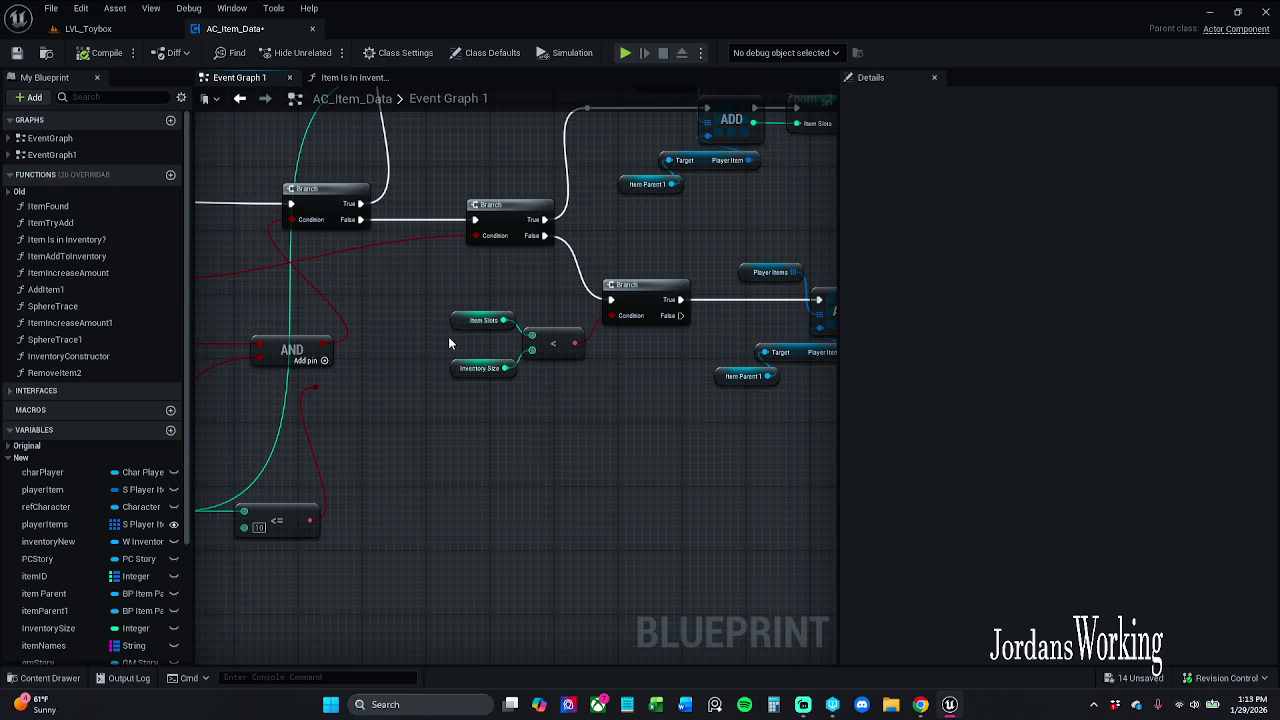
{"action": "mouse_move", "coordinate": [449, 343]}
{"action": "left_mouse_down"}
{"action": "mouse_move", "coordinate": [814, 330]}
{"action": "mouse_move", "coordinate": [922, 358]}
{"action": "left_mouse_up"}
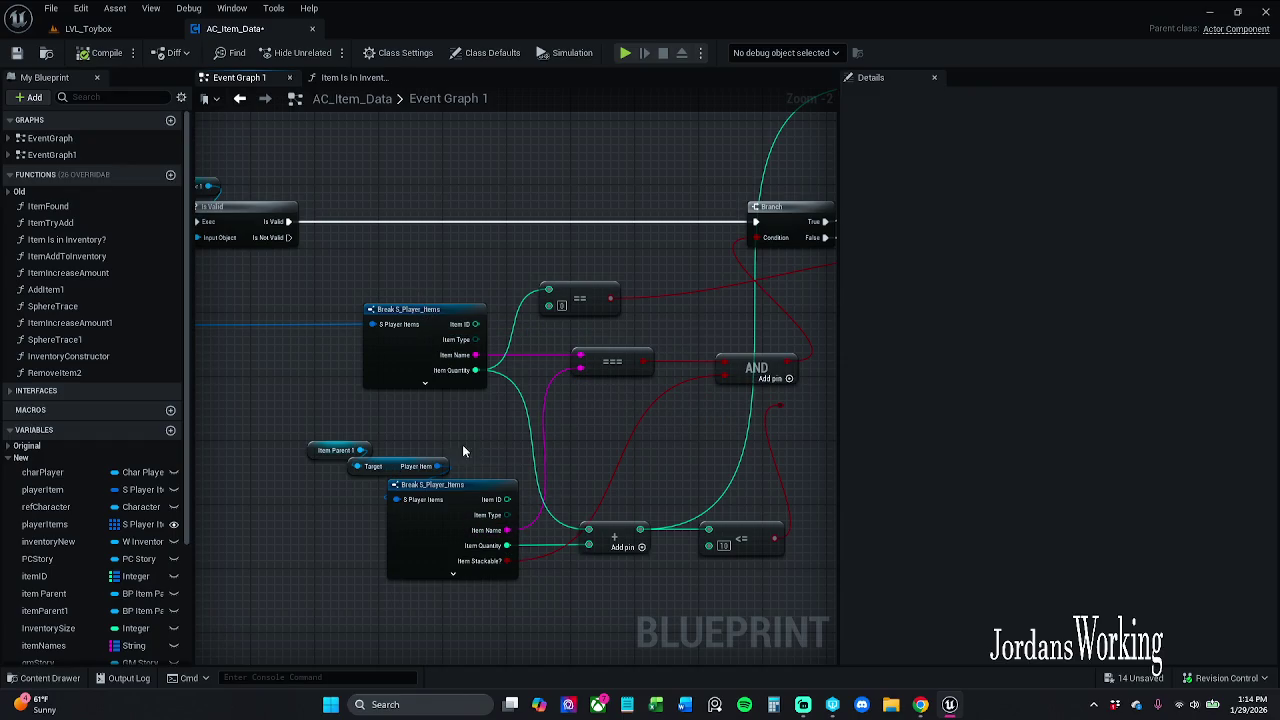
{"action": "mouse_move", "coordinate": [500, 431]}
{"action": "left_mouse_down"}
{"action": "mouse_move", "coordinate": [630, 243]}
{"action": "mouse_move", "coordinate": [451, 417]}
{"action": "mouse_move", "coordinate": [528, 337]}
{"action": "mouse_move", "coordinate": [564, 323]}
{"action": "mouse_move", "coordinate": [470, 372]}
{"action": "mouse_move", "coordinate": [603, 330]}
{"action": "mouse_move", "coordinate": [648, 273]}
{"action": "mouse_move", "coordinate": [715, 58]}
{"action": "left_mouse_up"}
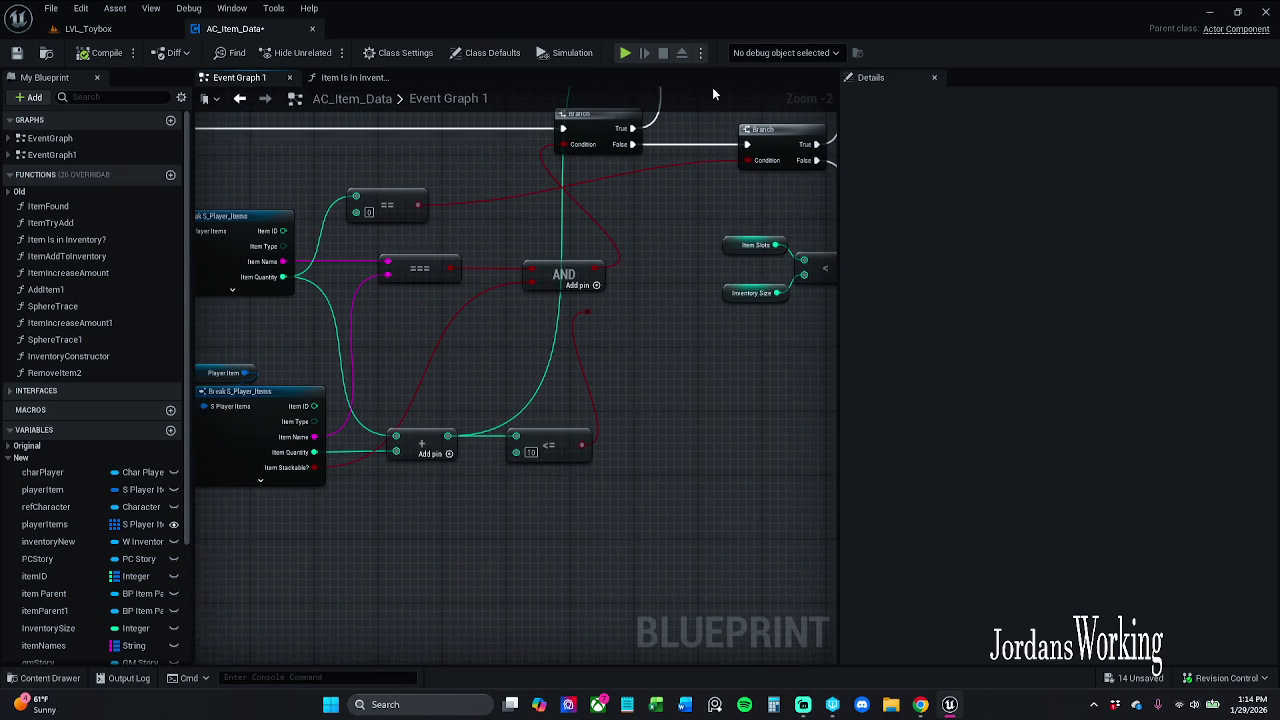
{"action": "mouse_move", "coordinate": [521, 371]}
{"action": "left_mouse_down"}
{"action": "mouse_move", "coordinate": [589, 299]}
{"action": "mouse_move", "coordinate": [681, 348]}
{"action": "mouse_move", "coordinate": [640, 410]}
{"action": "mouse_move", "coordinate": [569, 427]}
{"action": "mouse_move", "coordinate": [560, 500]}
{"action": "left_mouse_up"}
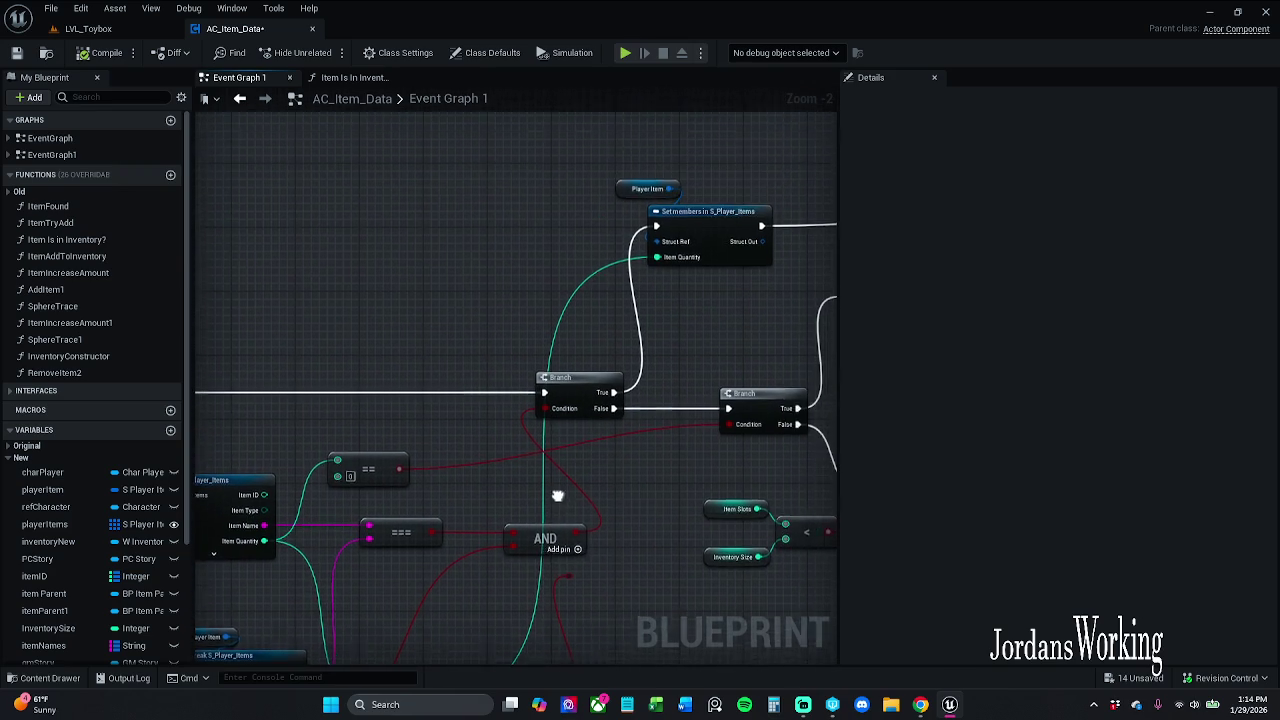
{"action": "mouse_move", "coordinate": [657, 329]}
{"action": "left_mouse_down"}
{"action": "mouse_move", "coordinate": [626, 315]}
{"action": "mouse_move", "coordinate": [534, 320]}
{"action": "left_mouse_up"}
{"action": "scroll", "coordinate": [535, 320], "scroll_direction": "down", "scroll_amount": 3}
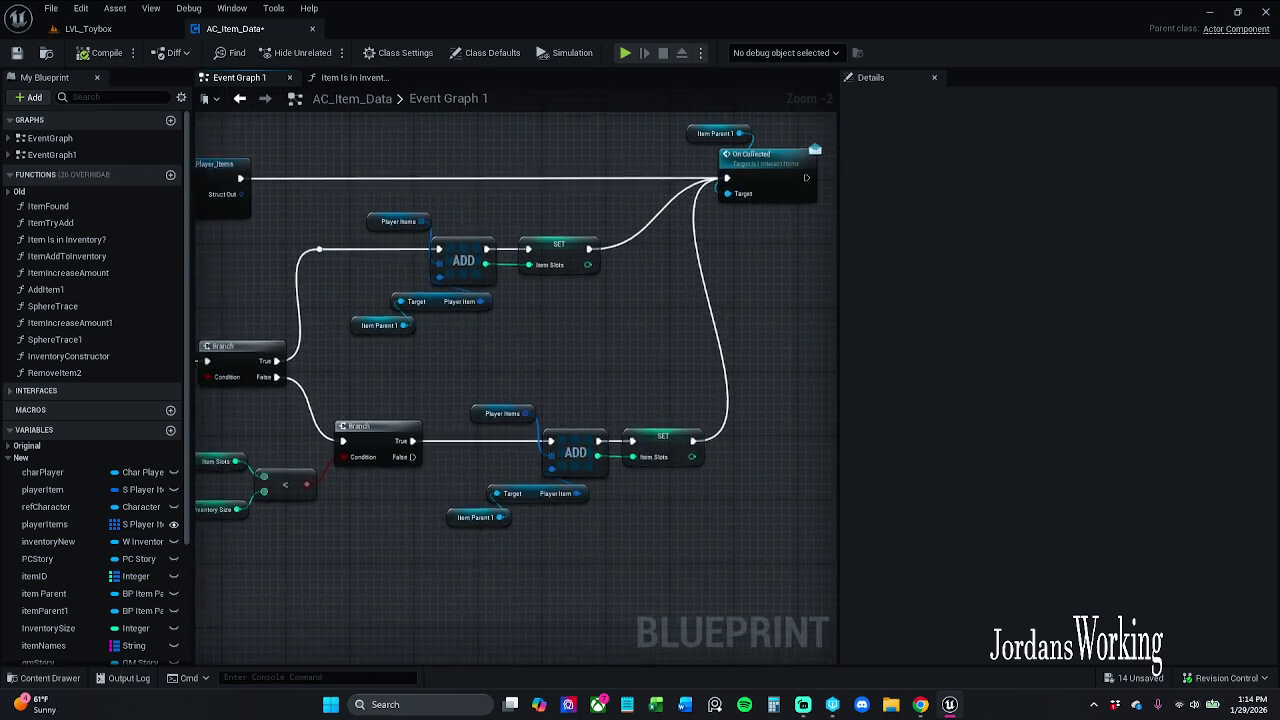
{"action": "scroll", "coordinate": [500, 330], "scroll_direction": "up", "scroll_amount": 3}
{"action": "left_click_drag", "start_coordinate": [500, 330], "coordinate": [566, 316]}
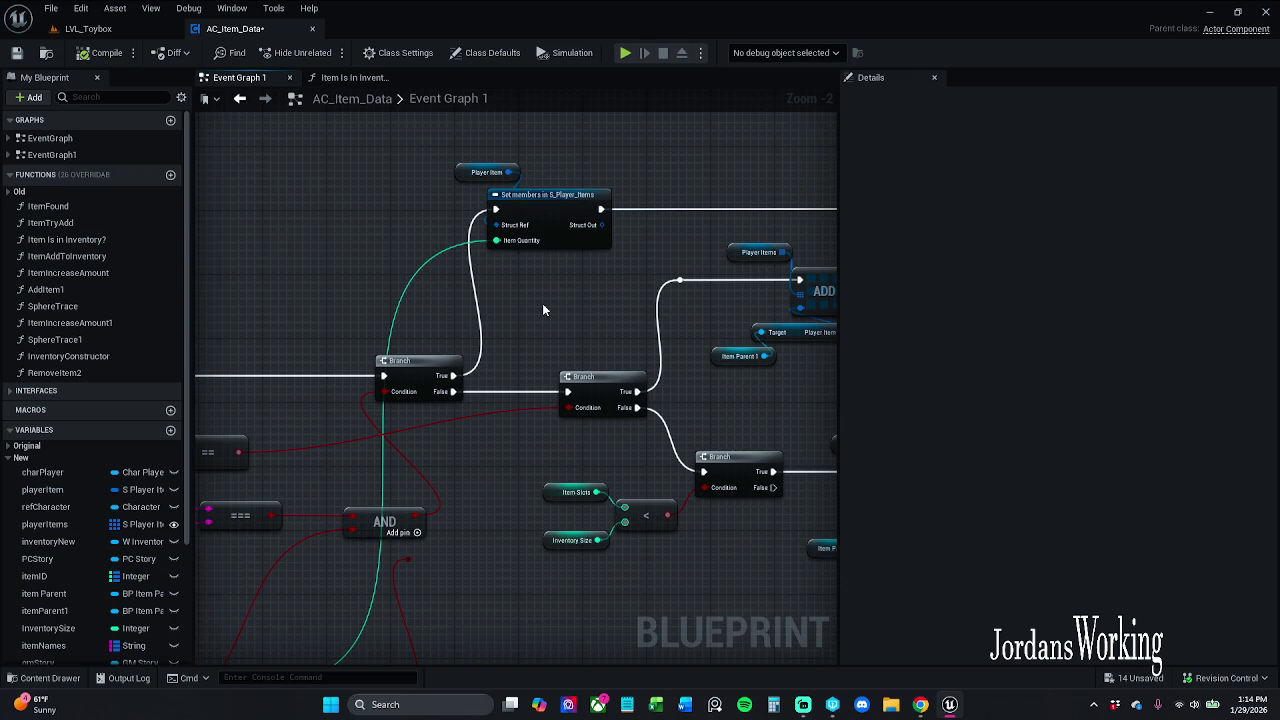
{"action": "mouse_move", "coordinate": [554, 303]}
{"action": "left_mouse_down"}
{"action": "mouse_move", "coordinate": [474, 303]}
{"action": "mouse_move", "coordinate": [247, 142]}
{"action": "left_mouse_up"}
{"action": "left_click_drag", "start_coordinate": [470, 332], "coordinate": [617, 360]}
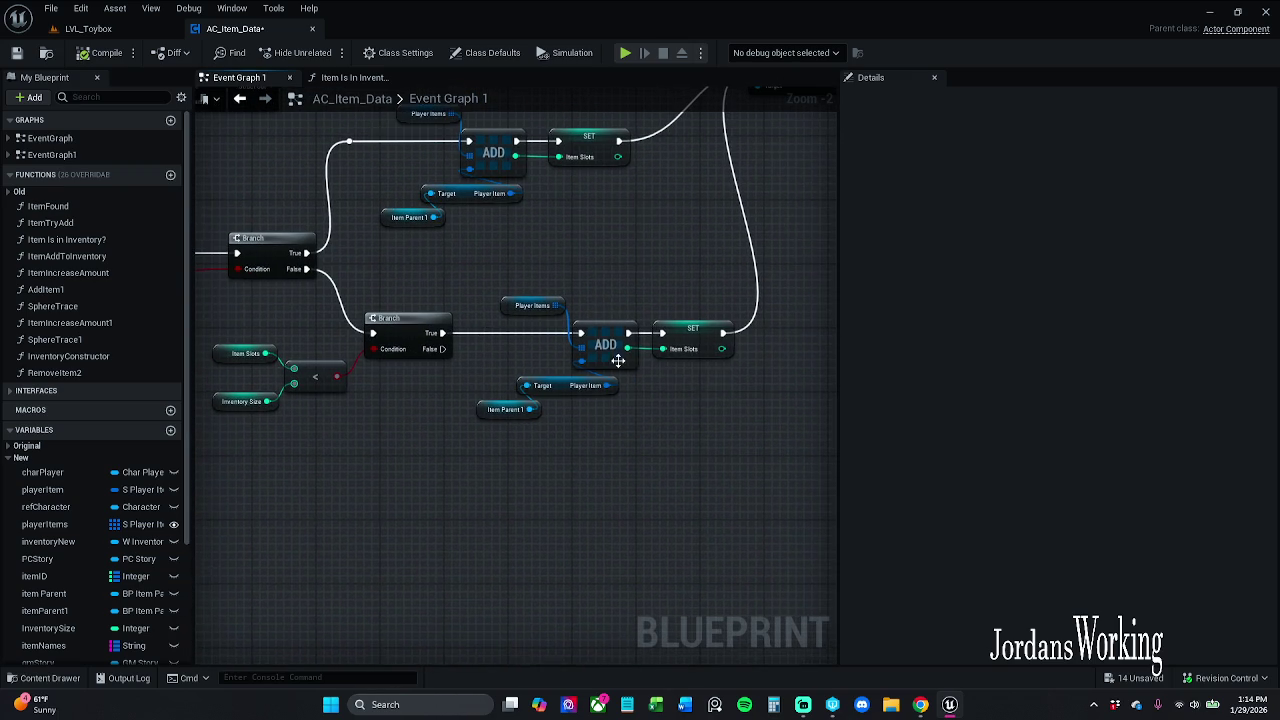
{"action": "mouse_move", "coordinate": [705, 522]}
{"action": "left_mouse_down"}
{"action": "mouse_move", "coordinate": [550, 472]}
{"action": "mouse_move", "coordinate": [608, 486]}
{"action": "left_mouse_up"}
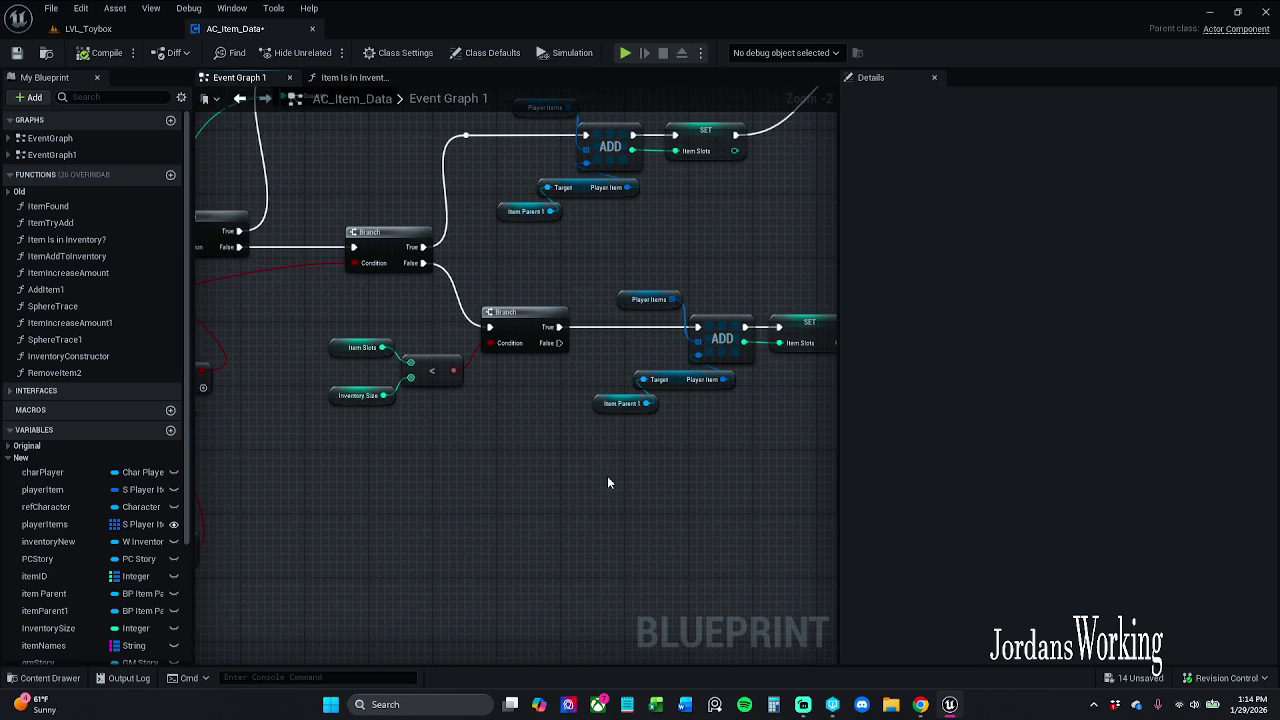
{"action": "left_click_drag", "start_coordinate": [307, 317], "coordinate": [503, 318]}
{"action": "left_click_drag", "start_coordinate": [420, 249], "coordinate": [502, 347]}
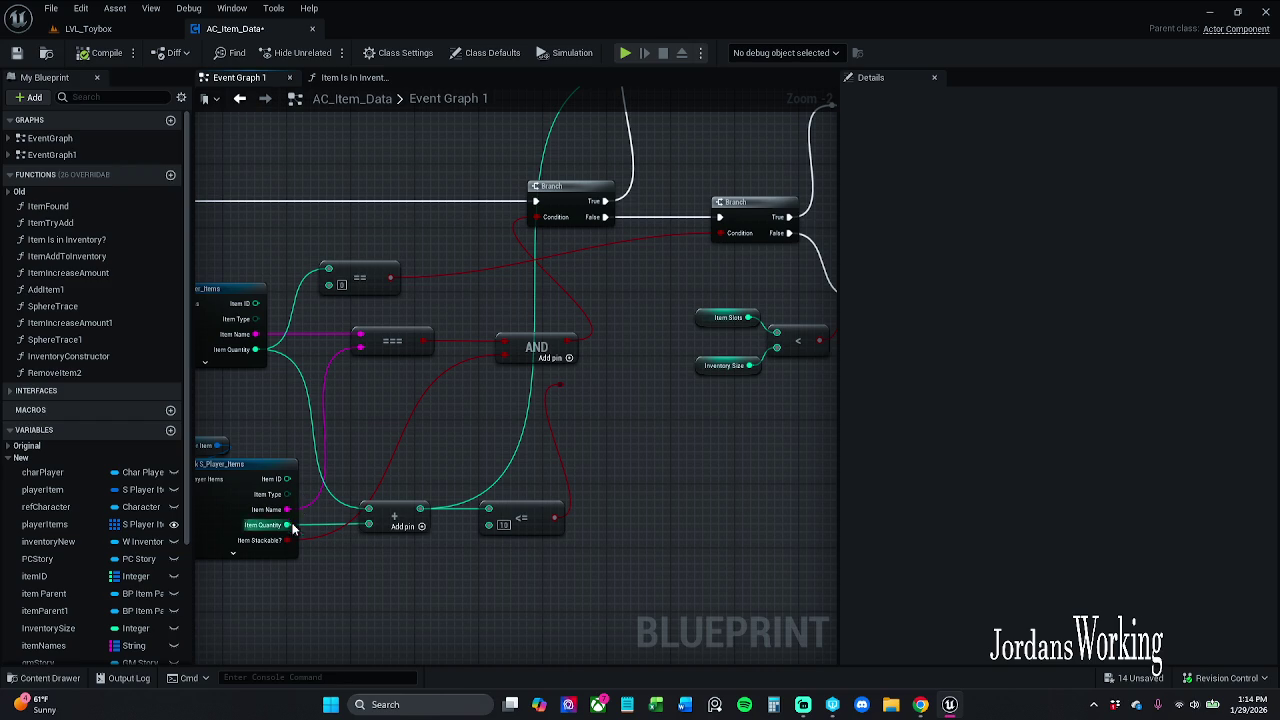
{"action": "left_click_drag", "start_coordinate": [610, 332], "coordinate": [318, 372]}
{"action": "left_click_drag", "start_coordinate": [391, 352], "coordinate": [353, 371]}
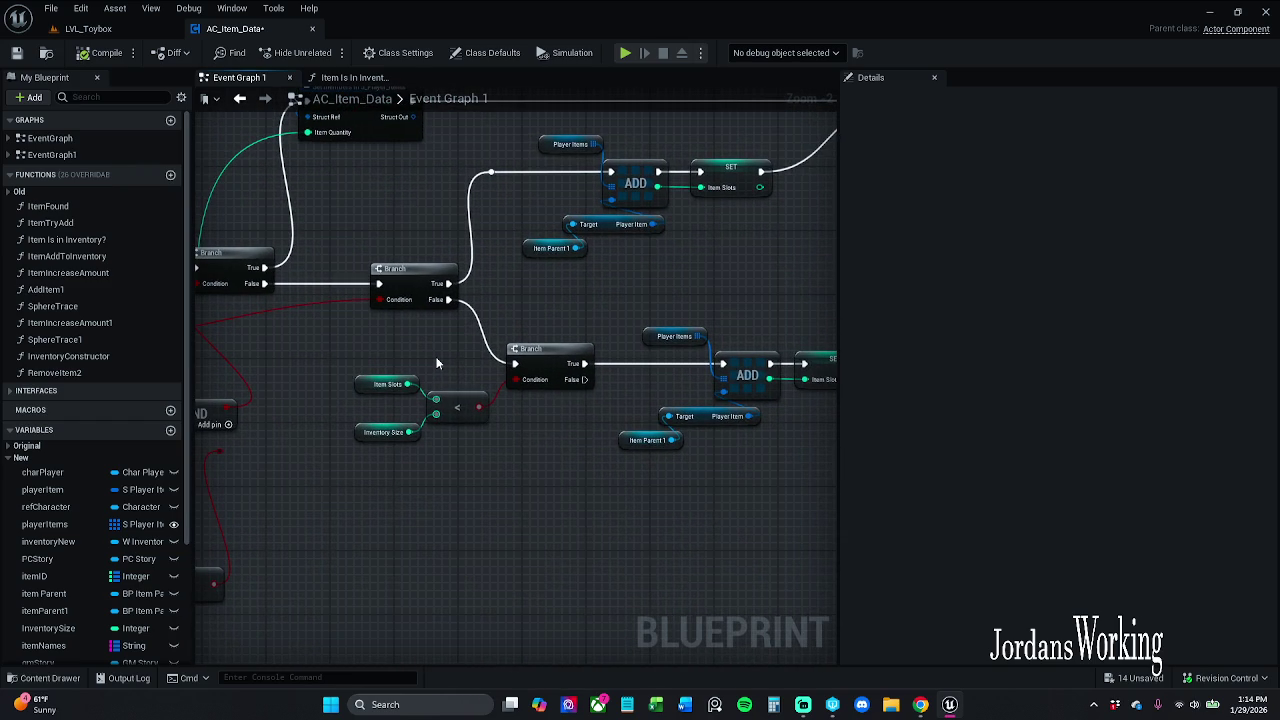
{"action": "mouse_move", "coordinate": [435, 360]}
{"action": "left_mouse_down"}
{"action": "mouse_move", "coordinate": [322, 405]}
{"action": "mouse_move", "coordinate": [390, 258]}
{"action": "left_mouse_up"}
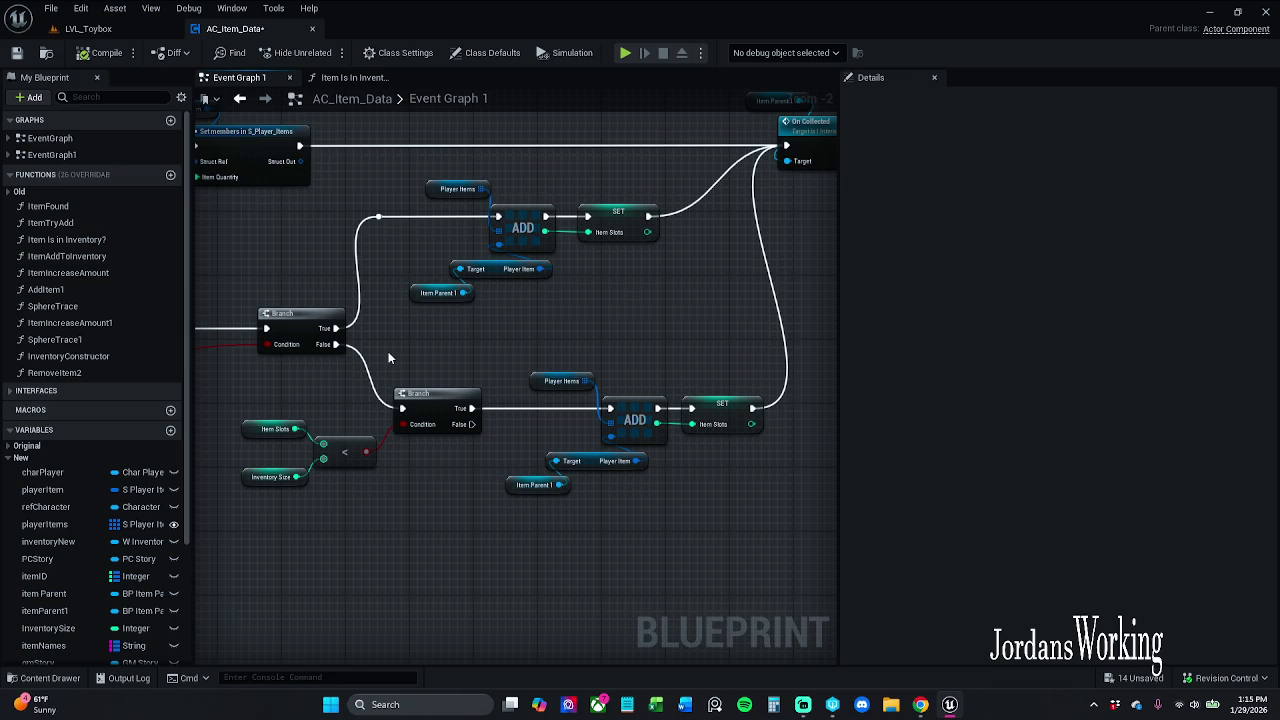
{"action": "left_click_drag", "start_coordinate": [388, 351], "coordinate": [661, 352]}
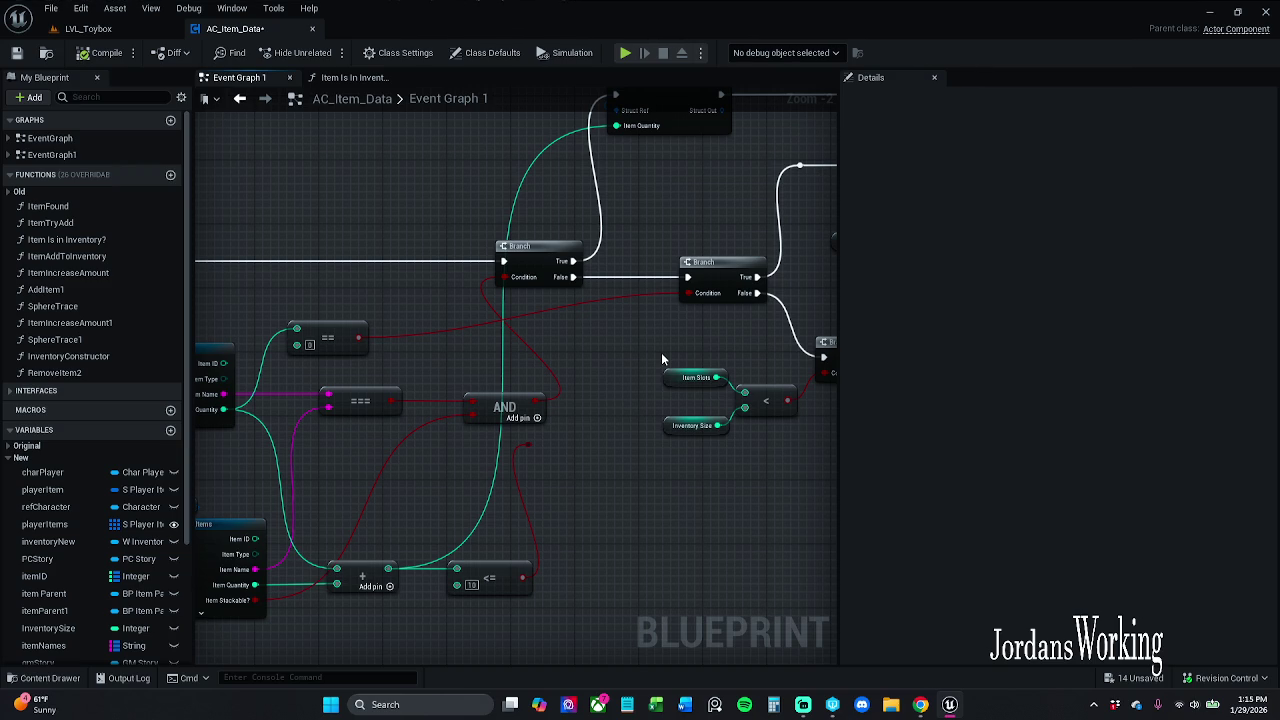
{"action": "scroll", "coordinate": [661, 352], "scroll_direction": "down", "scroll_amount": 1}
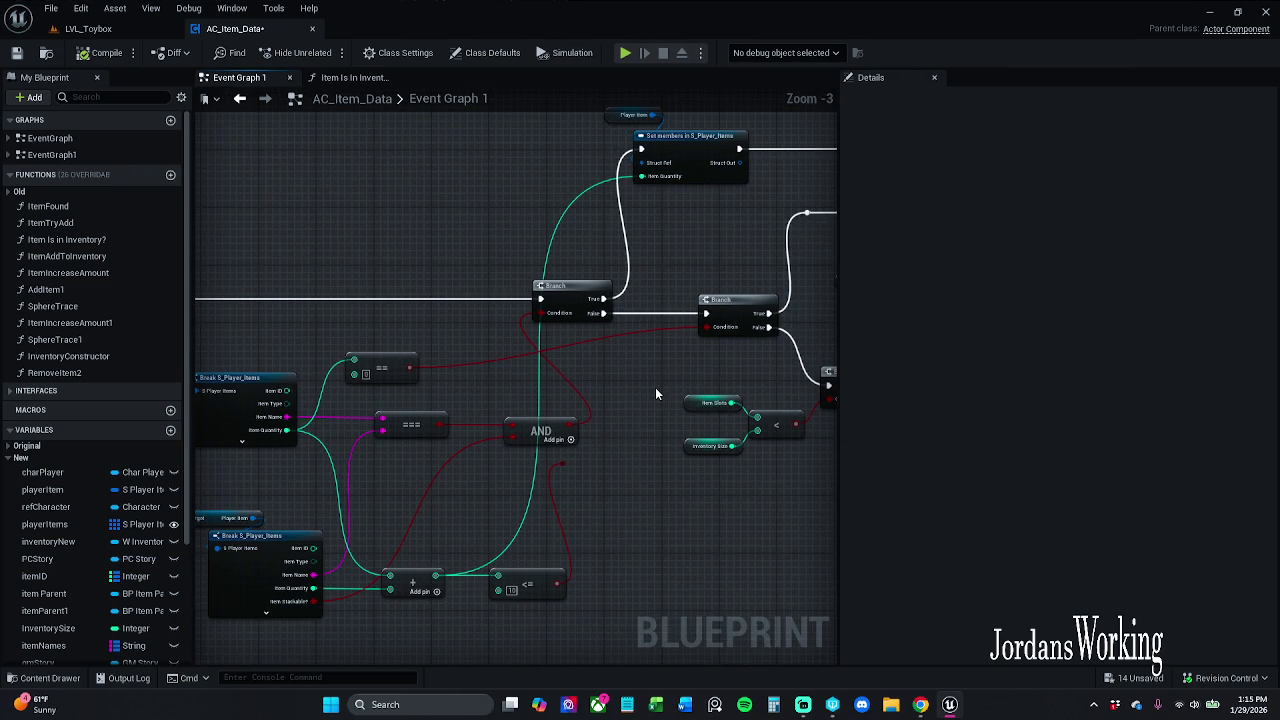
{"action": "left_click_drag", "start_coordinate": [655, 401], "coordinate": [655, 379]}
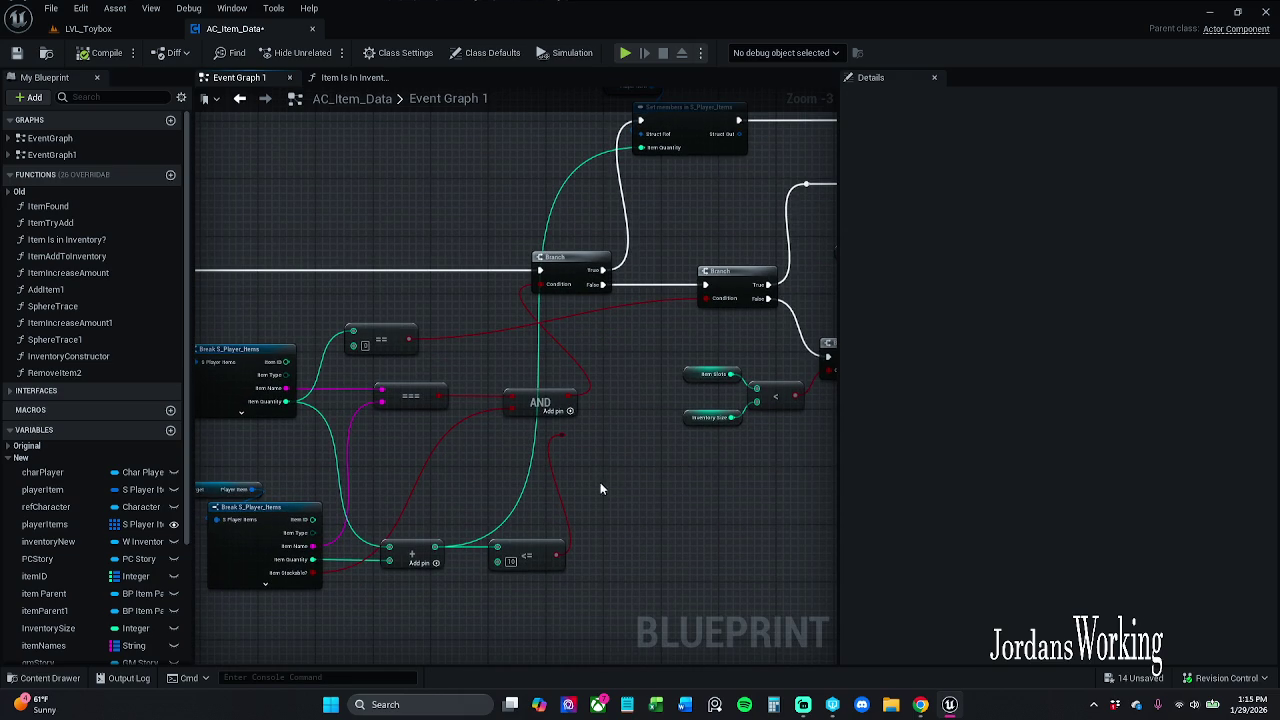
Break the dangling wire from the <= node, lower the node slightly, and compile
{"action": "left_click", "coordinate": [650, 598]}
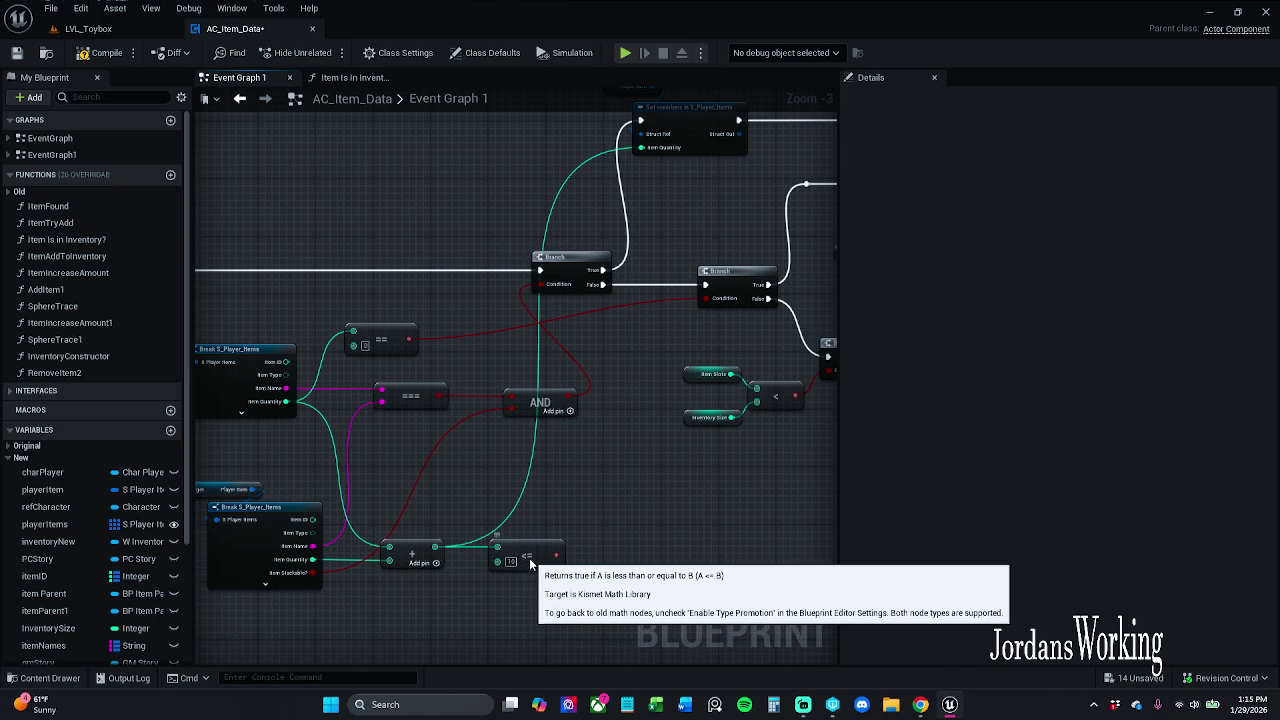
{"action": "left_click_drag", "start_coordinate": [529, 559], "coordinate": [531, 581]}
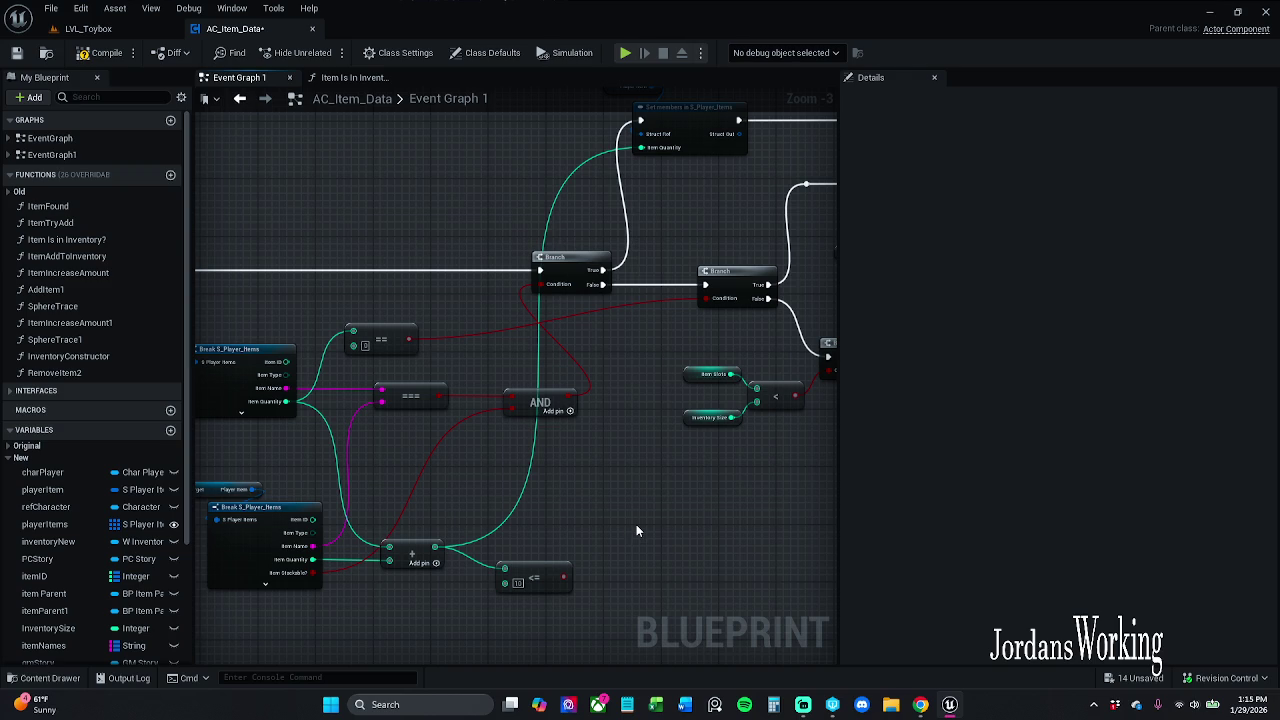
{"action": "mouse_move", "coordinate": [531, 449]}
{"action": "left_mouse_down"}
{"action": "mouse_move", "coordinate": [517, 409]}
{"action": "mouse_move", "coordinate": [734, 449]}
{"action": "mouse_move", "coordinate": [581, 440]}
{"action": "left_mouse_up"}
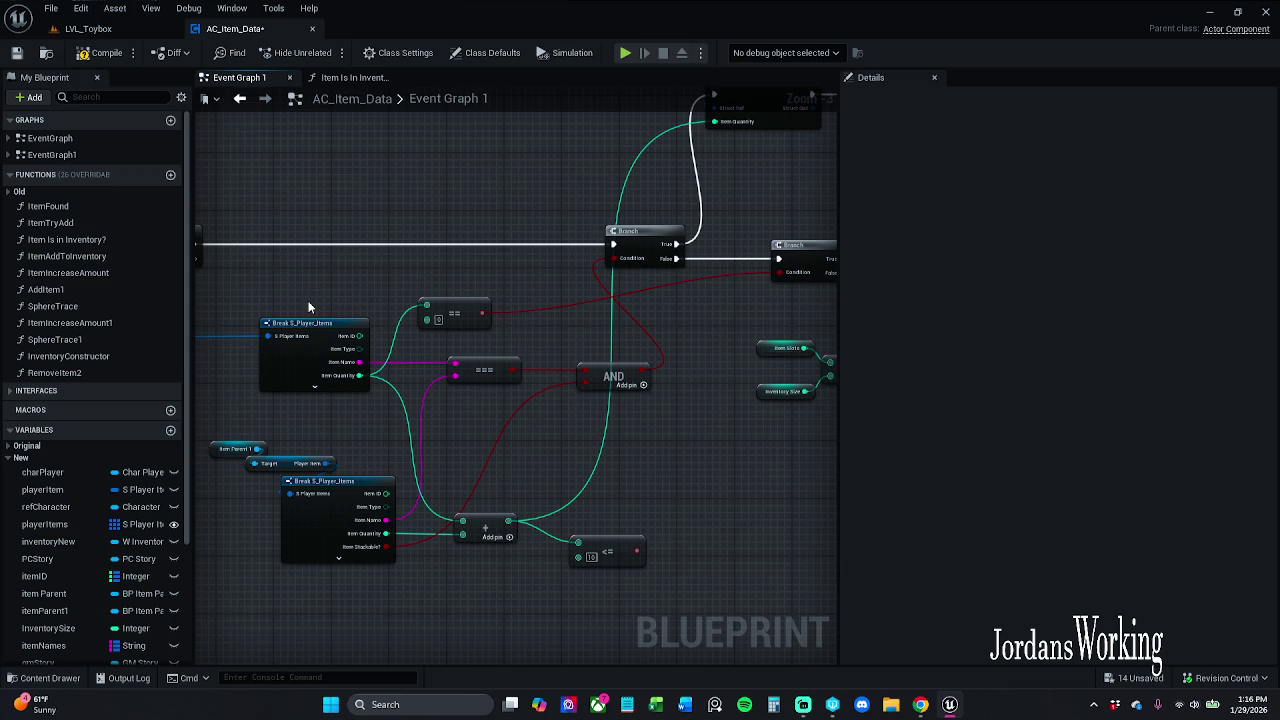
{"action": "left_click", "coordinate": [103, 53]}
Rearrange the addition and <= nodes lower down in the graph
{"action": "scroll", "coordinate": [592, 502], "scroll_direction": "up", "scroll_amount": 1}
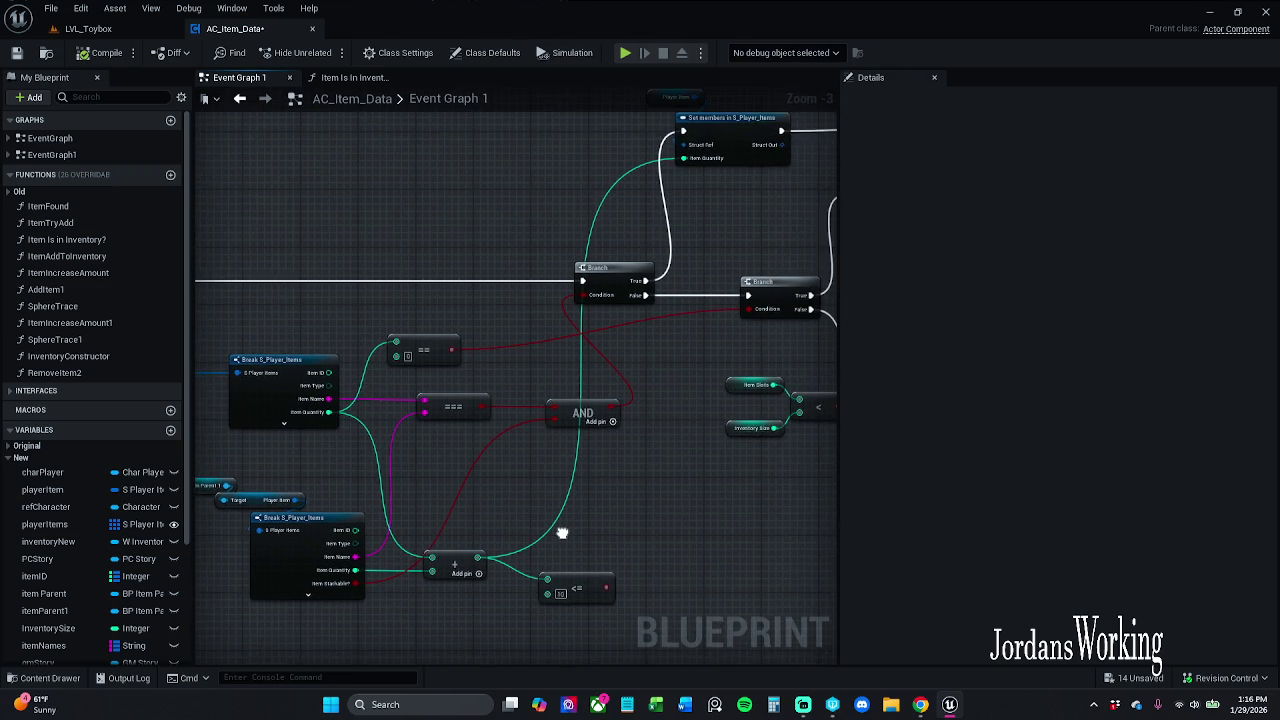
{"action": "scroll", "coordinate": [510, 540], "scroll_direction": "down", "scroll_amount": 1}
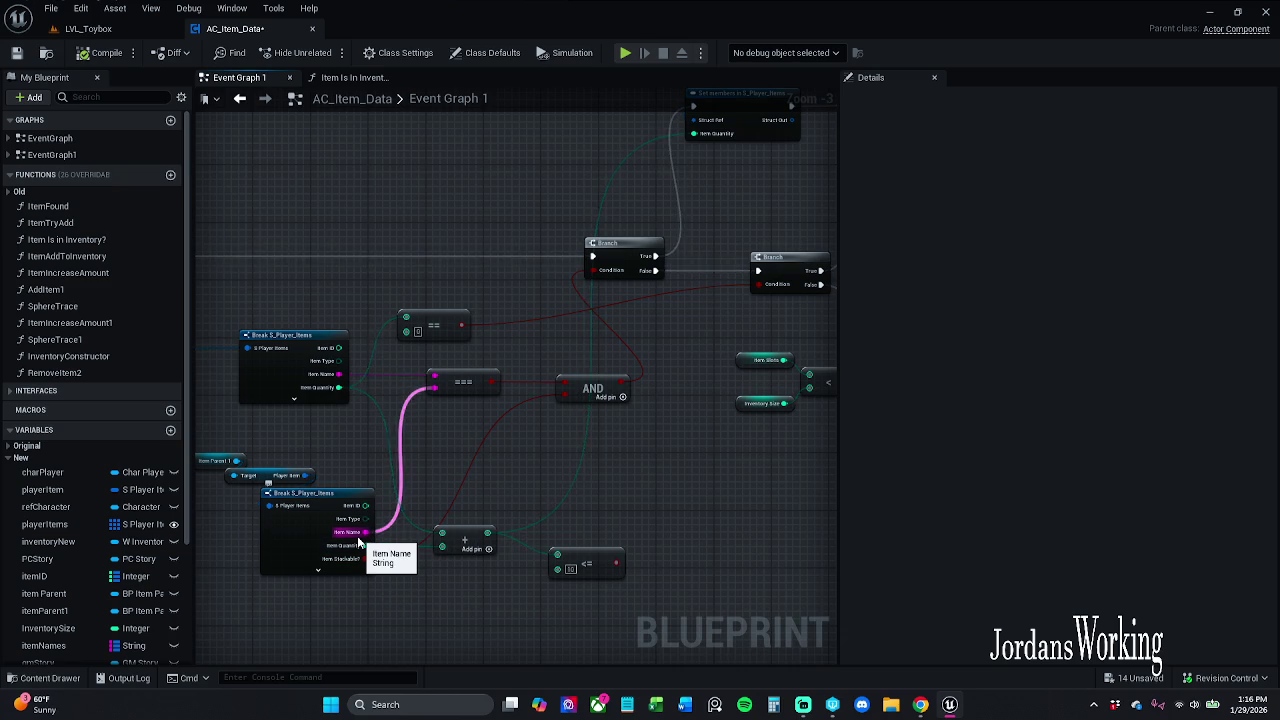
{"action": "left_click_drag", "start_coordinate": [470, 548], "coordinate": [492, 598]}
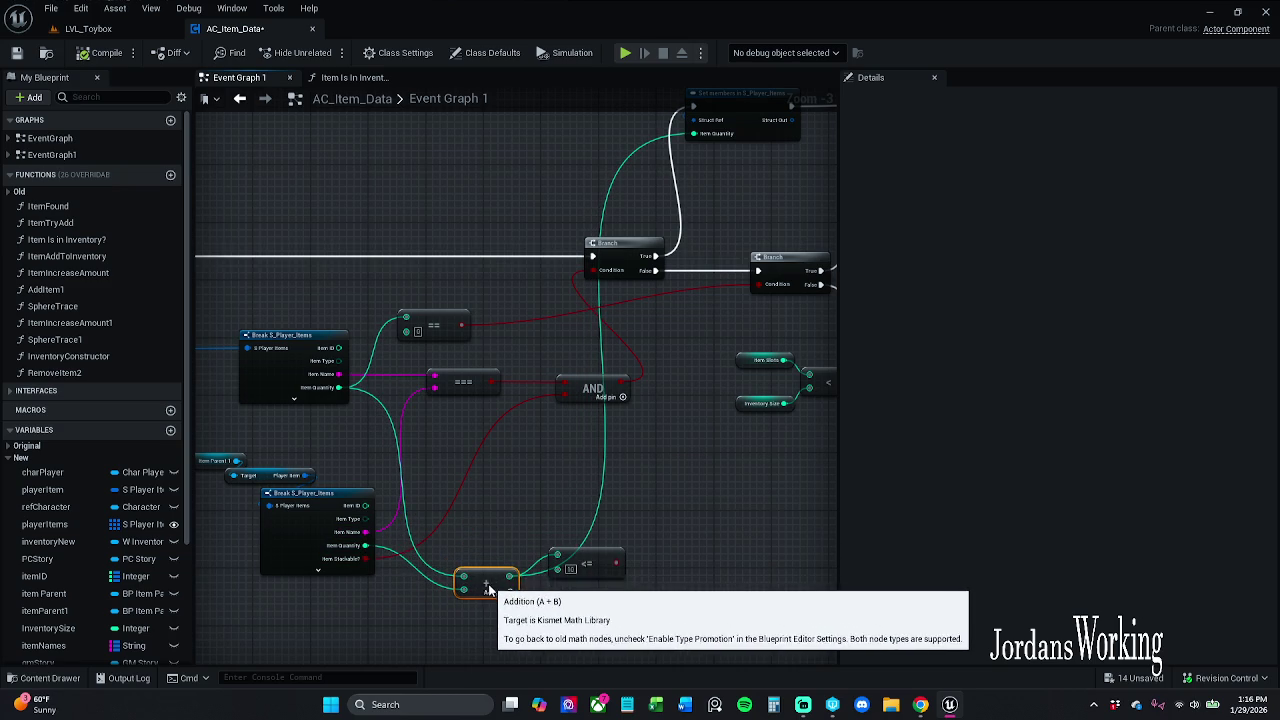
{"action": "mouse_move", "coordinate": [586, 596]}
{"action": "left_mouse_down"}
{"action": "mouse_move", "coordinate": [683, 558]}
{"action": "mouse_move", "coordinate": [706, 587]}
{"action": "left_mouse_up"}
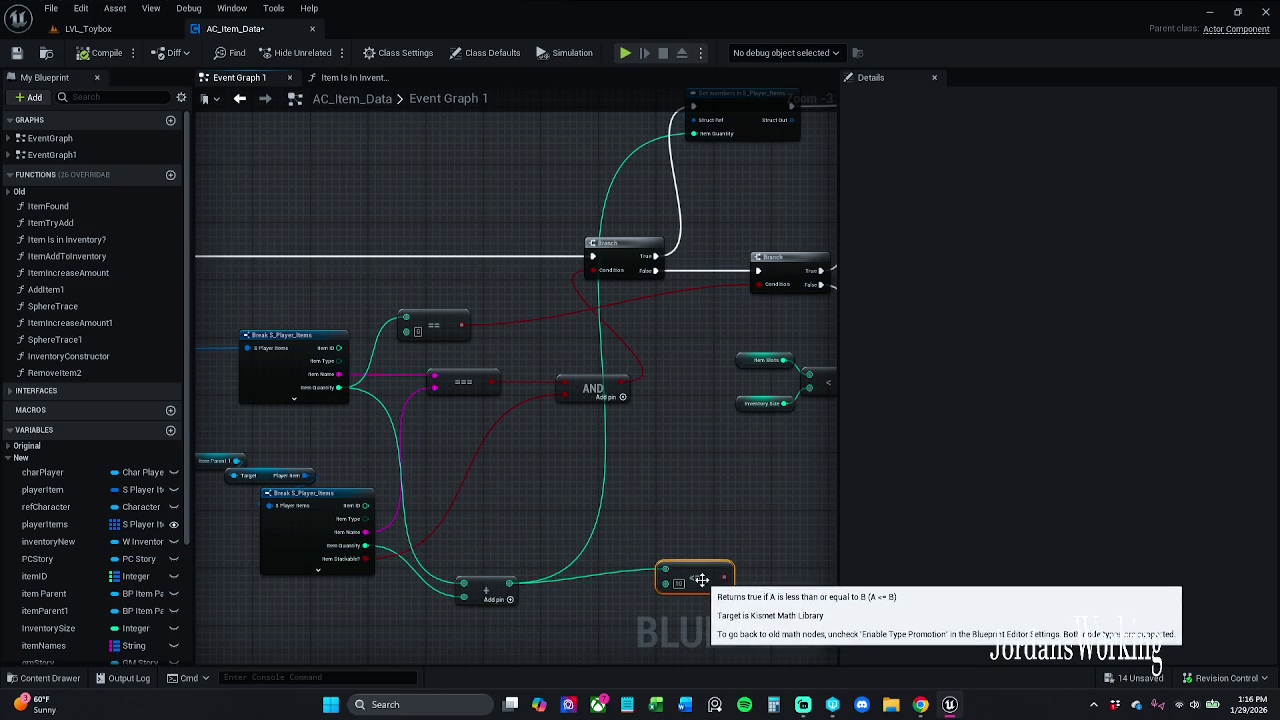
{"action": "left_click", "coordinate": [680, 502]}
{"action": "left_click_drag", "start_coordinate": [480, 576], "coordinate": [509, 597]}
{"action": "left_click", "coordinate": [508, 543]}
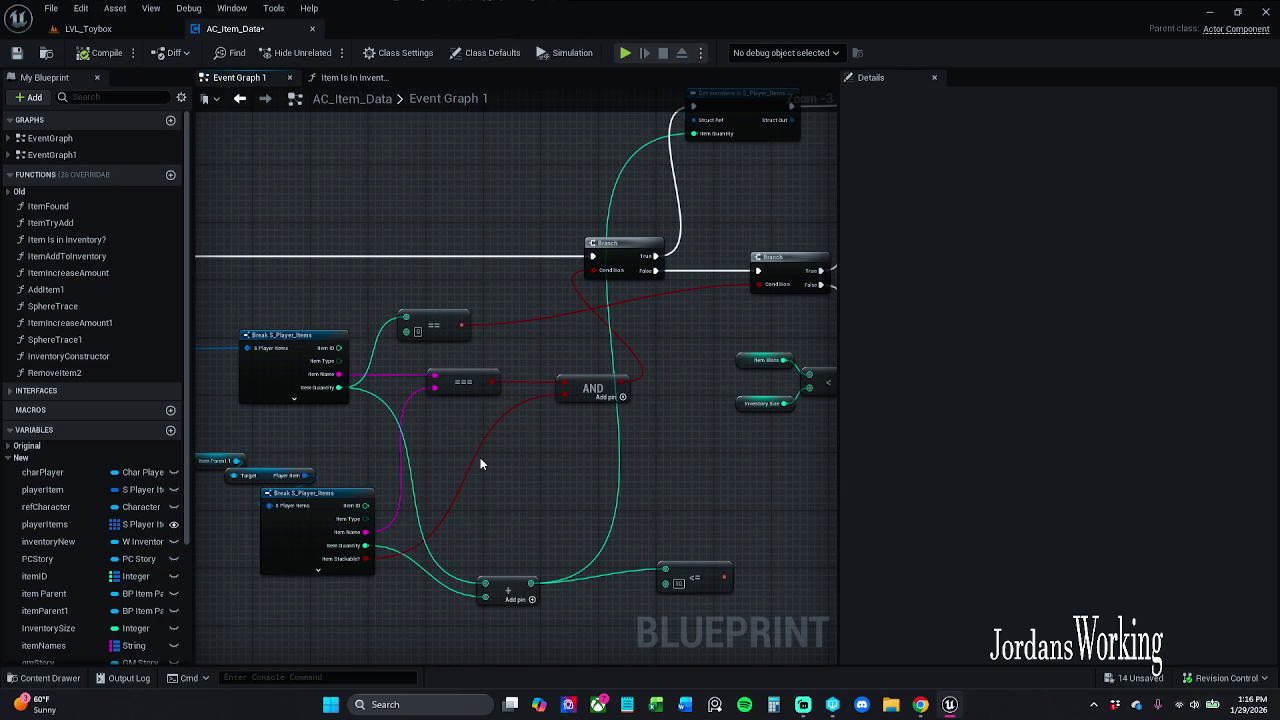
{"action": "mouse_move", "coordinate": [578, 447]}
{"action": "left_mouse_down"}
{"action": "mouse_move", "coordinate": [505, 482]}
{"action": "mouse_move", "coordinate": [509, 502]}
{"action": "left_mouse_up"}
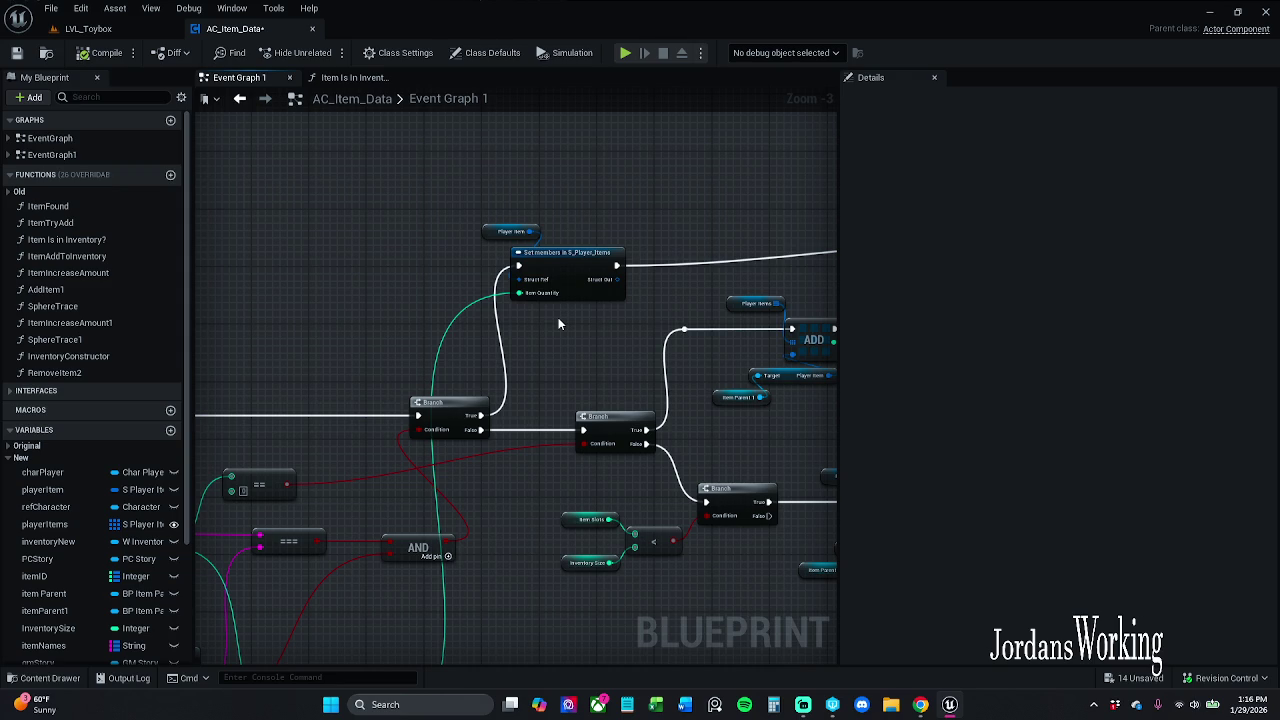
Pan through the On Collected event and the item-matching comparison nodes
{"action": "mouse_move", "coordinate": [558, 317]}
{"action": "left_mouse_down"}
{"action": "mouse_move", "coordinate": [412, 263]}
{"action": "mouse_move", "coordinate": [408, 286]}
{"action": "mouse_move", "coordinate": [438, 302]}
{"action": "mouse_move", "coordinate": [405, 273]}
{"action": "mouse_move", "coordinate": [407, 285]}
{"action": "mouse_move", "coordinate": [457, 291]}
{"action": "left_mouse_up"}
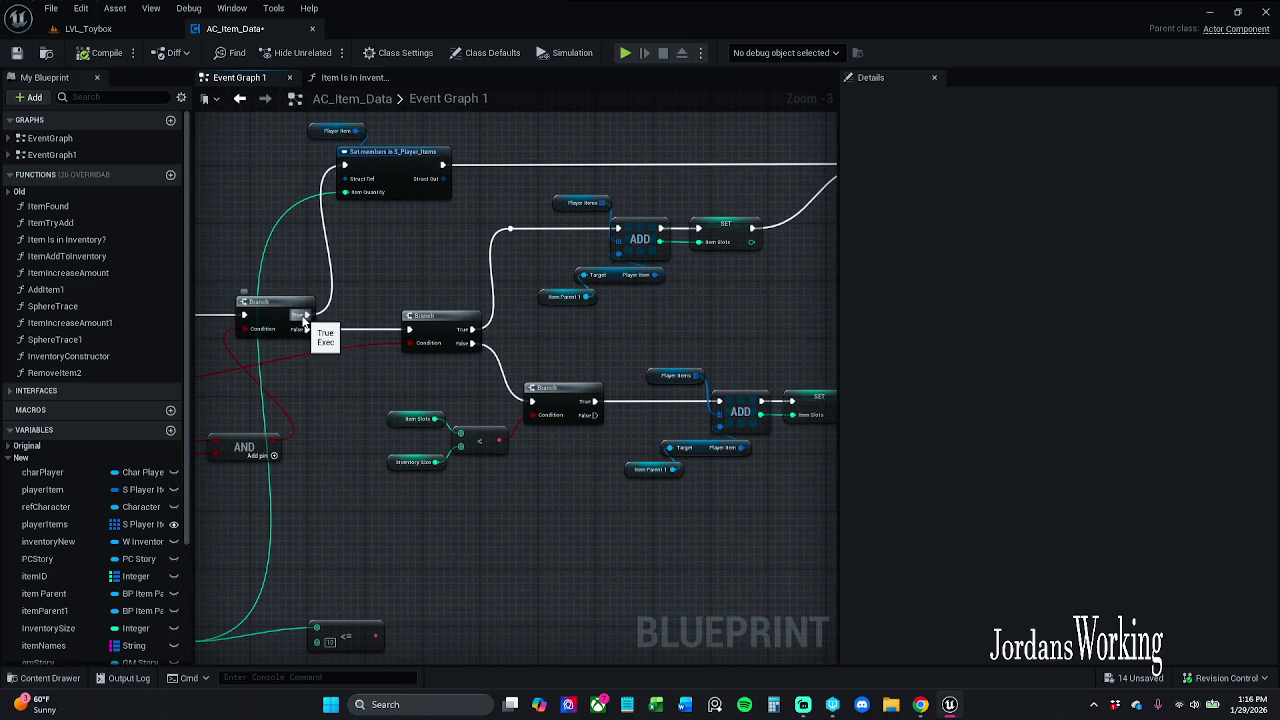
{"action": "left_click_drag", "start_coordinate": [516, 248], "coordinate": [226, 274]}
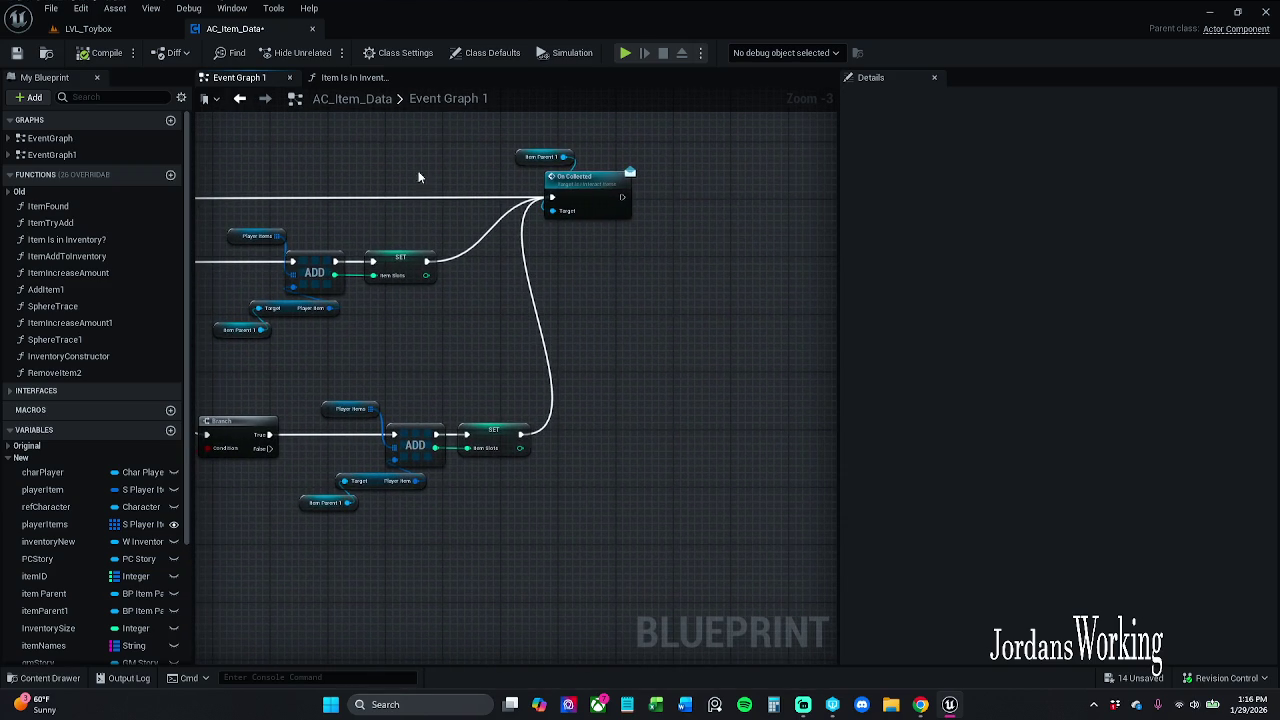
{"action": "mouse_move", "coordinate": [443, 139]}
{"action": "left_mouse_down"}
{"action": "mouse_move", "coordinate": [594, 134]}
{"action": "mouse_move", "coordinate": [560, 209]}
{"action": "mouse_move", "coordinate": [509, 266]}
{"action": "mouse_move", "coordinate": [500, 245]}
{"action": "mouse_move", "coordinate": [468, 278]}
{"action": "mouse_move", "coordinate": [607, 251]}
{"action": "left_mouse_up"}
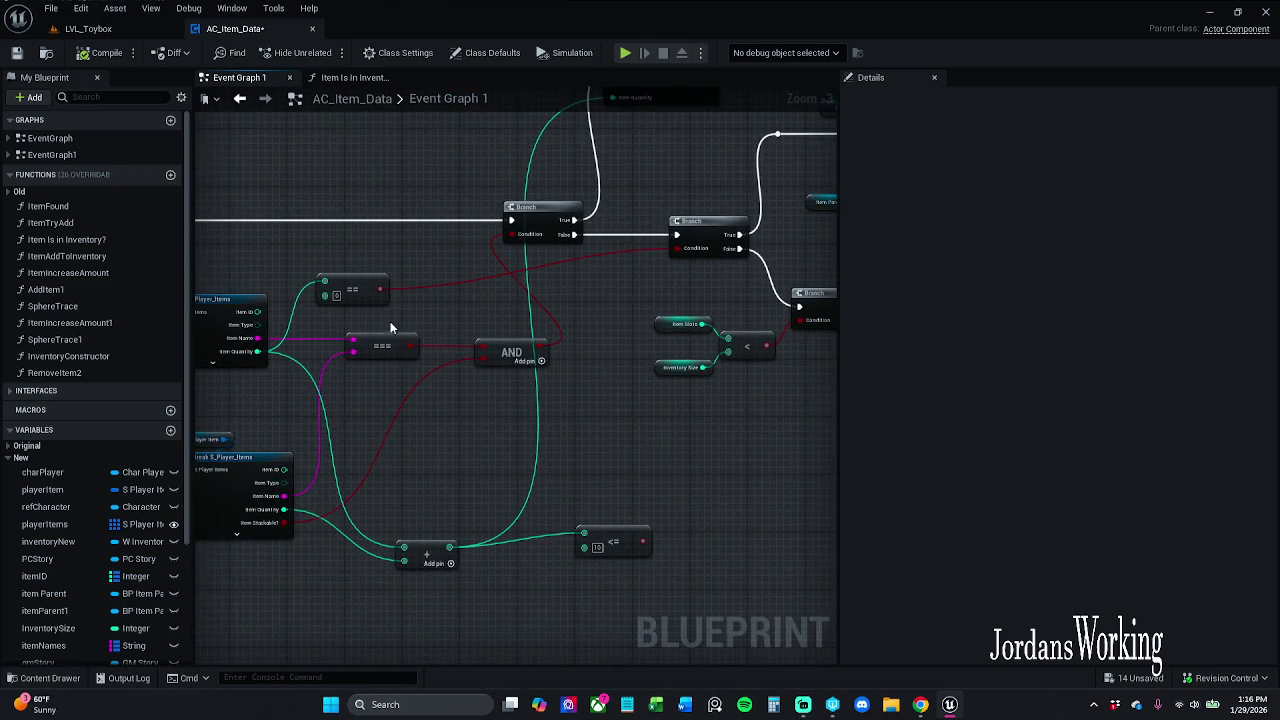
{"action": "left_click_drag", "start_coordinate": [390, 323], "coordinate": [545, 296]}
{"action": "left_click_drag", "start_coordinate": [503, 338], "coordinate": [498, 333]}
{"action": "left_click", "coordinate": [489, 342]}
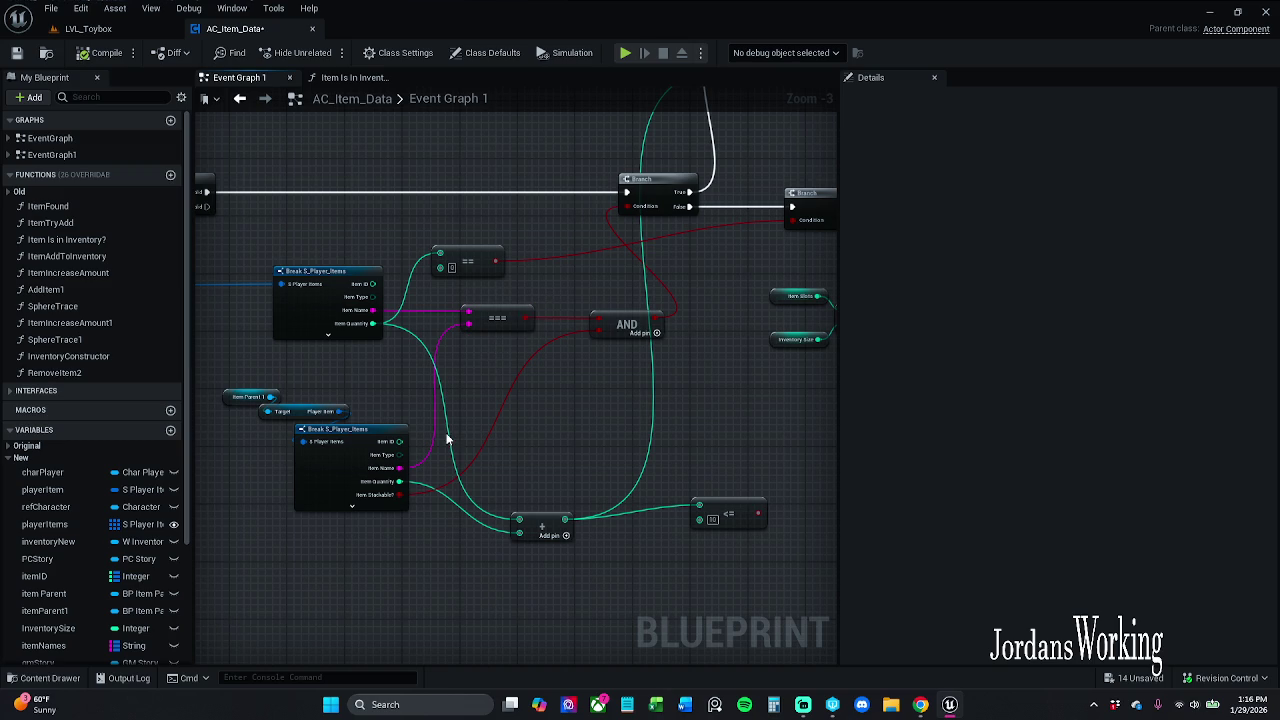
Nudge the == node right and select SET Item Slots to show itemSlots defaulting to 1
{"action": "left_click_drag", "start_coordinate": [535, 421], "coordinate": [354, 483]}
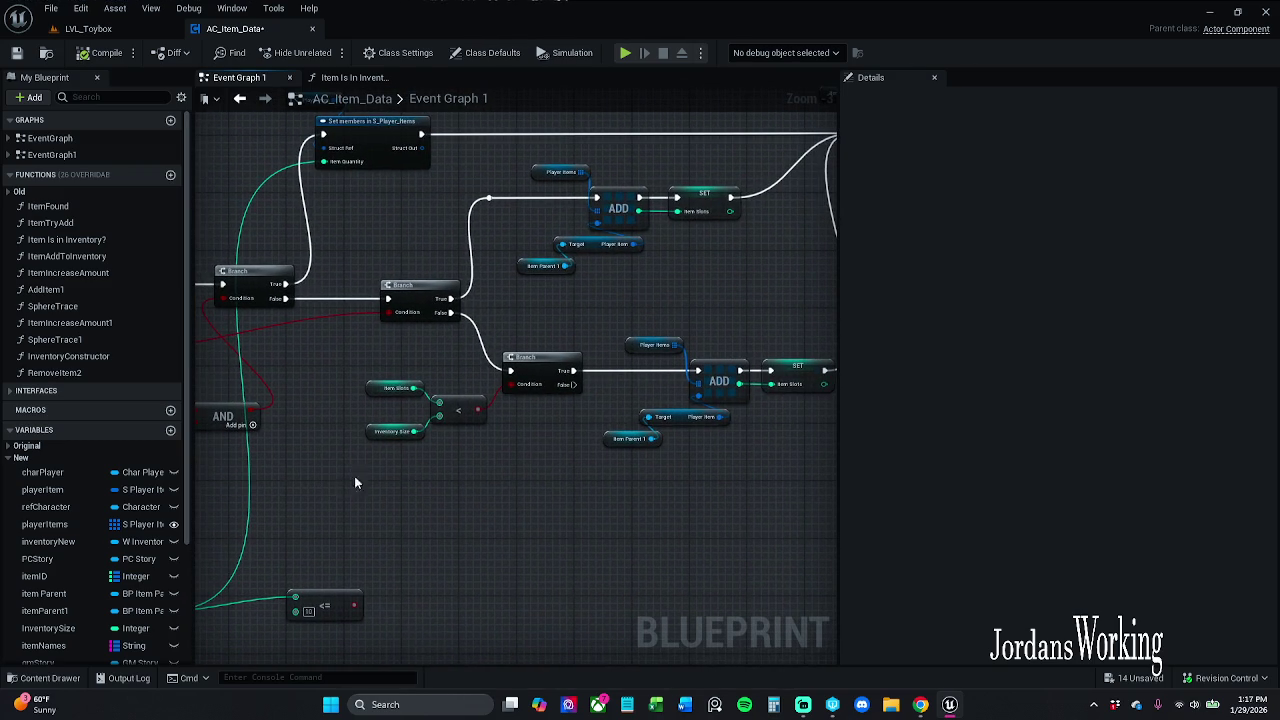
{"action": "left_click_drag", "start_coordinate": [343, 327], "coordinate": [630, 272]}
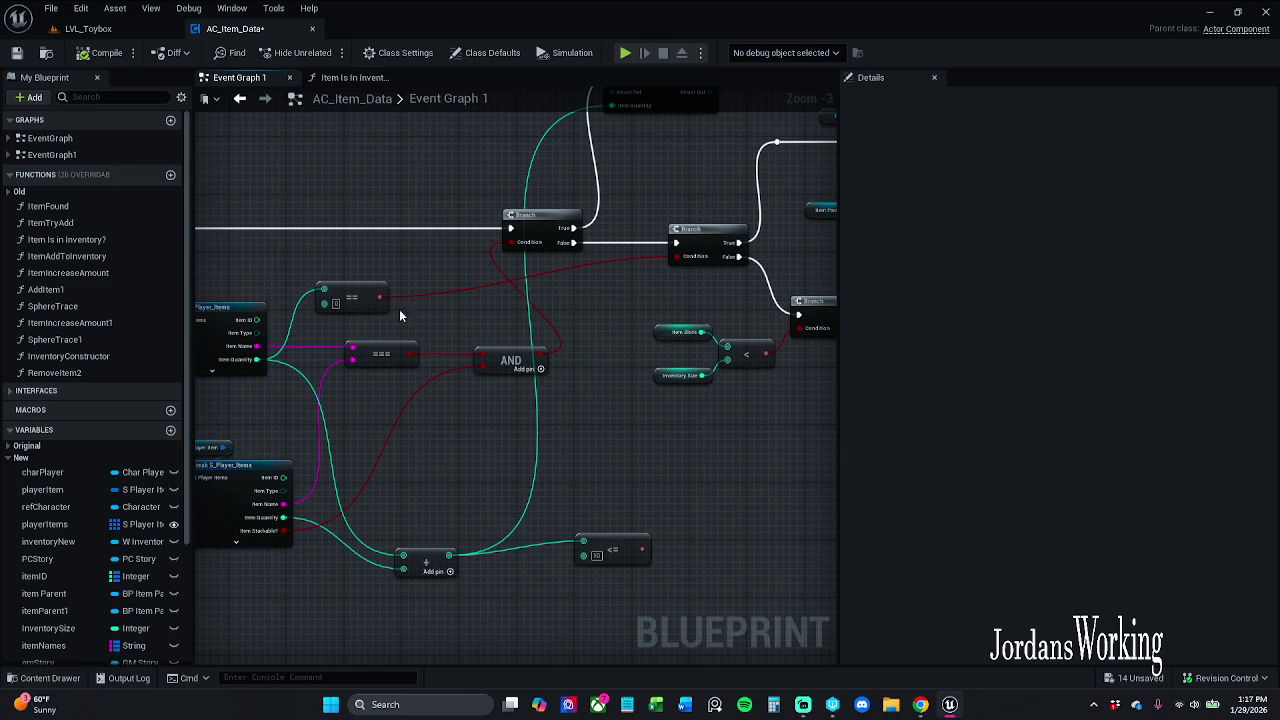
{"action": "left_click_drag", "start_coordinate": [355, 302], "coordinate": [366, 294]}
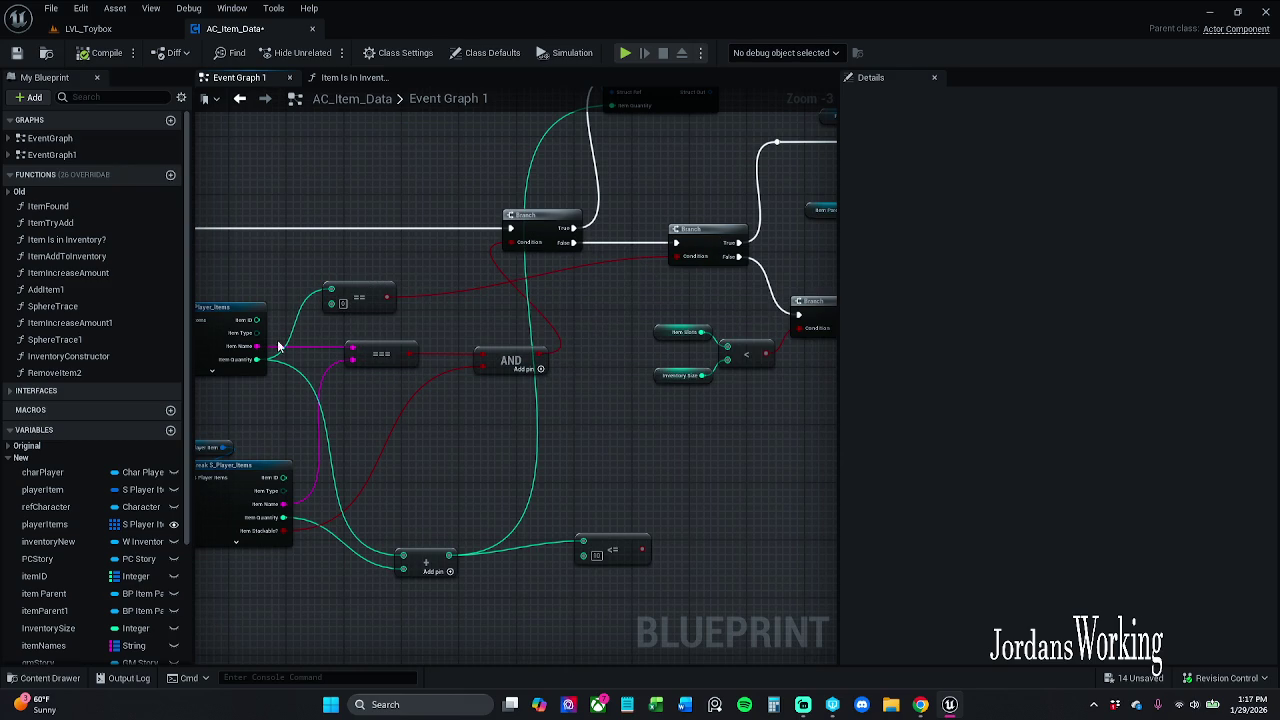
{"action": "mouse_move", "coordinate": [503, 291]}
{"action": "left_mouse_down"}
{"action": "mouse_move", "coordinate": [420, 325]}
{"action": "mouse_move", "coordinate": [564, 301]}
{"action": "mouse_move", "coordinate": [470, 320]}
{"action": "mouse_move", "coordinate": [412, 267]}
{"action": "left_mouse_up"}
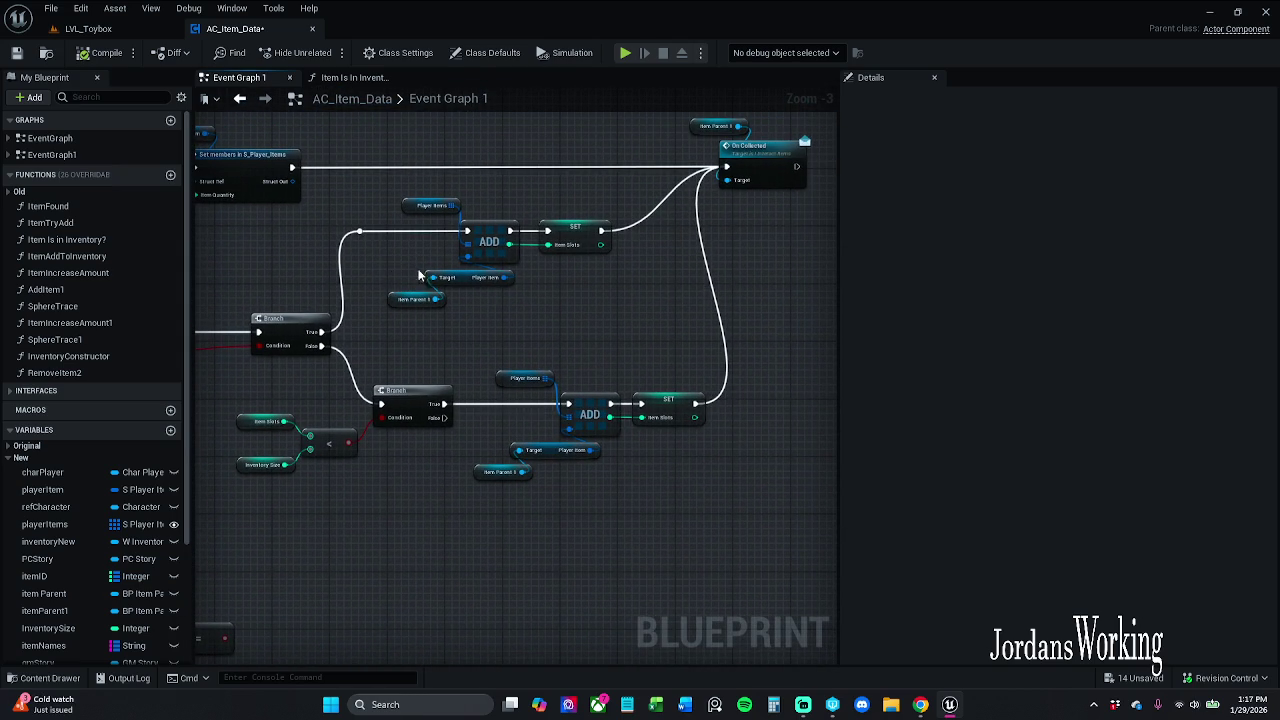
{"action": "left_click", "coordinate": [577, 236]}
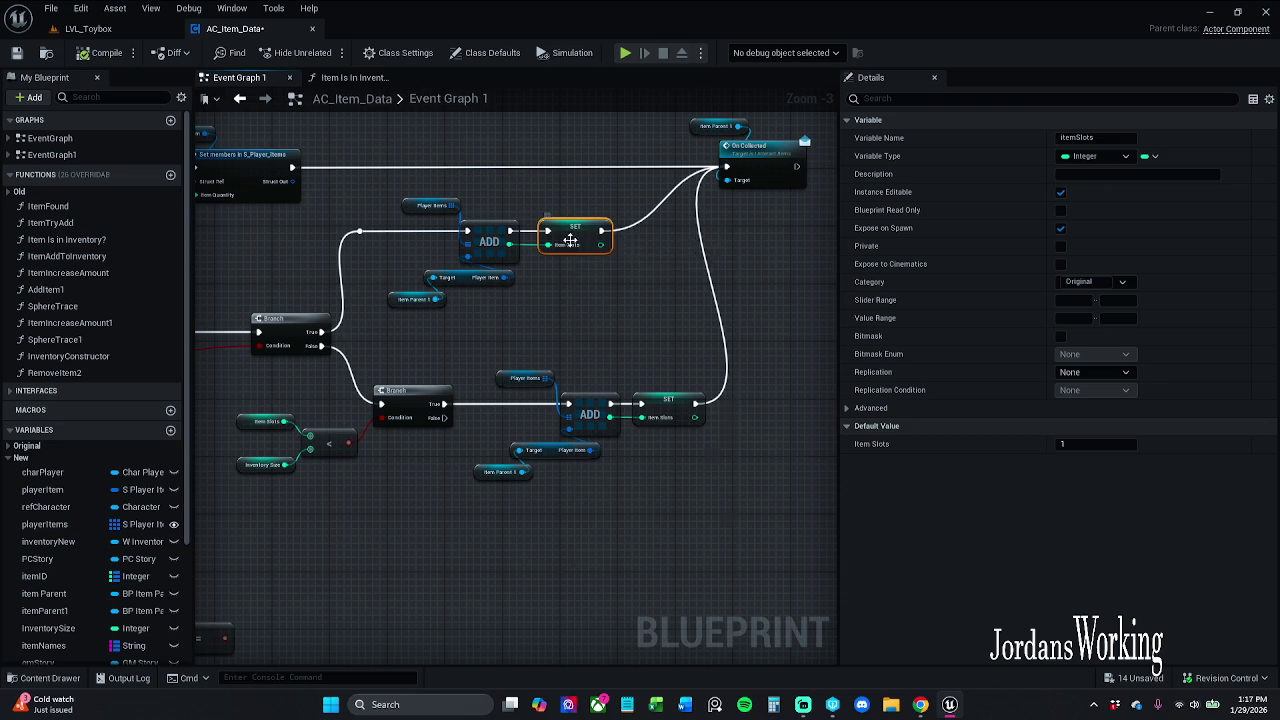
Find every reference to the itemSlots variable and jump to where it is read
{"action": "right_click", "coordinate": [572, 246]}
{"action": "left_click", "coordinate": [628, 354]}
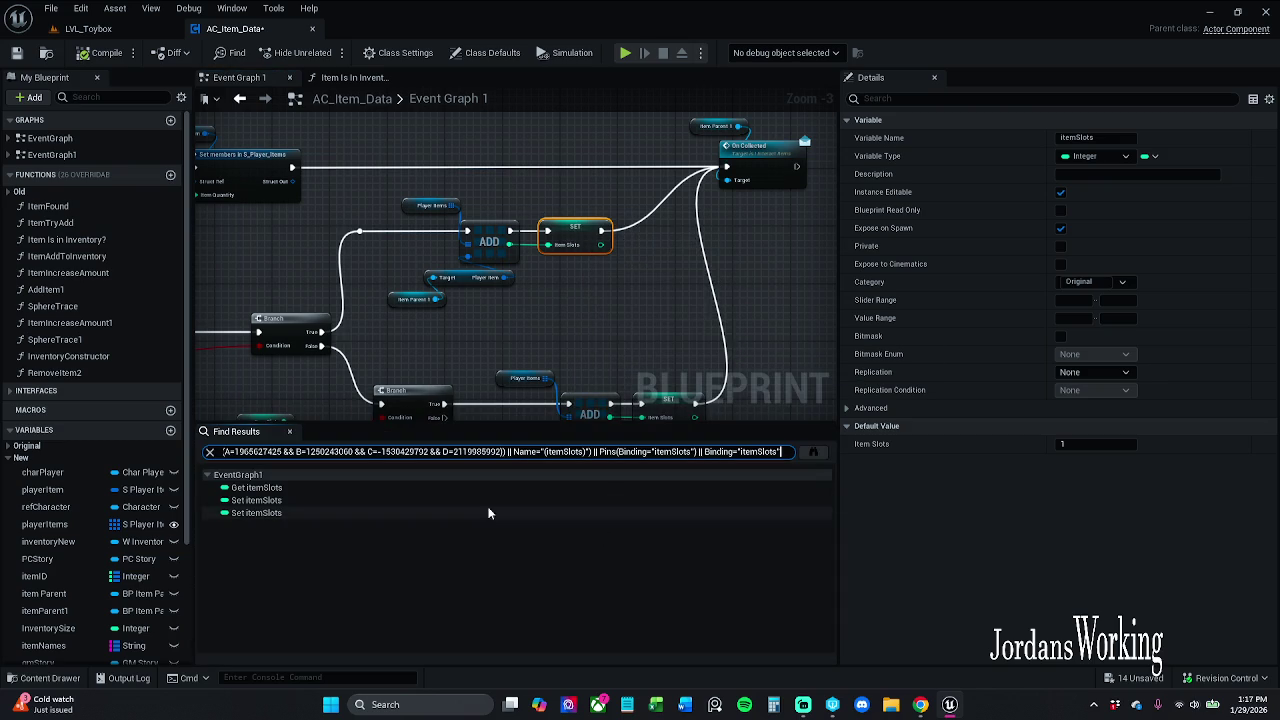
{"action": "left_click", "coordinate": [286, 489]}
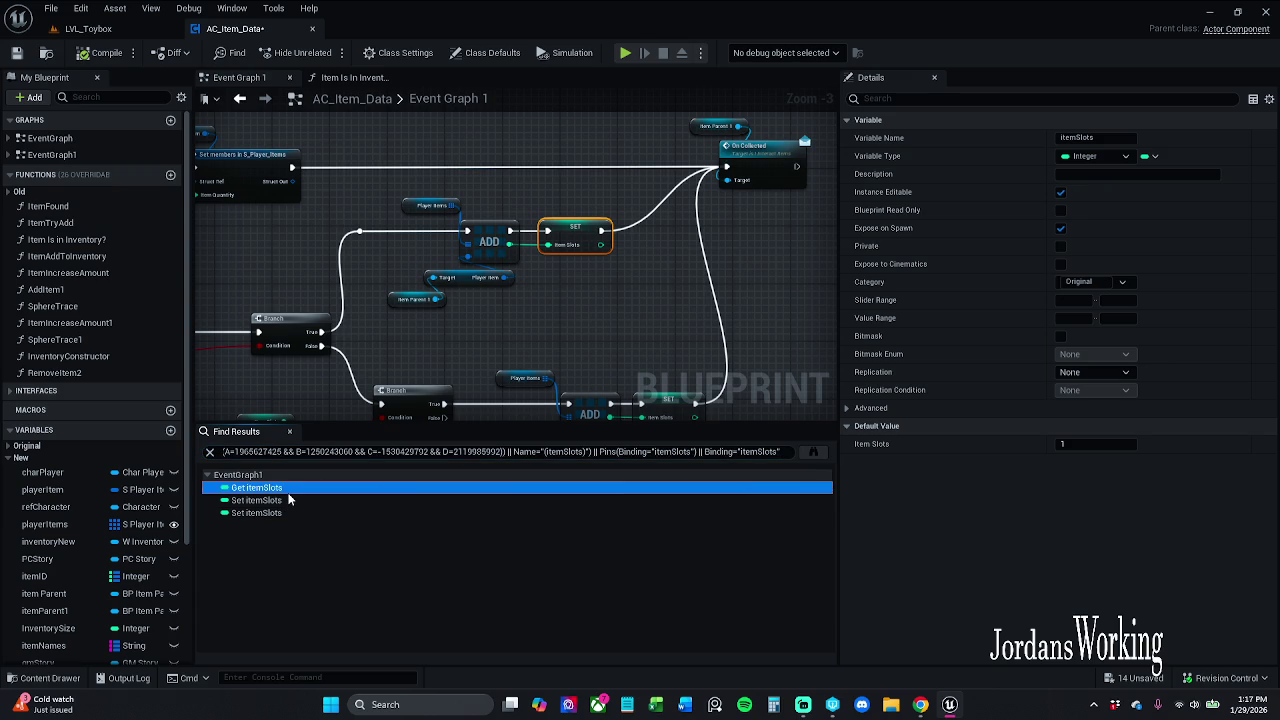
{"action": "left_click", "coordinate": [522, 373]}
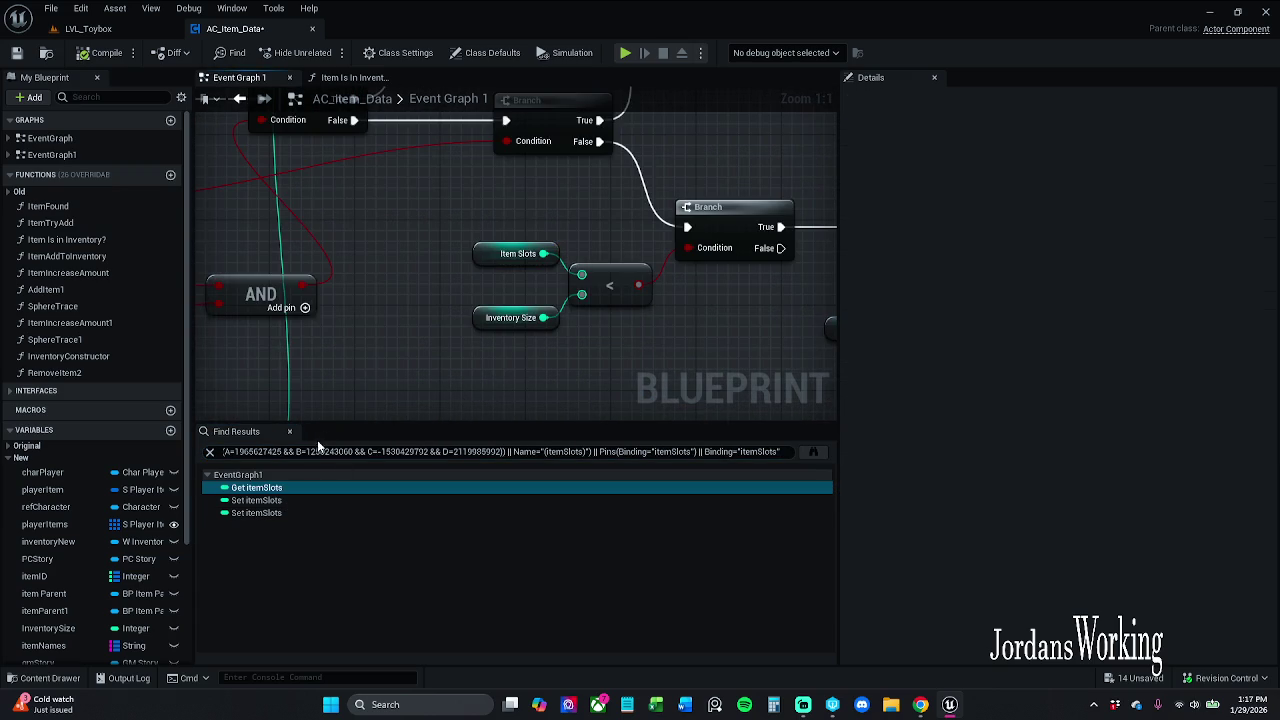
Close the search results, verify Inventory Size's default of 16, and select the Item Slots getter
{"action": "left_click", "coordinate": [290, 431]}
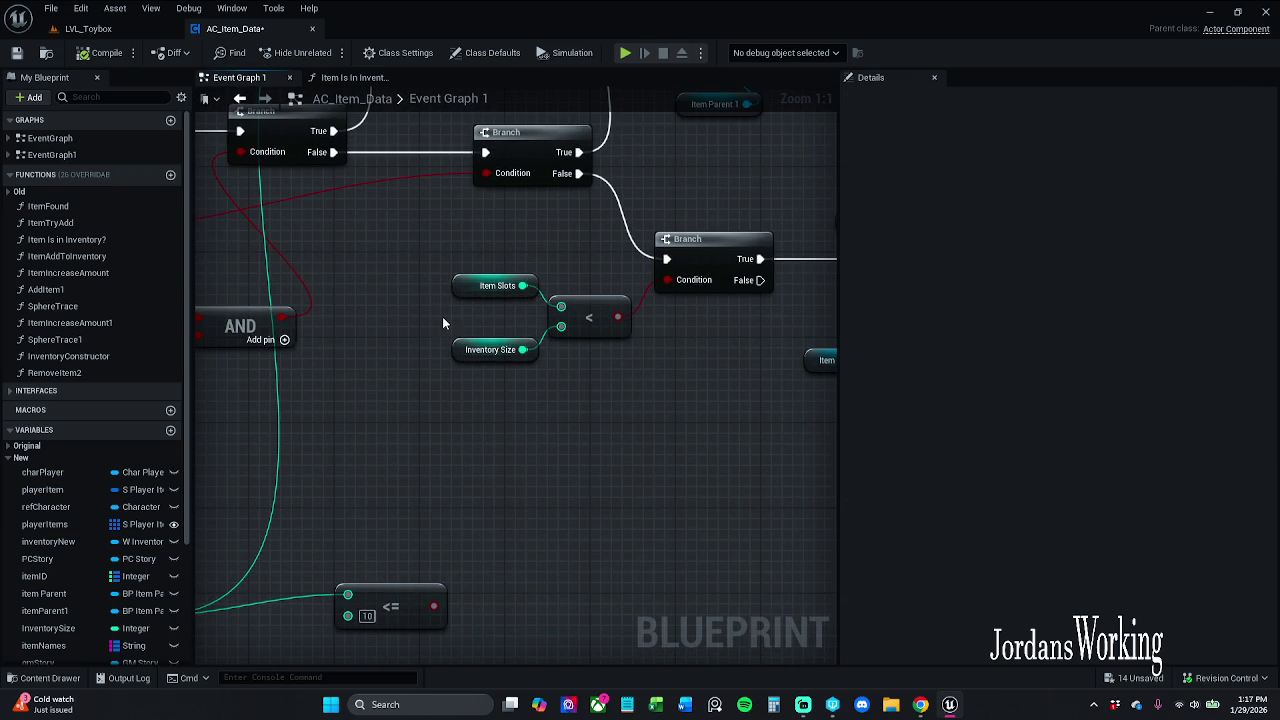
{"action": "left_click", "coordinate": [490, 350]}
{"action": "scroll", "coordinate": [509, 375], "scroll_direction": "down", "scroll_amount": 2}
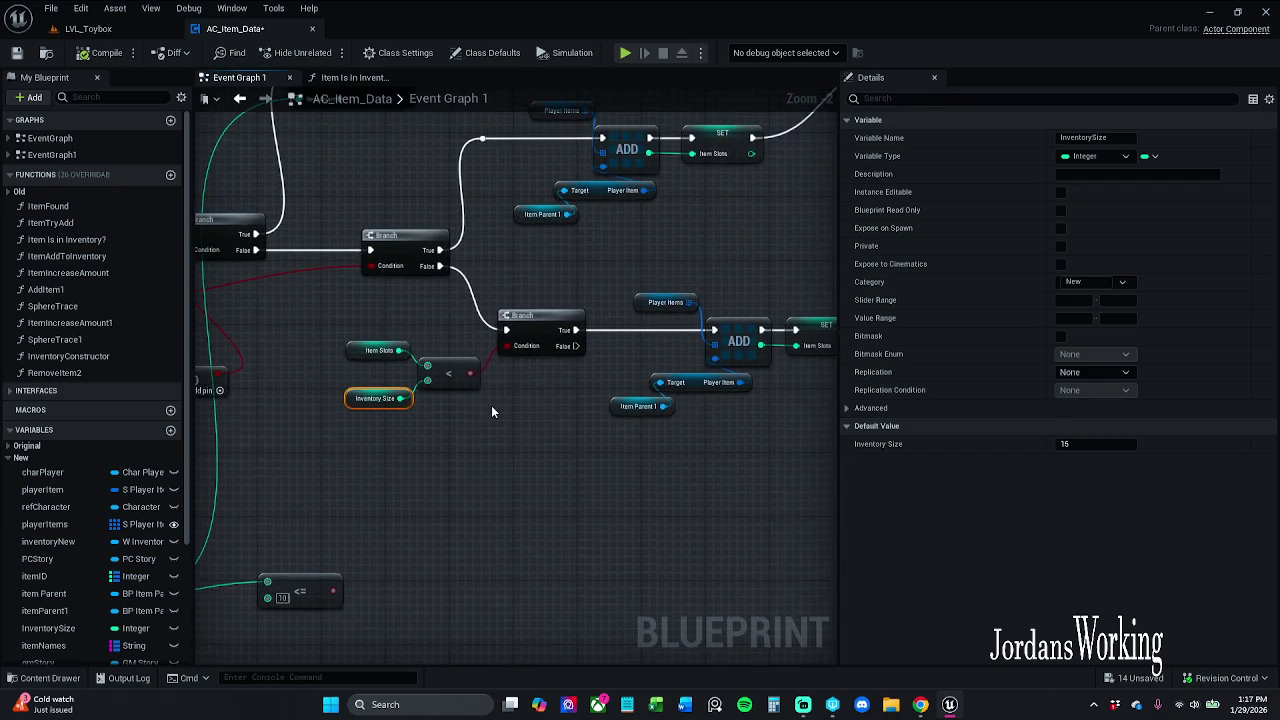
{"action": "scroll", "coordinate": [495, 402], "scroll_direction": "down", "scroll_amount": 3}
{"action": "scroll", "coordinate": [440, 385], "scroll_direction": "up", "scroll_amount": 2}
{"action": "left_click", "coordinate": [400, 372]}
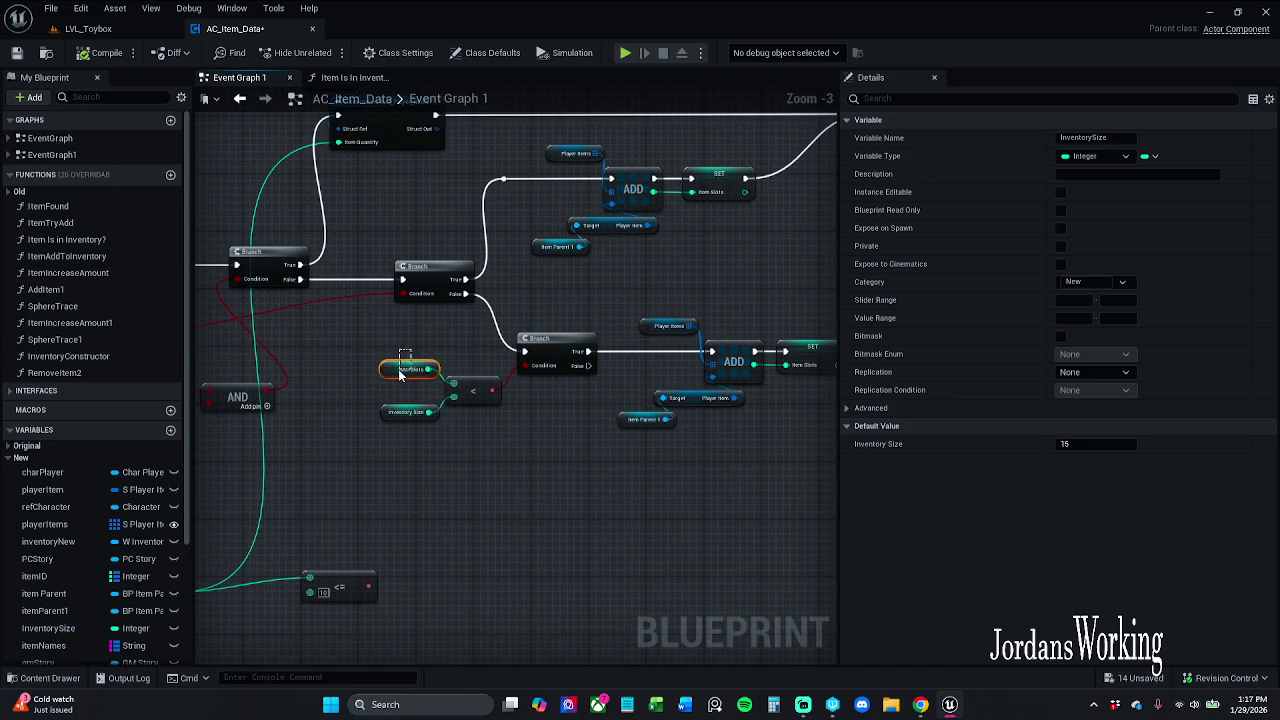
{"action": "left_click", "coordinate": [661, 304]}
{"action": "mouse_move", "coordinate": [661, 304]}
{"action": "left_mouse_down"}
{"action": "mouse_move", "coordinate": [566, 331]}
{"action": "mouse_move", "coordinate": [584, 343]}
{"action": "left_mouse_up"}
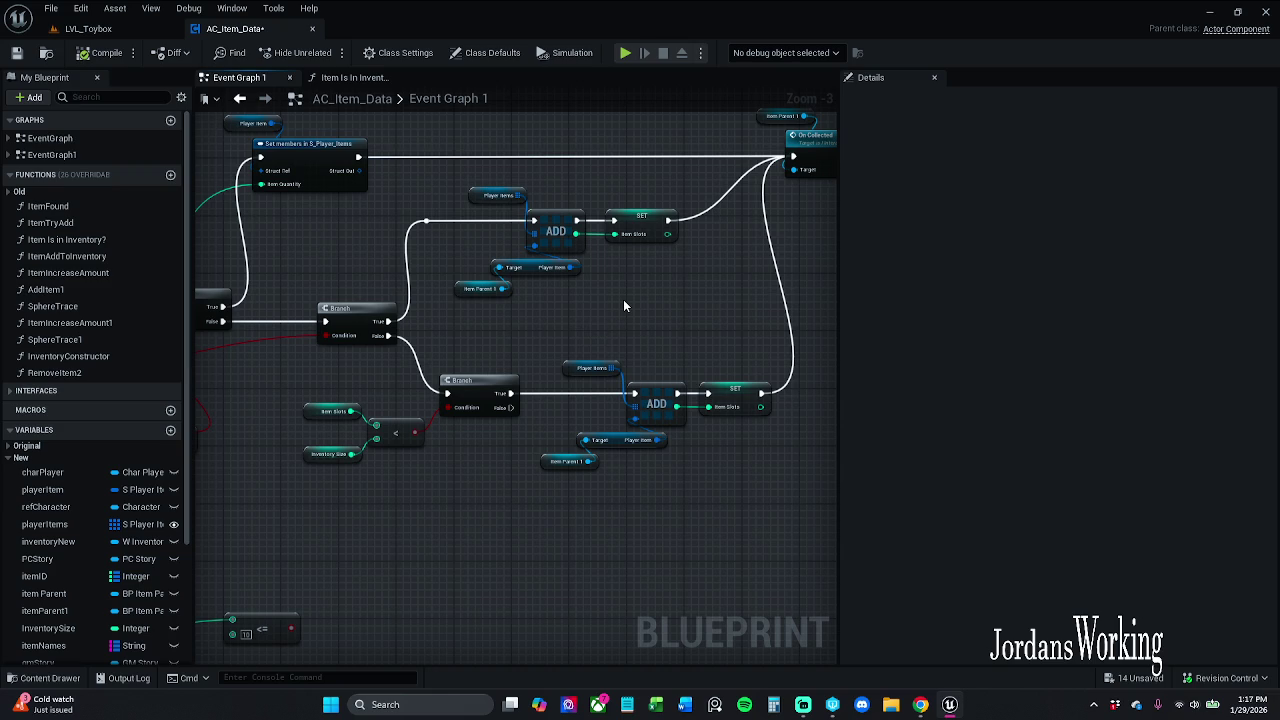
Select both Item Slots SET nodes and the Item Slots getter, and delete them
{"action": "left_click_drag", "start_coordinate": [628, 284], "coordinate": [684, 196]}
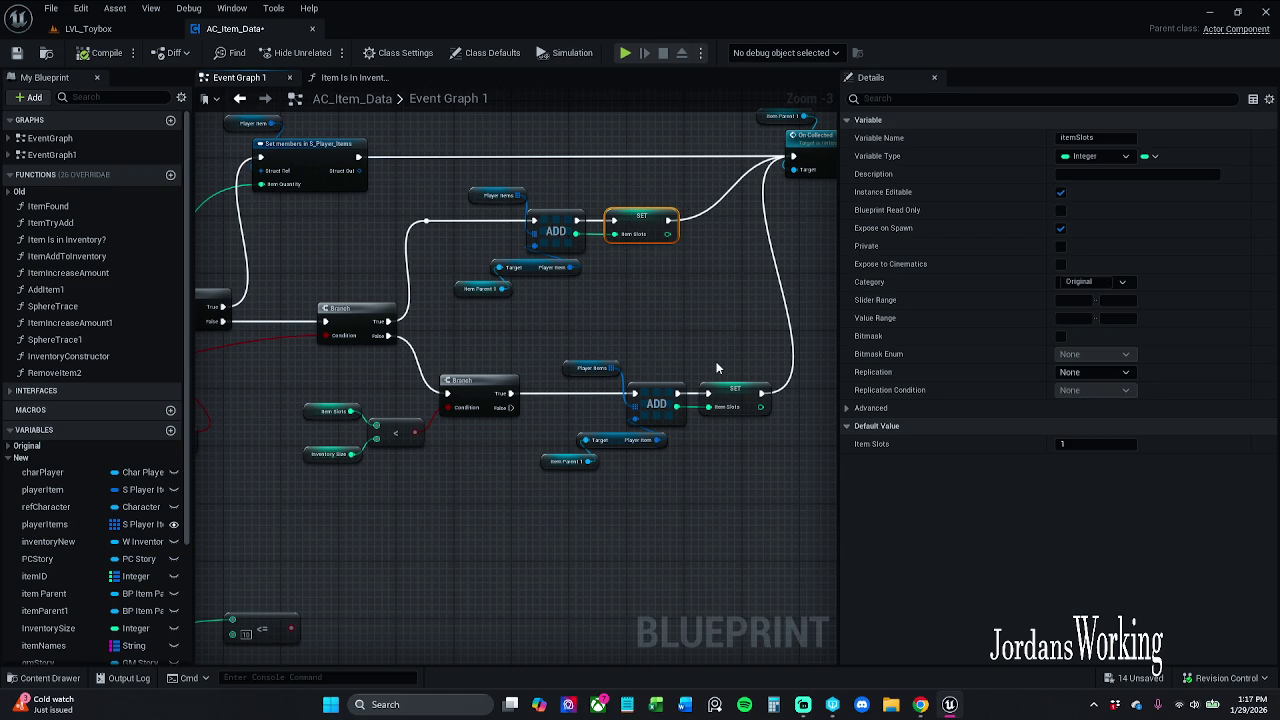
{"action": "left_click_drag", "start_coordinate": [718, 369], "coordinate": [758, 463]}
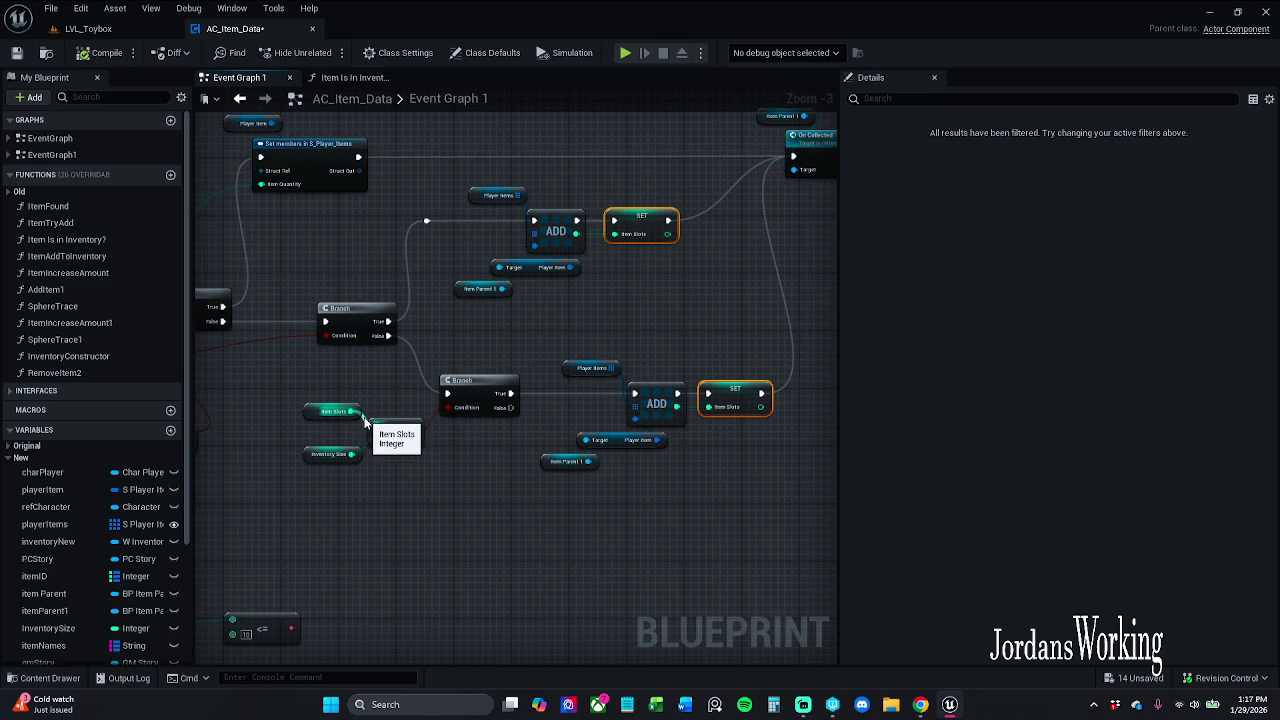
{"action": "left_click", "coordinate": [330, 411], "text": "ctrl"}
{"action": "key", "text": "Delete"}
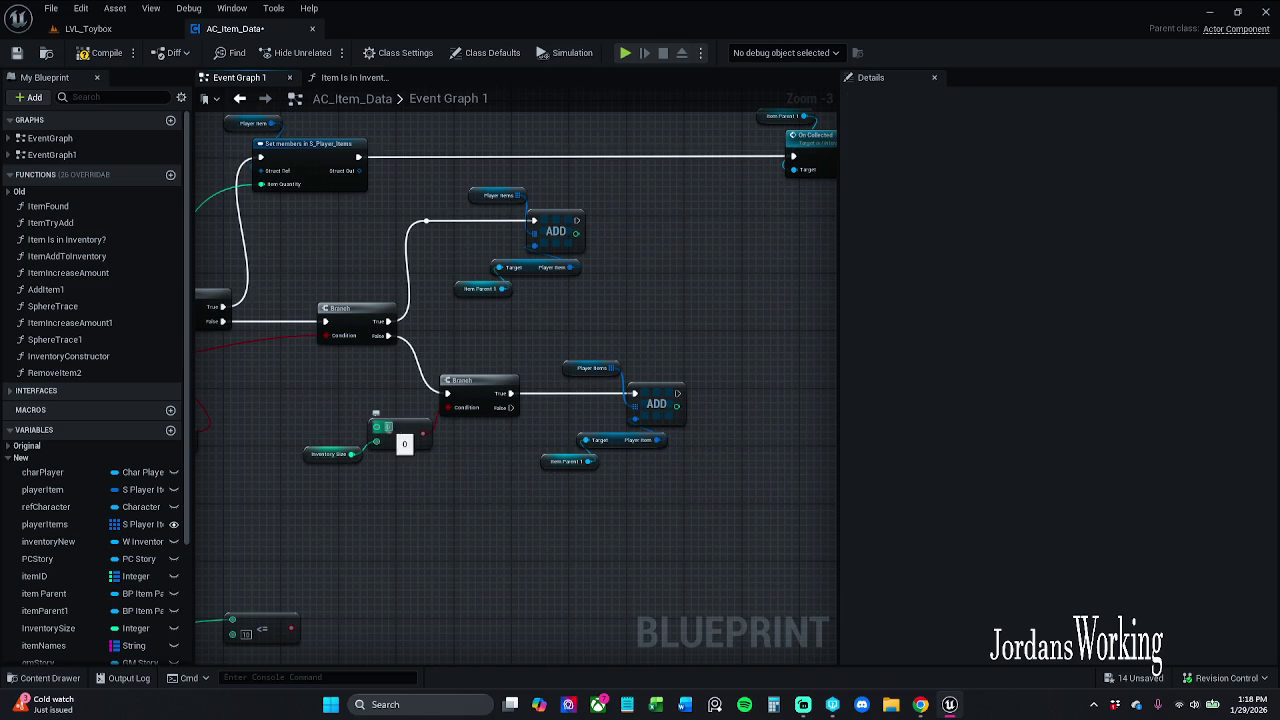
Review the Break S_Player_Items node pins, then undo to restore the deleted Item Slots nodes
{"action": "left_click", "coordinate": [325, 455]}
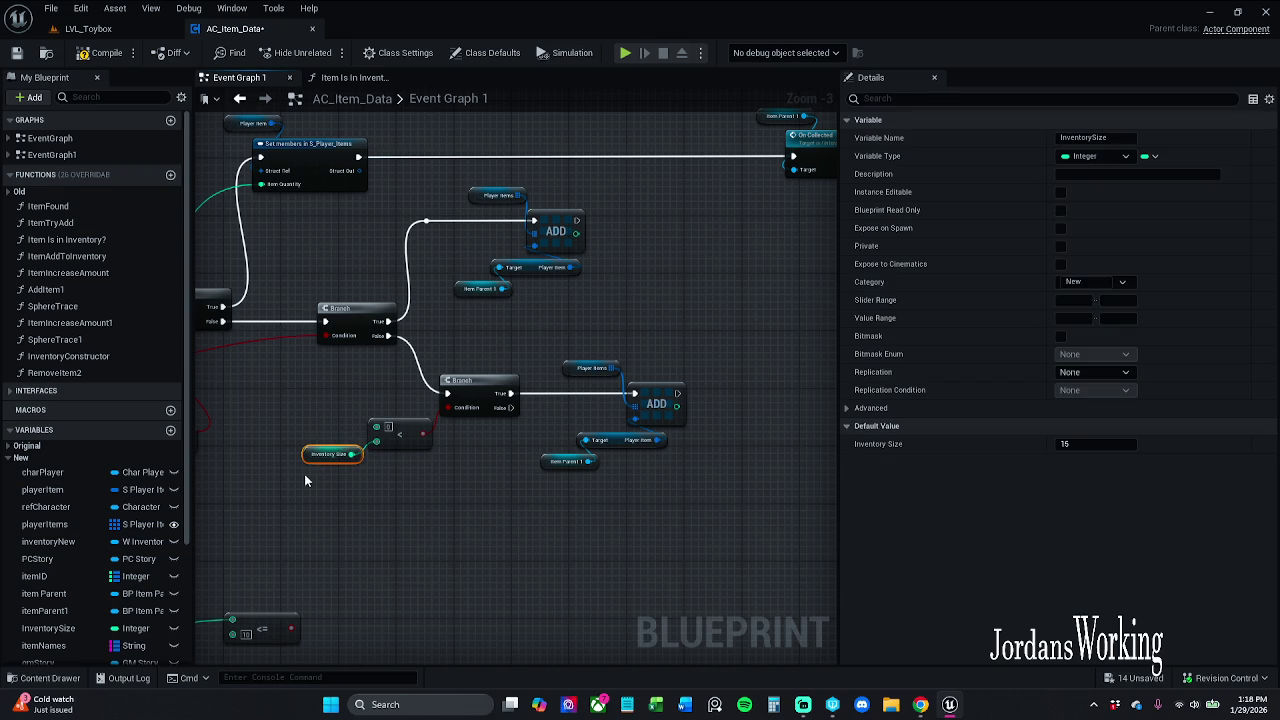
{"action": "left_click", "coordinate": [337, 378]}
{"action": "left_click_drag", "start_coordinate": [366, 382], "coordinate": [836, 285]}
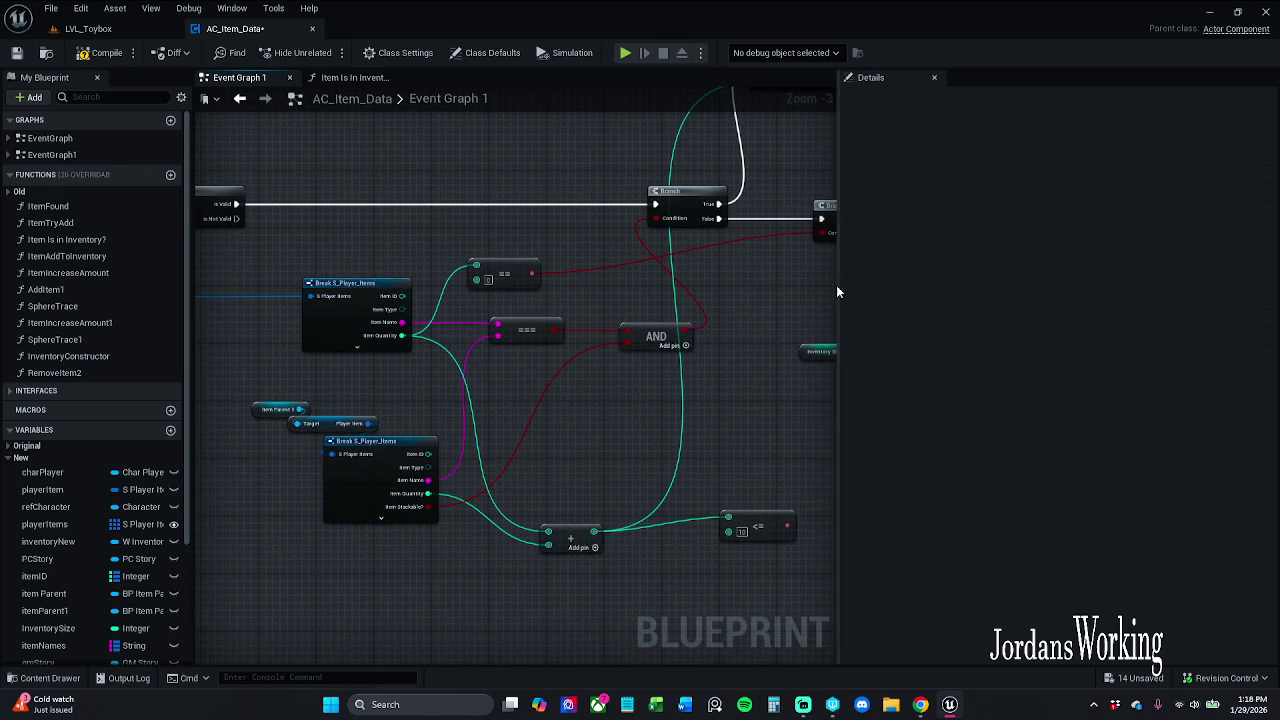
{"action": "left_click", "coordinate": [381, 517]}
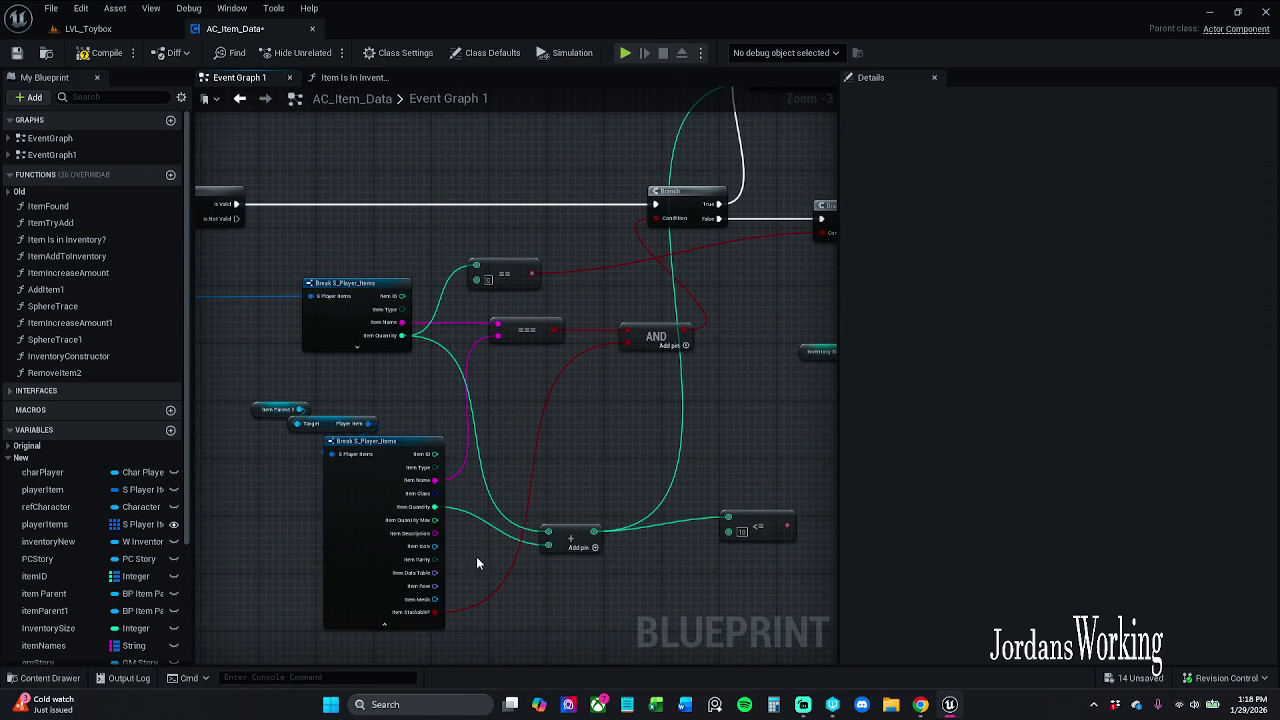
{"action": "left_click_drag", "start_coordinate": [466, 539], "coordinate": [414, 511]}
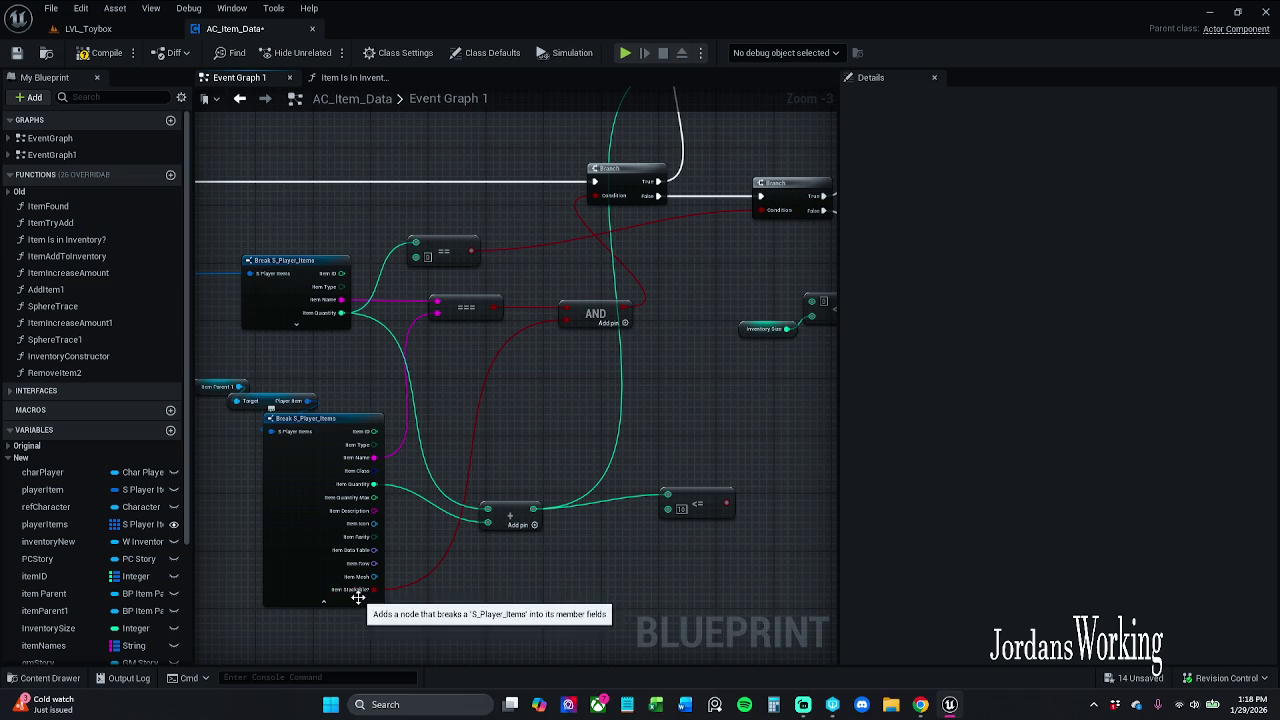
{"action": "key", "text": "ctrl+z"}
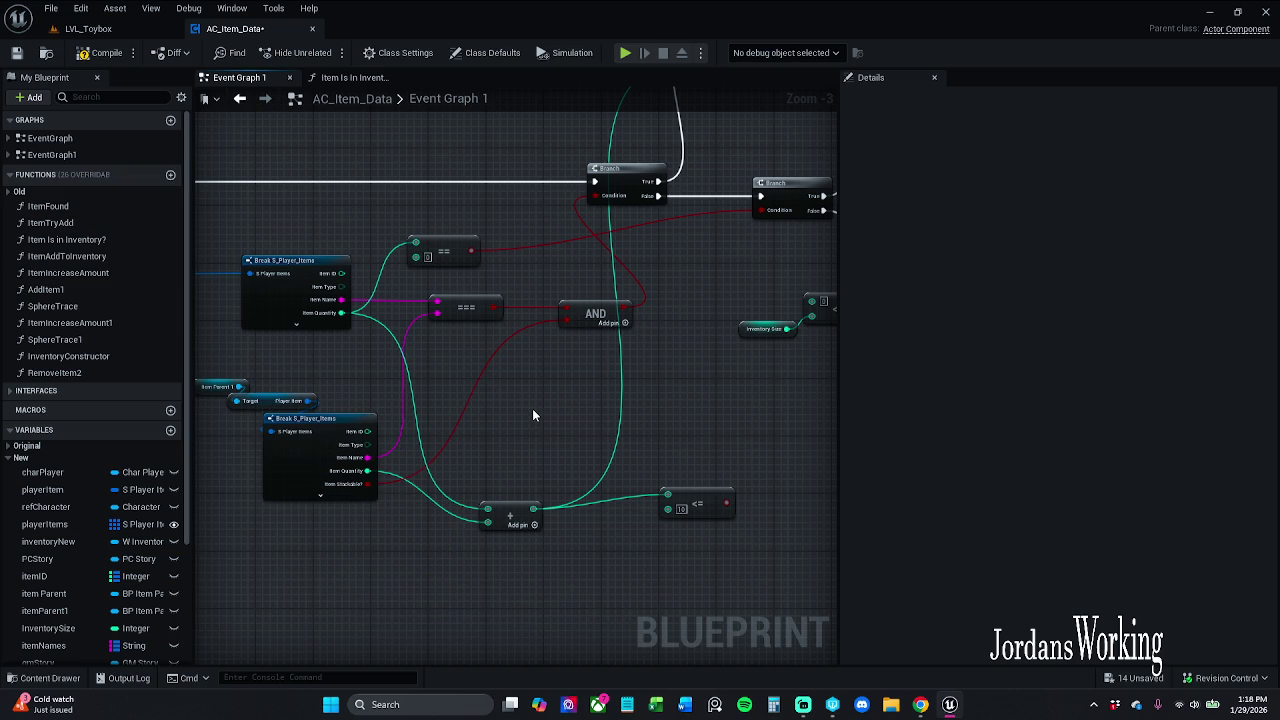
{"action": "mouse_move", "coordinate": [566, 417]}
{"action": "left_mouse_down"}
{"action": "mouse_move", "coordinate": [571, 454]}
{"action": "mouse_move", "coordinate": [218, 440]}
{"action": "left_mouse_up"}
{"action": "left_click_drag", "start_coordinate": [424, 432], "coordinate": [389, 470]}
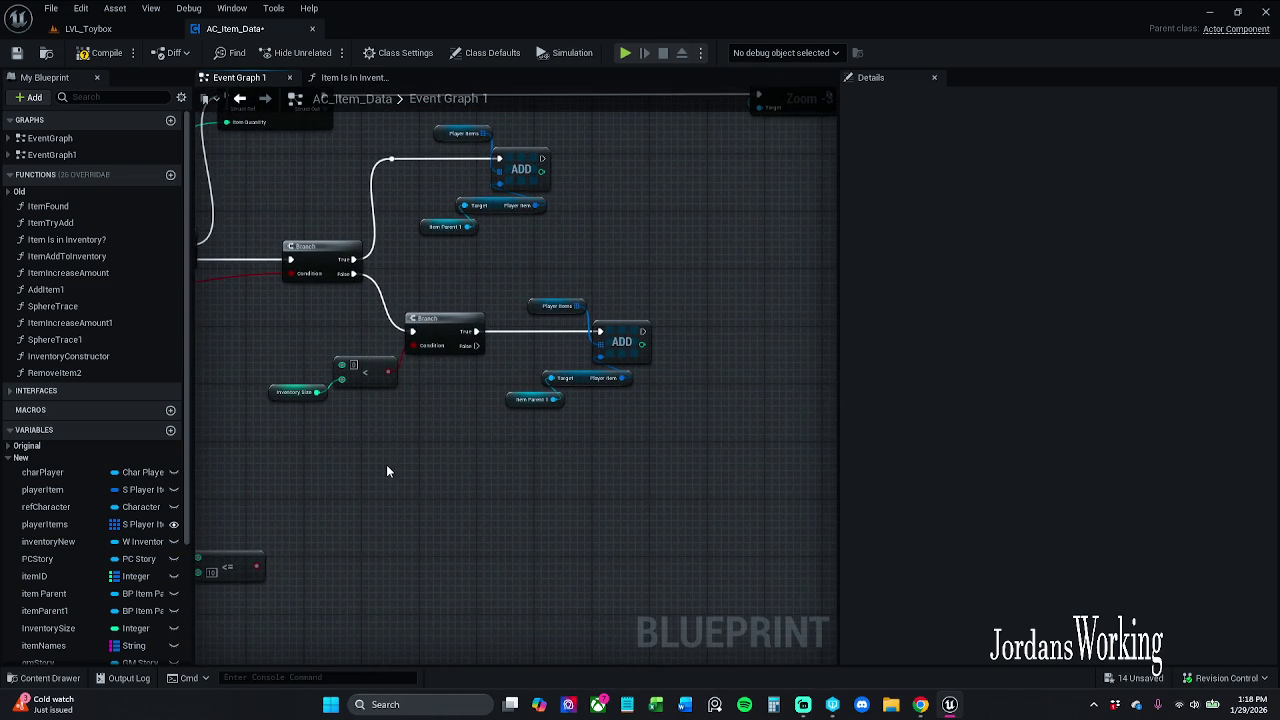
{"action": "key", "text": "ctrl+z"}
Refresh all nodes in the comment boxes, save AC_Item_Data, and return to LVL_Toybox
{"action": "scroll", "coordinate": [440, 350], "scroll_direction": "down", "scroll_amount": 9}
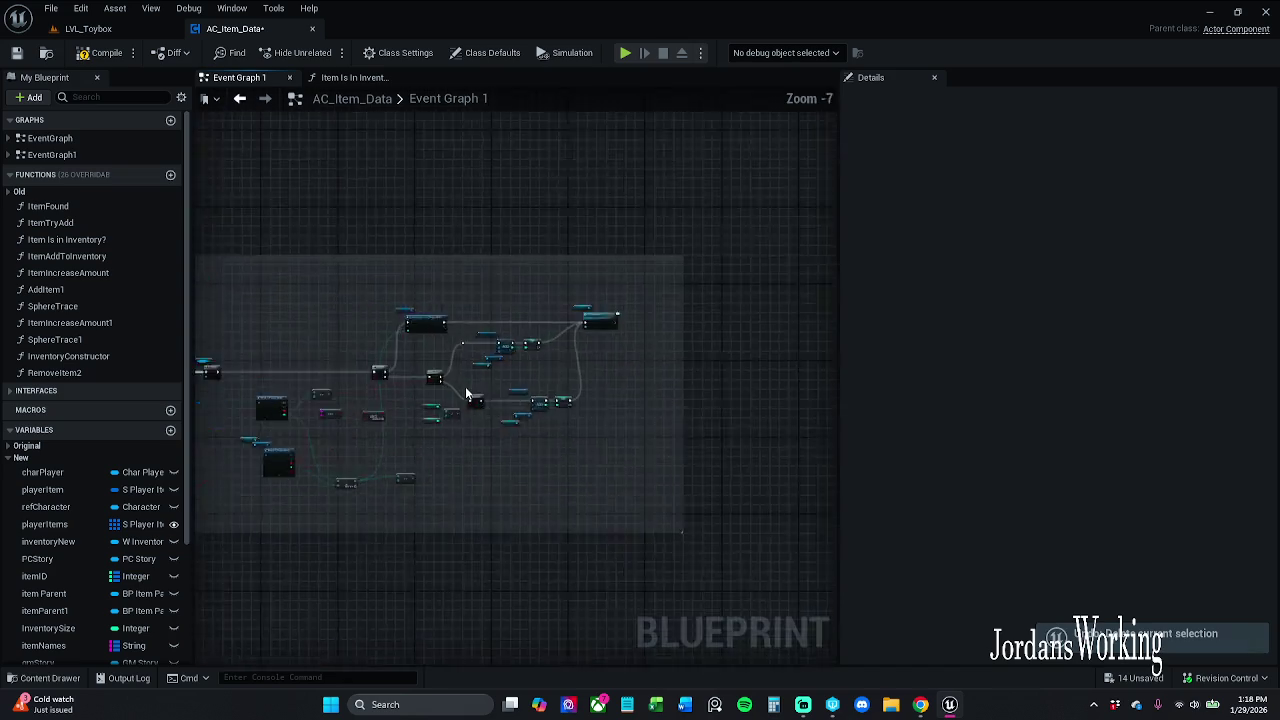
{"action": "mouse_move", "coordinate": [746, 542]}
{"action": "left_mouse_down"}
{"action": "mouse_move", "coordinate": [149, 214]}
{"action": "mouse_move", "coordinate": [160, 214]}
{"action": "left_mouse_up"}
{"action": "scroll", "coordinate": [583, 316], "scroll_direction": "up", "scroll_amount": 5}
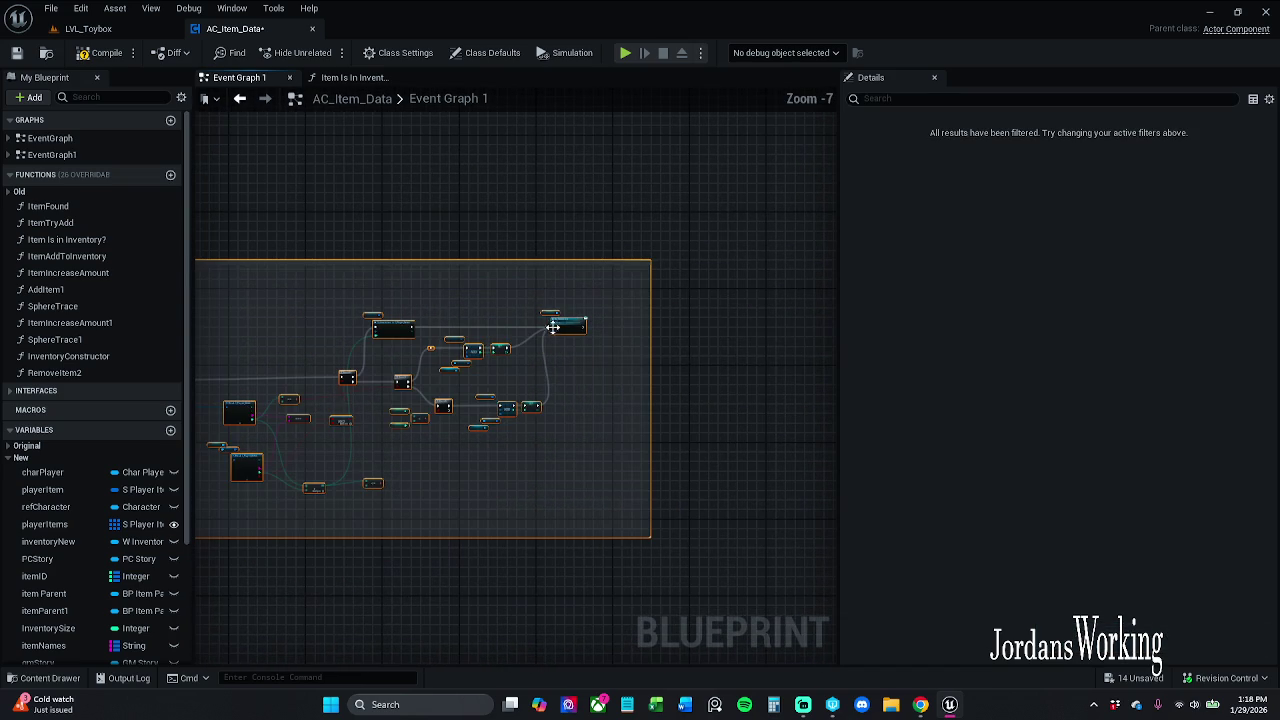
{"action": "right_click", "coordinate": [568, 326]}
{"action": "left_click", "coordinate": [634, 411]}
{"action": "left_click", "coordinate": [15, 57]}
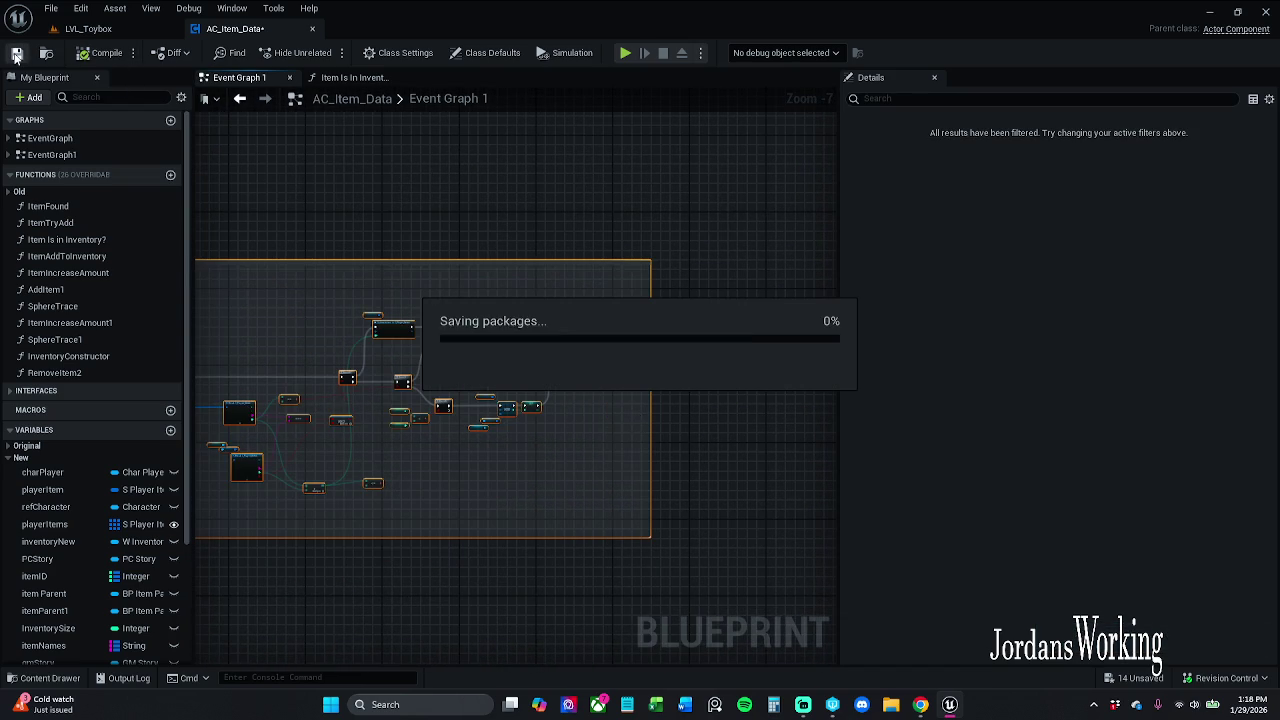
{"action": "left_click", "coordinate": [130, 30]}
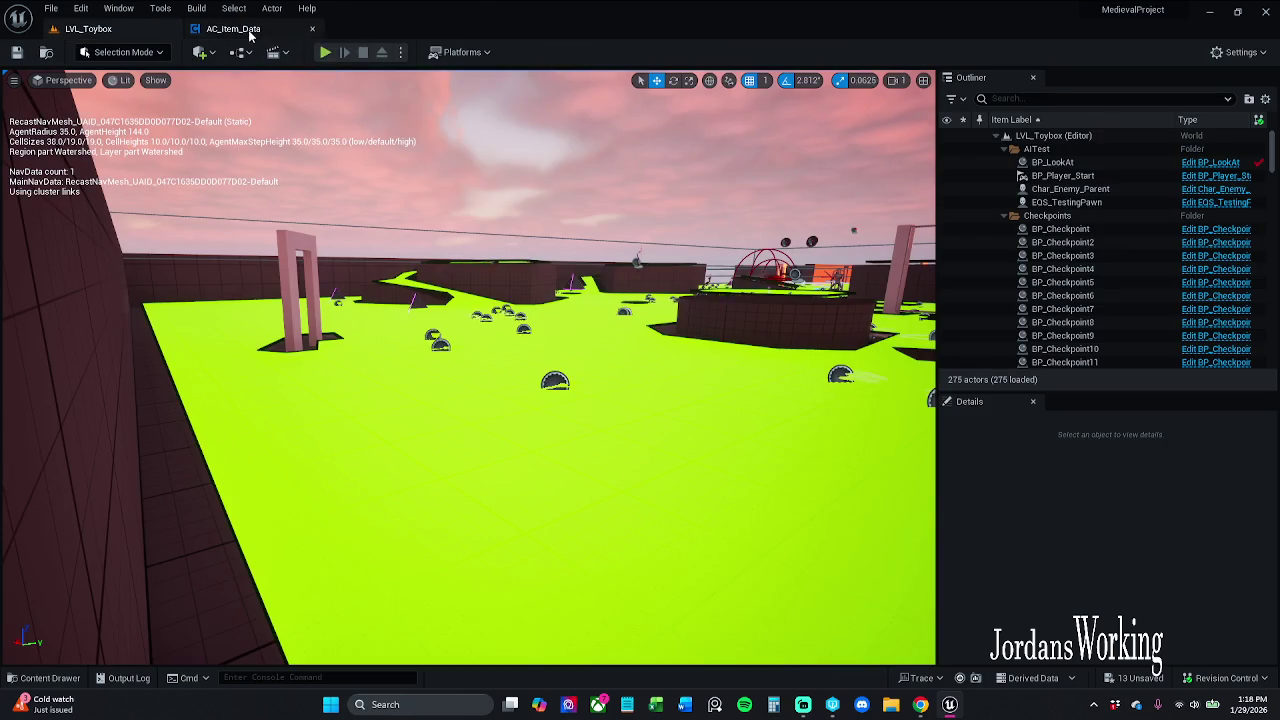
Look over the input action nodes in AC_Item_Data, then go back to the LVL_Toybox viewport
{"action": "left_click", "coordinate": [250, 30]}
{"action": "left_click", "coordinate": [498, 224]}
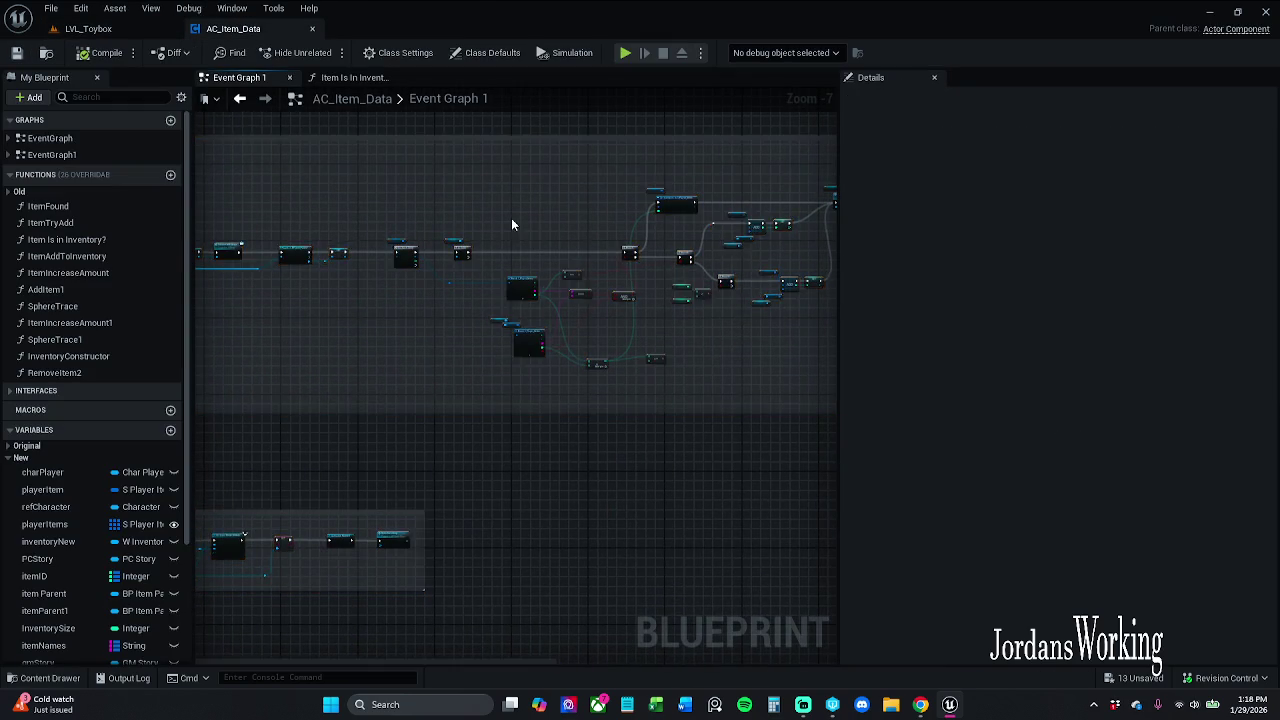
{"action": "scroll", "coordinate": [640, 224], "scroll_direction": "up", "scroll_amount": 3}
{"action": "mouse_move", "coordinate": [829, 217]}
{"action": "left_mouse_down"}
{"action": "mouse_move", "coordinate": [584, 155]}
{"action": "mouse_move", "coordinate": [622, 182]}
{"action": "mouse_move", "coordinate": [272, 225]}
{"action": "left_mouse_up"}
{"action": "left_click", "coordinate": [88, 28]}
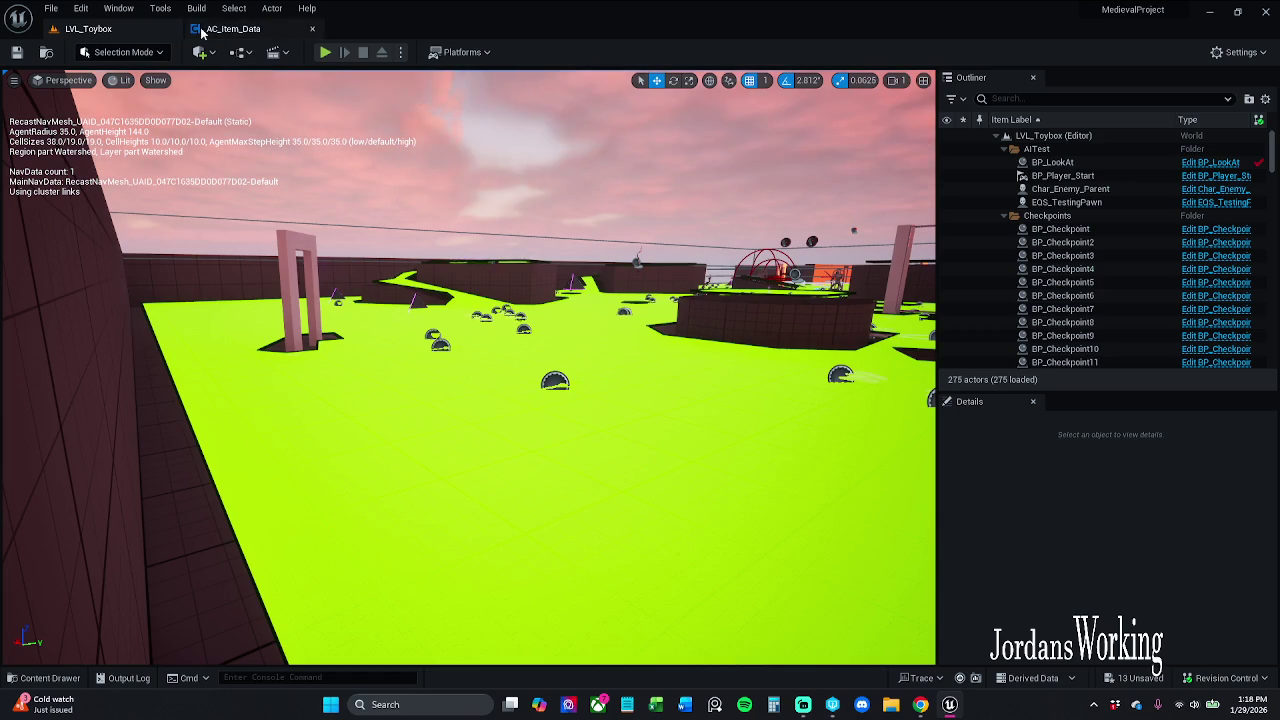
{"action": "left_click_drag", "start_coordinate": [353, 97], "coordinate": [349, 137]}
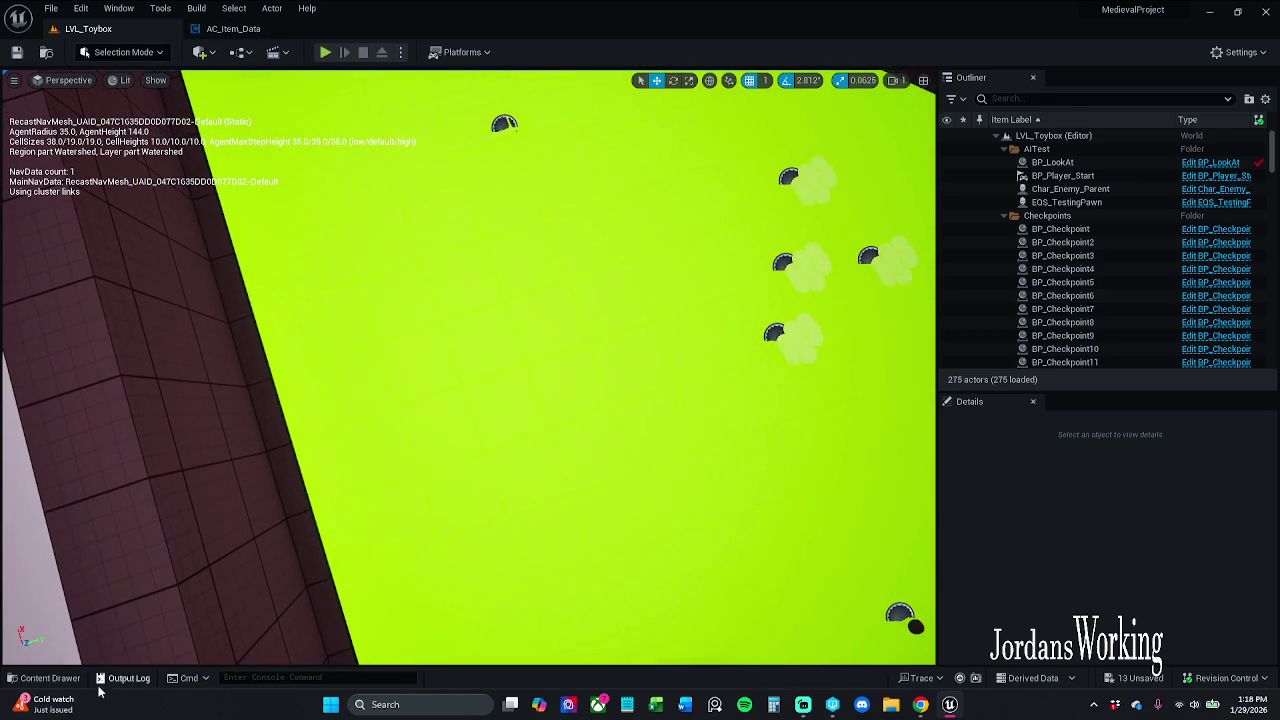
Browse to _MyContent > Art > Widgets > InGameWidgets > Inventory and open W_Item_Slot1
{"action": "left_click", "coordinate": [47, 680]}
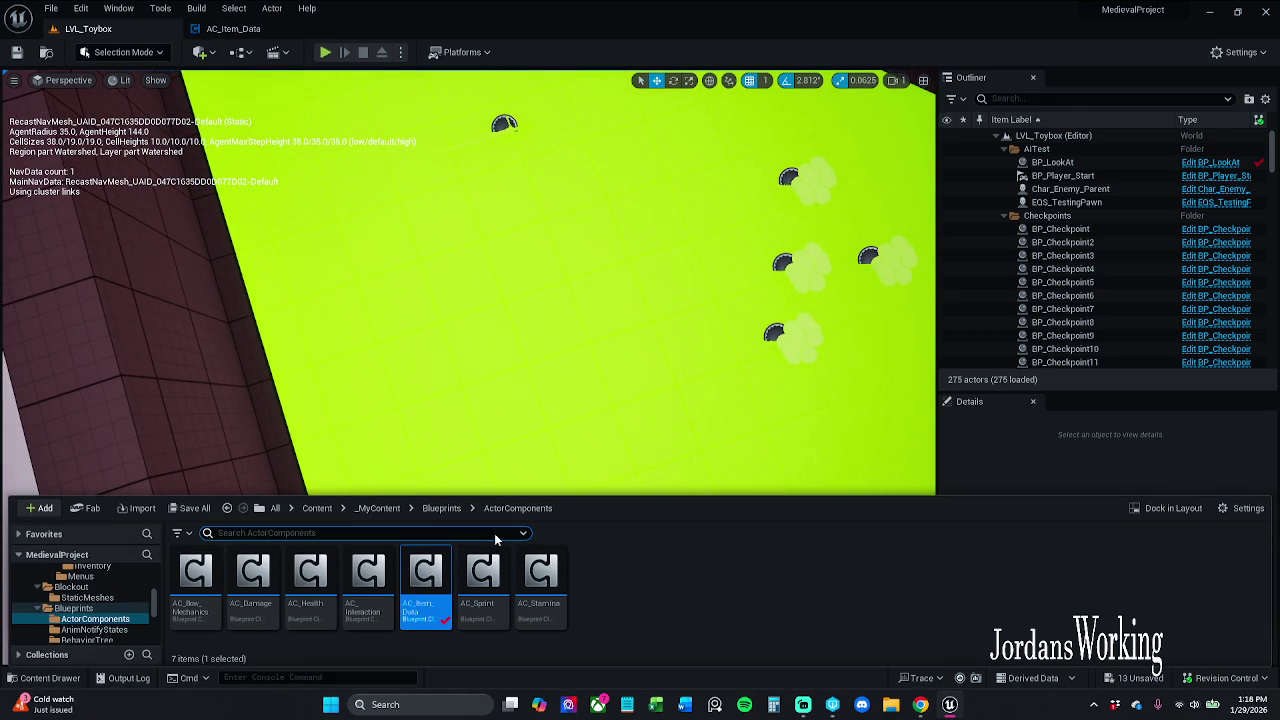
{"action": "left_click", "coordinate": [441, 508]}
{"action": "left_click", "coordinate": [378, 508]}
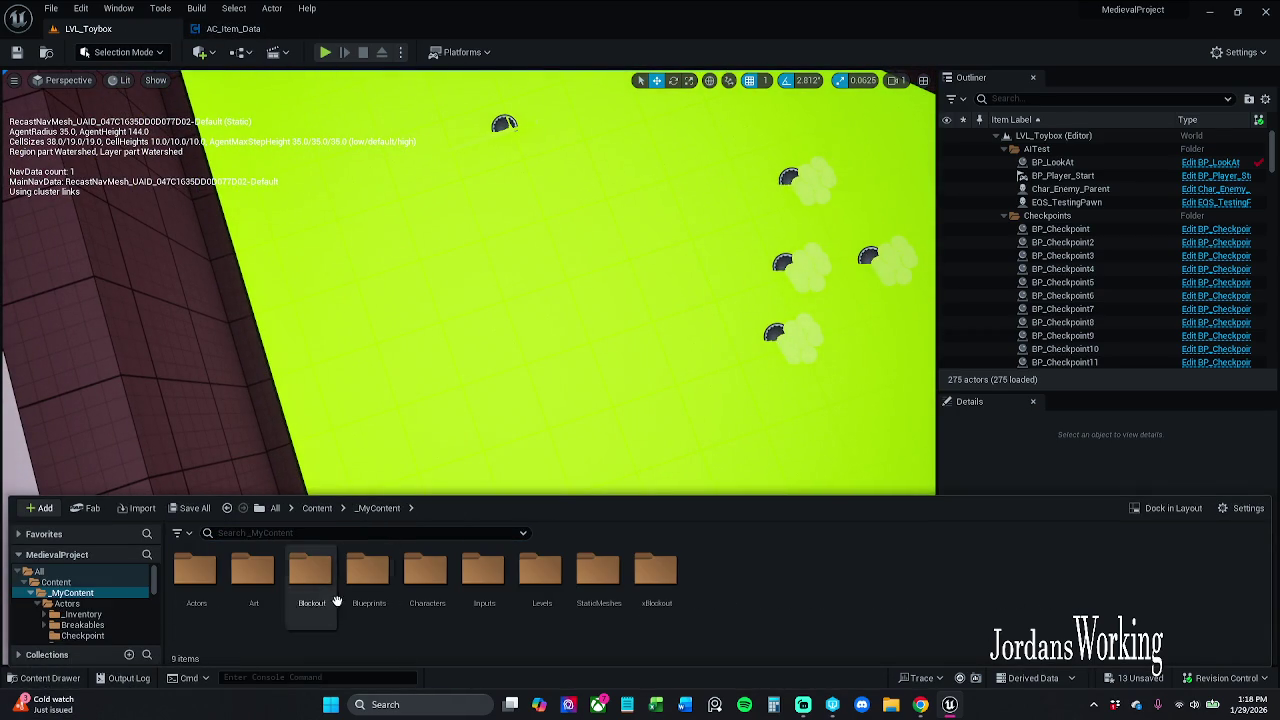
{"action": "double_click", "coordinate": [205, 580]}
{"action": "double_click", "coordinate": [843, 583]}
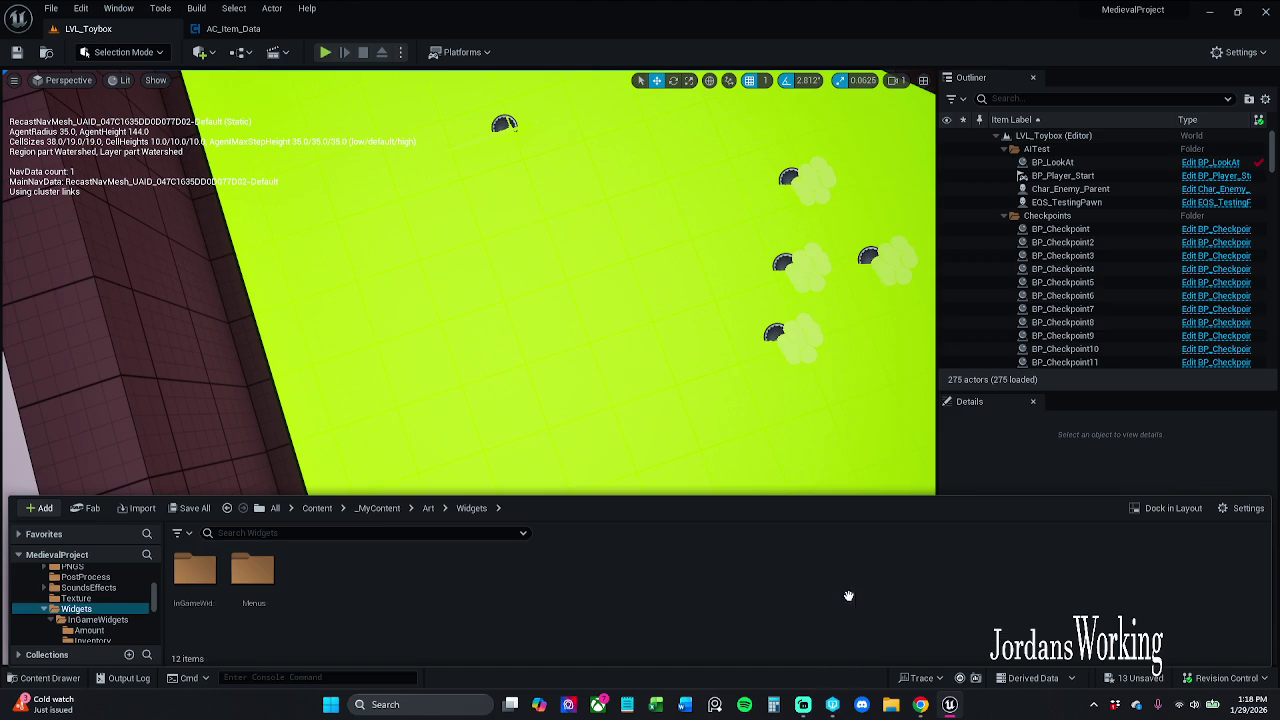
{"action": "double_click", "coordinate": [200, 590]}
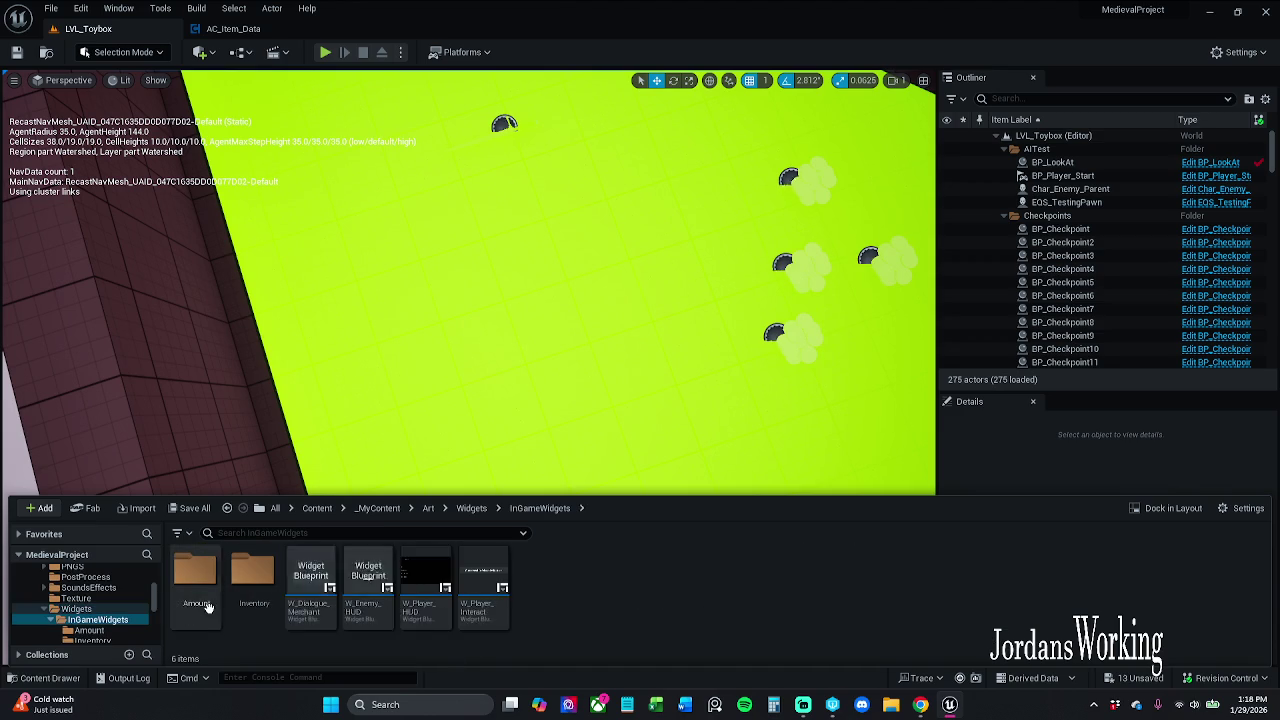
{"action": "double_click", "coordinate": [253, 580]}
{"action": "left_click", "coordinate": [430, 600]}
{"action": "double_click", "coordinate": [441, 606]}
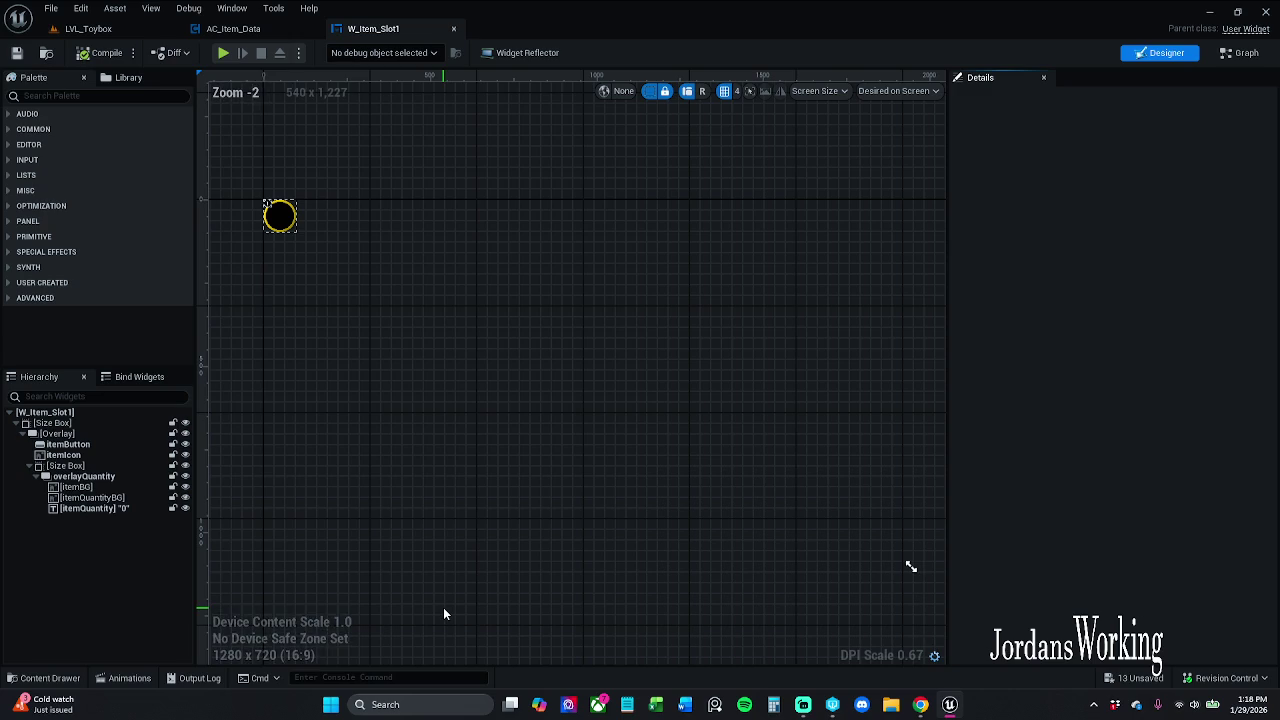
In W_Inventory_New's event graph, connect Item Quantity to the Create W Item Slot 1 Widget's Quantity
{"action": "left_click", "coordinate": [43, 678]}
{"action": "left_click", "coordinate": [308, 590]}
{"action": "double_click", "coordinate": [314, 603]}
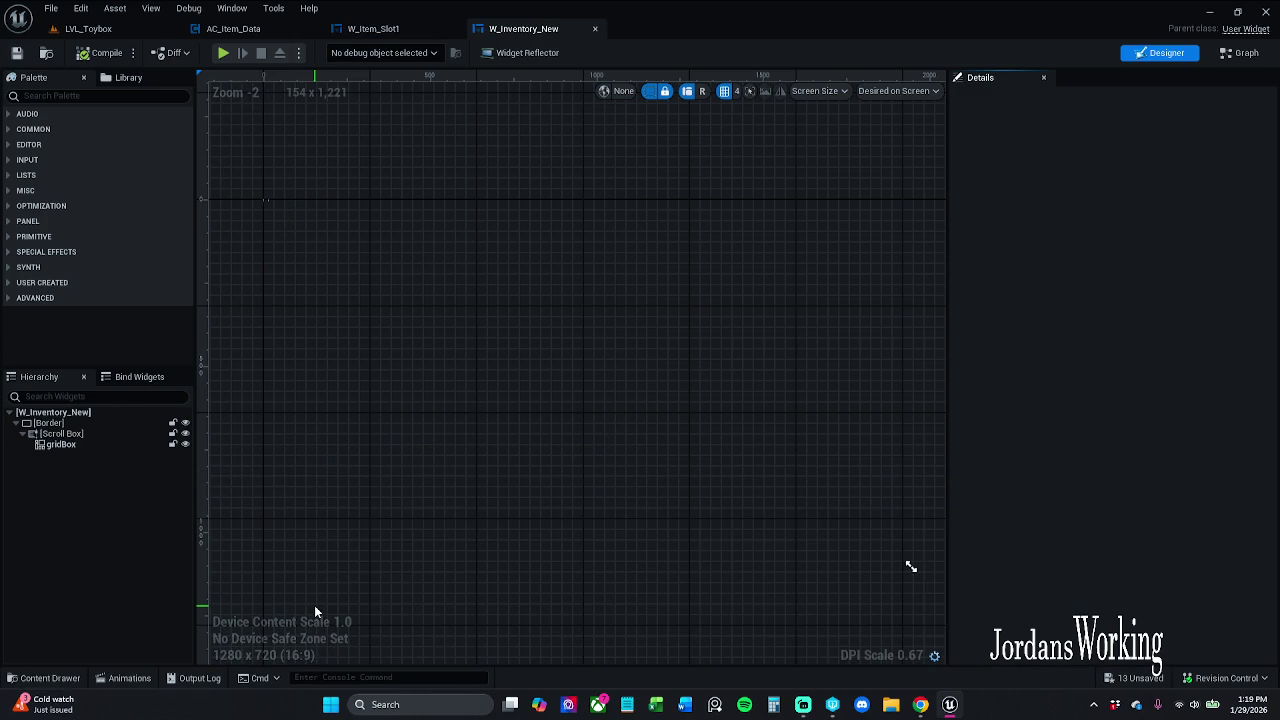
{"action": "left_click", "coordinate": [1247, 53]}
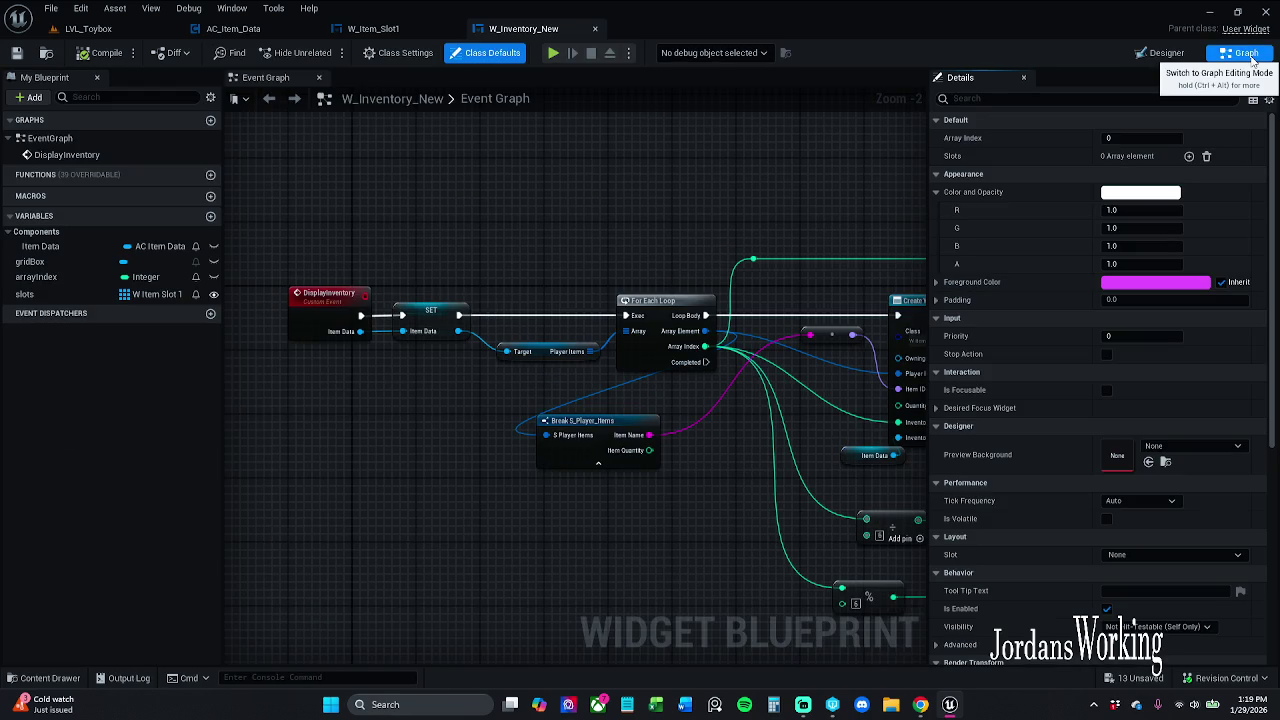
{"action": "left_click_drag", "start_coordinate": [788, 456], "coordinate": [566, 430]}
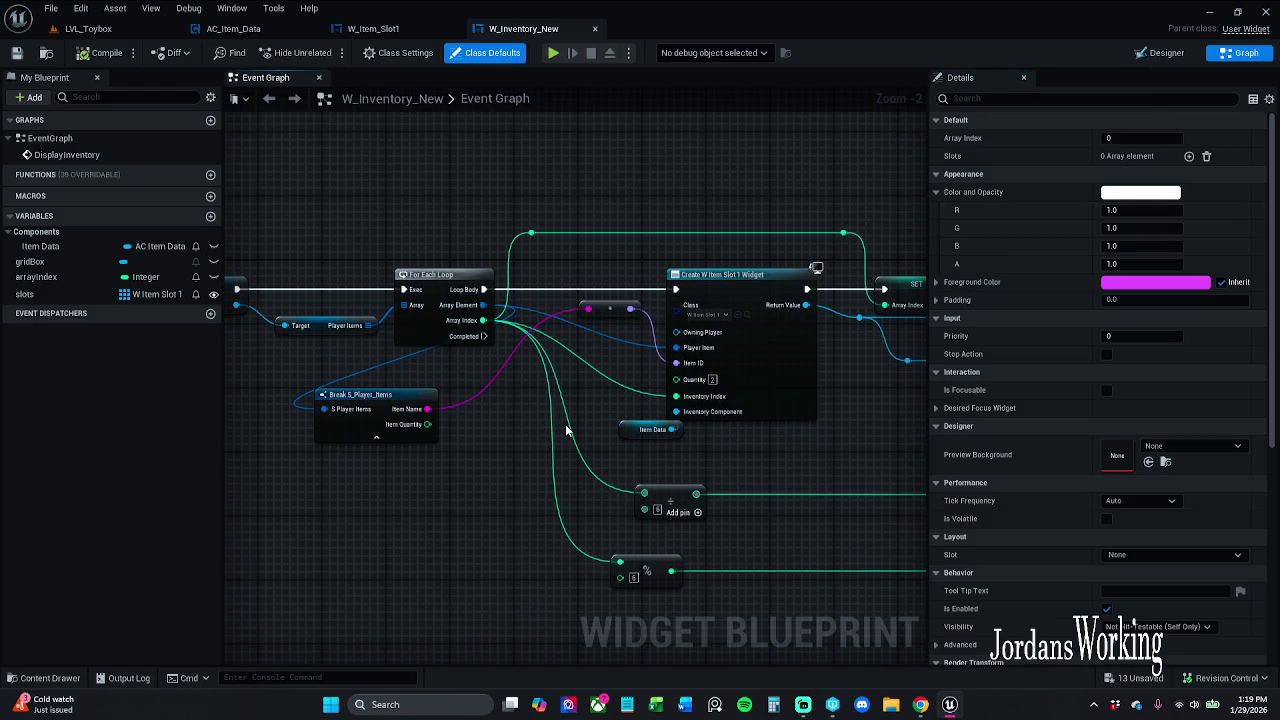
{"action": "left_click_drag", "start_coordinate": [427, 424], "coordinate": [676, 378]}
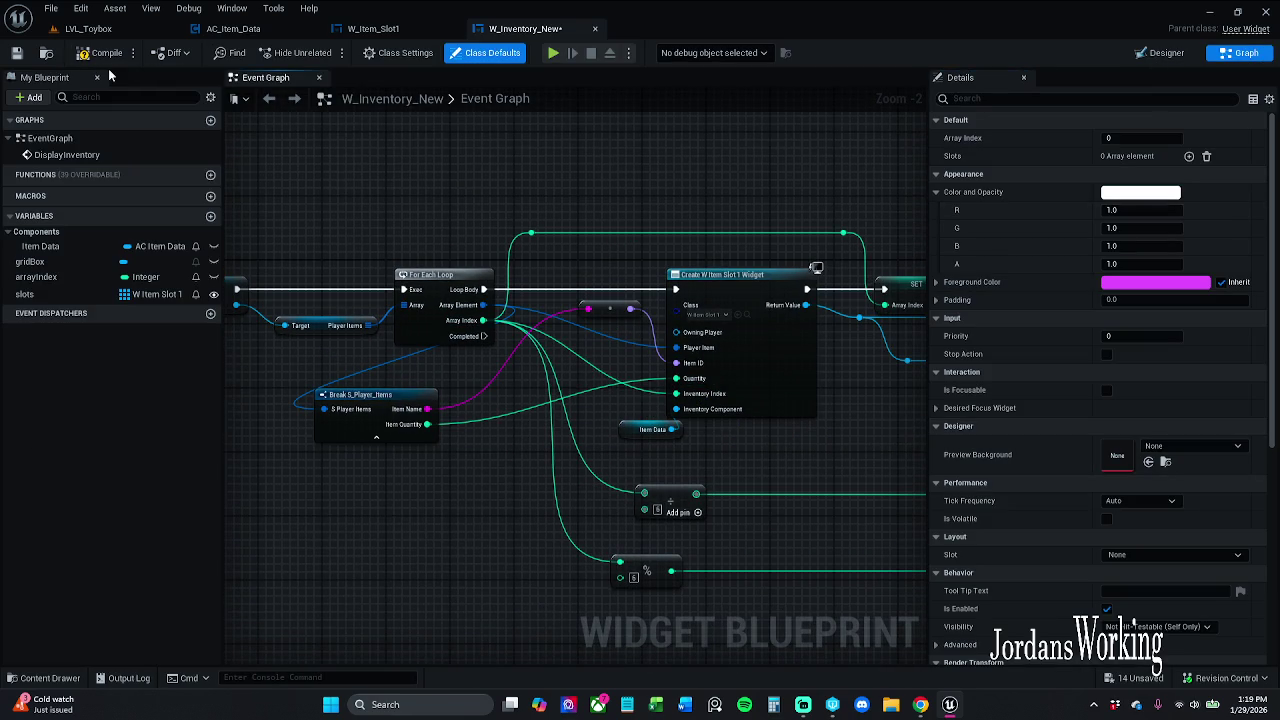
Save W_Inventory_New, checking out the asset, and return to LVL_Toybox
{"action": "left_click", "coordinate": [12, 56]}
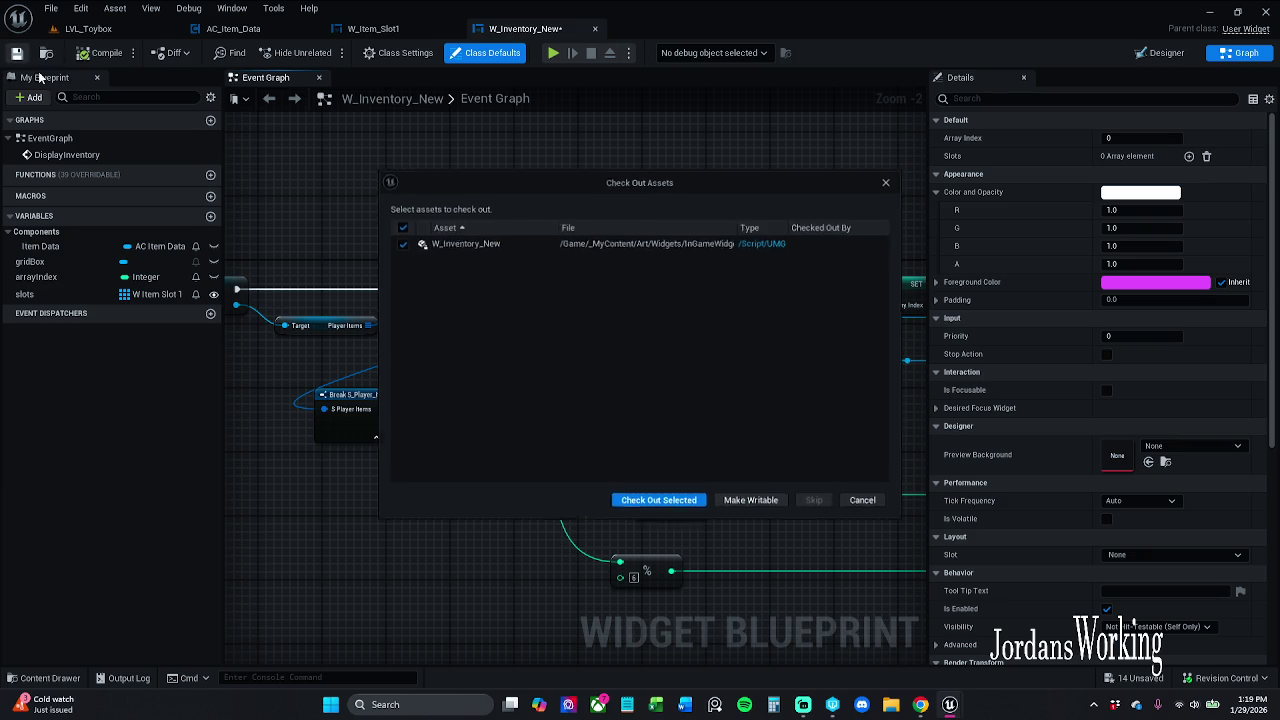
{"action": "left_click", "coordinate": [669, 508]}
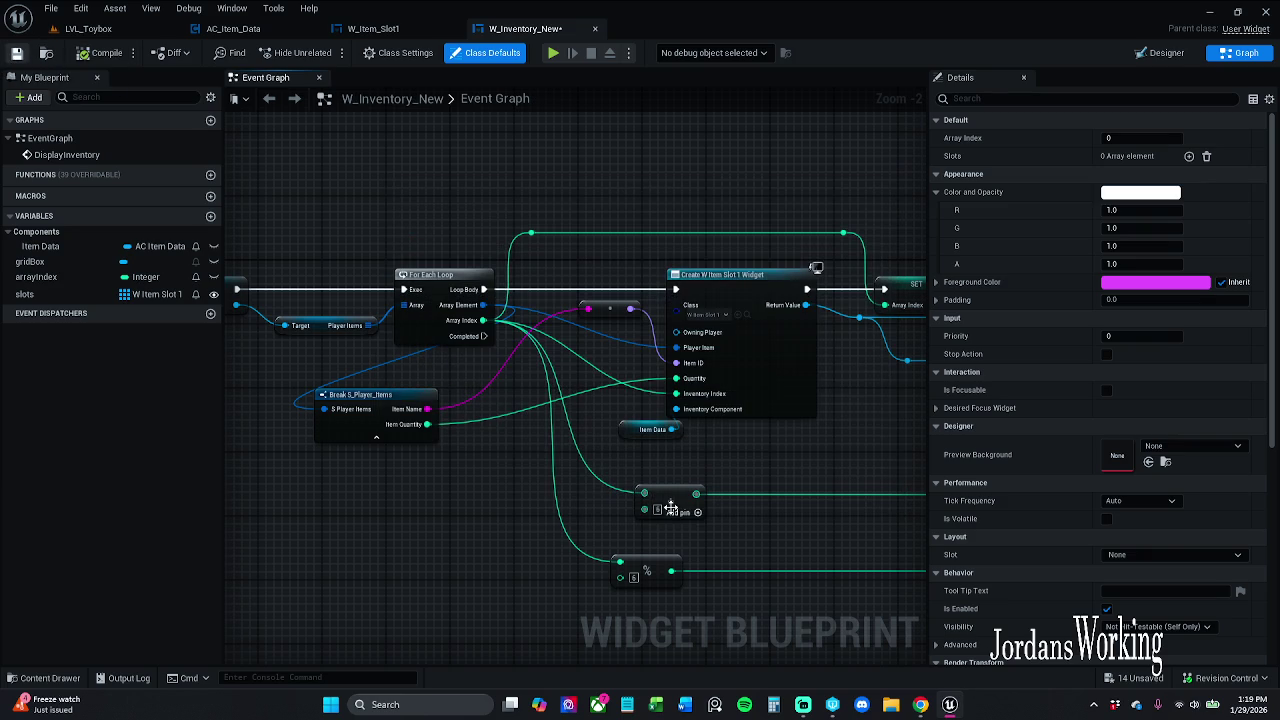
{"action": "left_click", "coordinate": [141, 30]}
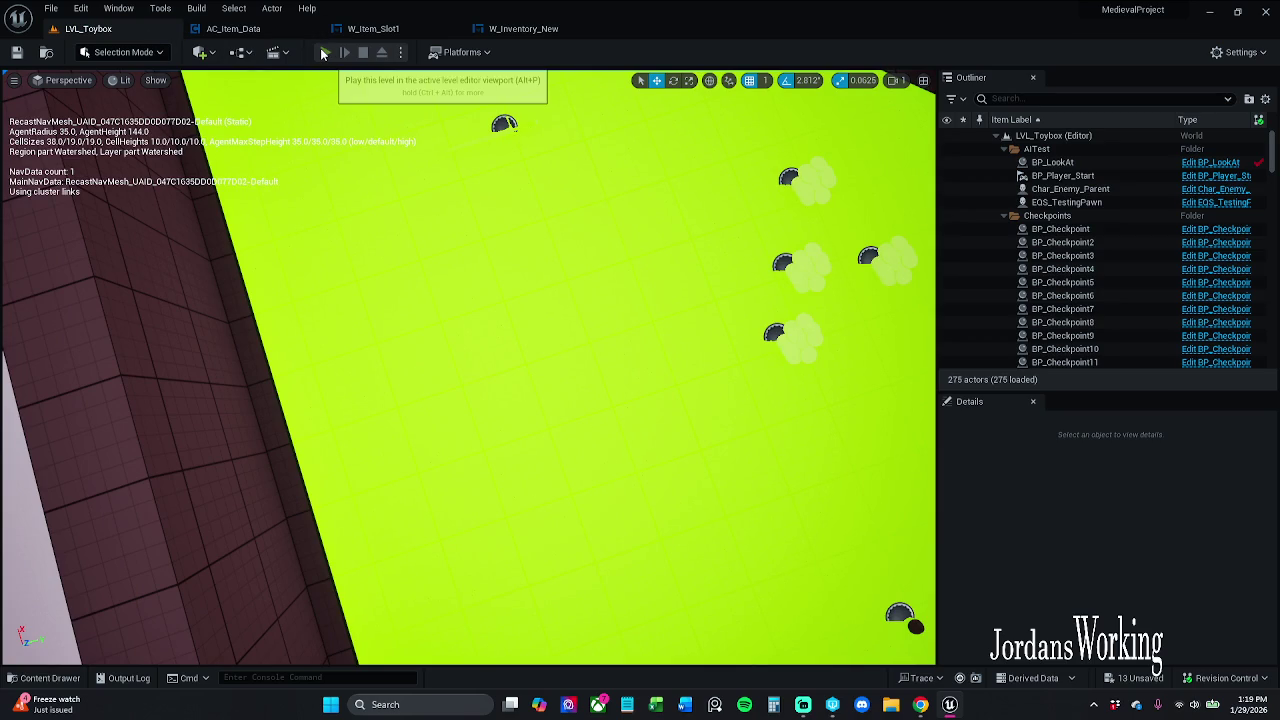
{"action": "left_click", "coordinate": [324, 52]}
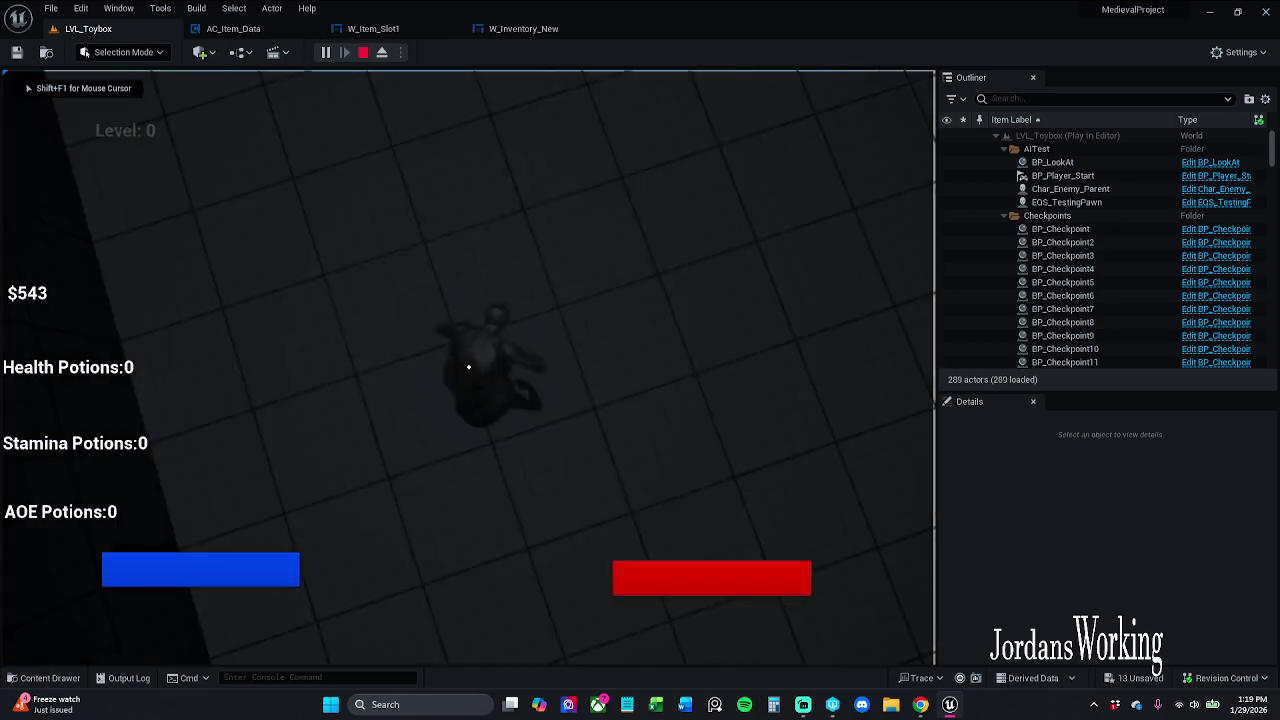
{"action": "key", "text": "i"}
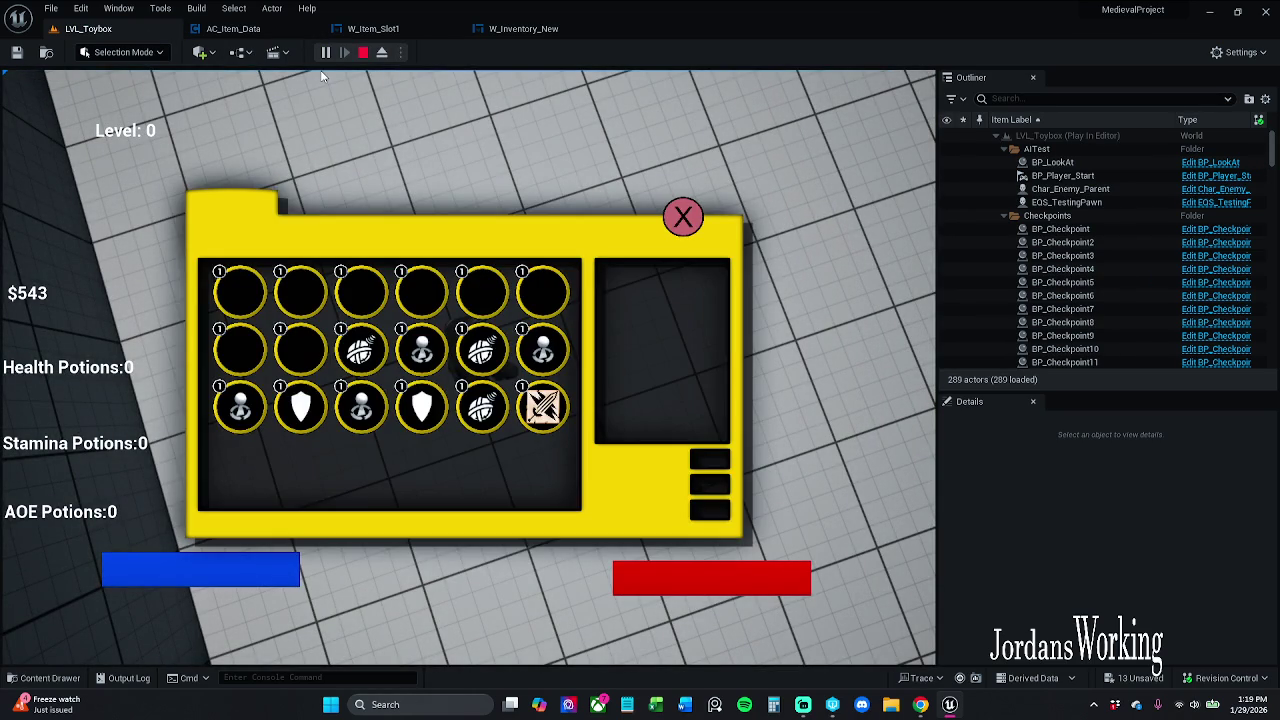
{"action": "key", "text": "Escape"}
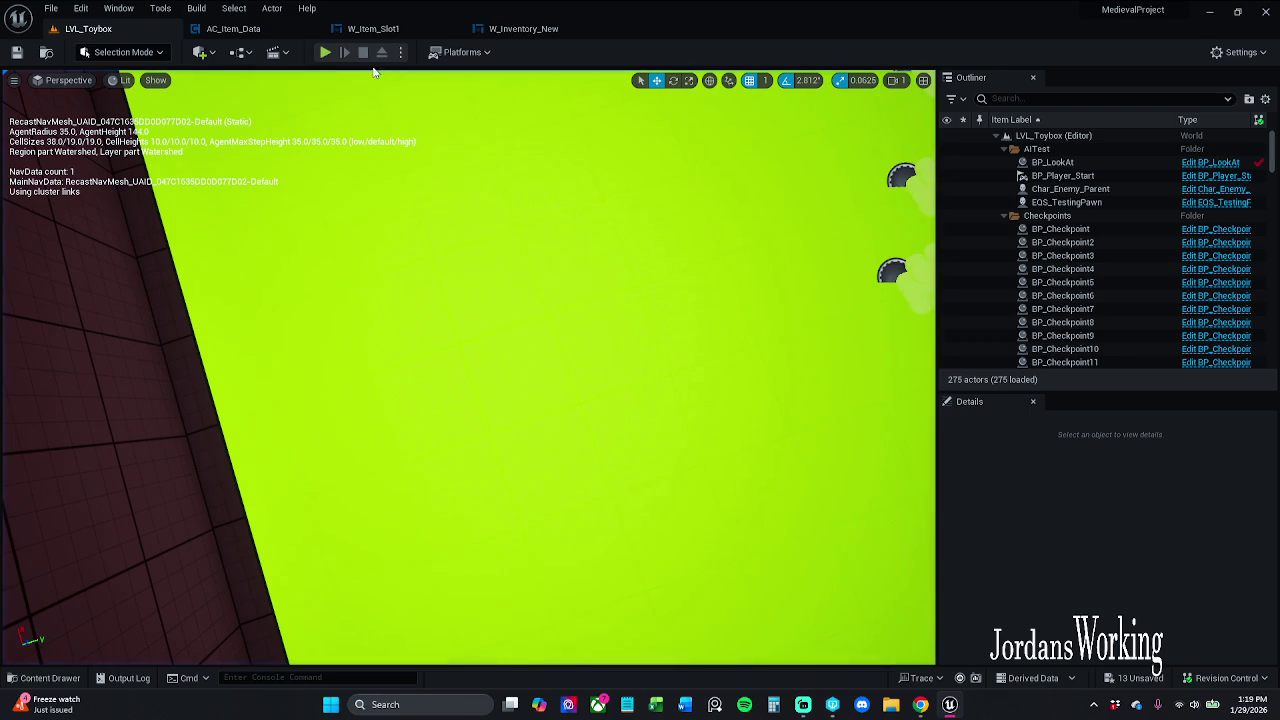
{"action": "left_click", "coordinate": [325, 52]}
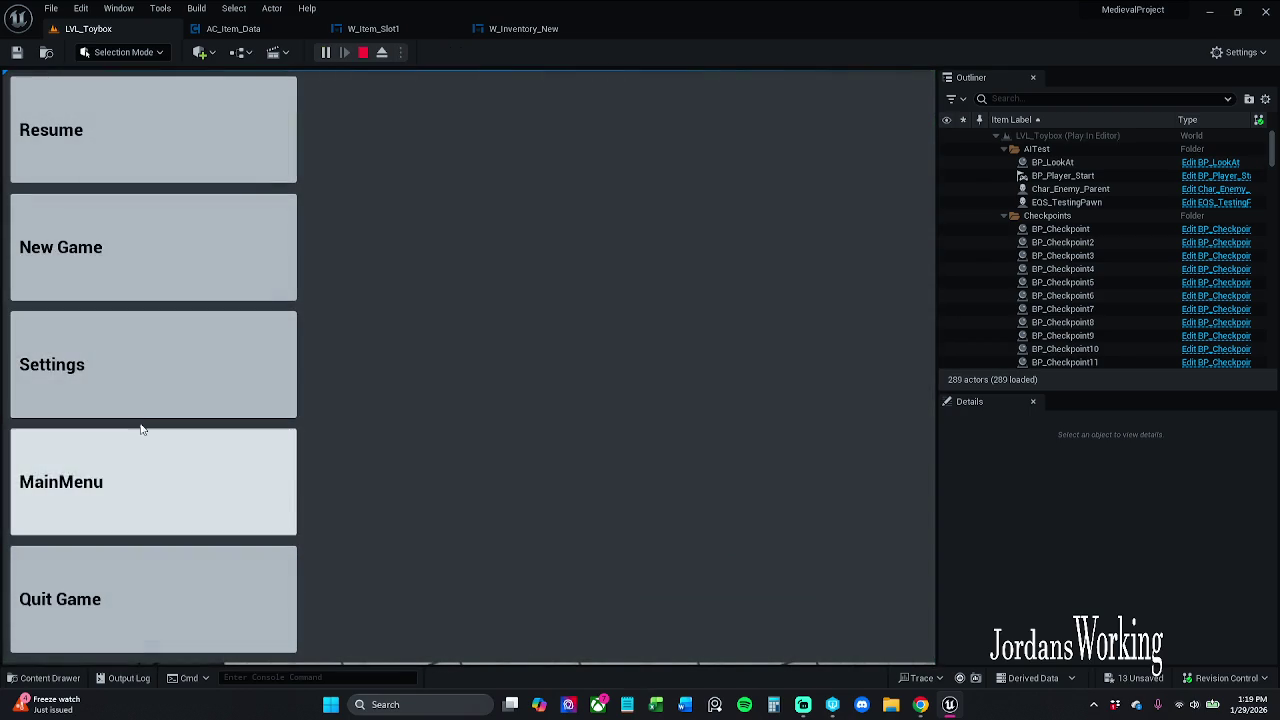
{"action": "left_click", "coordinate": [148, 607]}
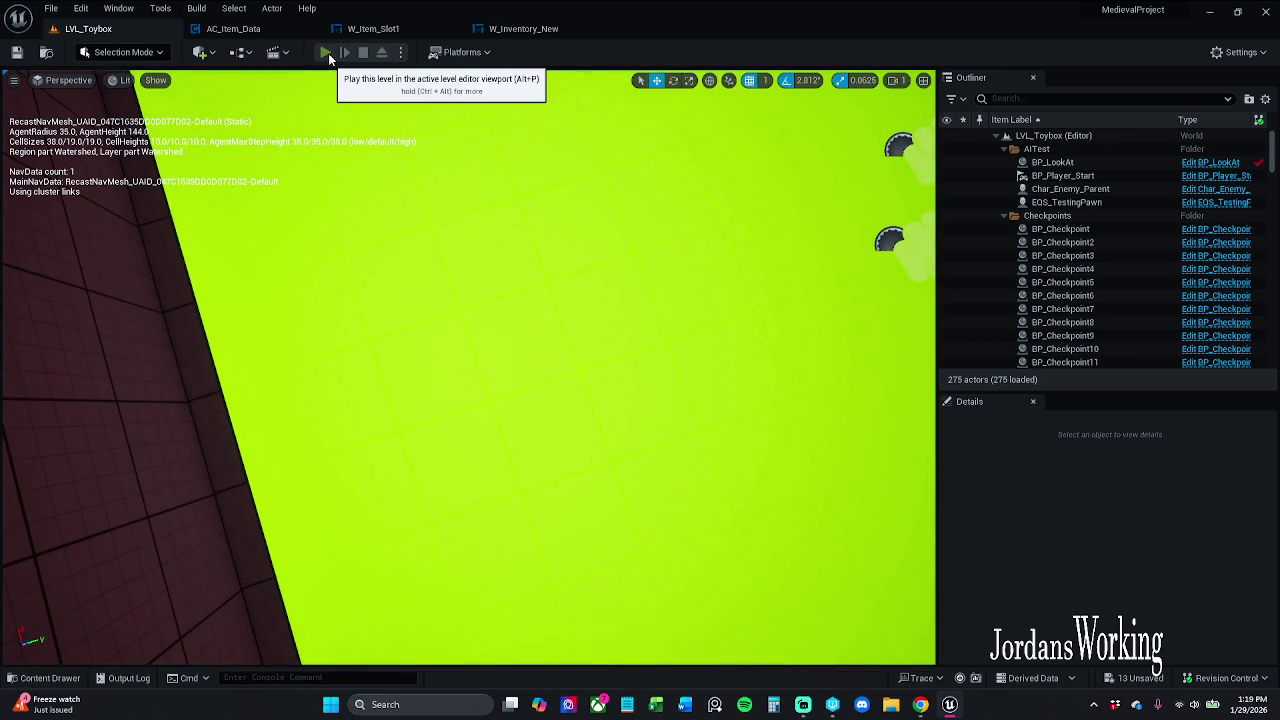
{"action": "left_click", "coordinate": [326, 52]}
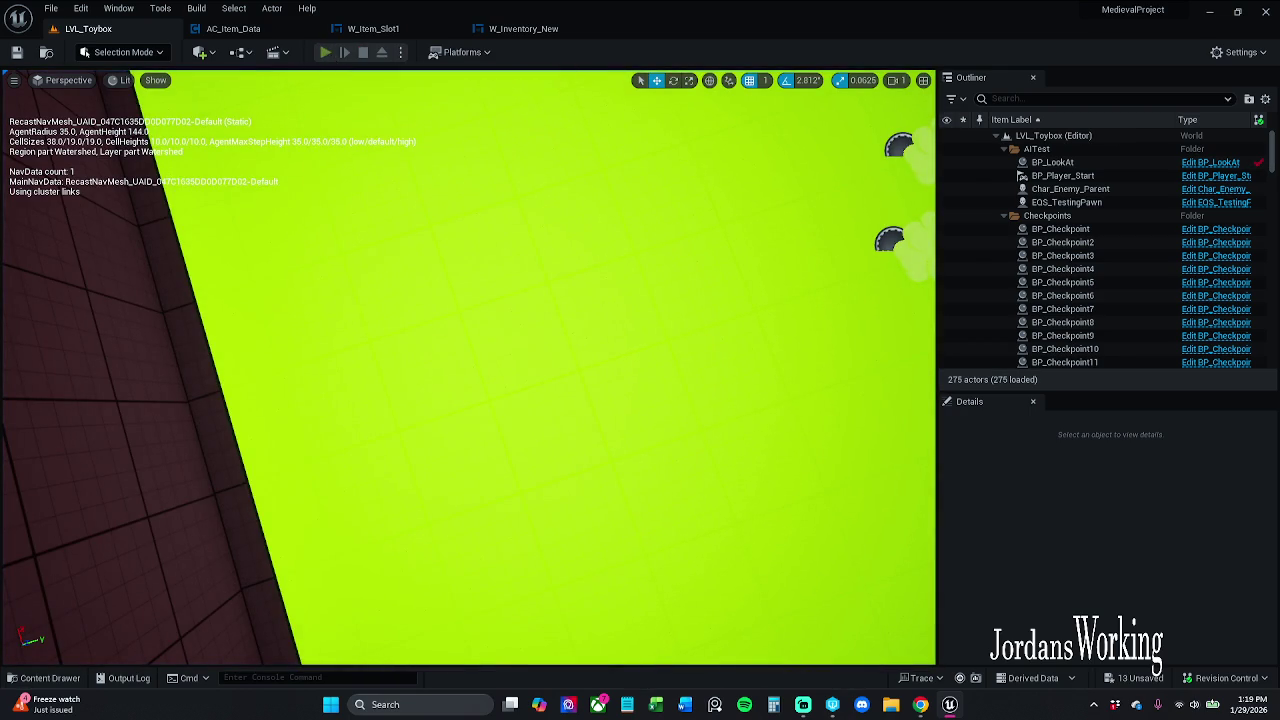
{"action": "key", "text": "w"}
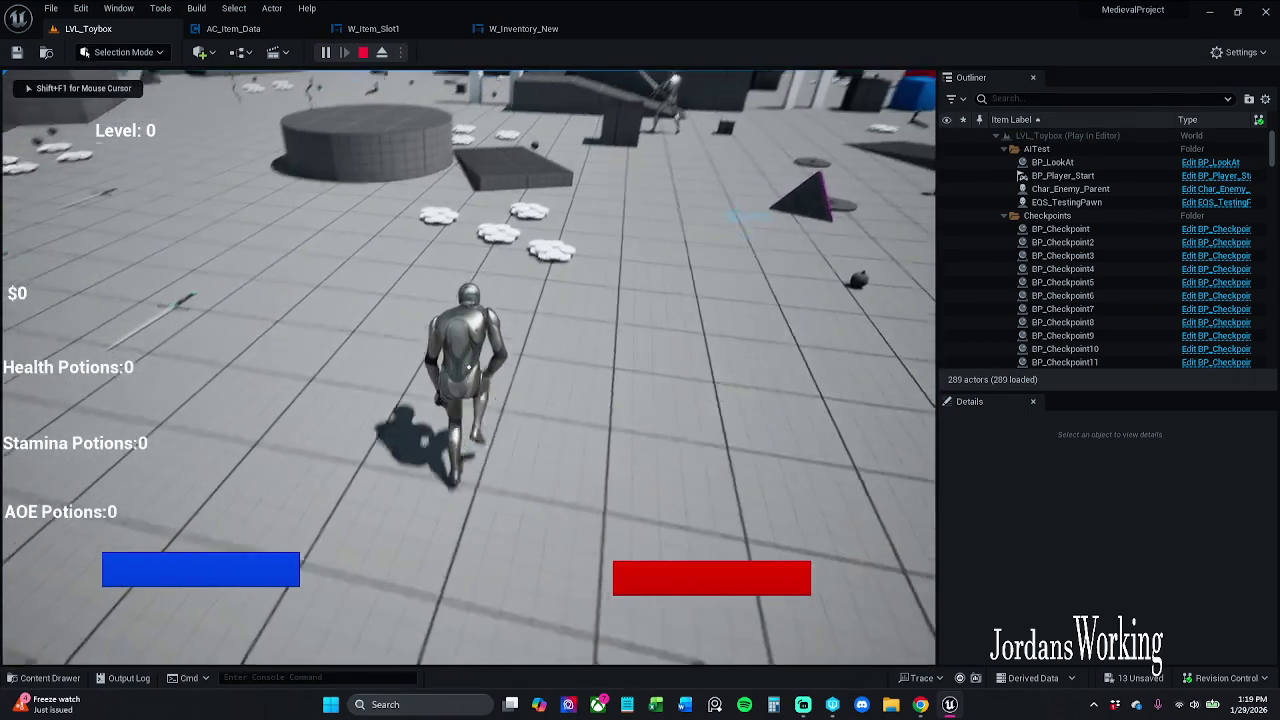
{"action": "key", "text": "i"}
{"action": "left_click", "coordinate": [683, 217]}
{"action": "key", "text": "w"}
{"action": "key", "text": "i"}
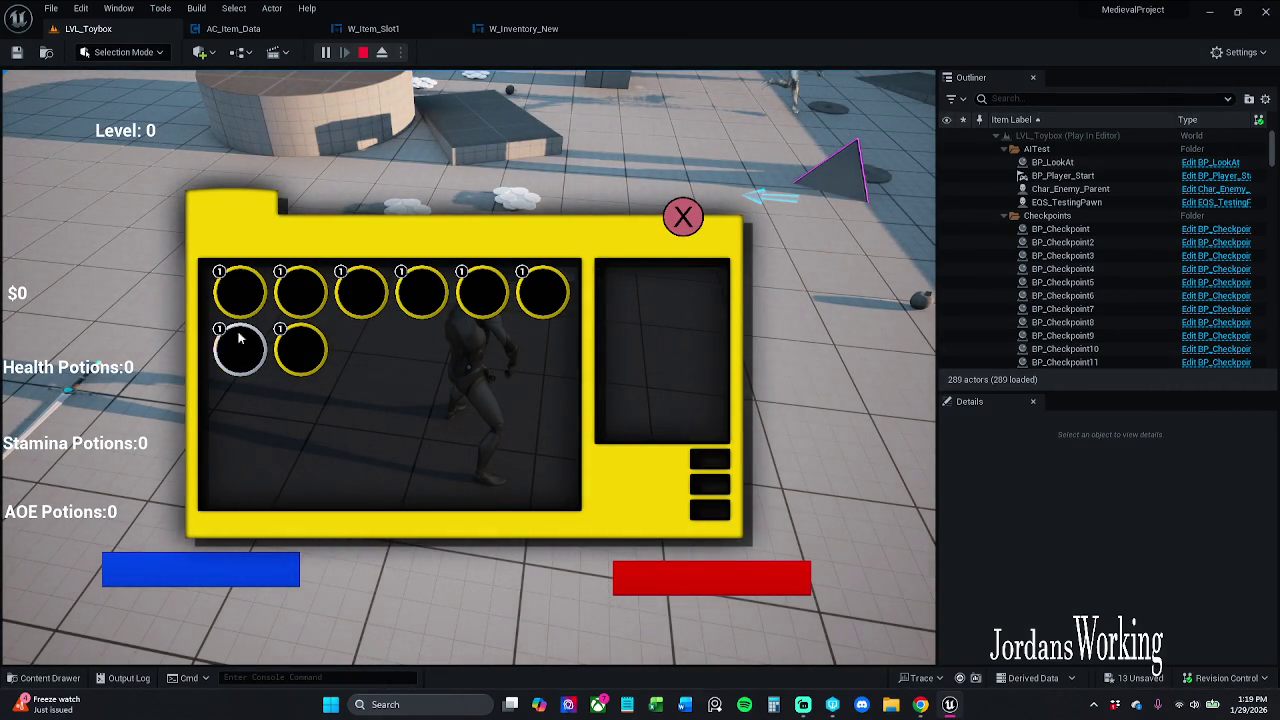
{"action": "left_click", "coordinate": [683, 217]}
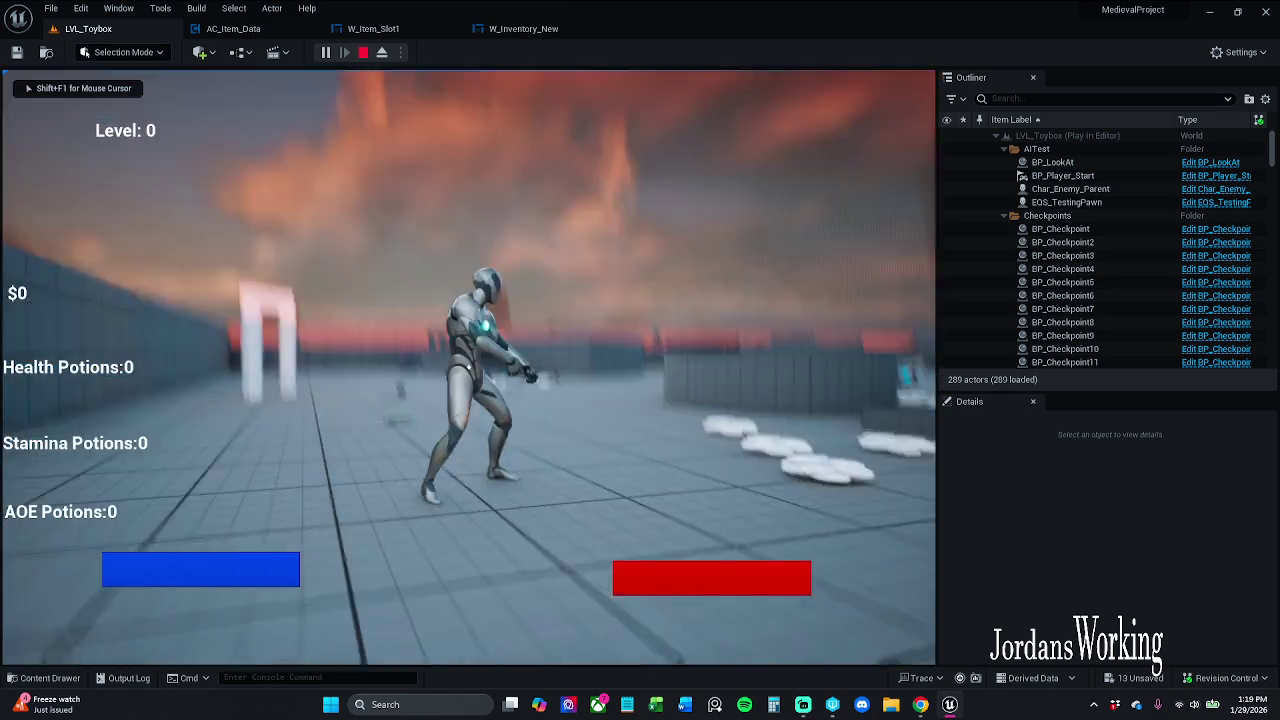
{"action": "key", "text": "shift+F1"}
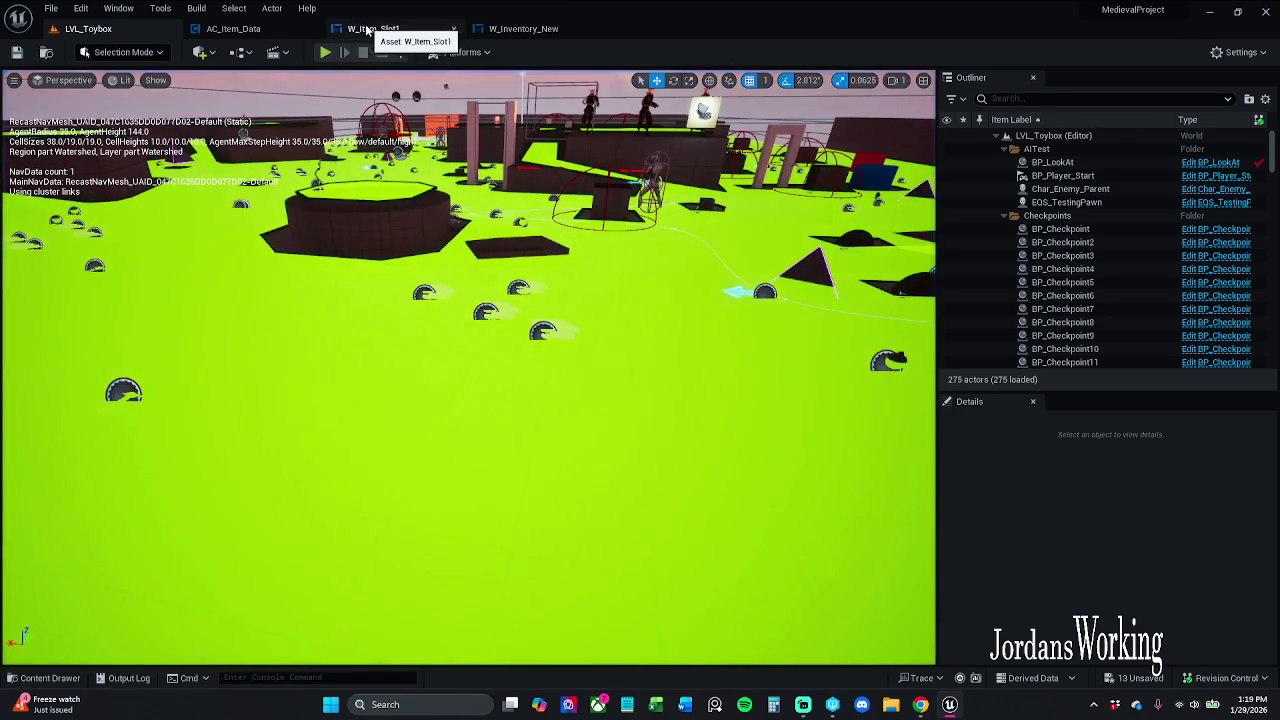
Set the Item Slots default value in AC_Item_Data to 16, then play LVL_Toybox
{"action": "left_click", "coordinate": [373, 28]}
{"action": "mouse_move", "coordinate": [400, 245]}
{"action": "left_mouse_down"}
{"action": "mouse_move", "coordinate": [477, 243]}
{"action": "mouse_move", "coordinate": [620, 277]}
{"action": "left_mouse_up"}
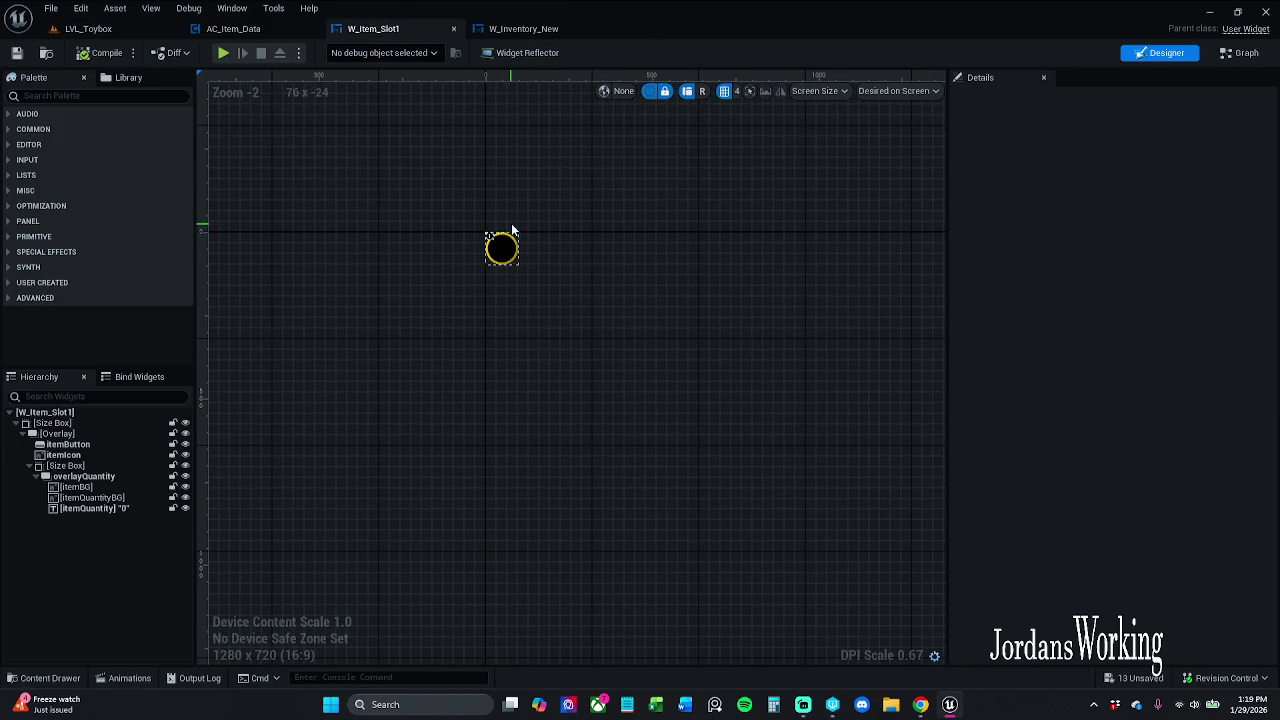
{"action": "left_click", "coordinate": [250, 29]}
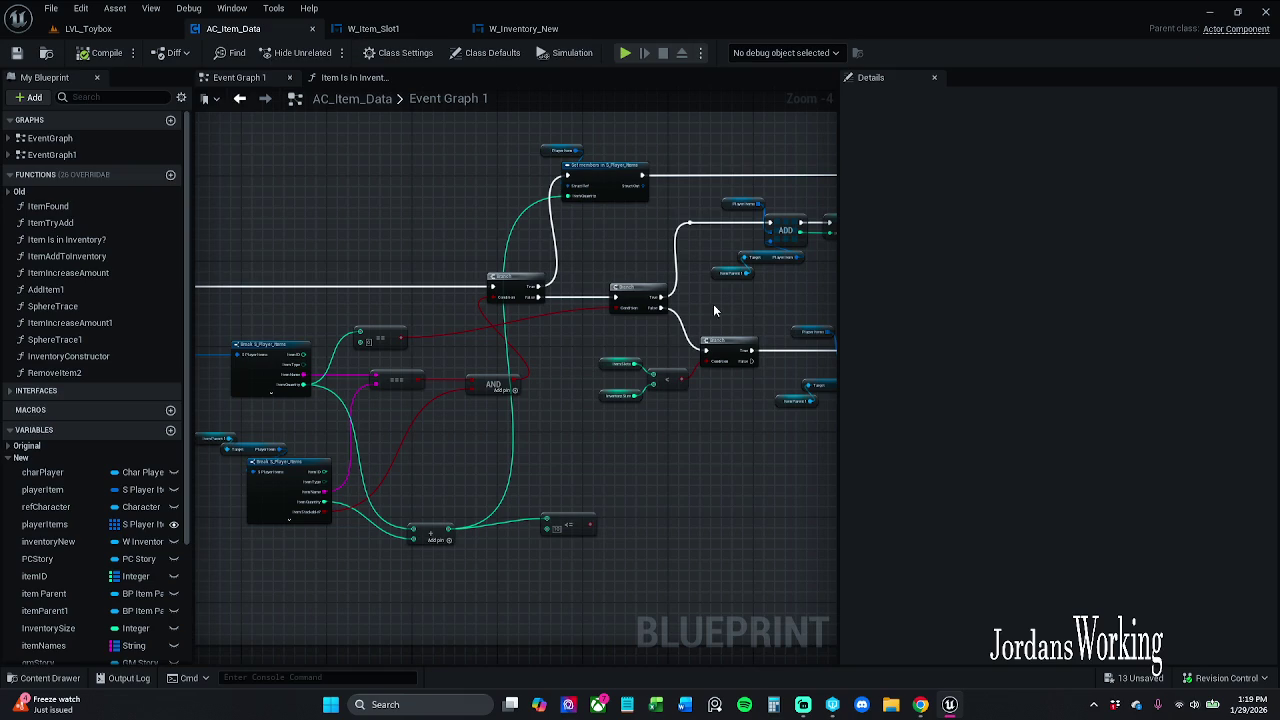
{"action": "scroll", "coordinate": [603, 364], "scroll_direction": "up", "scroll_amount": 2}
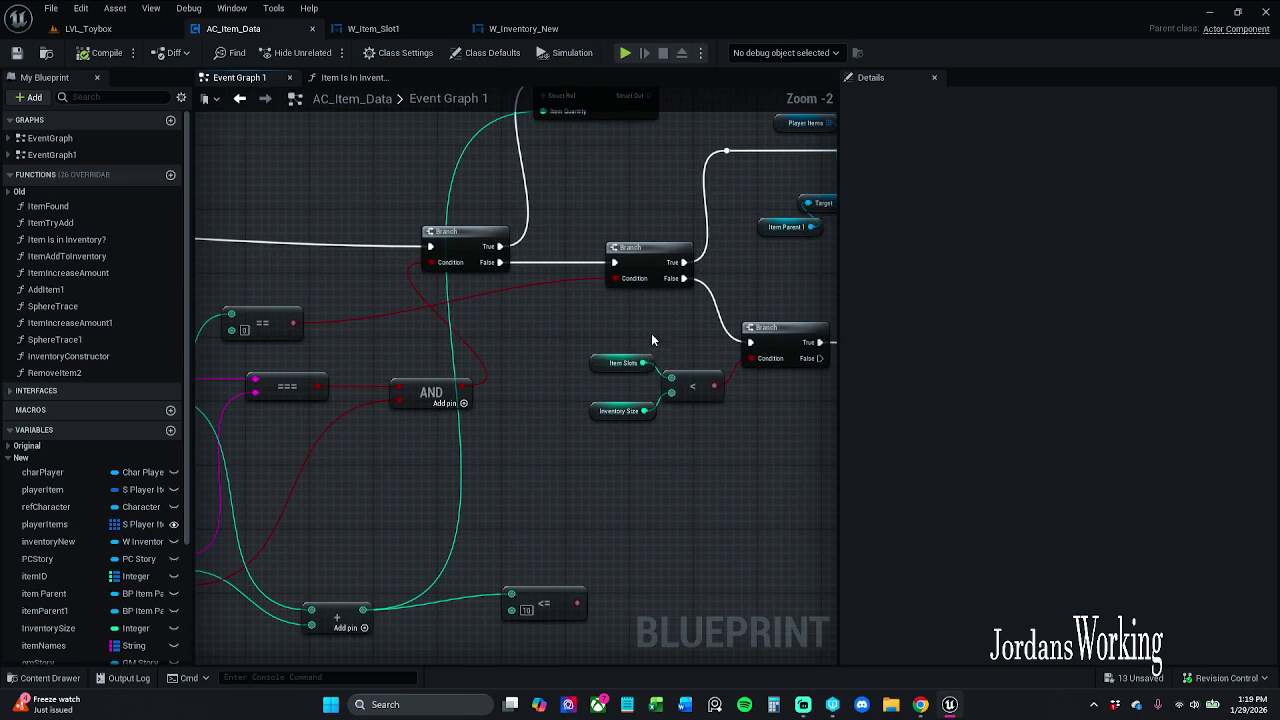
{"action": "left_click", "coordinate": [601, 364]}
{"action": "left_click", "coordinate": [1114, 444]}
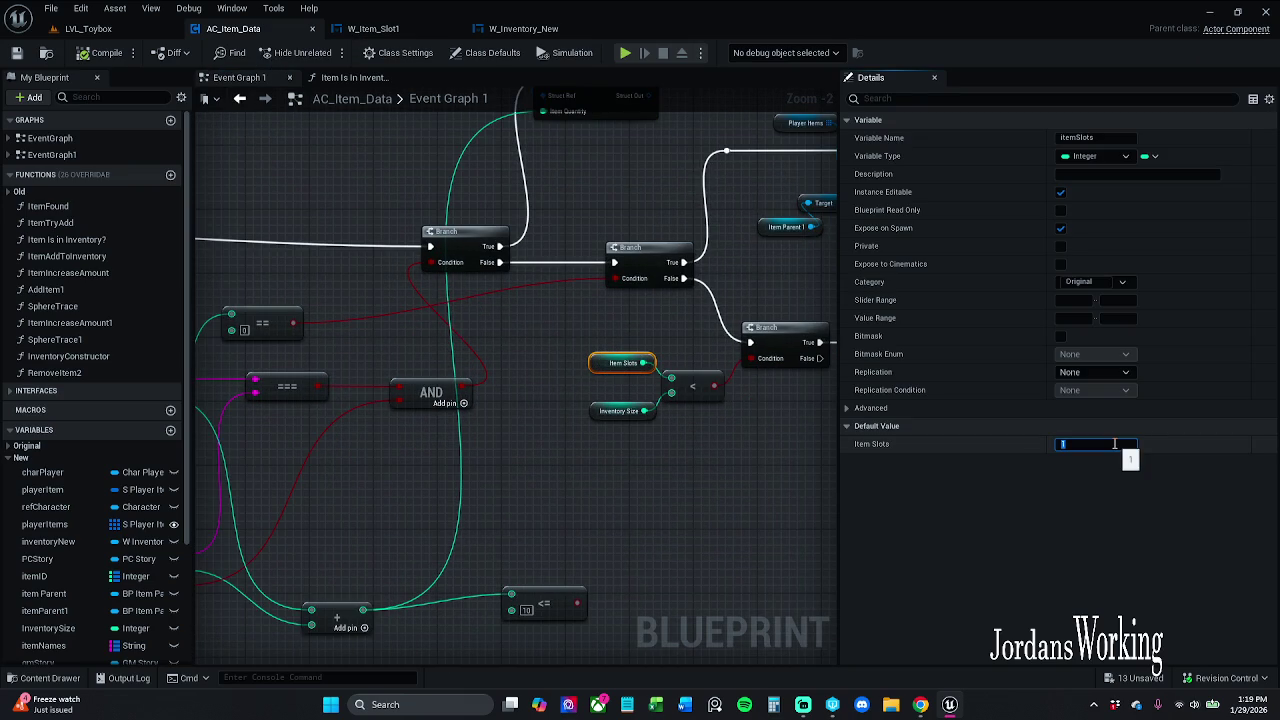
{"action": "key", "text": "Return"}
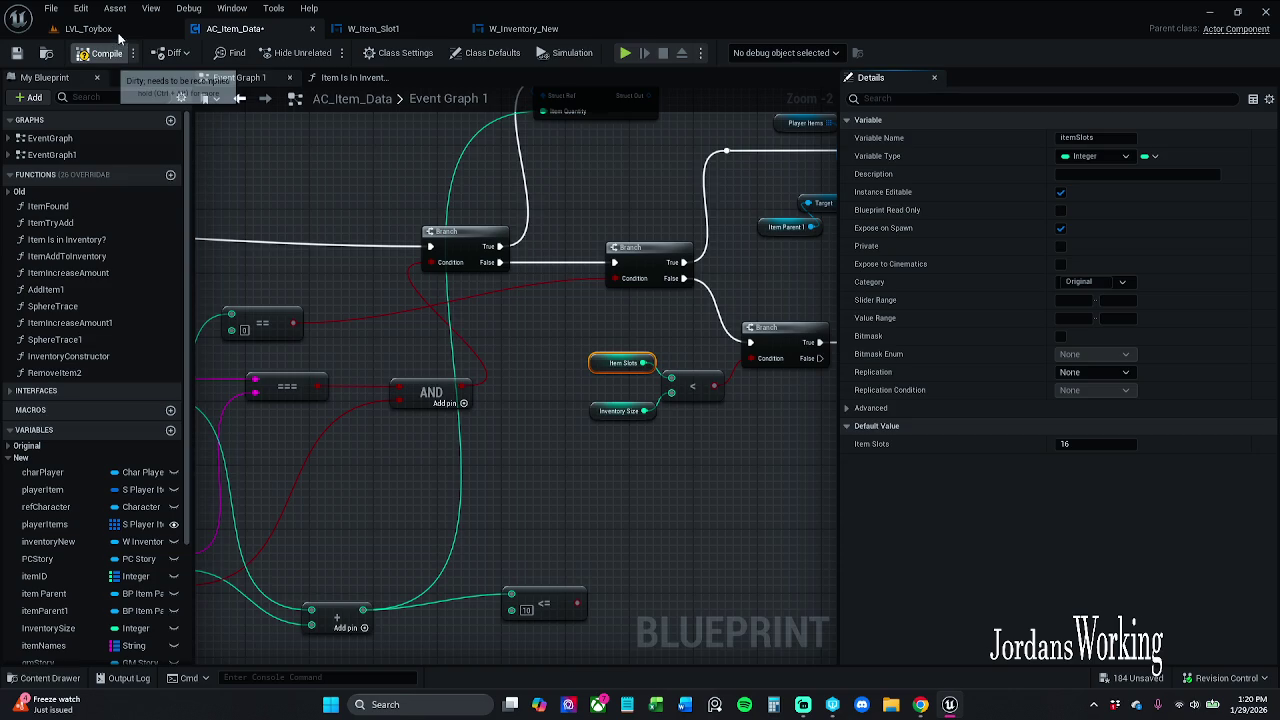
{"action": "left_click", "coordinate": [100, 28]}
{"action": "left_click", "coordinate": [330, 52]}
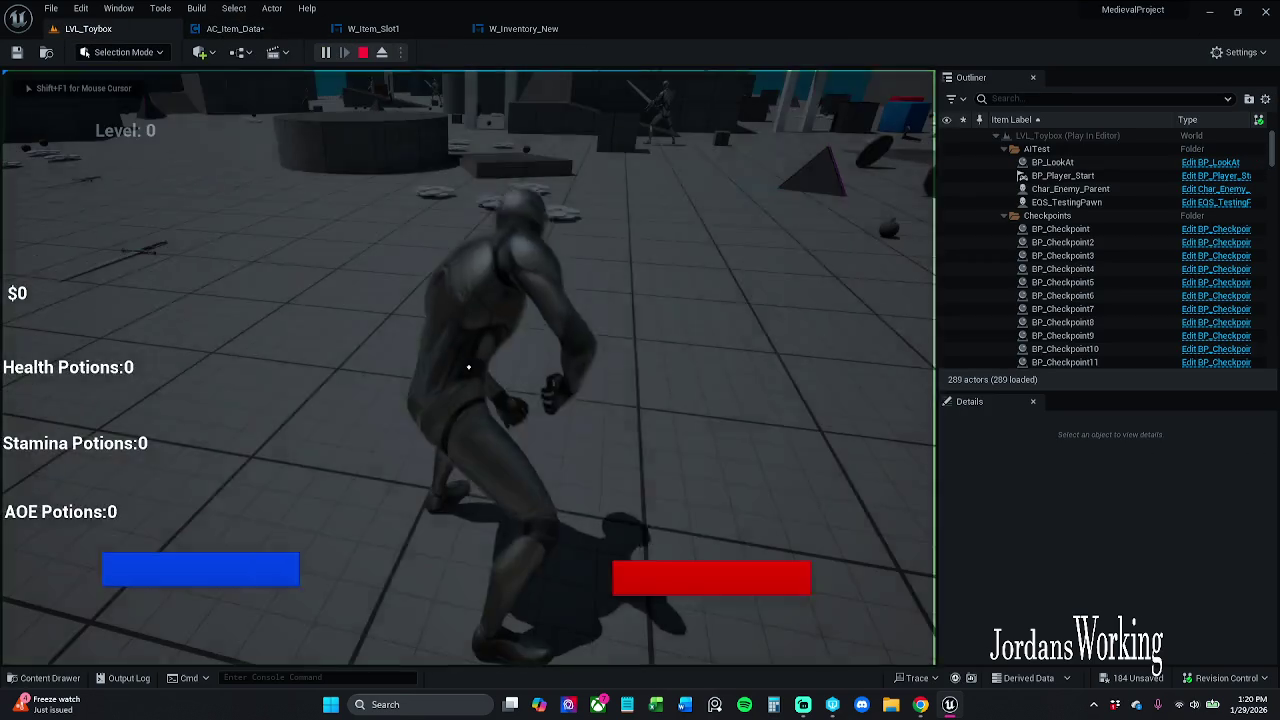
Open the in-game inventory, stop play, then reset Item Slots' default to 1 and compile
{"action": "key", "text": "i"}
{"action": "left_click", "coordinate": [363, 52]}
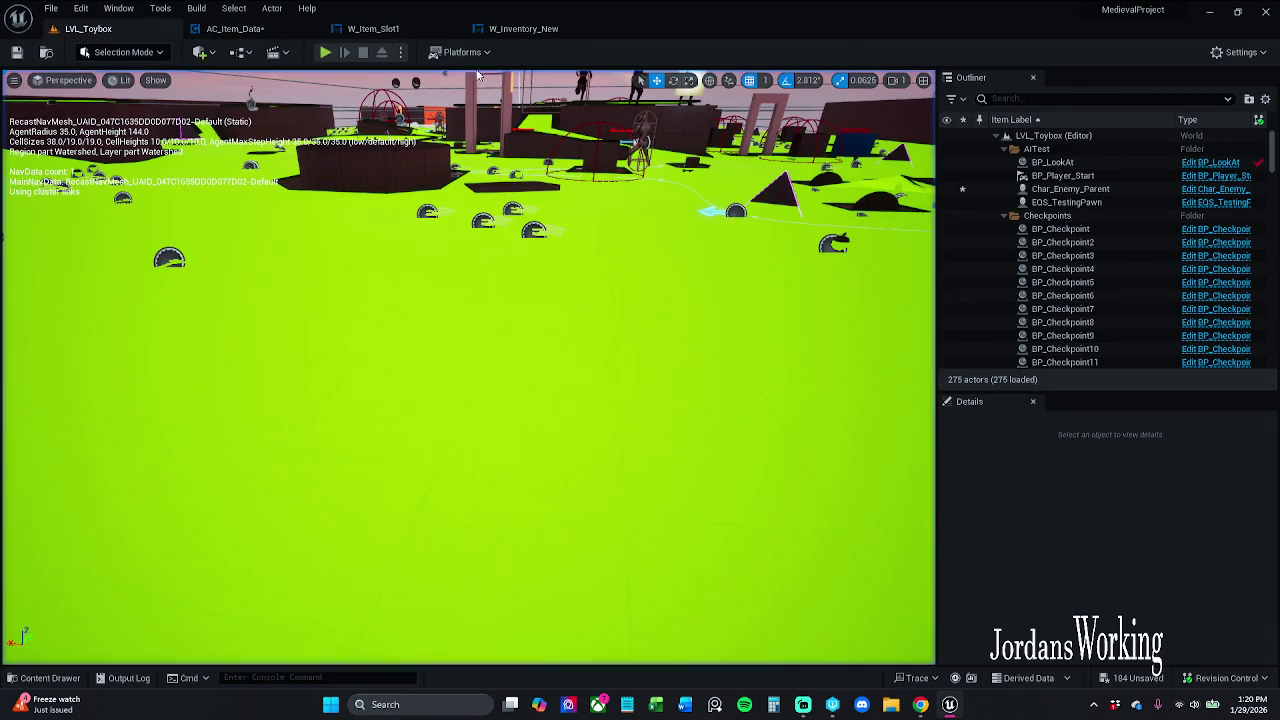
{"action": "left_click", "coordinate": [258, 30]}
{"action": "left_click", "coordinate": [1100, 443]}
{"action": "mouse_move", "coordinate": [830, 445]}
{"action": "left_mouse_down"}
{"action": "mouse_move", "coordinate": [485, 468]}
{"action": "mouse_move", "coordinate": [614, 462]}
{"action": "left_mouse_up"}
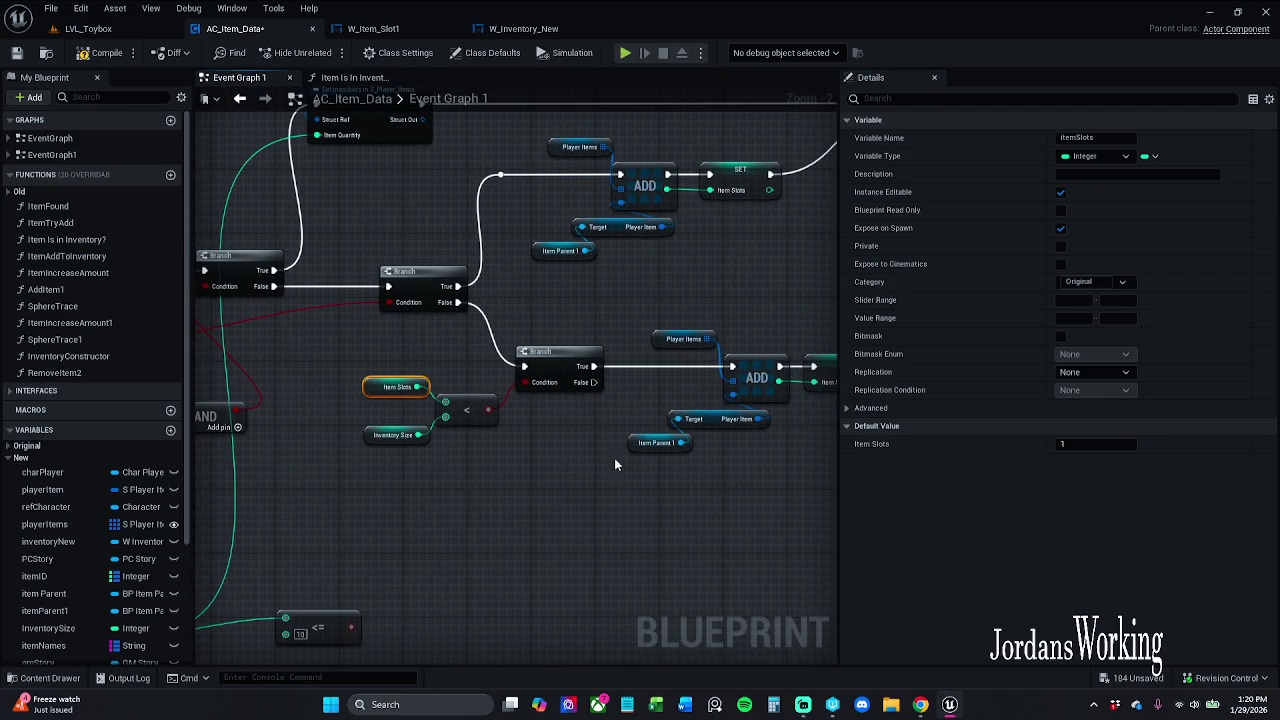
{"action": "left_click", "coordinate": [100, 52]}
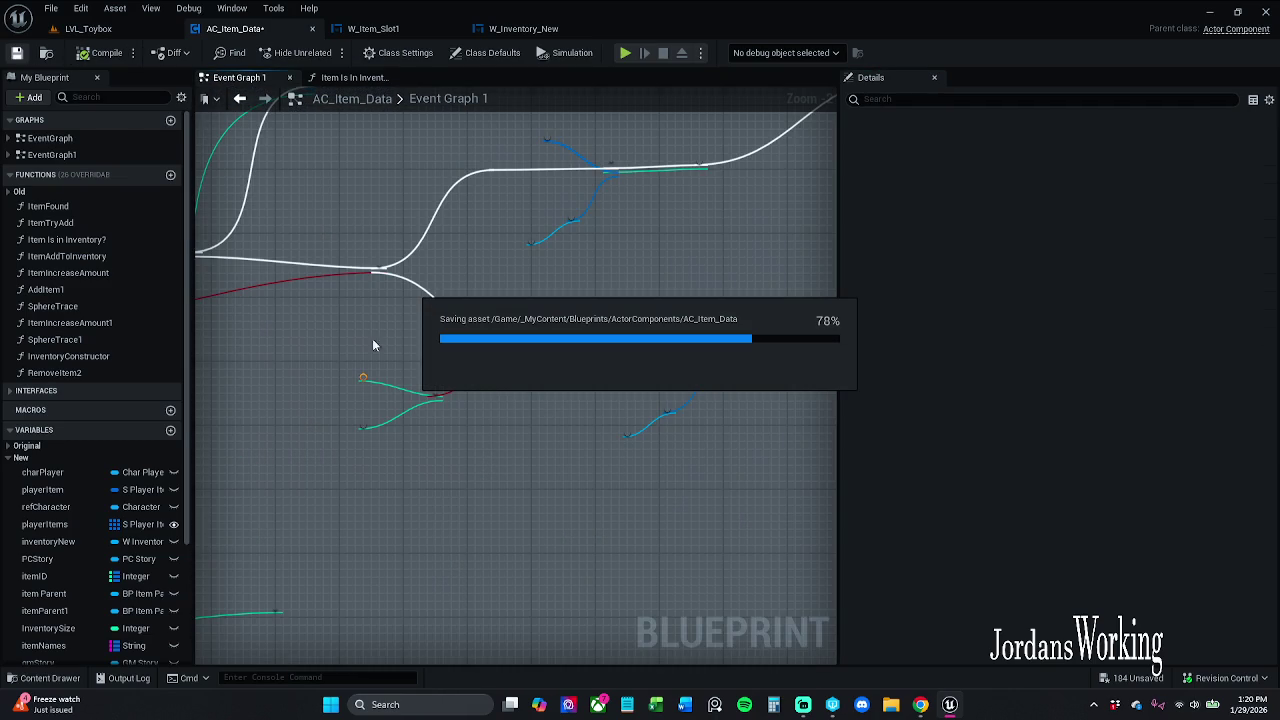
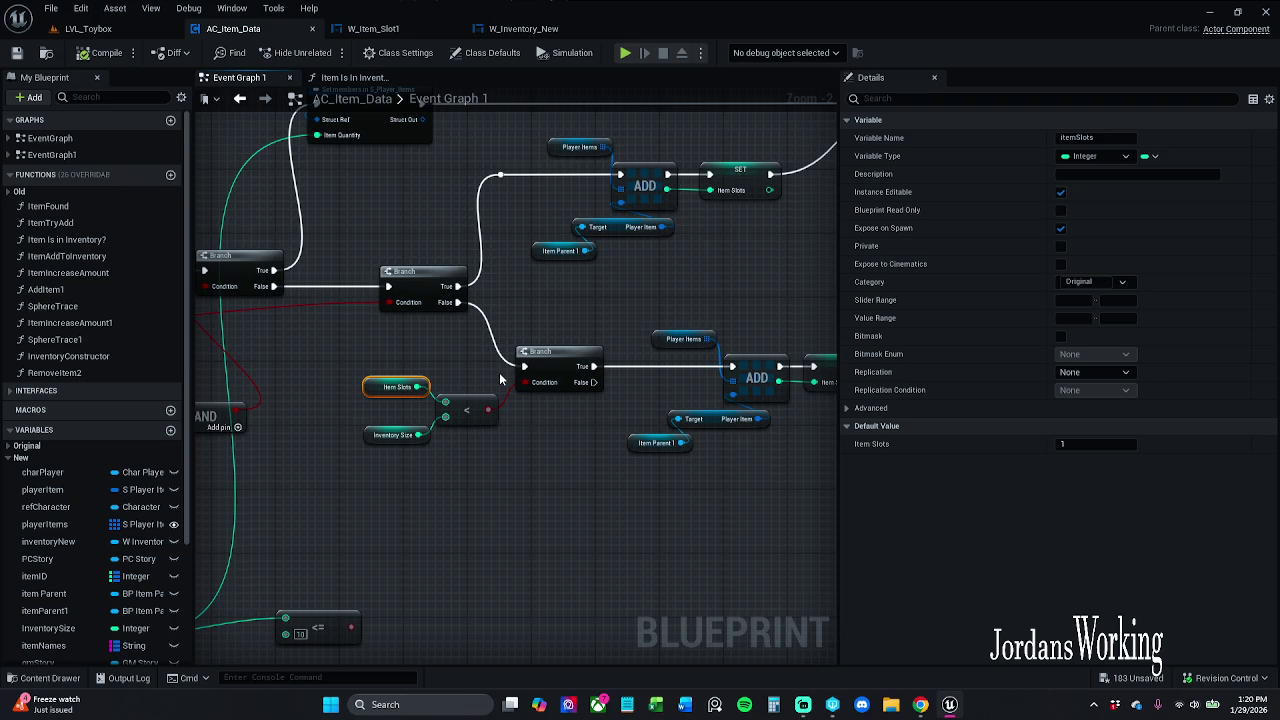
Look over the Item Slots SET branches in AC_Item_Data, then switch to the LVL_Toybox level
{"action": "mouse_move", "coordinate": [475, 383]}
{"action": "left_mouse_down"}
{"action": "mouse_move", "coordinate": [564, 373]}
{"action": "mouse_move", "coordinate": [477, 370]}
{"action": "left_mouse_up"}
{"action": "left_click", "coordinate": [562, 373]}
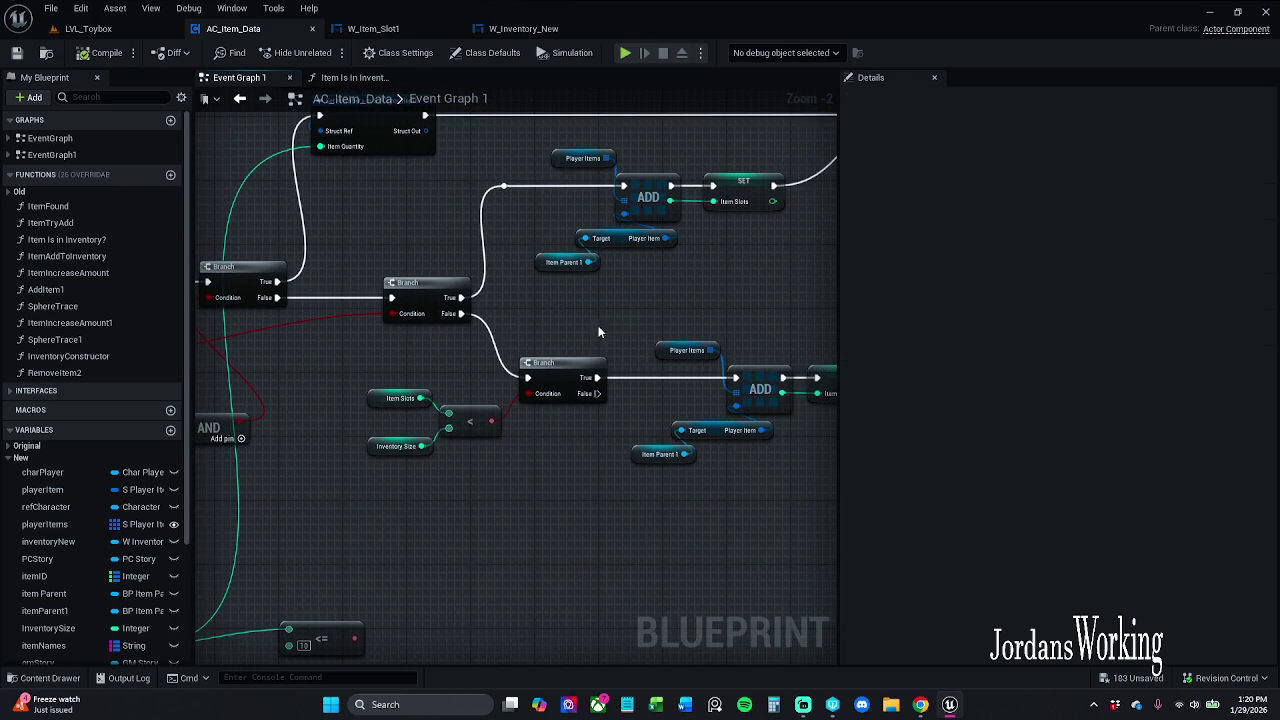
{"action": "scroll", "coordinate": [598, 325], "scroll_direction": "down", "scroll_amount": 1}
{"action": "left_click_drag", "start_coordinate": [766, 320], "coordinate": [626, 320]}
{"action": "left_click", "coordinate": [694, 366]}
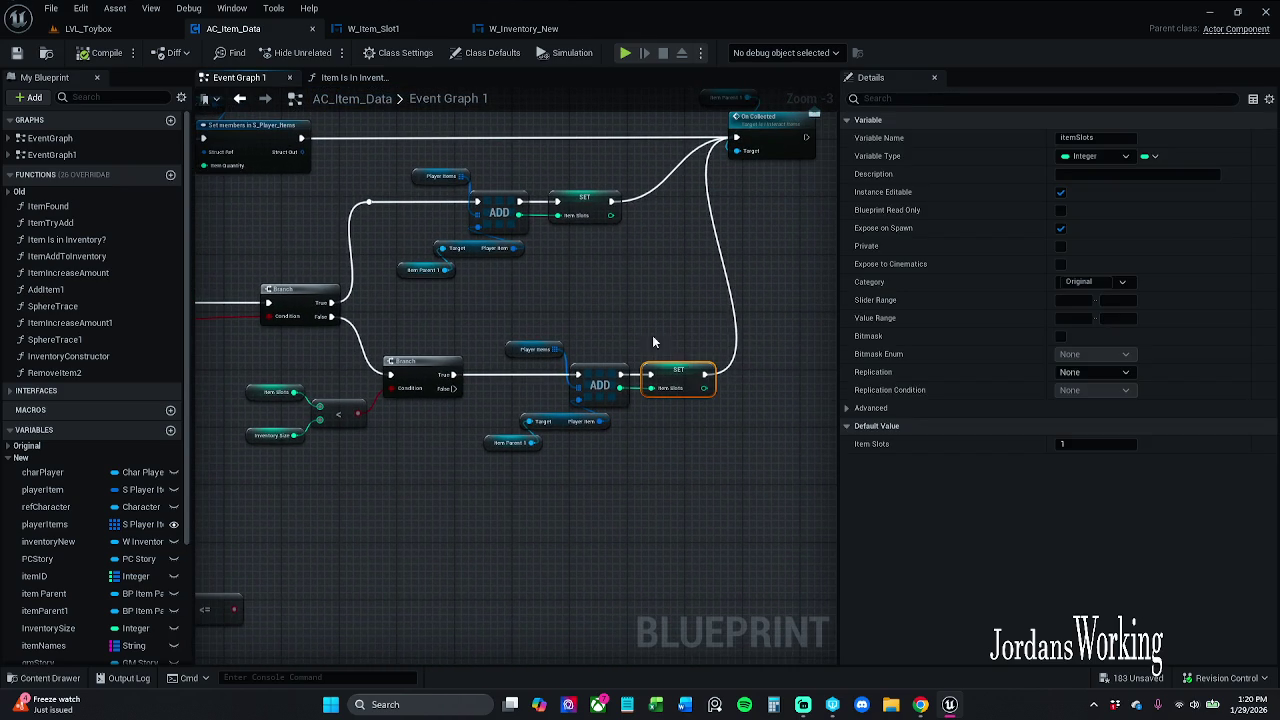
{"action": "left_click", "coordinate": [652, 335]}
{"action": "left_click", "coordinate": [90, 29]}
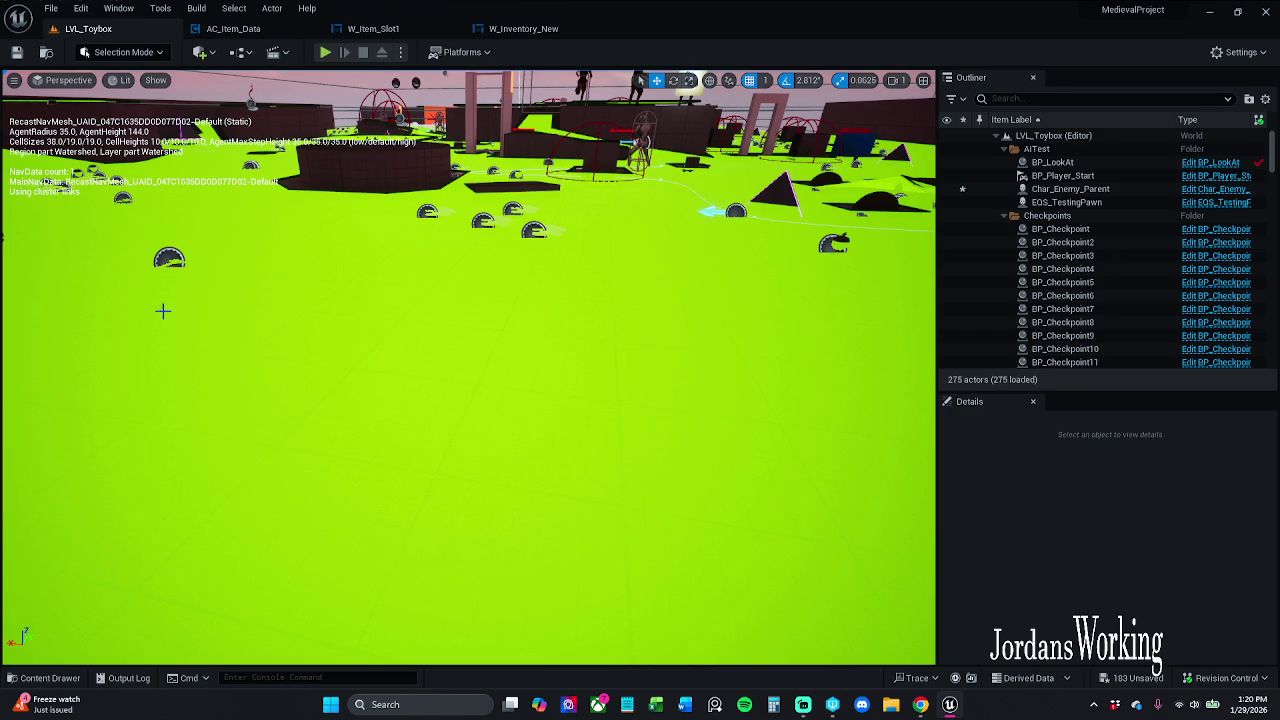
{"action": "left_click", "coordinate": [527, 29]}
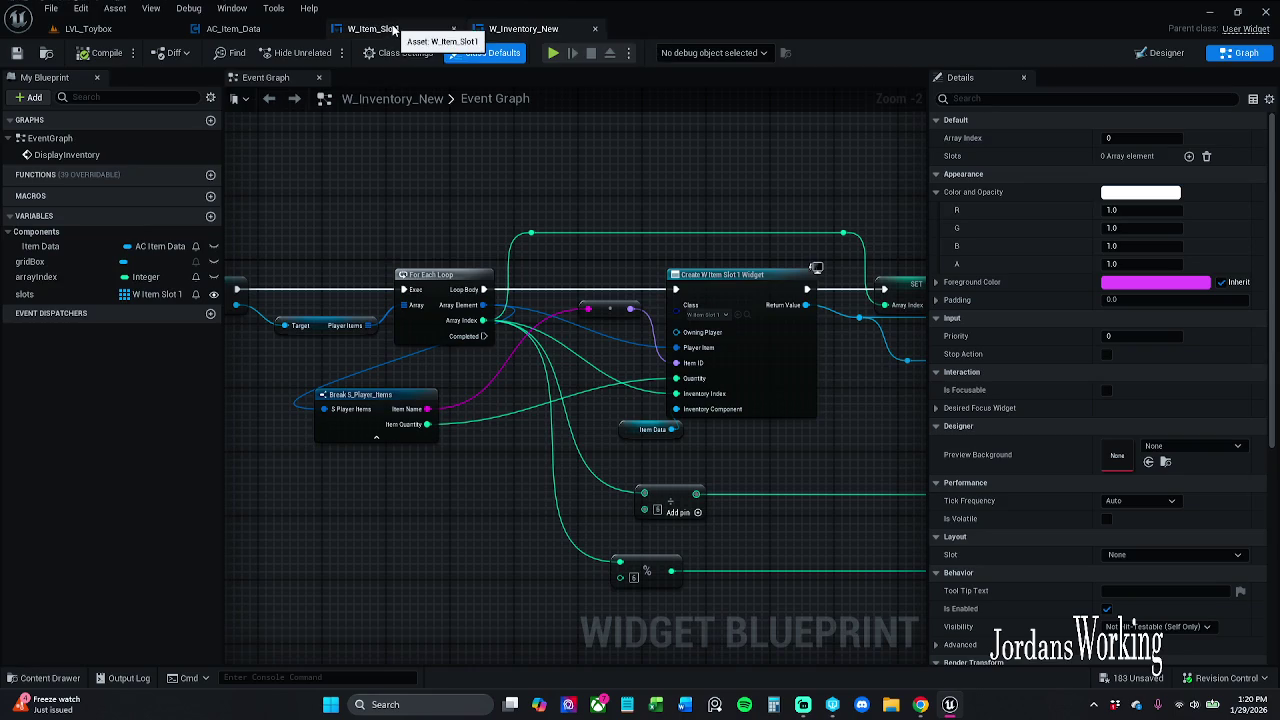
{"action": "left_click", "coordinate": [380, 29]}
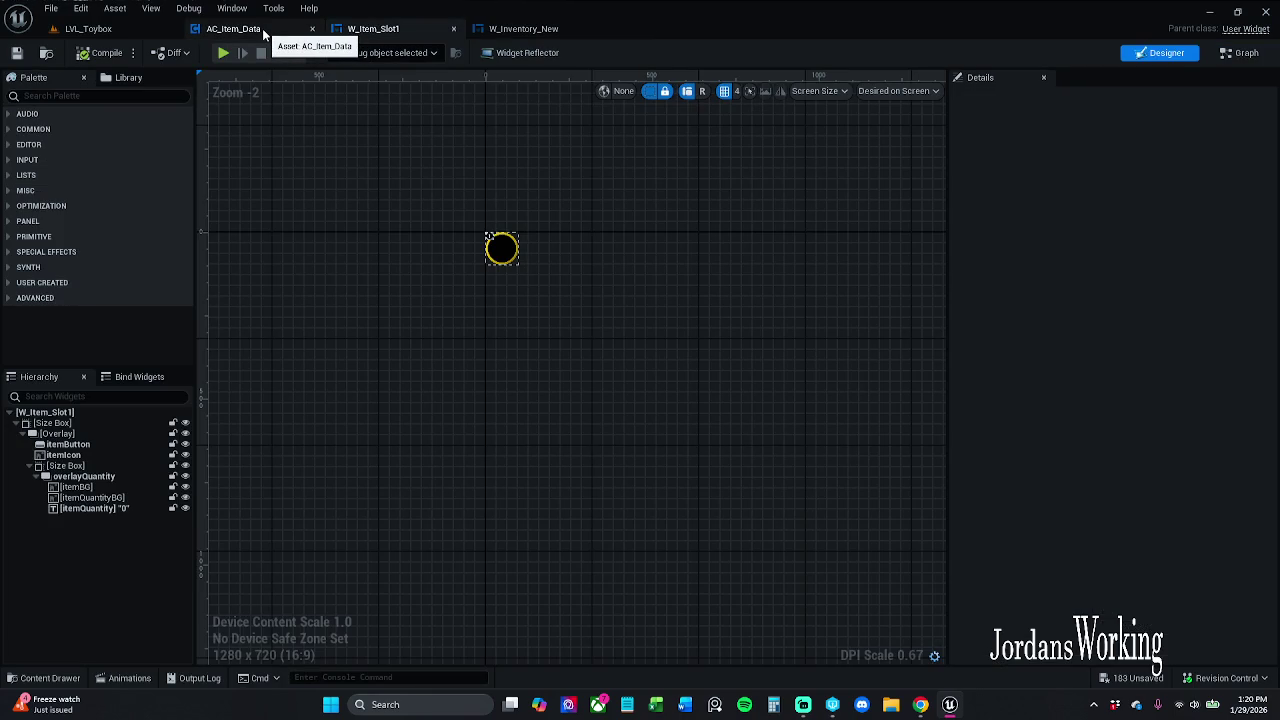
{"action": "left_click", "coordinate": [803, 704]}
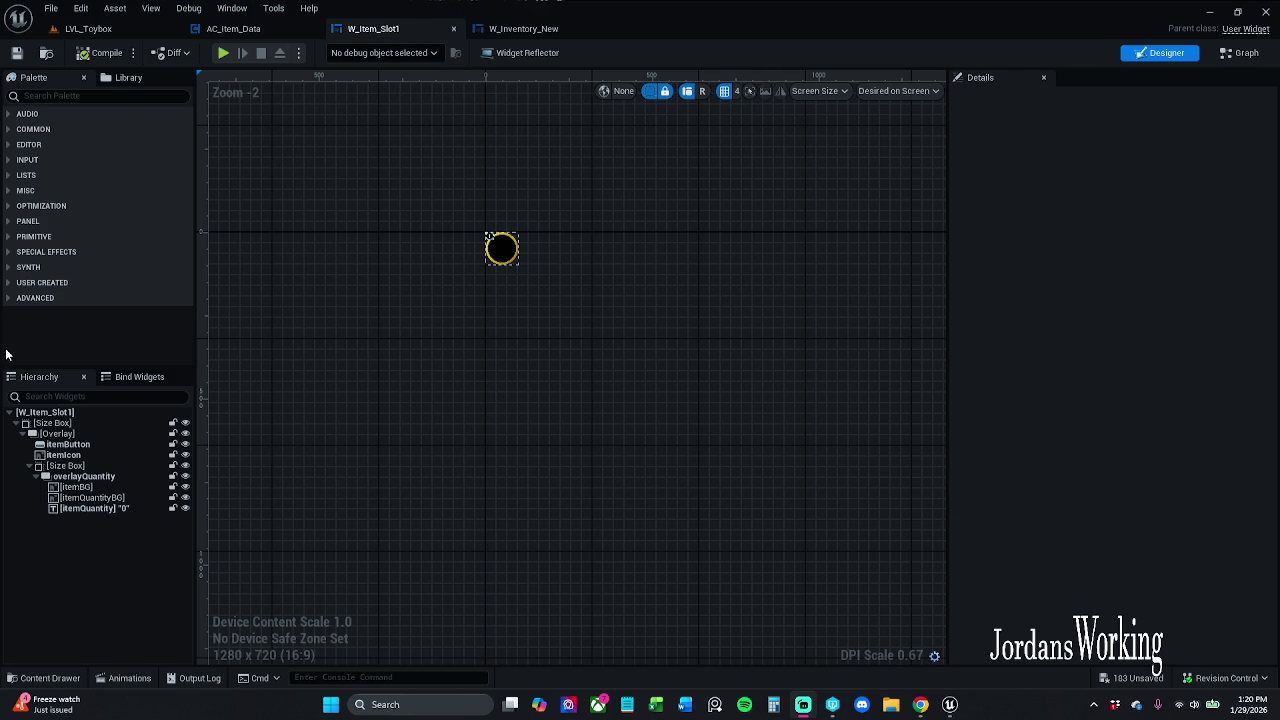
{"action": "left_click", "coordinate": [233, 28]}
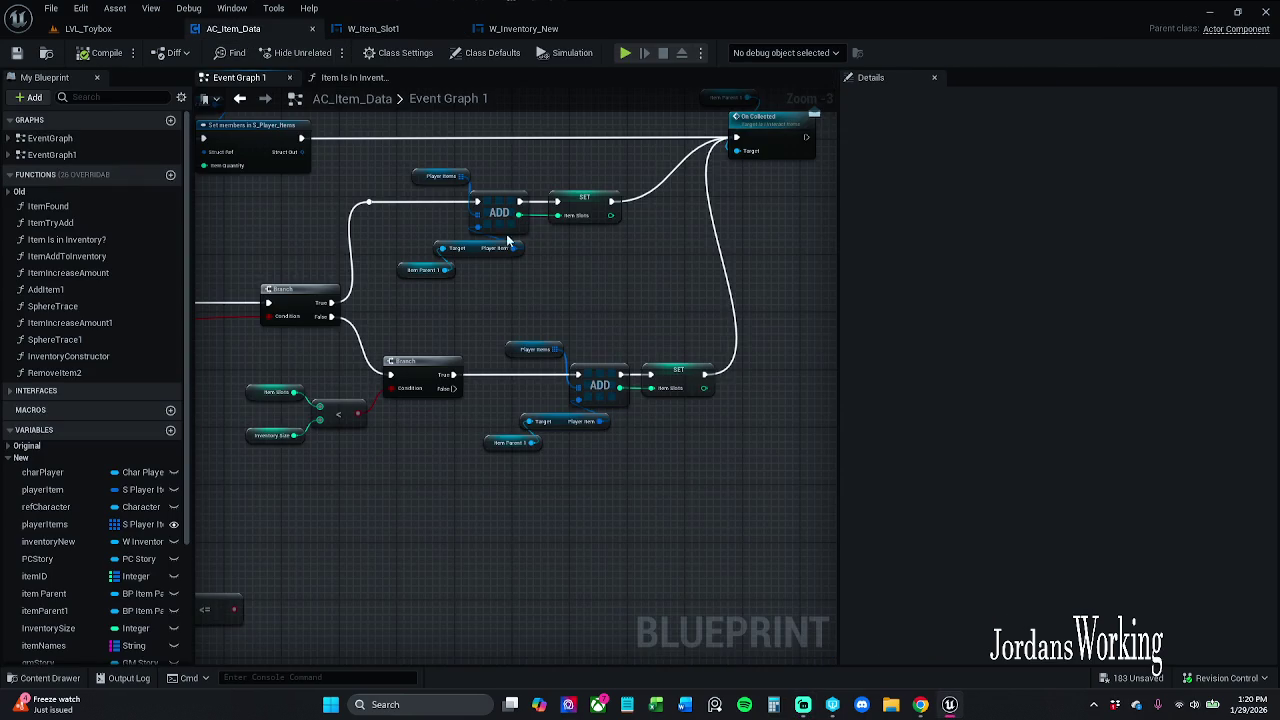
{"action": "left_click_drag", "start_coordinate": [550, 287], "coordinate": [675, 330]}
{"action": "left_click_drag", "start_coordinate": [514, 245], "coordinate": [647, 238]}
{"action": "left_click_drag", "start_coordinate": [472, 277], "coordinate": [650, 255]}
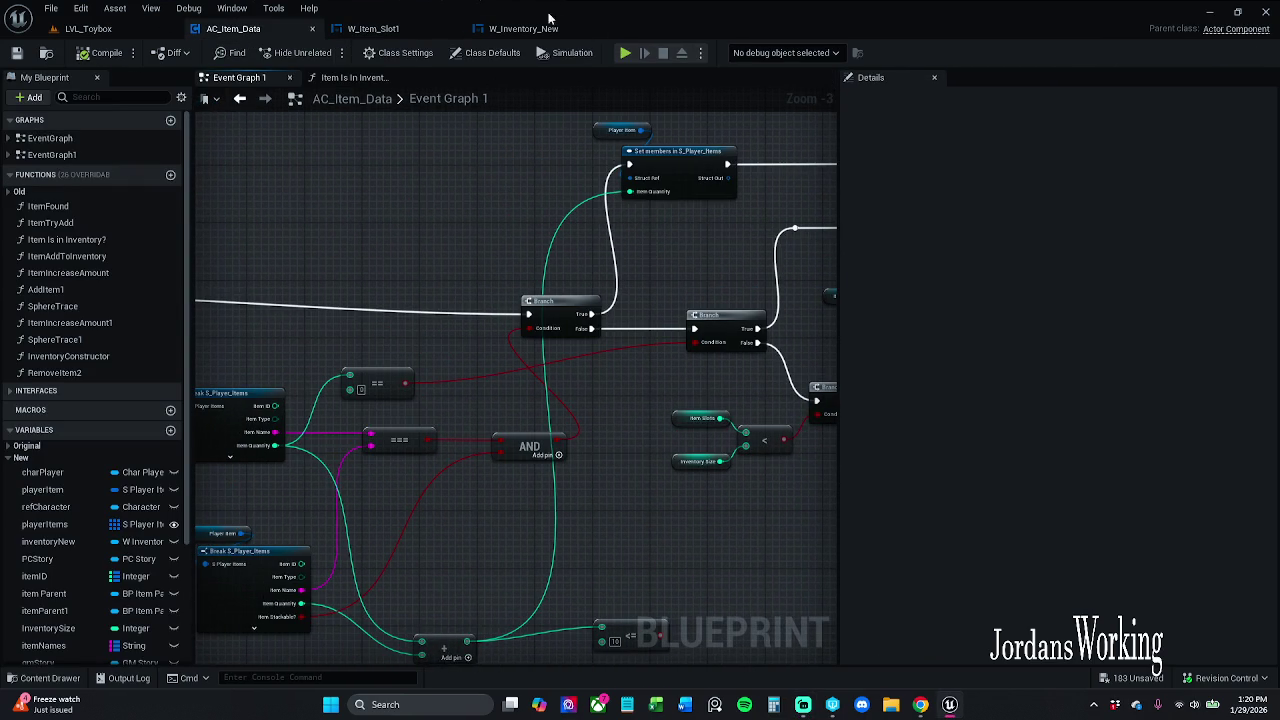
{"action": "left_click", "coordinate": [385, 28]}
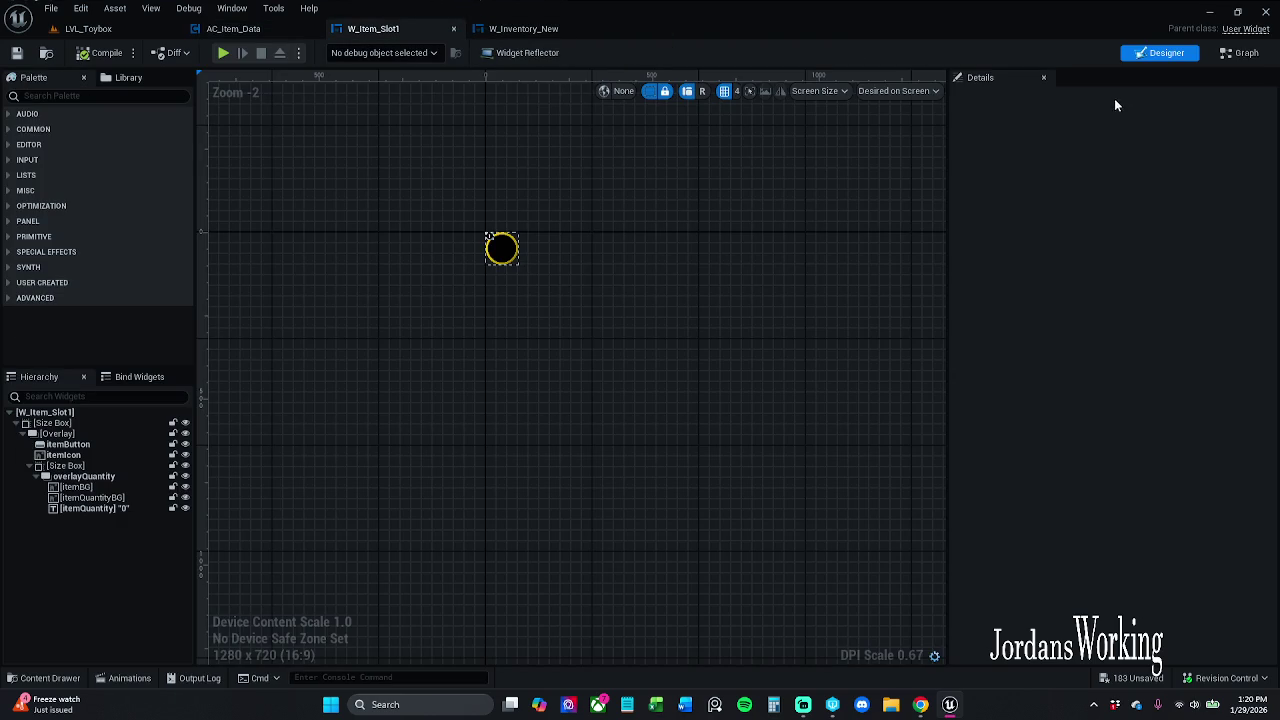
{"action": "left_click", "coordinate": [1240, 52]}
{"action": "mouse_move", "coordinate": [736, 207]}
{"action": "left_mouse_down"}
{"action": "mouse_move", "coordinate": [656, 418]}
{"action": "mouse_move", "coordinate": [651, 289]}
{"action": "left_mouse_up"}
{"action": "scroll", "coordinate": [651, 289], "scroll_direction": "down", "scroll_amount": 4}
{"action": "mouse_move", "coordinate": [500, 250]}
{"action": "left_mouse_down"}
{"action": "mouse_move", "coordinate": [257, 217]}
{"action": "mouse_move", "coordinate": [466, 629]}
{"action": "mouse_move", "coordinate": [251, 563]}
{"action": "mouse_move", "coordinate": [354, 415]}
{"action": "left_mouse_up"}
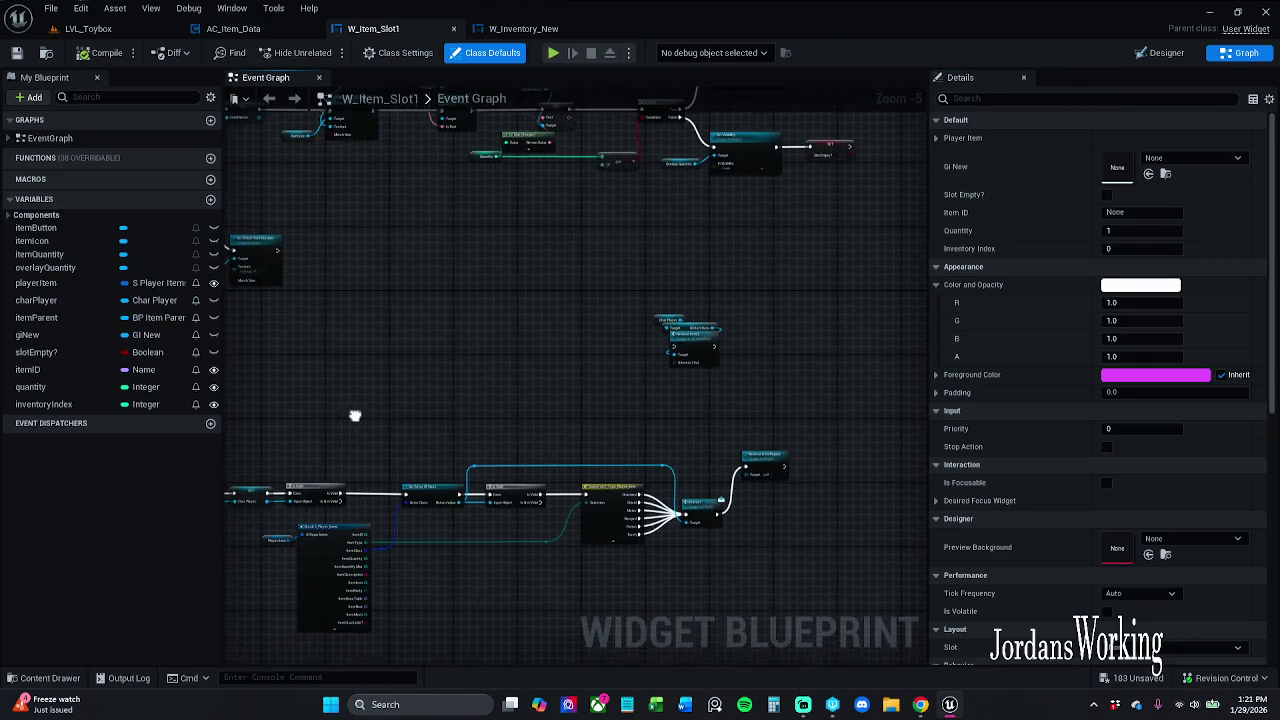
{"action": "left_click", "coordinate": [522, 28]}
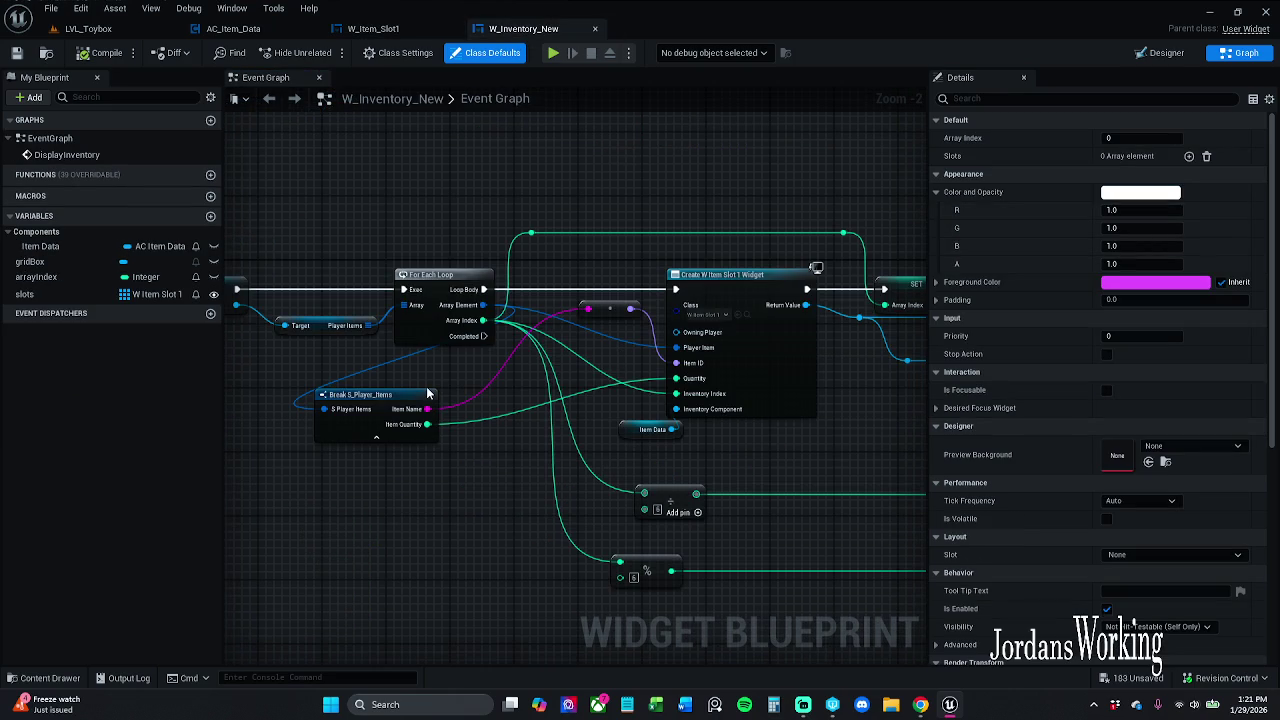
{"action": "left_click", "coordinate": [88, 28]}
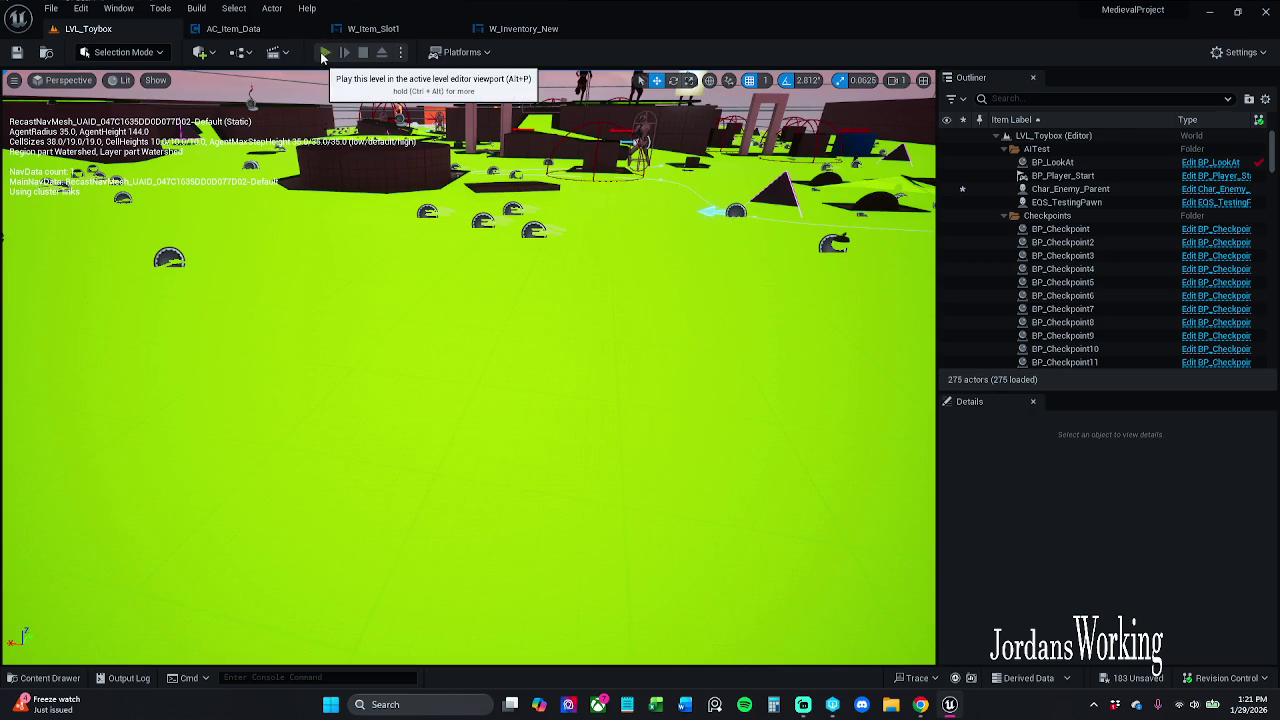
{"action": "left_click", "coordinate": [325, 52]}
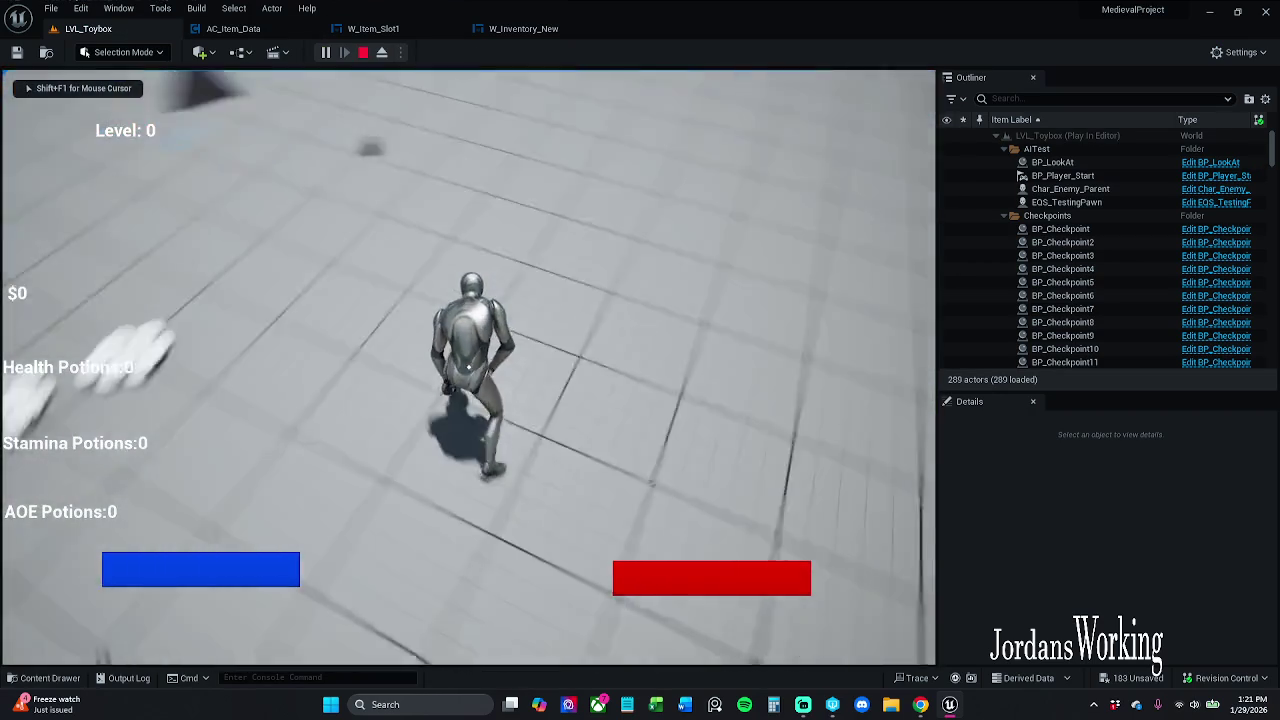
{"action": "key", "text": "e"}
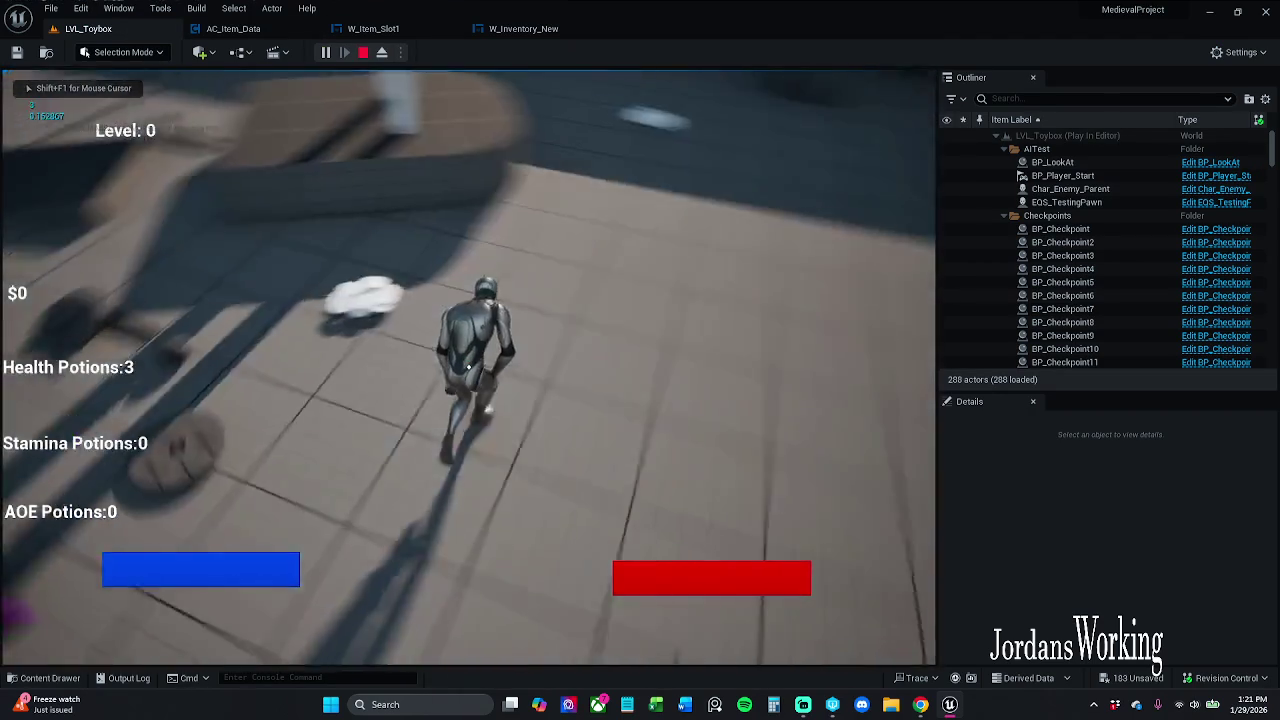
{"action": "key", "text": "e"}
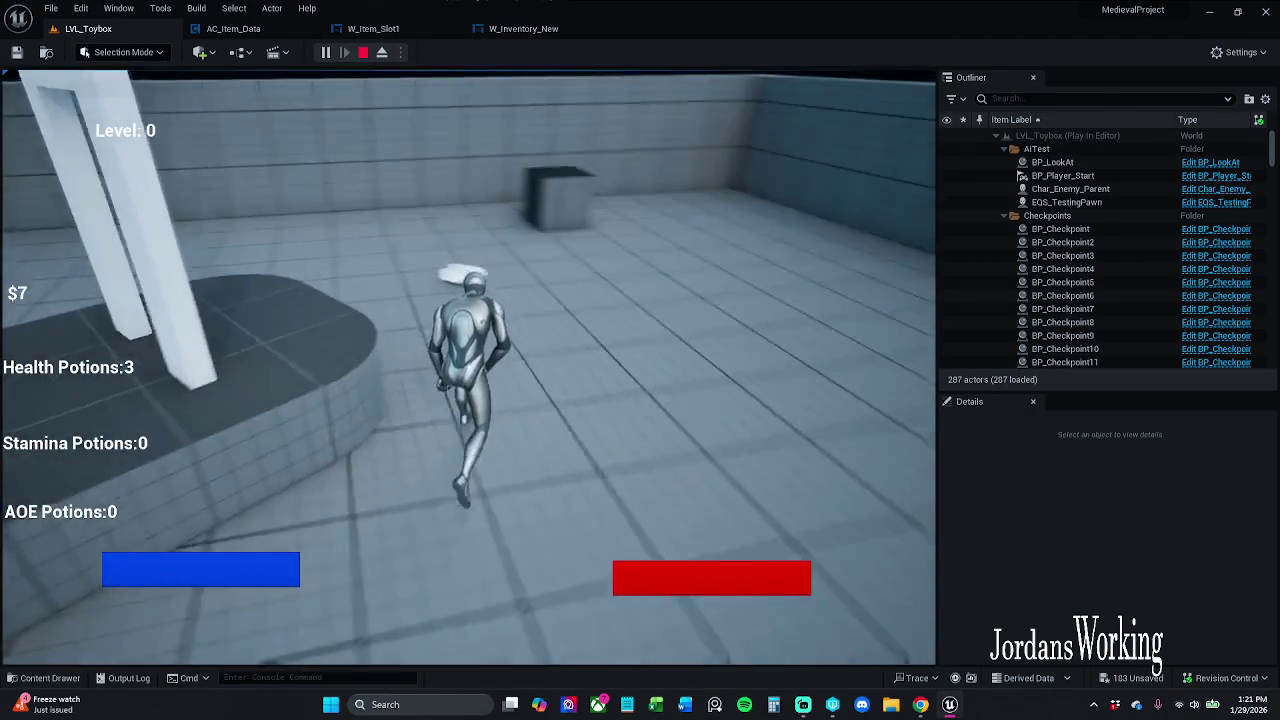
{"action": "key", "text": "e"}
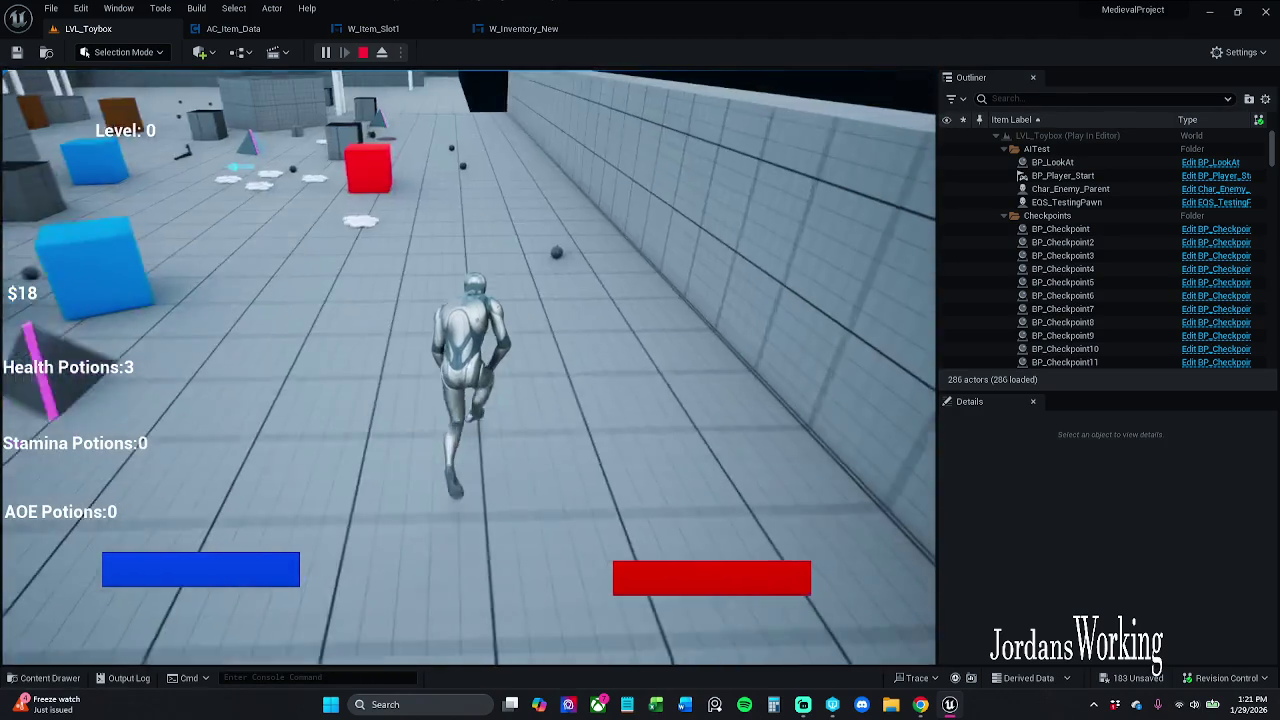
{"action": "key", "text": "e"}
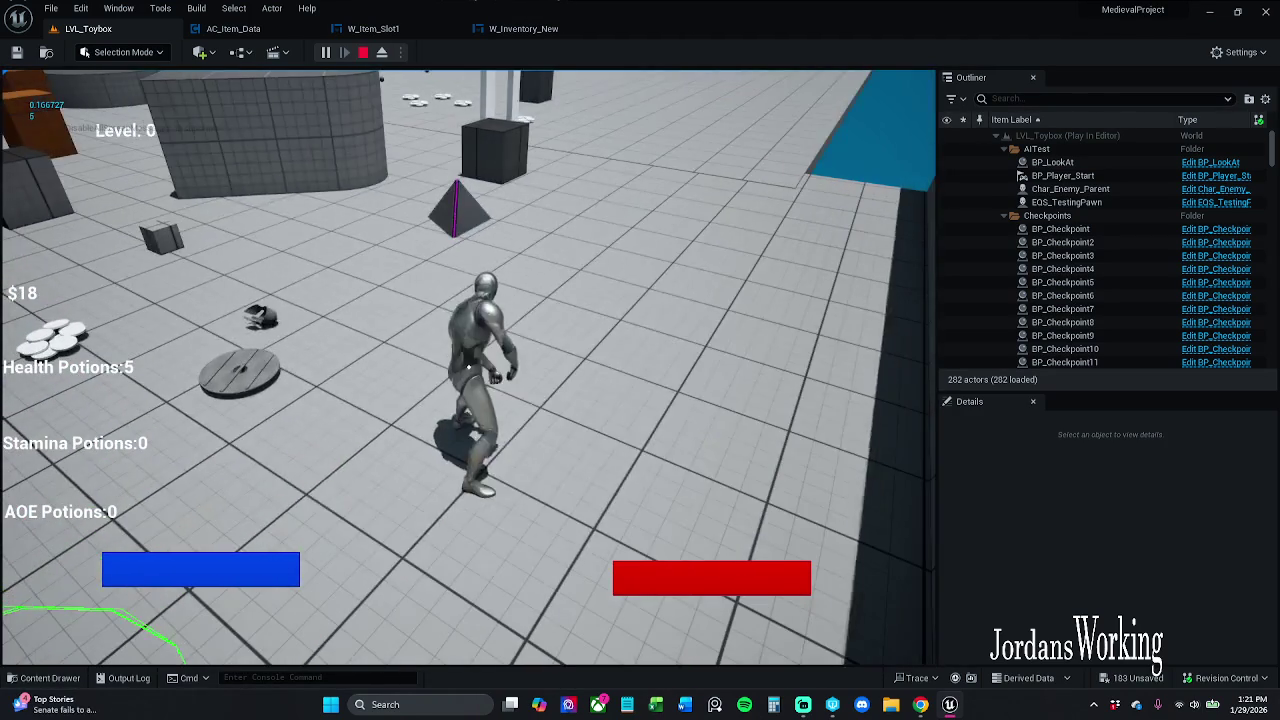
{"action": "key", "text": "i"}
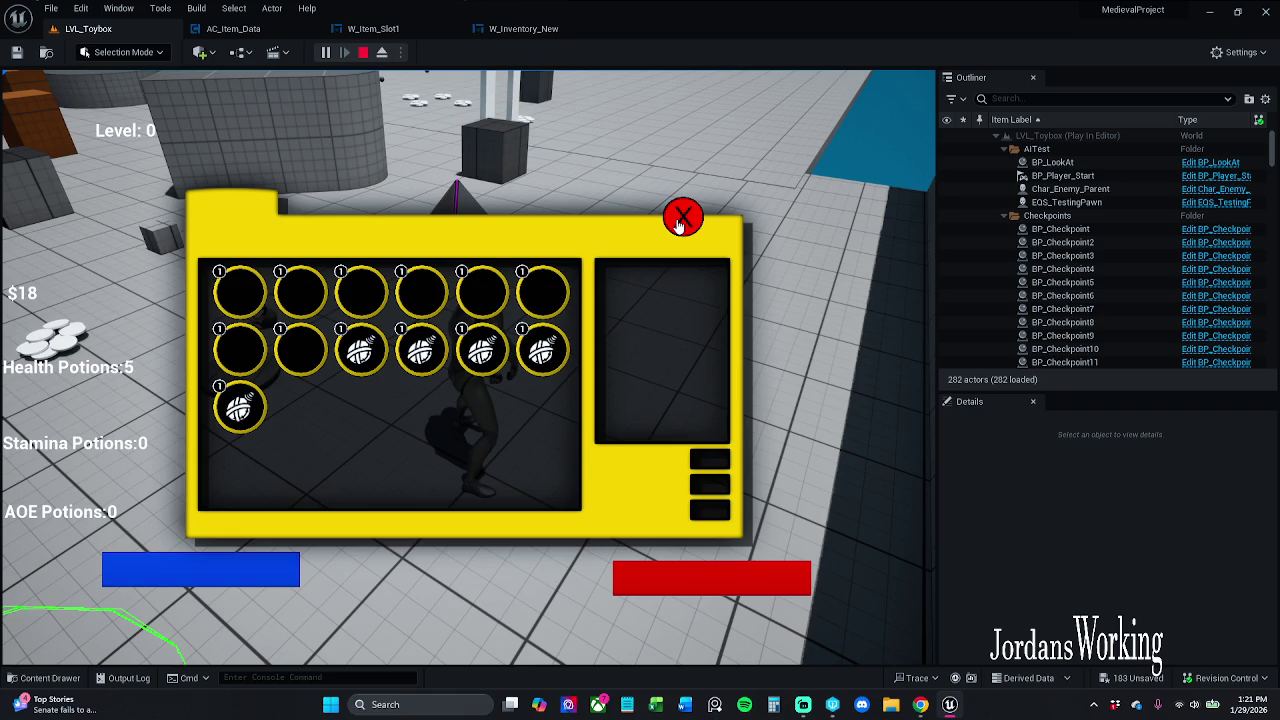
{"action": "left_click", "coordinate": [679, 220]}
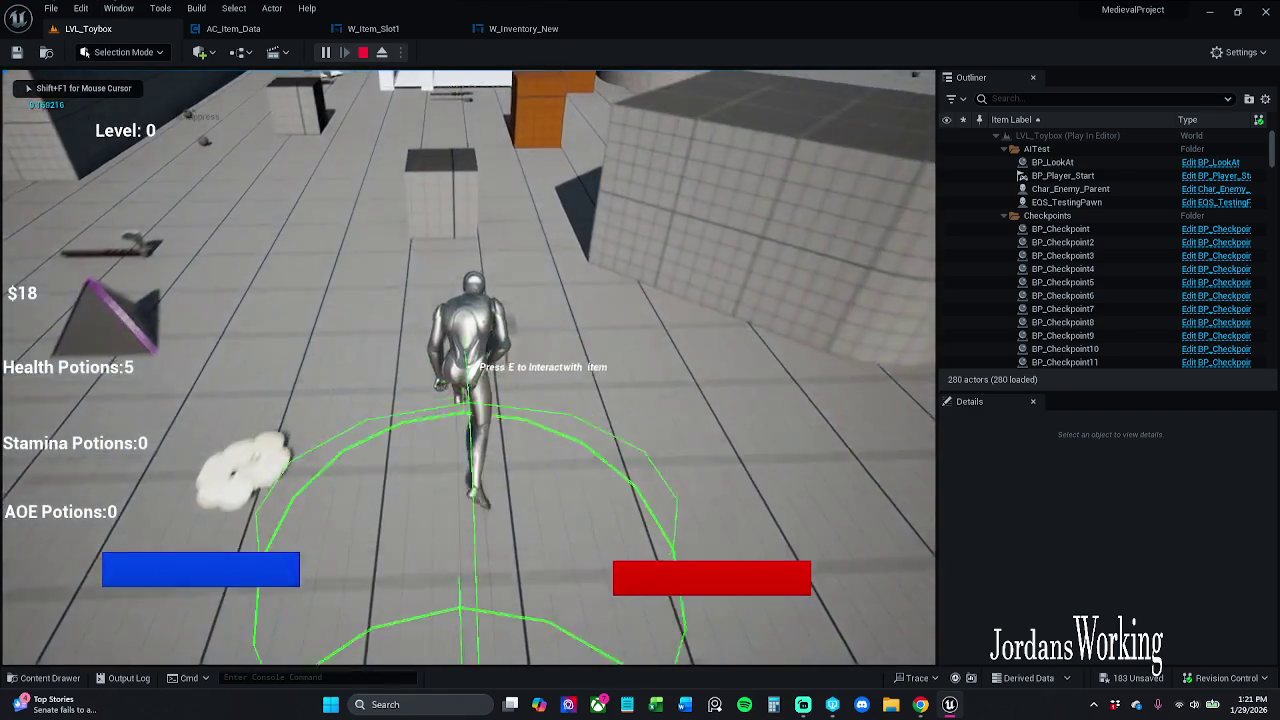
{"action": "key", "text": "w"}
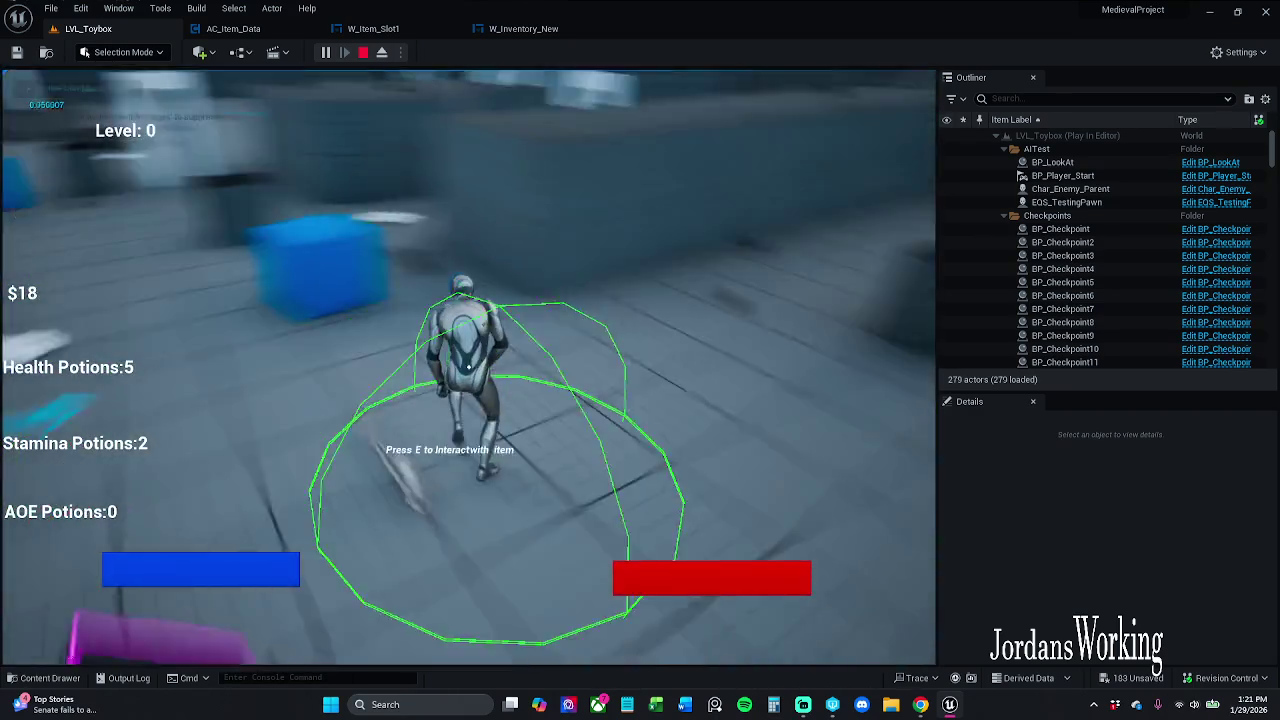
{"action": "key", "text": "w"}
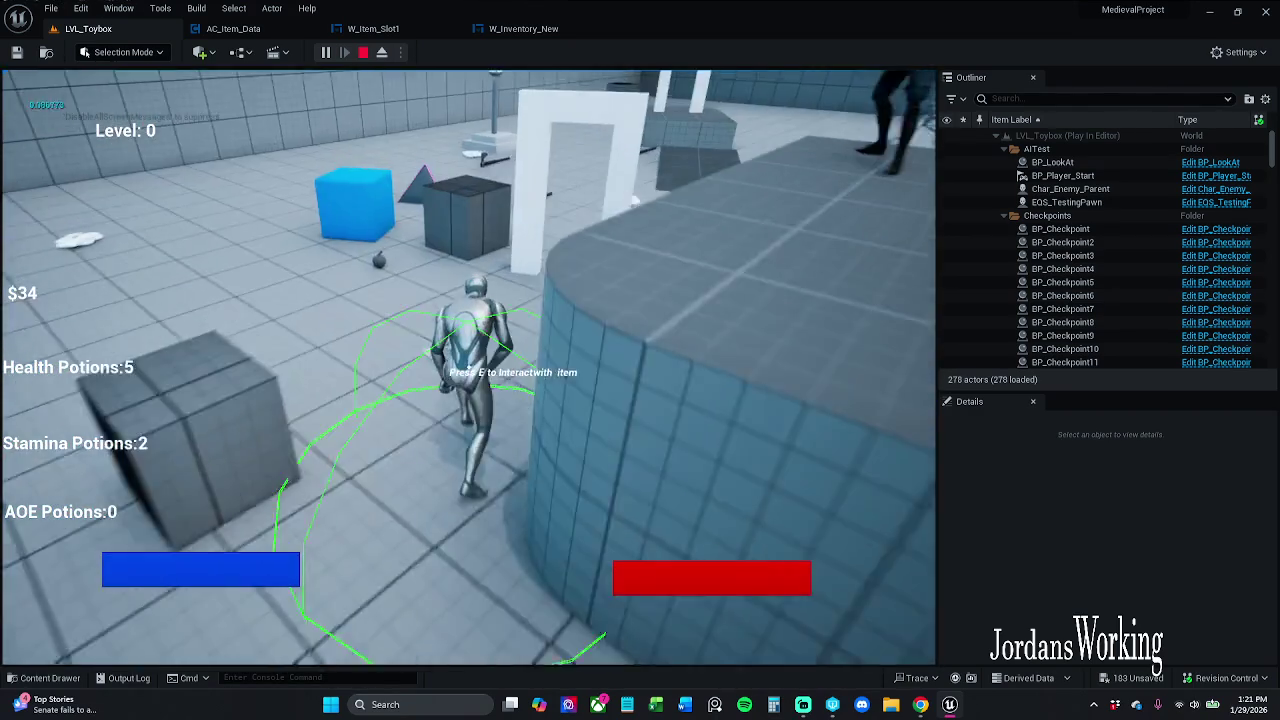
{"action": "key", "text": "w"}
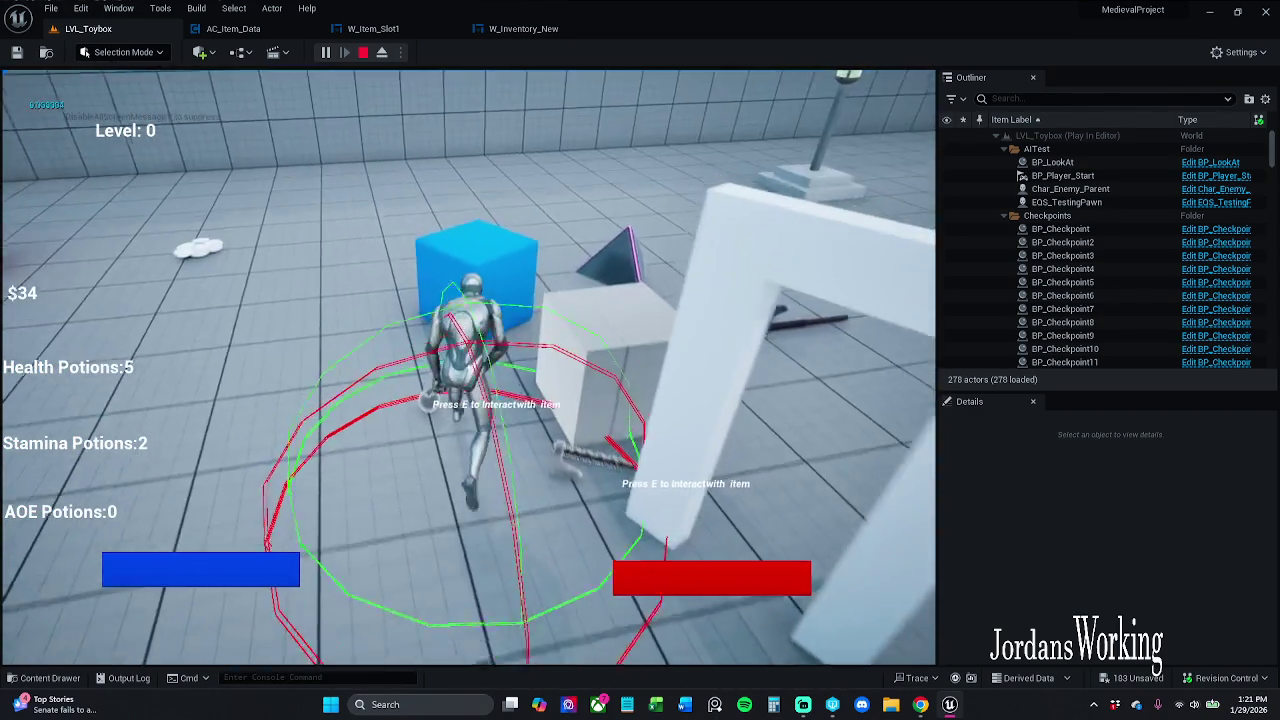
{"action": "key", "text": "i"}
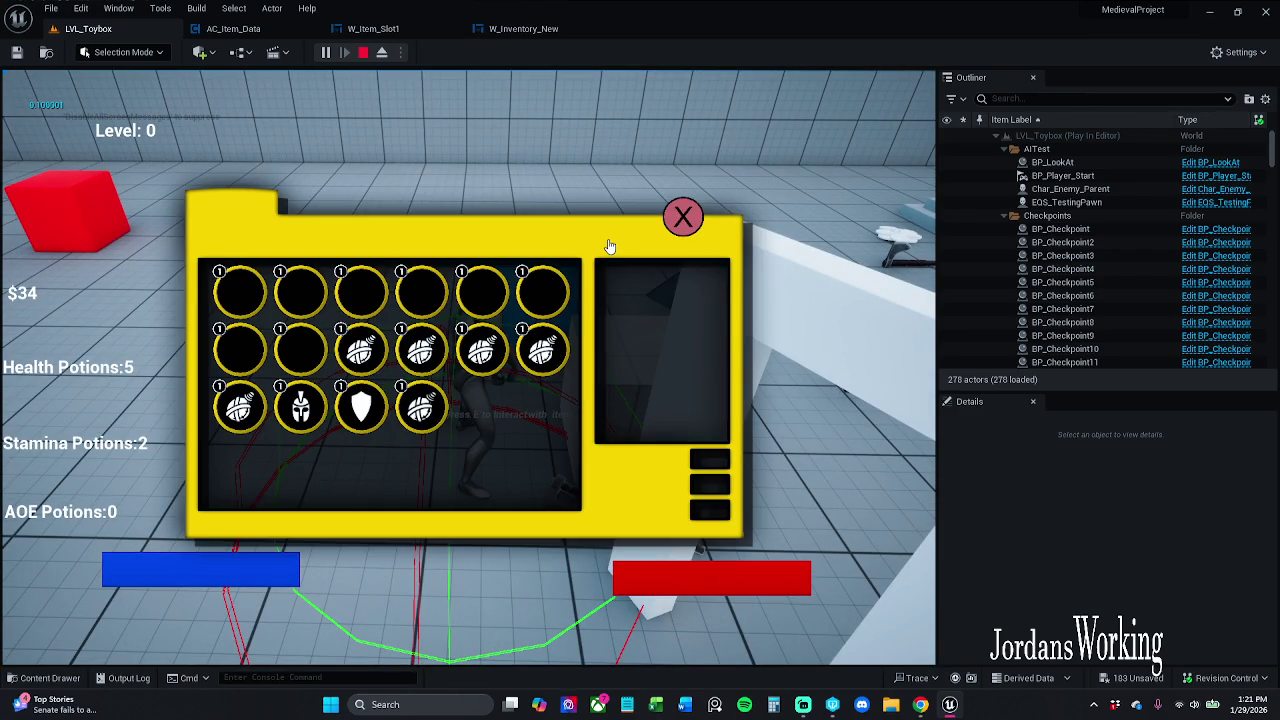
{"action": "left_click", "coordinate": [683, 217]}
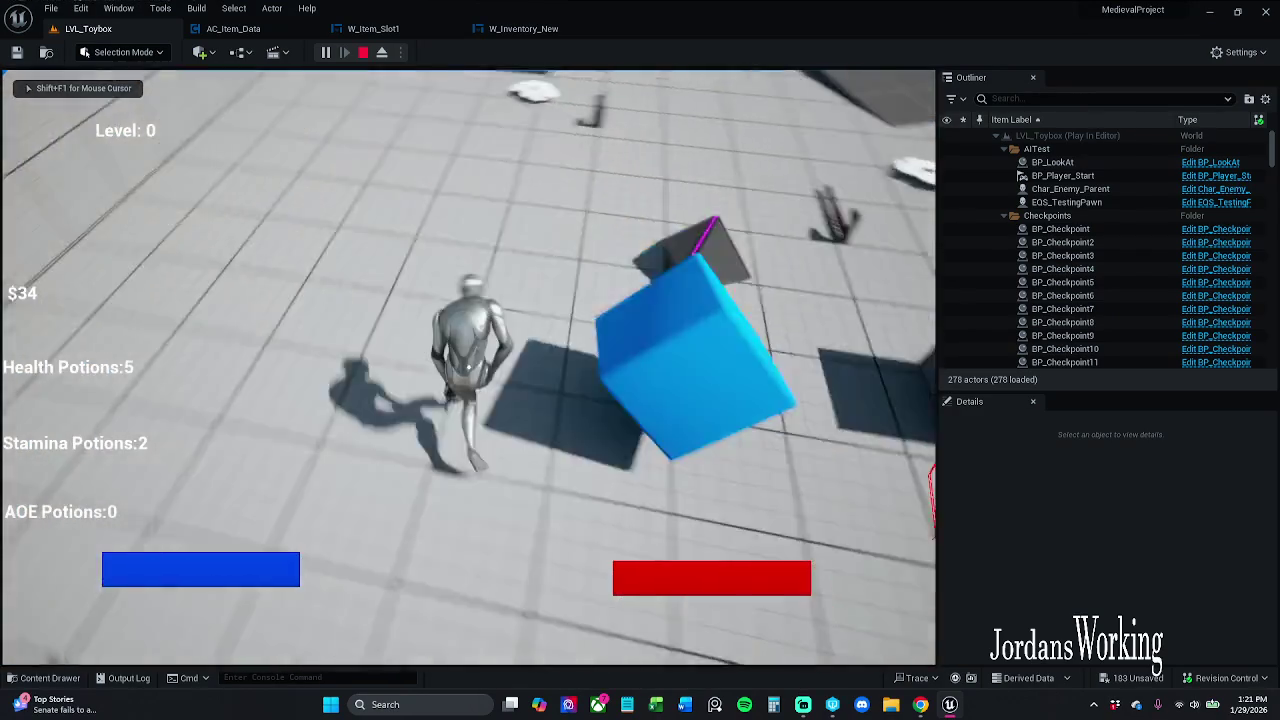
{"action": "key", "text": "w"}
{"action": "key", "text": "w"}
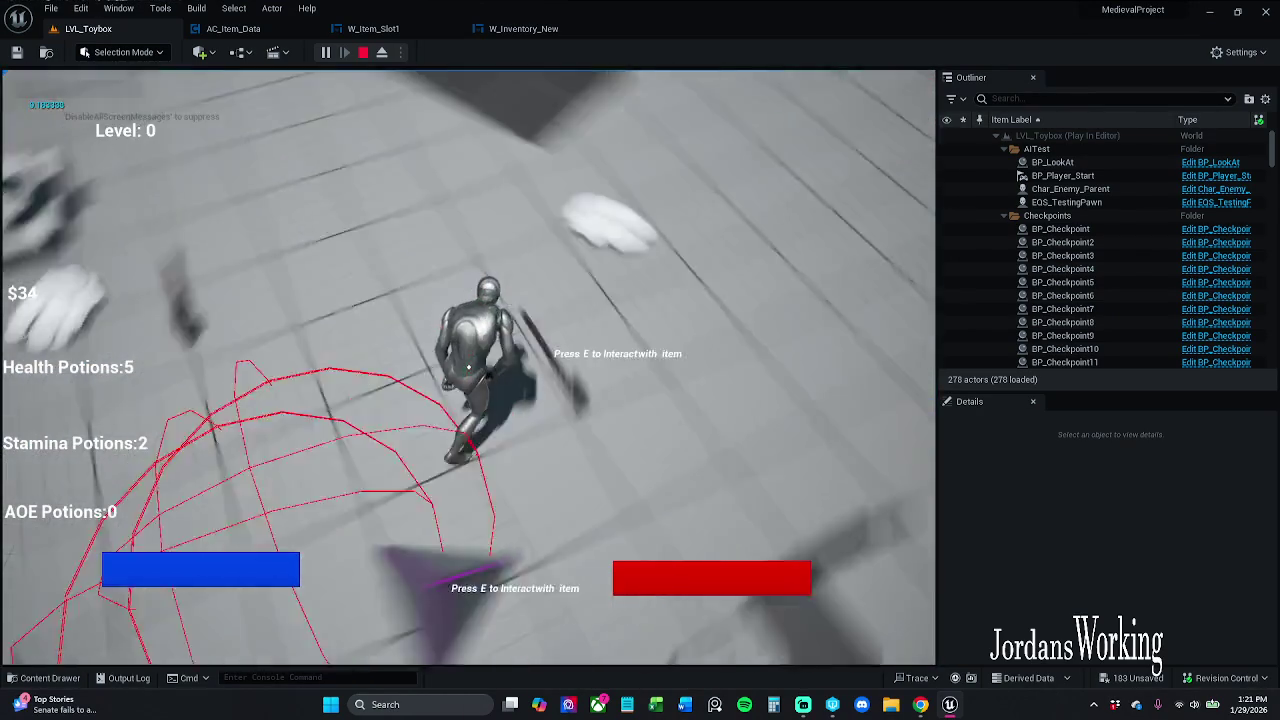
{"action": "key", "text": "e"}
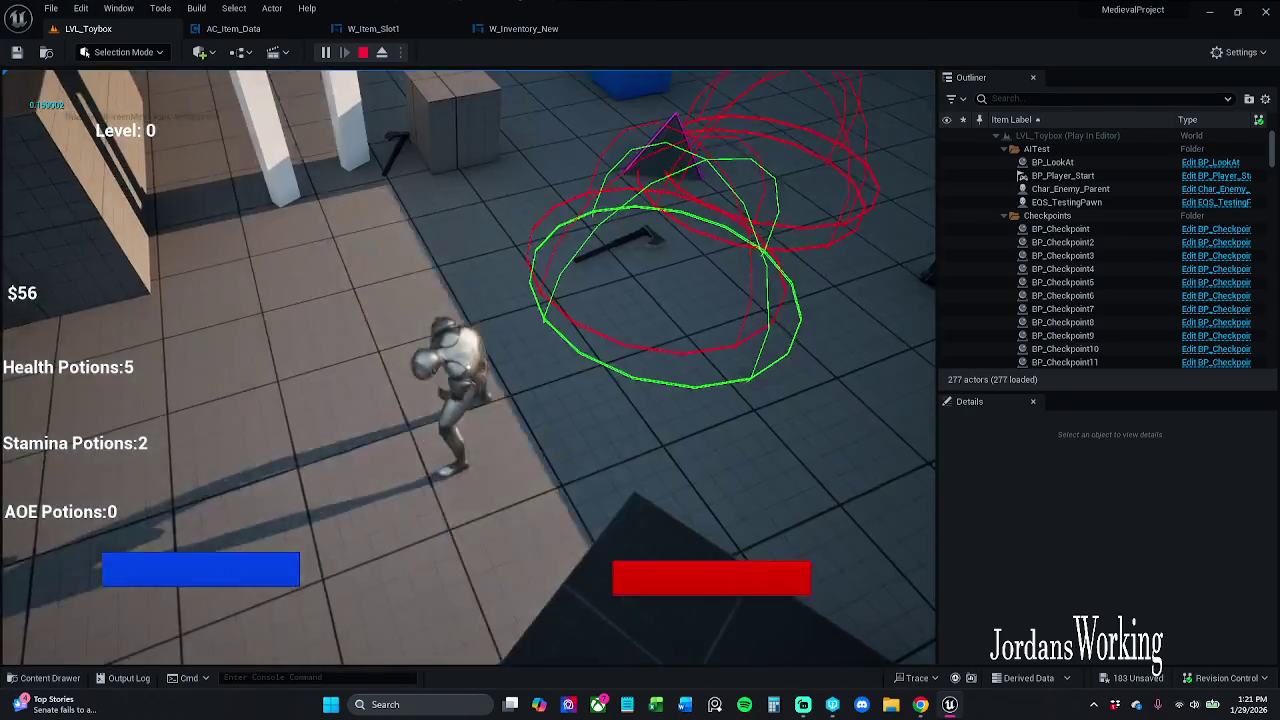
{"action": "key", "text": "w"}
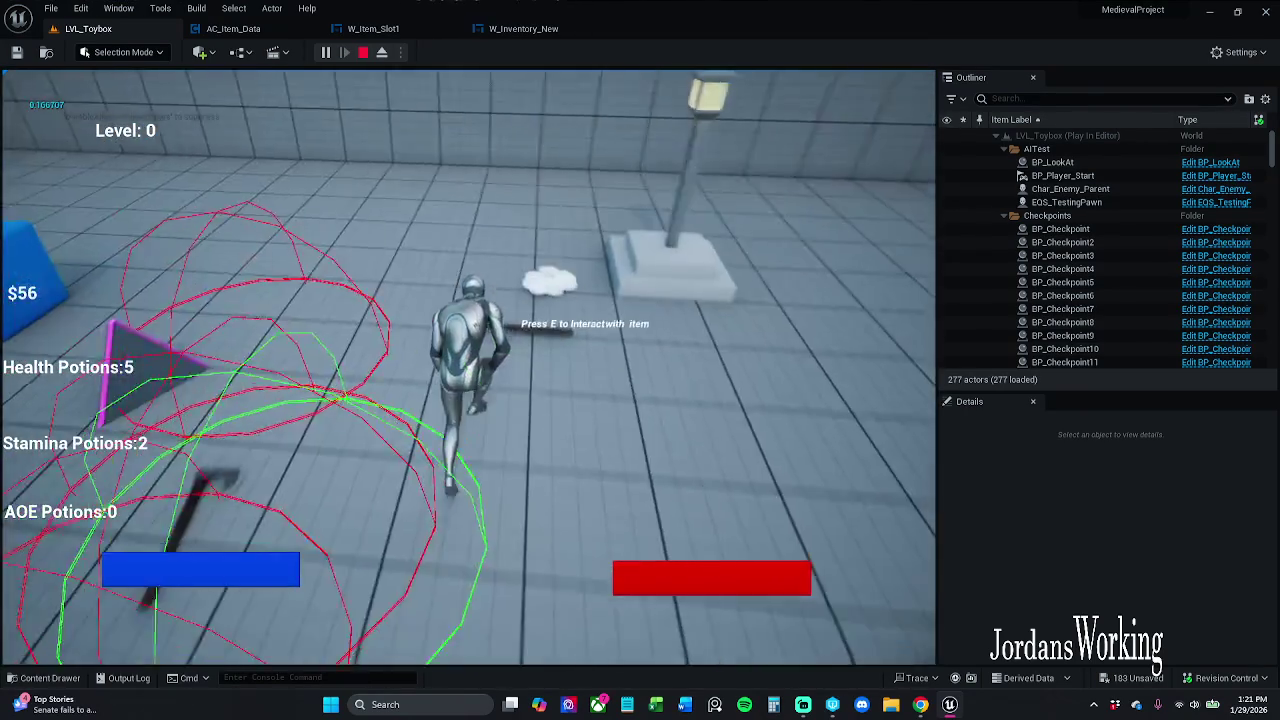
{"action": "key", "text": "Escape"}
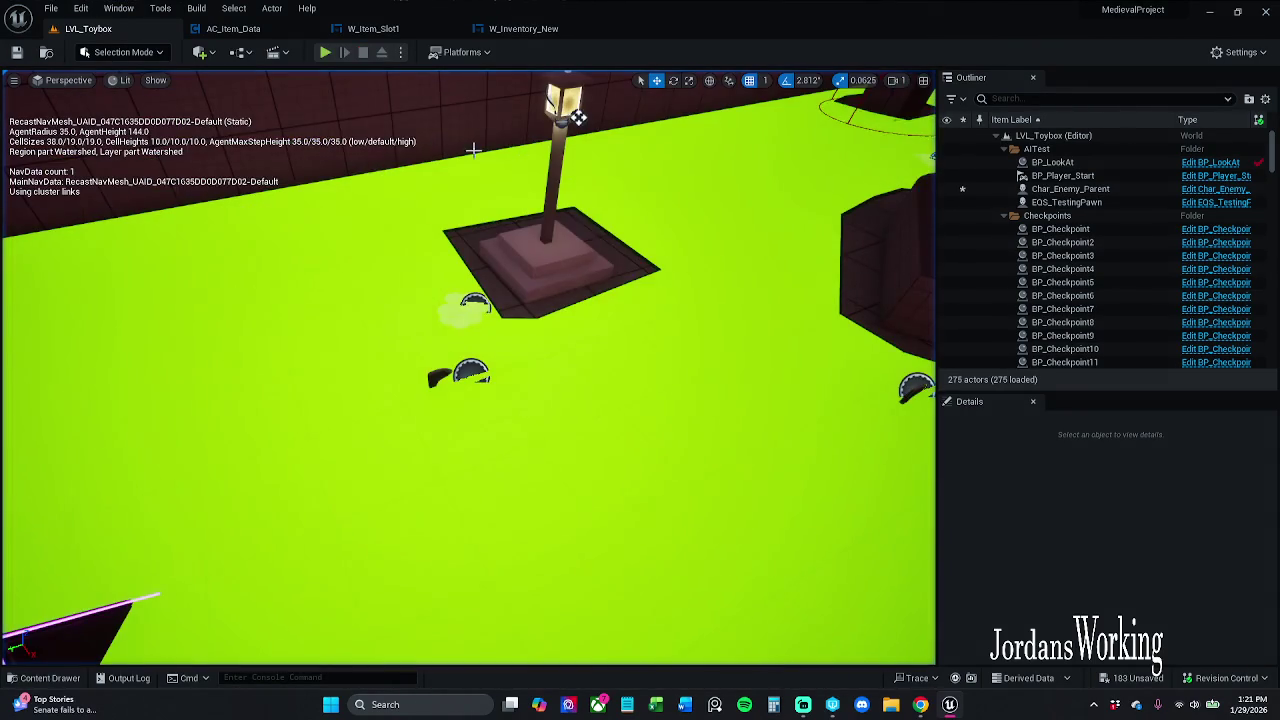
Start another play-in-editor session and toggle the inventory panel open and closed twice
{"action": "left_click", "coordinate": [333, 56]}
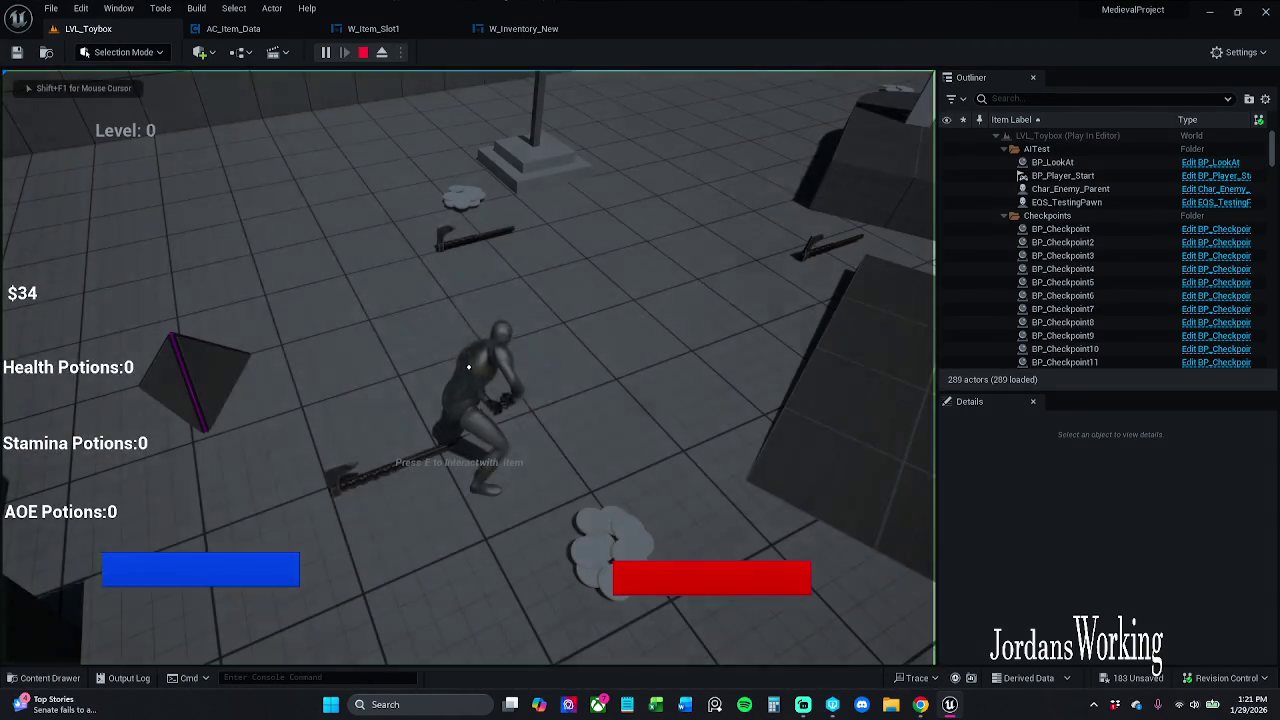
{"action": "key", "text": "i"}
{"action": "left_click", "coordinate": [683, 217]}
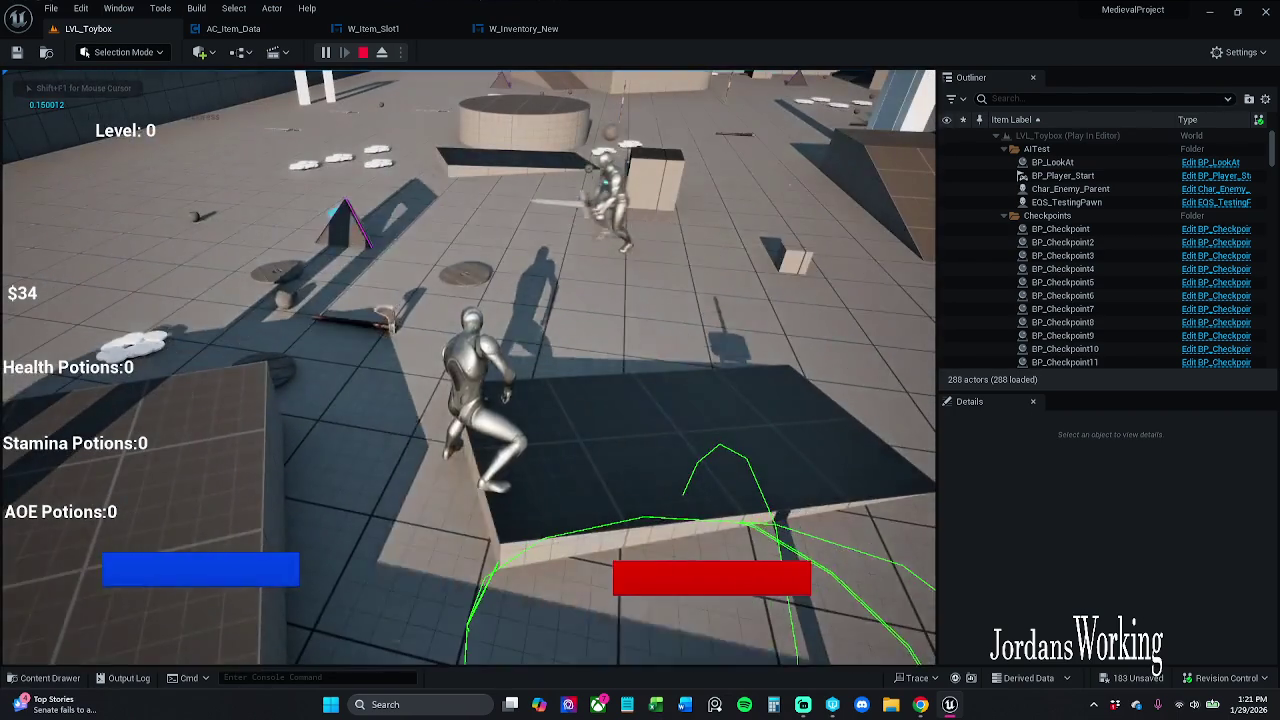
{"action": "key", "text": "i"}
{"action": "left_click", "coordinate": [683, 217]}
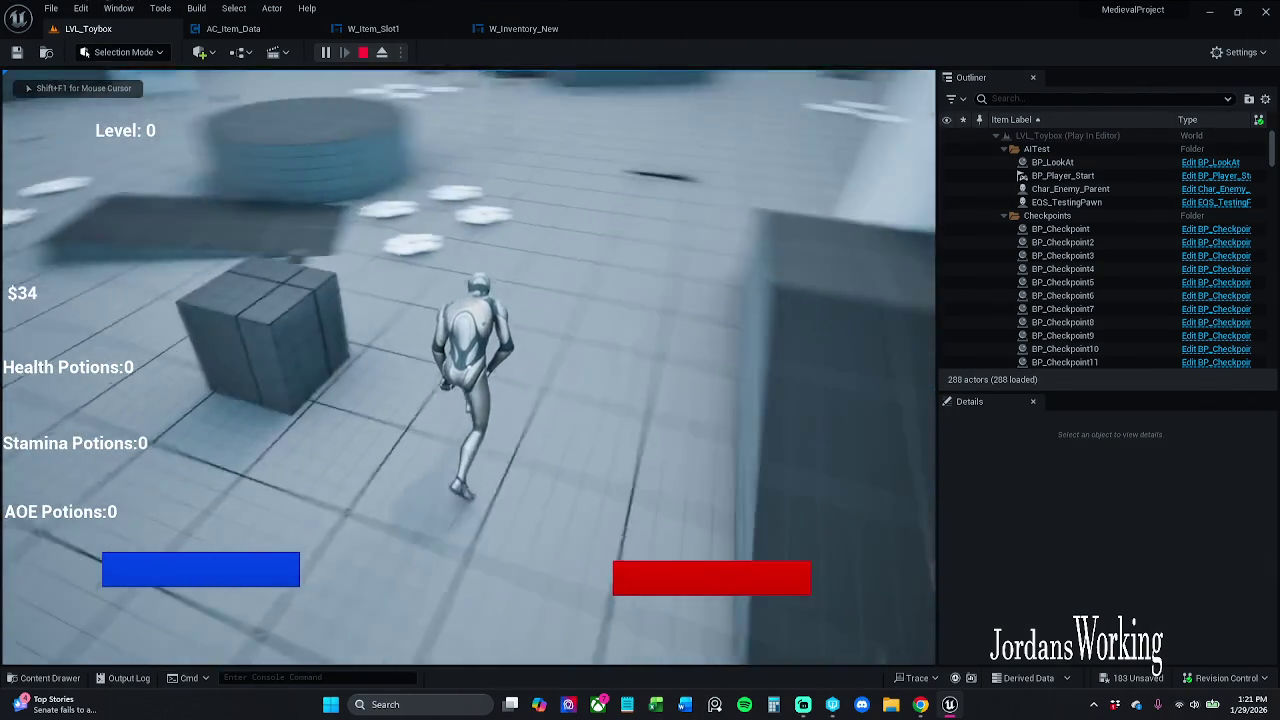
Pick up money and health potions in the level, then close the inventory panel
{"action": "key", "text": "e"}
{"action": "key", "text": "w"}
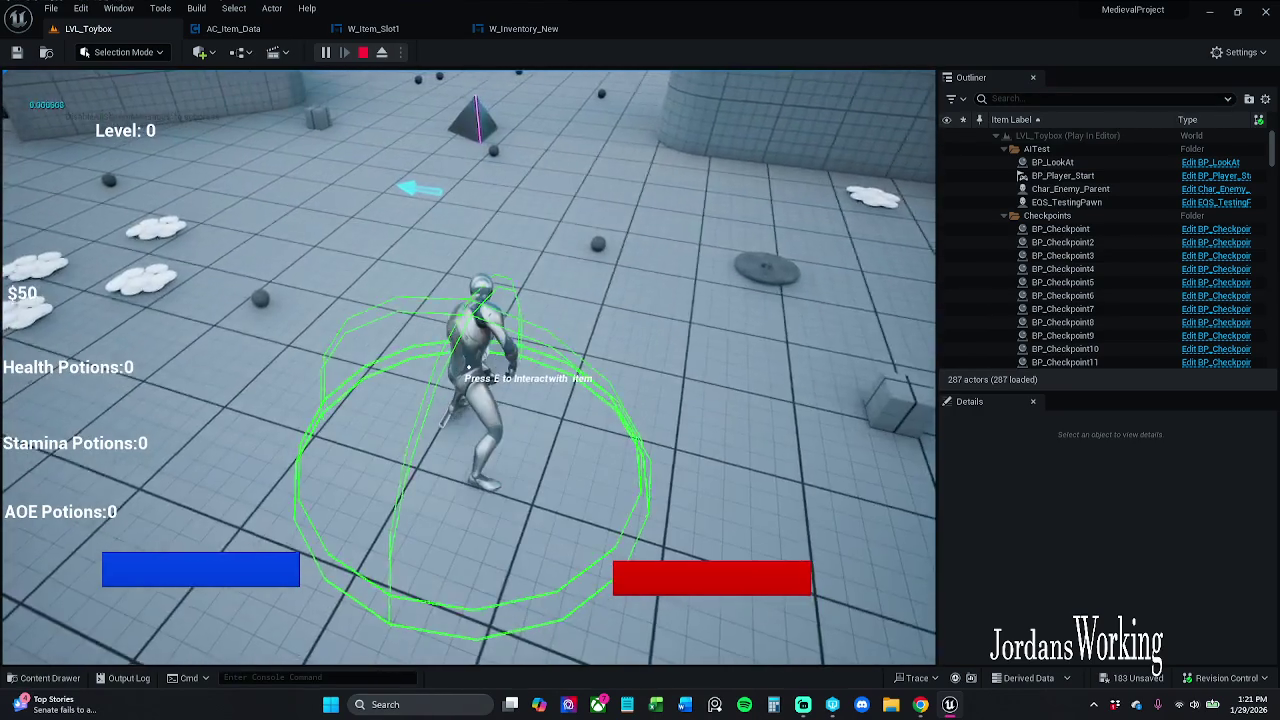
{"action": "key", "text": "e"}
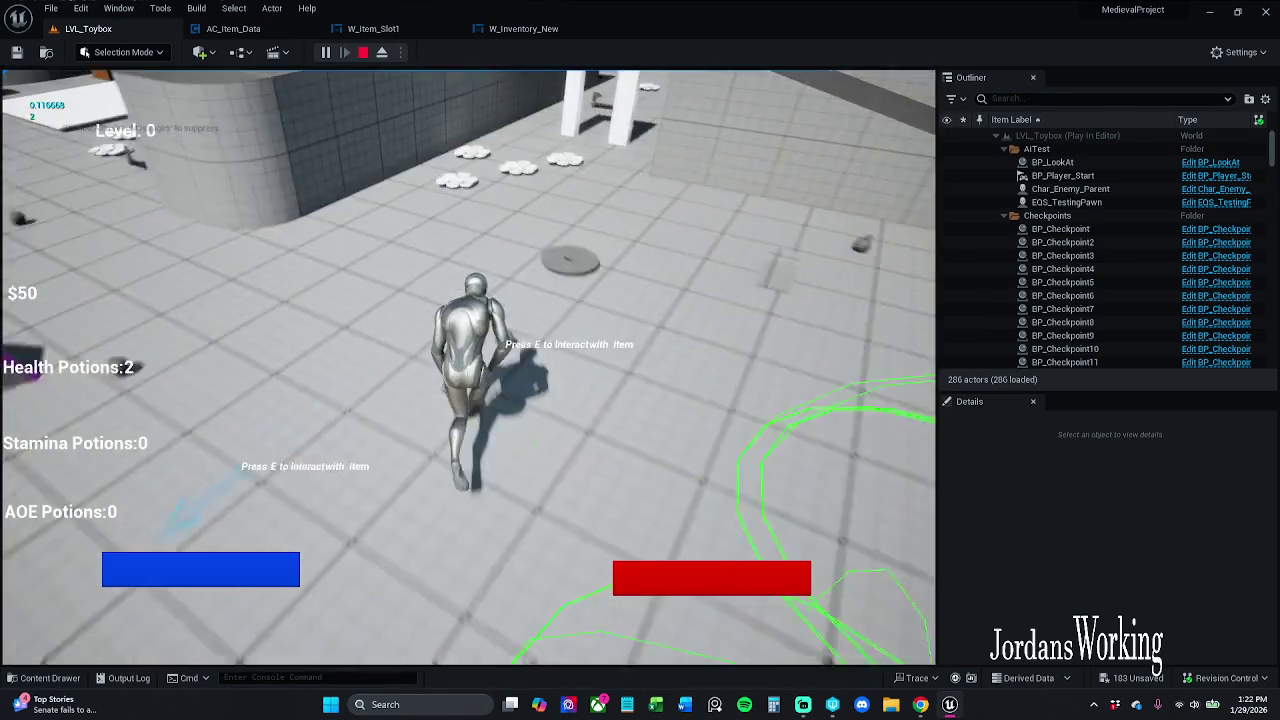
{"action": "key", "text": "e"}
{"action": "key", "text": "w"}
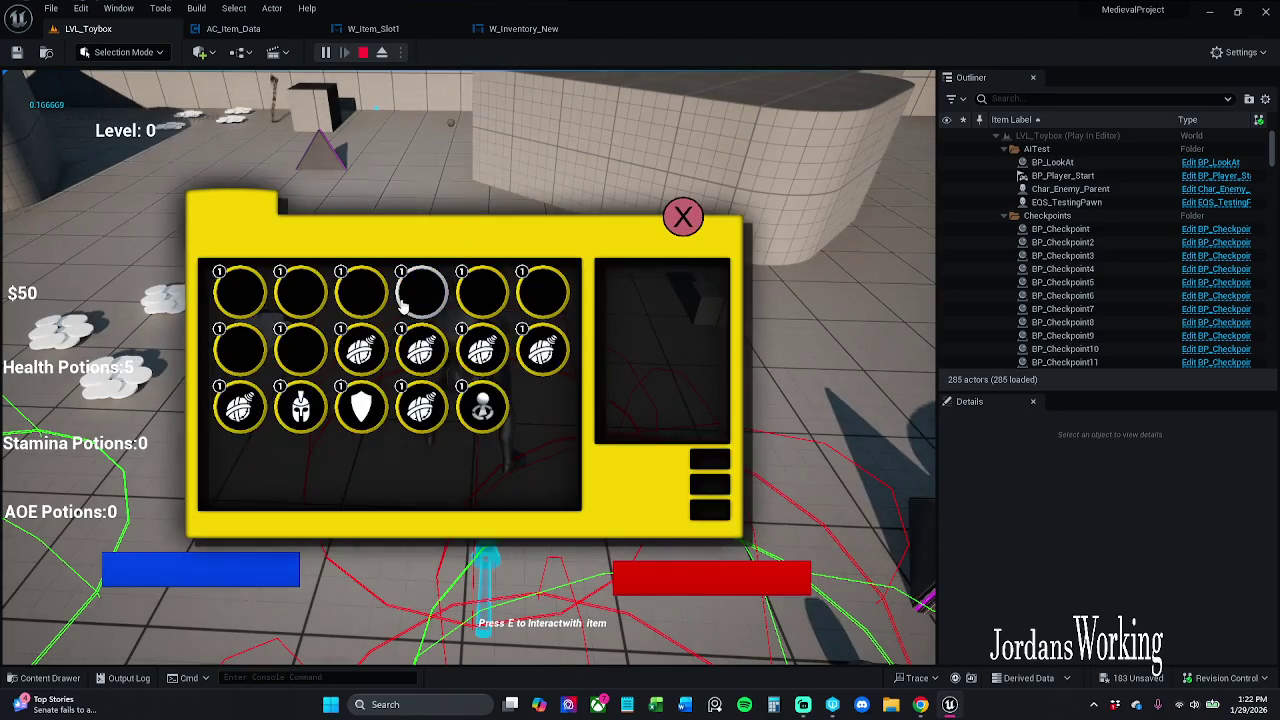
{"action": "left_click", "coordinate": [679, 219]}
Run around collecting more money until reaching $129, stop the session, and reopen AC_Item_Data
{"action": "key", "text": "w"}
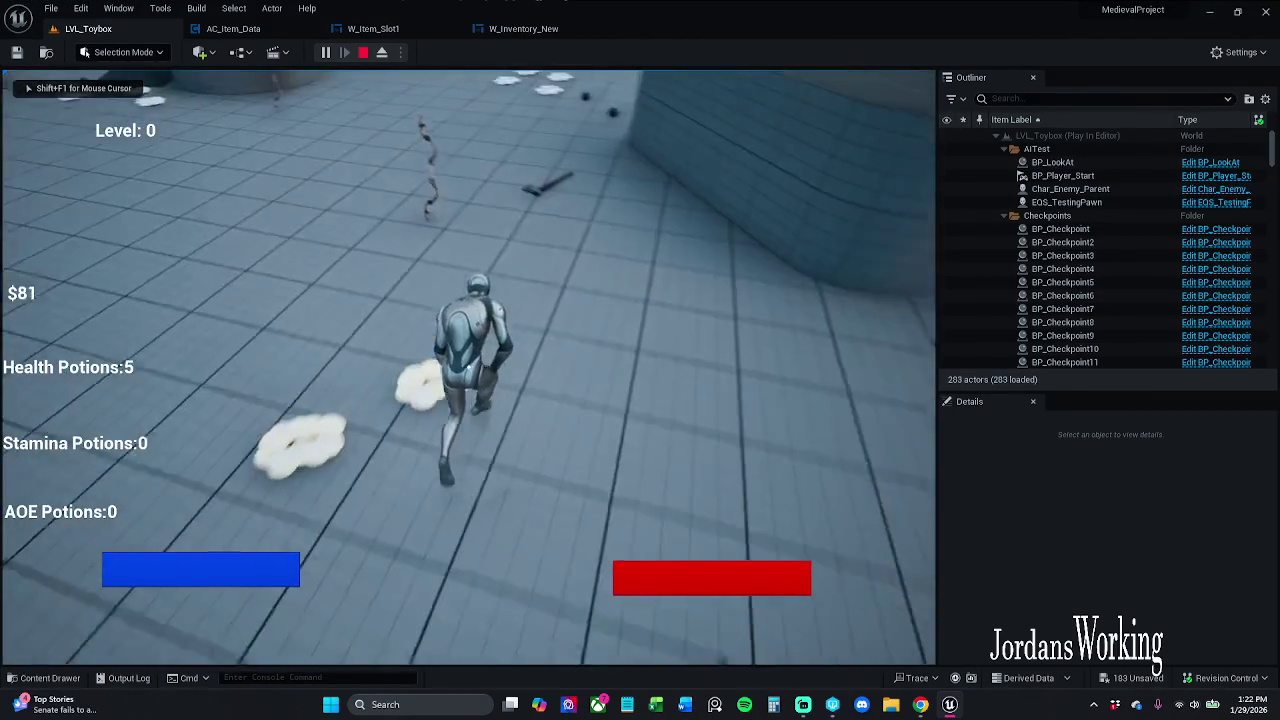
{"action": "key", "text": "w"}
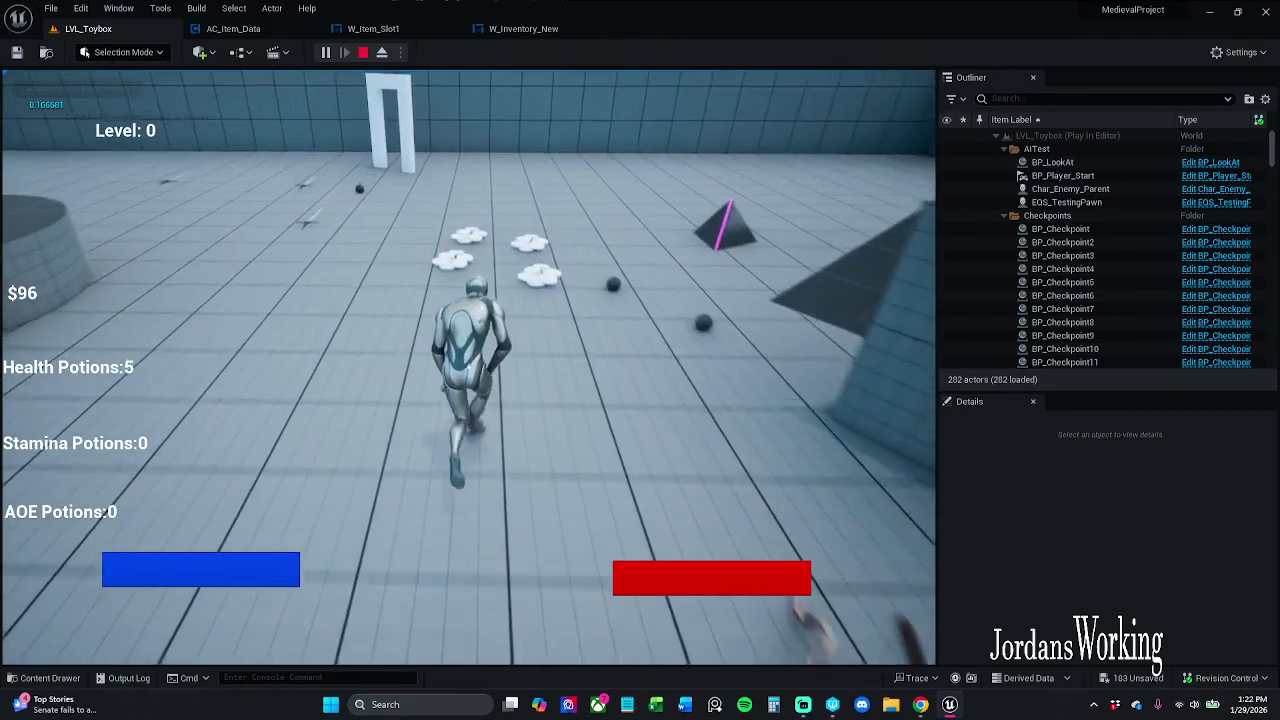
{"action": "key", "text": "w"}
{"action": "key", "text": "e"}
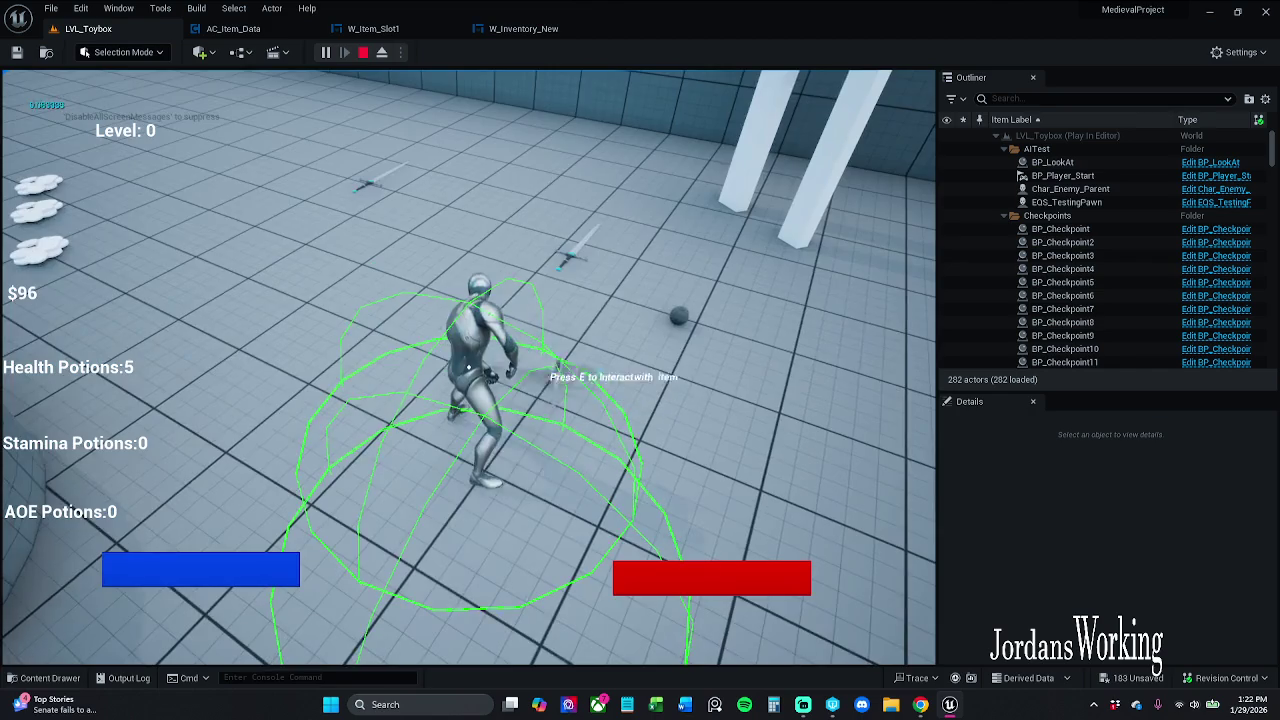
{"action": "key", "text": "w"}
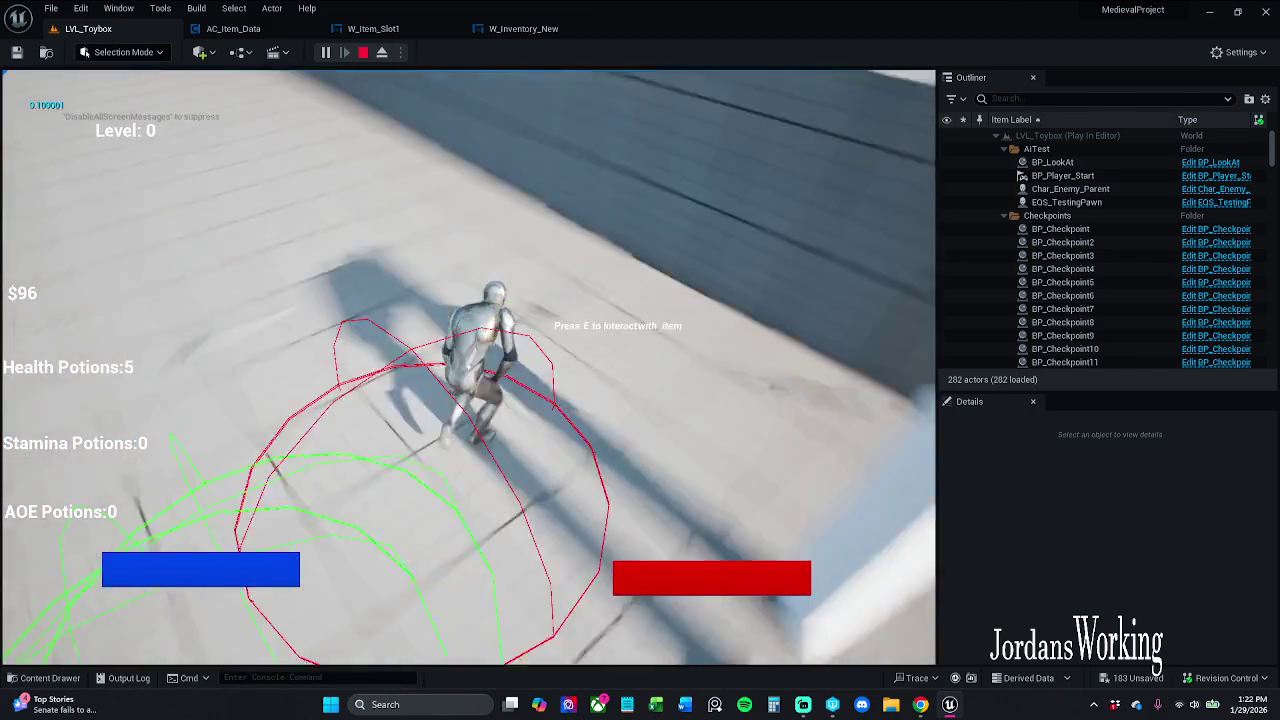
{"action": "key", "text": "e"}
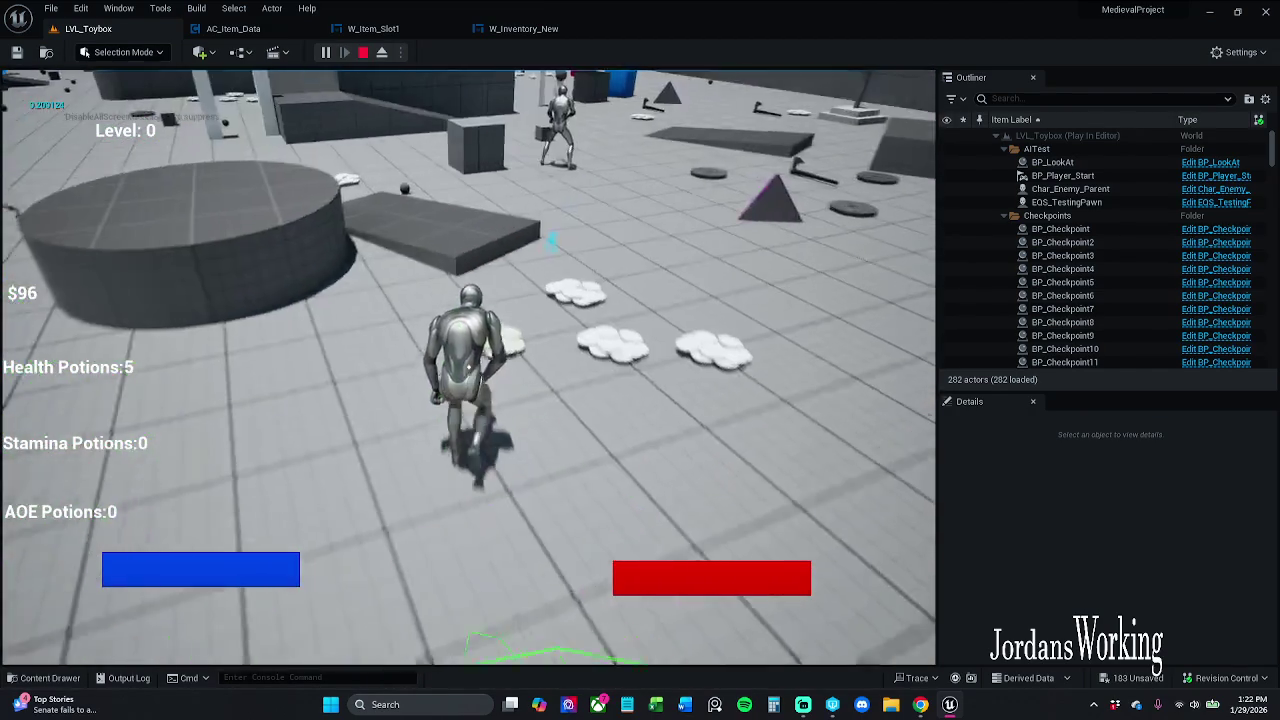
{"action": "key", "text": "w"}
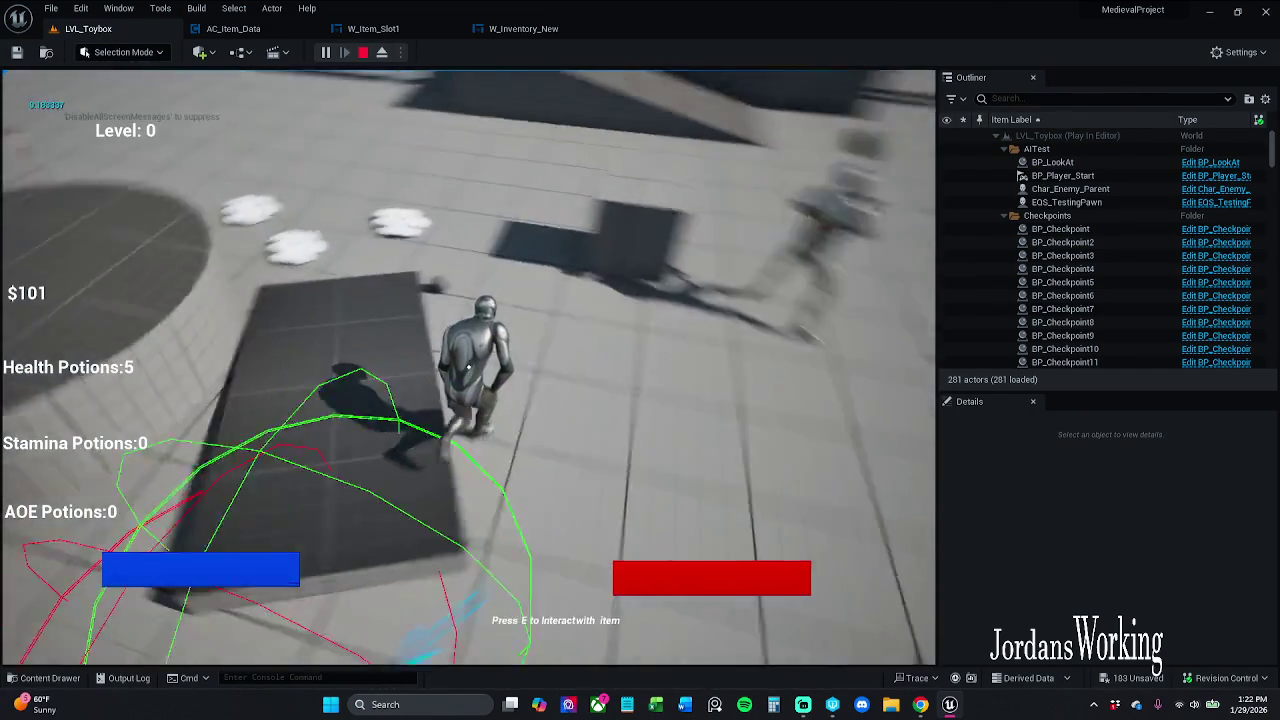
{"action": "key", "text": "w"}
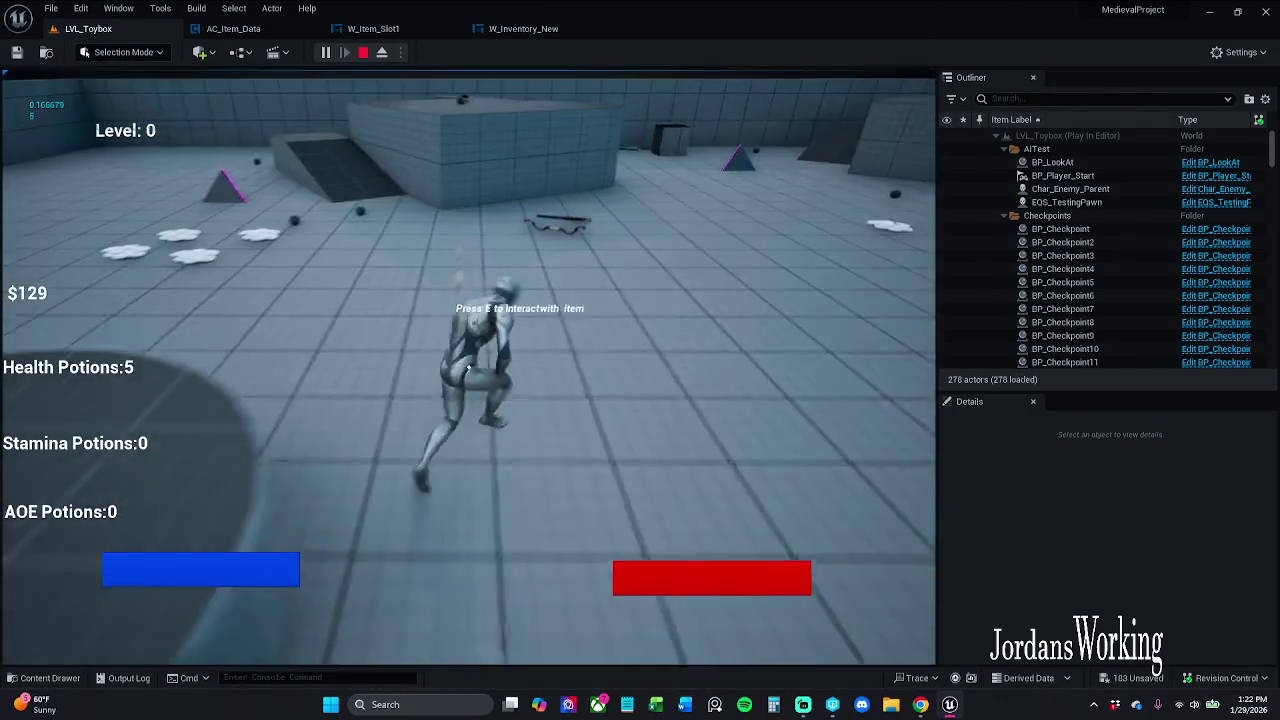
{"action": "key", "text": "w"}
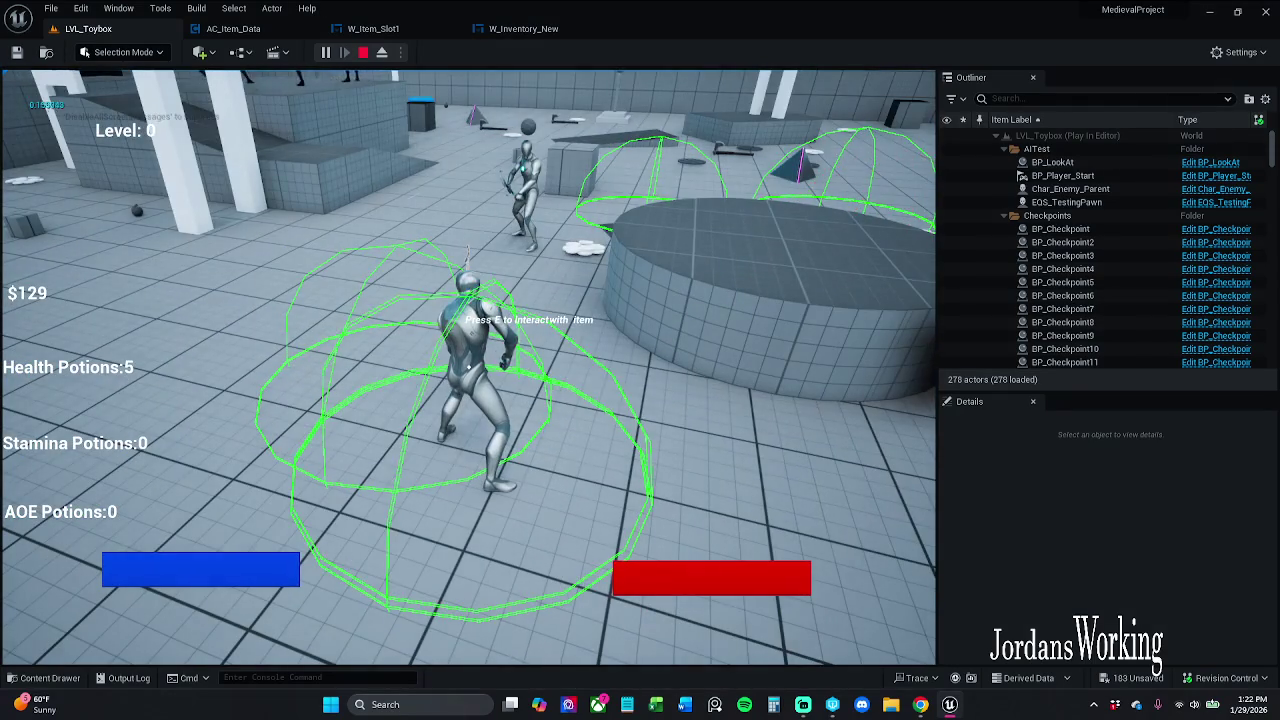
{"action": "key", "text": "Escape"}
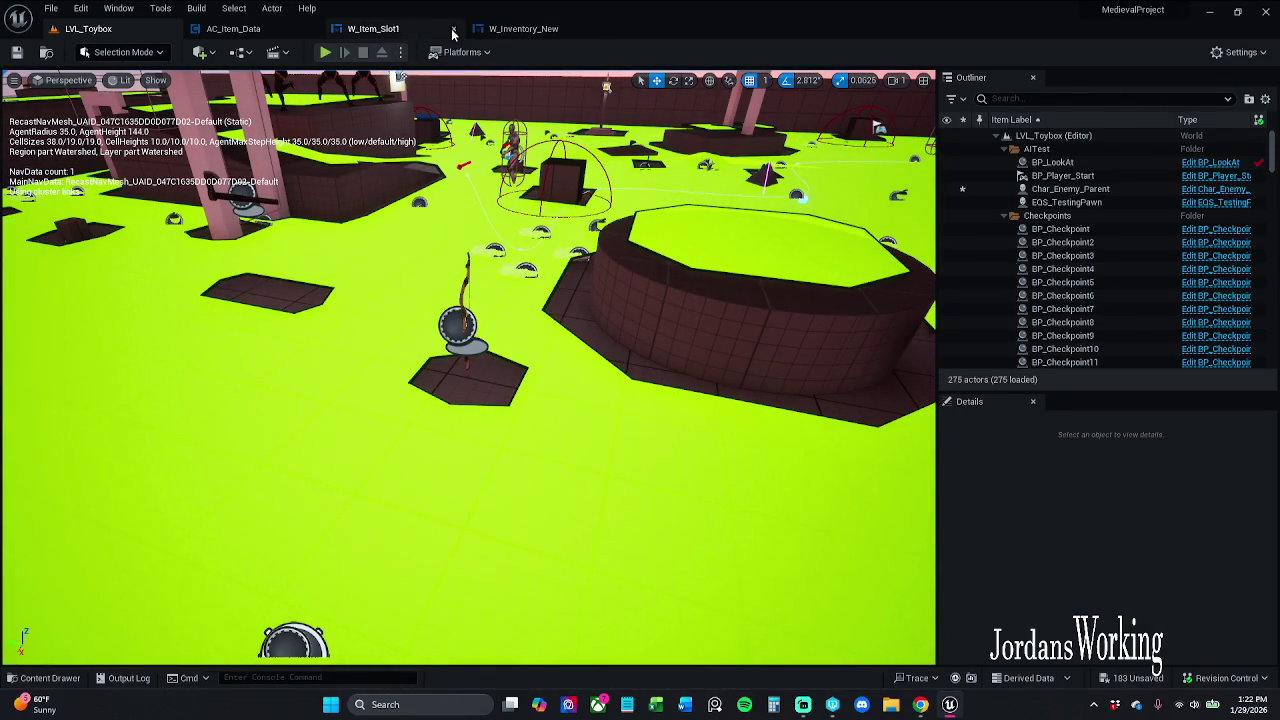
{"action": "left_click", "coordinate": [233, 28]}
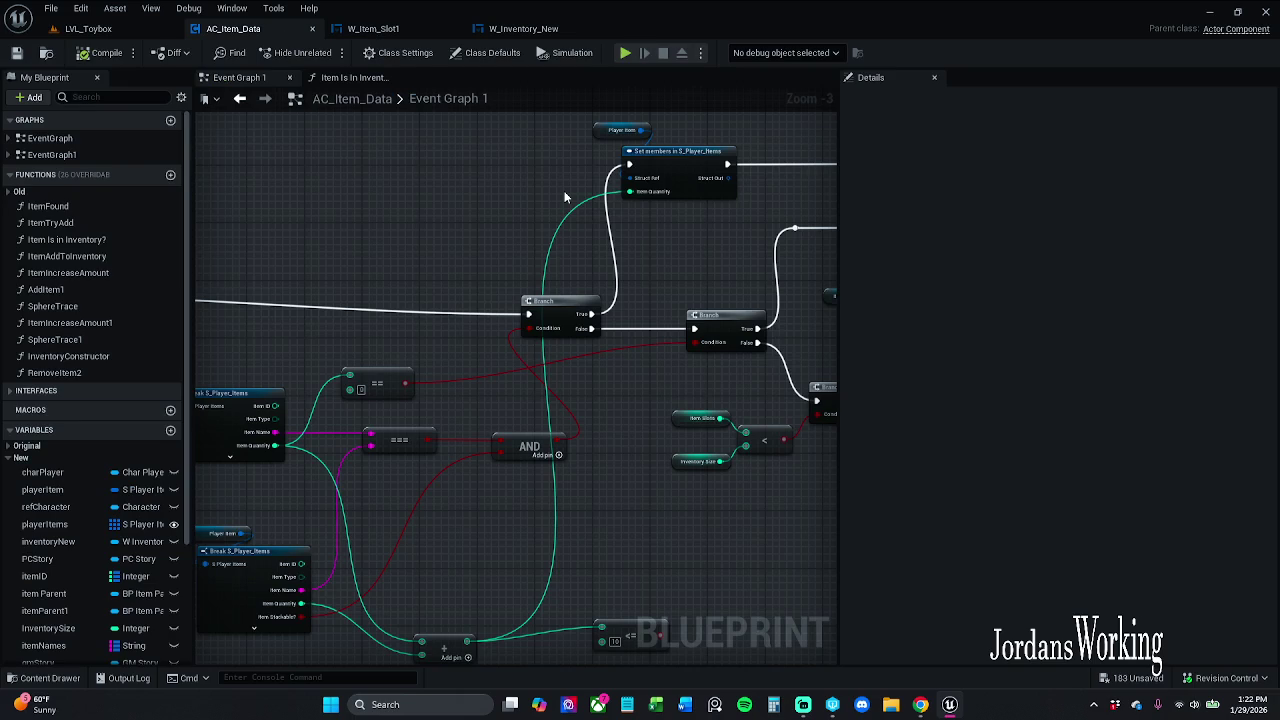
{"action": "mouse_move", "coordinate": [752, 281]}
{"action": "left_mouse_down"}
{"action": "mouse_move", "coordinate": [571, 251]}
{"action": "mouse_move", "coordinate": [538, 262]}
{"action": "left_mouse_up"}
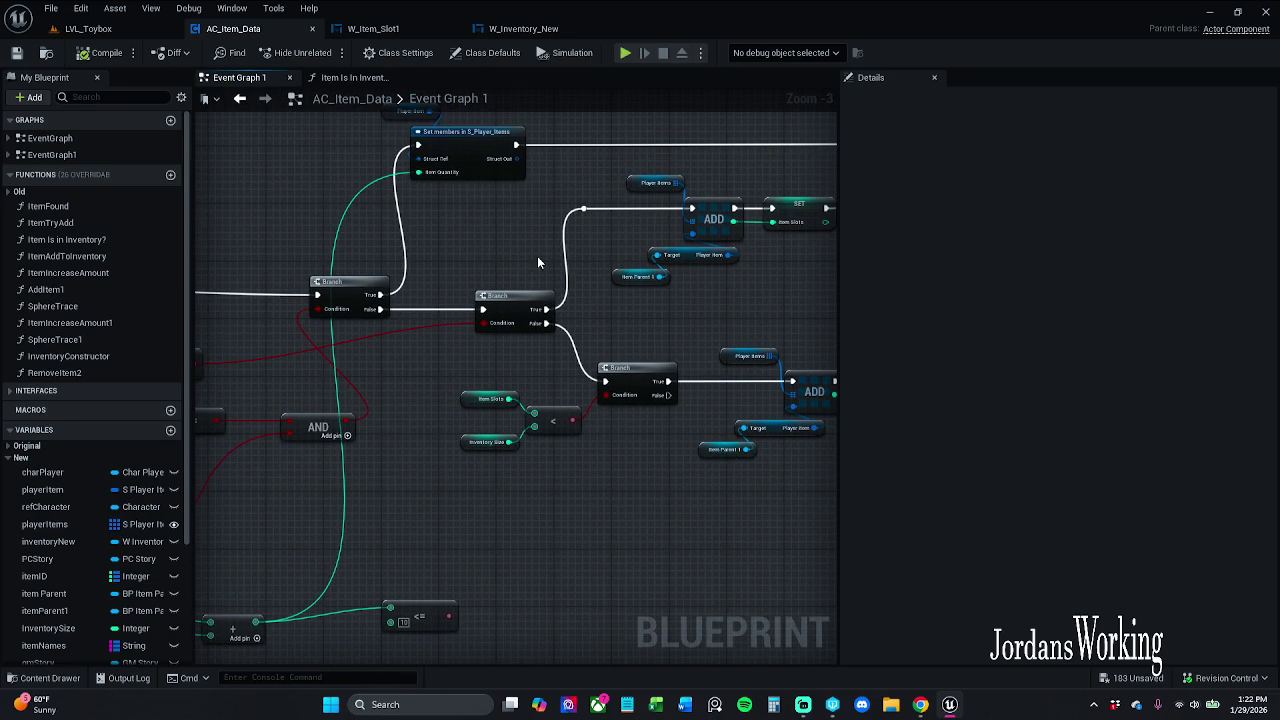
{"action": "left_click_drag", "start_coordinate": [538, 262], "coordinate": [464, 264]}
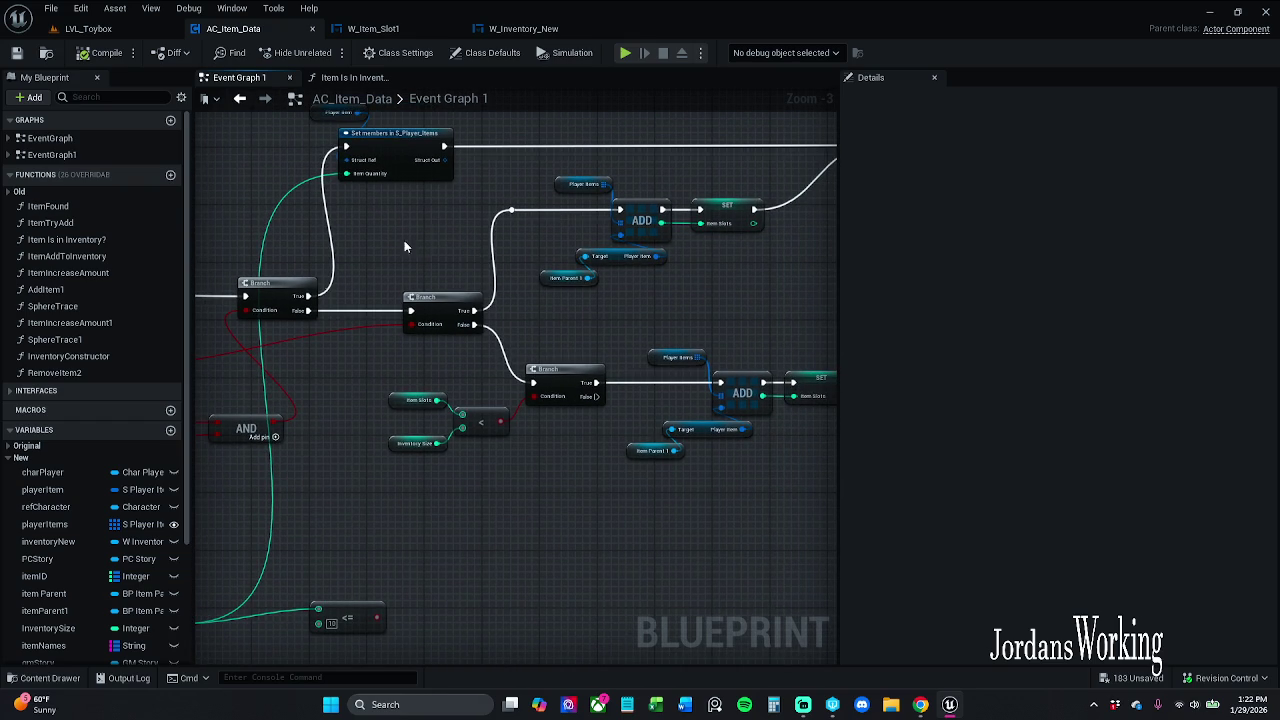
{"action": "key", "text": "alt+Tab"}
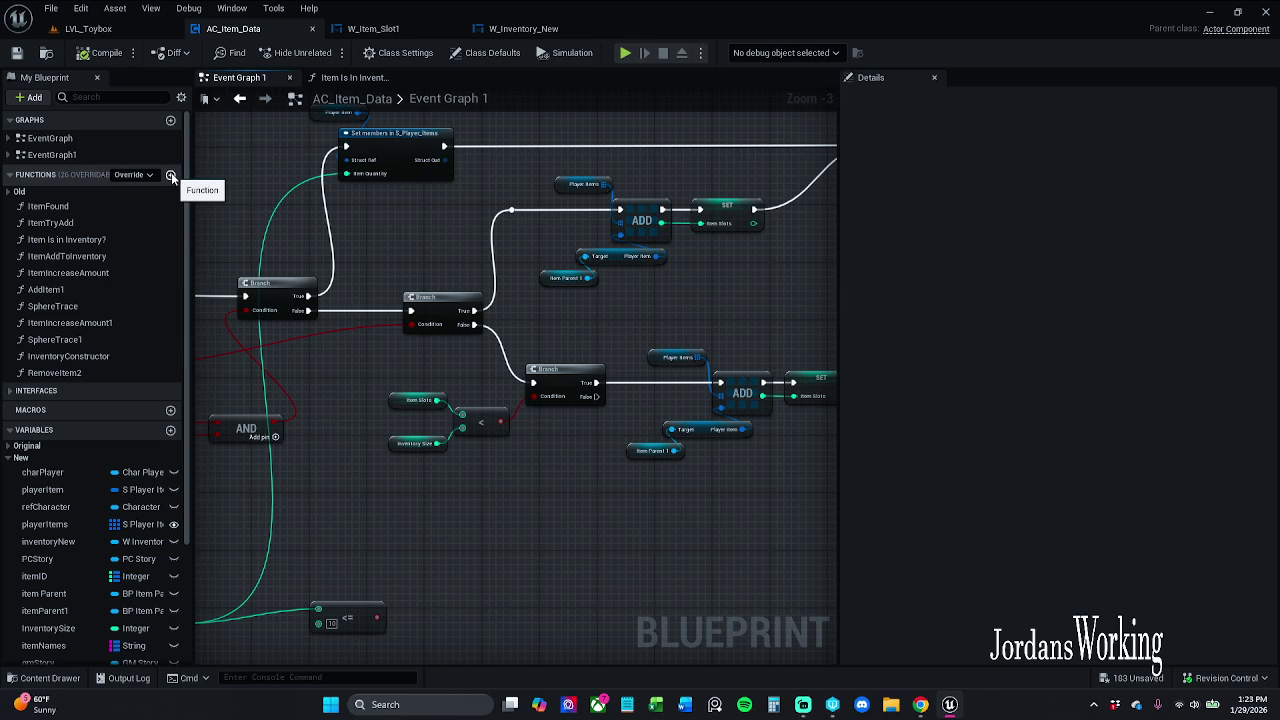
{"action": "left_click", "coordinate": [171, 176]}
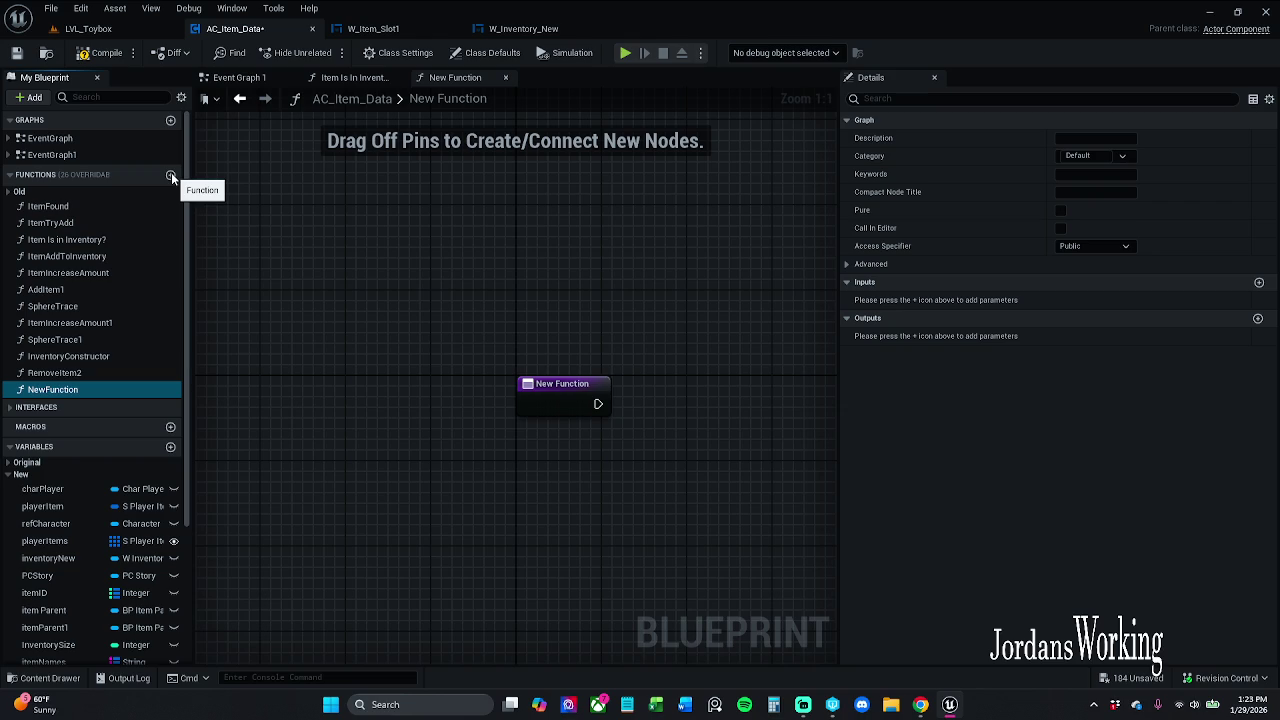
Add two more functions and name the first one FindSlot
{"action": "mouse_move", "coordinate": [437, 283]}
{"action": "left_mouse_down"}
{"action": "mouse_move", "coordinate": [403, 209]}
{"action": "mouse_move", "coordinate": [385, 253]}
{"action": "left_mouse_up"}
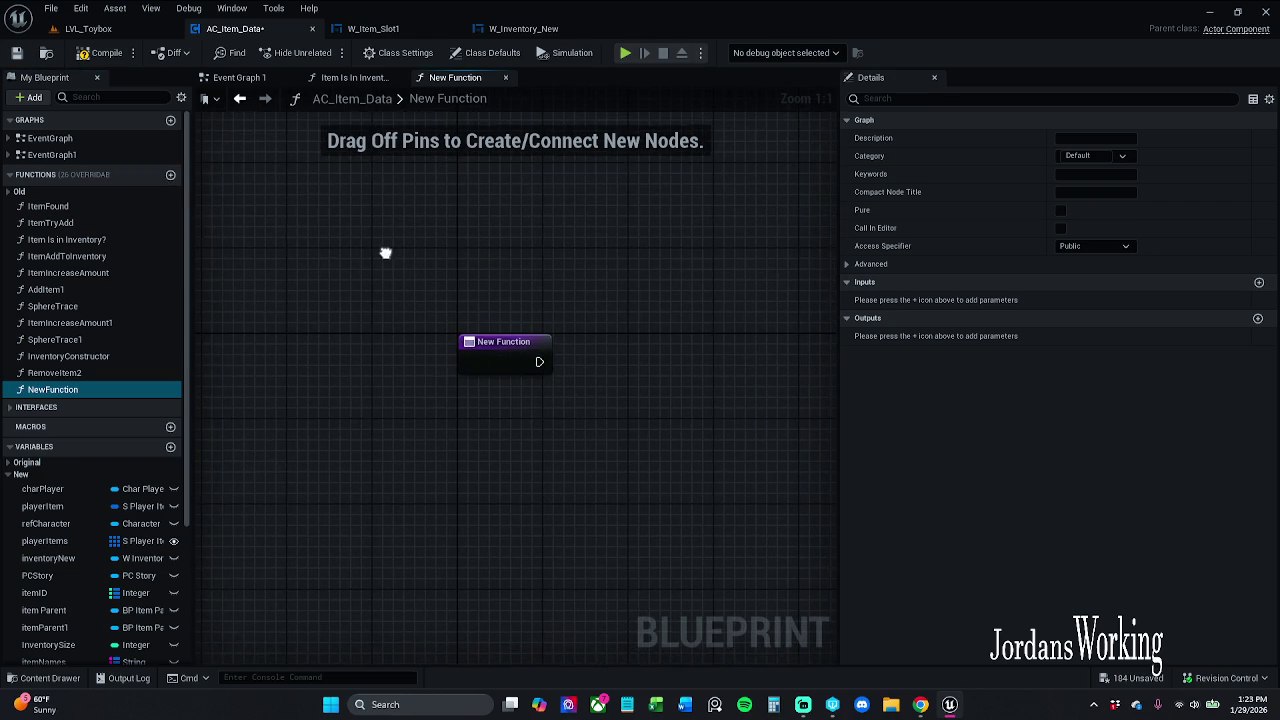
{"action": "left_click", "coordinate": [171, 175]}
{"action": "left_click", "coordinate": [171, 175]}
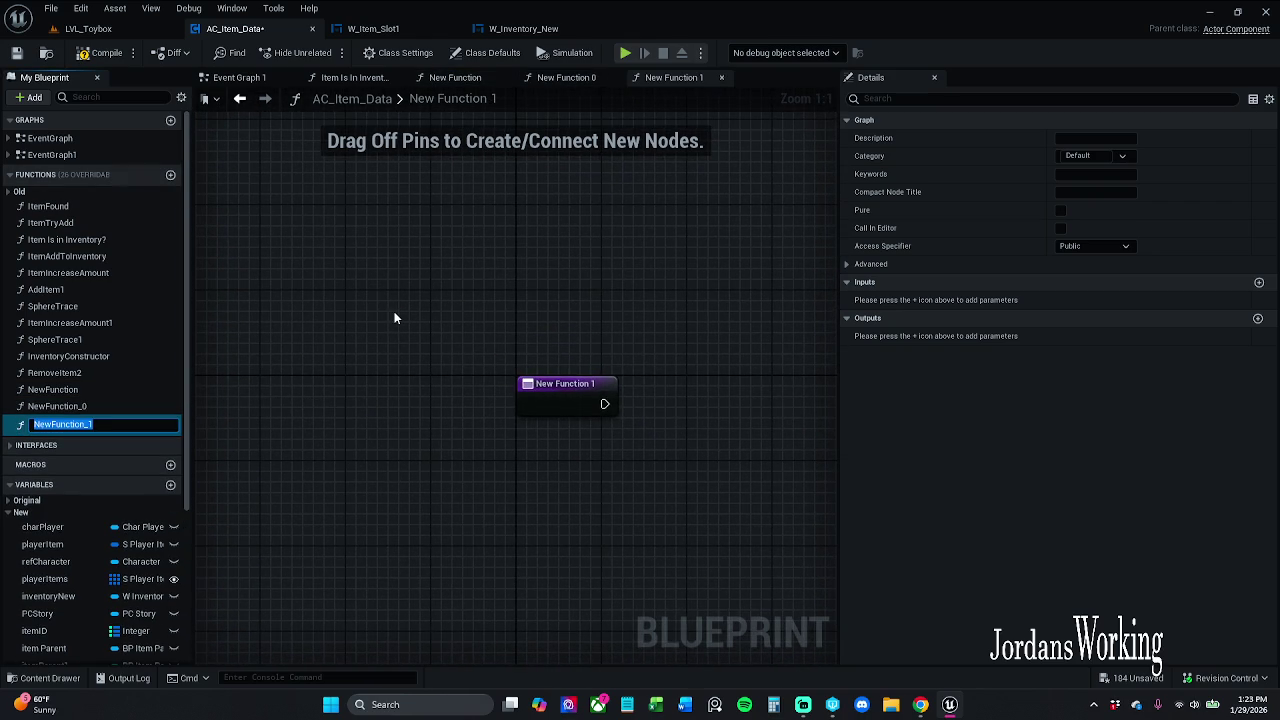
{"action": "type", "text": "Fins"}
{"action": "key", "text": "BackSpace"}
{"action": "type", "text": "dSlot"}
{"action": "key", "text": "Return"}
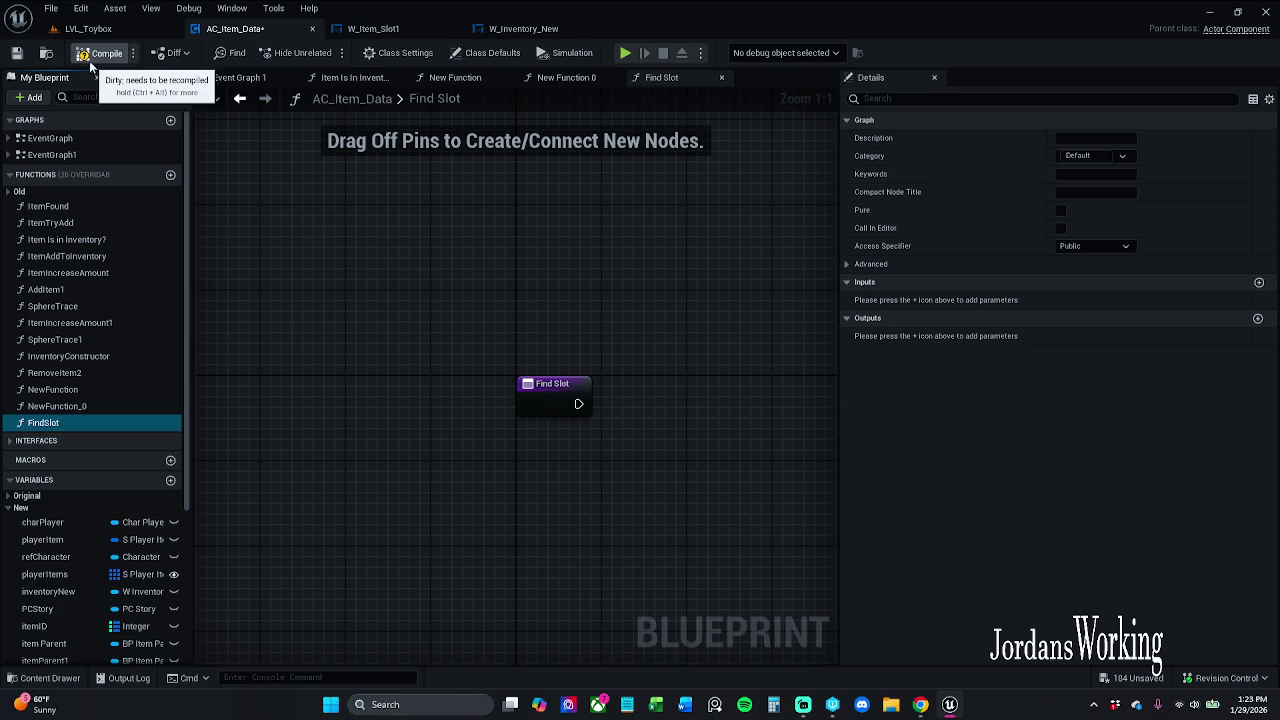
Rename the other new functions GetMaxStackSize and AddToStack
{"action": "left_click", "coordinate": [84, 393]}
{"action": "key", "text": "F2"}
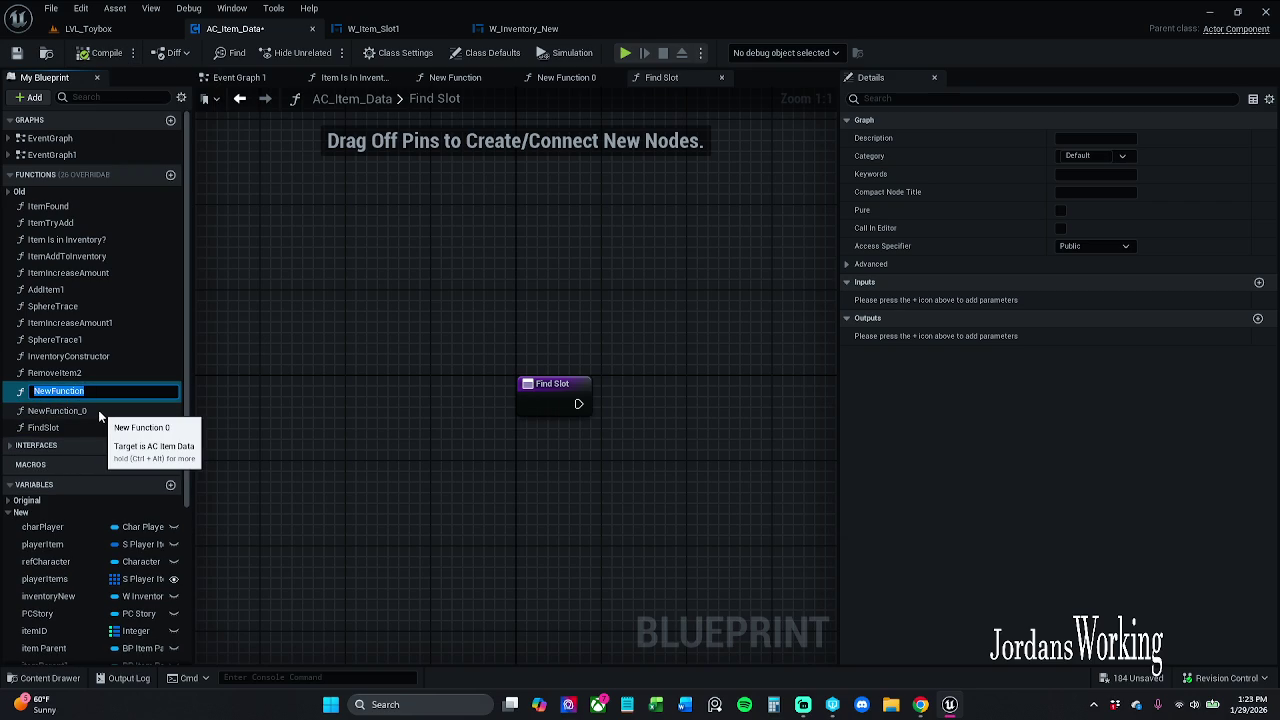
{"action": "type", "text": "Get"}
{"action": "type", "text": "MaxS"}
{"action": "type", "text": "tackSiz"}
{"action": "type", "text": "e"}
{"action": "key", "text": "Return"}
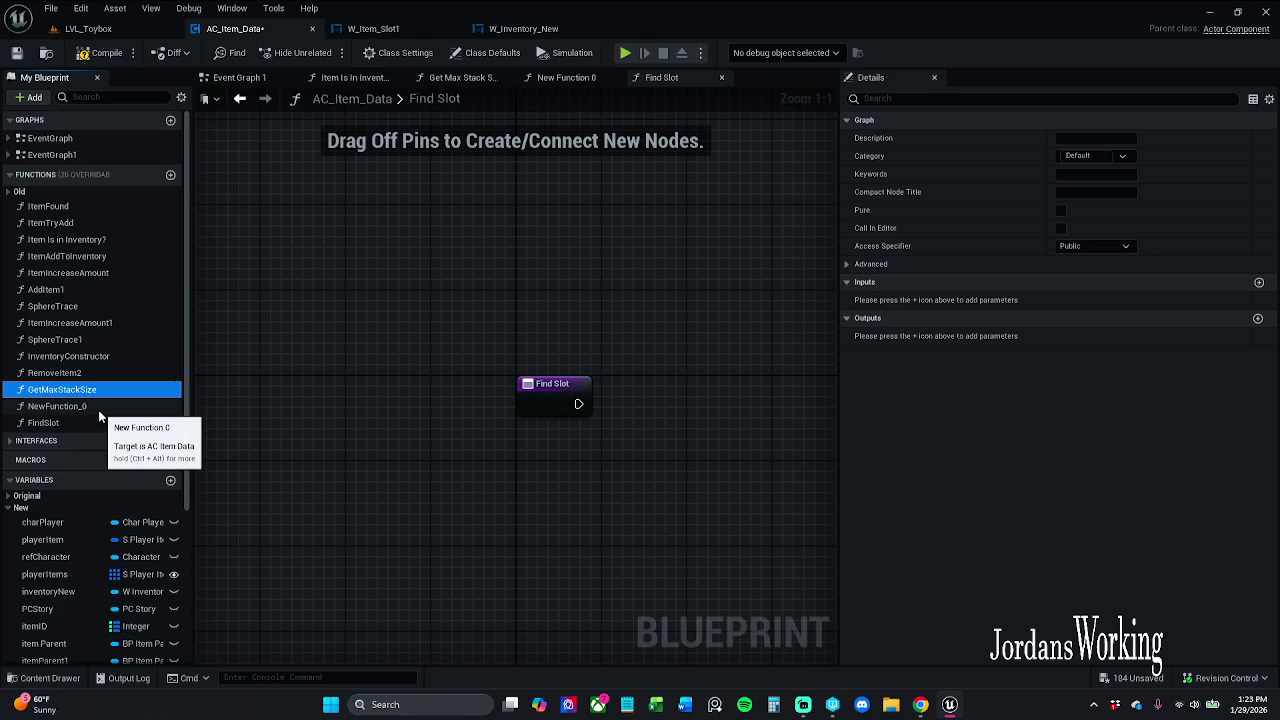
{"action": "left_click", "coordinate": [99, 409]}
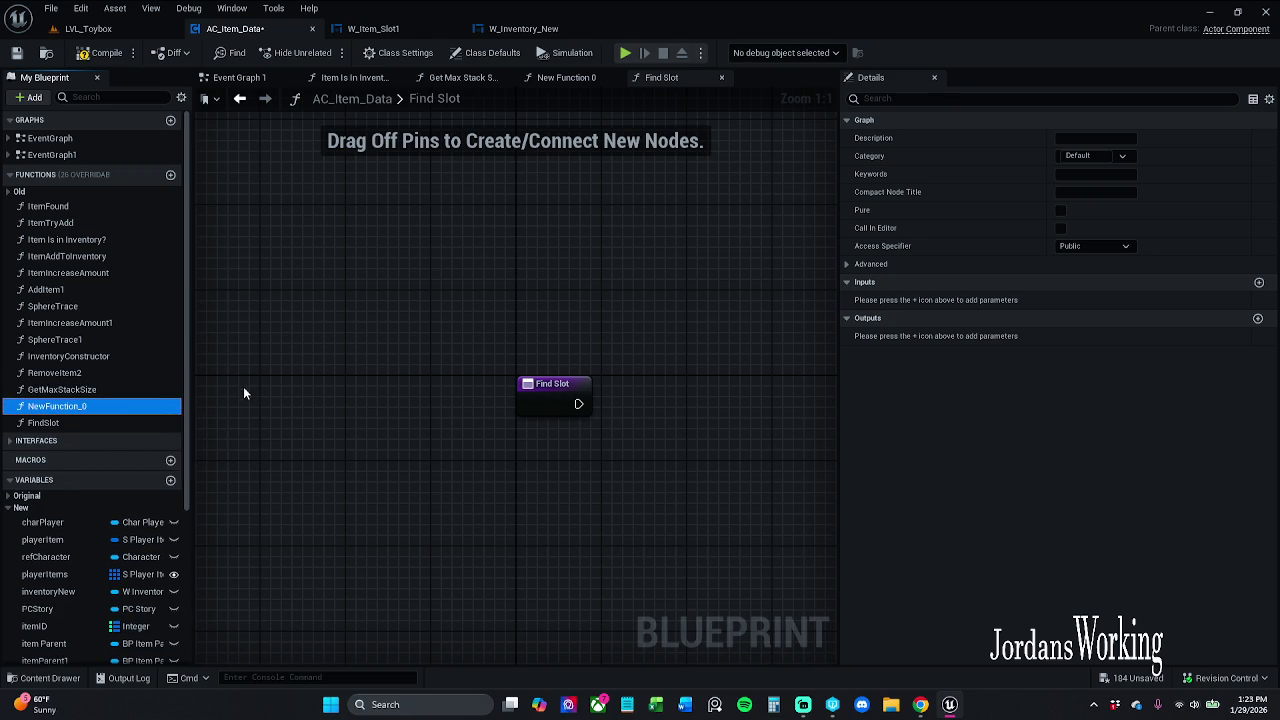
{"action": "key", "text": "F2"}
{"action": "type", "text": "A"}
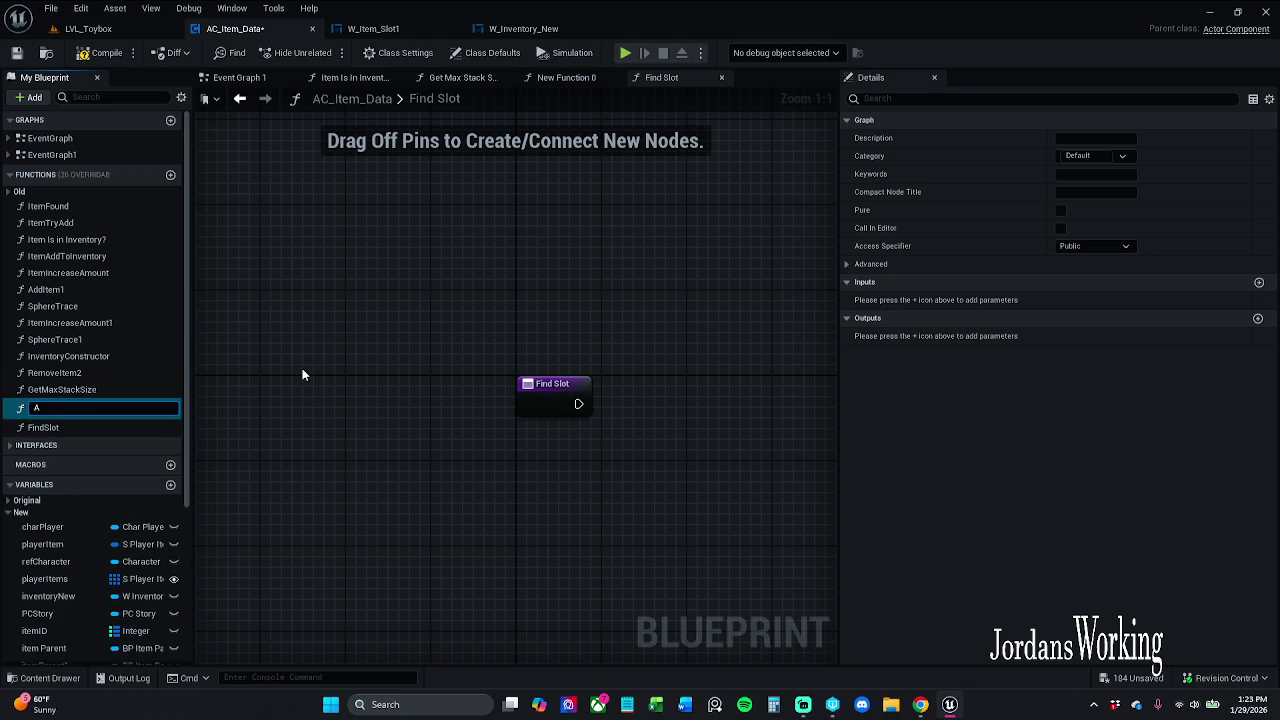
{"action": "type", "text": "ddToSt"}
{"action": "type", "text": "sack"}
{"action": "key", "text": "BackSpace"}
{"action": "key", "text": "Return"}
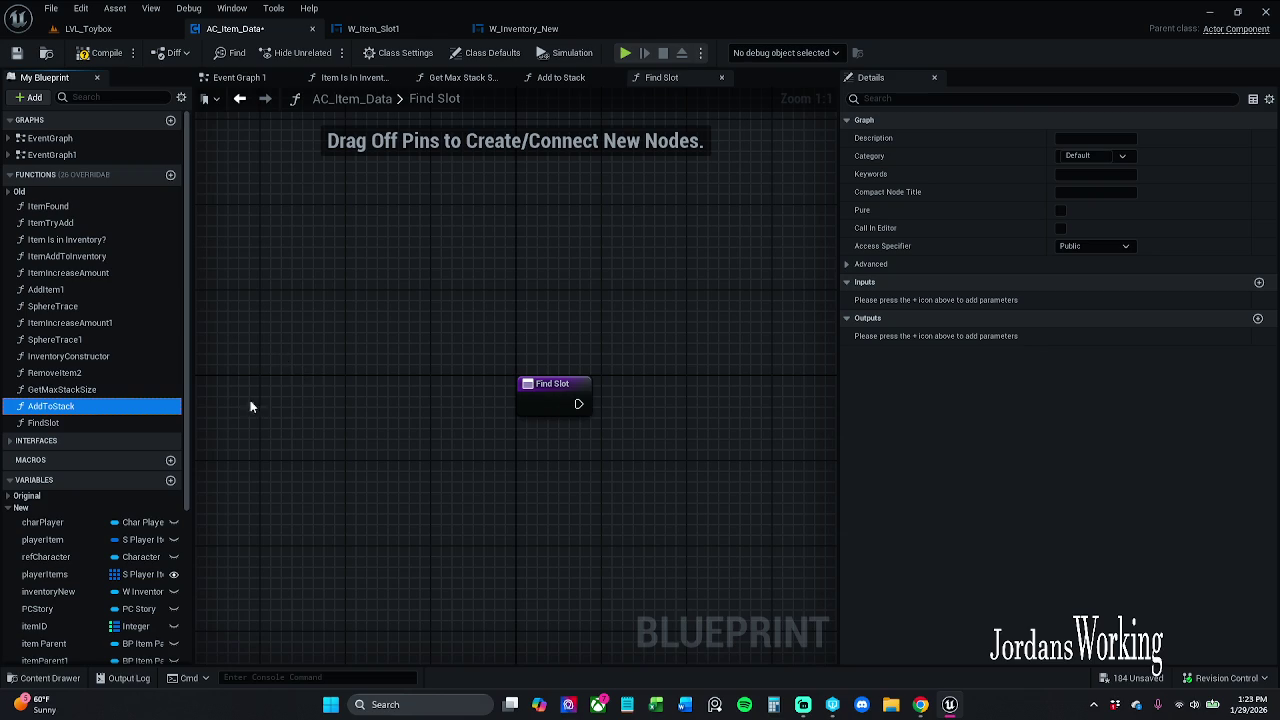
Add two more blank functions, keeping the first one's default name
{"action": "left_click", "coordinate": [169, 175]}
{"action": "key", "text": "Return"}
{"action": "left_click", "coordinate": [169, 175]}
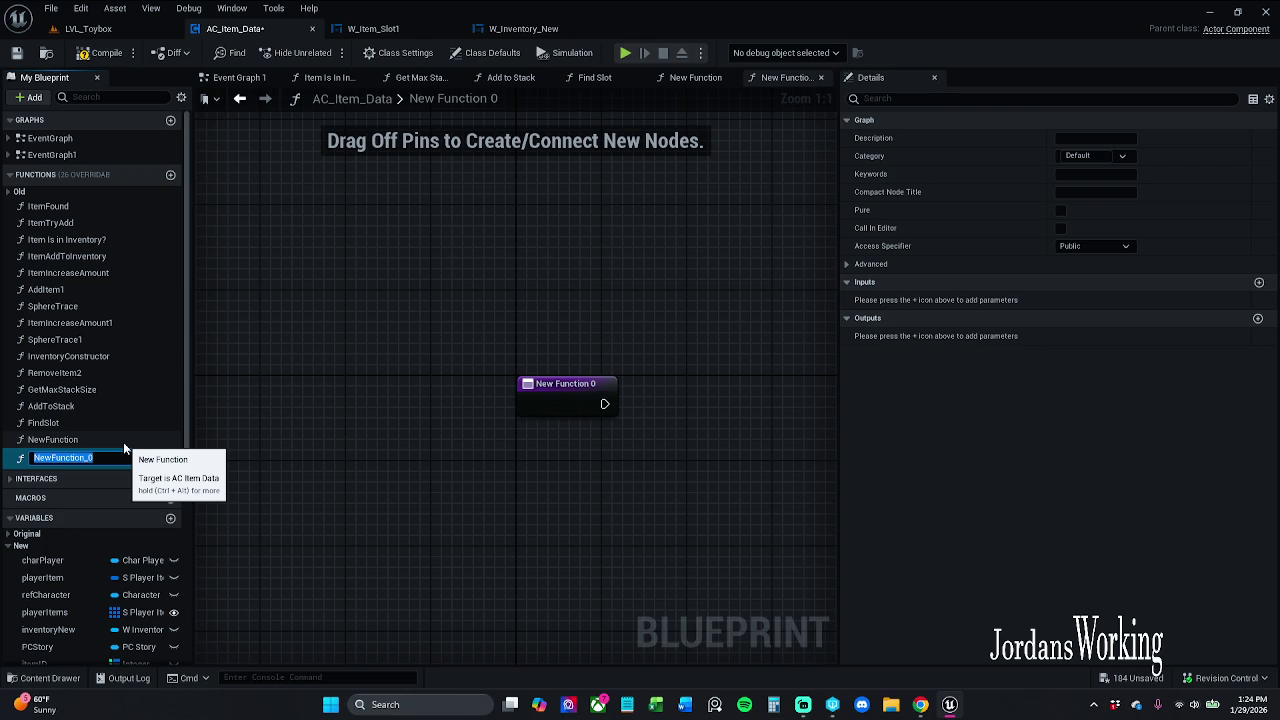
Name the new functions AnyEmptySlots? and CreateNewStack
{"action": "type", "text": "AnyEmptySl"}
{"action": "key", "text": "Return"}
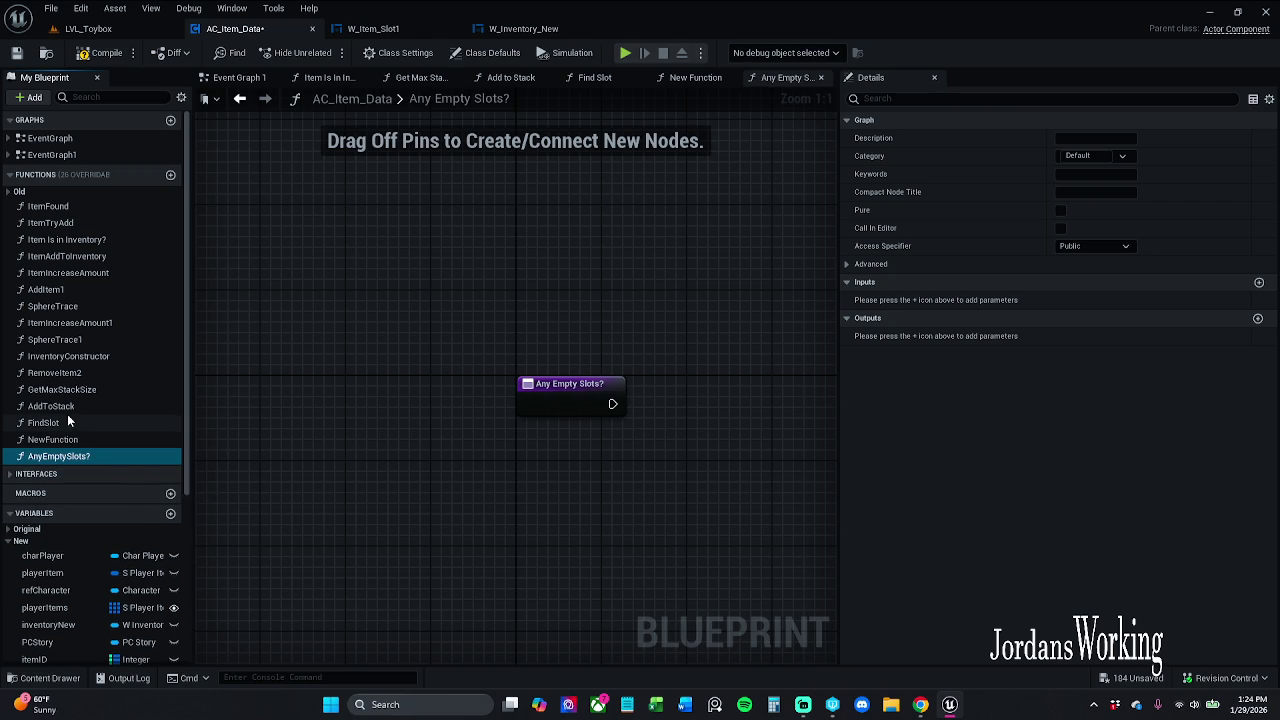
{"action": "left_click", "coordinate": [69, 438]}
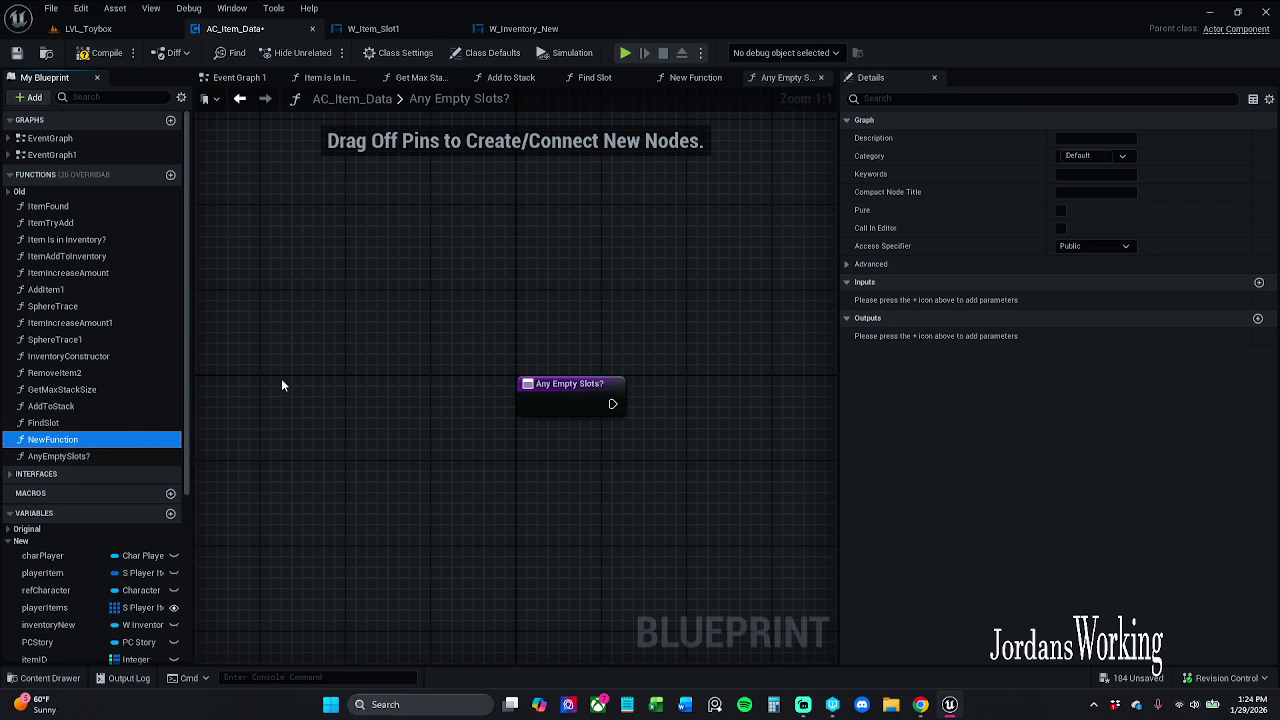
{"action": "key", "text": "F2"}
{"action": "type", "text": "Create"}
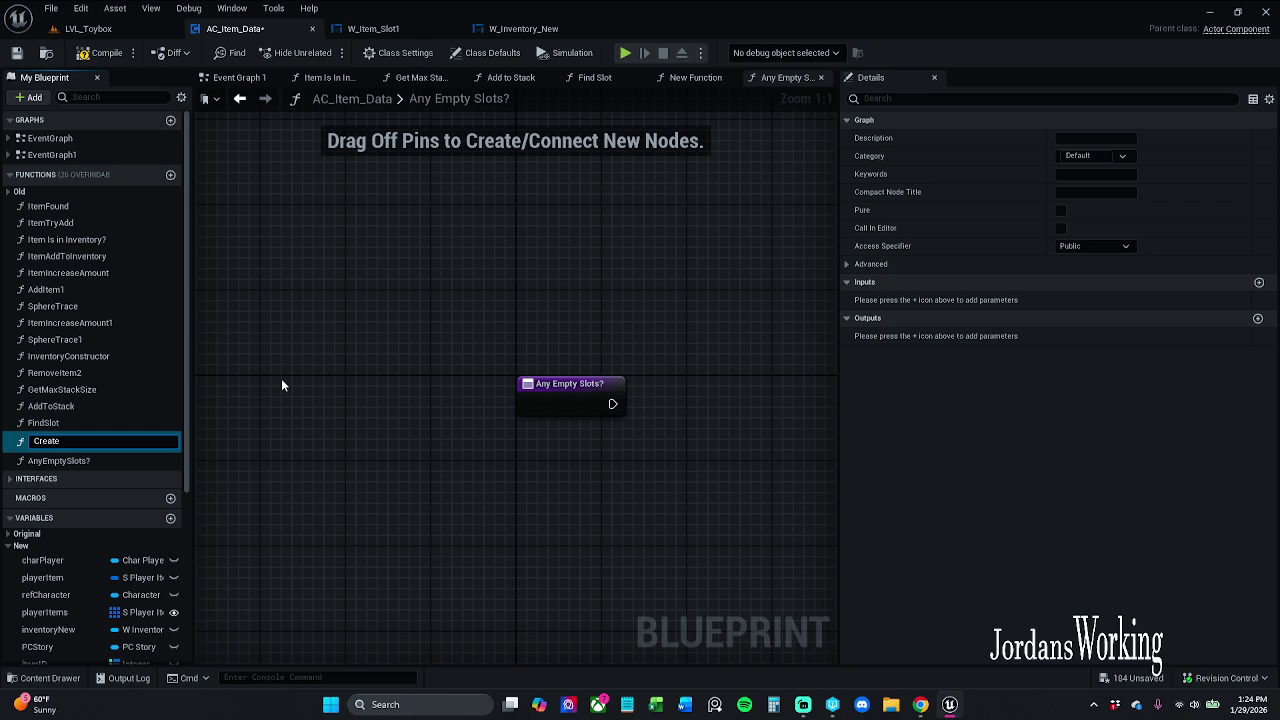
{"action": "type", "text": "NewSt"}
{"action": "type", "text": "ack"}
{"action": "key", "text": "Return"}
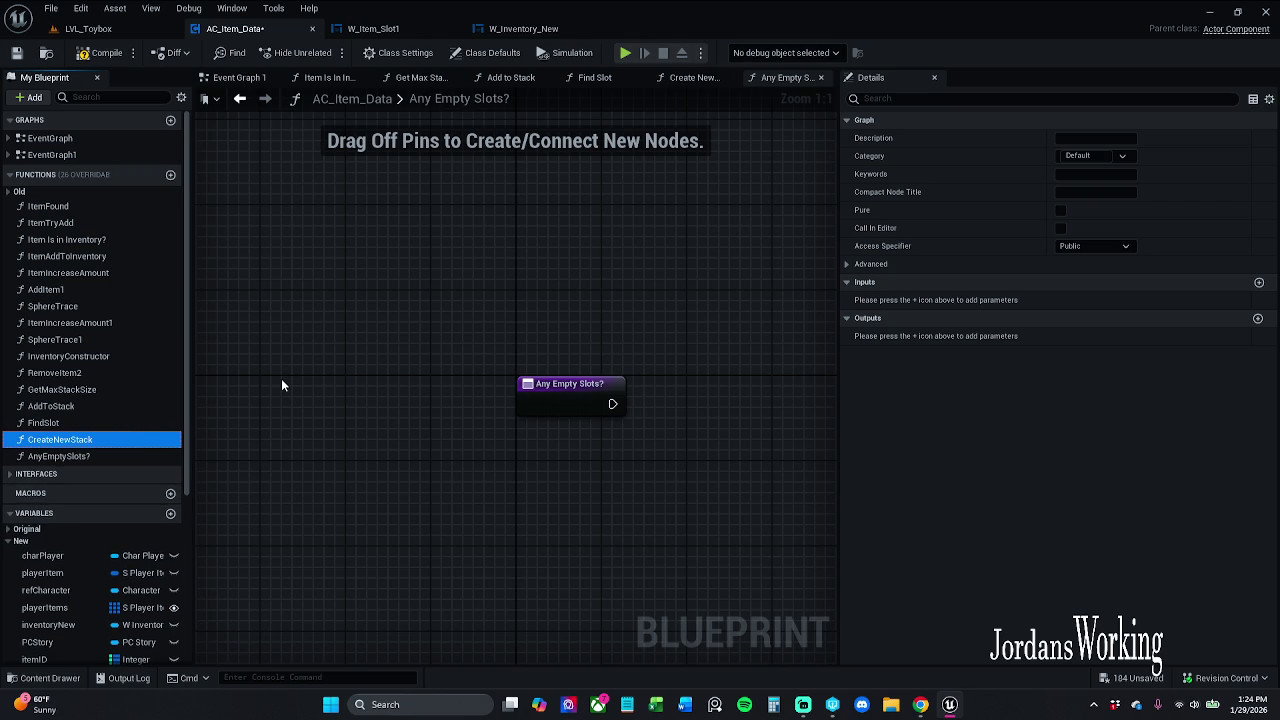
Add a function named Debug and compile the blueprint
{"action": "left_click", "coordinate": [170, 174]}
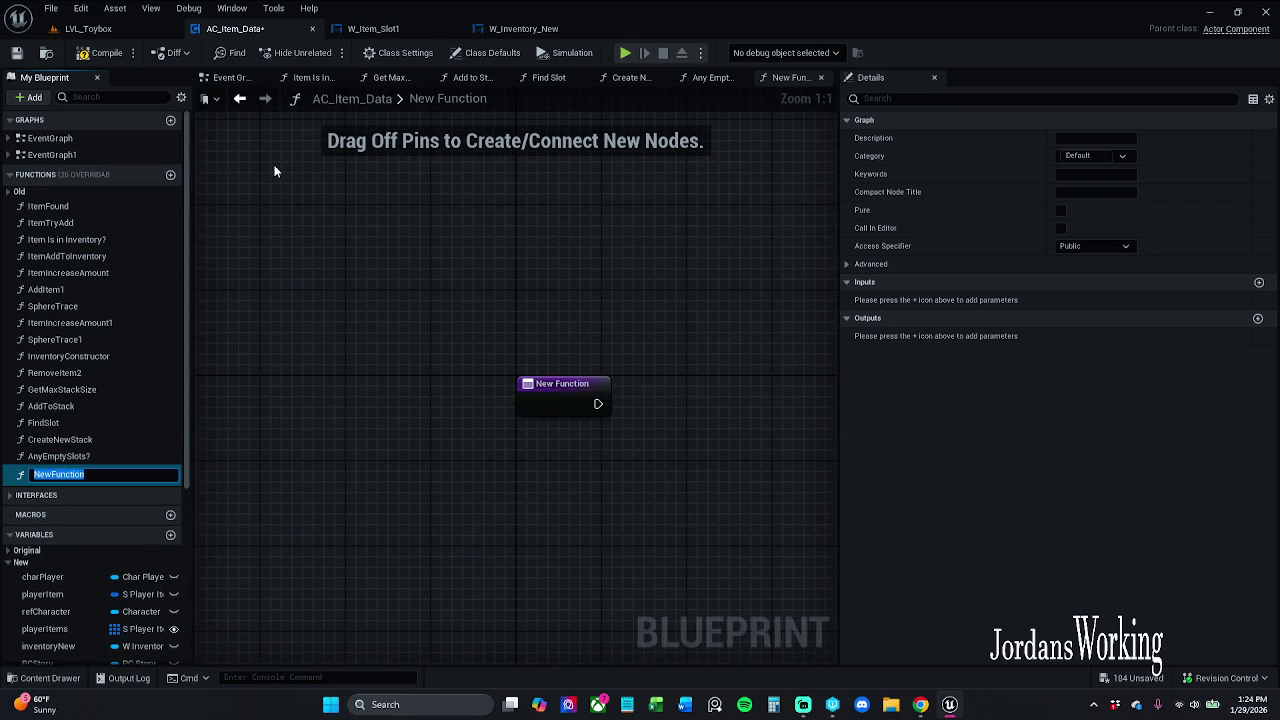
{"action": "type", "text": "Deb"}
{"action": "type", "text": "ug"}
{"action": "key", "text": "Return"}
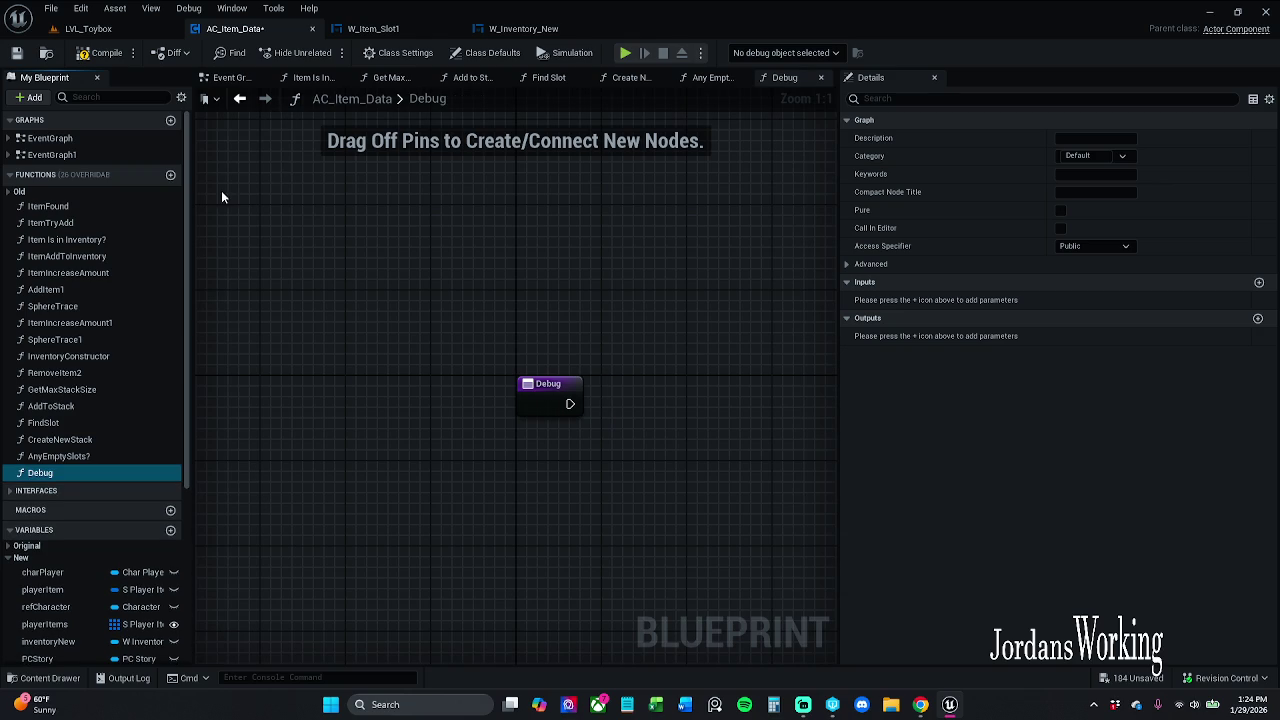
{"action": "left_click", "coordinate": [107, 55]}
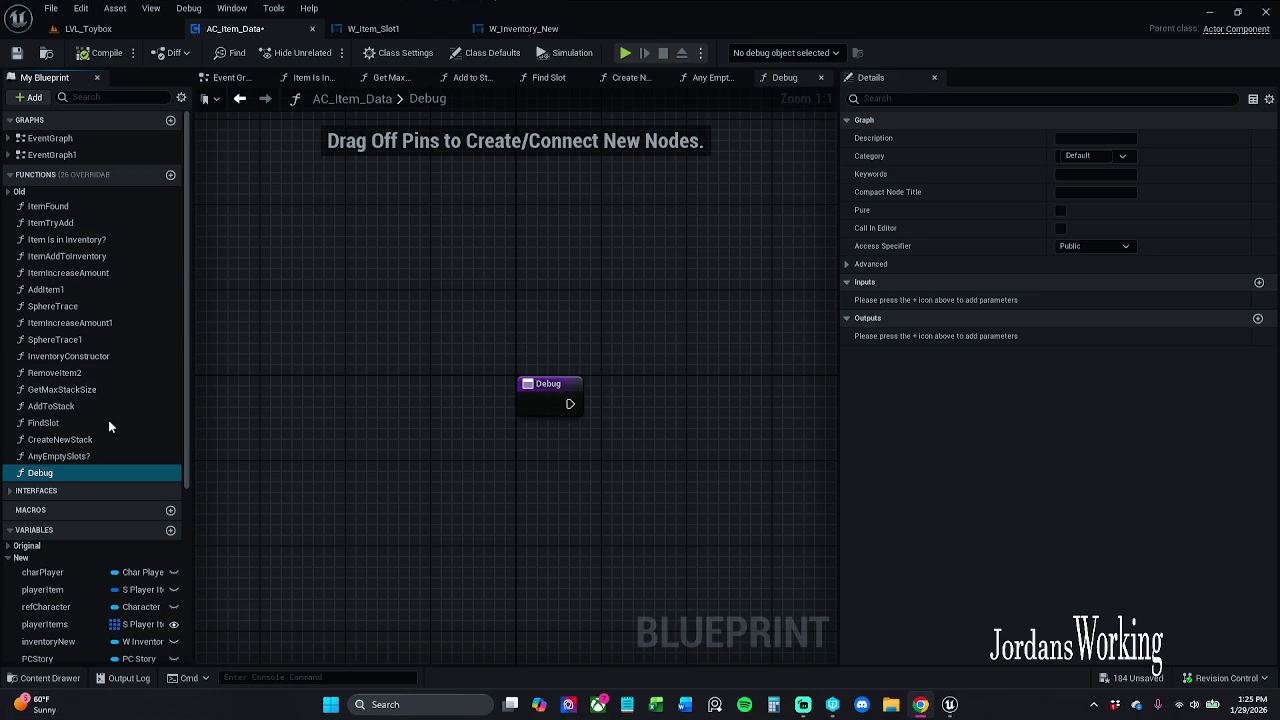
{"action": "left_click_drag", "start_coordinate": [328, 417], "coordinate": [289, 451]}
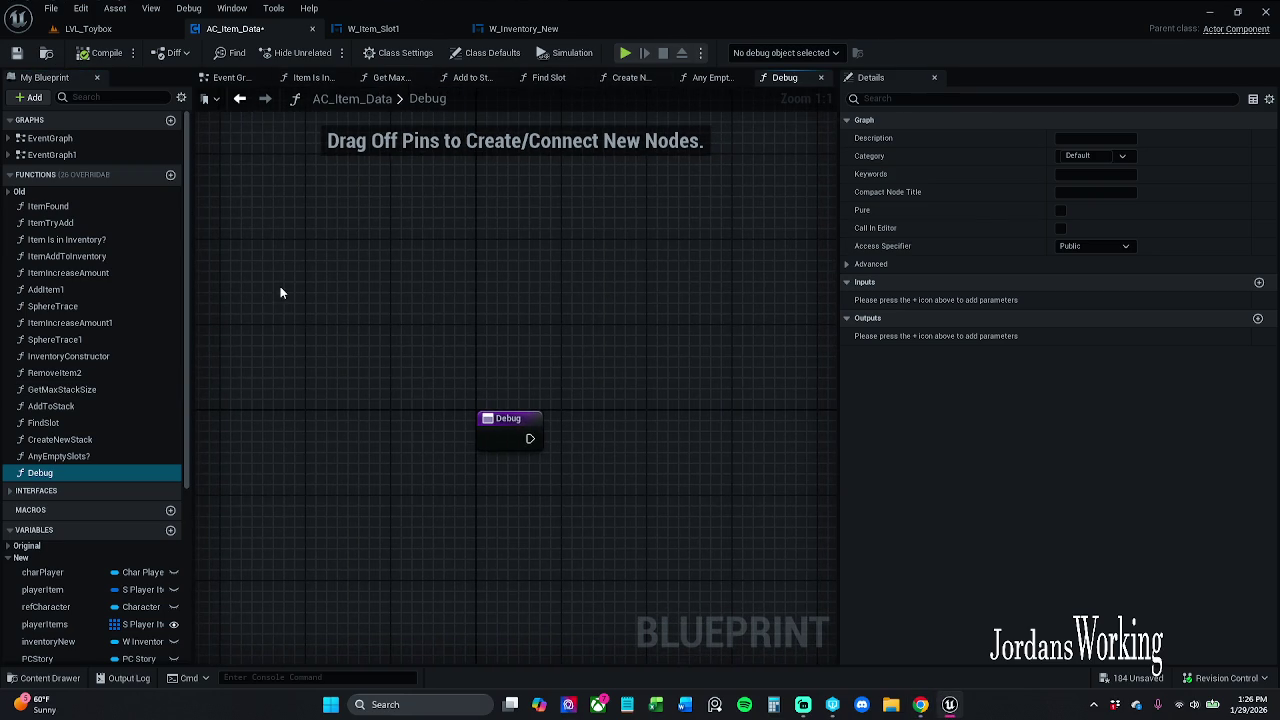
Add a new function named AddToInventory
{"action": "left_click", "coordinate": [171, 175]}
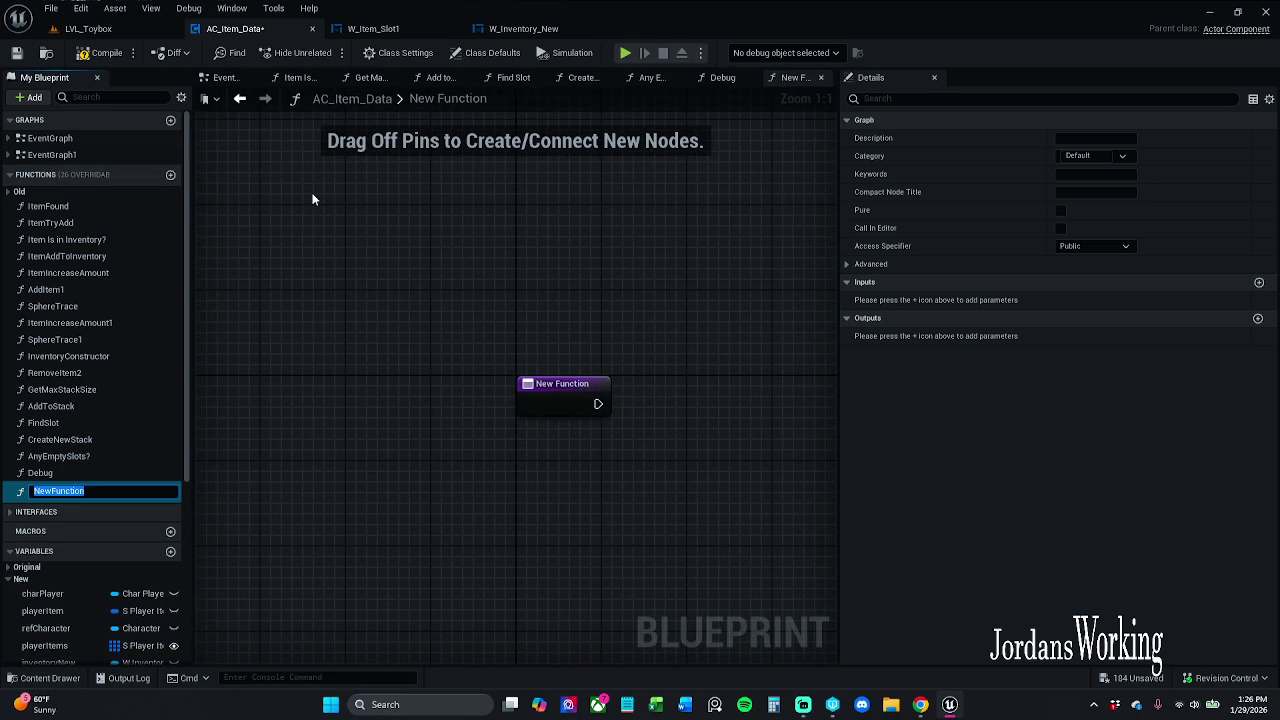
{"action": "type", "text": "A"}
{"action": "type", "text": "ddToInventory"}
{"action": "key", "text": "Return"}
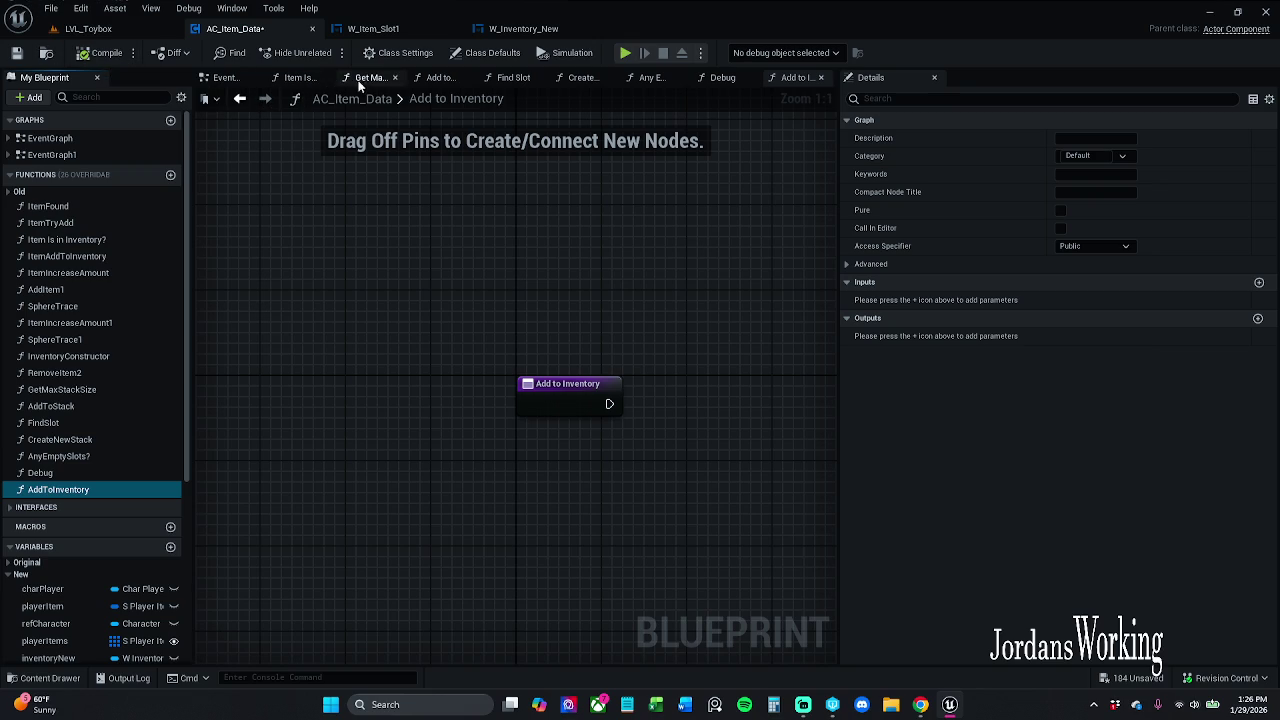
Close the Get Max Stack Size, Find Slot, Create New Stack, Any Empty Slots? and Debug graphs
{"action": "left_click", "coordinate": [300, 78]}
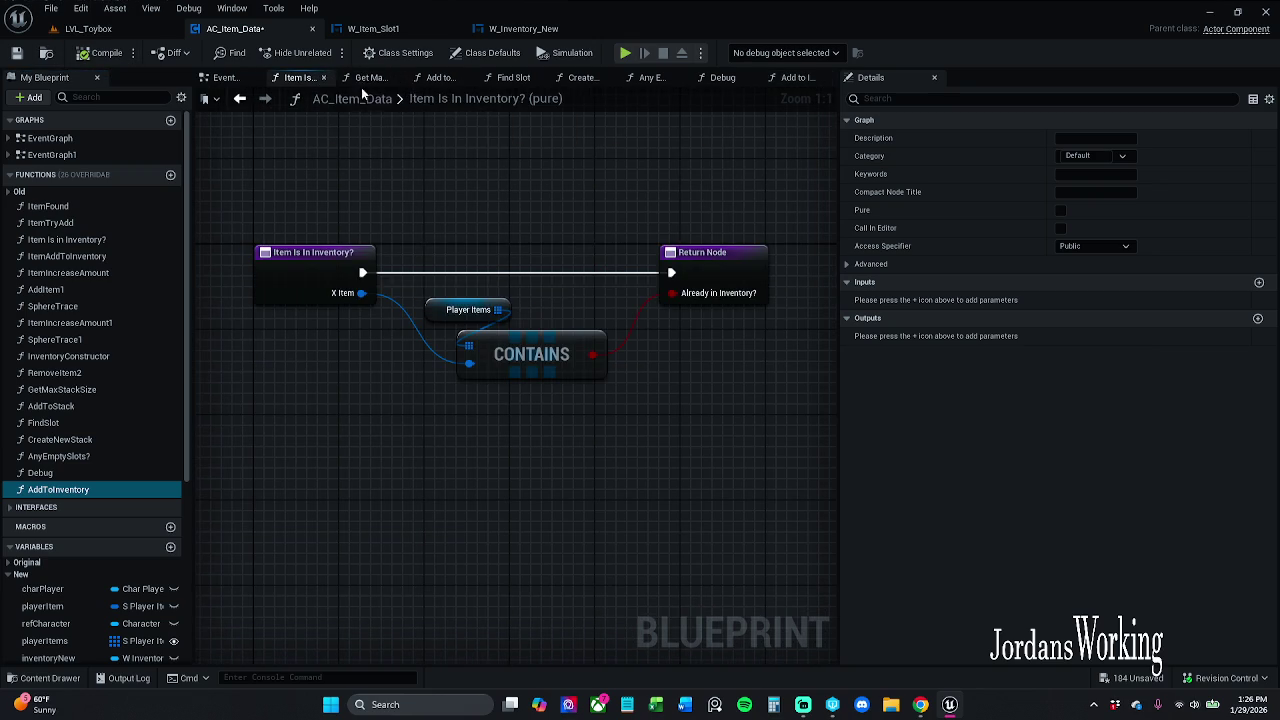
{"action": "left_click", "coordinate": [383, 79]}
{"action": "left_click", "coordinate": [397, 78]}
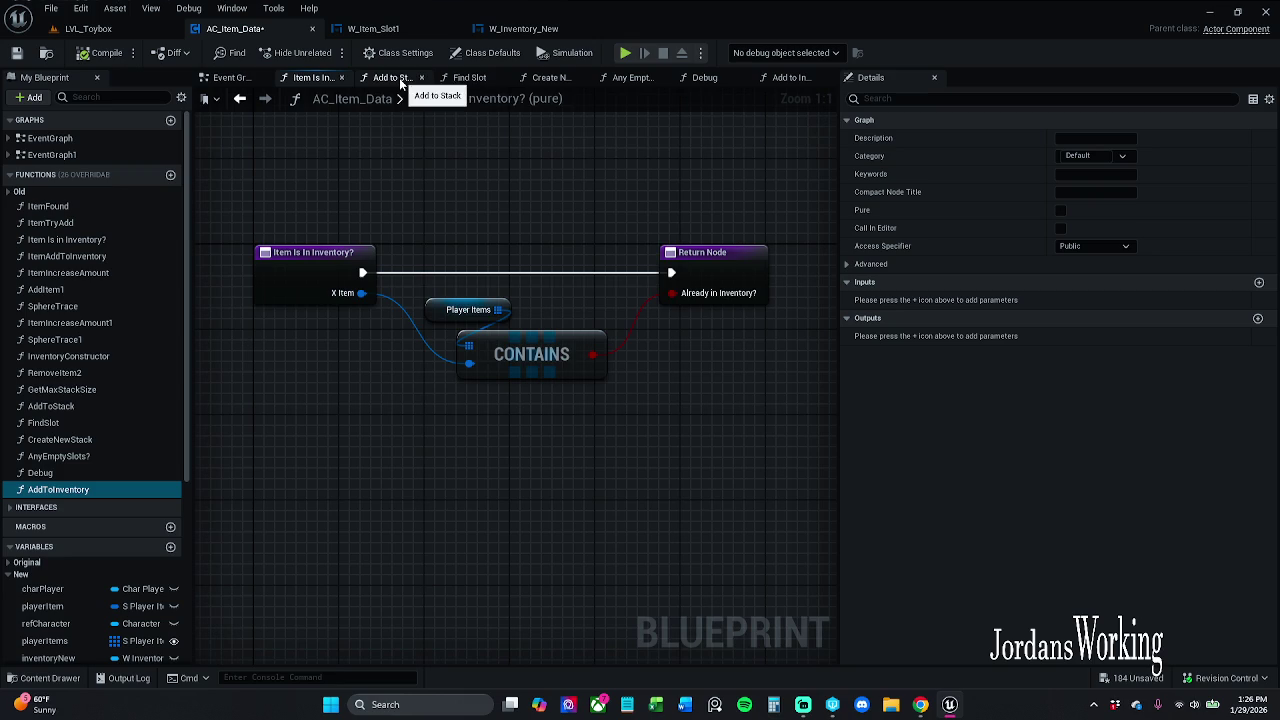
{"action": "left_click", "coordinate": [455, 78]}
{"action": "left_click", "coordinate": [526, 78]}
{"action": "left_click", "coordinate": [507, 78]}
{"action": "left_click", "coordinate": [505, 78]}
{"action": "double_click", "coordinate": [453, 98]}
{"action": "left_click", "coordinate": [460, 77]}
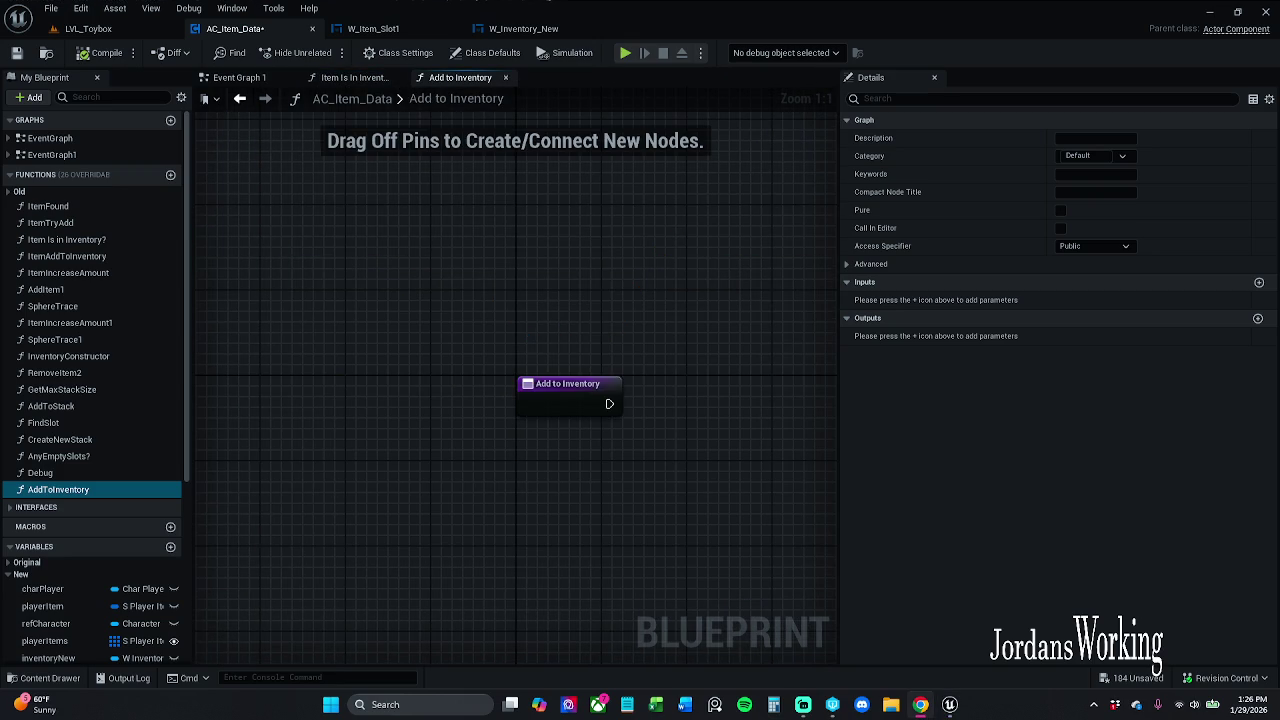
Give the Add to Inventory entry two inputs, a String and an Integer
{"action": "left_click_drag", "start_coordinate": [406, 394], "coordinate": [392, 297]}
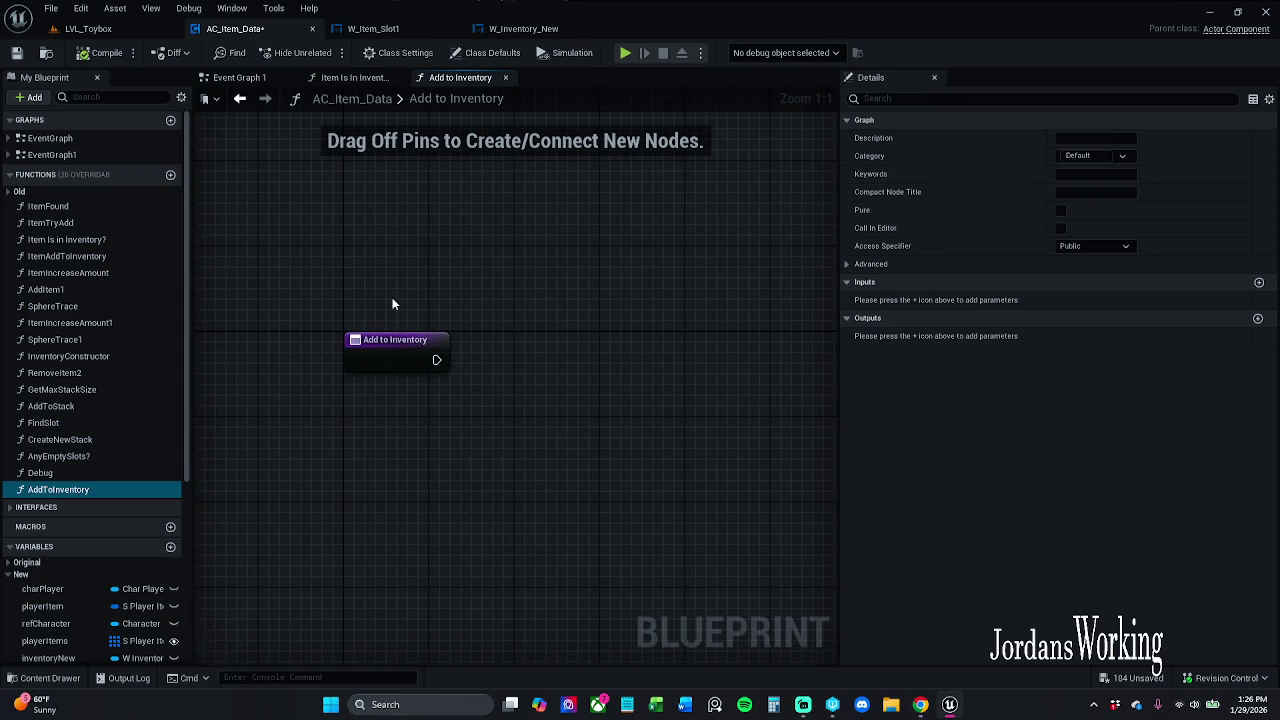
{"action": "left_click", "coordinate": [406, 366]}
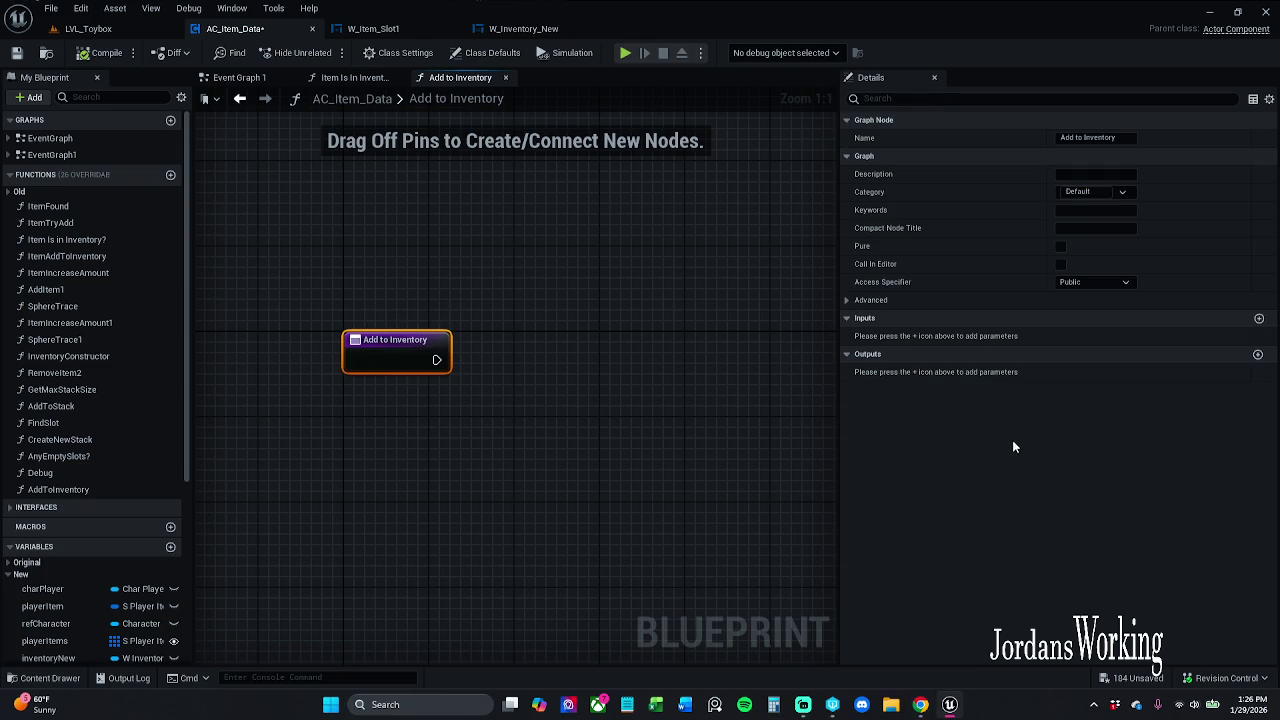
{"action": "left_click", "coordinate": [1259, 318]}
{"action": "left_click", "coordinate": [1259, 318]}
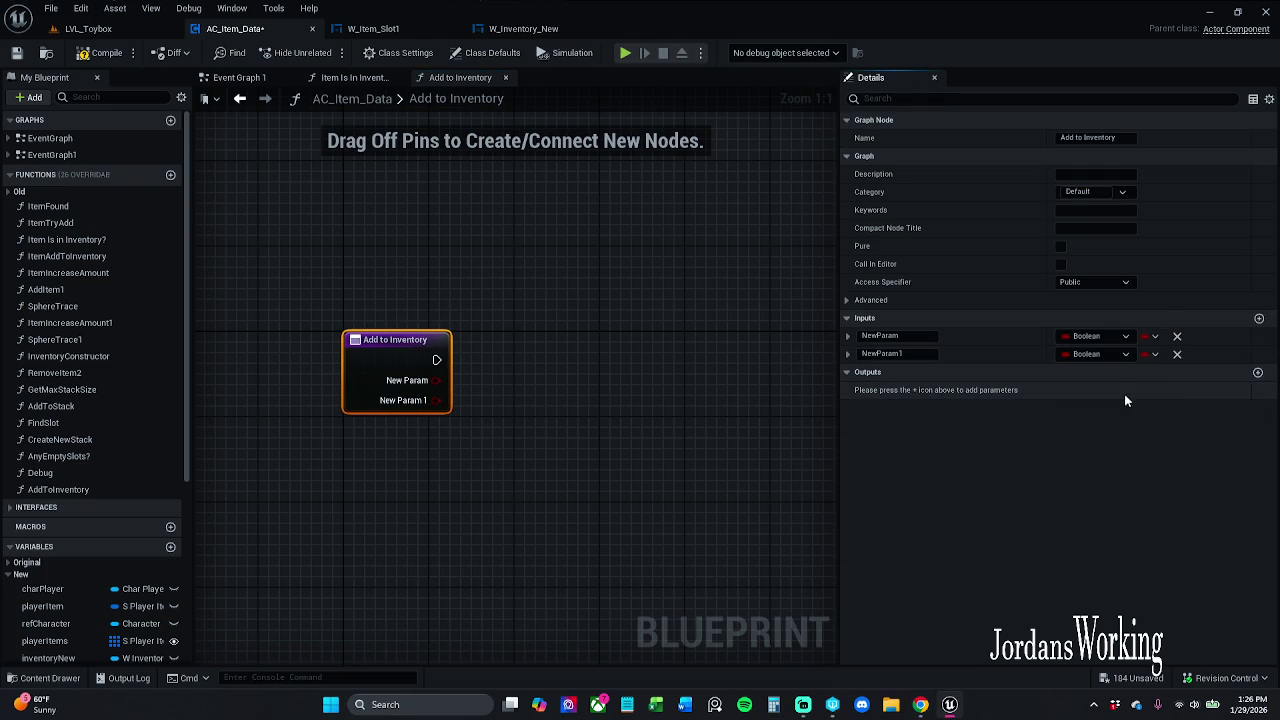
{"action": "left_click", "coordinate": [1108, 342]}
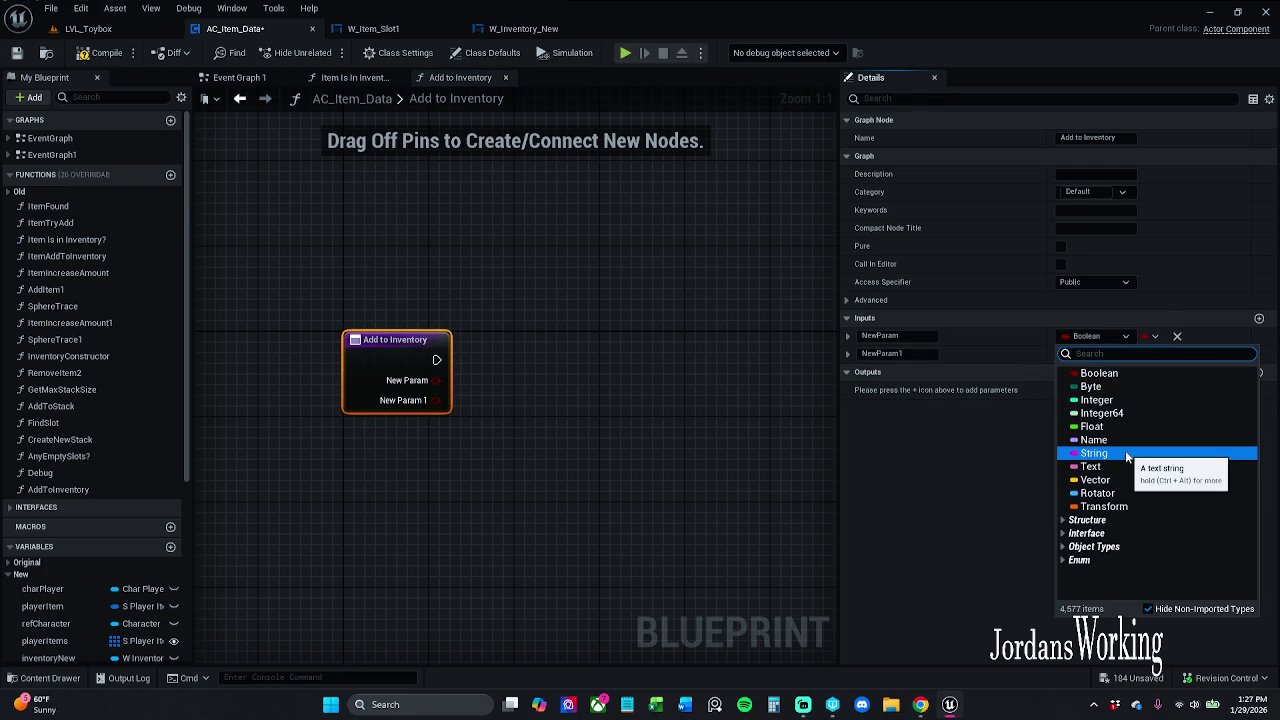
{"action": "left_click", "coordinate": [1126, 454]}
{"action": "left_click", "coordinate": [1110, 356]}
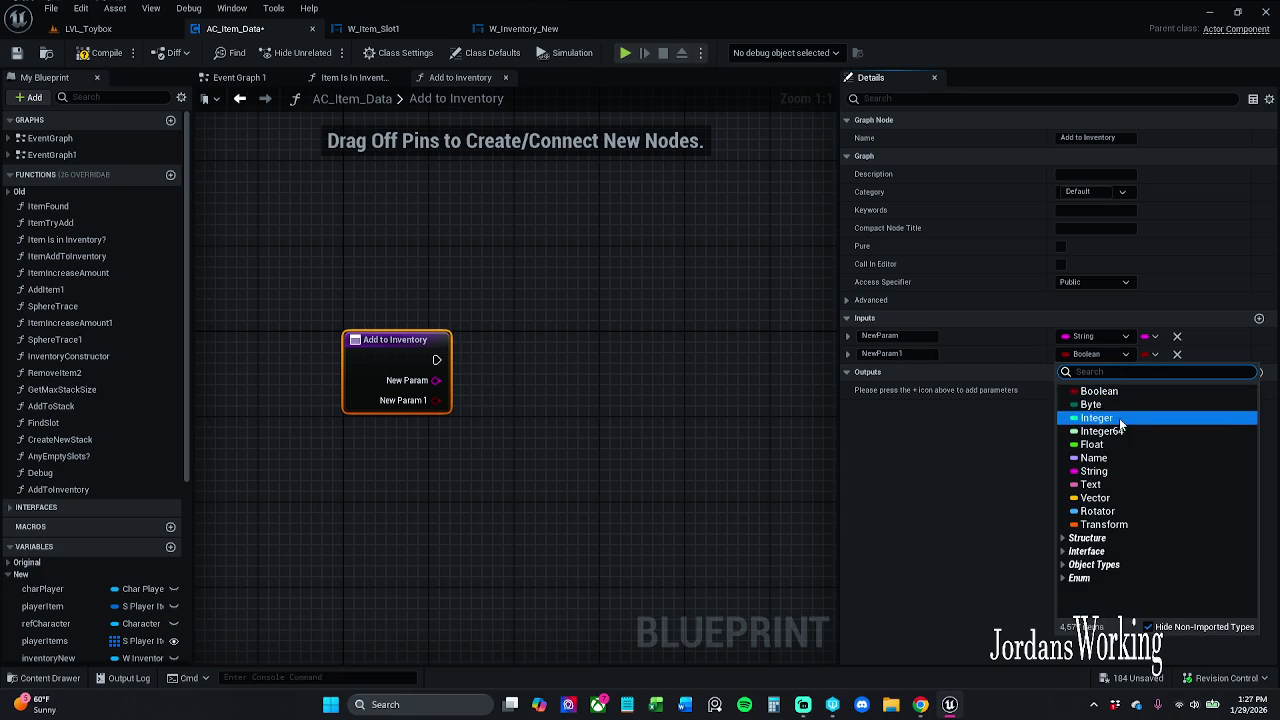
{"action": "left_click", "coordinate": [1120, 424]}
Promote the Integer input to a new local variable via a SET node
{"action": "left_click", "coordinate": [468, 412]}
{"action": "mouse_move", "coordinate": [436, 400]}
{"action": "left_mouse_down"}
{"action": "mouse_move", "coordinate": [545, 388]}
{"action": "mouse_move", "coordinate": [625, 427]}
{"action": "left_mouse_up"}
{"action": "left_click", "coordinate": [638, 414]}
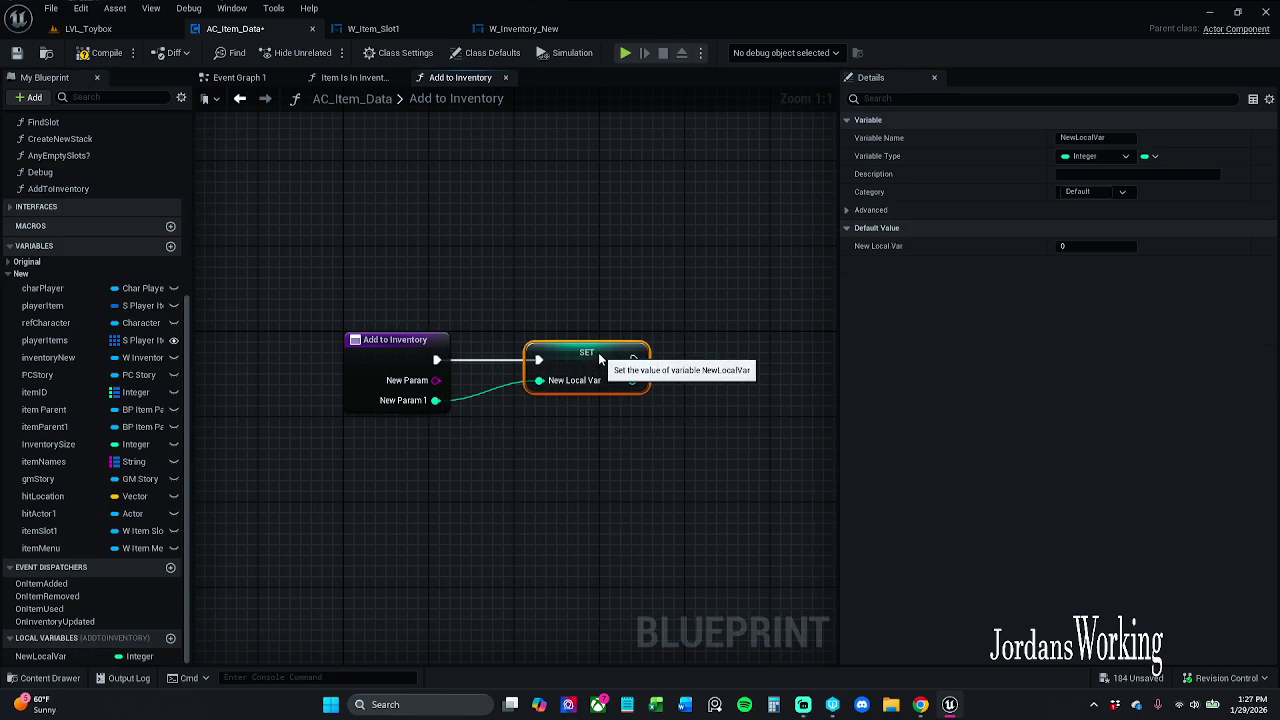
{"action": "left_click", "coordinate": [535, 312]}
Rename the inputs itemName and quantity, then save AC_Item_Data
{"action": "left_click_drag", "start_coordinate": [438, 401], "coordinate": [533, 361]}
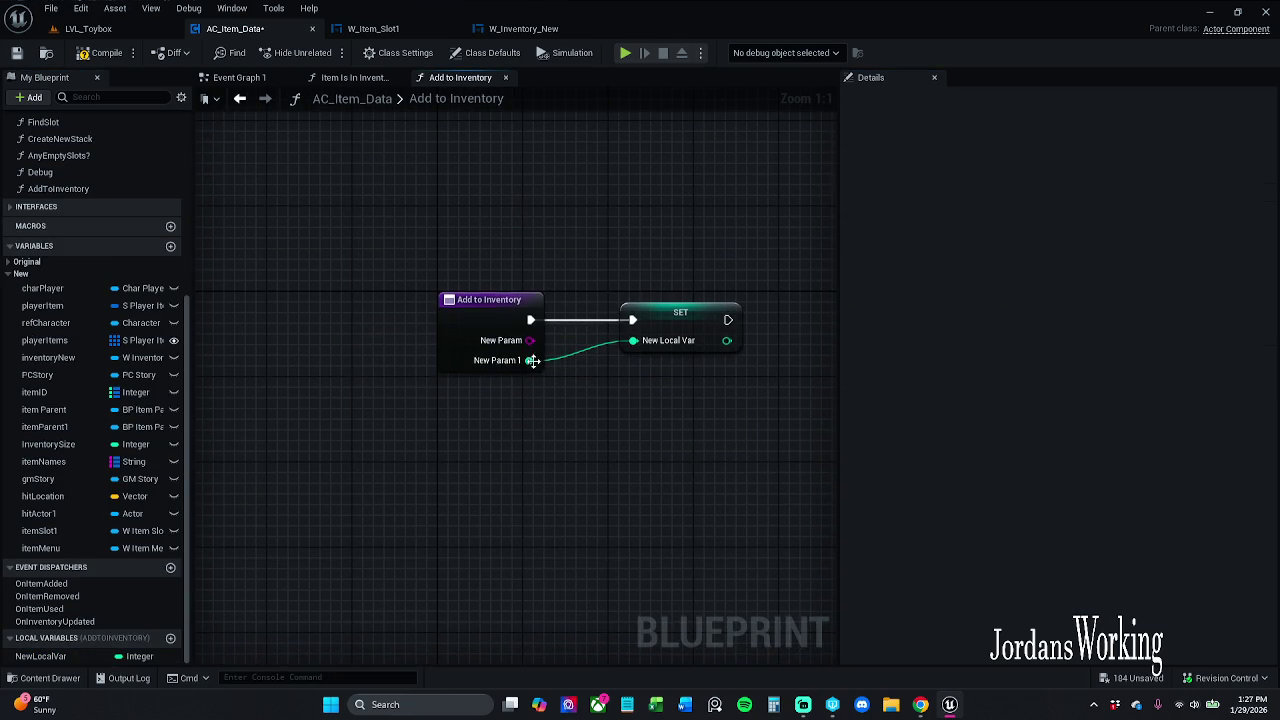
{"action": "left_click", "coordinate": [505, 328]}
{"action": "left_click", "coordinate": [885, 336]}
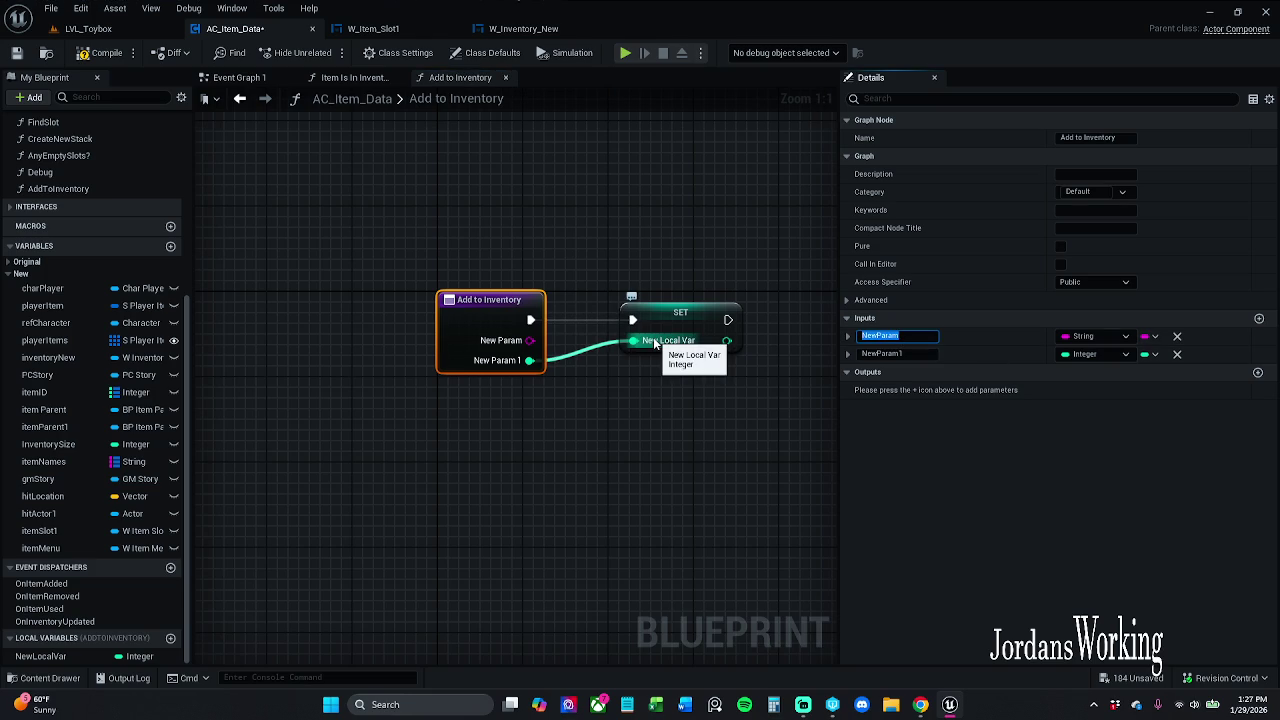
{"action": "type", "text": "item"}
{"action": "type", "text": "ID"}
{"action": "key", "text": "BackSpace"}
{"action": "key", "text": "BackSpace"}
{"action": "type", "text": "Name"}
{"action": "key", "text": "Return"}
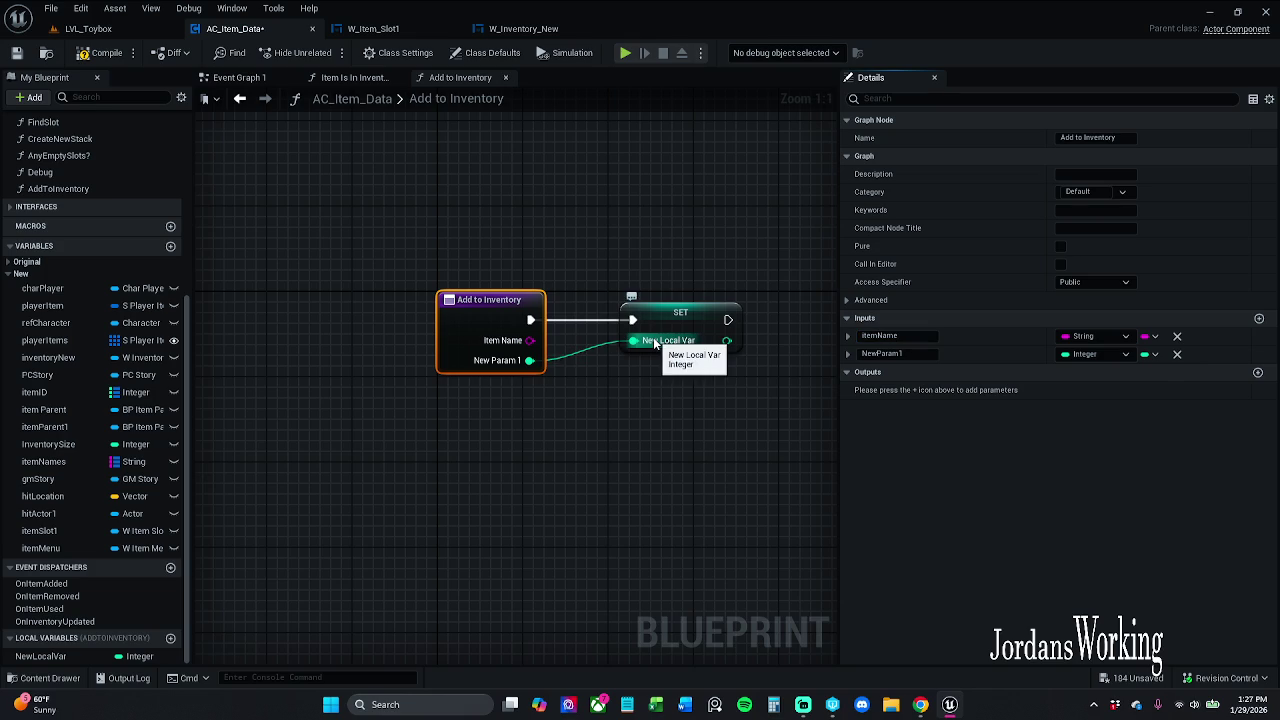
{"action": "left_click", "coordinate": [880, 354]}
{"action": "double_click", "coordinate": [889, 355]}
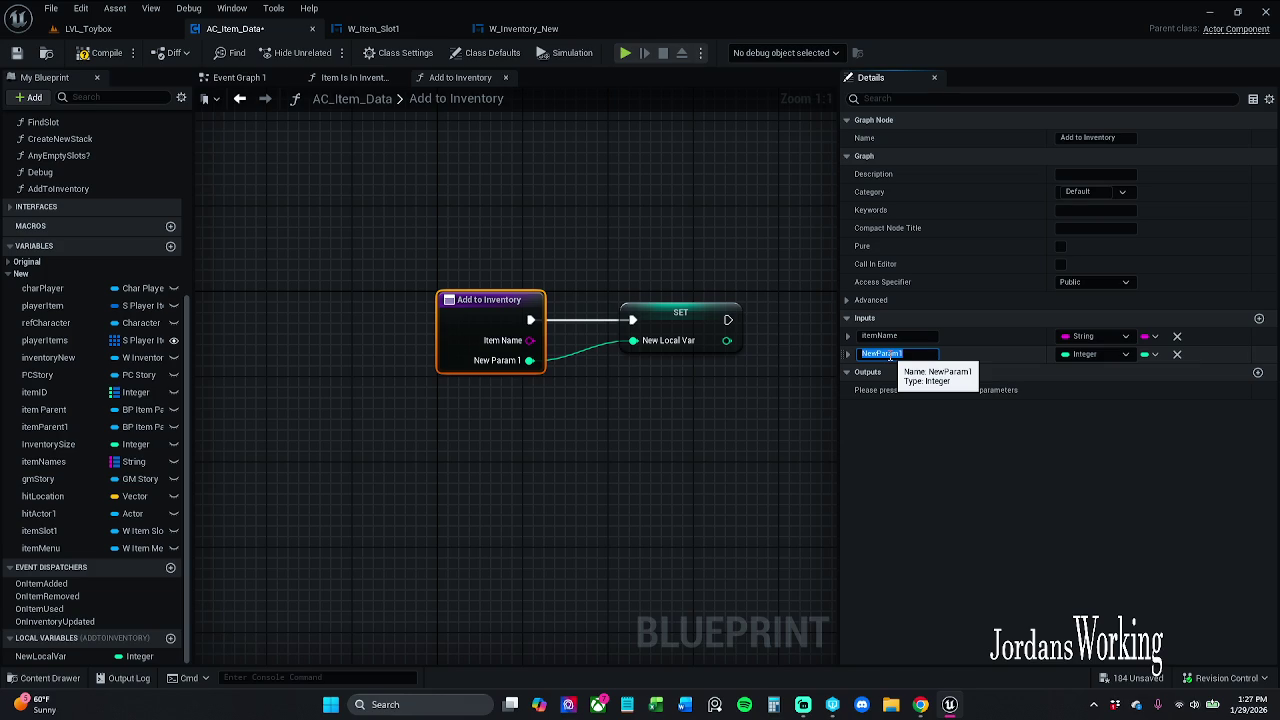
{"action": "type", "text": "quantity"}
{"action": "key", "text": "Return"}
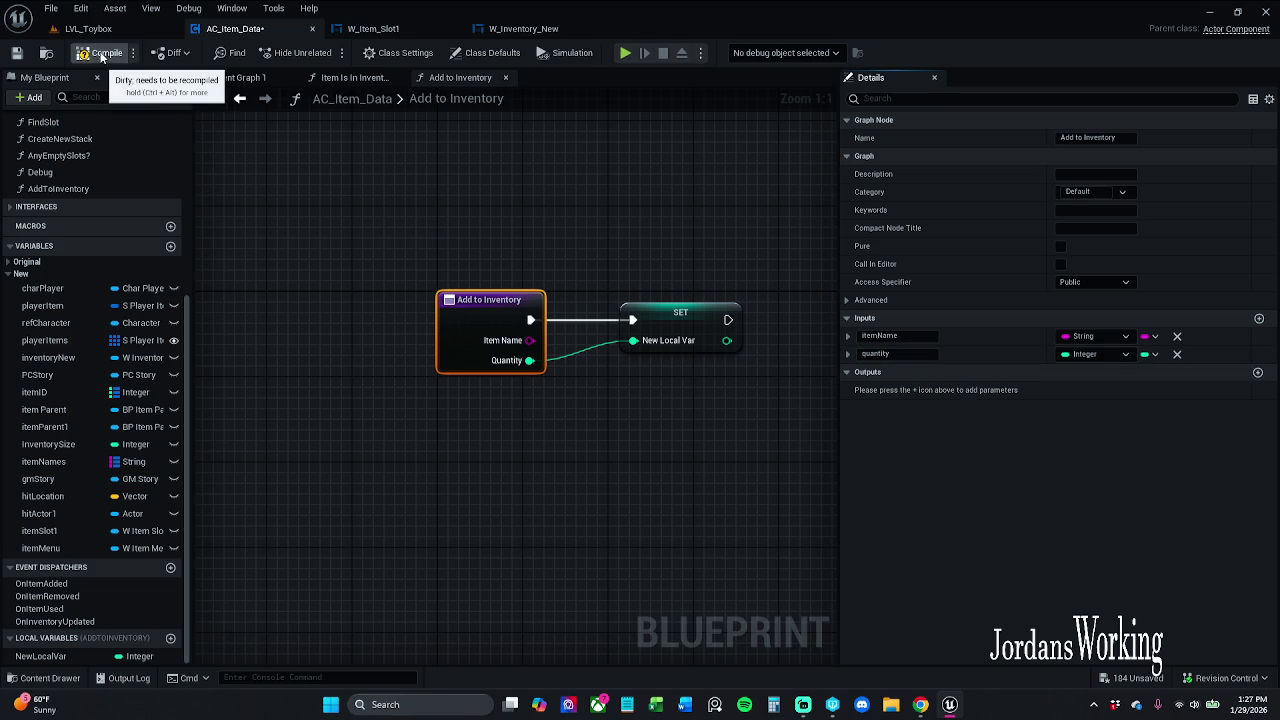
{"action": "left_click", "coordinate": [17, 54]}
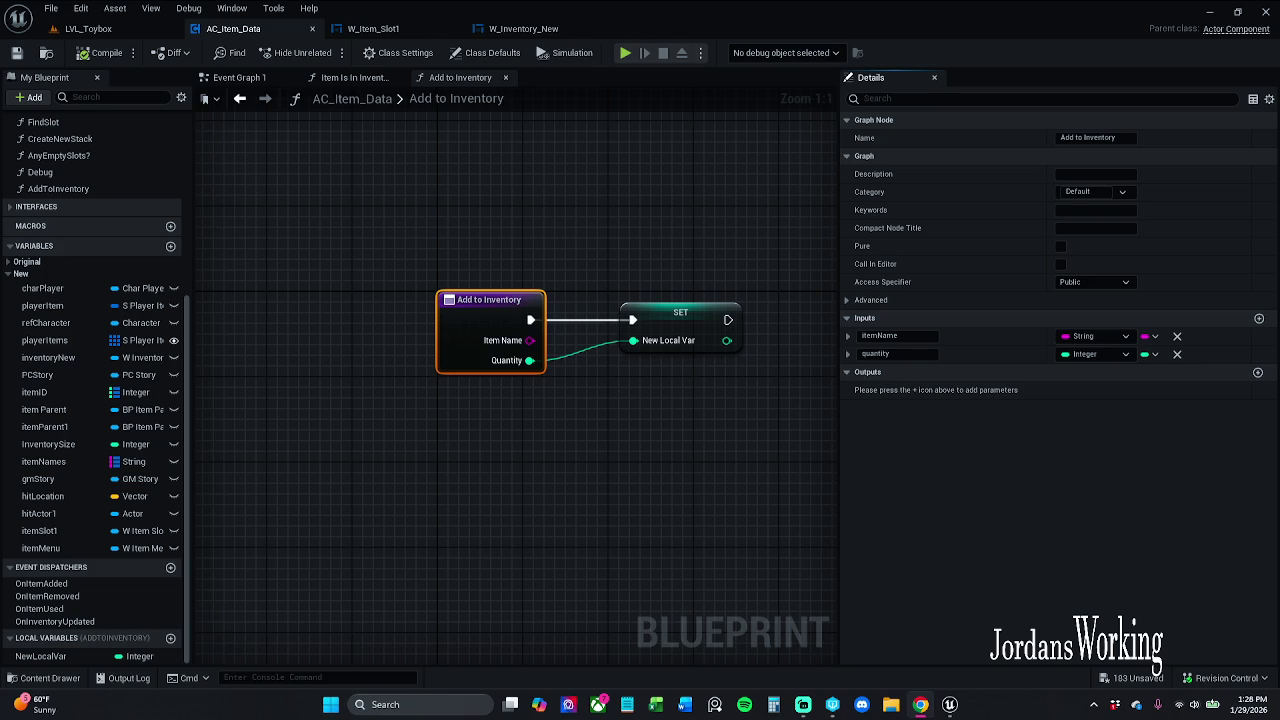
Feed the stored quantity into a greater-than comparison node
{"action": "left_click_drag", "start_coordinate": [598, 507], "coordinate": [487, 488]}
{"action": "mouse_move", "coordinate": [580, 360]}
{"action": "left_mouse_down"}
{"action": "mouse_move", "coordinate": [651, 425]}
{"action": "mouse_move", "coordinate": [533, 410]}
{"action": "left_mouse_up"}
{"action": "type", "text": ">"}
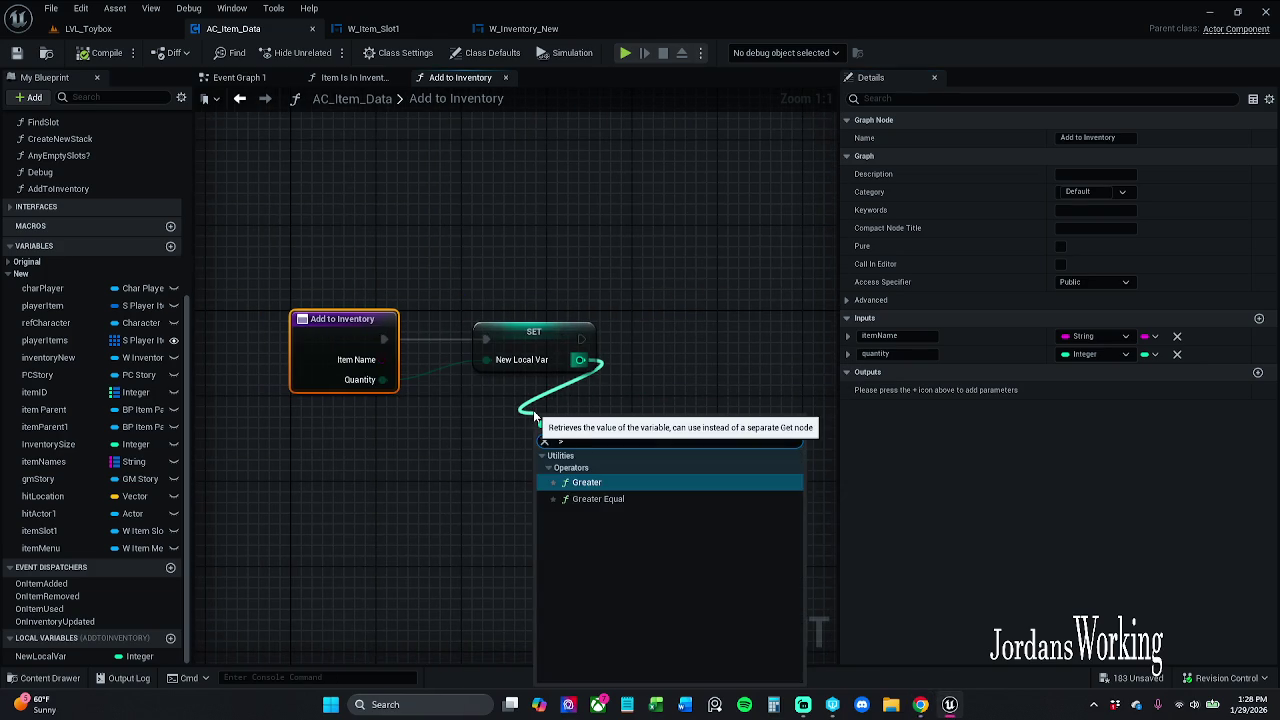
{"action": "key", "text": "Return"}
Add a Boolean local variable named lFail
{"action": "mouse_move", "coordinate": [411, 508]}
{"action": "left_mouse_down"}
{"action": "mouse_move", "coordinate": [414, 466]}
{"action": "mouse_move", "coordinate": [457, 440]}
{"action": "mouse_move", "coordinate": [417, 456]}
{"action": "left_mouse_up"}
{"action": "left_click", "coordinate": [170, 637]}
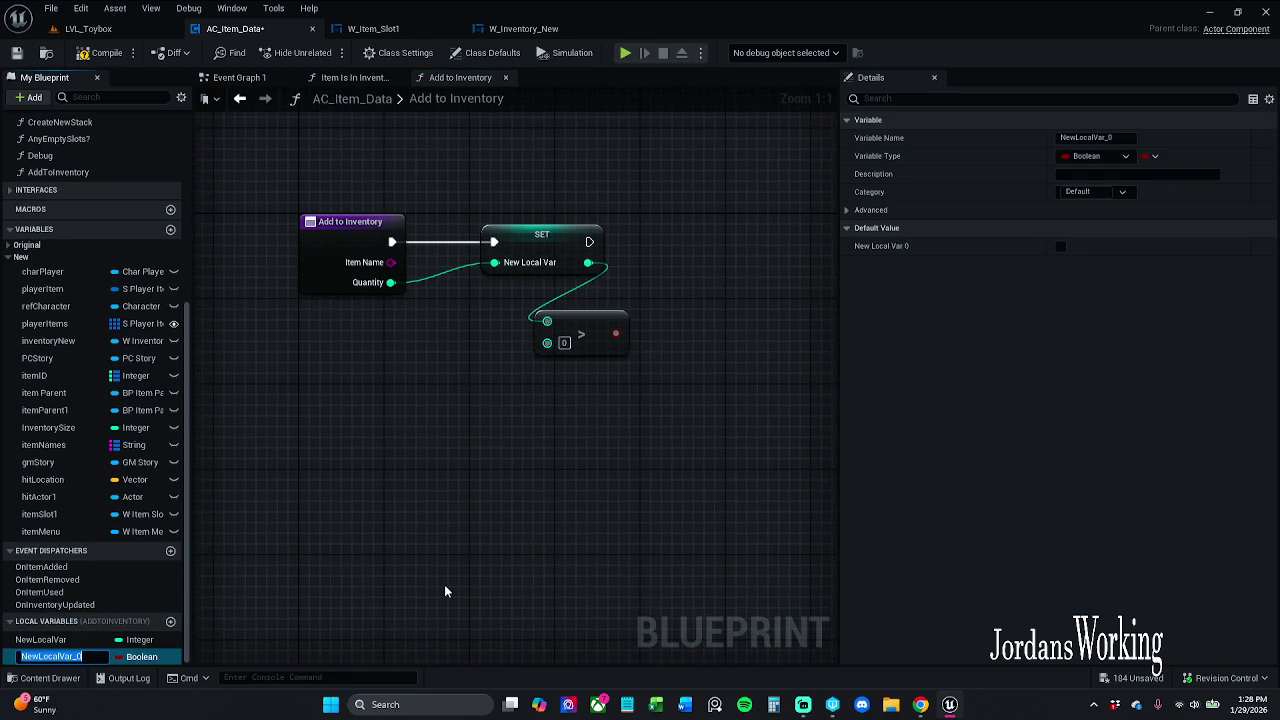
{"action": "key", "text": "BackSpace"}
{"action": "type", "text": "lFail"}
{"action": "key", "text": "Return"}
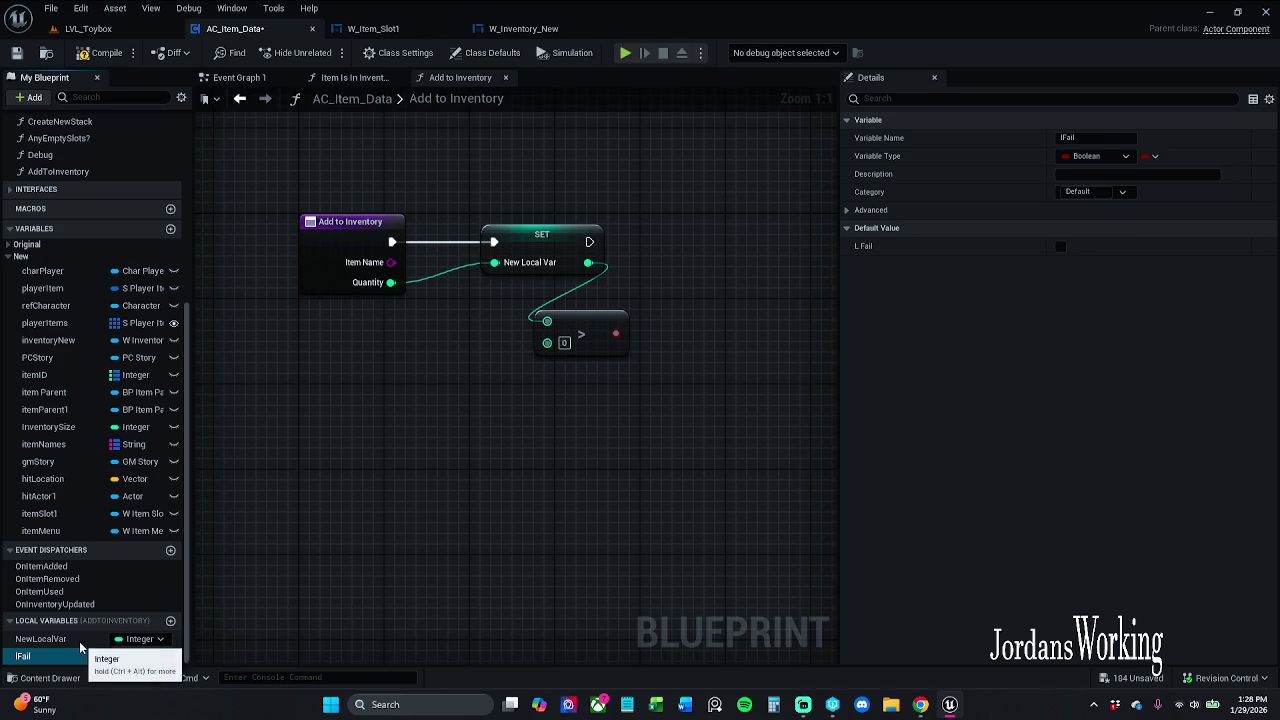
Rename NewLocalVar to lQuantity and place an lFail node in the graph
{"action": "double_click", "coordinate": [75, 639]}
{"action": "key", "text": "BackSpace"}
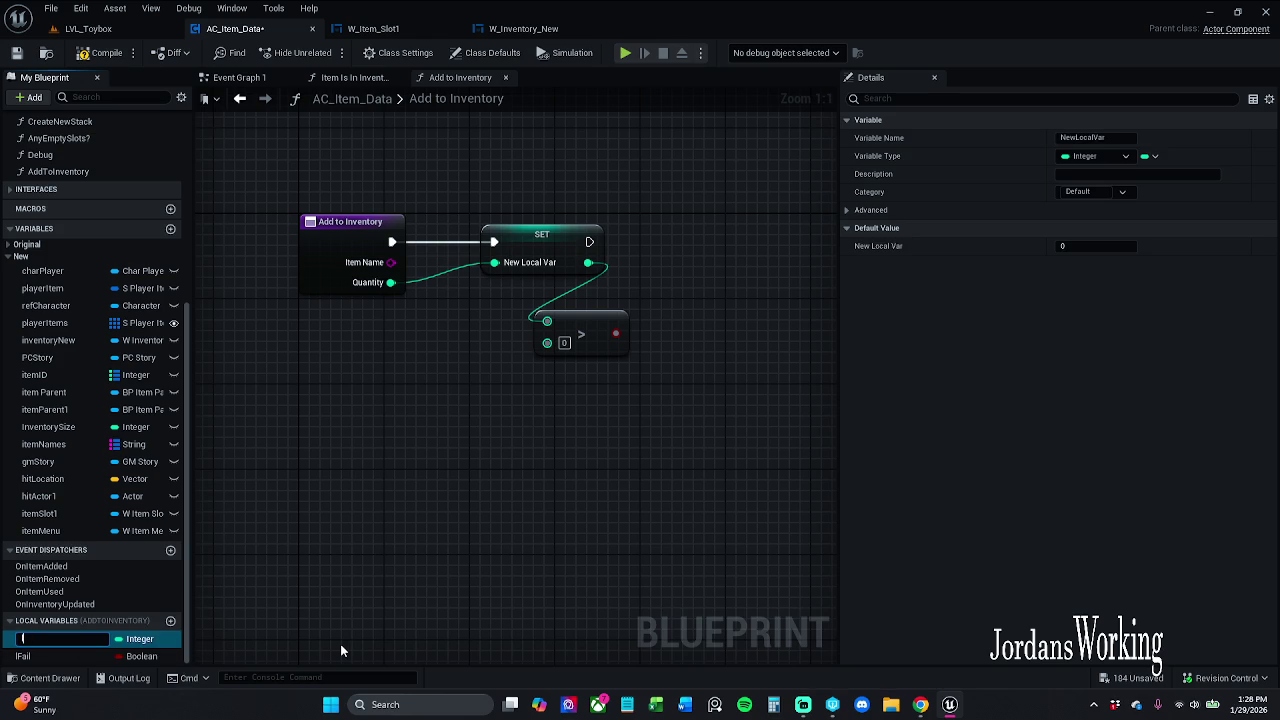
{"action": "type", "text": "Quantity"}
{"action": "key", "text": "Return"}
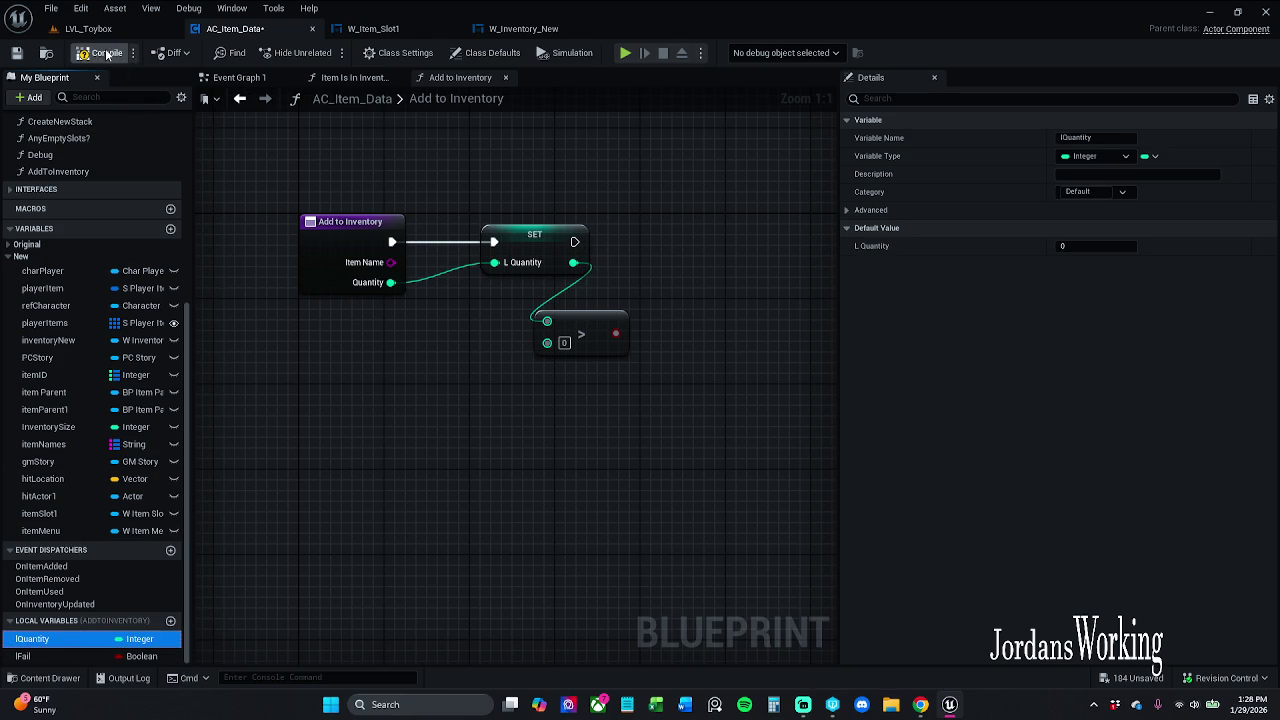
{"action": "mouse_move", "coordinate": [149, 656]}
{"action": "left_mouse_down"}
{"action": "mouse_move", "coordinate": [242, 634]}
{"action": "mouse_move", "coordinate": [365, 440]}
{"action": "mouse_move", "coordinate": [440, 395]}
{"action": "left_mouse_up"}
Feed lFail into a NOT node and move both nodes into position
{"action": "left_click", "coordinate": [381, 451]}
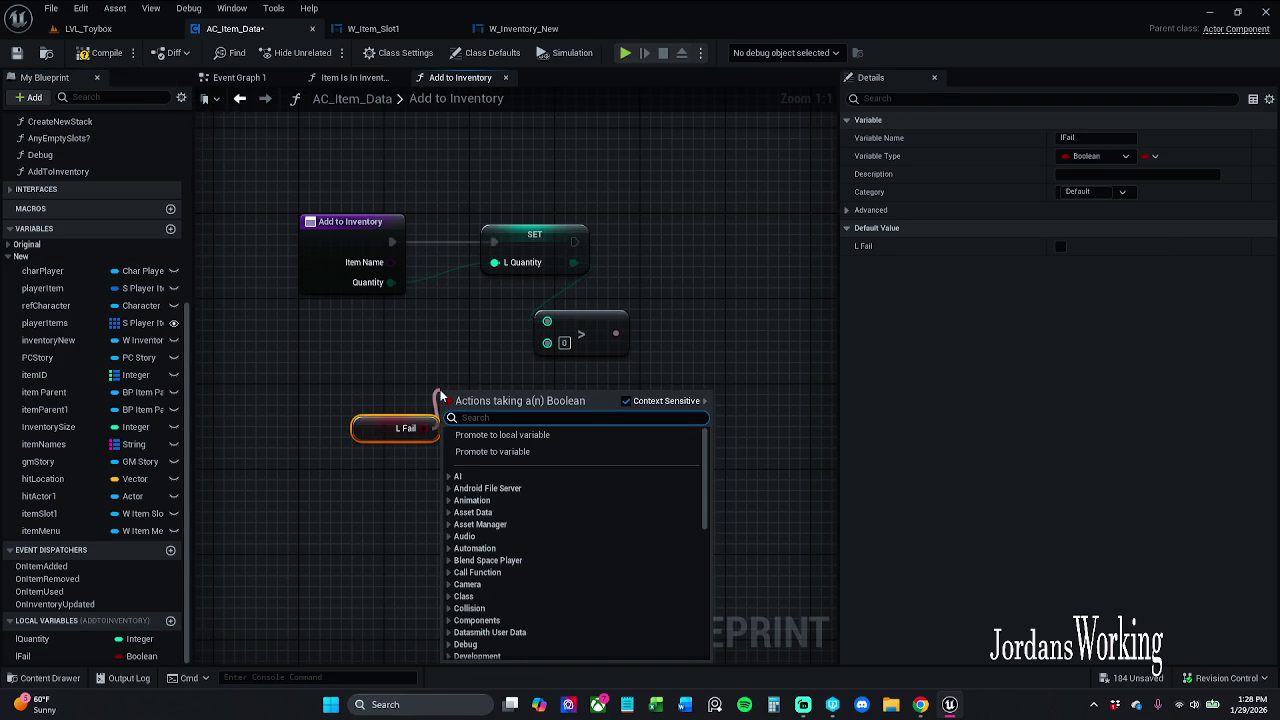
{"action": "type", "text": "not b"}
{"action": "key", "text": "Return"}
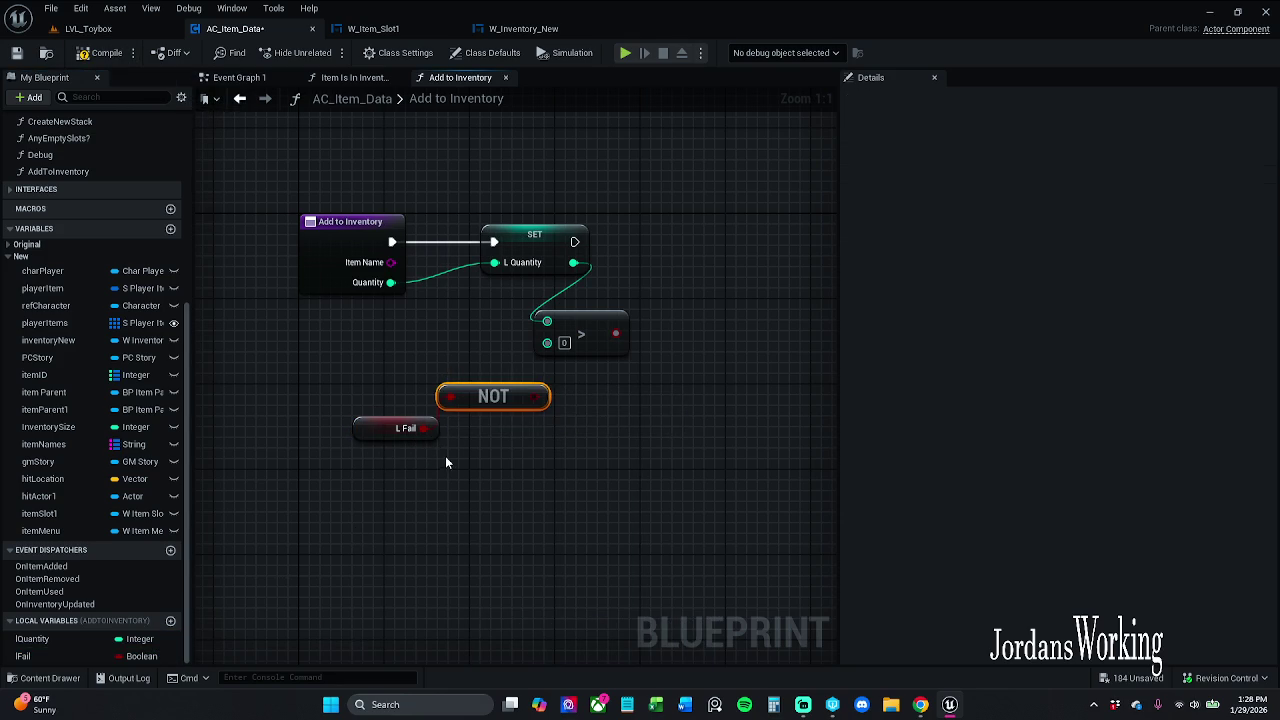
{"action": "mouse_move", "coordinate": [349, 457]}
{"action": "left_mouse_down"}
{"action": "mouse_move", "coordinate": [457, 394]}
{"action": "mouse_move", "coordinate": [577, 427]}
{"action": "left_mouse_up"}
Combine the greater-than result and NOT lFail in an AND node
{"action": "left_click", "coordinate": [661, 370]}
{"action": "mouse_move", "coordinate": [616, 333]}
{"action": "left_mouse_down"}
{"action": "mouse_move", "coordinate": [685, 355]}
{"action": "mouse_move", "coordinate": [664, 342]}
{"action": "left_mouse_up"}
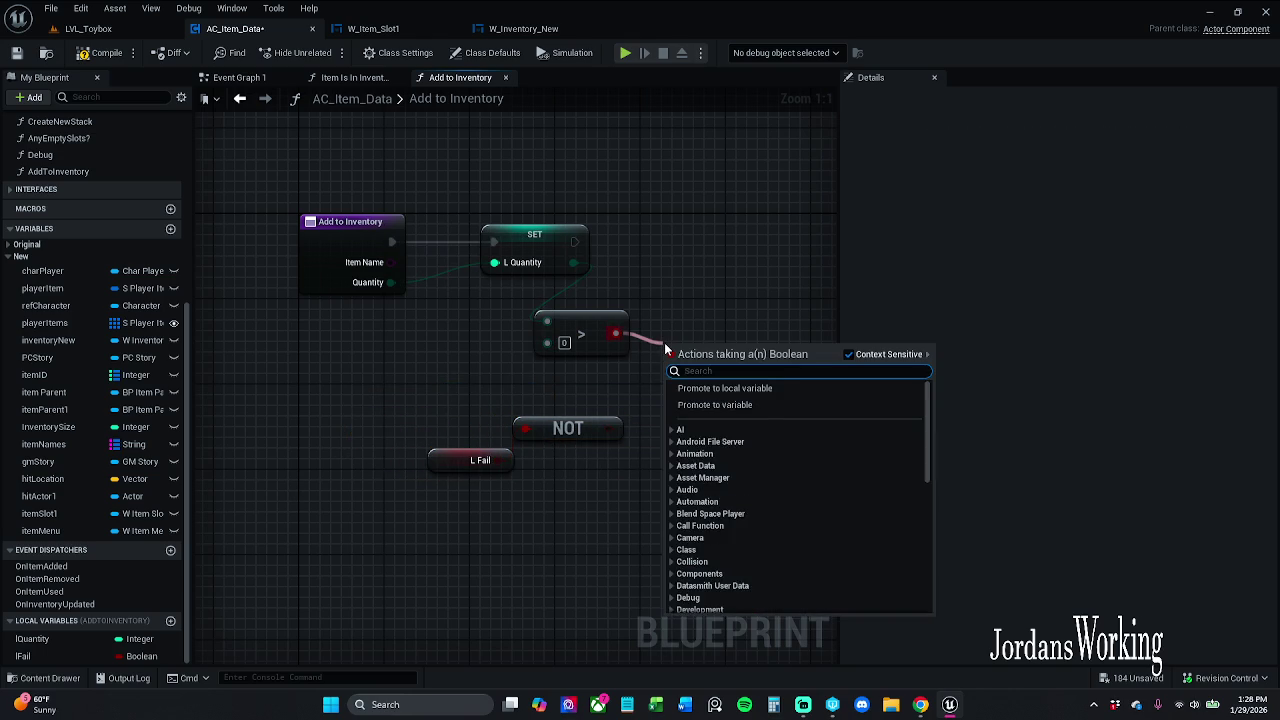
{"action": "type", "text": "an"}
{"action": "key", "text": "Return"}
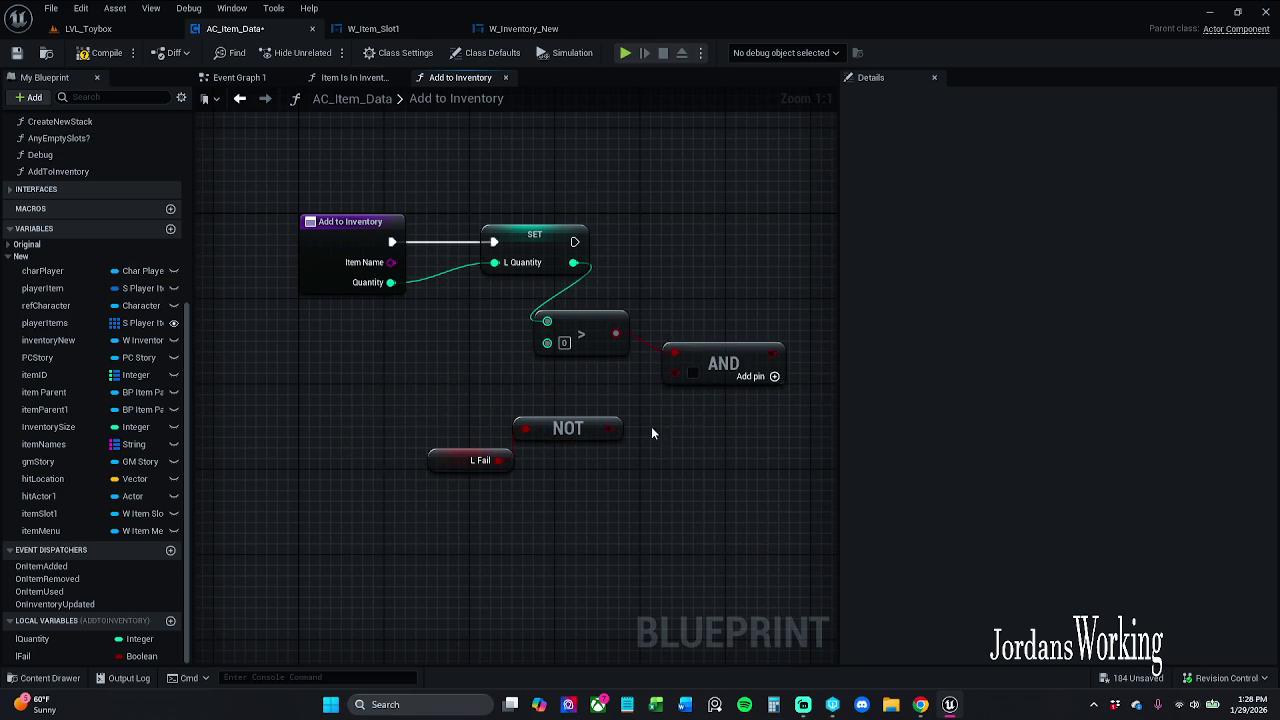
{"action": "left_click_drag", "start_coordinate": [604, 431], "coordinate": [678, 373]}
Drive a While Loop with the AND result and run it after the SET node
{"action": "mouse_move", "coordinate": [466, 428]}
{"action": "left_mouse_down"}
{"action": "mouse_move", "coordinate": [622, 373]}
{"action": "mouse_move", "coordinate": [623, 260]}
{"action": "left_mouse_up"}
{"action": "type", "text": "while"}
{"action": "key", "text": "Return"}
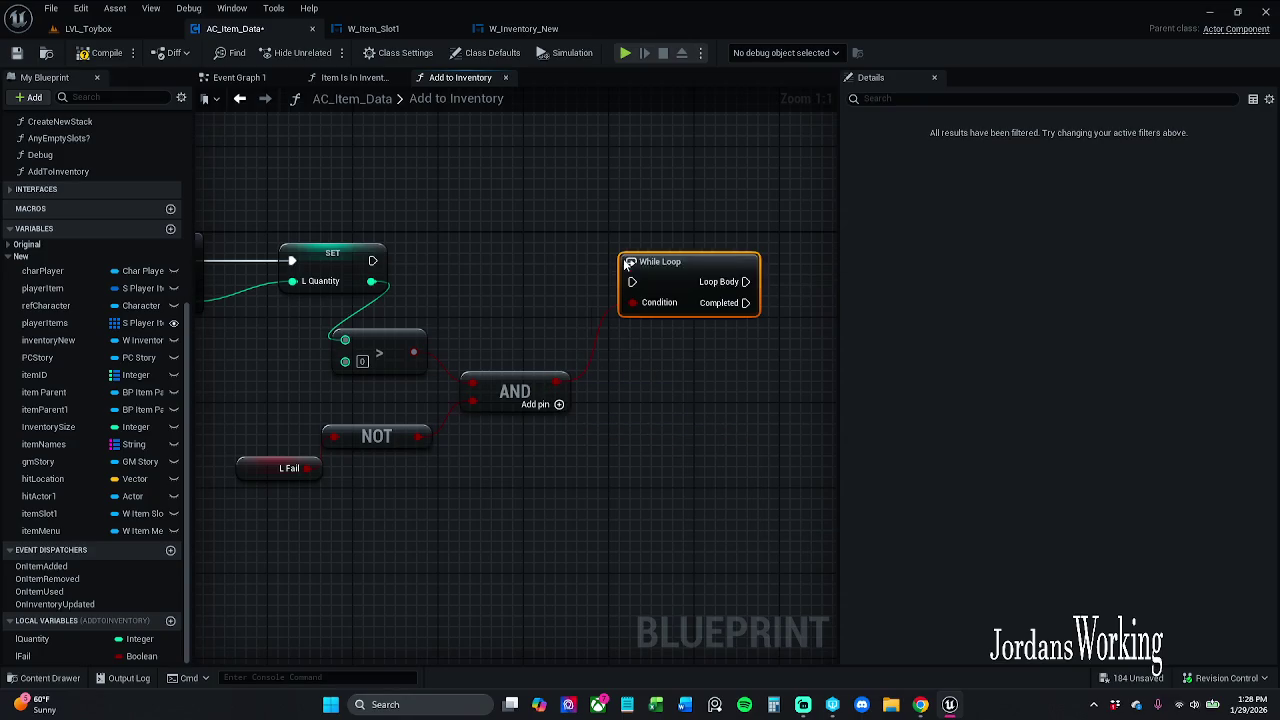
{"action": "left_click_drag", "start_coordinate": [631, 281], "coordinate": [372, 260]}
{"action": "key", "text": "q"}
{"action": "left_click", "coordinate": [410, 169]}
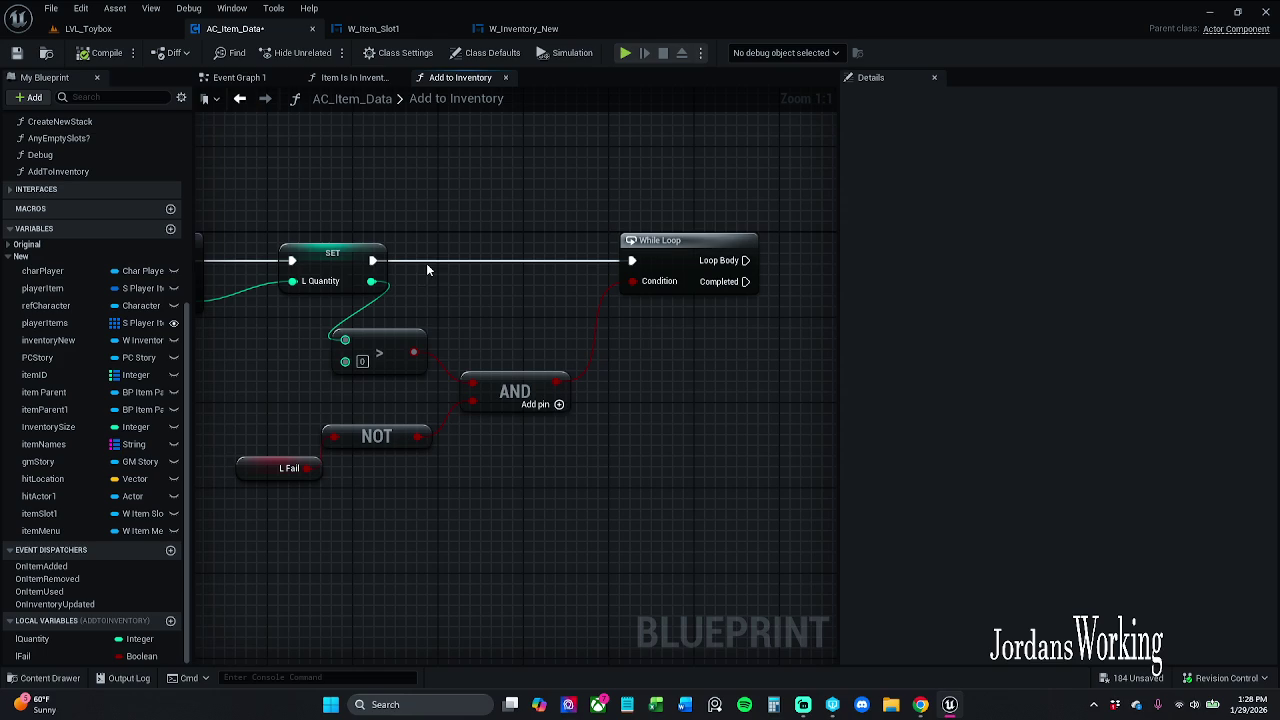
{"action": "scroll", "coordinate": [586, 228], "scroll_direction": "down", "scroll_amount": 2}
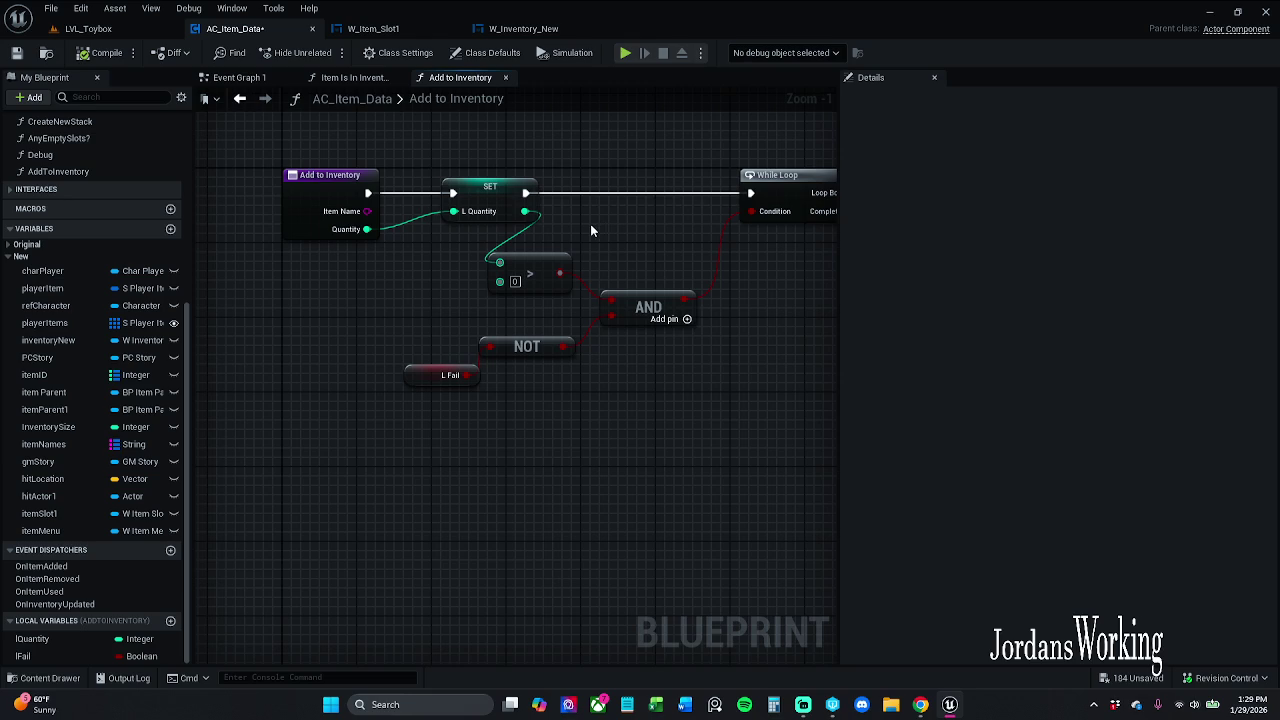
{"action": "left_click_drag", "start_coordinate": [741, 305], "coordinate": [506, 307]}
Add a Return Node off the While Loop's Completed pin and shift both nodes left
{"action": "left_click_drag", "start_coordinate": [616, 214], "coordinate": [647, 270]}
{"action": "type", "text": "return"}
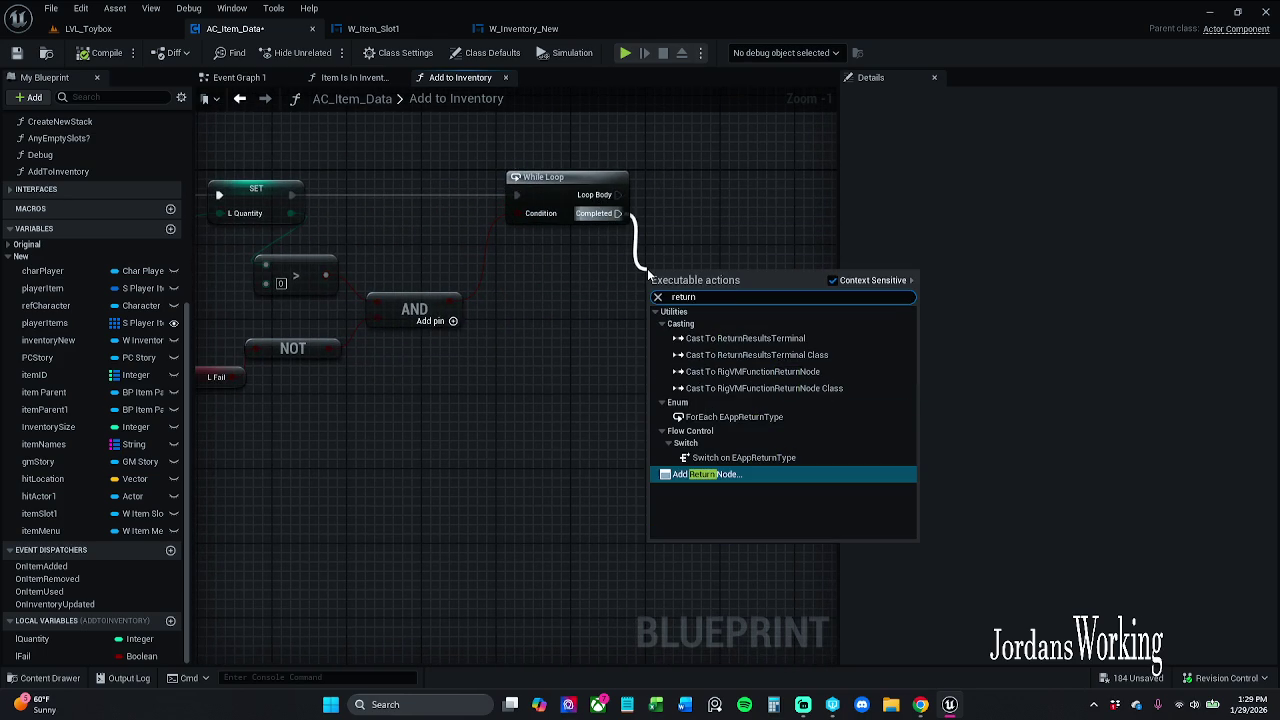
{"action": "key", "text": "Return"}
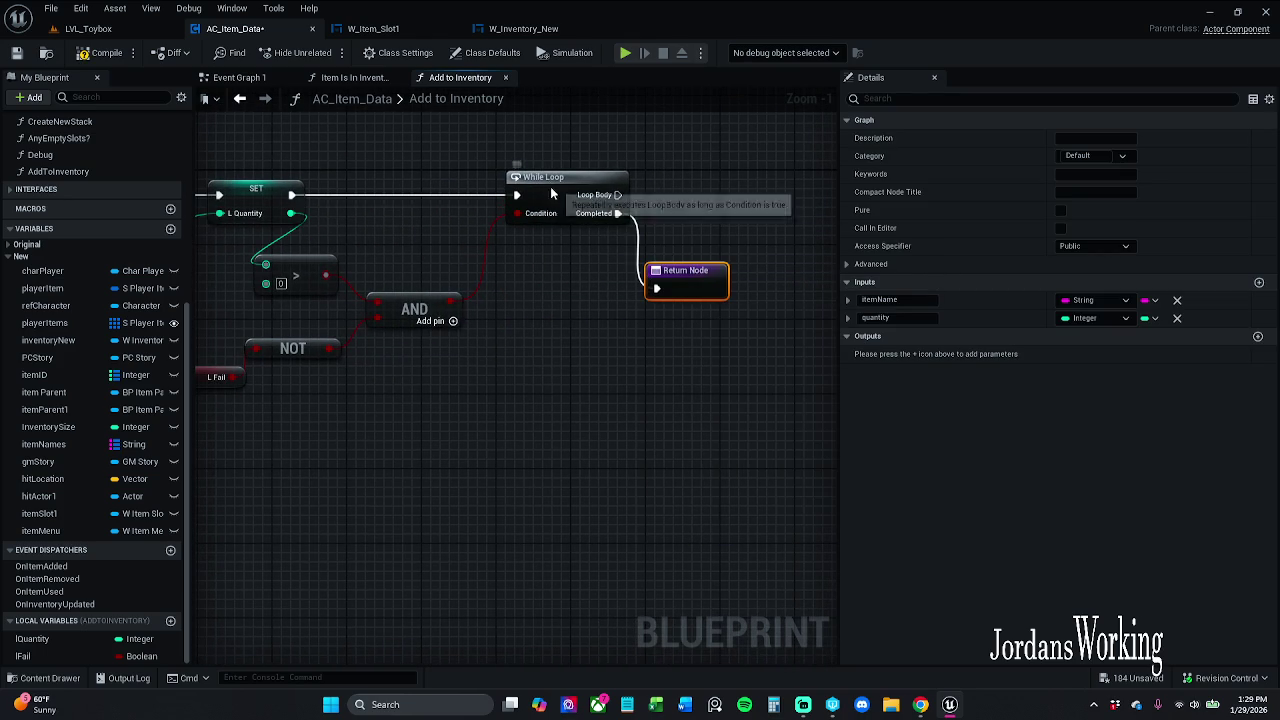
{"action": "left_click", "coordinate": [557, 181], "text": "shift"}
{"action": "left_click_drag", "start_coordinate": [557, 181], "coordinate": [541, 181]}
{"action": "left_click", "coordinate": [562, 320]}
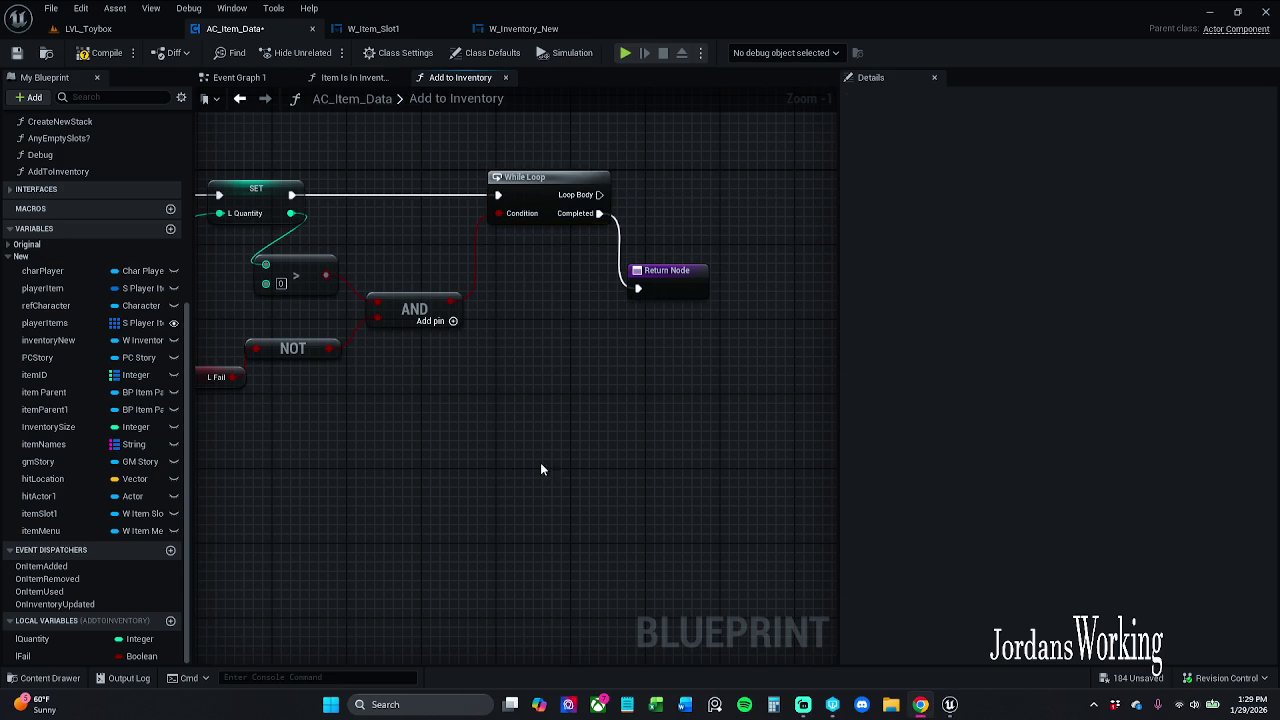
Wire the NOT result into the Return Node, creating a new Boolean output
{"action": "left_click_drag", "start_coordinate": [455, 302], "coordinate": [604, 408]}
{"action": "left_click", "coordinate": [415, 475]}
{"action": "left_click_drag", "start_coordinate": [330, 355], "coordinate": [512, 505]}
{"action": "type", "text": "return"}
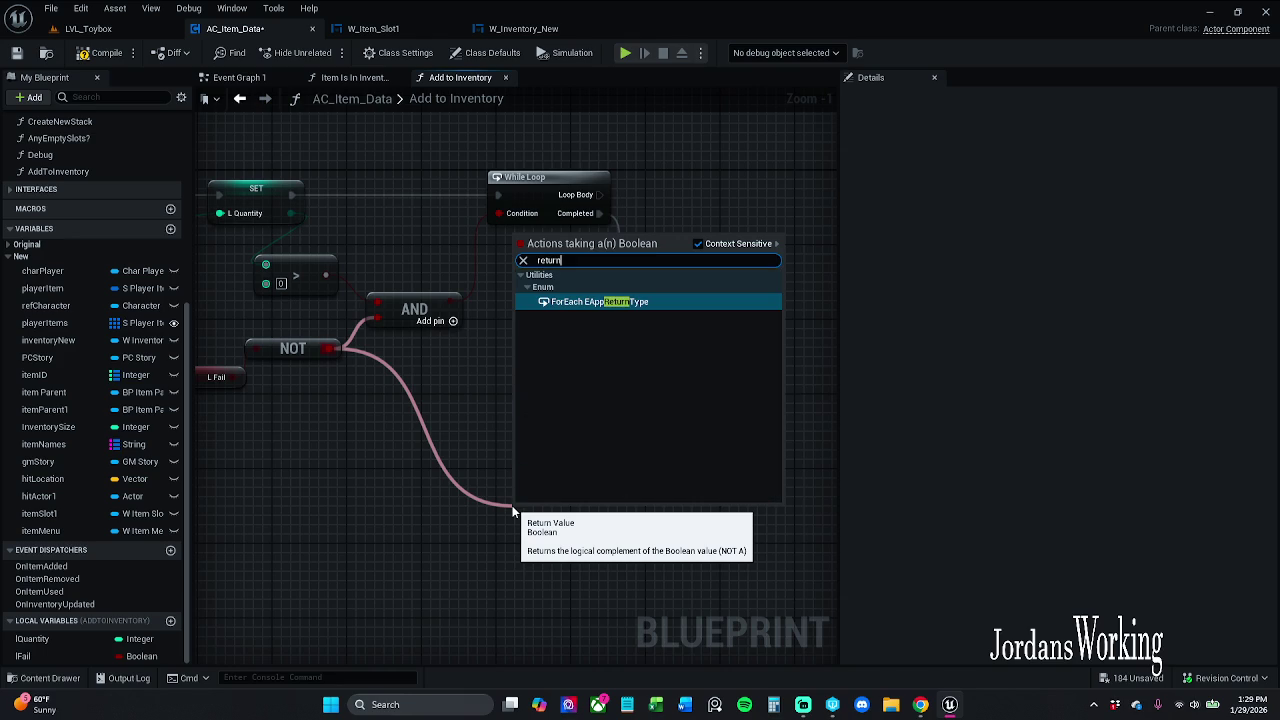
{"action": "left_click", "coordinate": [472, 444]}
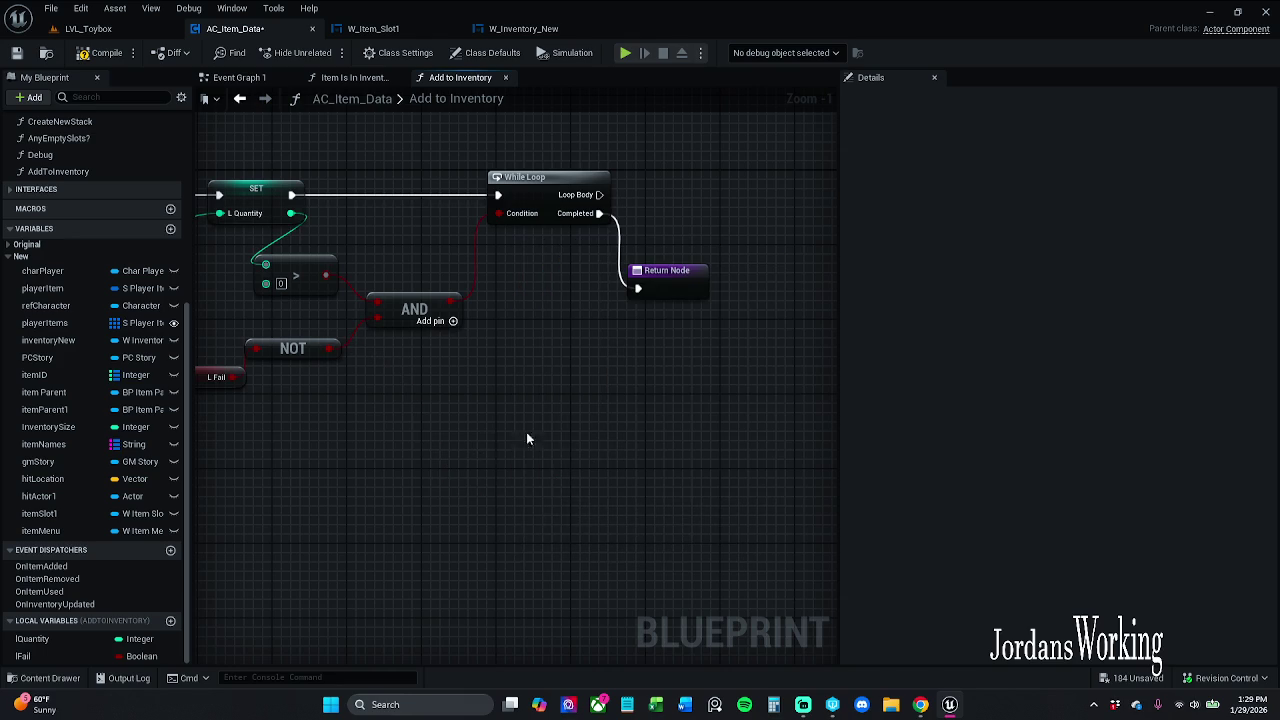
{"action": "left_click", "coordinate": [652, 286]}
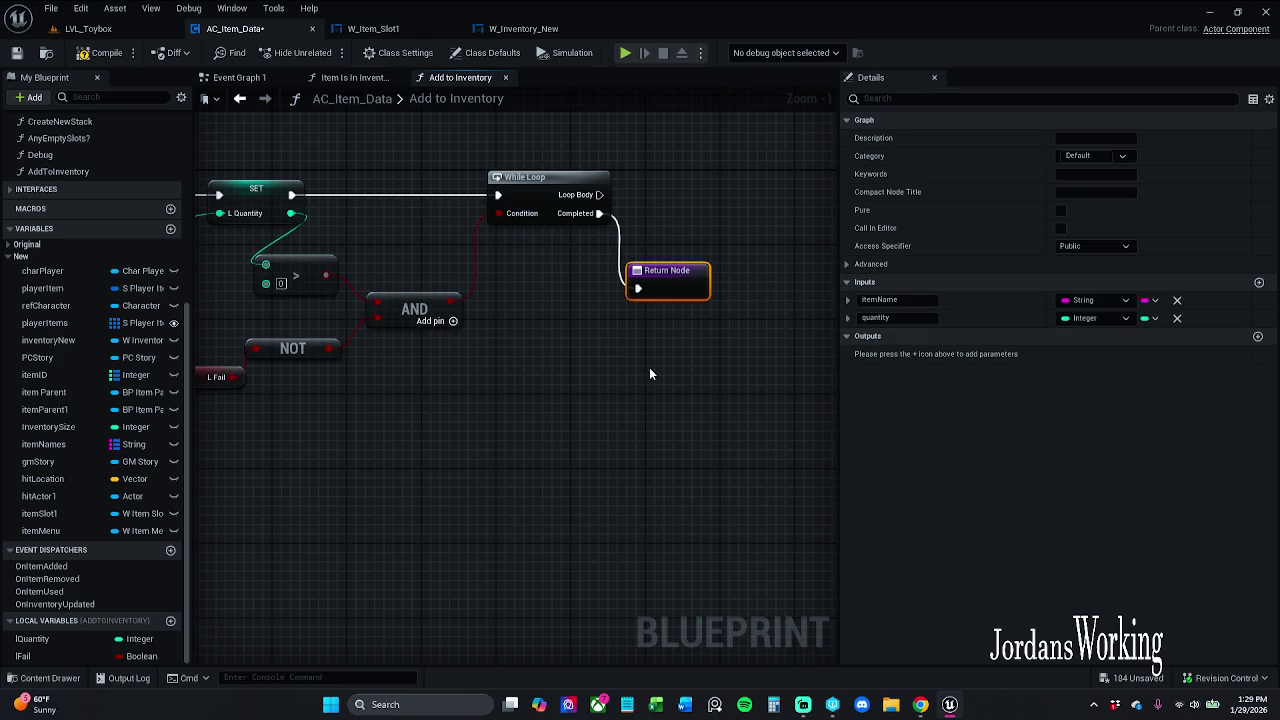
{"action": "left_click_drag", "start_coordinate": [665, 270], "coordinate": [665, 354]}
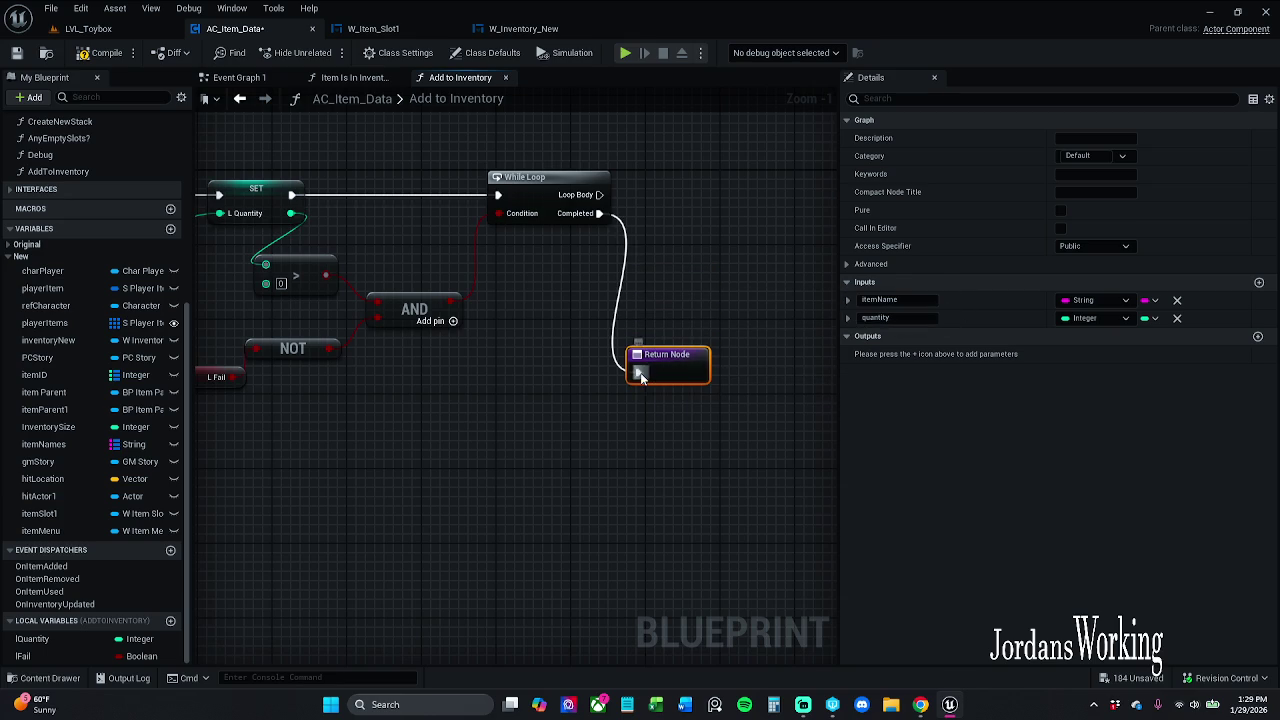
{"action": "mouse_move", "coordinate": [337, 354]}
{"action": "left_mouse_down"}
{"action": "mouse_move", "coordinate": [640, 376]}
{"action": "mouse_move", "coordinate": [659, 394]}
{"action": "mouse_move", "coordinate": [687, 393]}
{"action": "mouse_move", "coordinate": [677, 411]}
{"action": "left_mouse_up"}
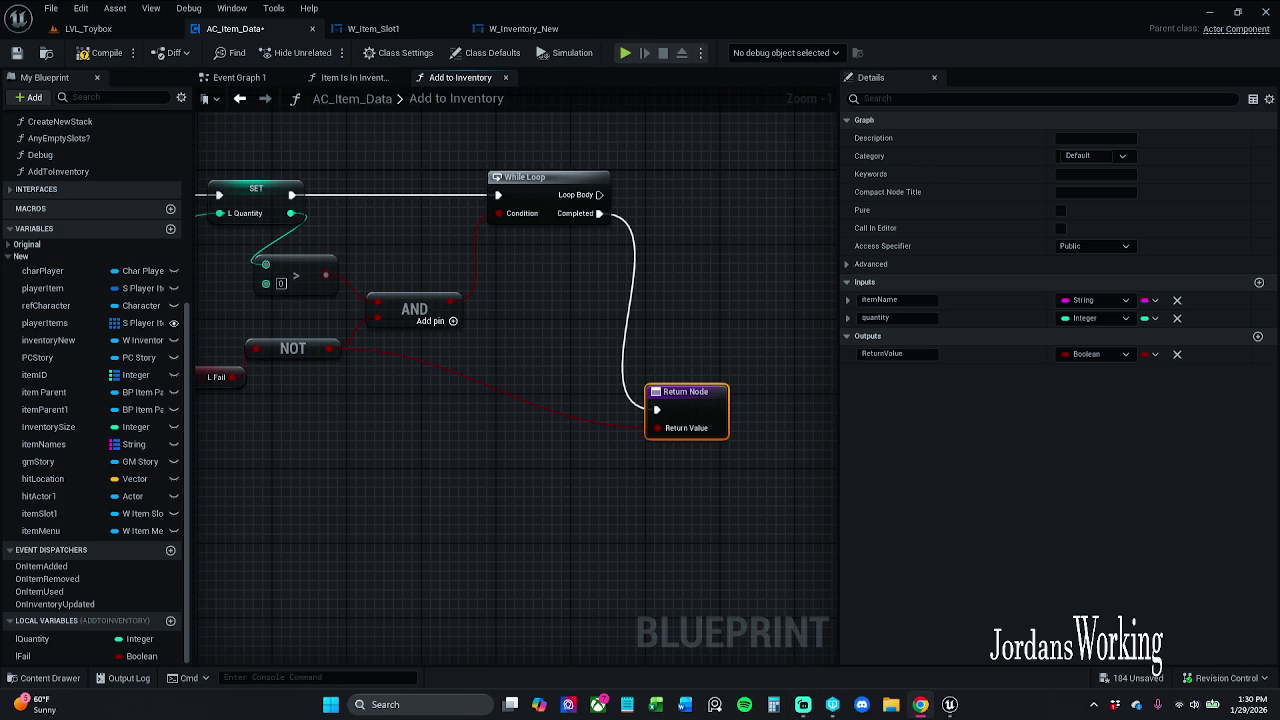
Rename the Boolean return output to success?
{"action": "left_click", "coordinate": [895, 353]}
{"action": "type", "text": "su"}
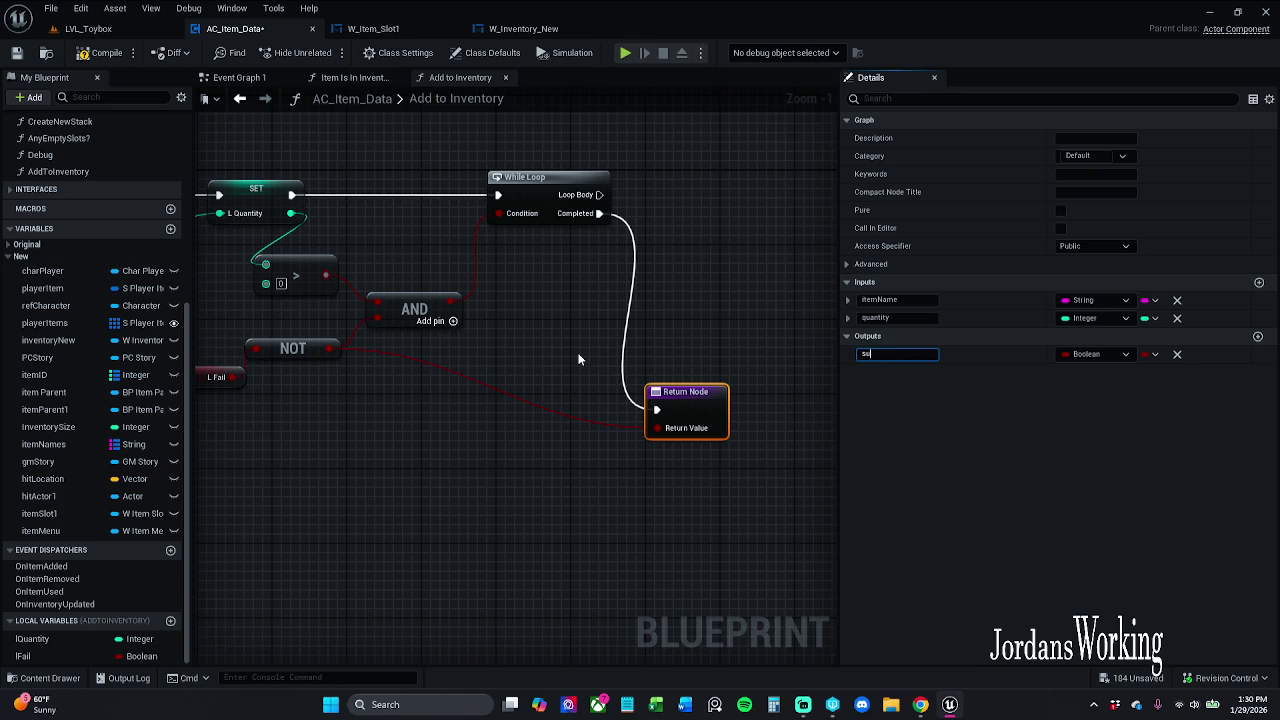
{"action": "type", "text": "ccess"}
{"action": "key", "text": "Return"}
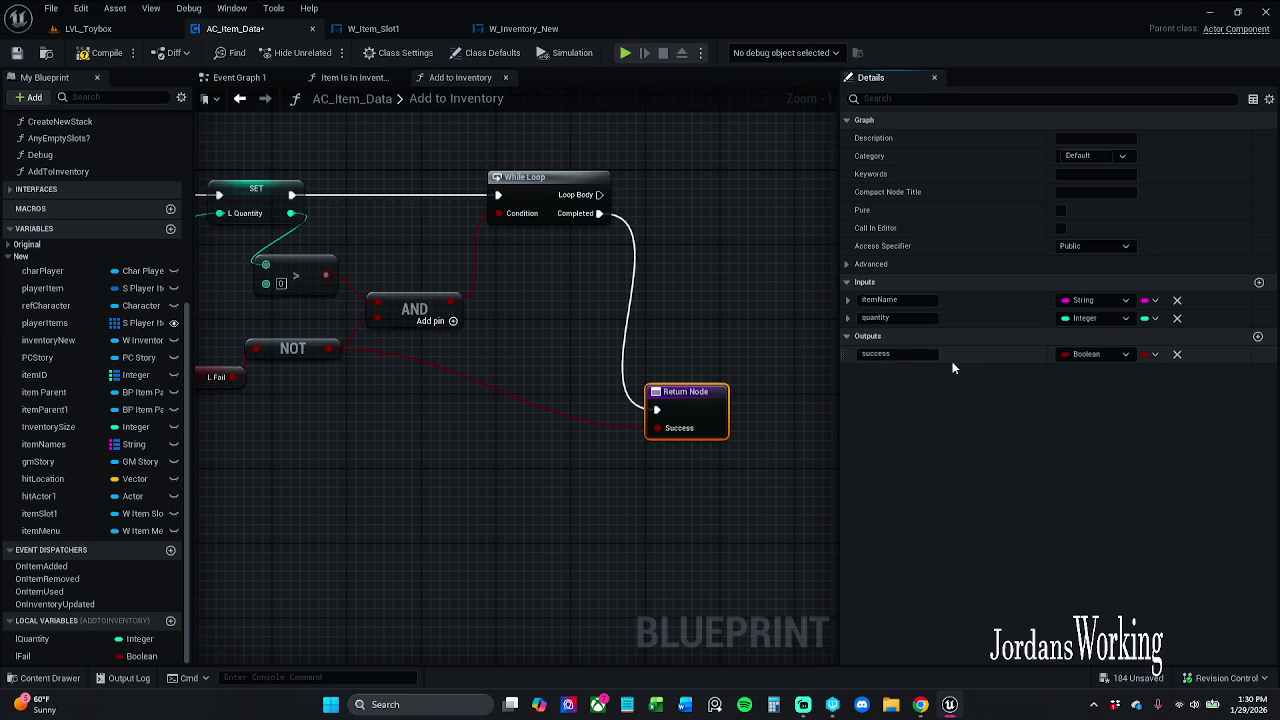
{"action": "left_click", "coordinate": [922, 354]}
{"action": "type", "text": "?"}
{"action": "key", "text": "Return"}
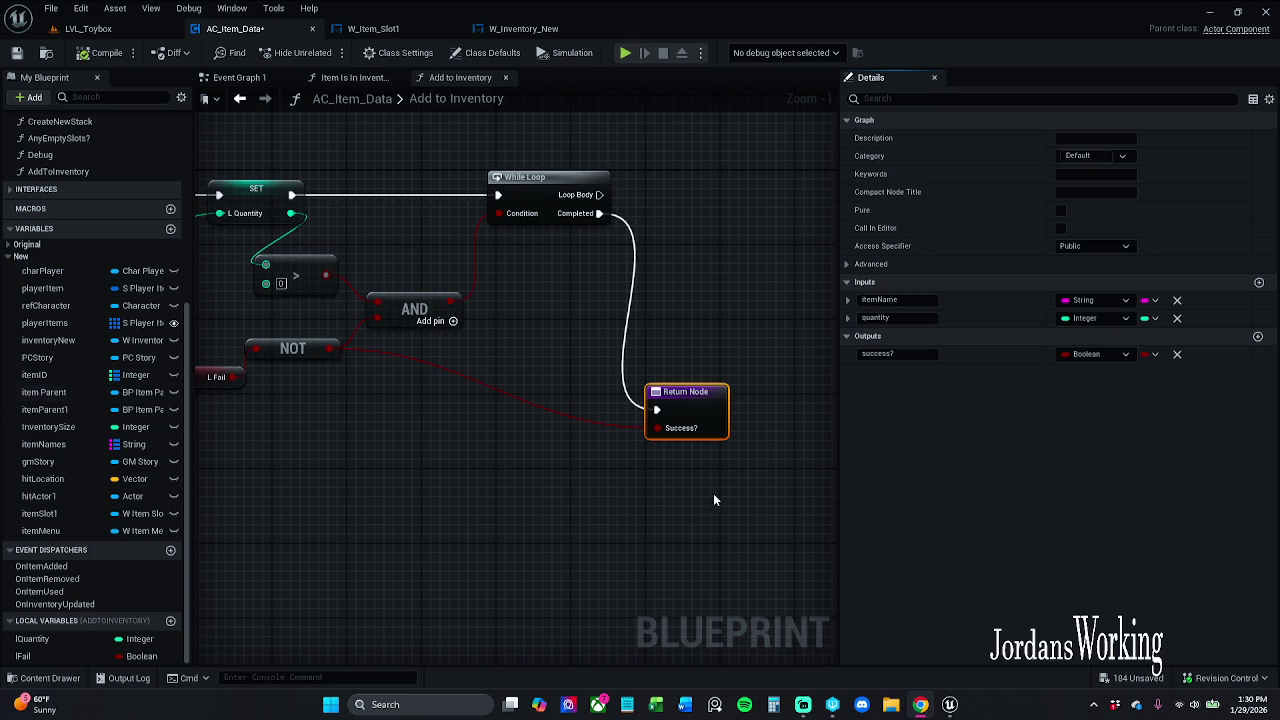
{"action": "left_click", "coordinate": [518, 452]}
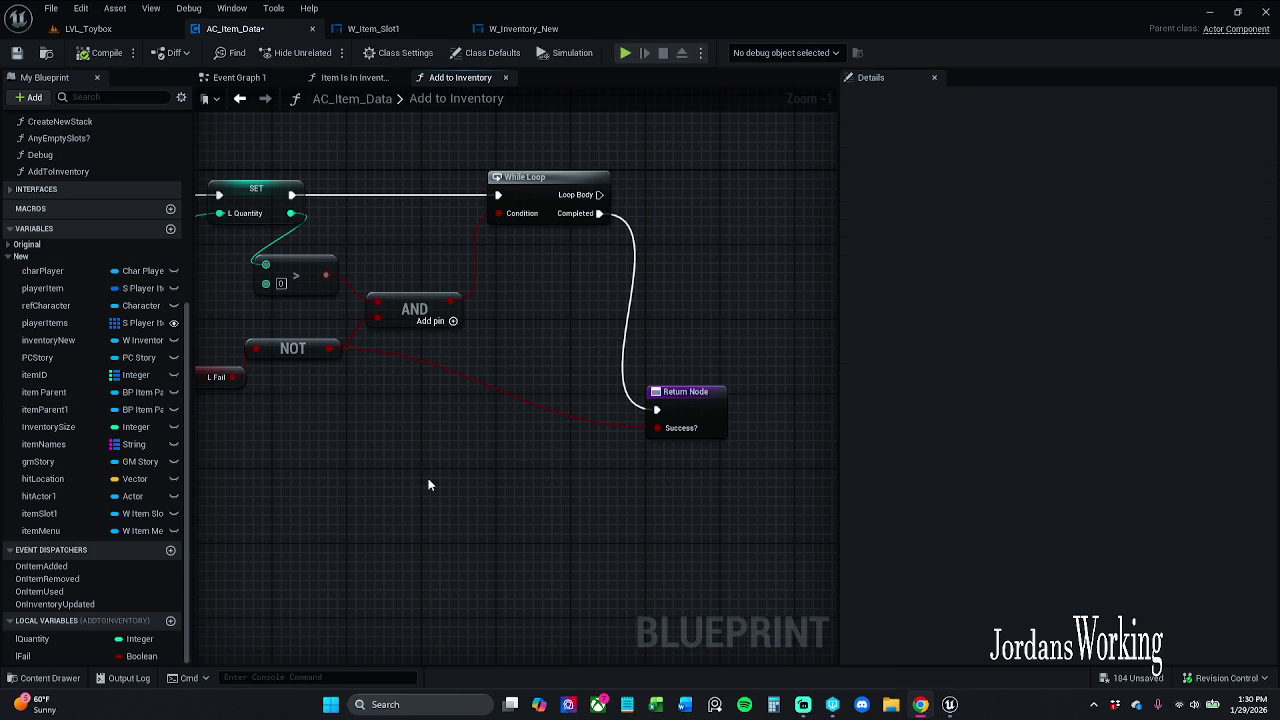
{"action": "right_click", "coordinate": [477, 469]}
Add a Get L Quantity node and wire it to the Return Node as Integer output lQuantity1
{"action": "type", "text": "get lW"}
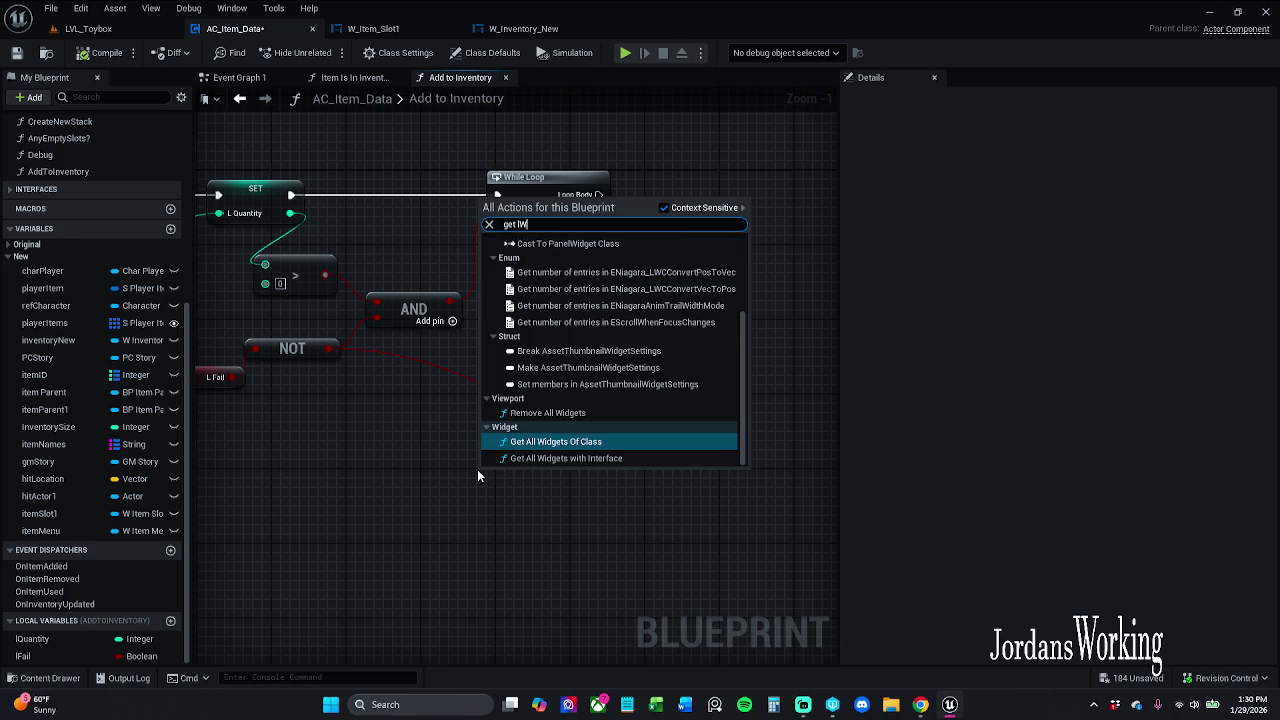
{"action": "key", "text": "BackSpace"}
{"action": "type", "text": "Q"}
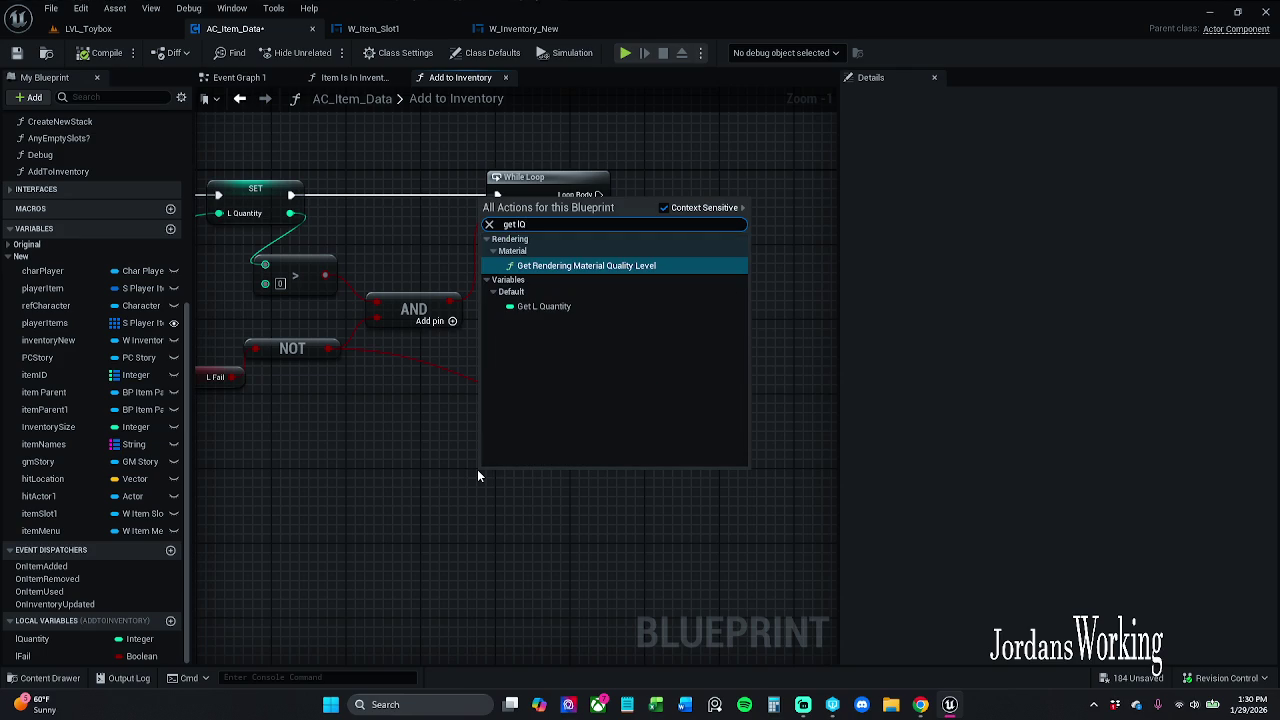
{"action": "left_click", "coordinate": [560, 306]}
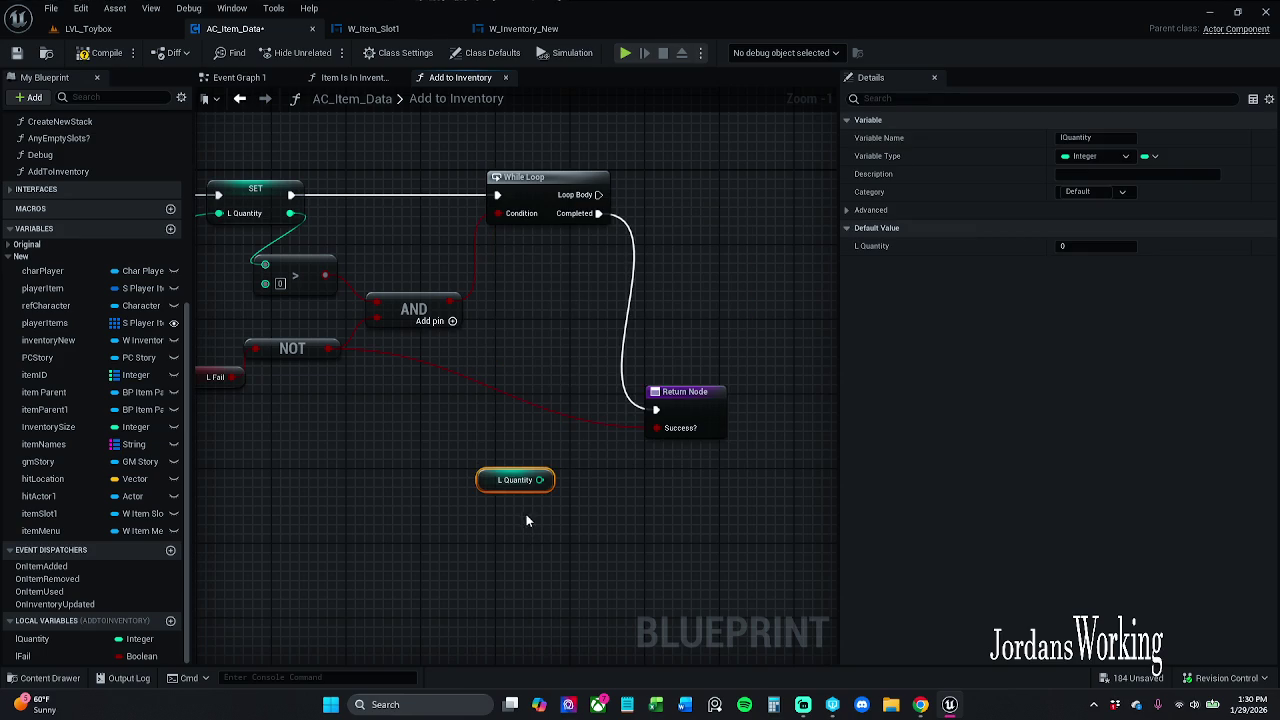
{"action": "left_click_drag", "start_coordinate": [540, 480], "coordinate": [656, 446]}
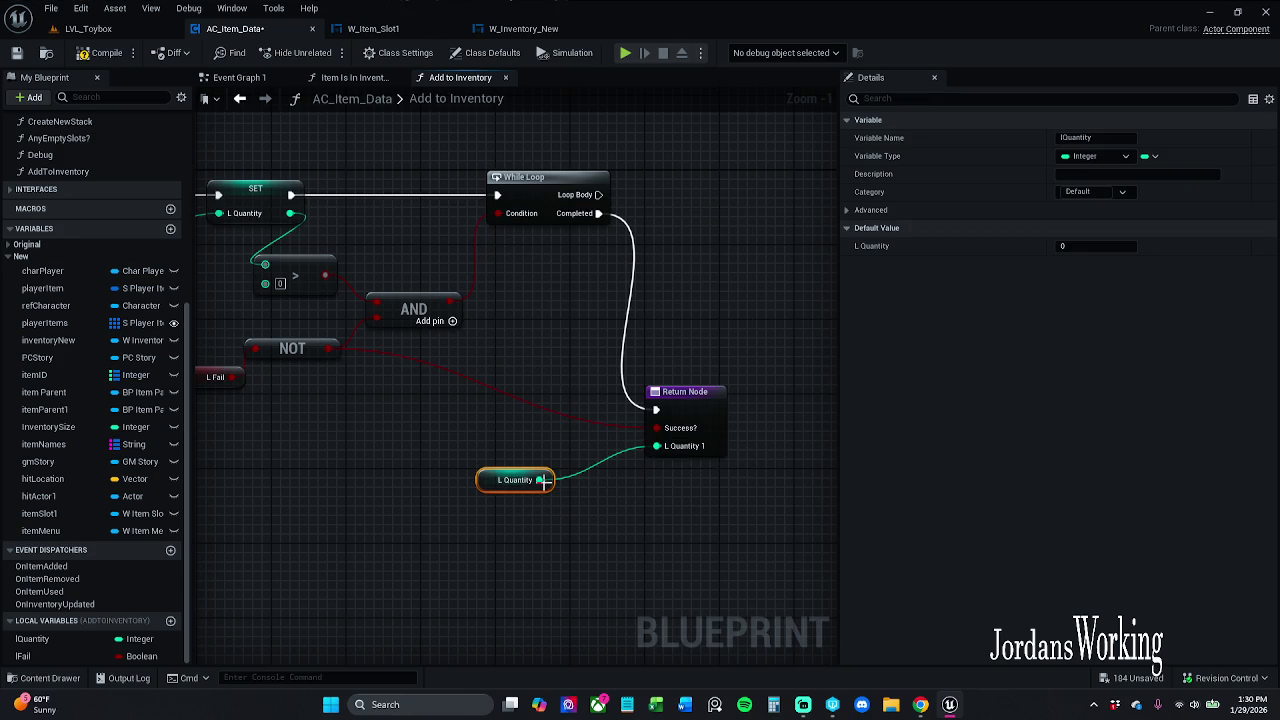
{"action": "left_click_drag", "start_coordinate": [478, 490], "coordinate": [562, 482]}
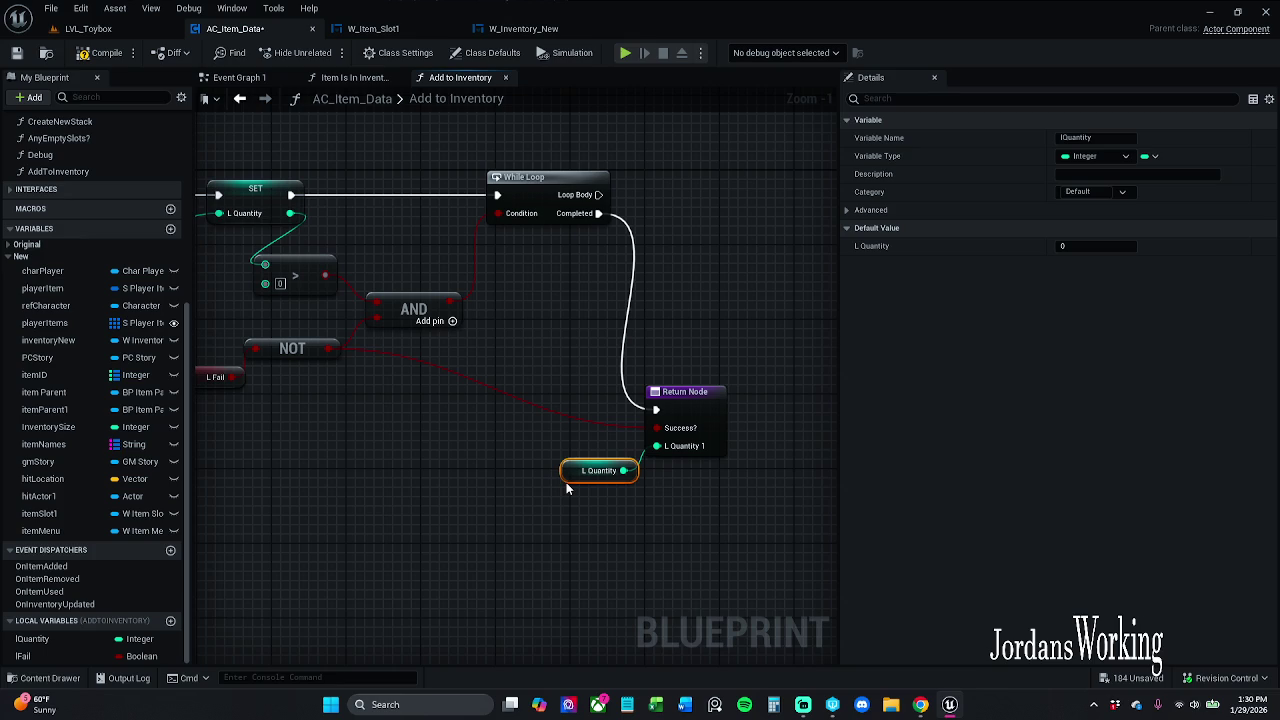
{"action": "left_click", "coordinate": [549, 524]}
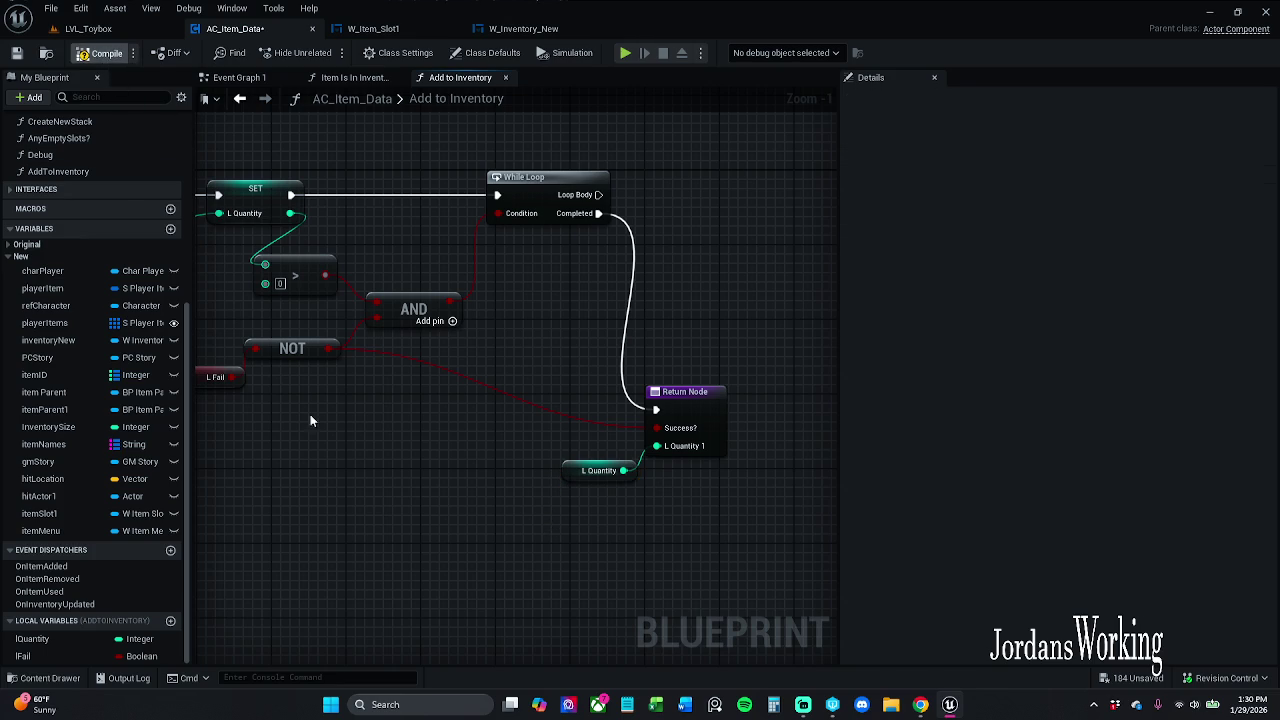
{"action": "mouse_move", "coordinate": [296, 407]}
{"action": "left_mouse_down"}
{"action": "mouse_move", "coordinate": [435, 407]}
{"action": "mouse_move", "coordinate": [385, 401]}
{"action": "left_mouse_up"}
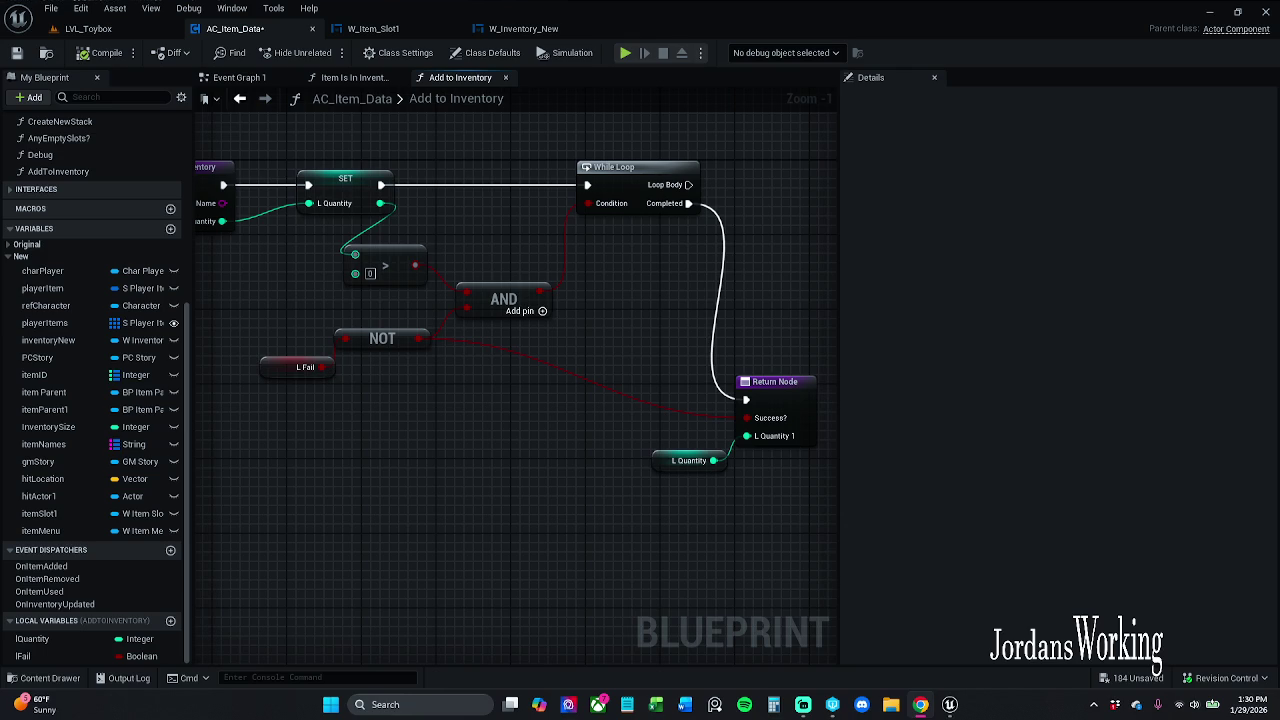
{"action": "mouse_move", "coordinate": [426, 429]}
{"action": "left_mouse_down"}
{"action": "mouse_move", "coordinate": [517, 457]}
{"action": "mouse_move", "coordinate": [428, 431]}
{"action": "mouse_move", "coordinate": [451, 417]}
{"action": "left_mouse_up"}
{"action": "scroll", "coordinate": [451, 417], "scroll_direction": "down", "scroll_amount": 1}
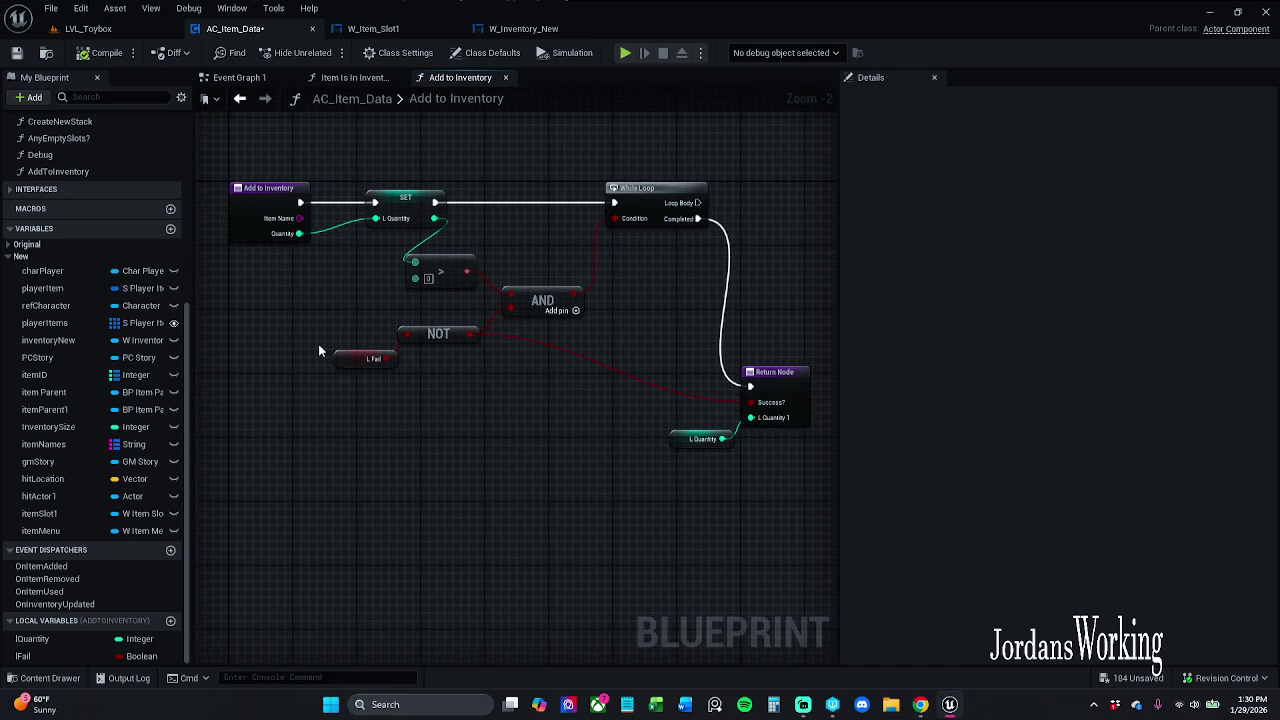
{"action": "left_click", "coordinate": [265, 215]}
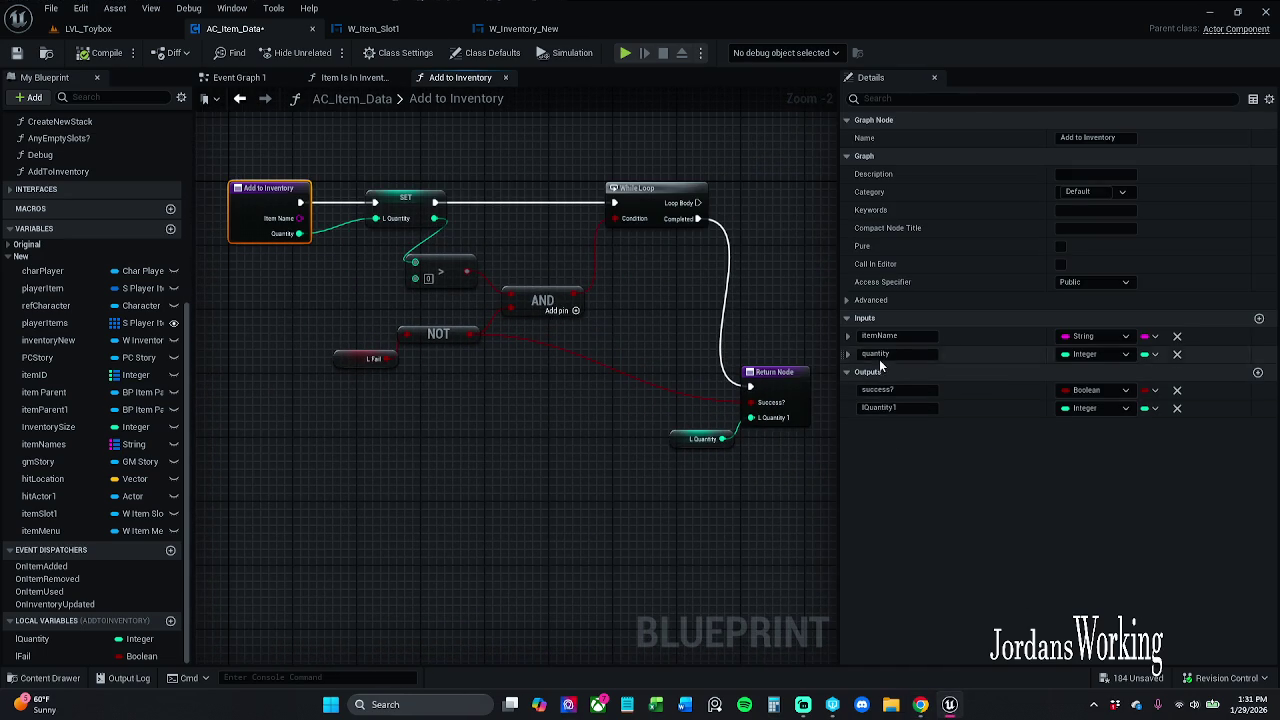
Rename the lQuantity1 return output to xQuantity1
{"action": "left_click_drag", "start_coordinate": [892, 407], "coordinate": [704, 409]}
{"action": "key", "text": "Left"}
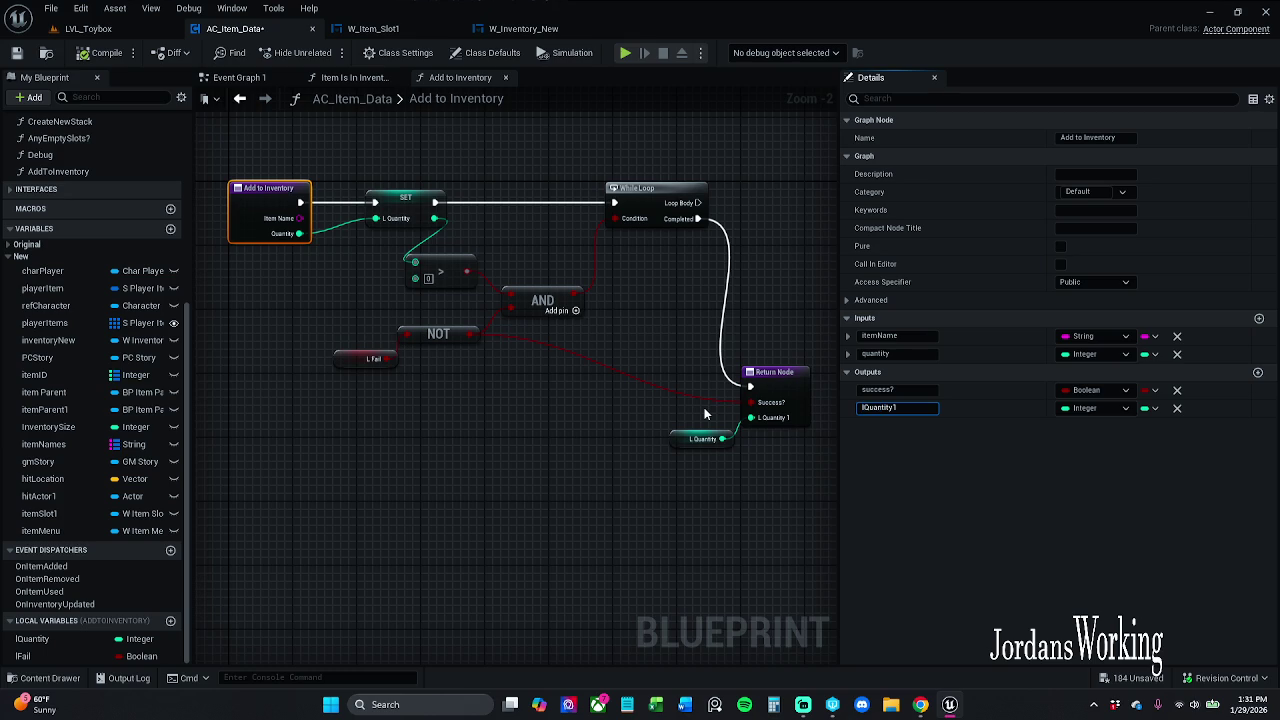
{"action": "key", "text": "Delete"}
{"action": "type", "text": "x"}
{"action": "key", "text": "Return"}
Rename the quantity input to xQuantity, leaving the output as xQuantity1
{"action": "left_click", "coordinate": [890, 353]}
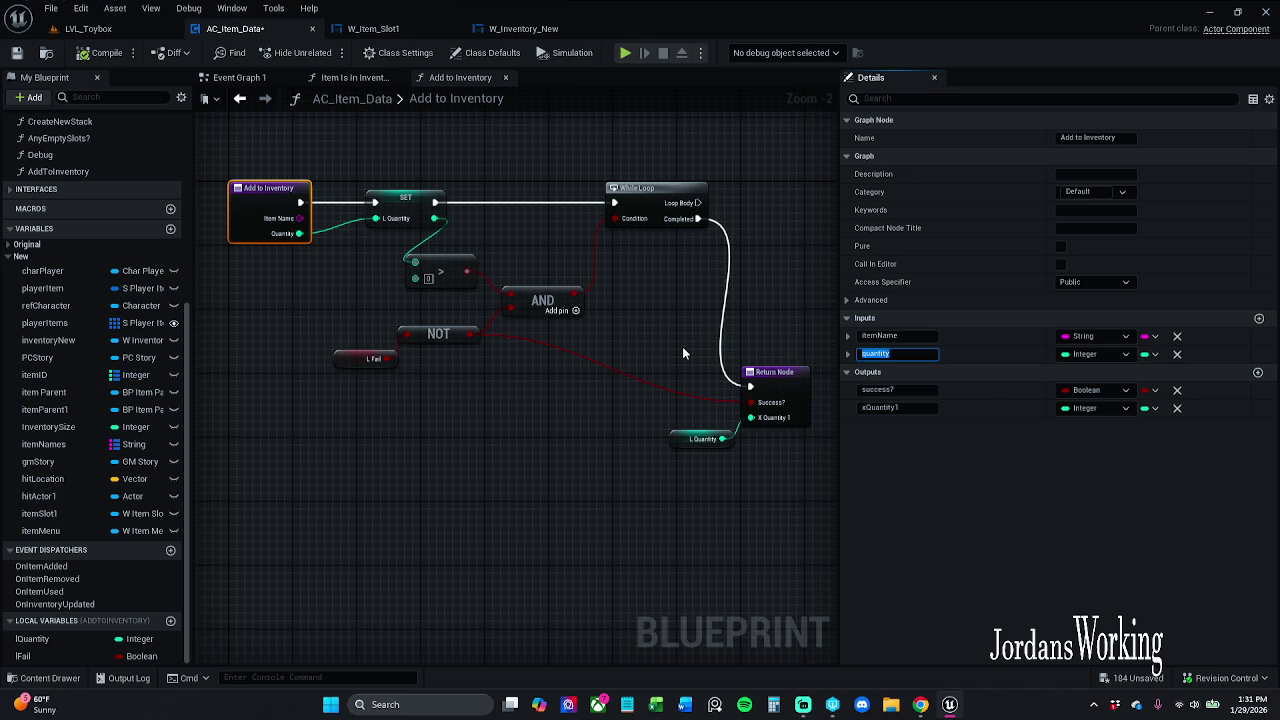
{"action": "key", "text": "End"}
{"action": "type", "text": "x"}
{"action": "key", "text": "Delete"}
{"action": "type", "text": "Q"}
{"action": "key", "text": "Return"}
{"action": "left_click", "coordinate": [905, 408]}
{"action": "key", "text": "BackSpace"}
{"action": "key", "text": "Escape"}
{"action": "left_click", "coordinate": [646, 462]}
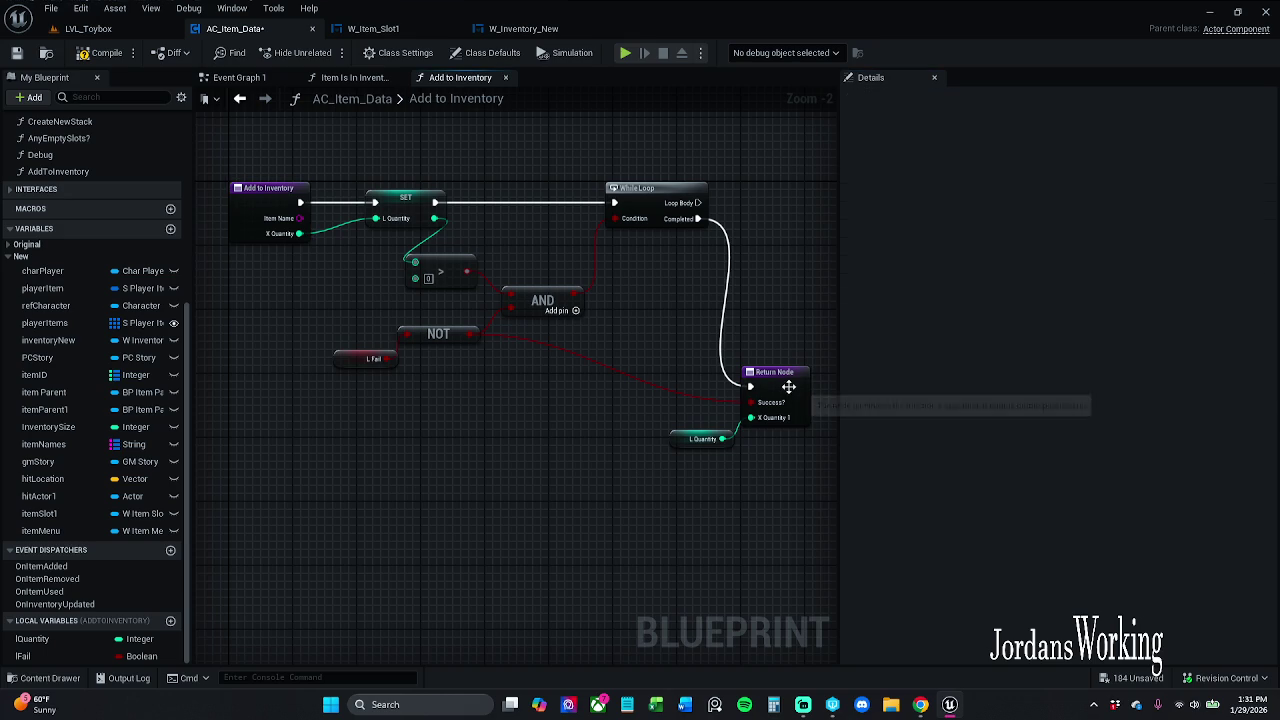
Save the AC_Item_Data blueprint
{"action": "left_click", "coordinate": [700, 438]}
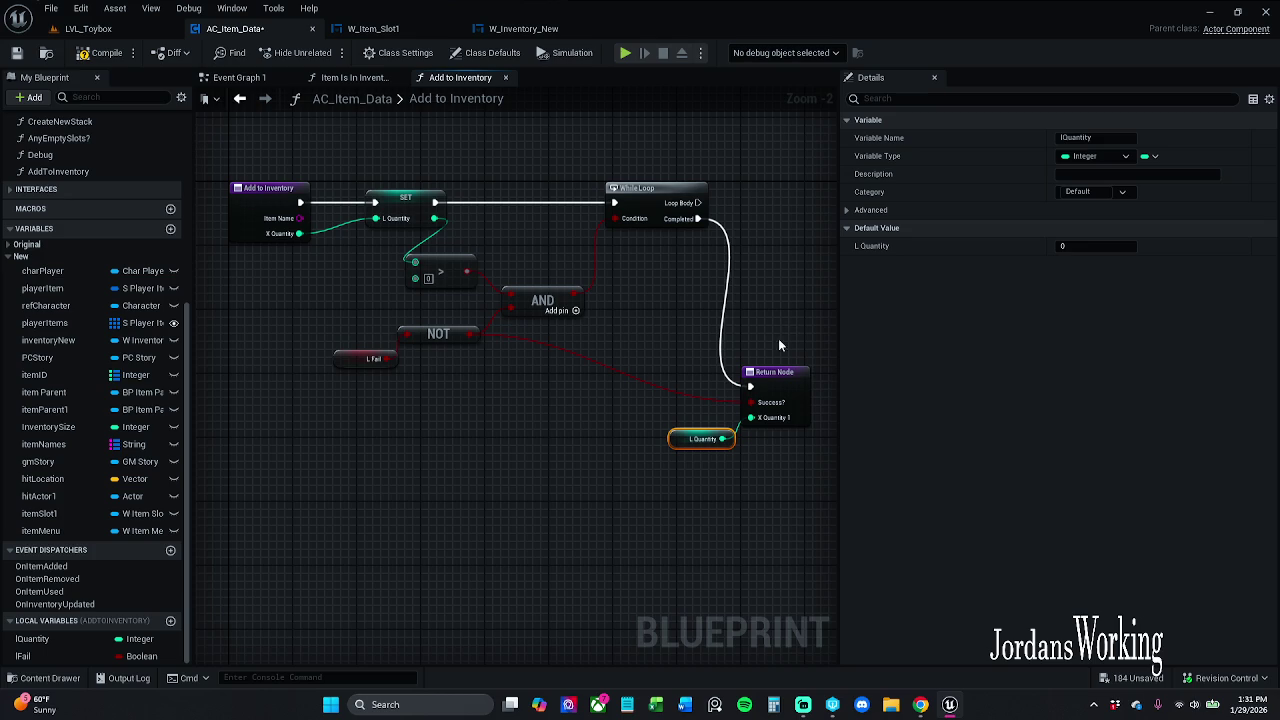
{"action": "left_click", "coordinate": [15, 55]}
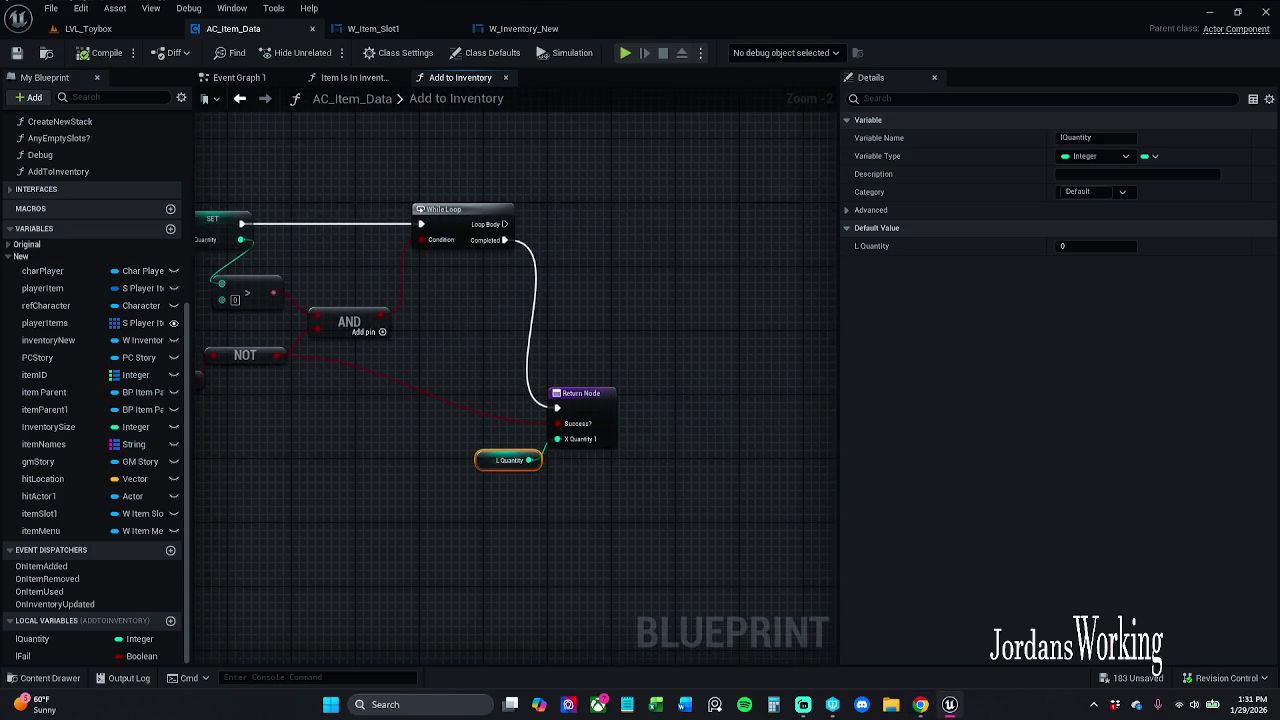
{"action": "left_click", "coordinate": [518, 335]}
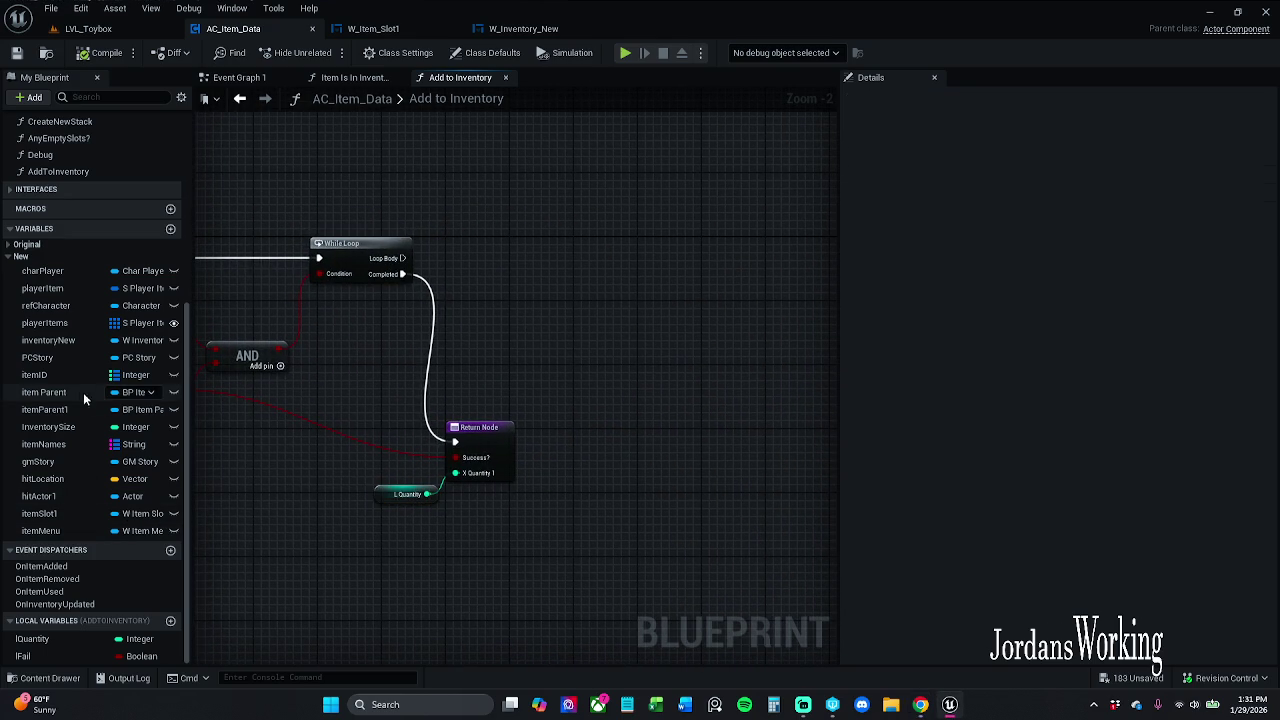
Drop a Find Slot call into Add to Inventory's loop body, then open Find Slot's graph
{"action": "scroll", "coordinate": [46, 237], "scroll_direction": "up", "scroll_amount": 3}
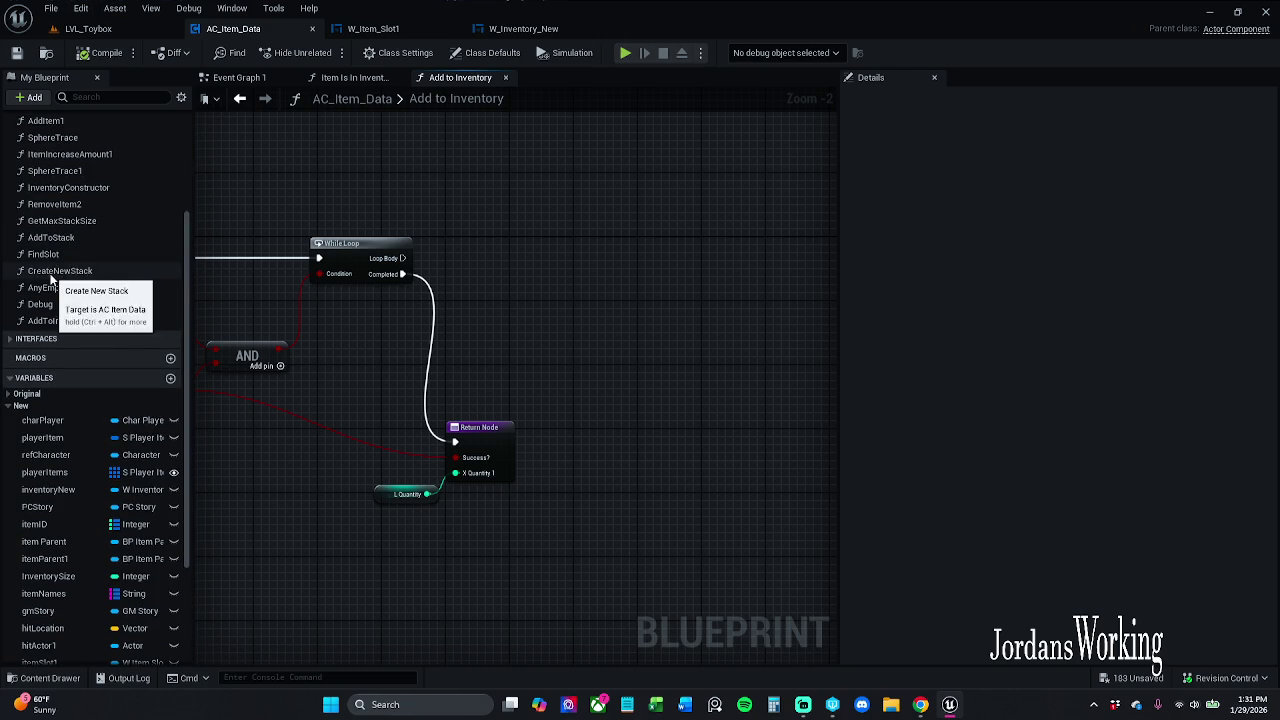
{"action": "mouse_move", "coordinate": [43, 254]}
{"action": "left_mouse_down"}
{"action": "mouse_move", "coordinate": [462, 267]}
{"action": "mouse_move", "coordinate": [400, 264]}
{"action": "mouse_move", "coordinate": [556, 255]}
{"action": "left_mouse_up"}
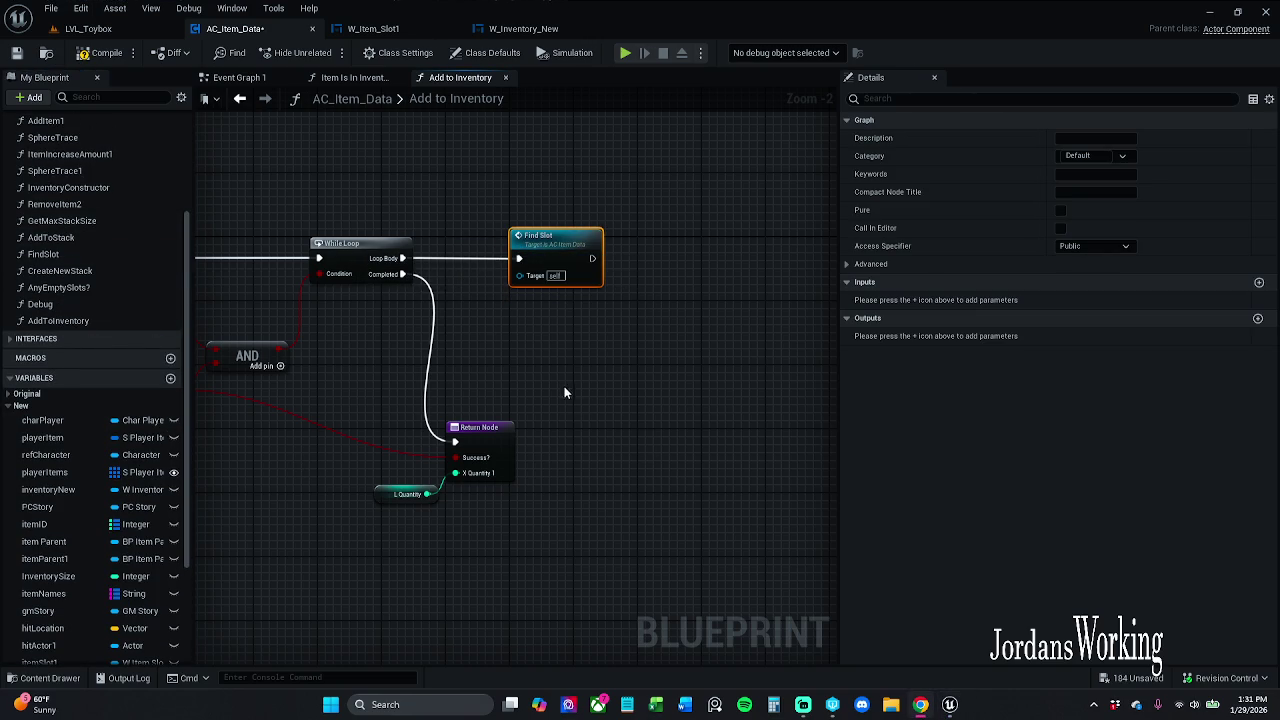
{"action": "left_click_drag", "start_coordinate": [564, 386], "coordinate": [616, 439]}
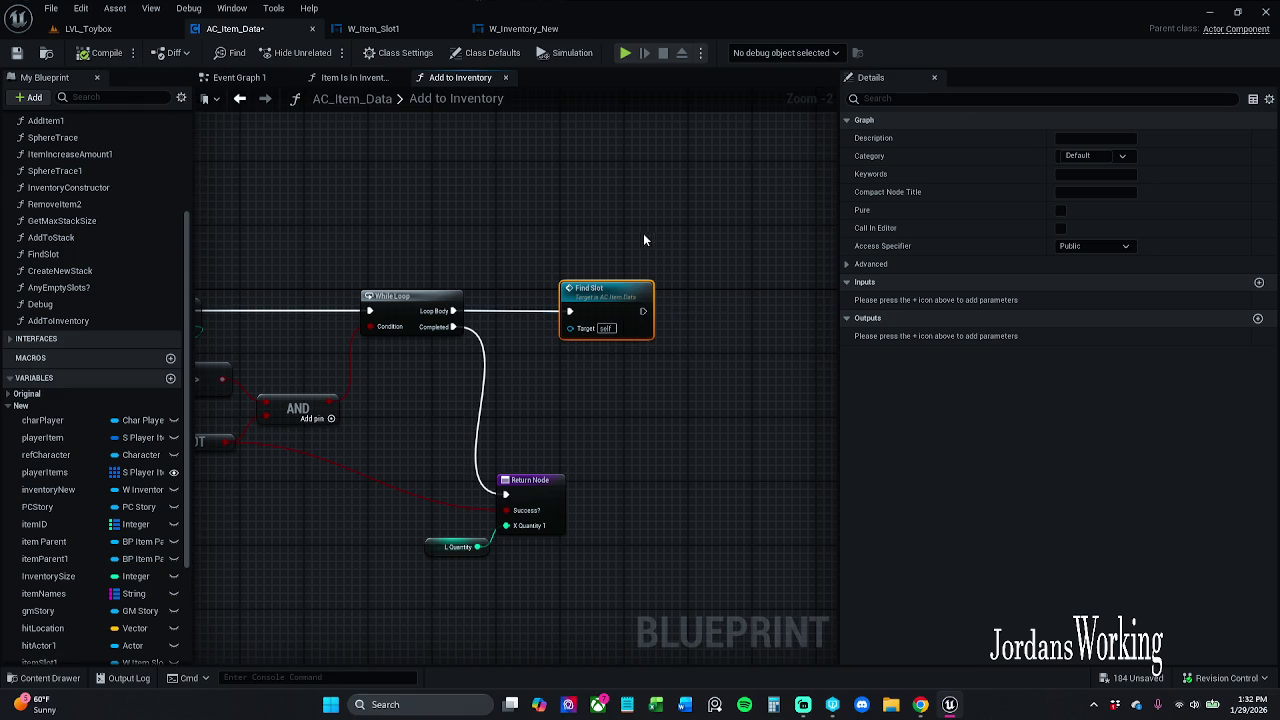
{"action": "left_click_drag", "start_coordinate": [648, 240], "coordinate": [591, 234]}
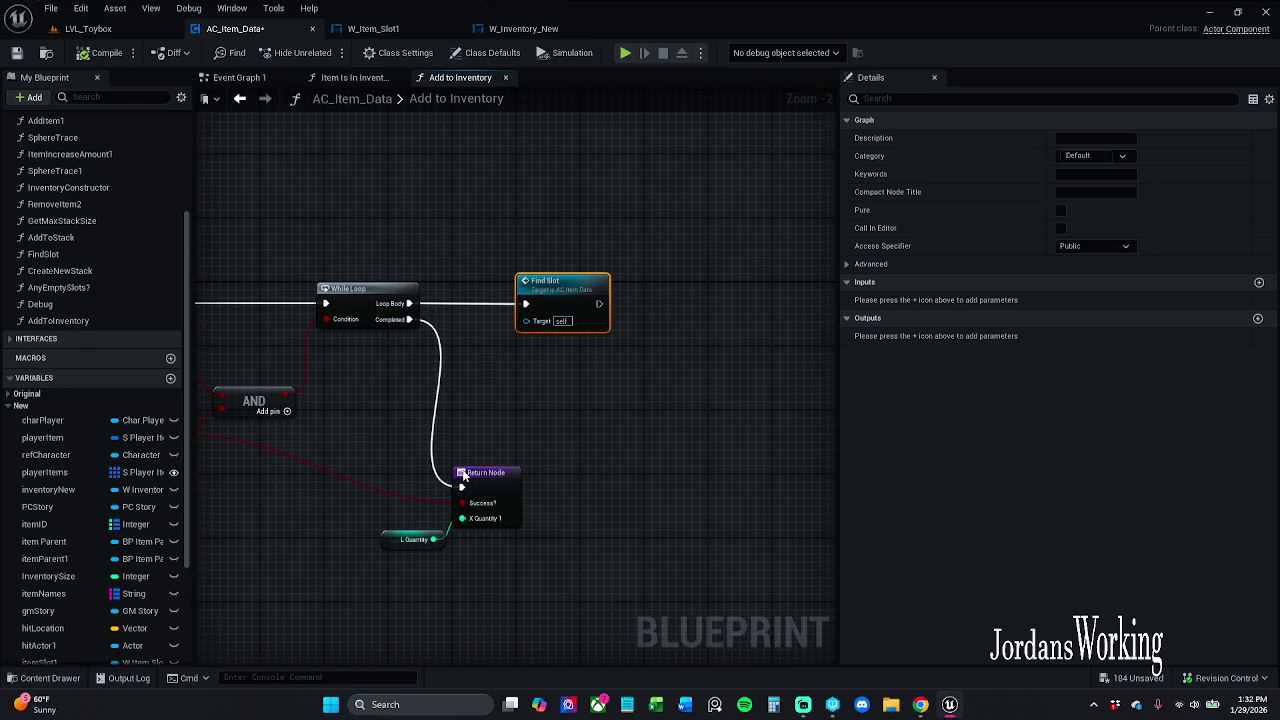
{"action": "double_click", "coordinate": [570, 300]}
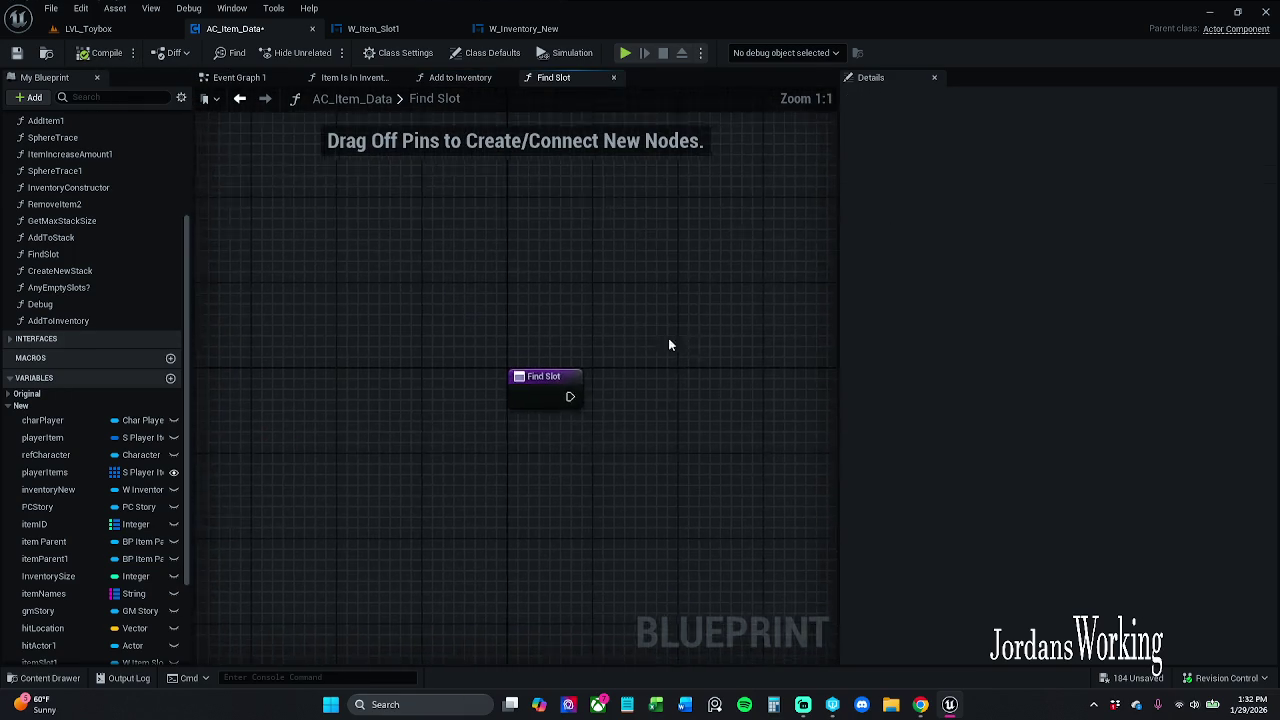
Give Find Slot a String input named itemName, compile, and delete the extra parameter
{"action": "left_click", "coordinate": [542, 390]}
{"action": "left_click", "coordinate": [1259, 318]}
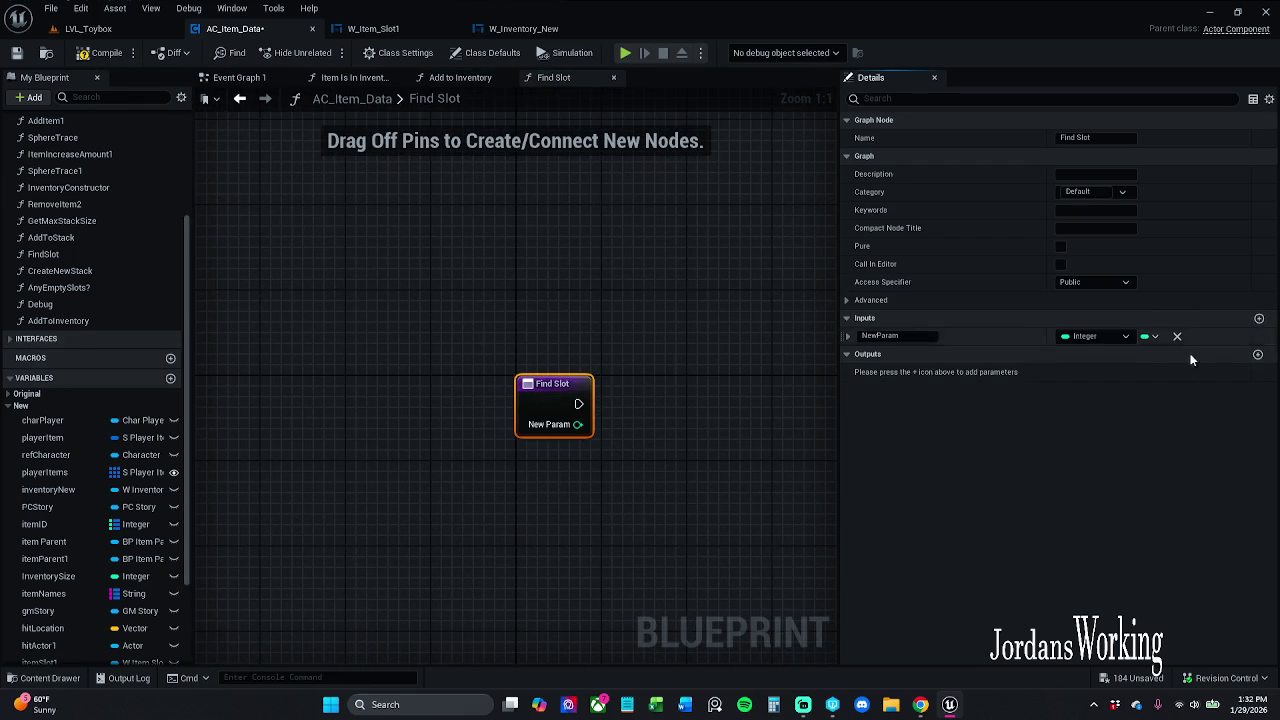
{"action": "left_click", "coordinate": [1095, 336]}
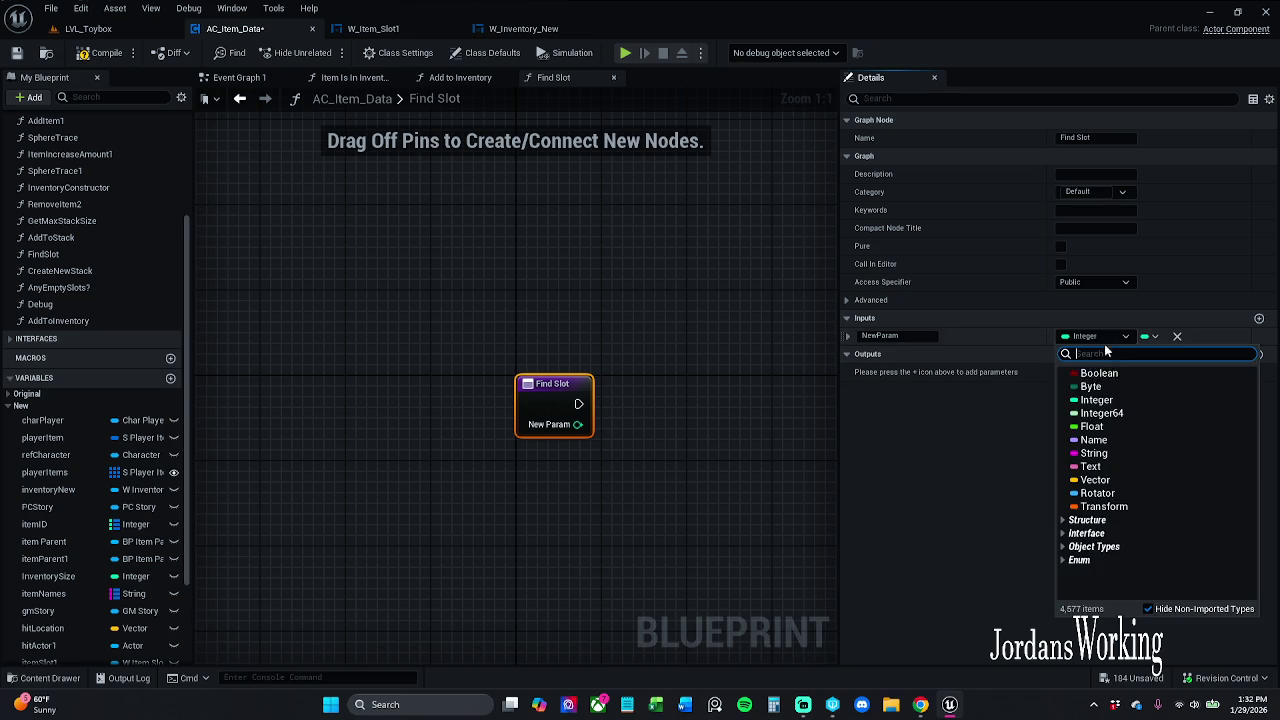
{"action": "left_click", "coordinate": [1259, 318]}
{"action": "left_click", "coordinate": [1259, 318]}
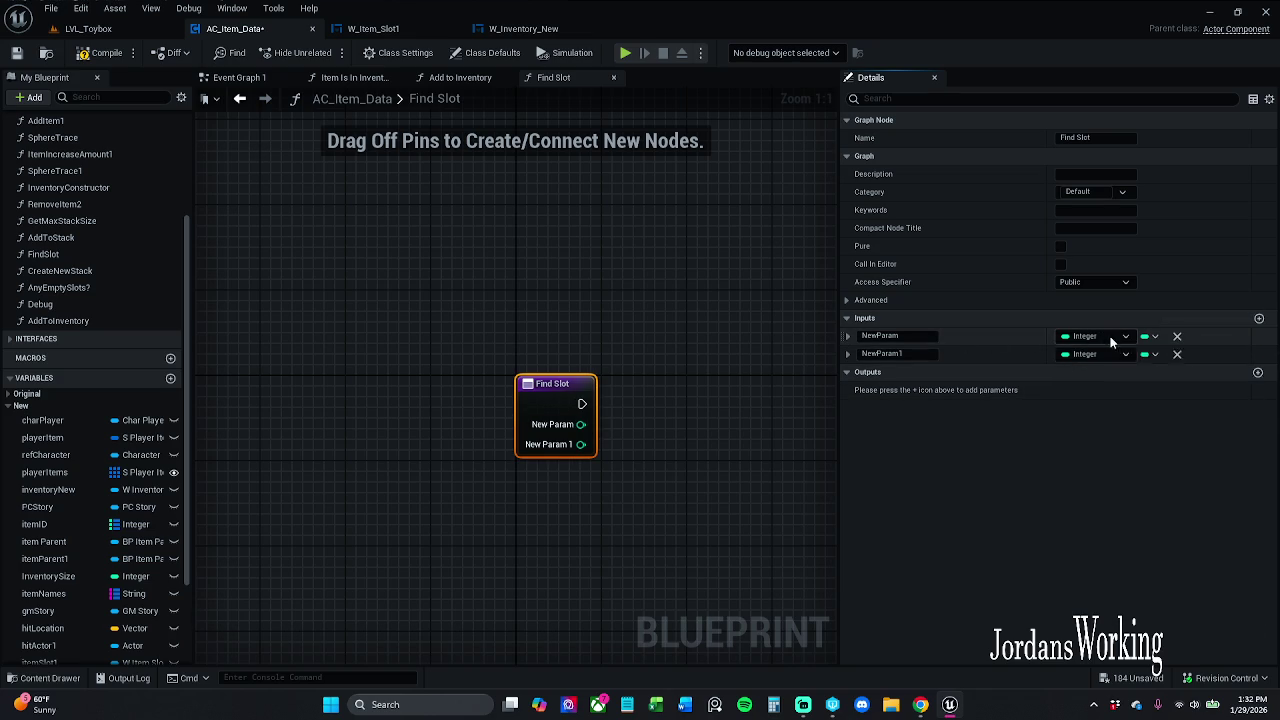
{"action": "left_click", "coordinate": [1112, 341]}
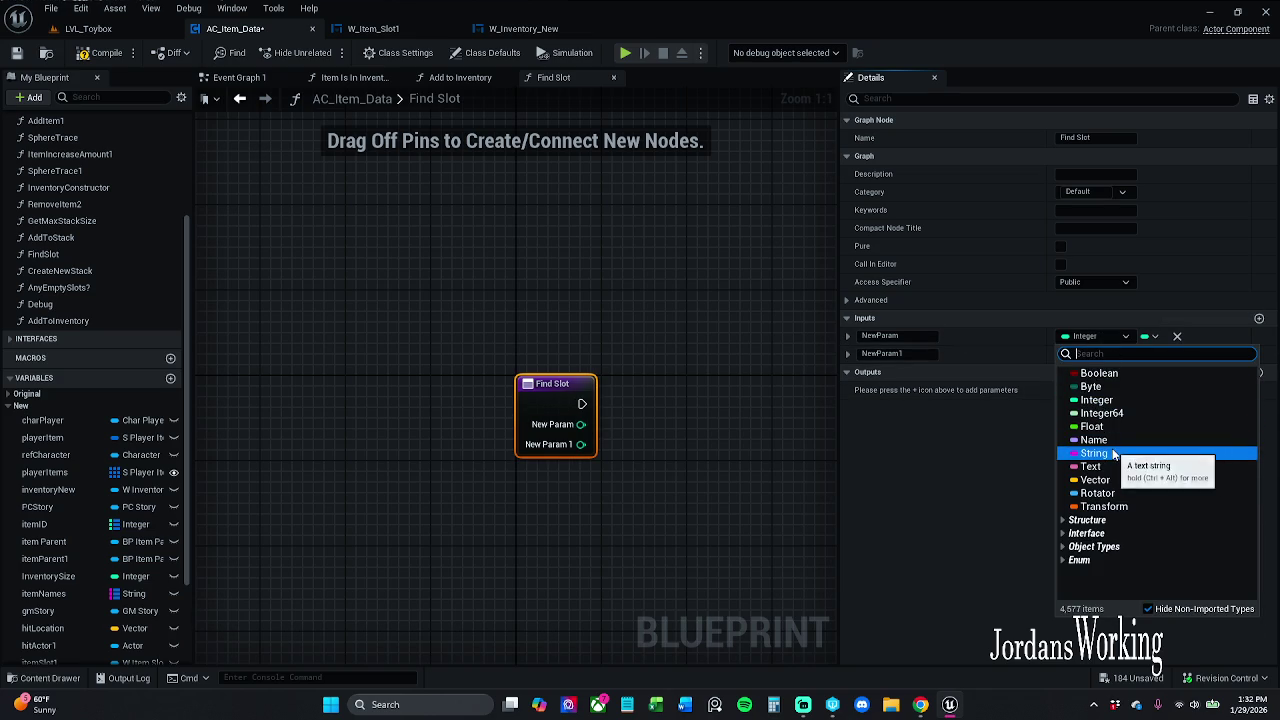
{"action": "left_click", "coordinate": [1114, 453]}
{"action": "left_click", "coordinate": [885, 336]}
{"action": "type", "text": "ItemN"}
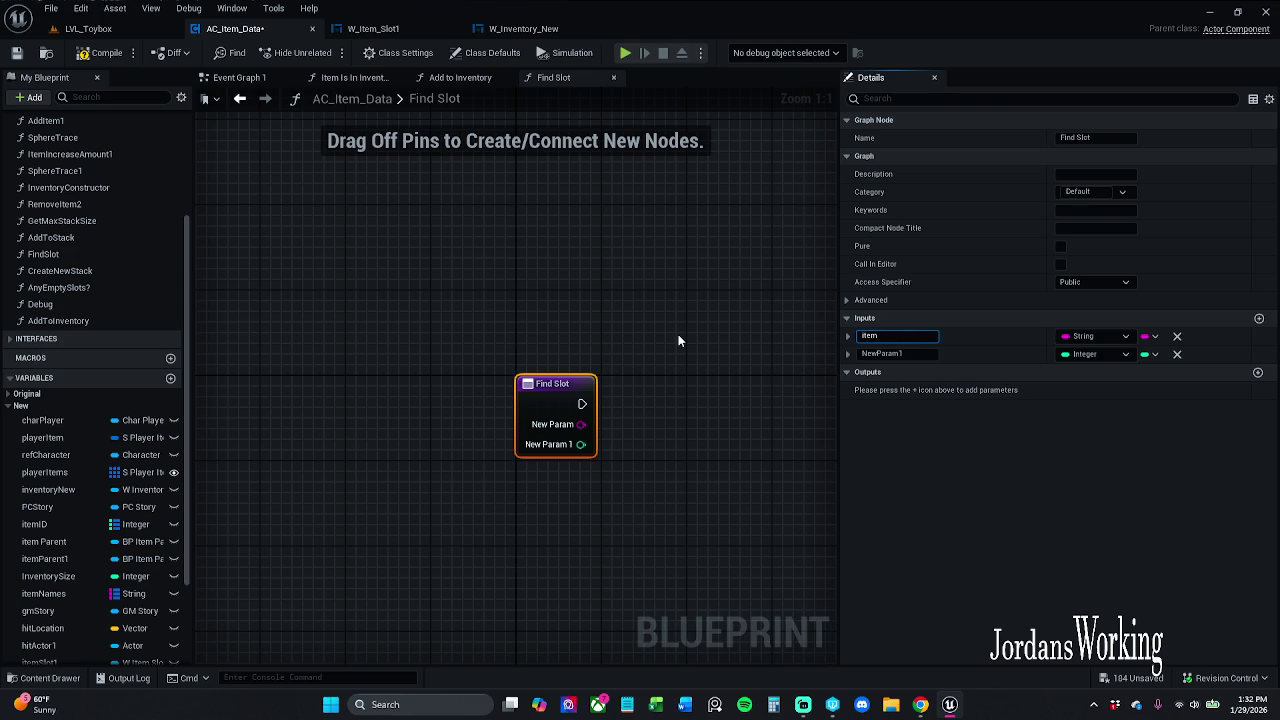
{"action": "type", "text": "ame"}
{"action": "key", "text": "Return"}
{"action": "left_click", "coordinate": [110, 55]}
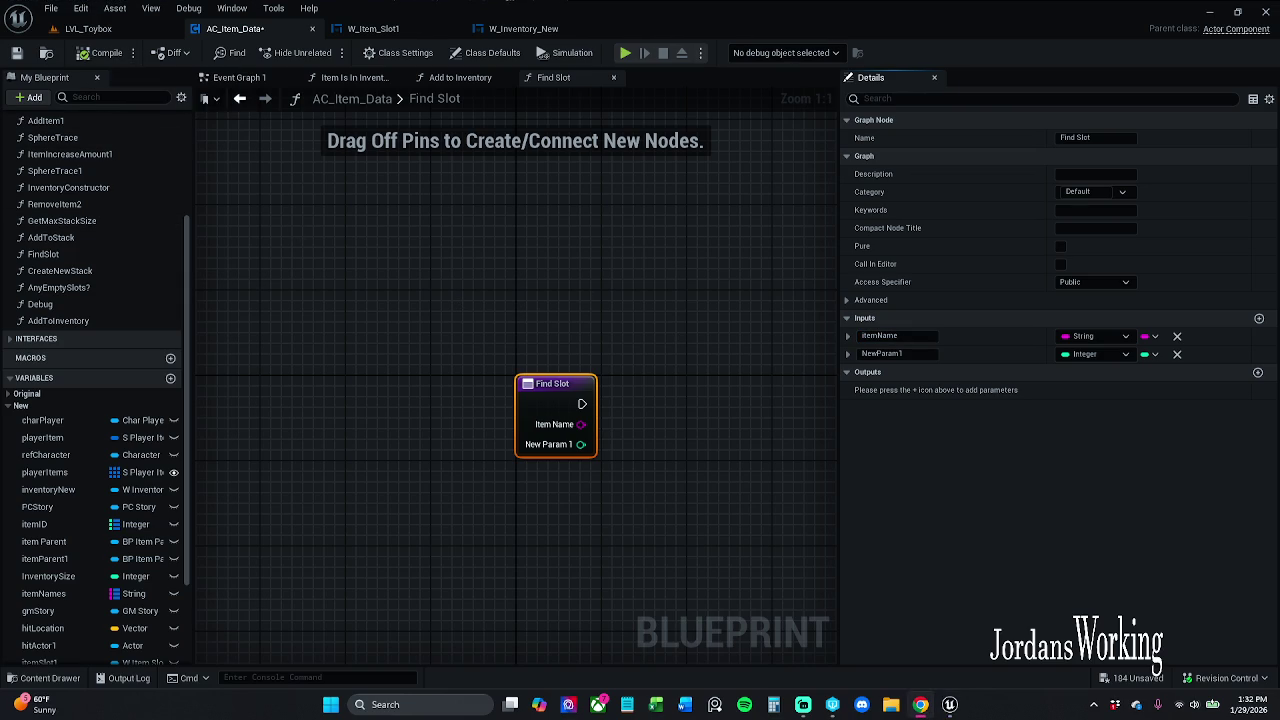
{"action": "left_click", "coordinate": [1177, 354]}
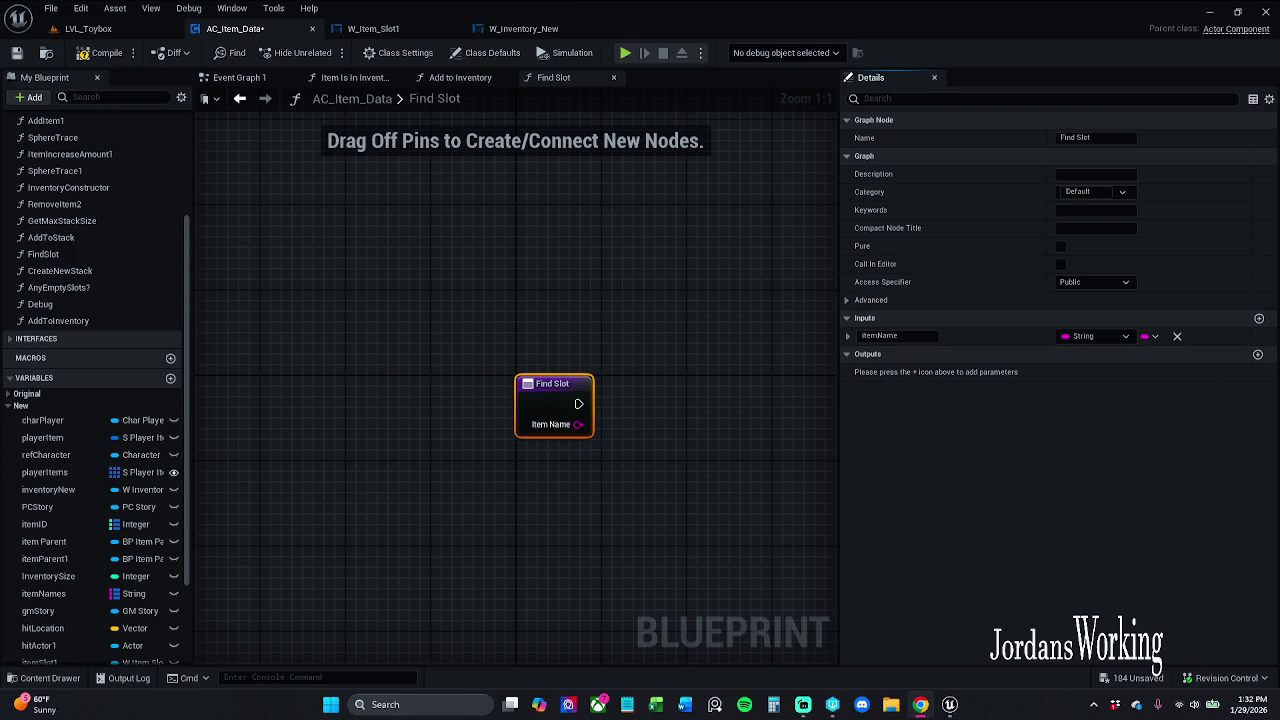
Place a Get Player Items node in the Find Slot graph
{"action": "left_click_drag", "start_coordinate": [689, 534], "coordinate": [500, 523]}
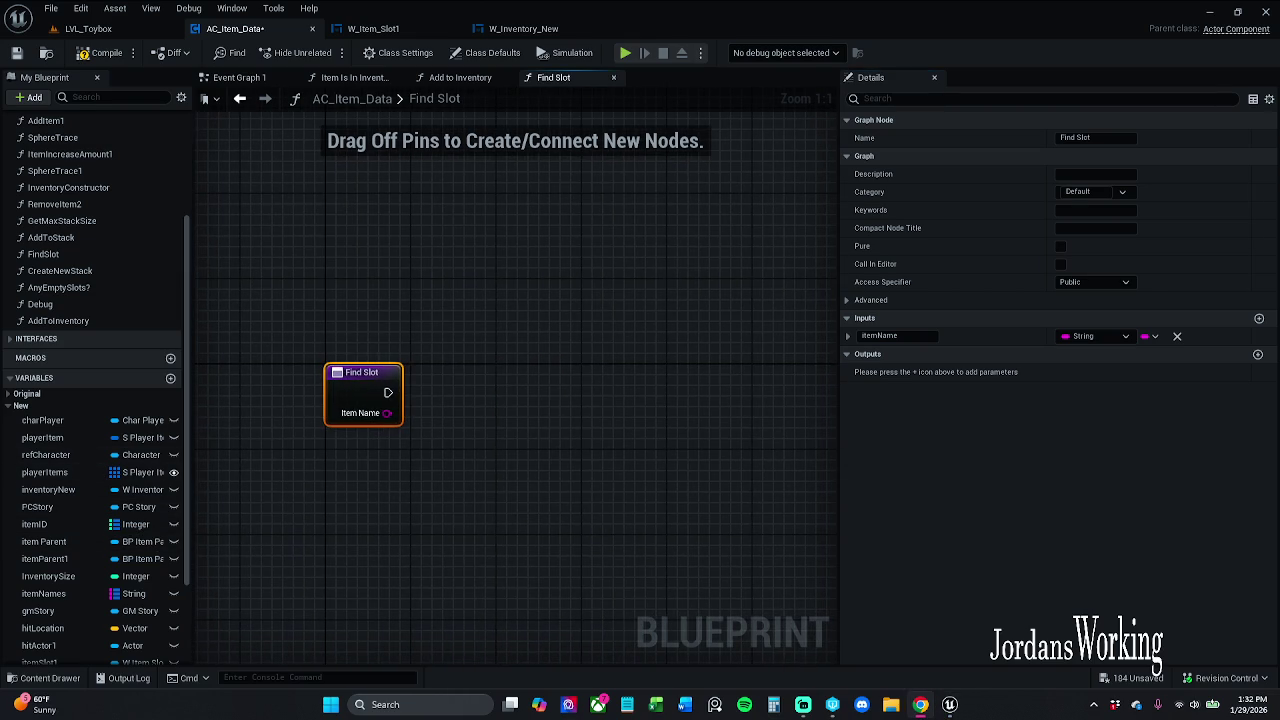
{"action": "left_click_drag", "start_coordinate": [275, 529], "coordinate": [202, 525]}
{"action": "mouse_move", "coordinate": [63, 471]}
{"action": "left_mouse_down"}
{"action": "mouse_move", "coordinate": [392, 301]}
{"action": "mouse_move", "coordinate": [338, 279]}
{"action": "left_mouse_up"}
{"action": "left_click", "coordinate": [449, 321]}
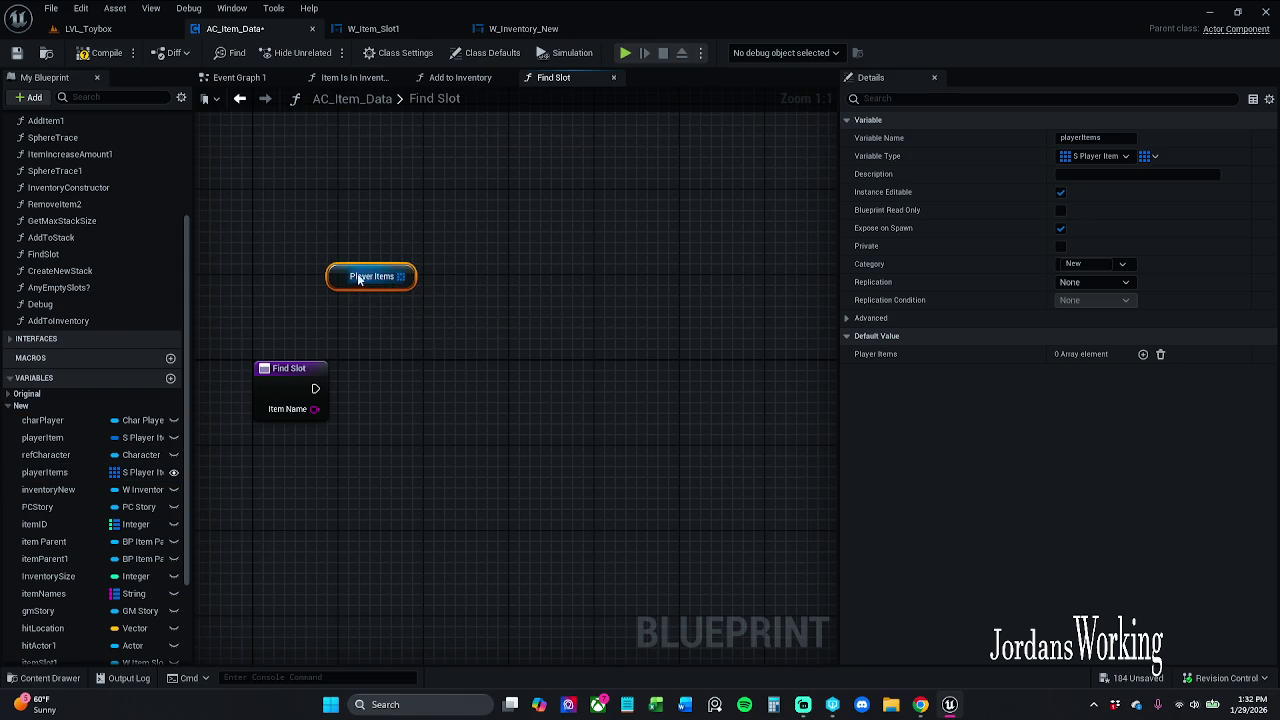
Add a For Each Loop over Player Items with a Break S_Player_Items, wired from Find Slot's exec
{"action": "left_click", "coordinate": [390, 188]}
{"action": "left_click_drag", "start_coordinate": [403, 277], "coordinate": [387, 321]}
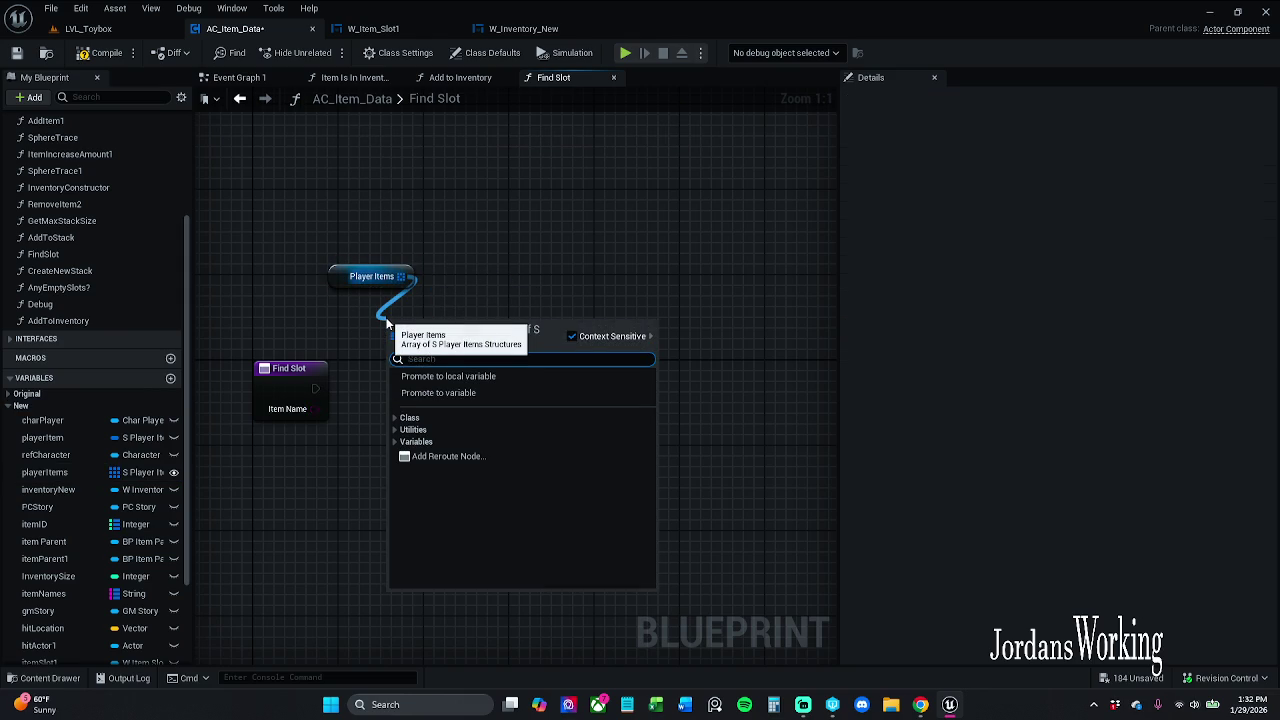
{"action": "type", "text": "for each"}
{"action": "key", "text": "Return"}
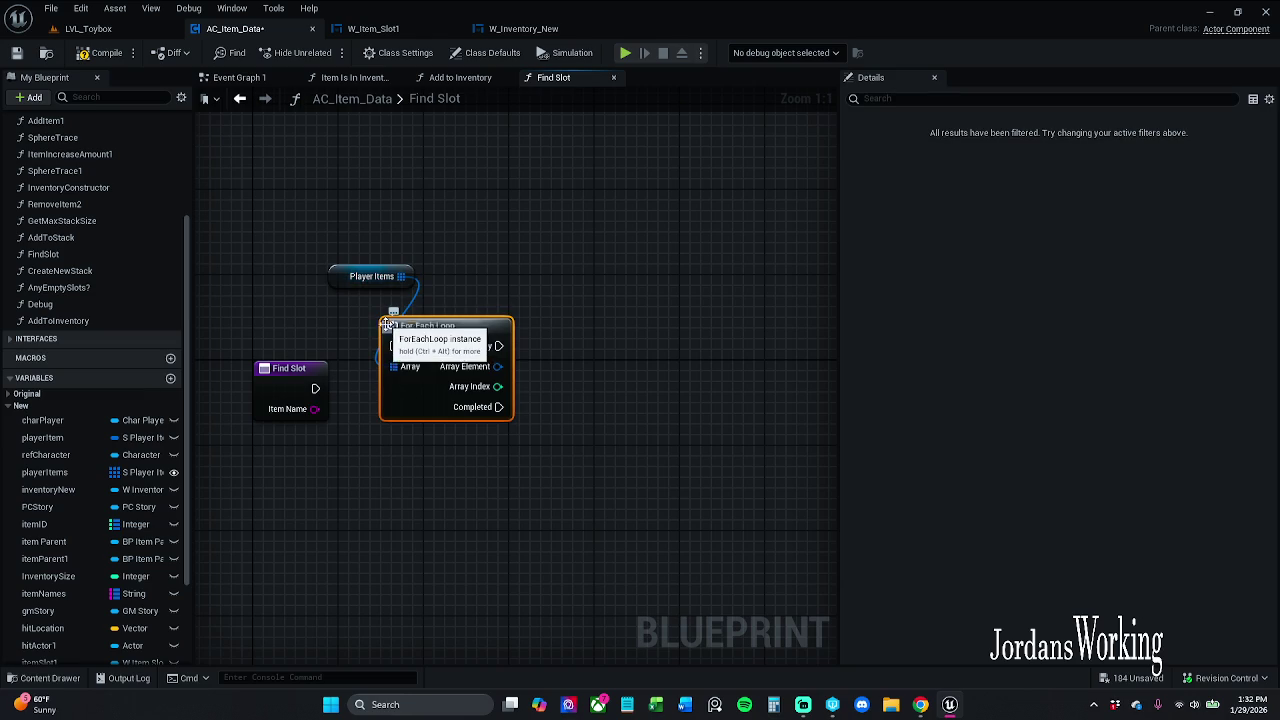
{"action": "left_click_drag", "start_coordinate": [499, 368], "coordinate": [591, 420]}
{"action": "type", "text": "break"}
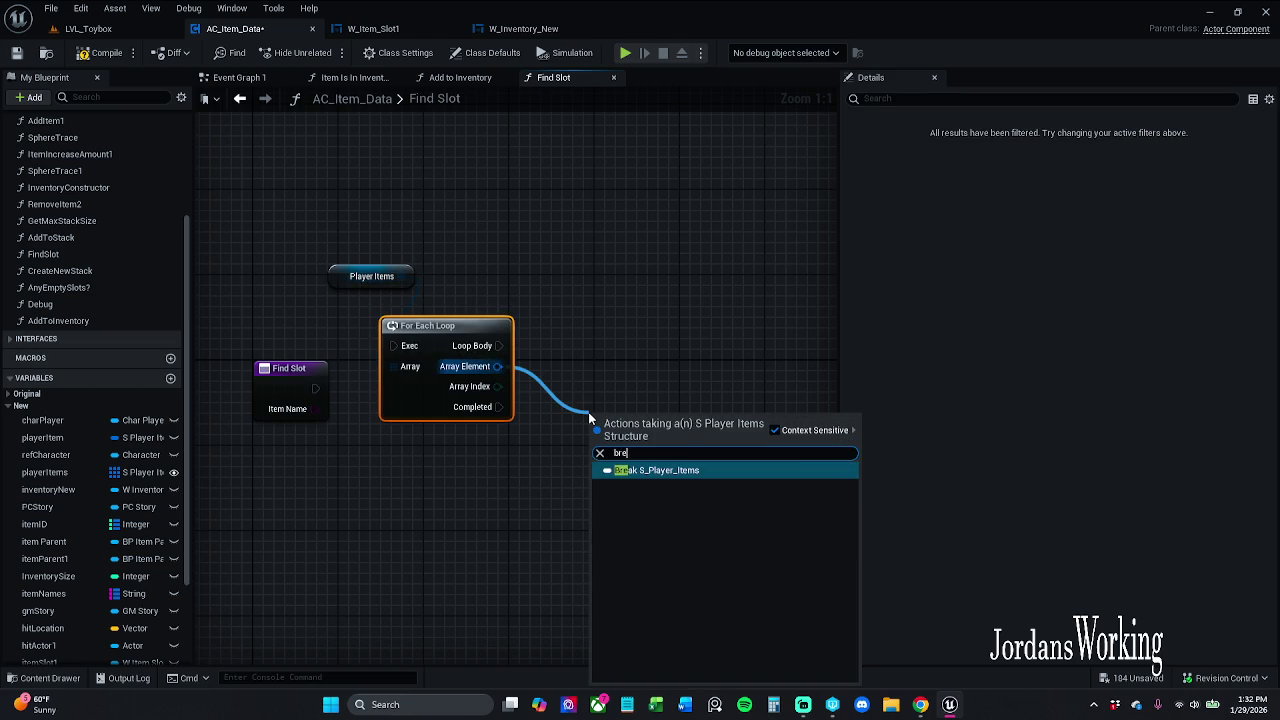
{"action": "key", "text": "Return"}
{"action": "mouse_move", "coordinate": [393, 345]}
{"action": "left_mouse_down"}
{"action": "mouse_move", "coordinate": [312, 365]}
{"action": "mouse_move", "coordinate": [314, 389]}
{"action": "left_mouse_up"}
{"action": "mouse_move", "coordinate": [325, 258]}
{"action": "left_mouse_down"}
{"action": "mouse_move", "coordinate": [518, 344]}
{"action": "mouse_move", "coordinate": [707, 482]}
{"action": "left_mouse_up"}
{"action": "left_click_drag", "start_coordinate": [453, 344], "coordinate": [474, 387]}
{"action": "left_click", "coordinate": [474, 336]}
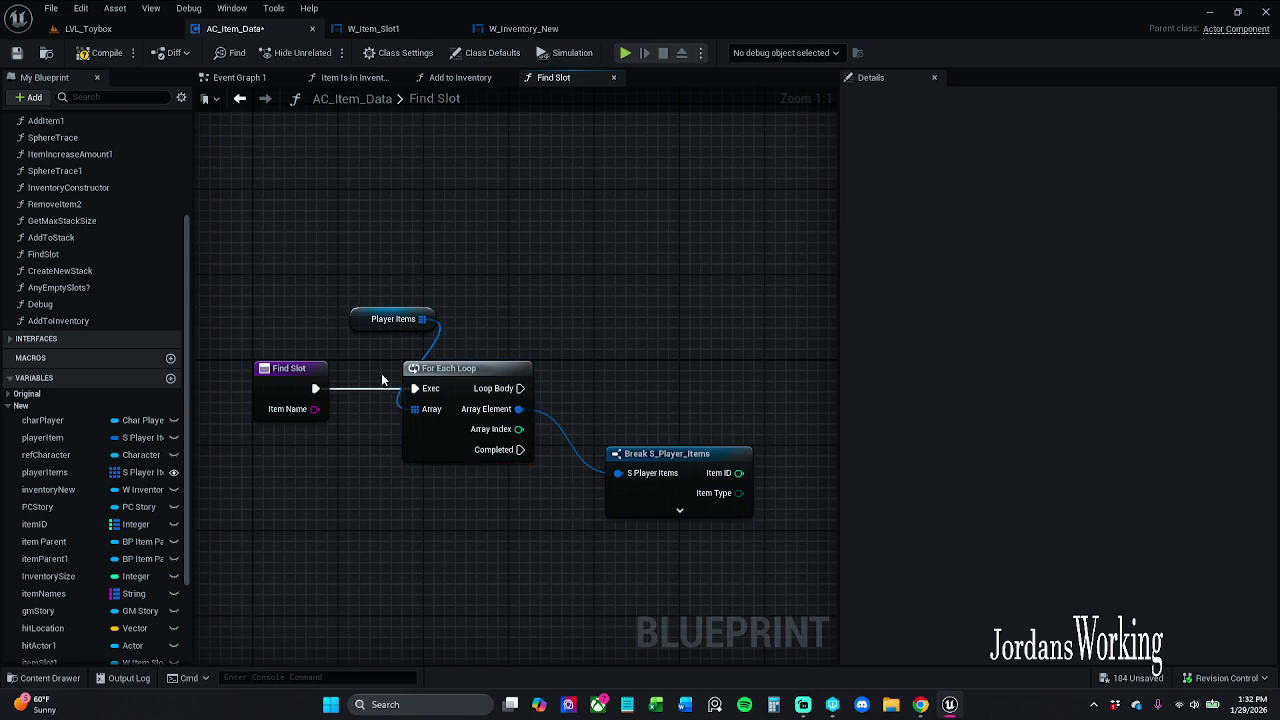
Rename the Find Slot input to xItemName
{"action": "left_click", "coordinate": [294, 383]}
{"action": "left_click", "coordinate": [930, 337]}
{"action": "key", "text": "Home"}
{"action": "type", "text": "I"}
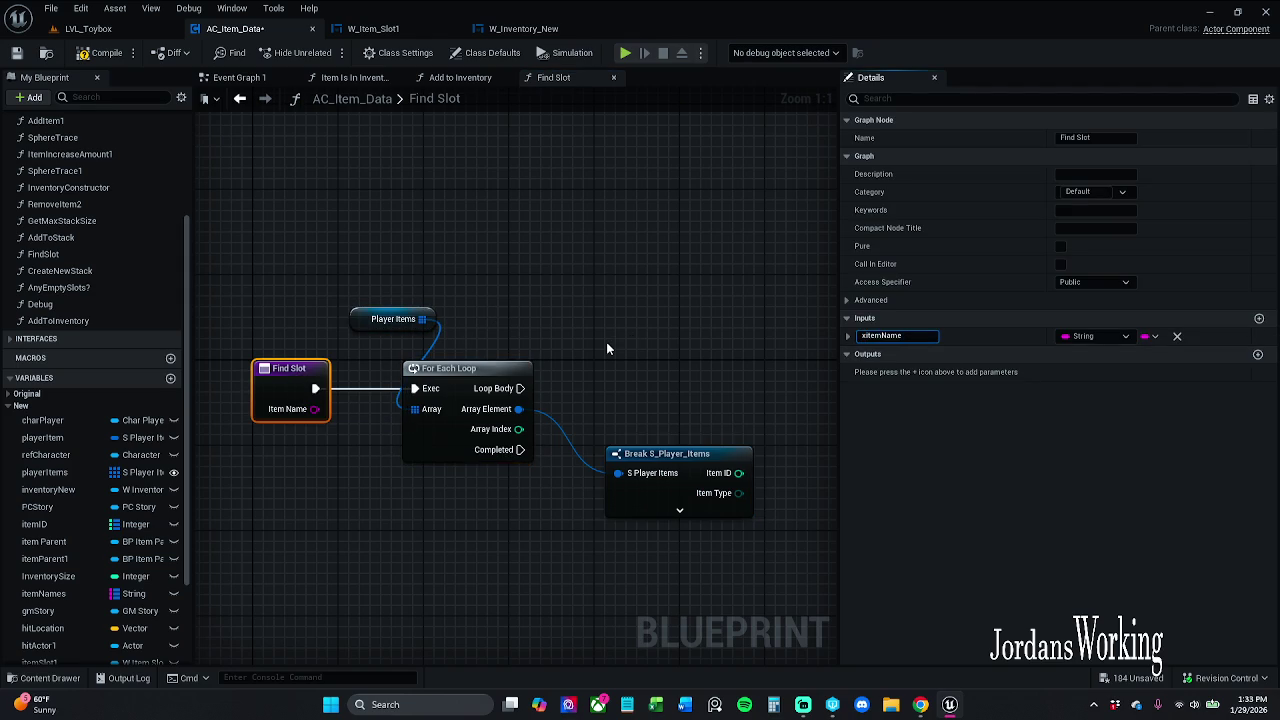
{"action": "key", "text": "Return"}
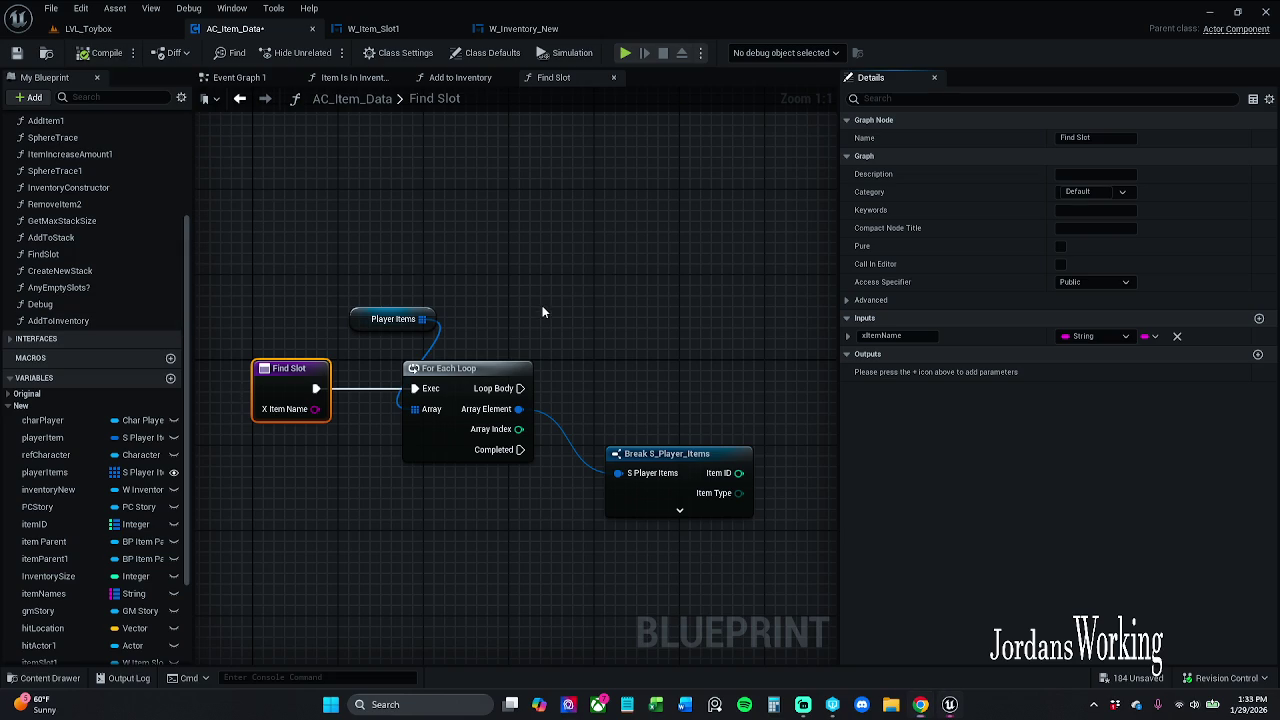
Expand the Break S_Player_Items node to show all its fields
{"action": "left_click_drag", "start_coordinate": [636, 376], "coordinate": [413, 323]}
{"action": "left_click", "coordinate": [474, 461]}
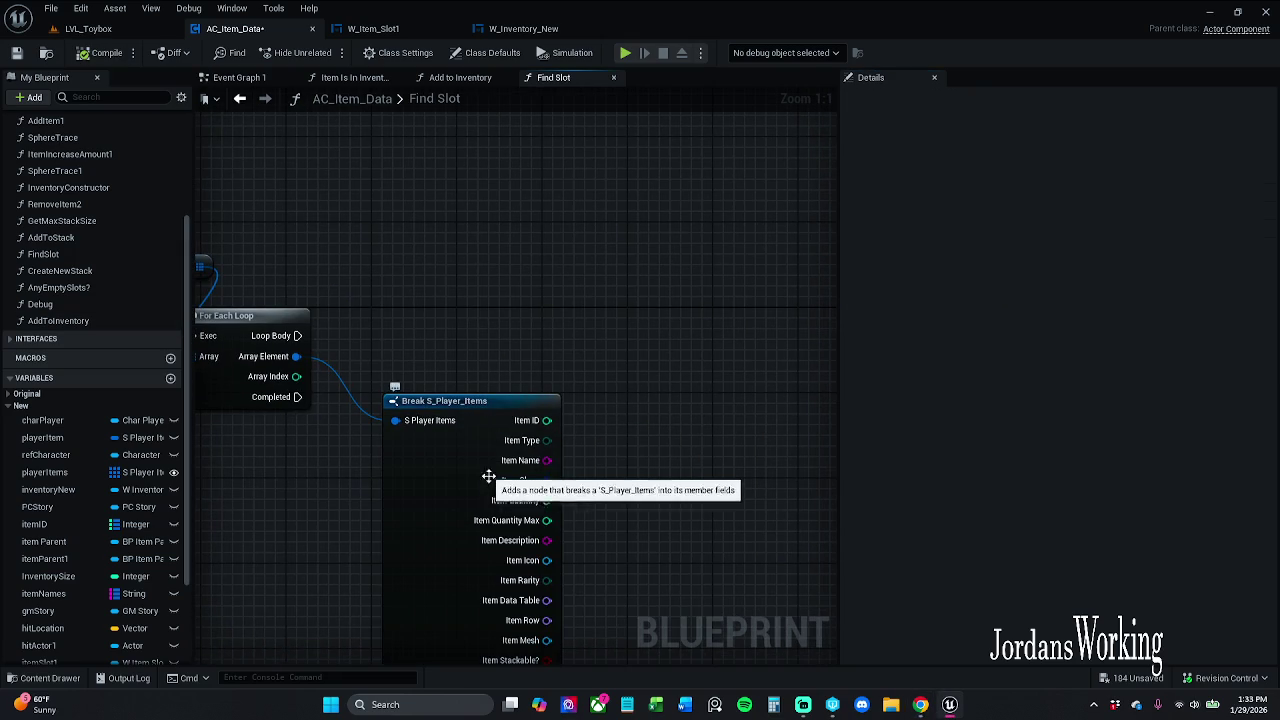
{"action": "left_click_drag", "start_coordinate": [600, 506], "coordinate": [541, 422]}
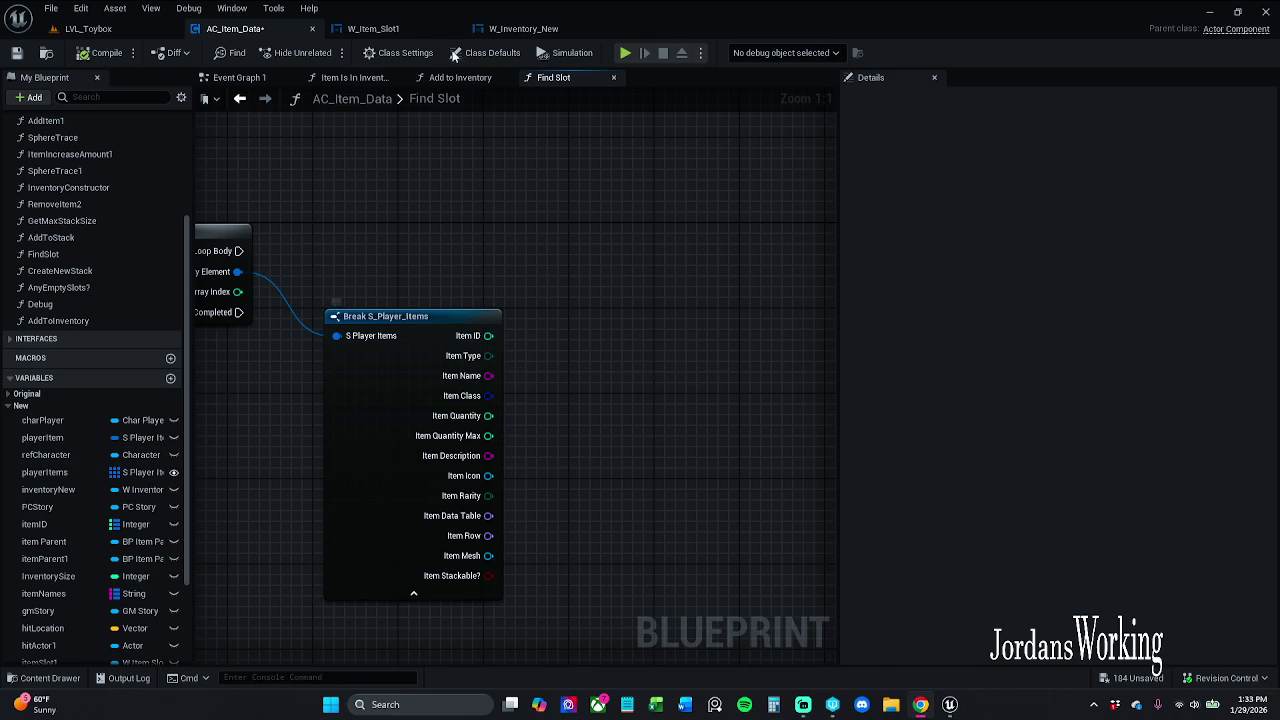
Check the Find Slot call in Add to Inventory, then find all Break S_Player_Items uses
{"action": "left_click", "coordinate": [469, 78]}
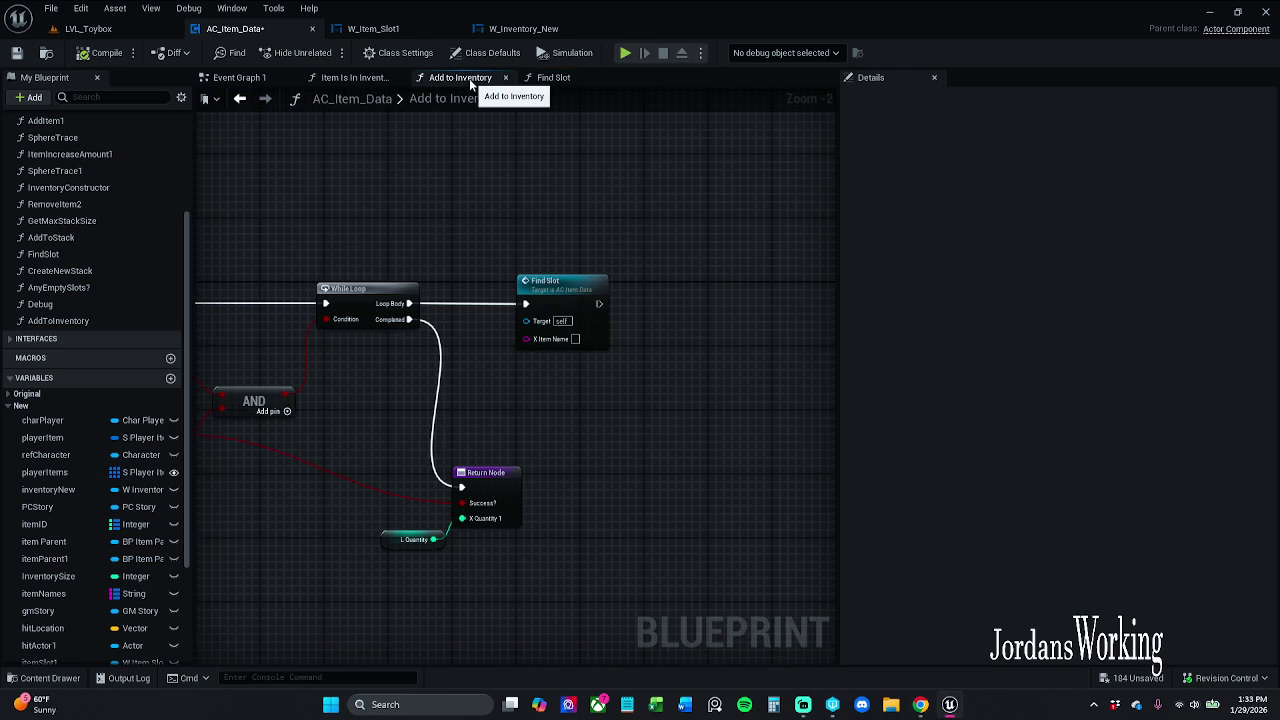
{"action": "left_click", "coordinate": [556, 302]}
{"action": "mouse_move", "coordinate": [556, 302]}
{"action": "left_mouse_down"}
{"action": "mouse_move", "coordinate": [528, 351]}
{"action": "mouse_move", "coordinate": [628, 267]}
{"action": "mouse_move", "coordinate": [647, 415]}
{"action": "left_mouse_up"}
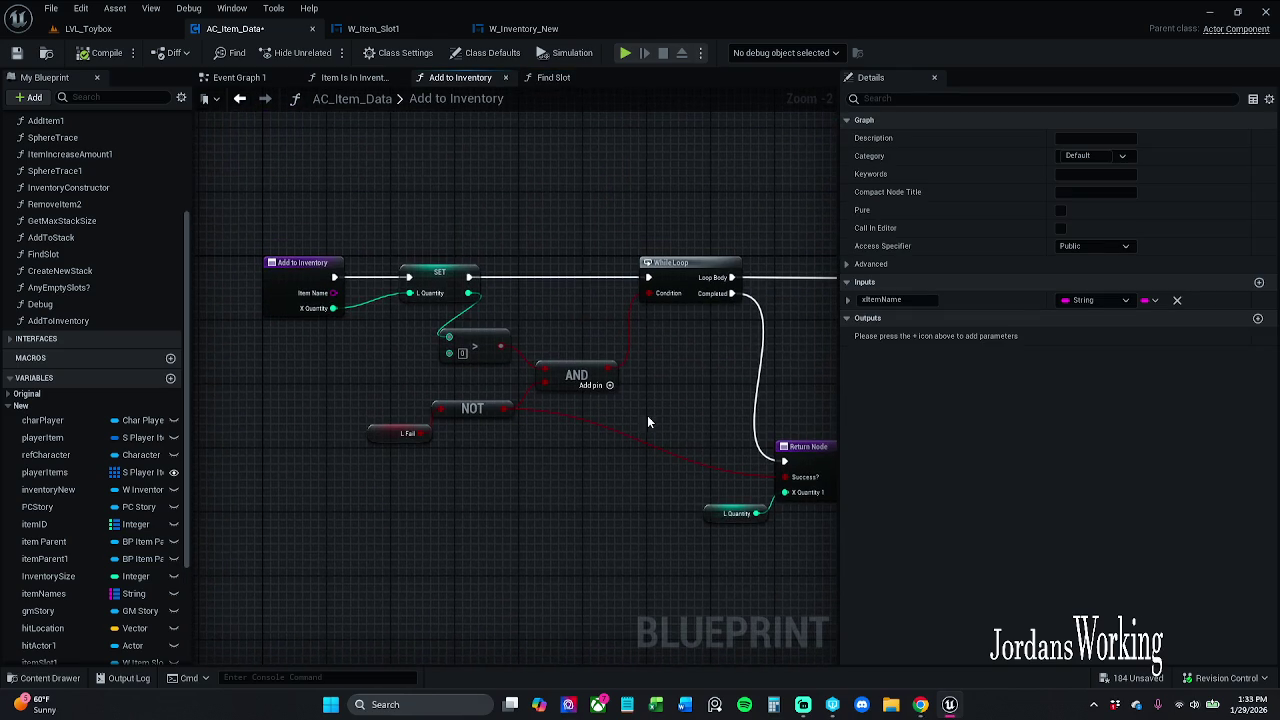
{"action": "left_click", "coordinate": [553, 78]}
{"action": "left_click", "coordinate": [358, 394]}
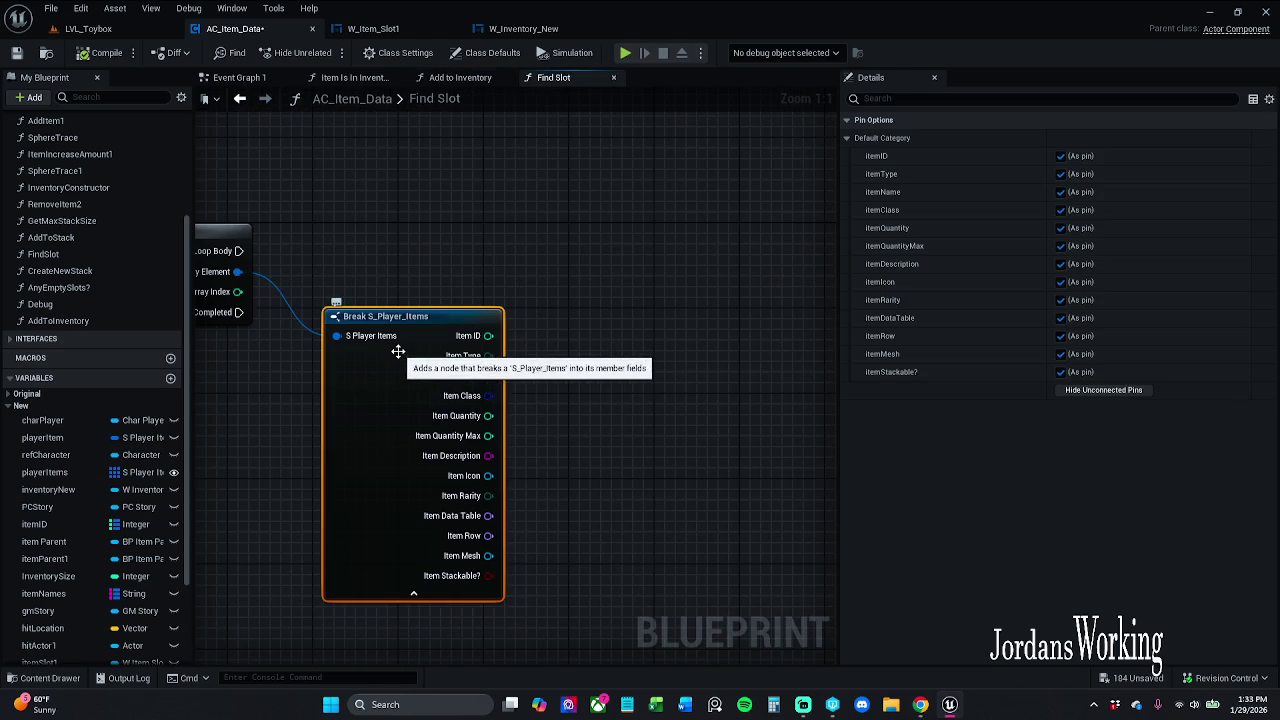
{"action": "right_click", "coordinate": [413, 366]}
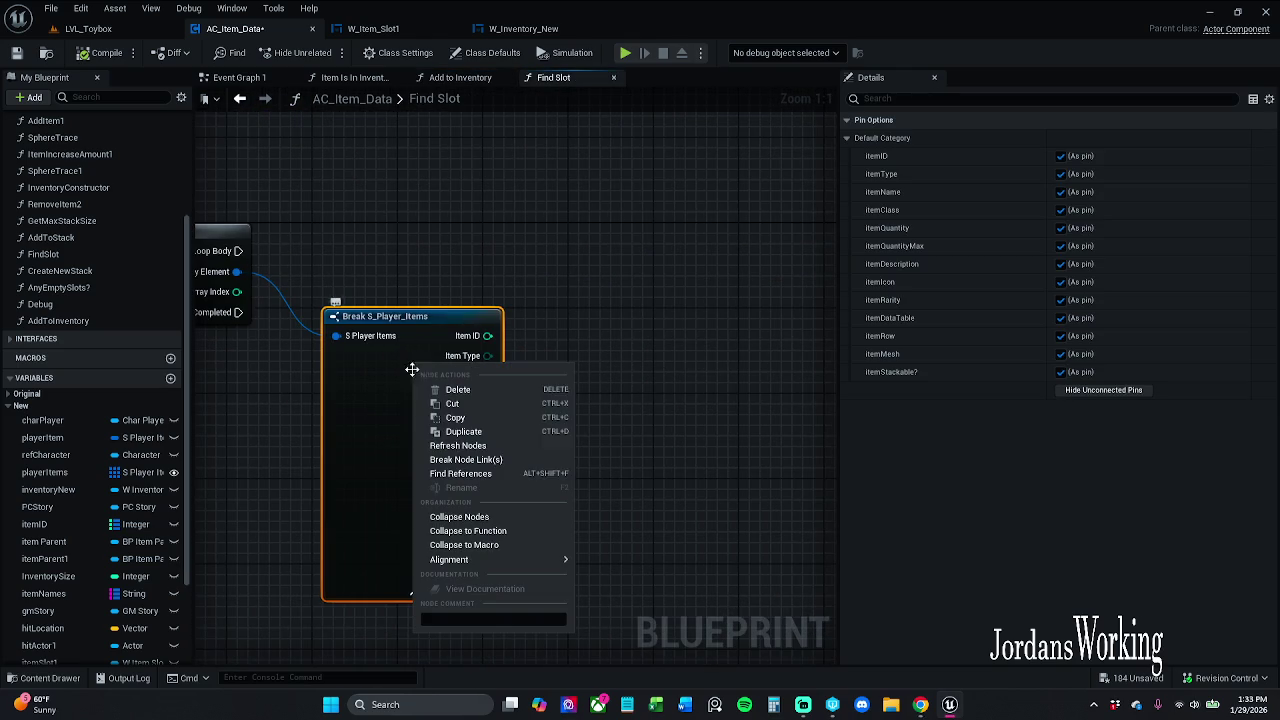
{"action": "left_click", "coordinate": [500, 474]}
Inspect the Break S_Player_Items matches in EventGraph, Event Graph 1, AddItem, RemoveItem and GetItemDefinition
{"action": "double_click", "coordinate": [380, 487]}
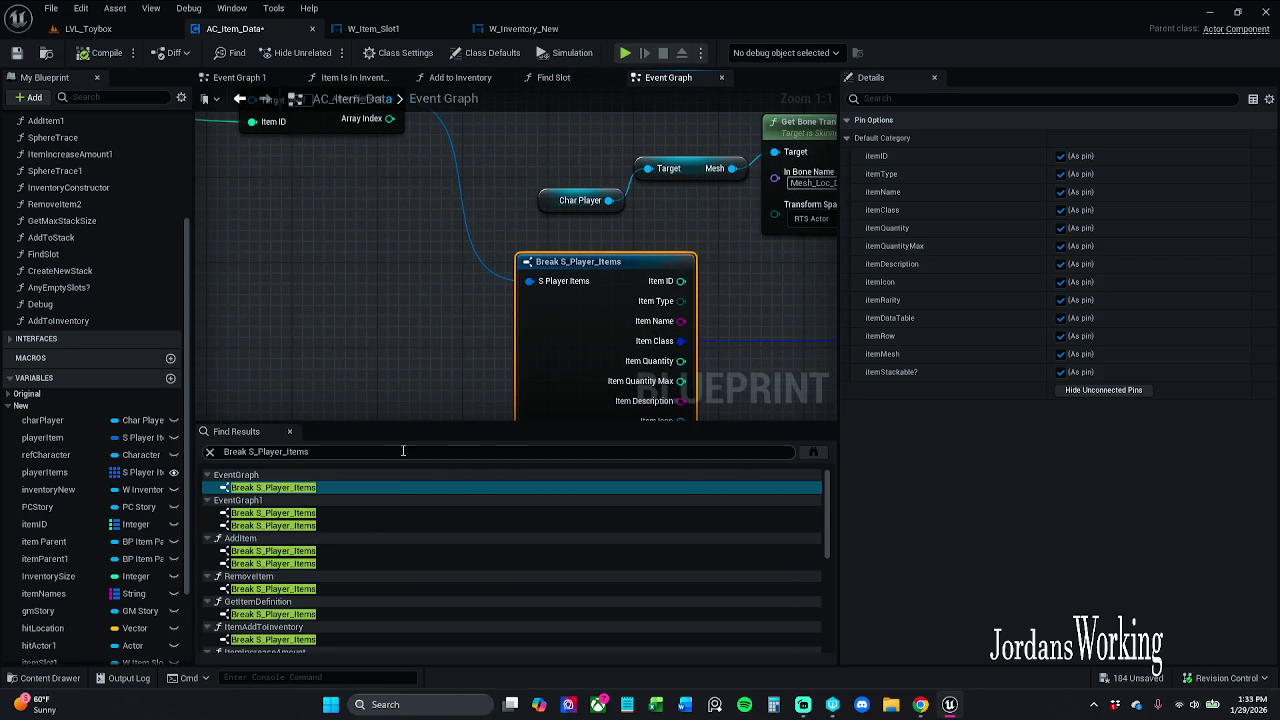
{"action": "double_click", "coordinate": [332, 513]}
{"action": "double_click", "coordinate": [333, 526]}
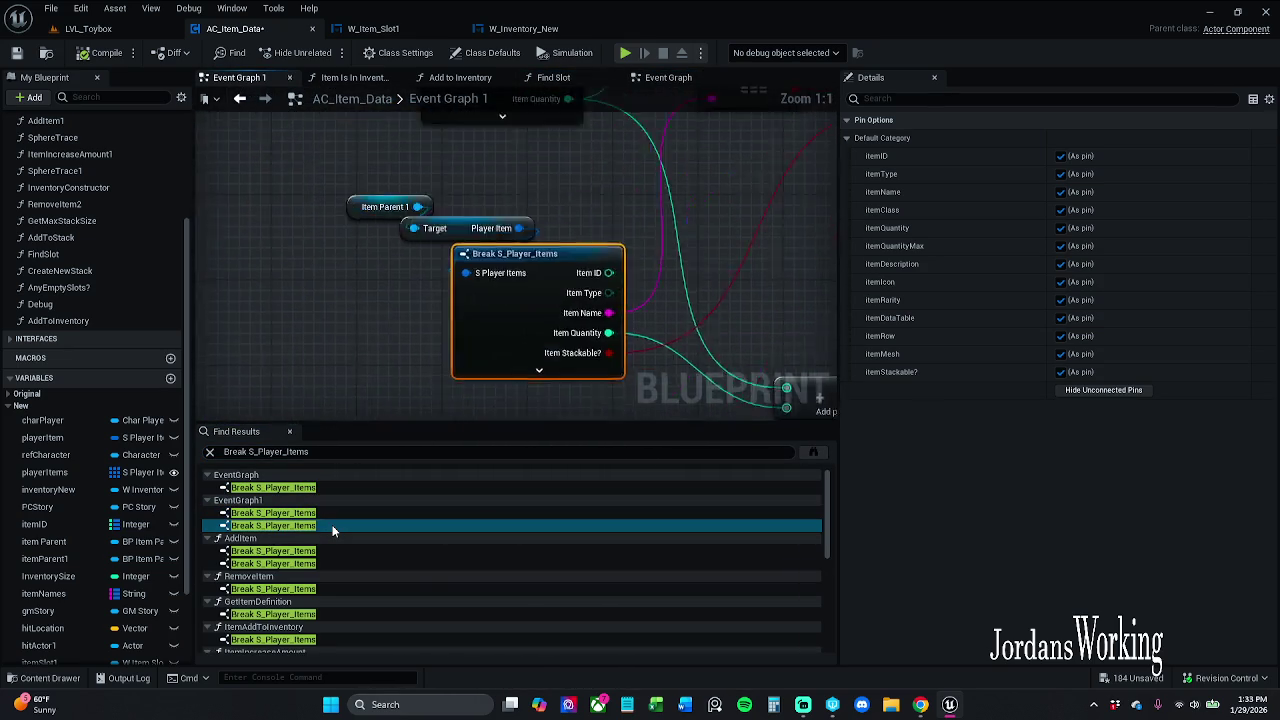
{"action": "double_click", "coordinate": [329, 553]}
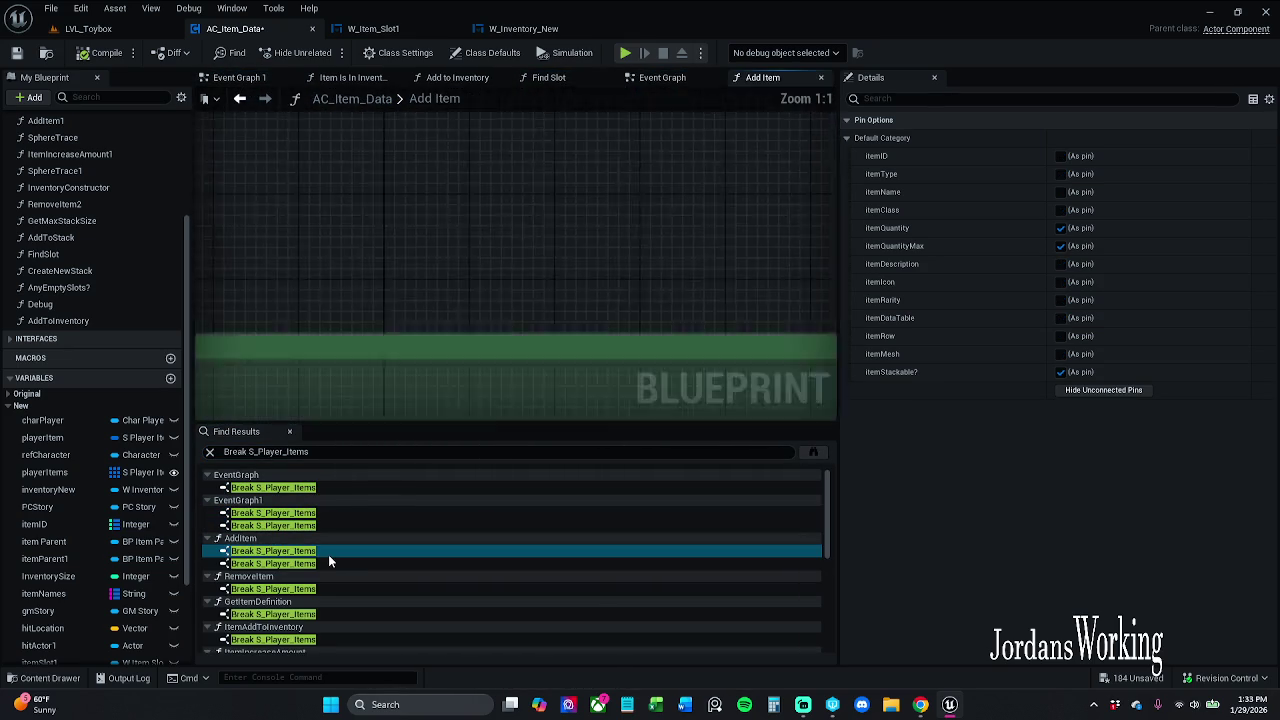
{"action": "double_click", "coordinate": [335, 564]}
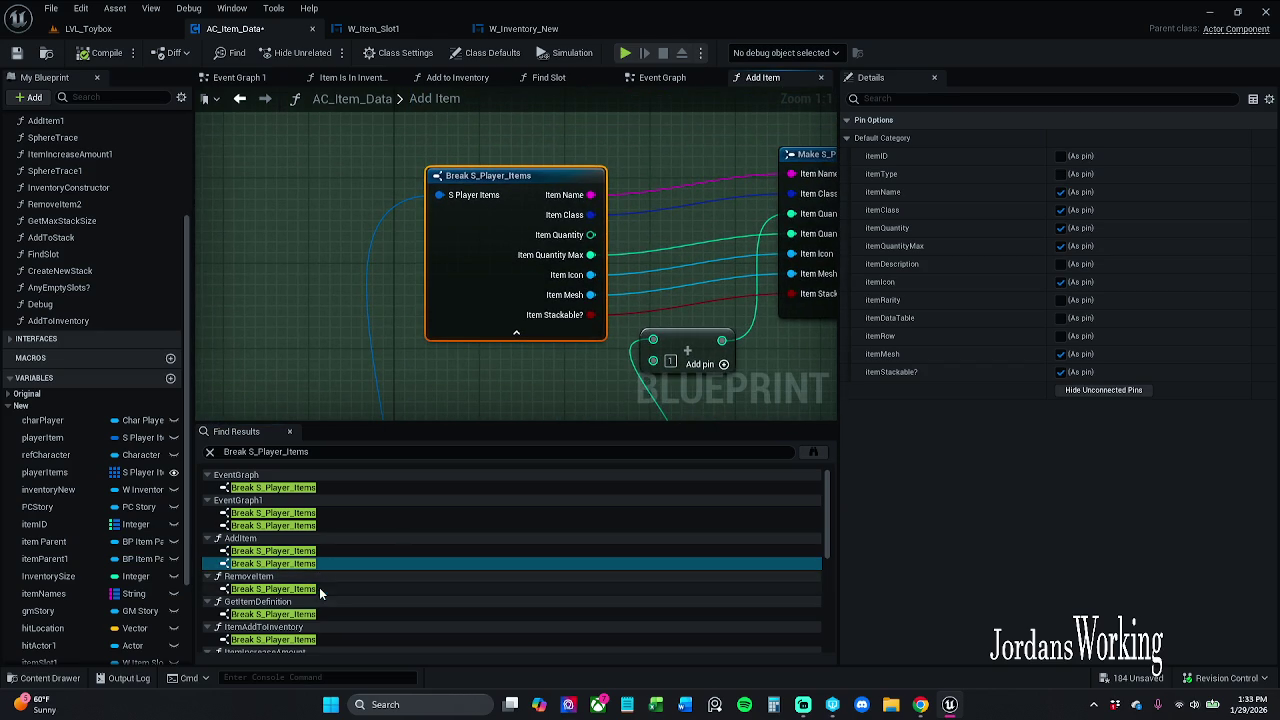
{"action": "double_click", "coordinate": [330, 590]}
{"action": "scroll", "coordinate": [491, 333], "scroll_direction": "down", "scroll_amount": 3}
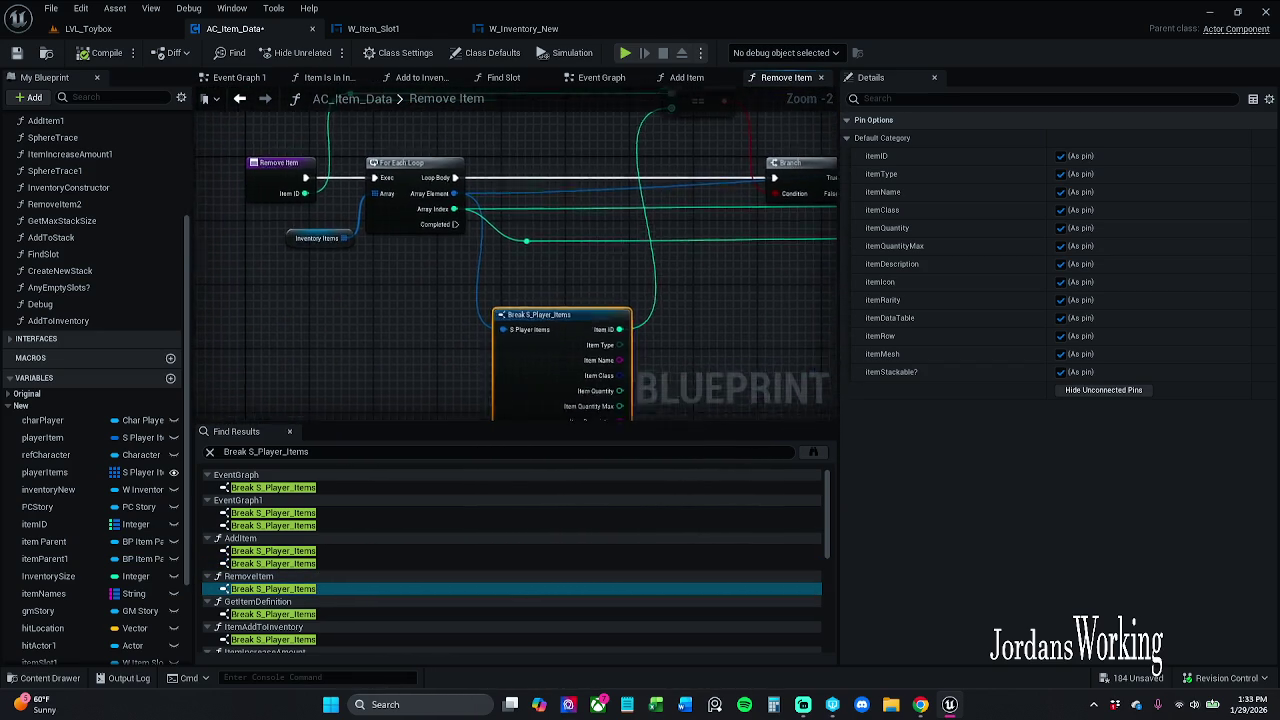
{"action": "double_click", "coordinate": [368, 614]}
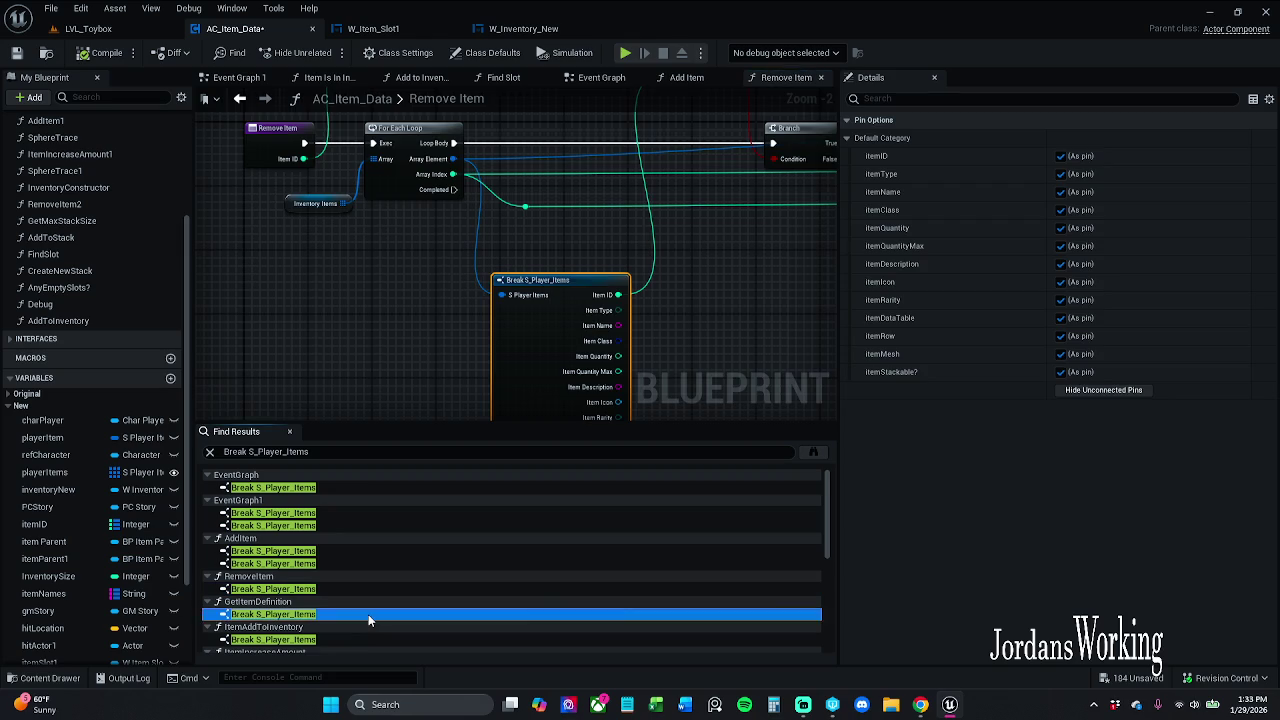
{"action": "mouse_move", "coordinate": [502, 412]}
{"action": "left_mouse_down"}
{"action": "mouse_move", "coordinate": [549, 438]}
{"action": "mouse_move", "coordinate": [933, 431]}
{"action": "mouse_move", "coordinate": [140, 360]}
{"action": "mouse_move", "coordinate": [434, 374]}
{"action": "mouse_move", "coordinate": [703, 320]}
{"action": "mouse_move", "coordinate": [806, 459]}
{"action": "mouse_move", "coordinate": [793, 424]}
{"action": "left_mouse_up"}
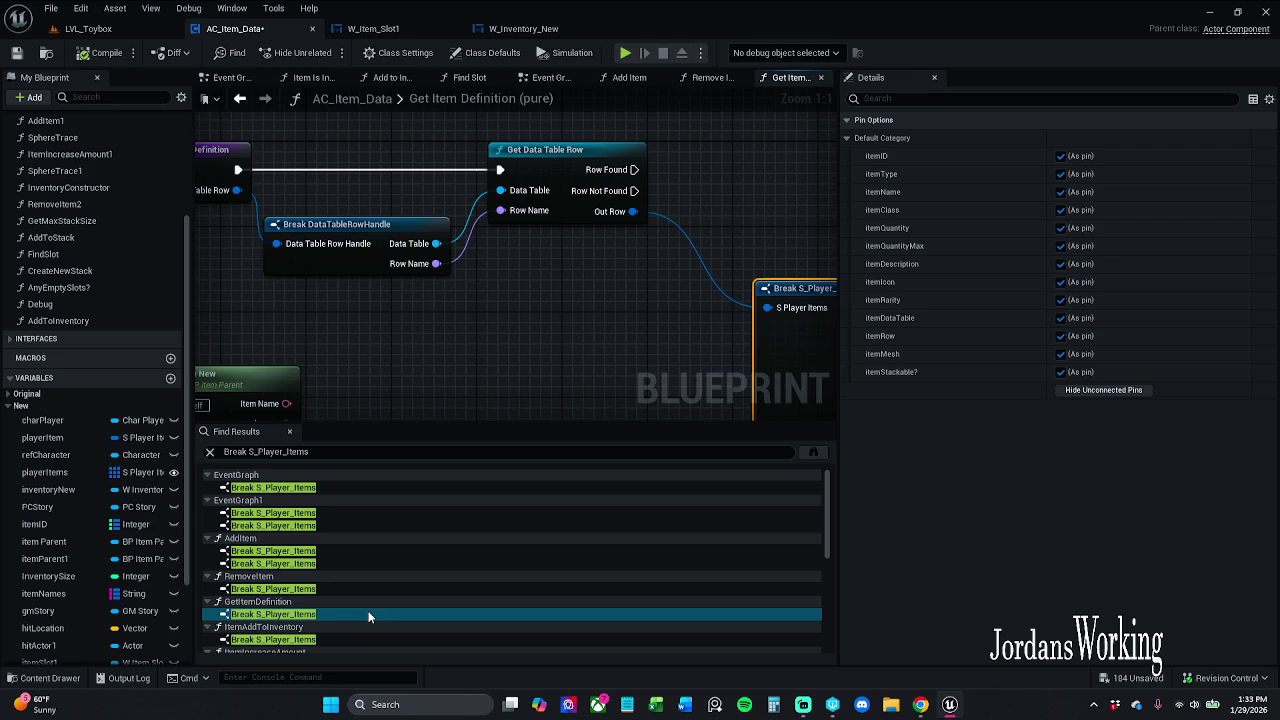
Inspect the matches in ItemAddToInventory, ItemIncreaseAmount and RemoveItem1
{"action": "scroll", "coordinate": [348, 555], "scroll_direction": "down", "scroll_amount": 1}
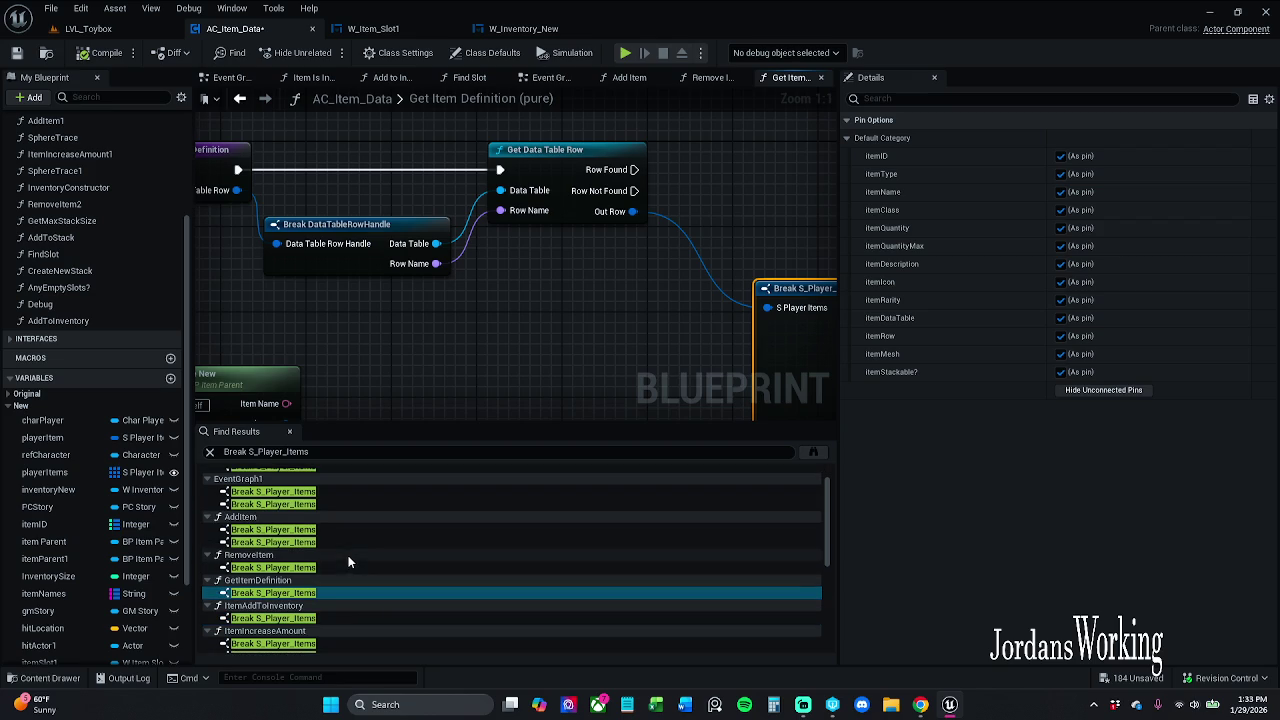
{"action": "left_click", "coordinate": [336, 619]}
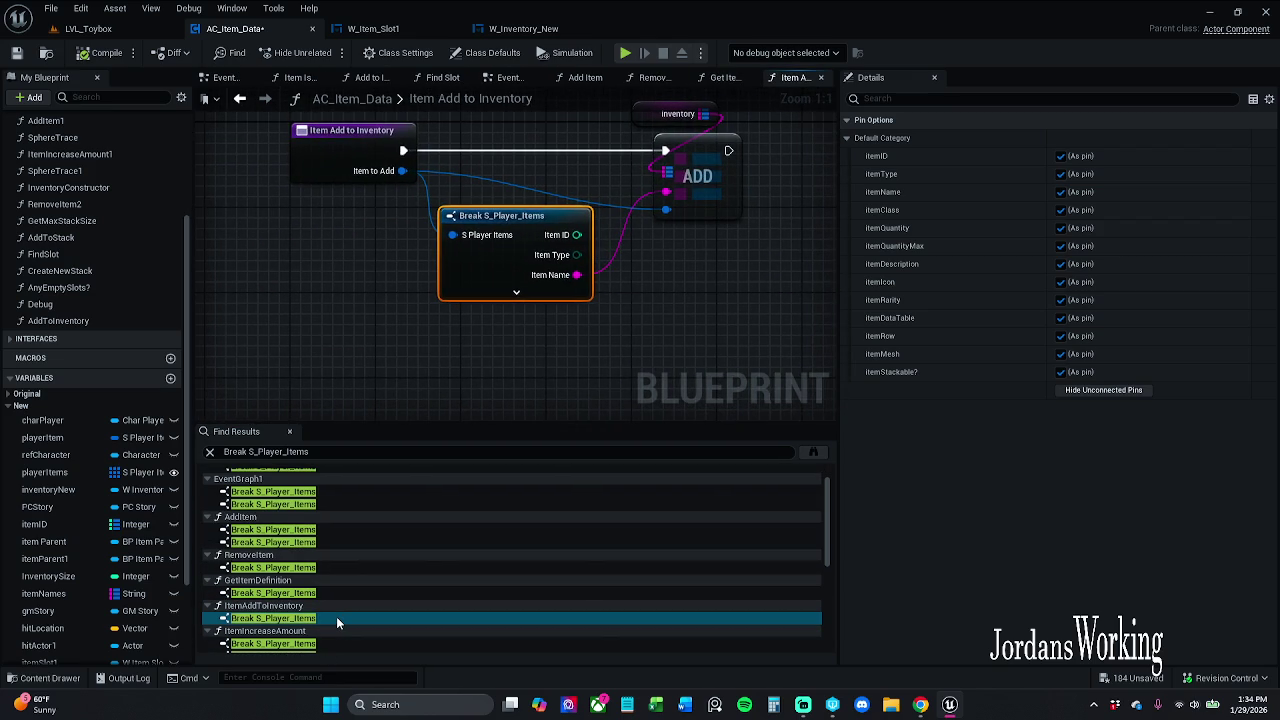
{"action": "mouse_move", "coordinate": [463, 318]}
{"action": "left_mouse_down"}
{"action": "mouse_move", "coordinate": [405, 384]}
{"action": "mouse_move", "coordinate": [430, 395]}
{"action": "left_mouse_up"}
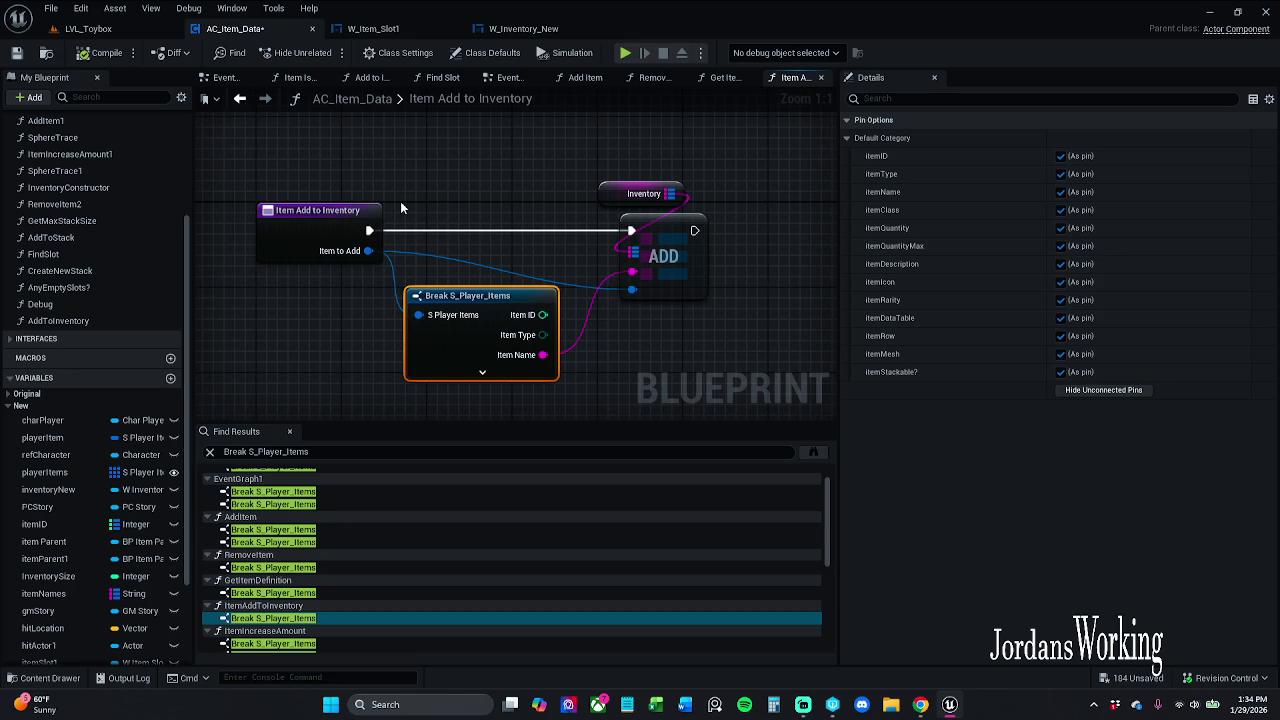
{"action": "left_click", "coordinate": [350, 643]}
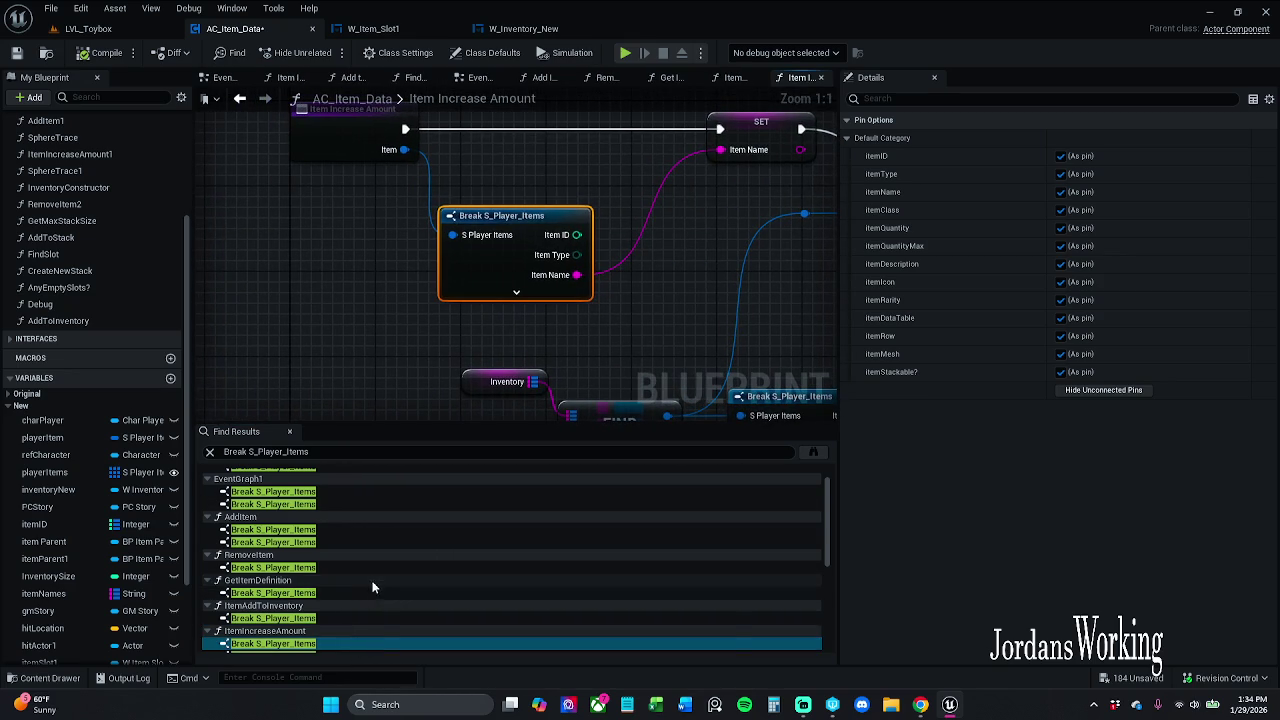
{"action": "scroll", "coordinate": [397, 543], "scroll_direction": "down", "scroll_amount": 1}
{"action": "scroll", "coordinate": [440, 215], "scroll_direction": "down", "scroll_amount": 1}
{"action": "mouse_move", "coordinate": [440, 215]}
{"action": "left_mouse_down"}
{"action": "mouse_move", "coordinate": [335, 118]}
{"action": "mouse_move", "coordinate": [337, 229]}
{"action": "left_mouse_up"}
{"action": "scroll", "coordinate": [337, 229], "scroll_direction": "down", "scroll_amount": 1}
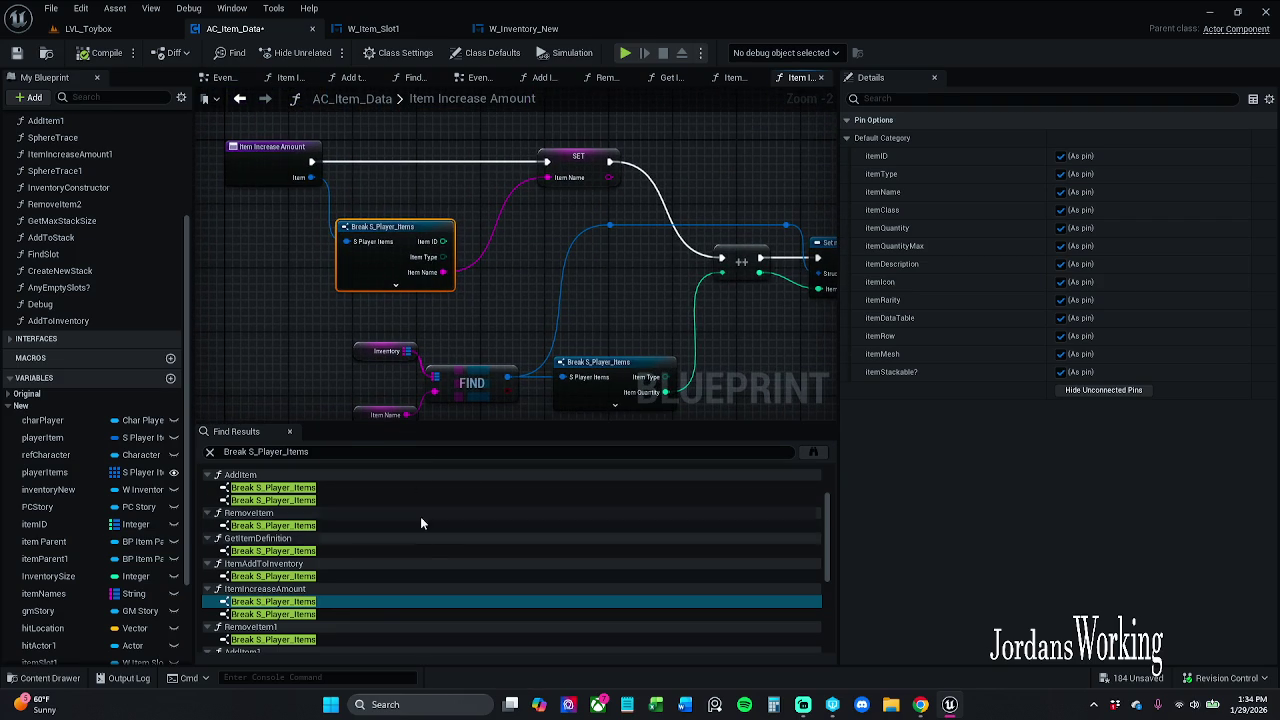
{"action": "left_click", "coordinate": [338, 639]}
{"action": "left_click", "coordinate": [335, 616]}
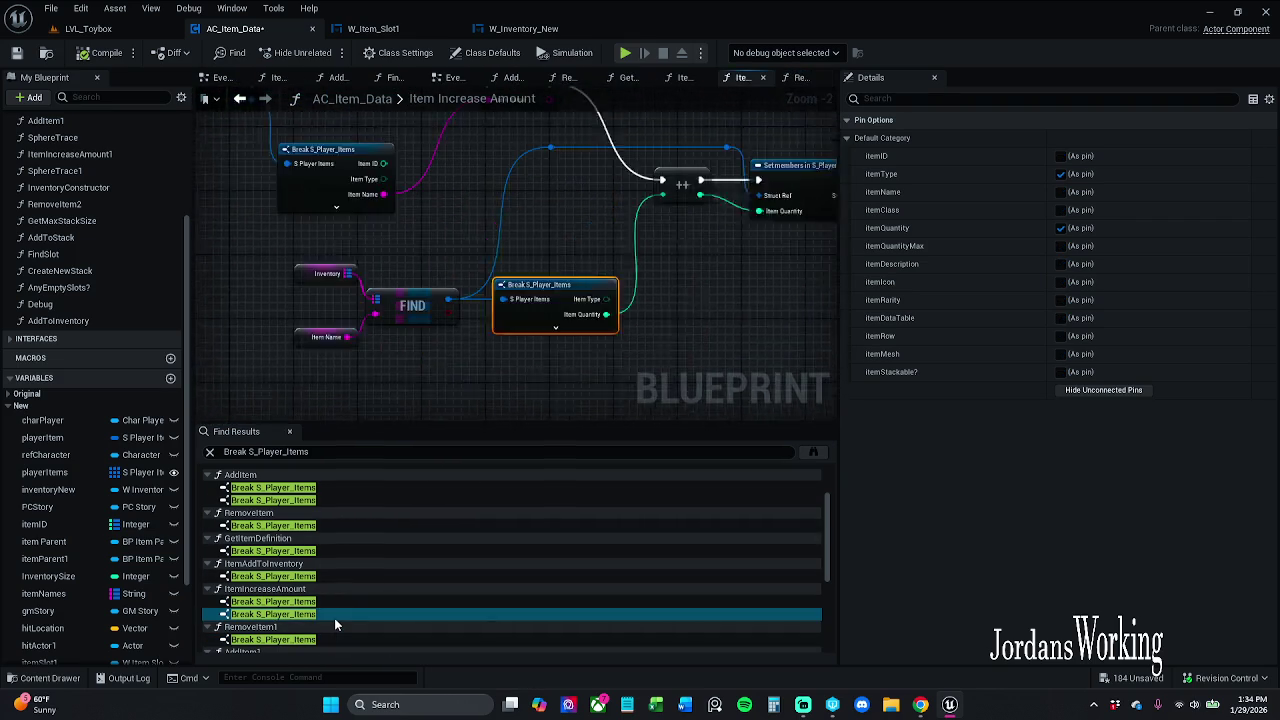
{"action": "left_click", "coordinate": [340, 639]}
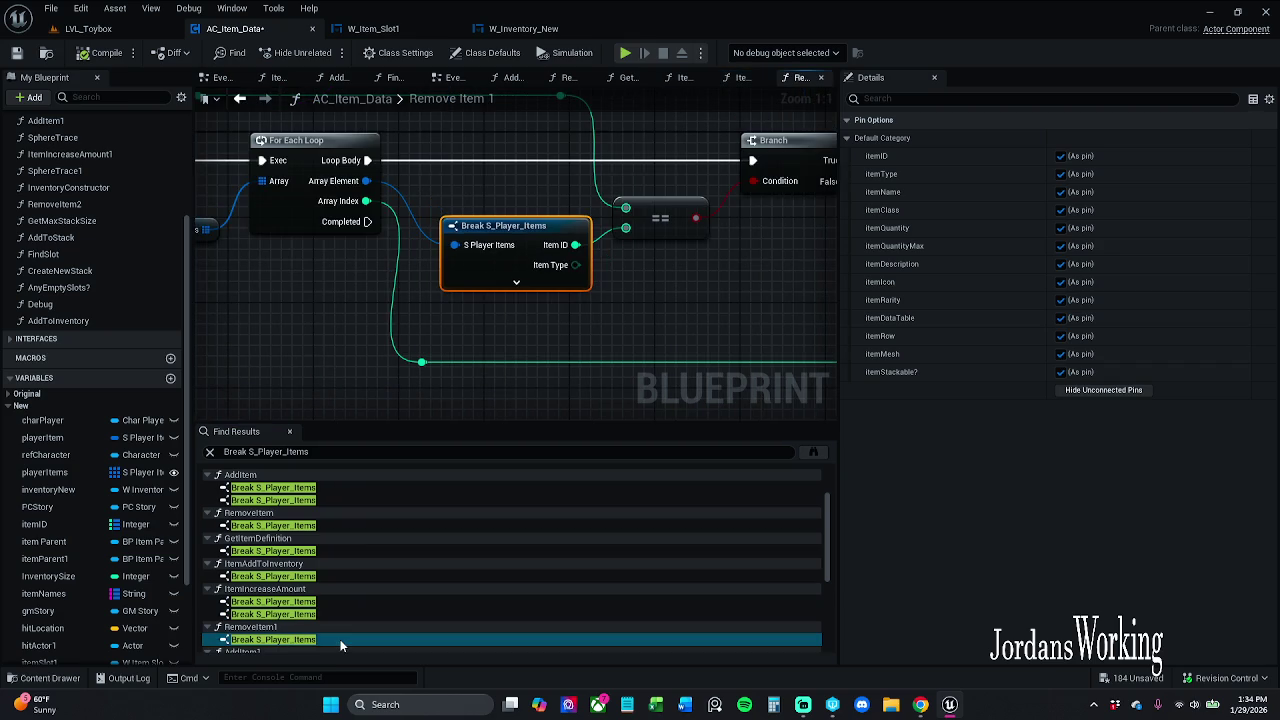
Inspect AddItem1's and ItemIncreaseAmount1's Break nodes, then close Find Results
{"action": "scroll", "coordinate": [355, 598], "scroll_direction": "down", "scroll_amount": 3}
{"action": "left_click", "coordinate": [355, 598]}
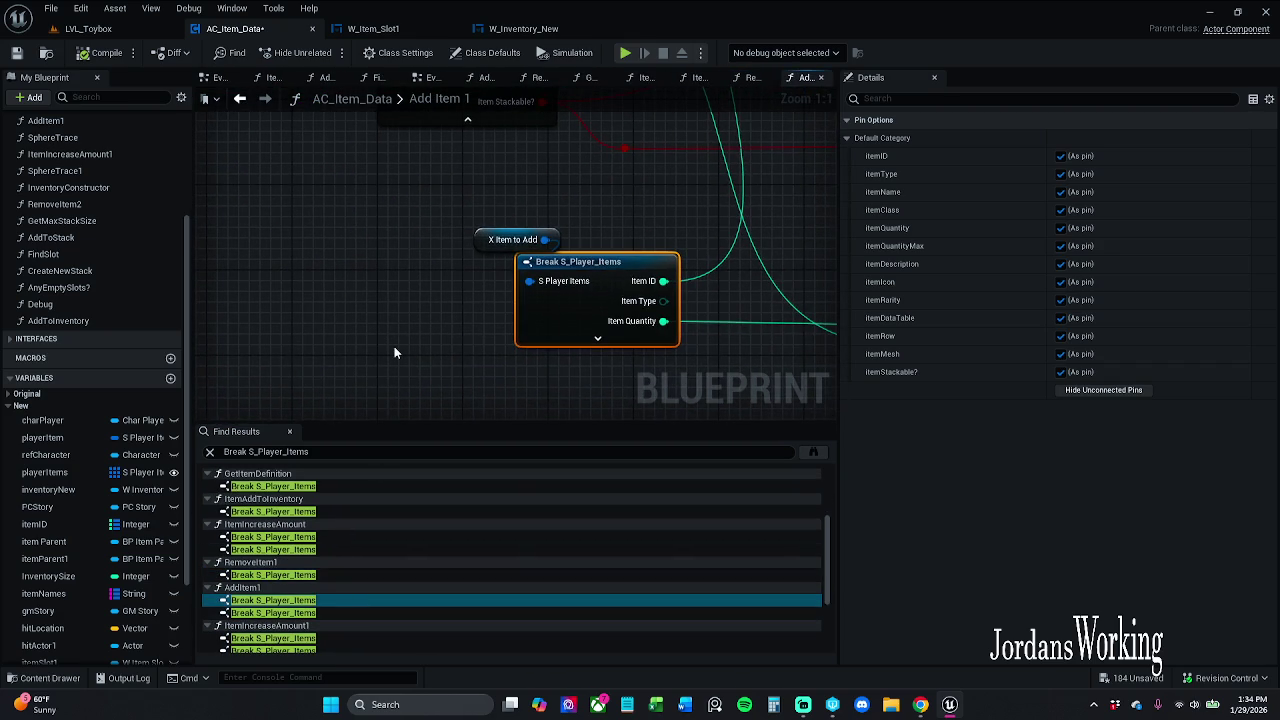
{"action": "left_click", "coordinate": [328, 612]}
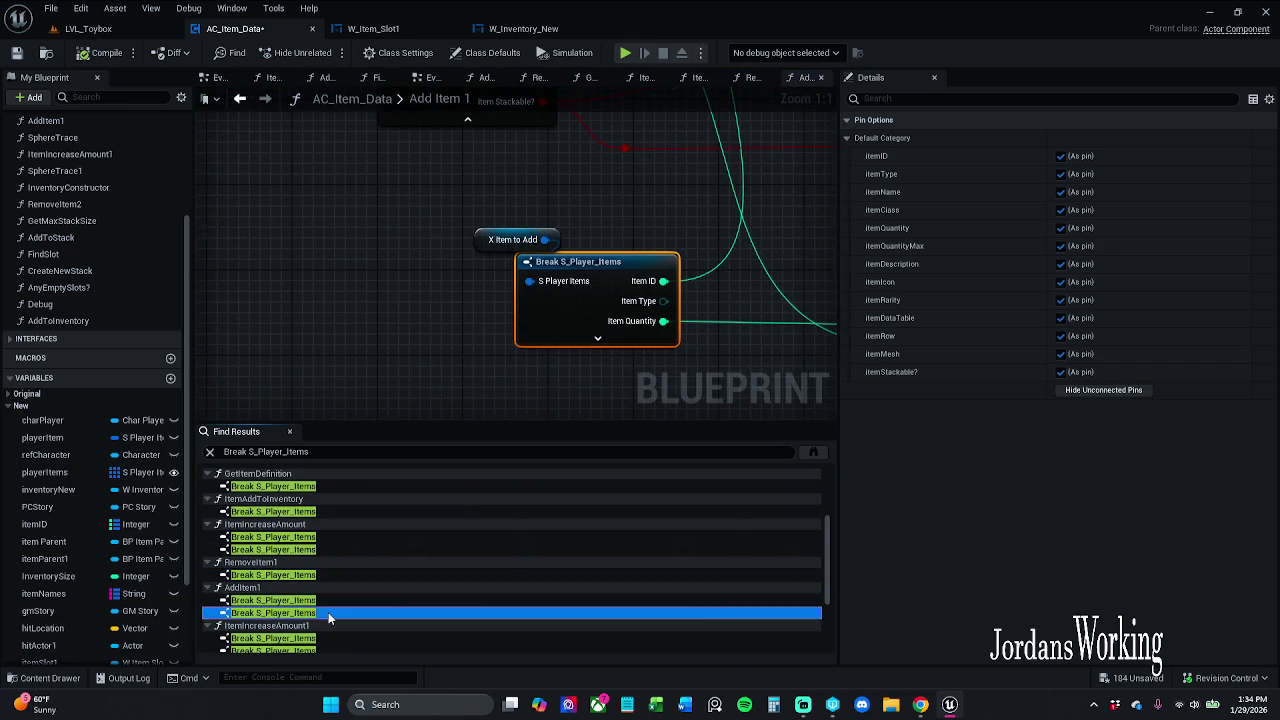
{"action": "left_click", "coordinate": [326, 637]}
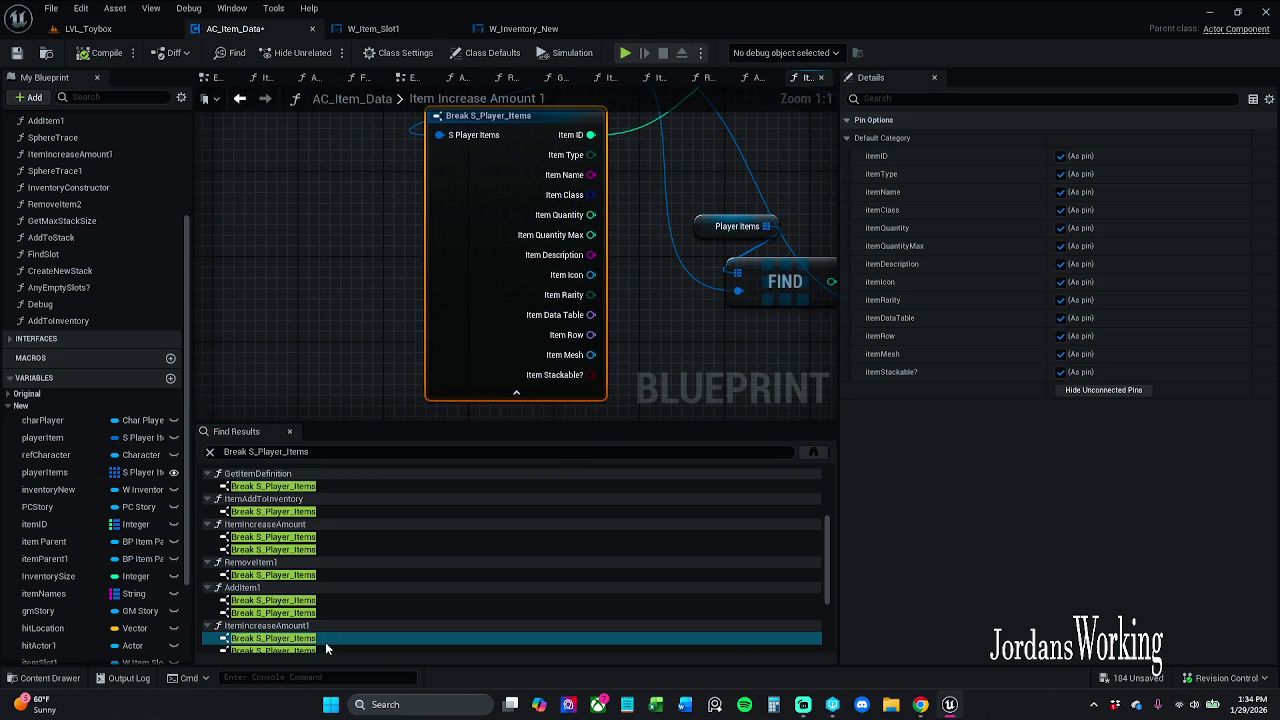
{"action": "scroll", "coordinate": [362, 566], "scroll_direction": "down", "scroll_amount": 2}
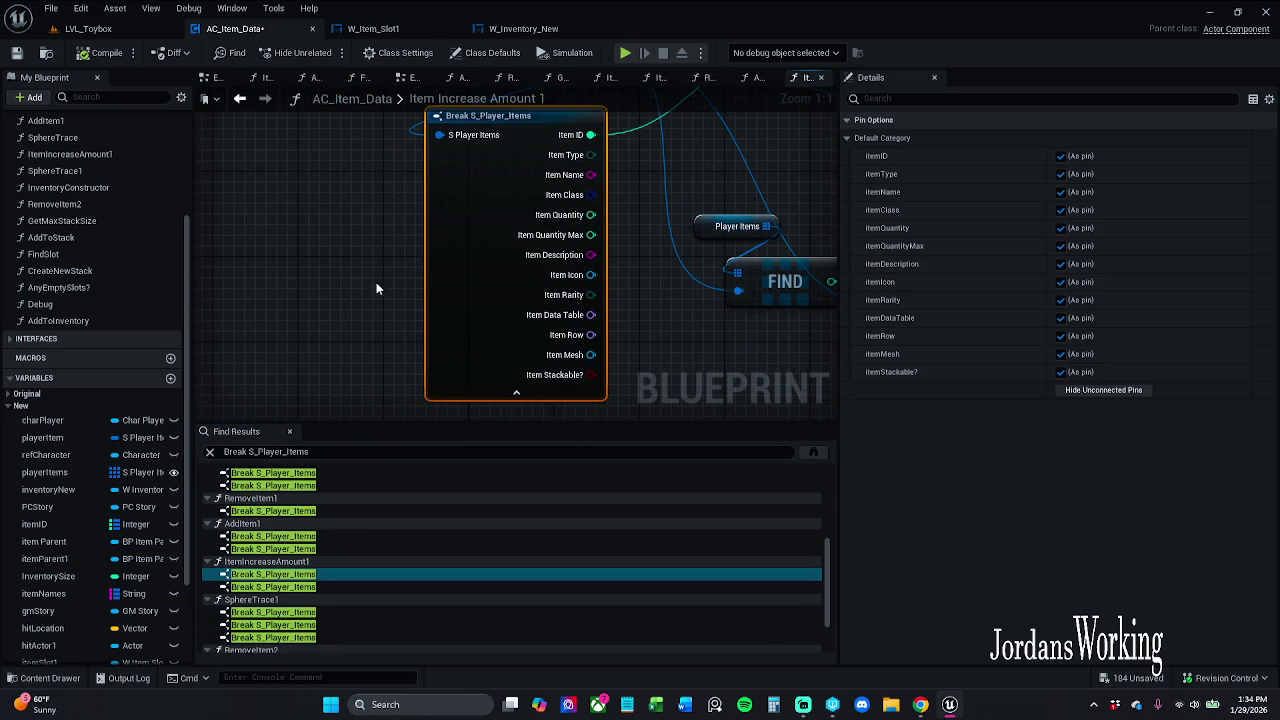
{"action": "scroll", "coordinate": [346, 580], "scroll_direction": "down", "scroll_amount": 2}
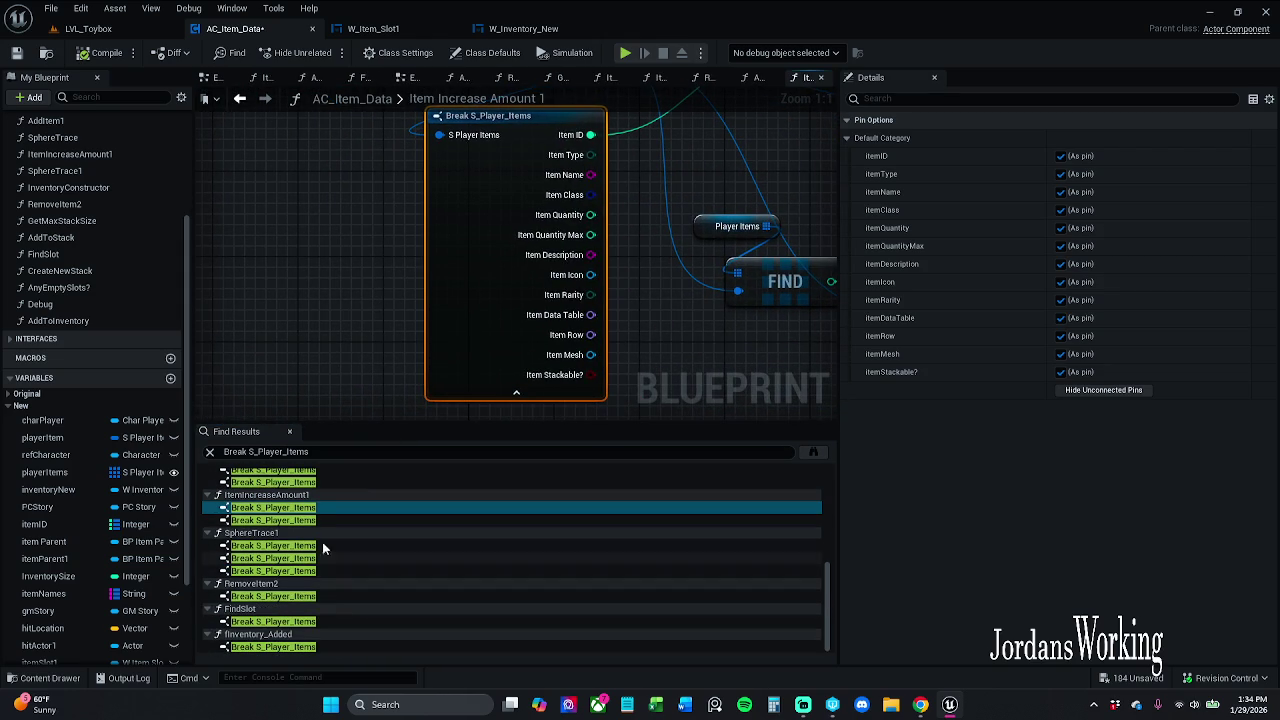
{"action": "left_click", "coordinate": [289, 431]}
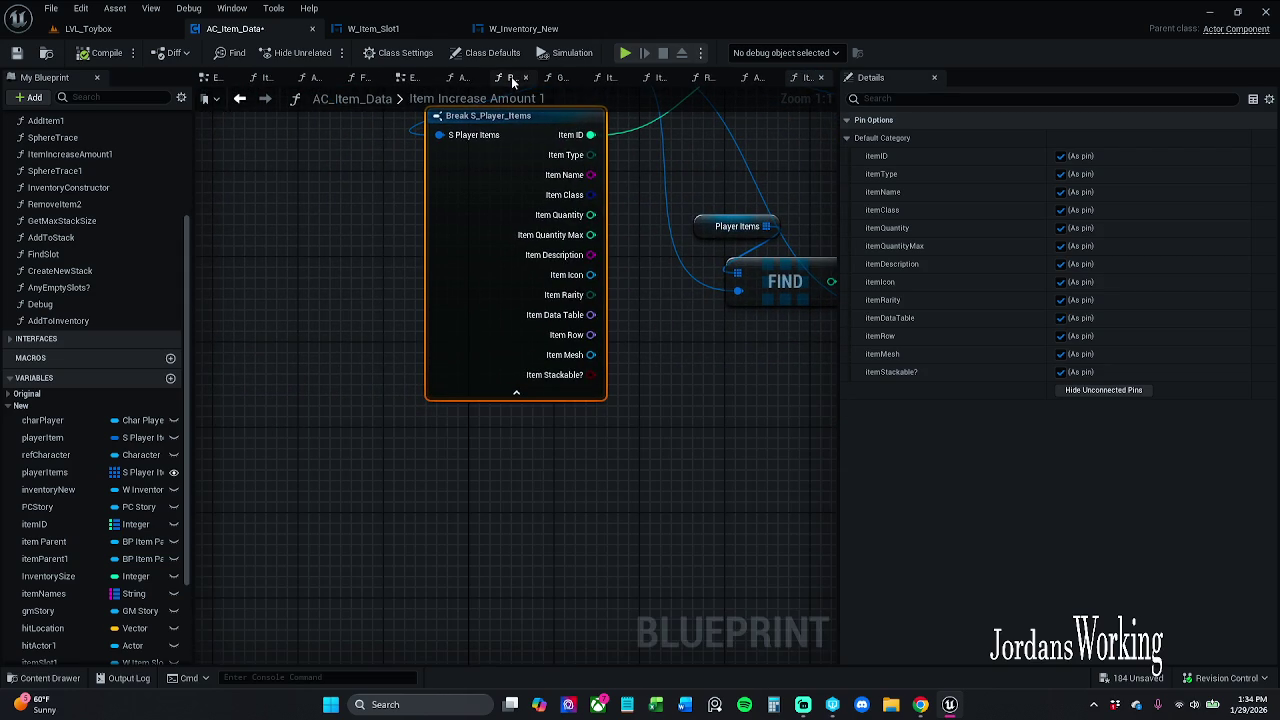
Close the Remove Item, Get Item Definition, Item Increase Amount, Remove Item 1 and Add Item tabs
{"action": "left_click", "coordinate": [511, 77]}
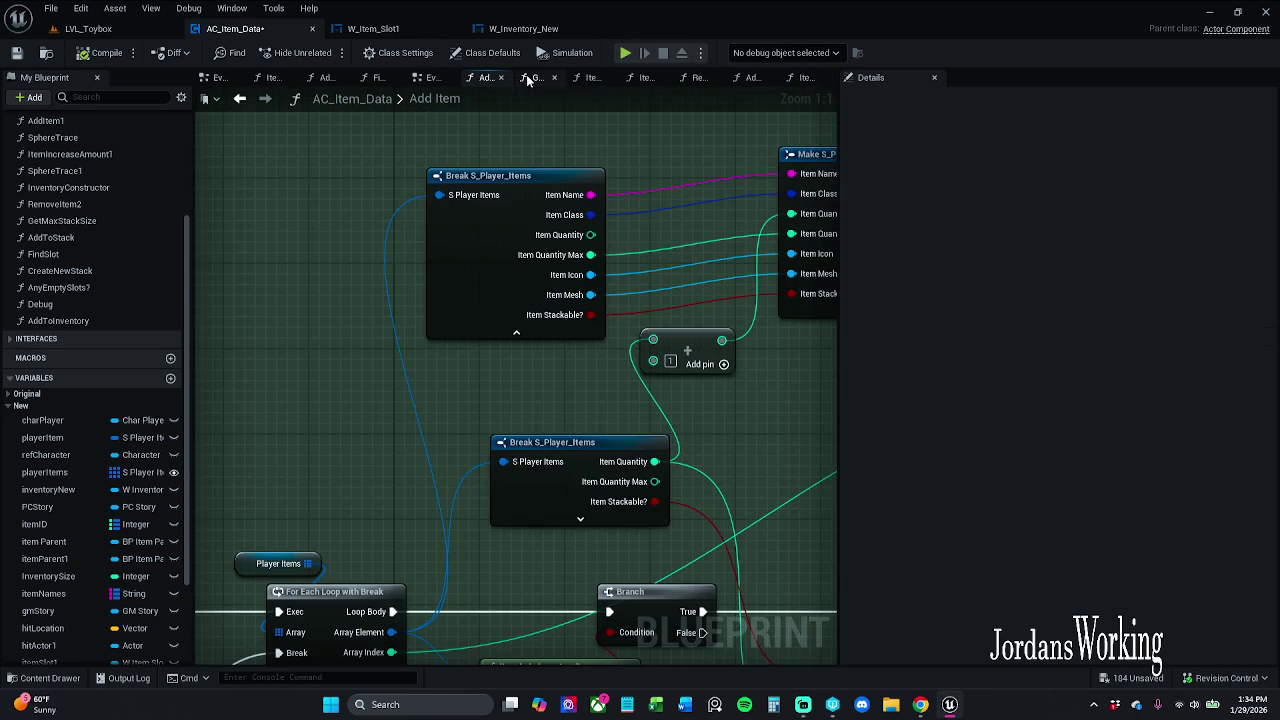
{"action": "left_click", "coordinate": [525, 77]}
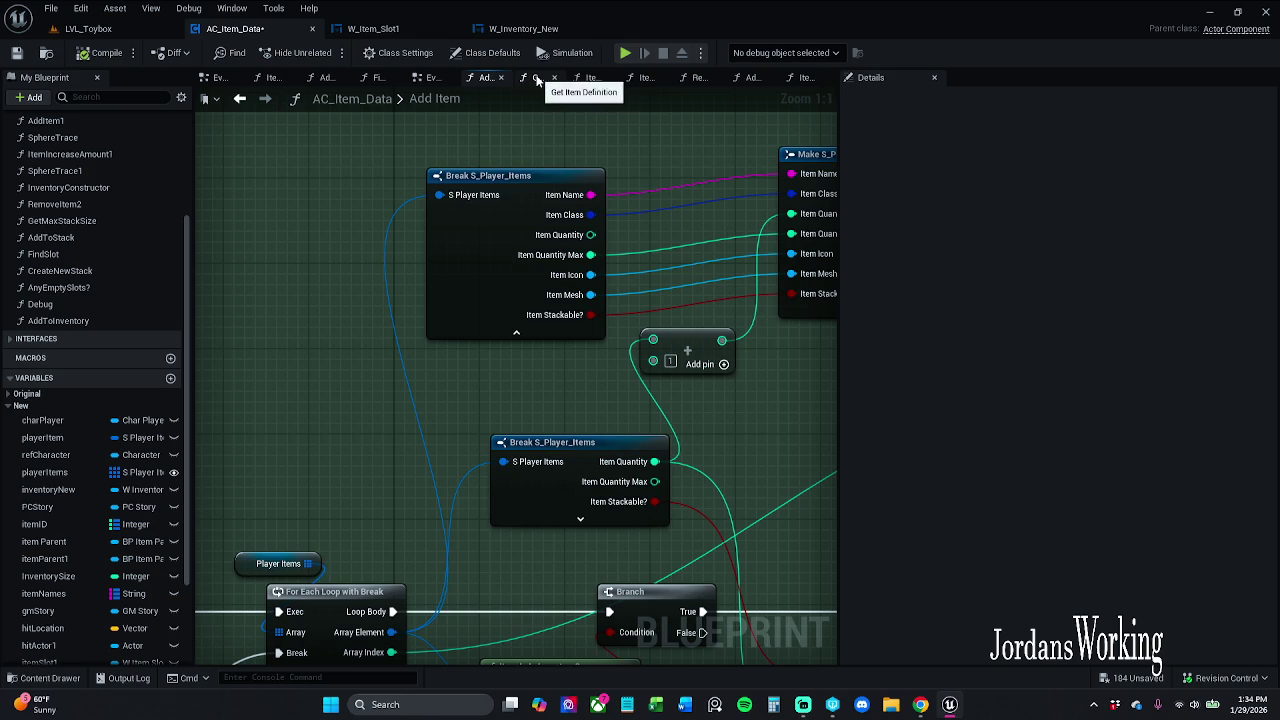
{"action": "left_click", "coordinate": [545, 77]}
{"action": "left_click", "coordinate": [556, 77]}
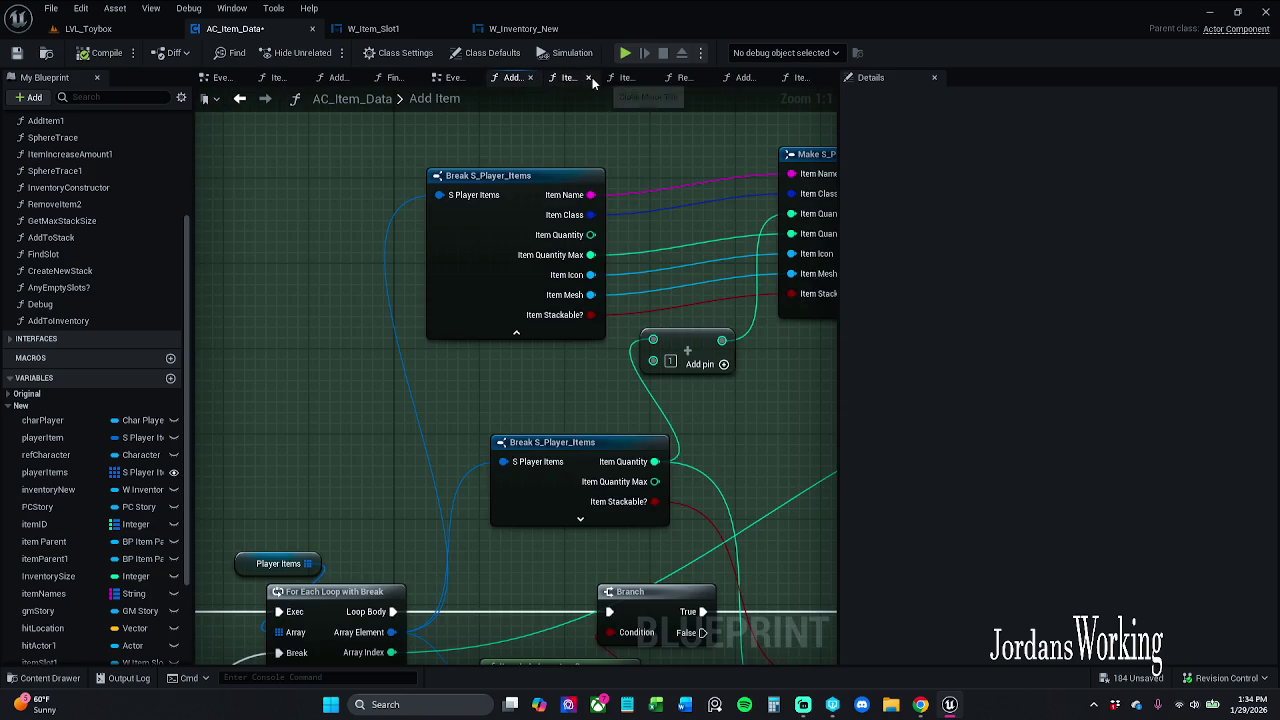
{"action": "left_click", "coordinate": [628, 77]}
{"action": "left_click", "coordinate": [668, 77]}
{"action": "left_click", "coordinate": [679, 77]}
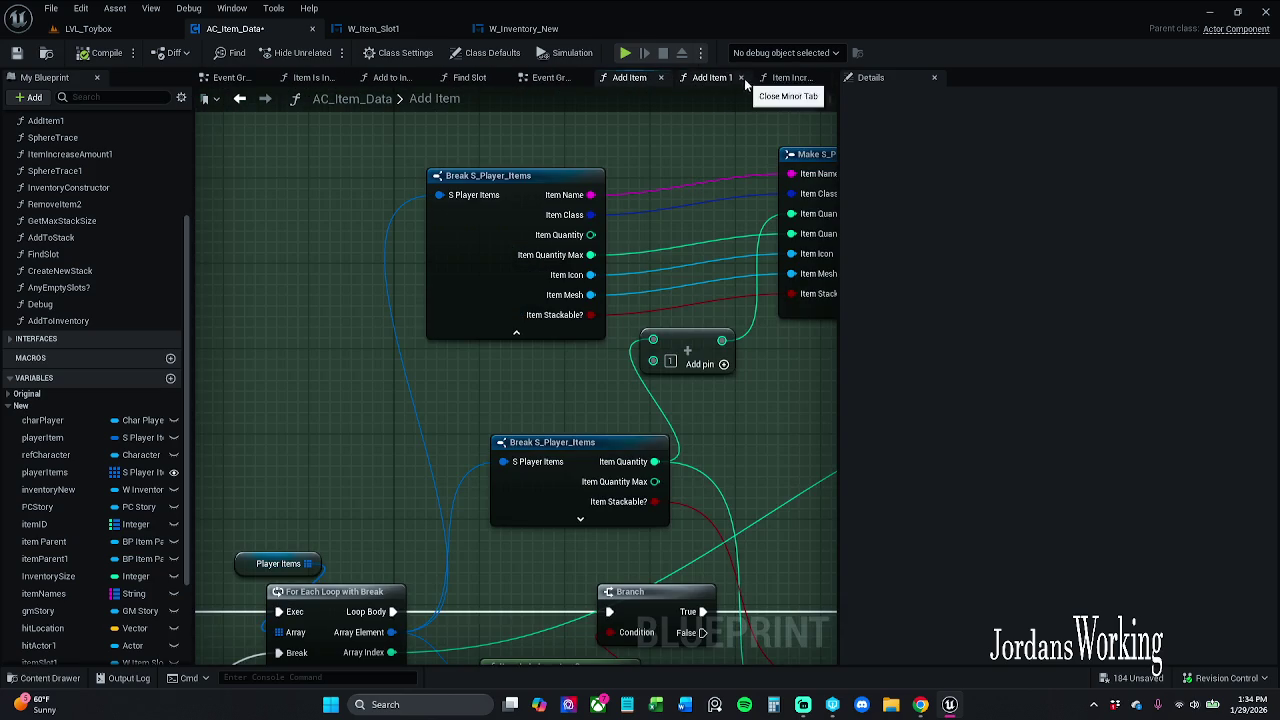
{"action": "left_click", "coordinate": [786, 78]}
{"action": "left_click", "coordinate": [788, 79]}
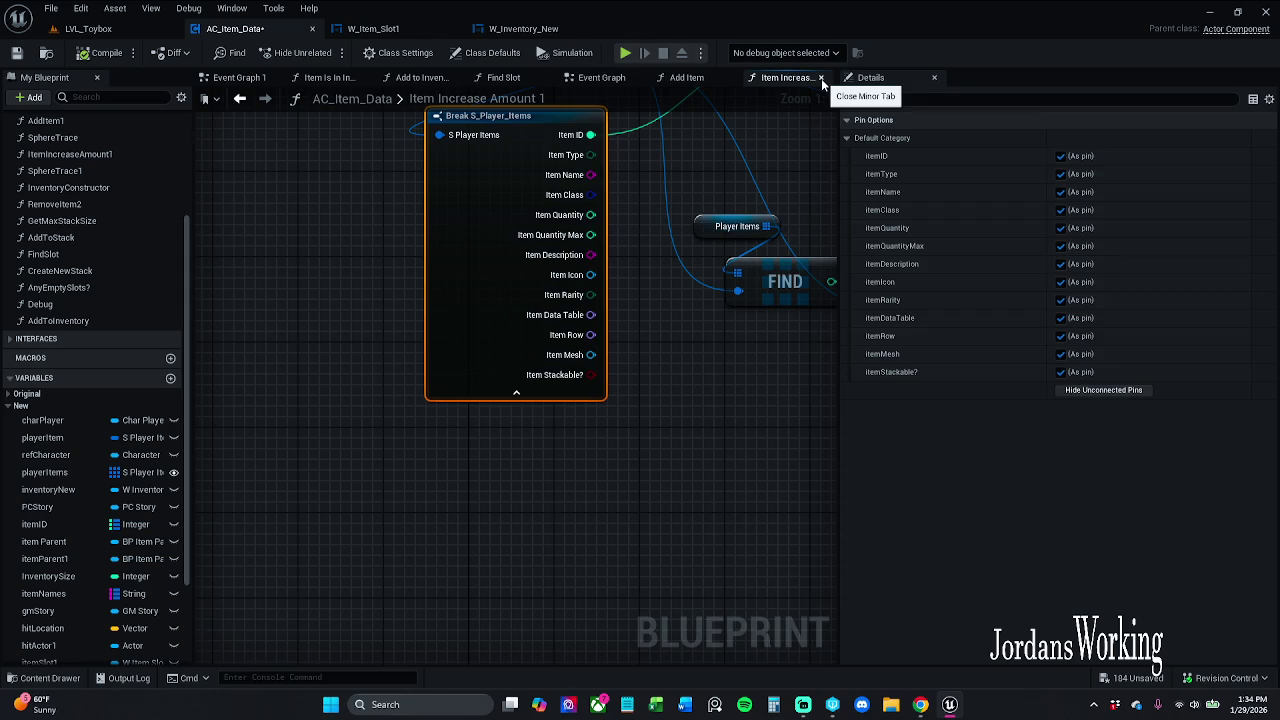
{"action": "left_click", "coordinate": [821, 78]}
{"action": "scroll", "coordinate": [640, 172], "scroll_direction": "up", "scroll_amount": 1}
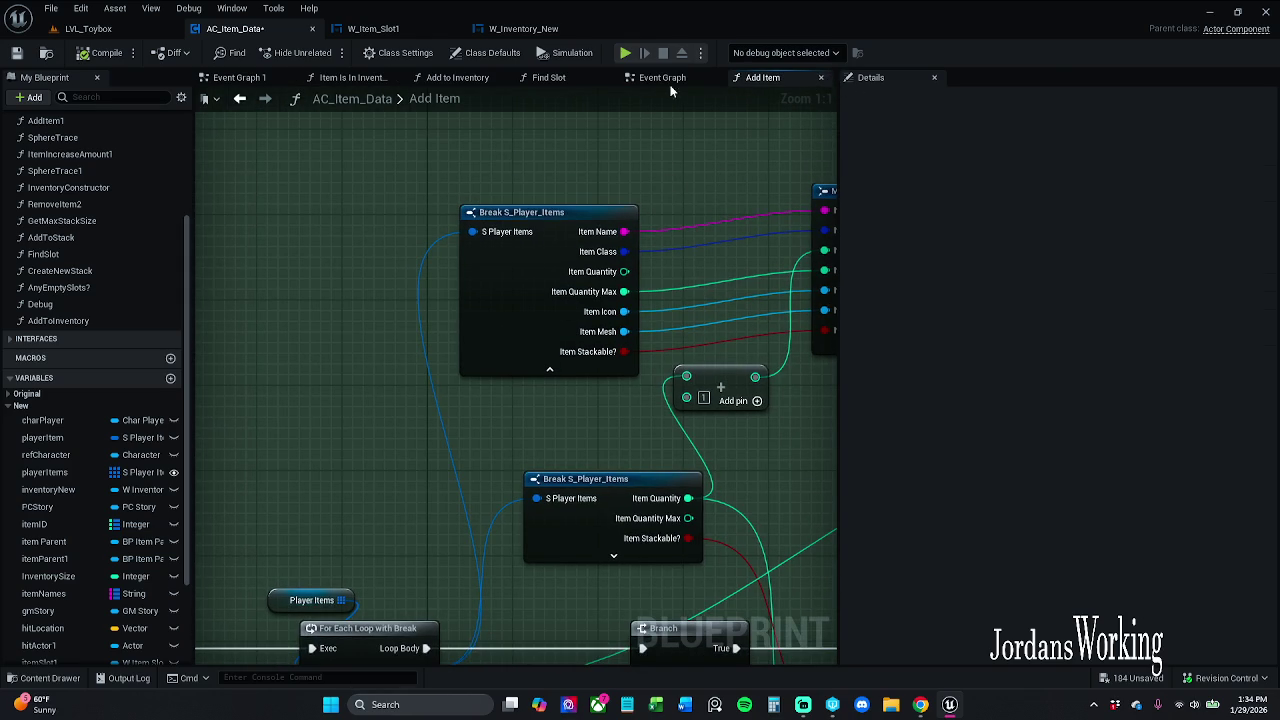
{"action": "left_click", "coordinate": [821, 78]}
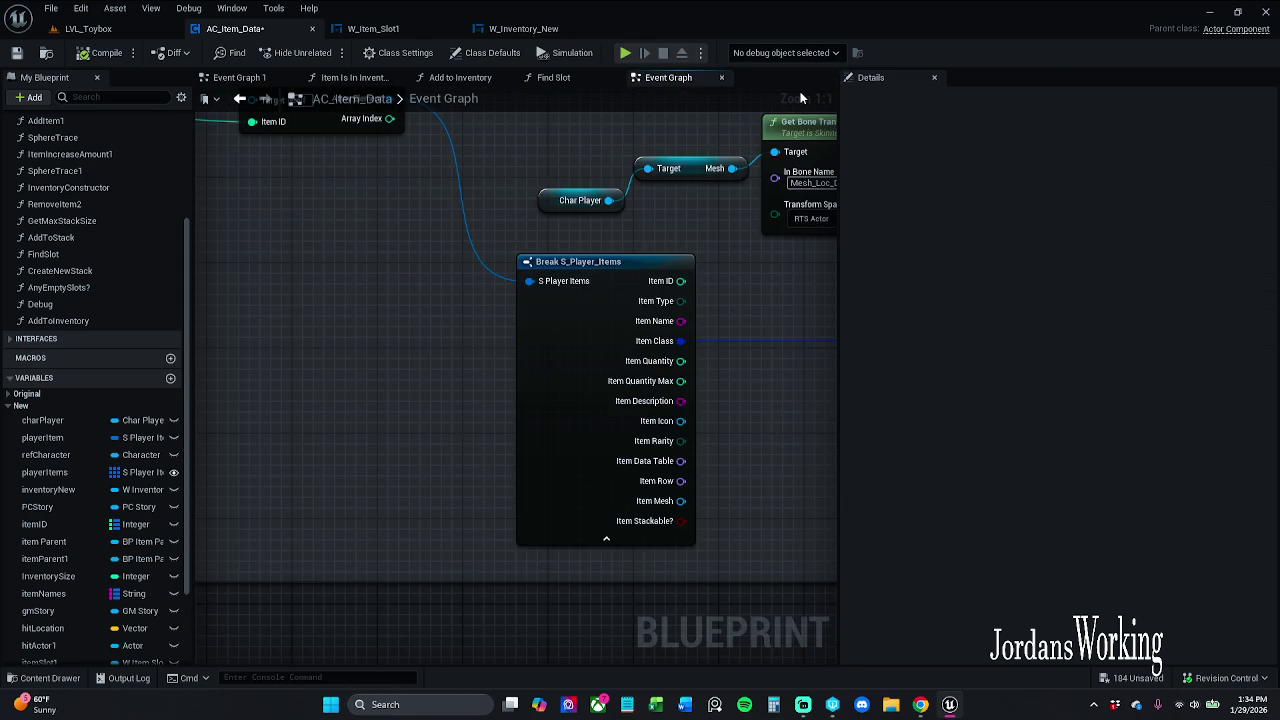
Save AC_Item_Data and return to the Find Slot function graph
{"action": "left_click", "coordinate": [16, 52]}
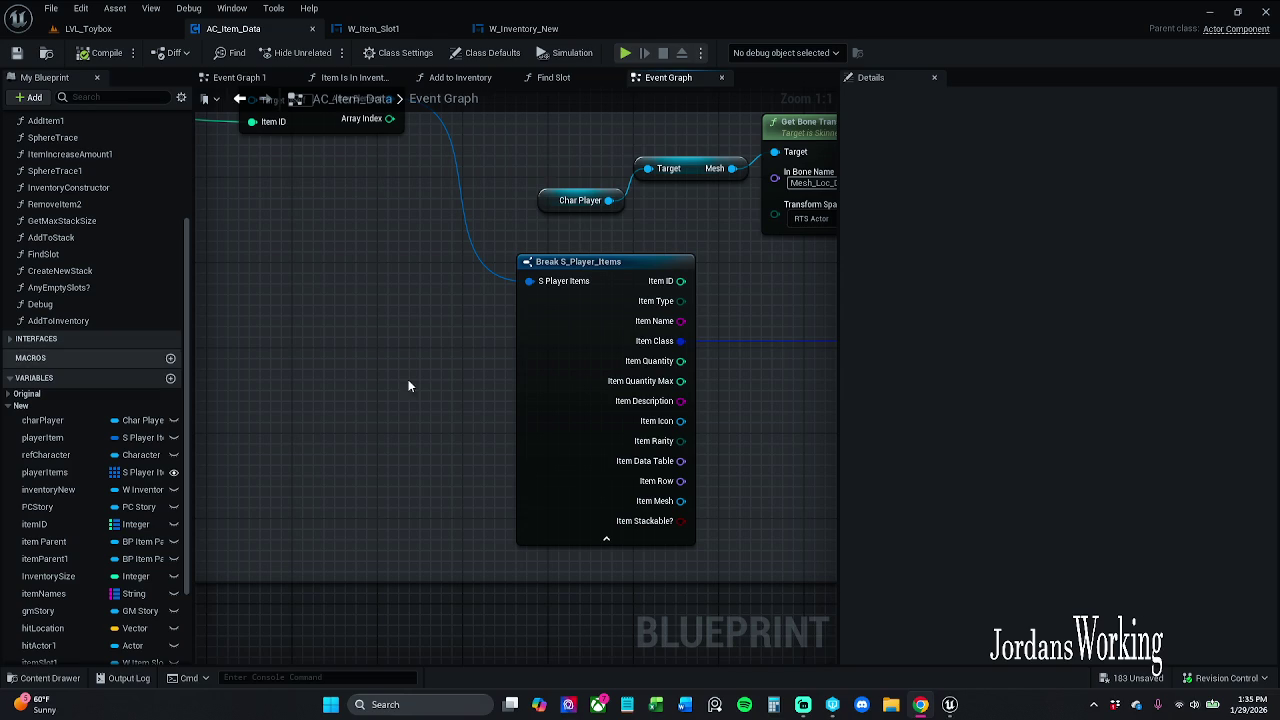
{"action": "scroll", "coordinate": [457, 390], "scroll_direction": "down", "scroll_amount": 2}
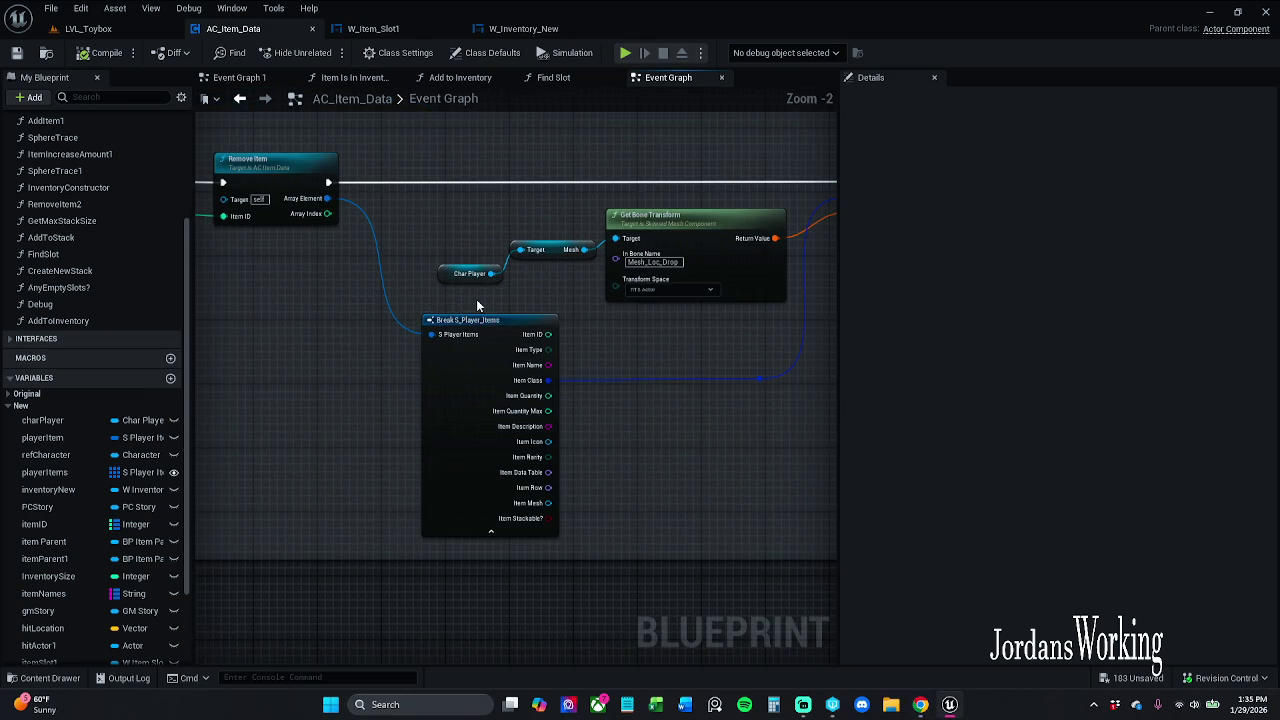
{"action": "left_click", "coordinate": [555, 79]}
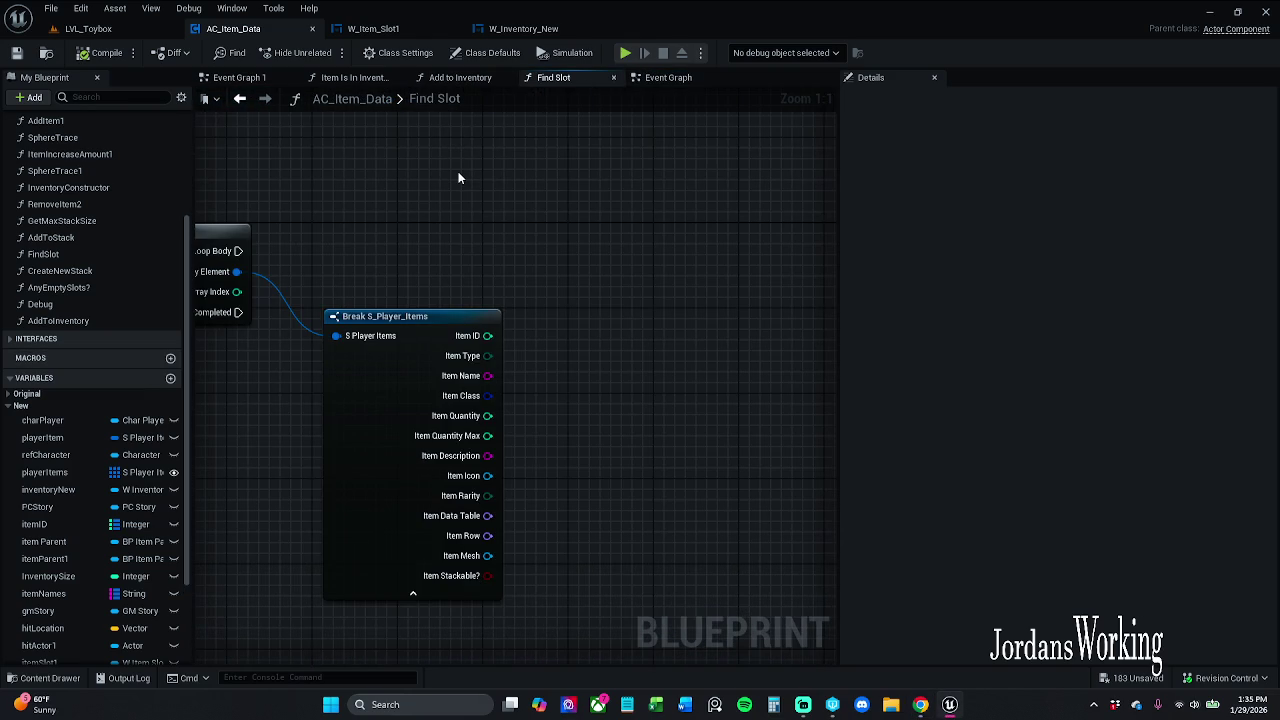
Pull a wire from Item Name, search '=', then dismiss the list without adding anything
{"action": "left_click_drag", "start_coordinate": [458, 178], "coordinate": [560, 171]}
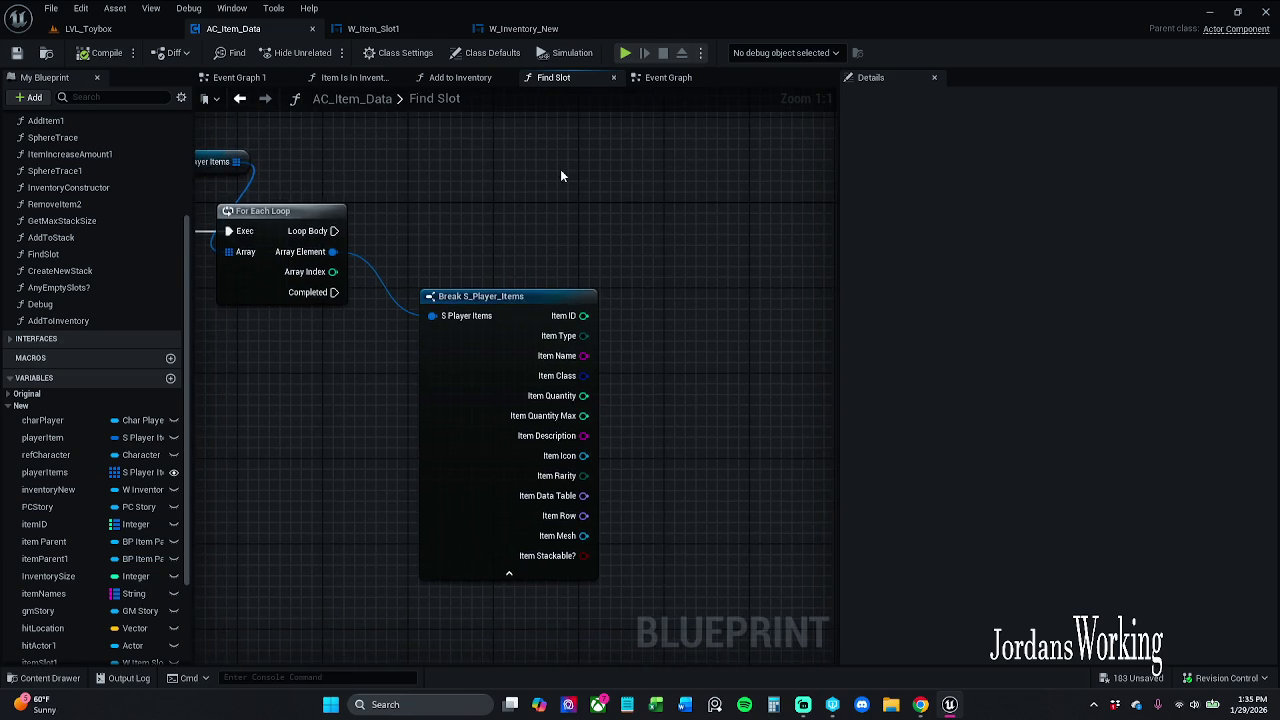
{"action": "scroll", "coordinate": [554, 217], "scroll_direction": "down", "scroll_amount": 1}
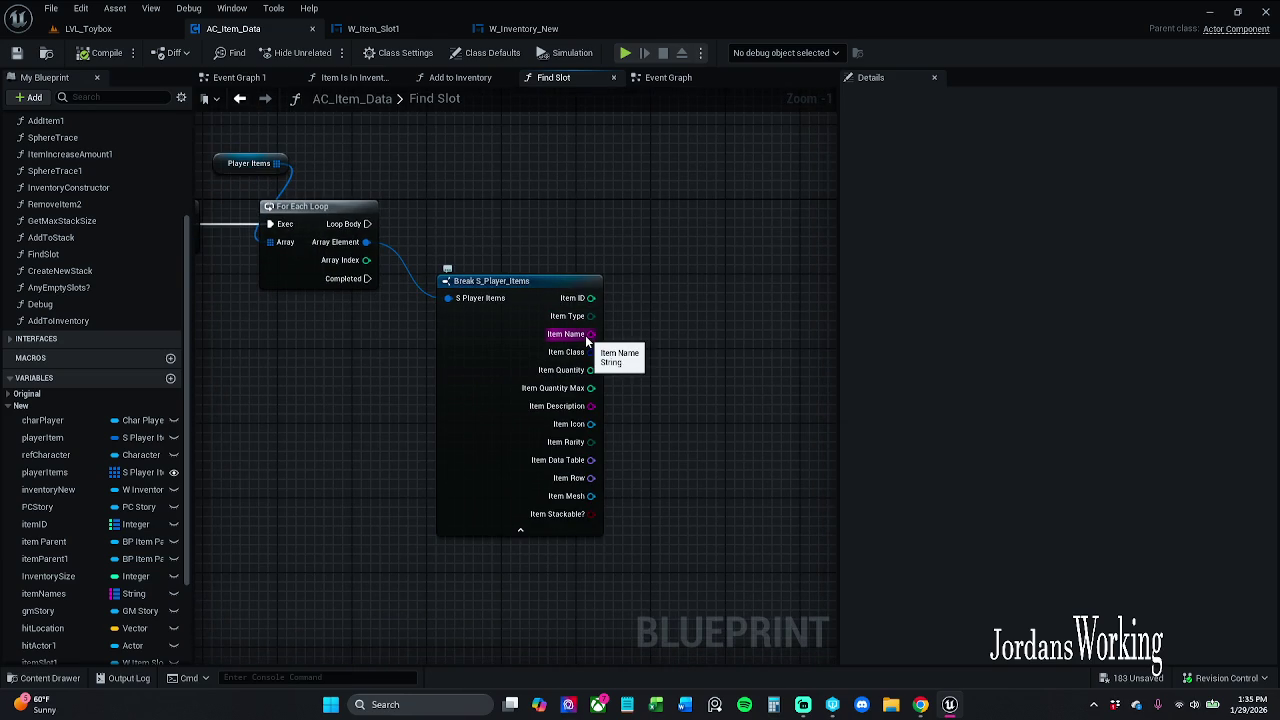
{"action": "mouse_move", "coordinate": [587, 340]}
{"action": "left_mouse_down"}
{"action": "mouse_move", "coordinate": [643, 355]}
{"action": "mouse_move", "coordinate": [643, 374]}
{"action": "left_mouse_up"}
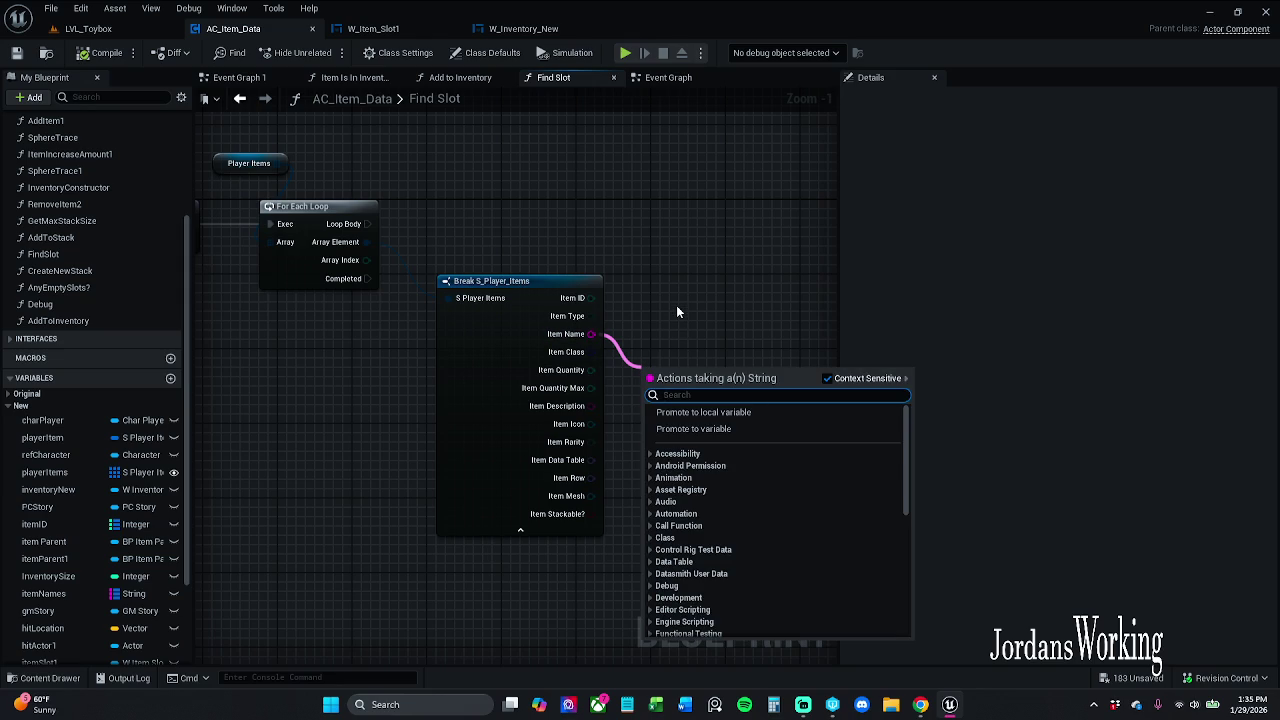
{"action": "type", "text": "="}
{"action": "key", "text": "Escape"}
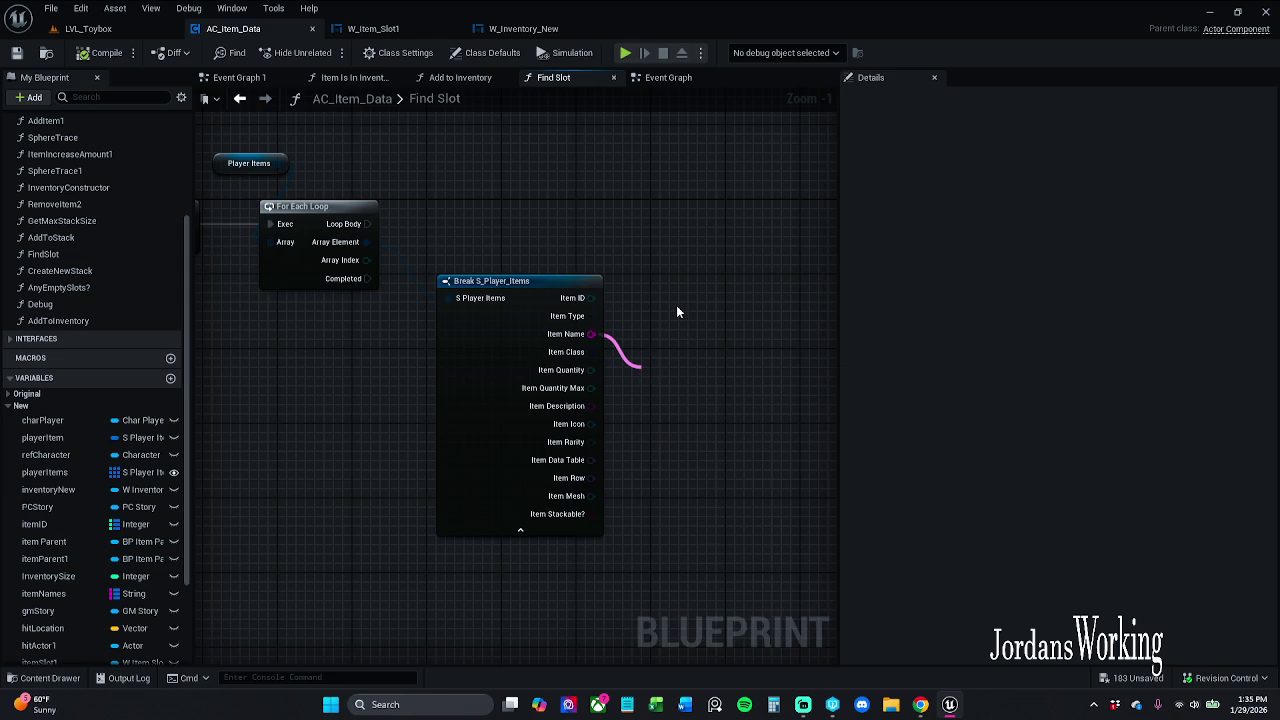
Re-expand Break S_Player_Items and delete the stray unconnected equality node
{"action": "left_click", "coordinate": [521, 531]}
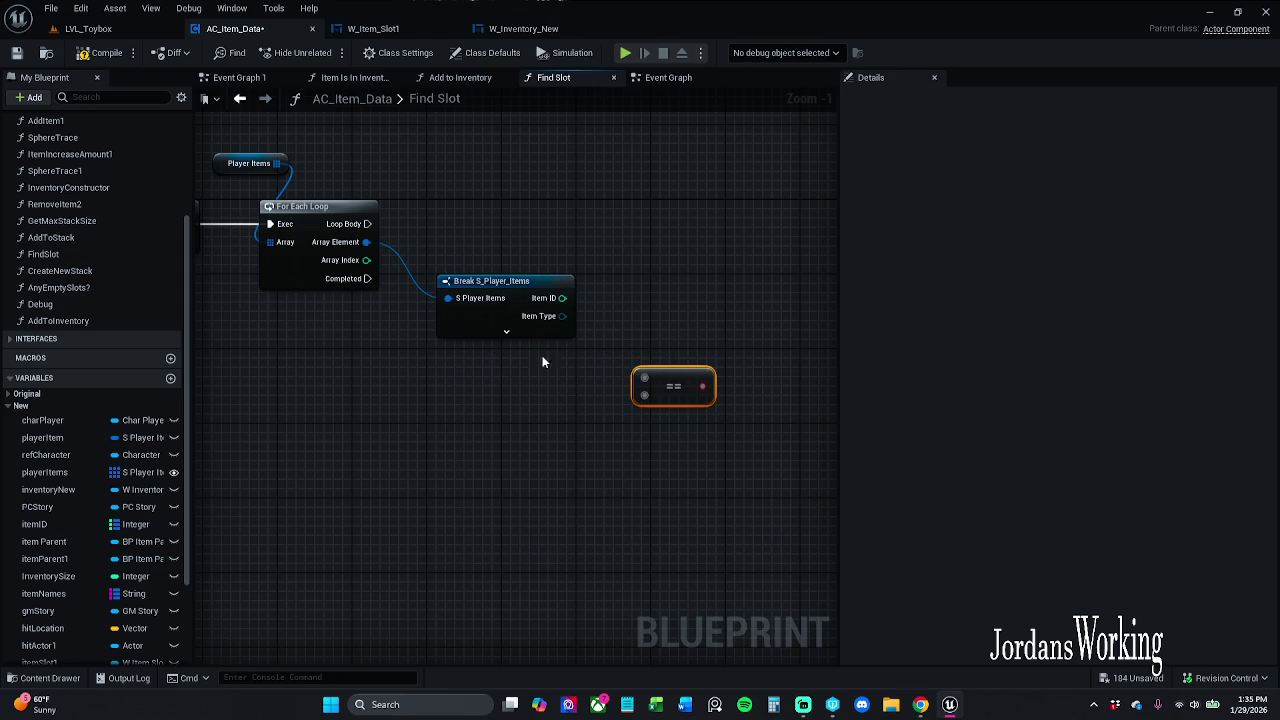
{"action": "left_click", "coordinate": [522, 332]}
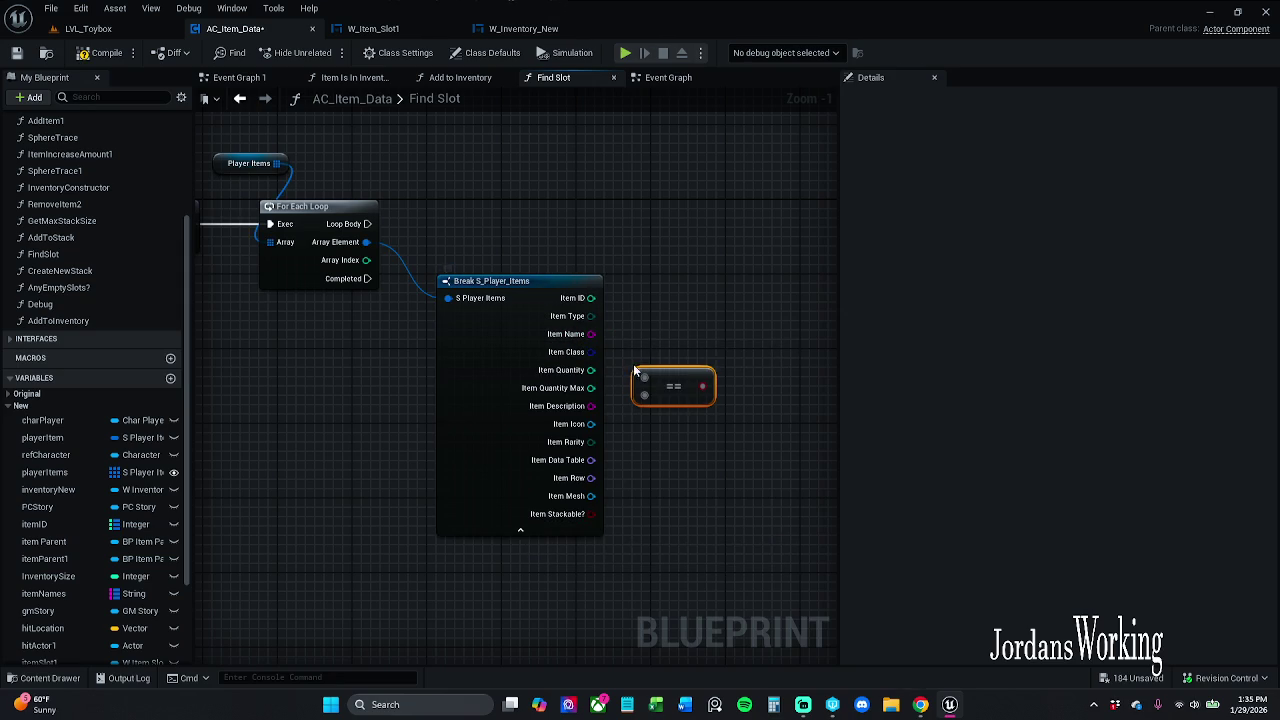
{"action": "key", "text": "Delete"}
{"action": "left_click_drag", "start_coordinate": [591, 334], "coordinate": [683, 427]}
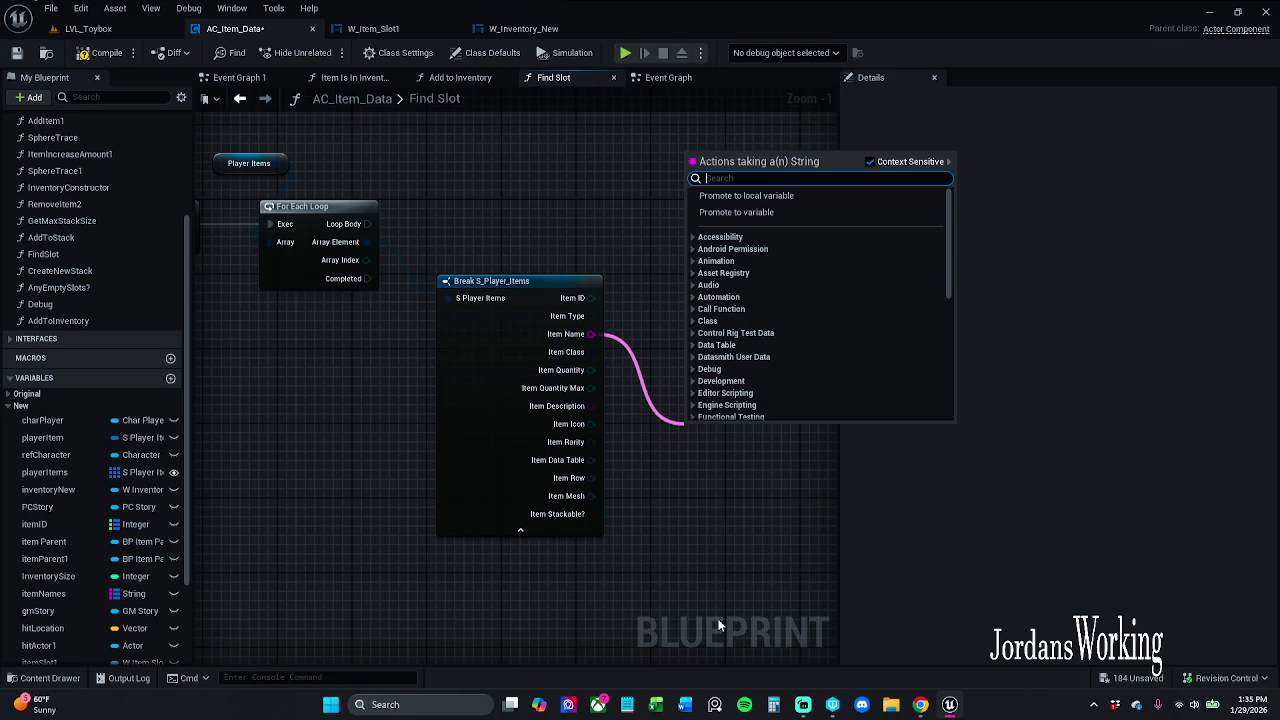
{"action": "left_click", "coordinate": [726, 543]}
Add a blueprint variable NewVar and set its type to Name
{"action": "left_click_drag", "start_coordinate": [272, 607], "coordinate": [231, 481]}
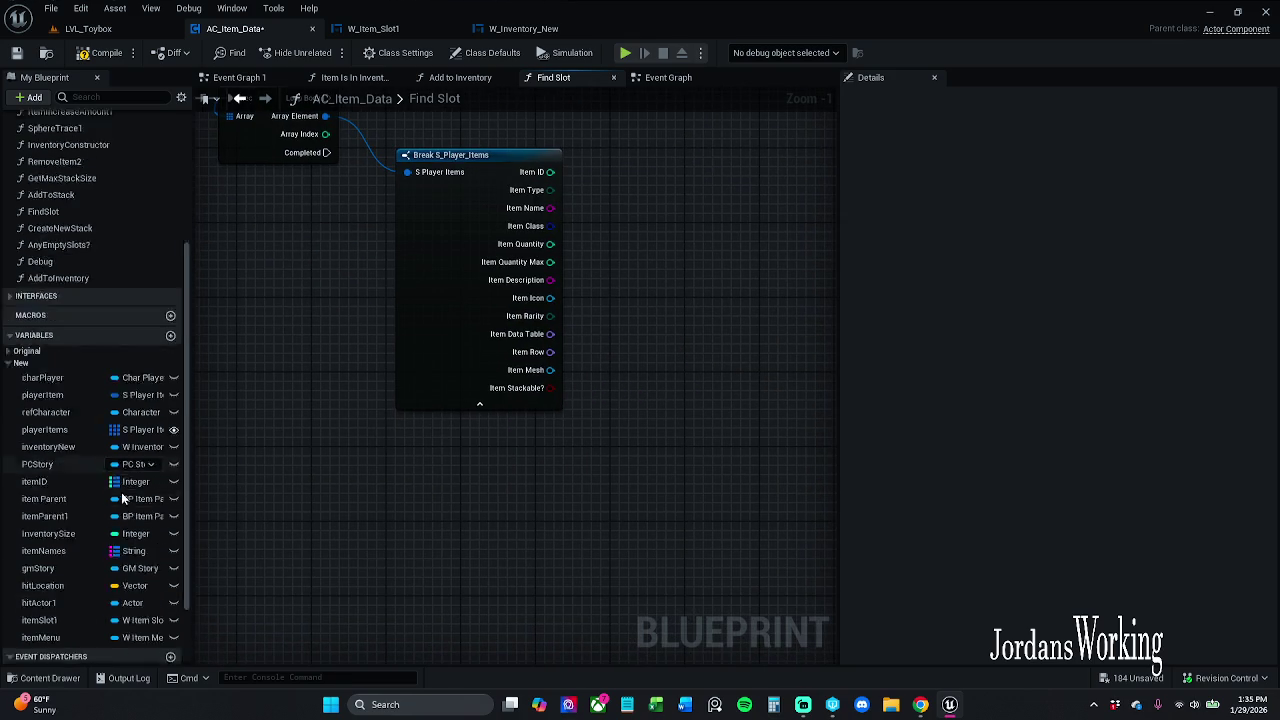
{"action": "scroll", "coordinate": [120, 400], "scroll_direction": "down", "scroll_amount": 3}
{"action": "left_click", "coordinate": [170, 263]}
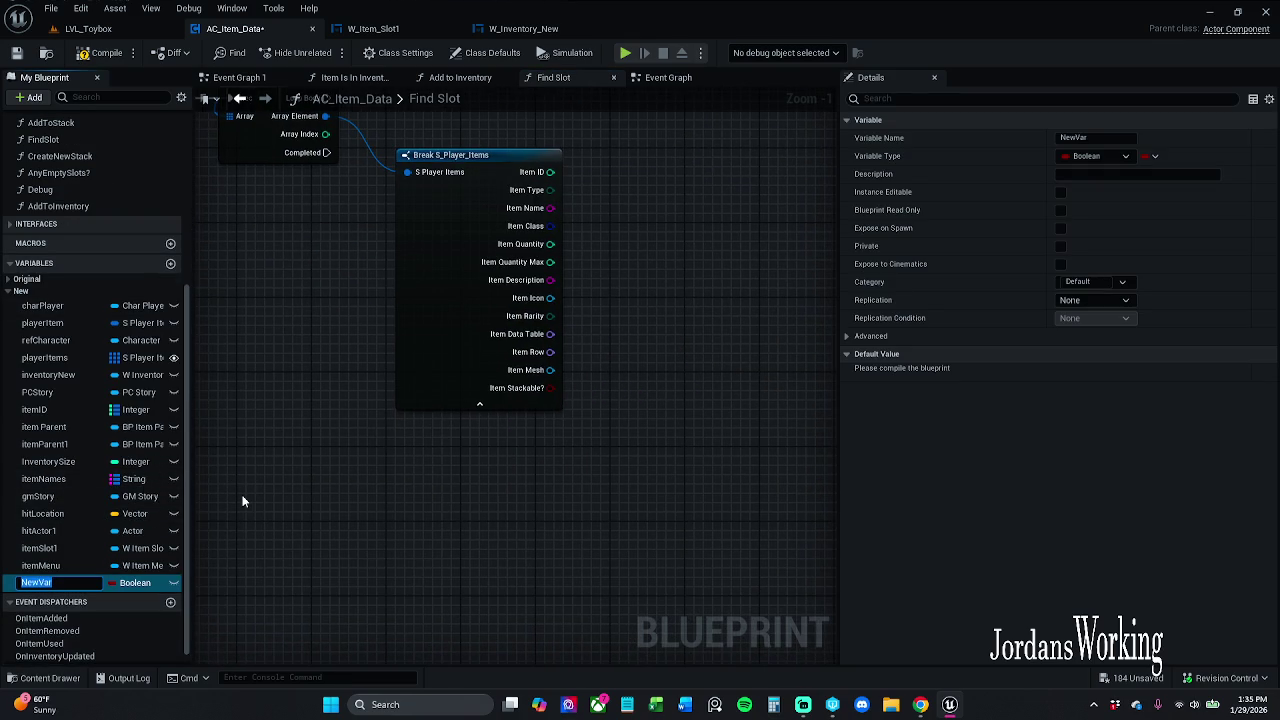
{"action": "key", "text": "Return"}
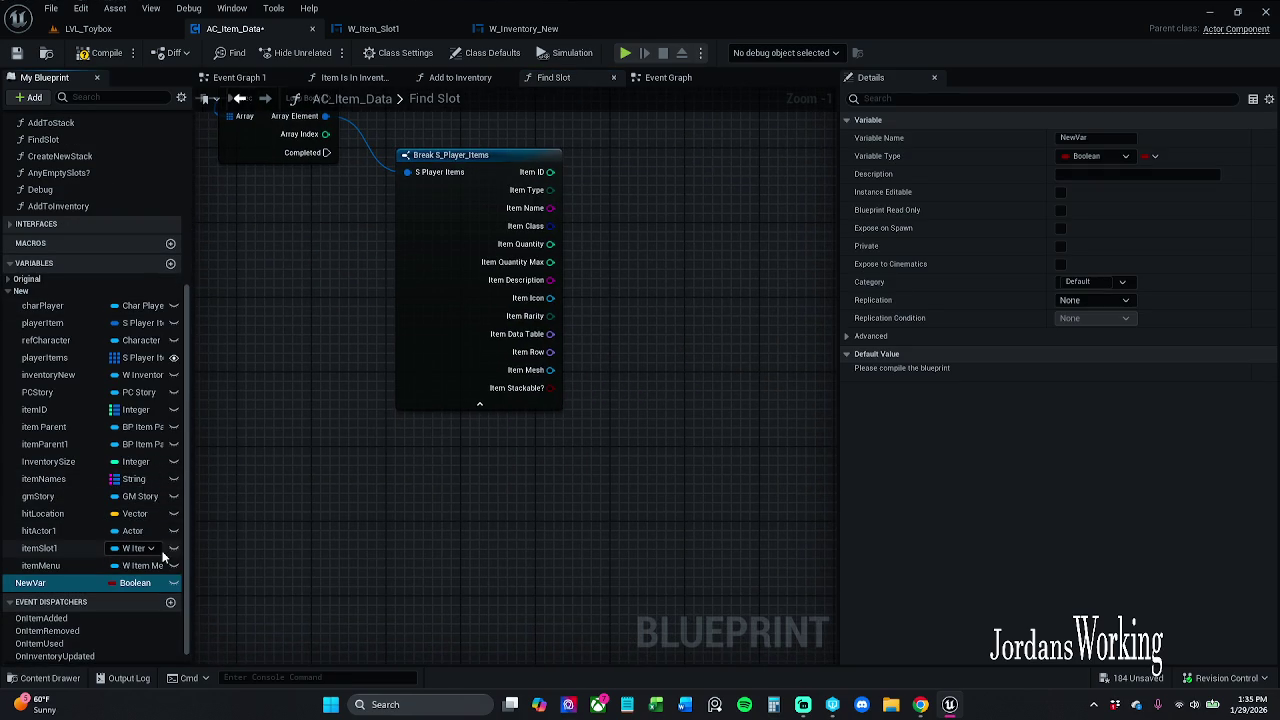
{"action": "left_click", "coordinate": [138, 582]}
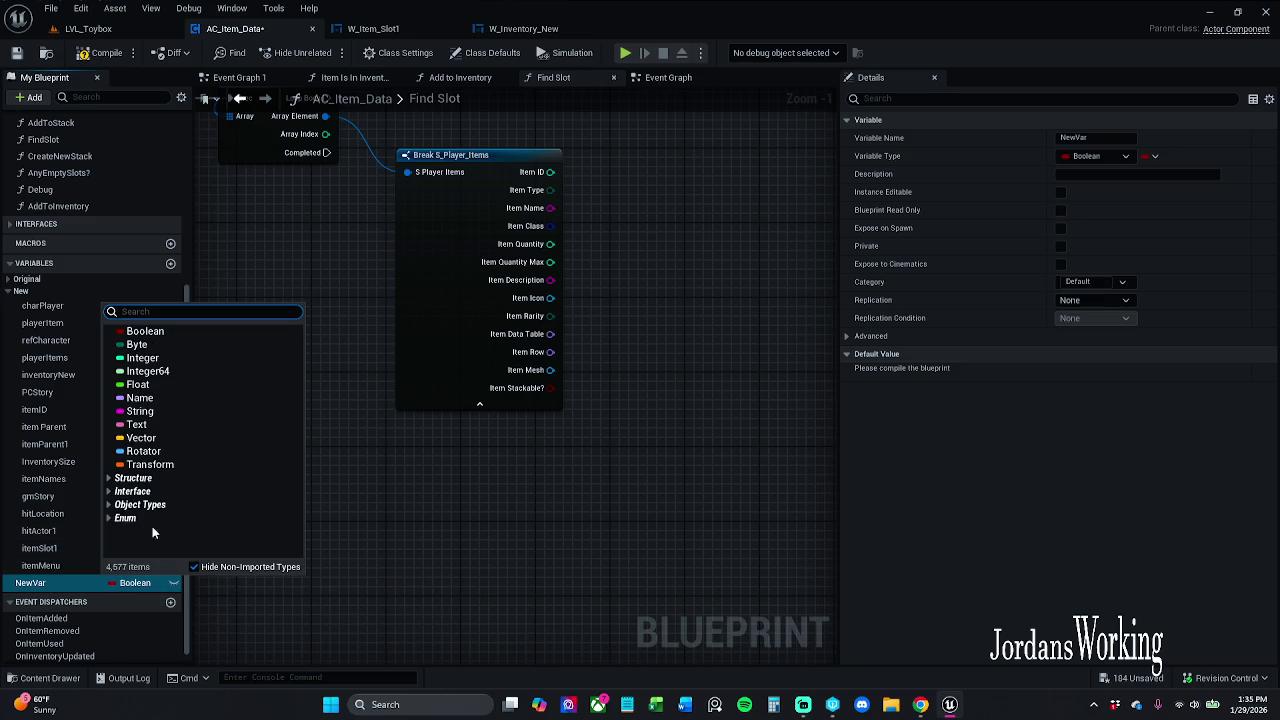
{"action": "left_click", "coordinate": [140, 398]}
Place a Get New Var with an Equal node in Find Slot, then delete both trial nodes
{"action": "mouse_move", "coordinate": [40, 582]}
{"action": "left_mouse_down"}
{"action": "mouse_move", "coordinate": [396, 458]}
{"action": "mouse_move", "coordinate": [466, 473]}
{"action": "mouse_move", "coordinate": [498, 508]}
{"action": "left_mouse_up"}
{"action": "left_click", "coordinate": [430, 488]}
{"action": "type", "text": "=="}
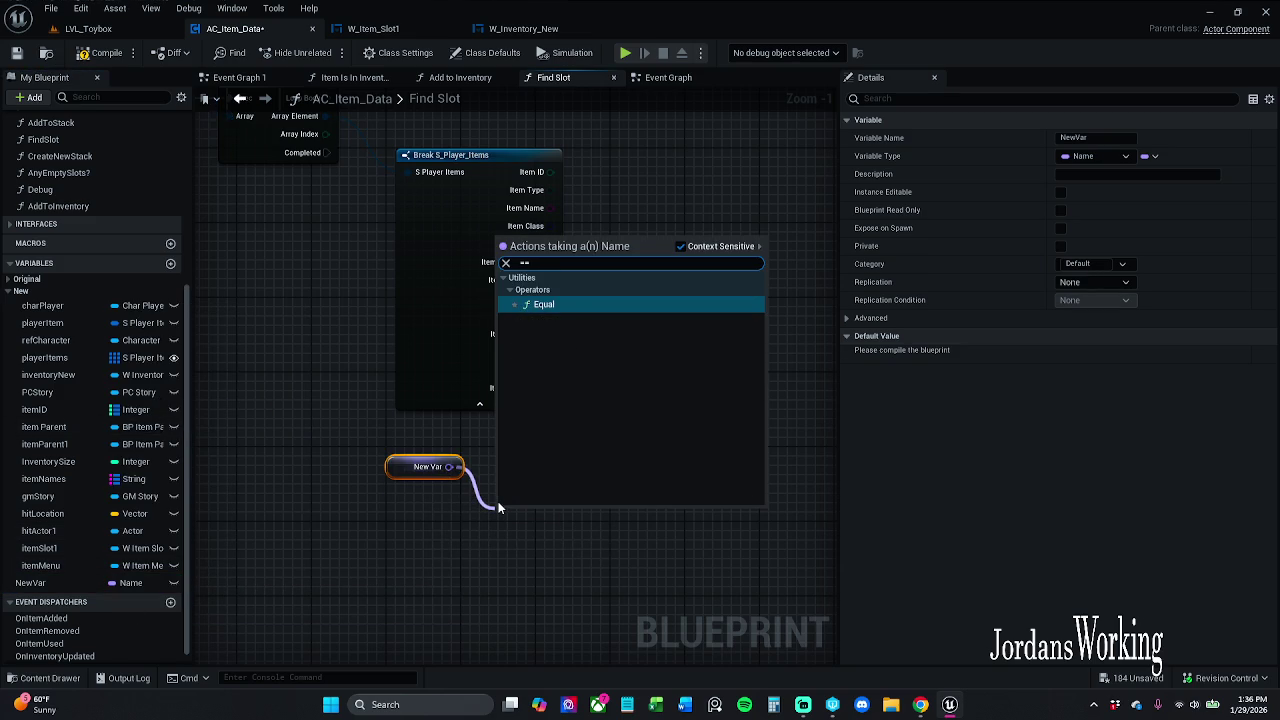
{"action": "key", "text": "Return"}
{"action": "mouse_move", "coordinate": [417, 543]}
{"action": "left_mouse_down"}
{"action": "mouse_move", "coordinate": [664, 435]}
{"action": "mouse_move", "coordinate": [571, 545]}
{"action": "left_mouse_up"}
{"action": "key", "text": "Delete"}
{"action": "mouse_move", "coordinate": [473, 315]}
{"action": "left_mouse_down"}
{"action": "mouse_move", "coordinate": [511, 358]}
{"action": "mouse_move", "coordinate": [555, 256]}
{"action": "mouse_move", "coordinate": [549, 293]}
{"action": "left_mouse_up"}
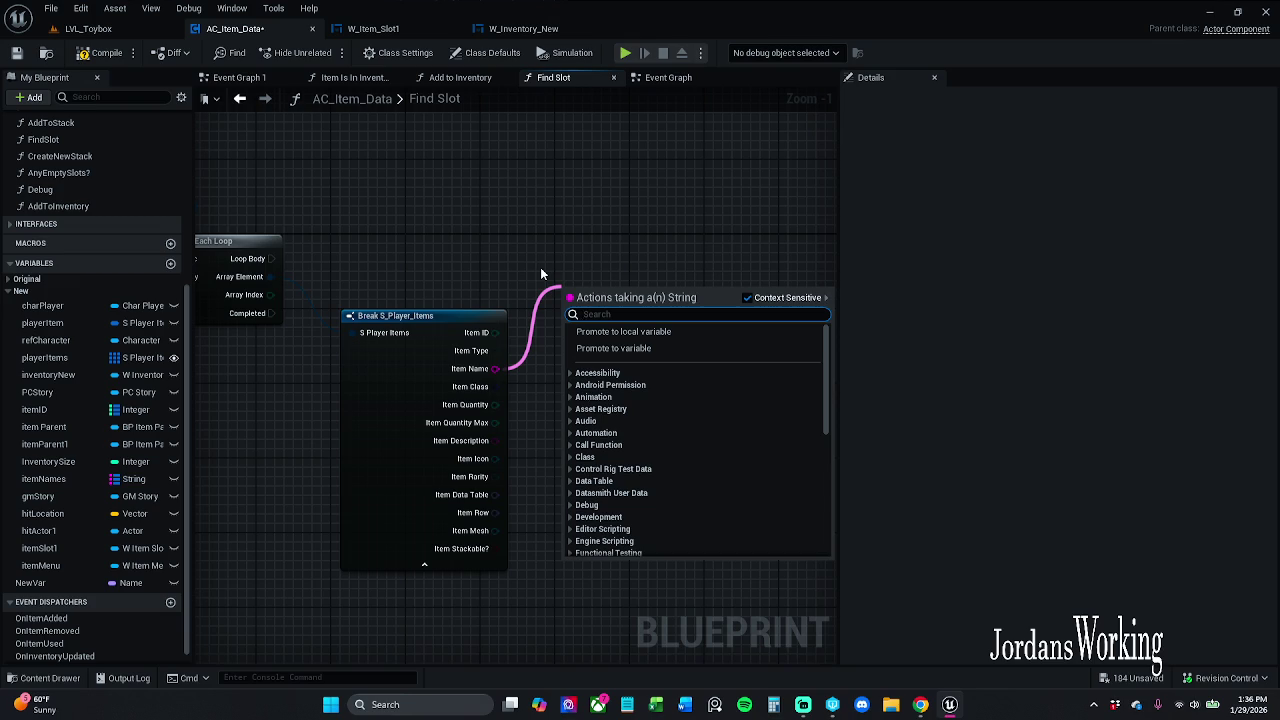
Add a plain equality node from Item Name, then delete it as the wrong node
{"action": "type", "text": "==="}
{"action": "key", "text": "BackSpace"}
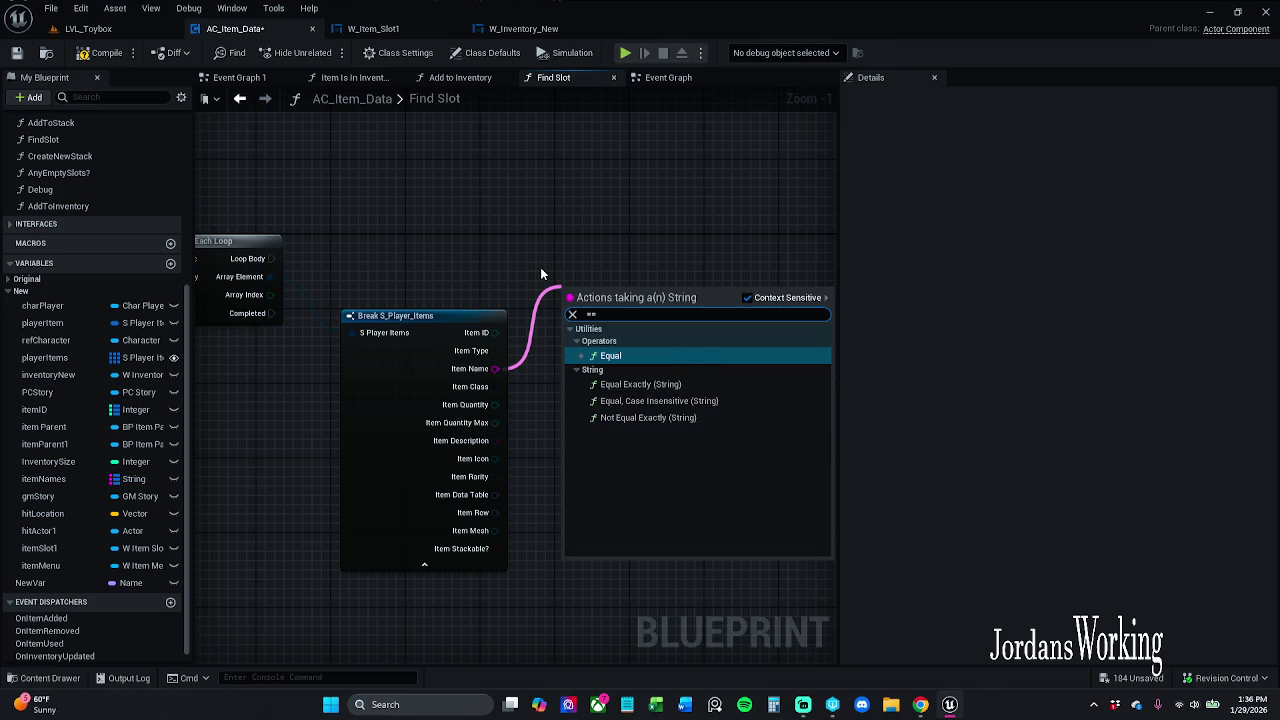
{"action": "key", "text": "Return"}
{"action": "scroll", "coordinate": [700, 252], "scroll_direction": "up", "scroll_amount": 1}
{"action": "key", "text": "Delete"}
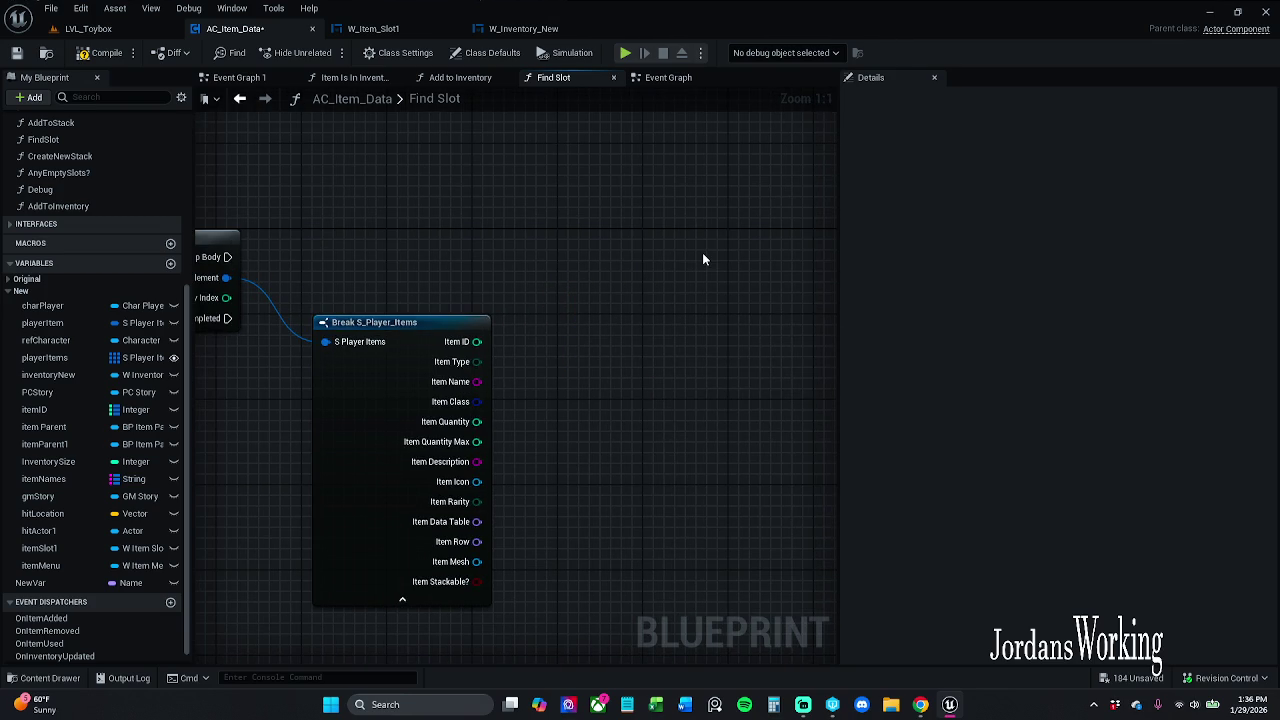
{"action": "mouse_move", "coordinate": [475, 382]}
{"action": "left_mouse_down"}
{"action": "mouse_move", "coordinate": [551, 382]}
{"action": "mouse_move", "coordinate": [466, 381]}
{"action": "mouse_move", "coordinate": [523, 292]}
{"action": "left_mouse_up"}
Add an Equal Exactly (String) node with Item Name wired into its A input
{"action": "type", "text": "==="}
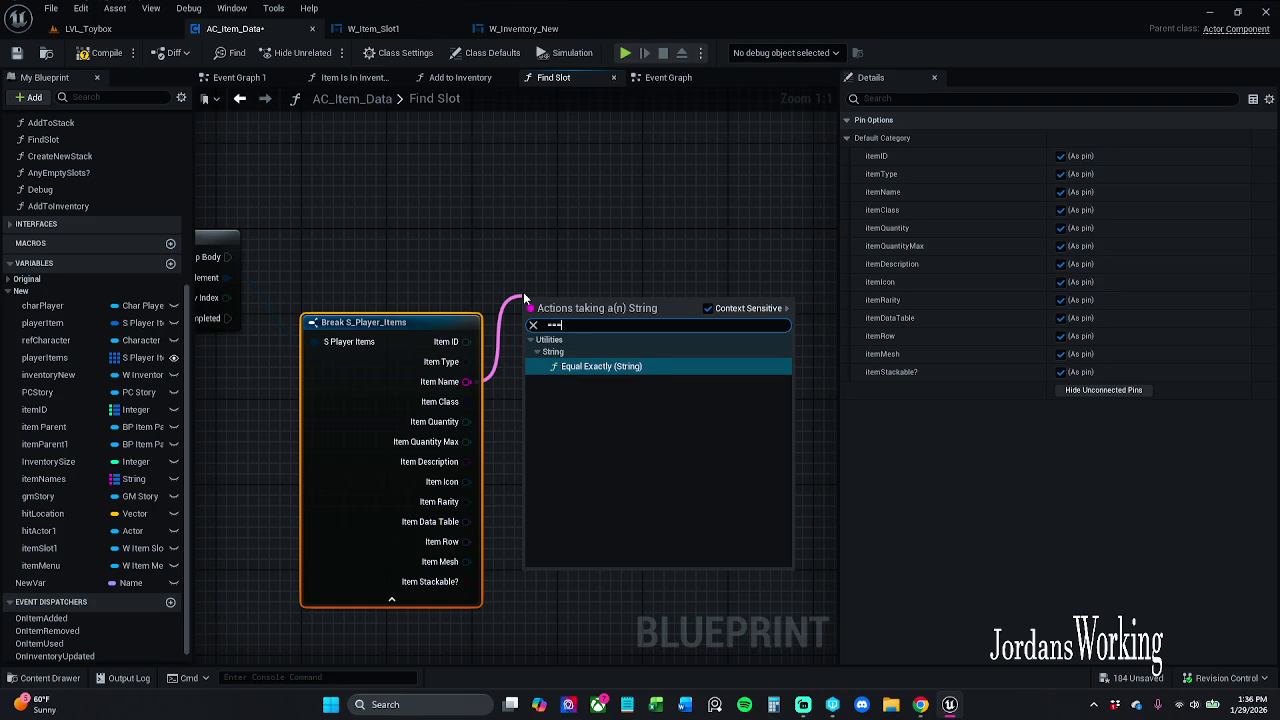
{"action": "key", "text": "Return"}
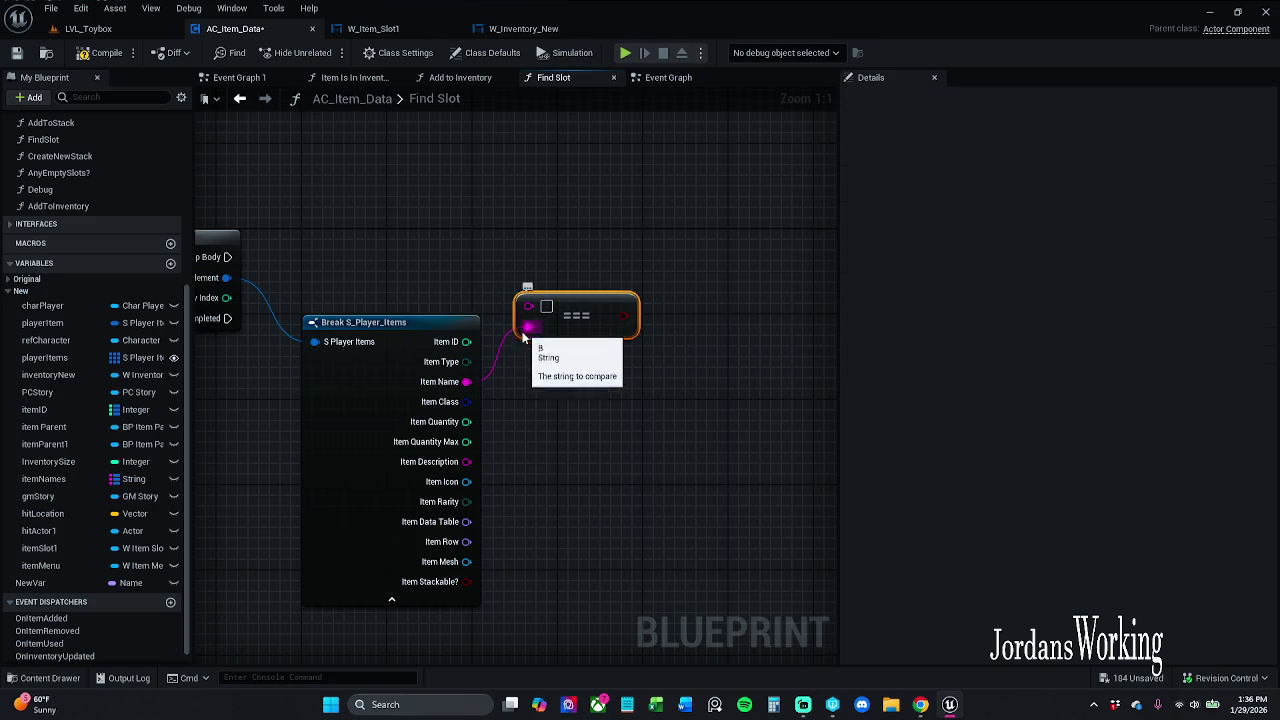
{"action": "left_click_drag", "start_coordinate": [527, 328], "coordinate": [528, 305]}
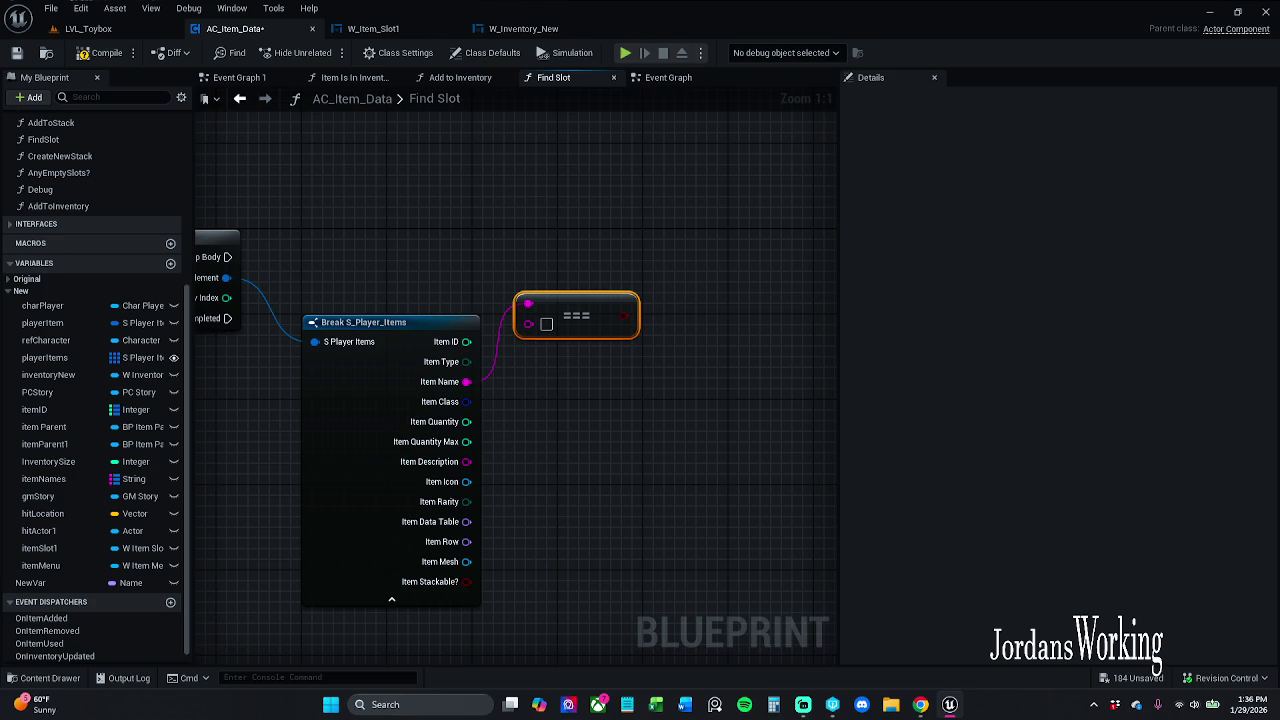
{"action": "mouse_move", "coordinate": [350, 378]}
{"action": "left_mouse_down"}
{"action": "mouse_move", "coordinate": [657, 346]}
{"action": "mouse_move", "coordinate": [451, 343]}
{"action": "mouse_move", "coordinate": [477, 334]}
{"action": "left_mouse_up"}
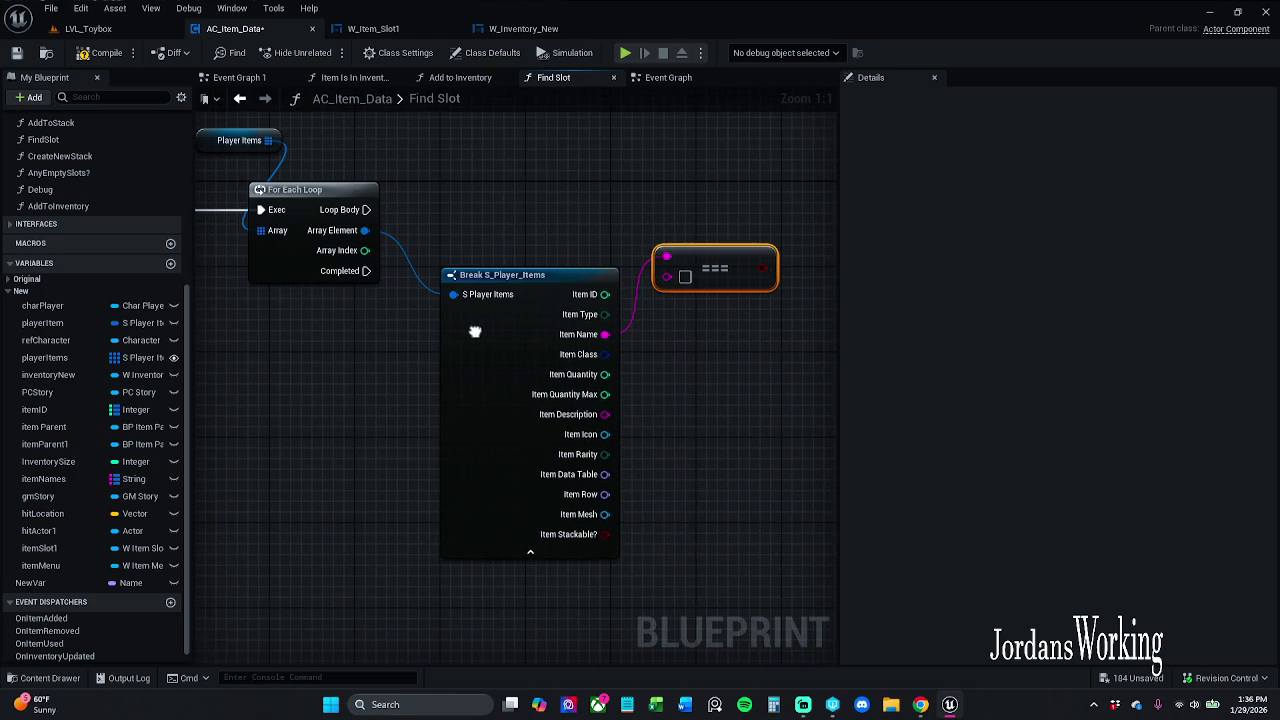
Collapse Break S_Player_Items and feed a Get xItemName node into the === comparison
{"action": "left_click", "coordinate": [530, 552]}
{"action": "scroll", "coordinate": [477, 511], "scroll_direction": "down", "scroll_amount": 1}
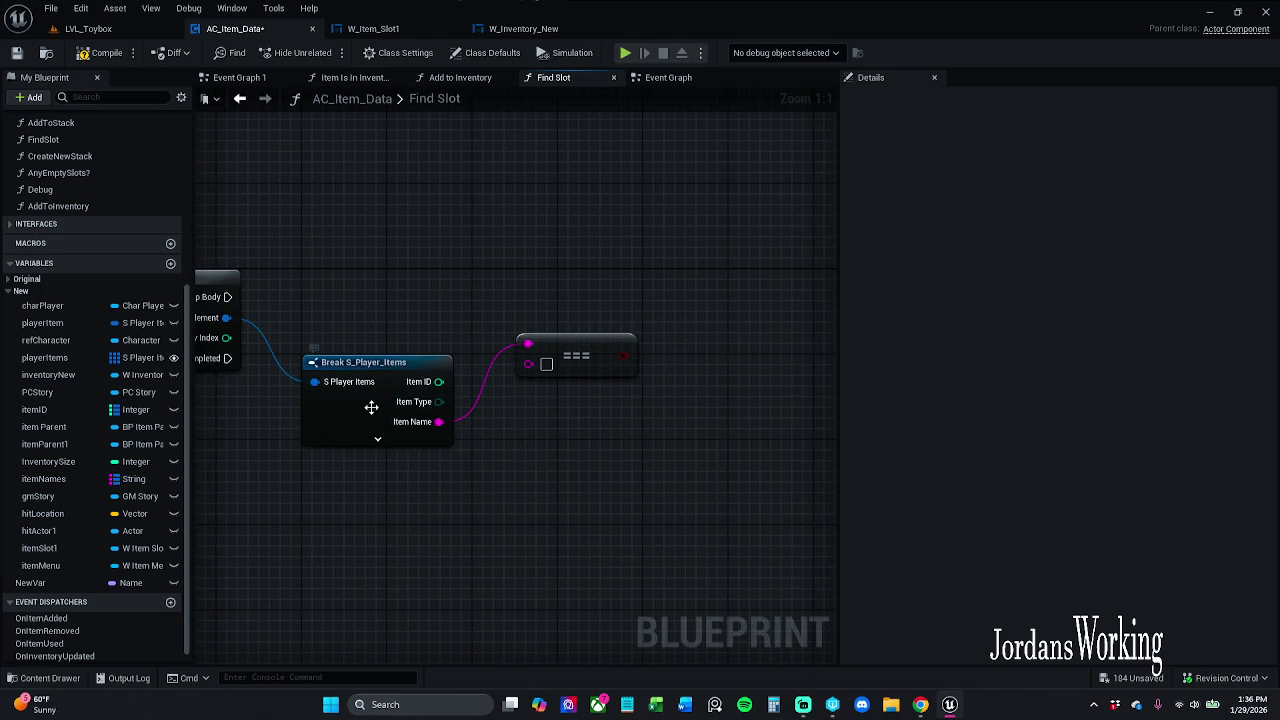
{"action": "left_click_drag", "start_coordinate": [390, 403], "coordinate": [368, 403]}
{"action": "mouse_move", "coordinate": [576, 365]}
{"action": "left_mouse_down"}
{"action": "mouse_move", "coordinate": [600, 477]}
{"action": "mouse_move", "coordinate": [534, 506]}
{"action": "left_mouse_up"}
{"action": "mouse_move", "coordinate": [469, 552]}
{"action": "left_mouse_down"}
{"action": "mouse_move", "coordinate": [592, 363]}
{"action": "mouse_move", "coordinate": [556, 417]}
{"action": "mouse_move", "coordinate": [540, 408]}
{"action": "left_mouse_up"}
{"action": "type", "text": "get xitem"}
{"action": "key", "text": "Return"}
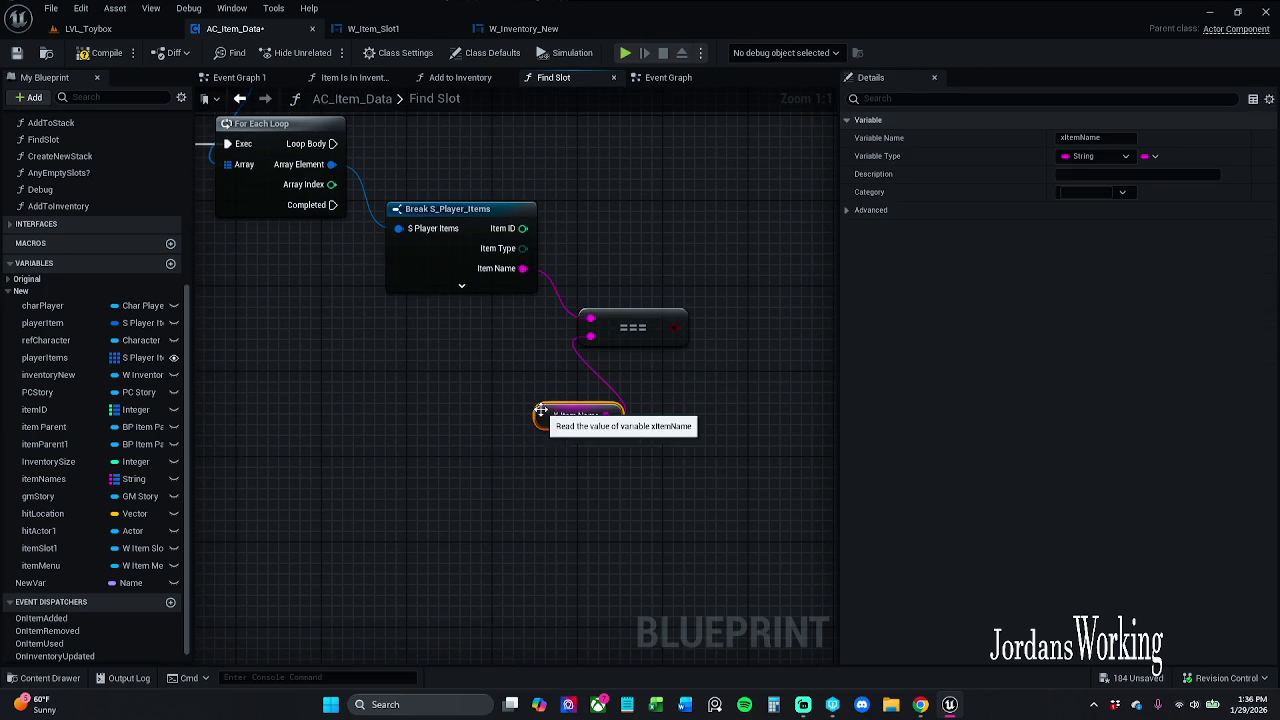
Add a Branch driven by the comparison result, aligned with the Loop Body wire
{"action": "mouse_move", "coordinate": [795, 335]}
{"action": "left_mouse_down"}
{"action": "mouse_move", "coordinate": [500, 400]}
{"action": "mouse_move", "coordinate": [511, 218]}
{"action": "mouse_move", "coordinate": [724, 257]}
{"action": "mouse_move", "coordinate": [391, 204]}
{"action": "mouse_move", "coordinate": [354, 227]}
{"action": "left_mouse_up"}
{"action": "left_click", "coordinate": [503, 367]}
{"action": "left_click", "coordinate": [460, 375]}
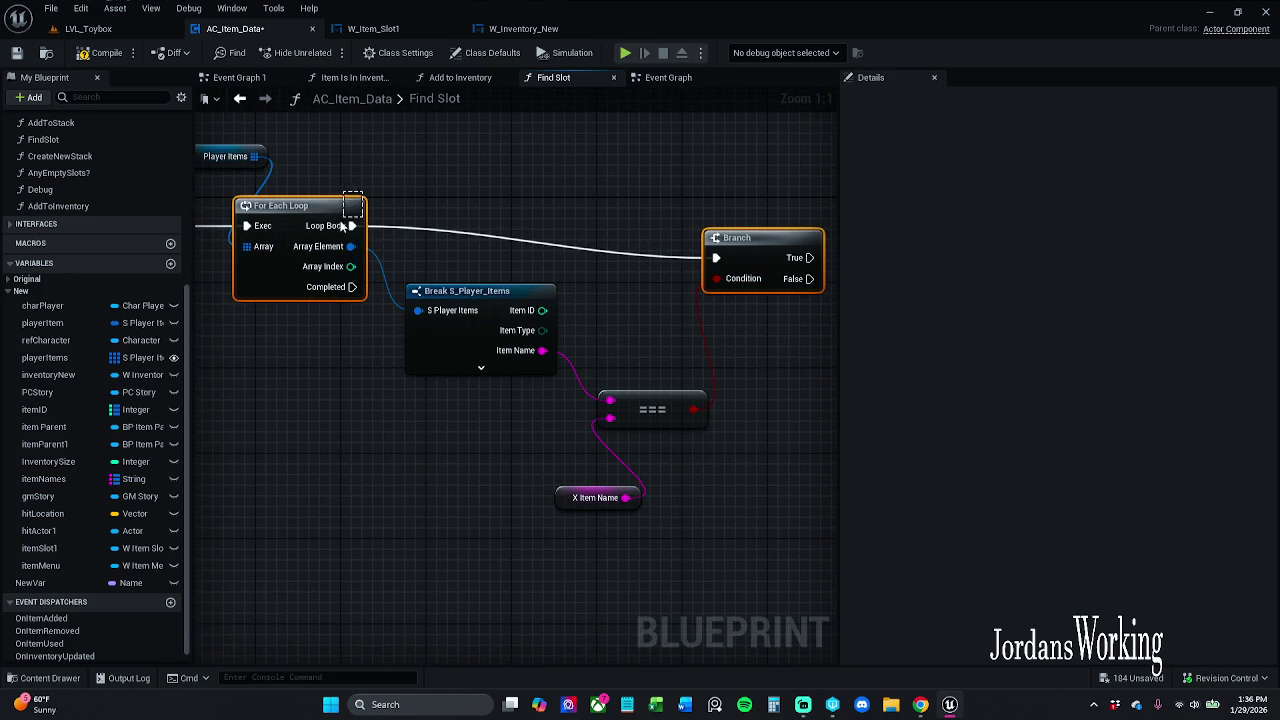
{"action": "key", "text": "q"}
{"action": "left_click", "coordinate": [531, 142]}
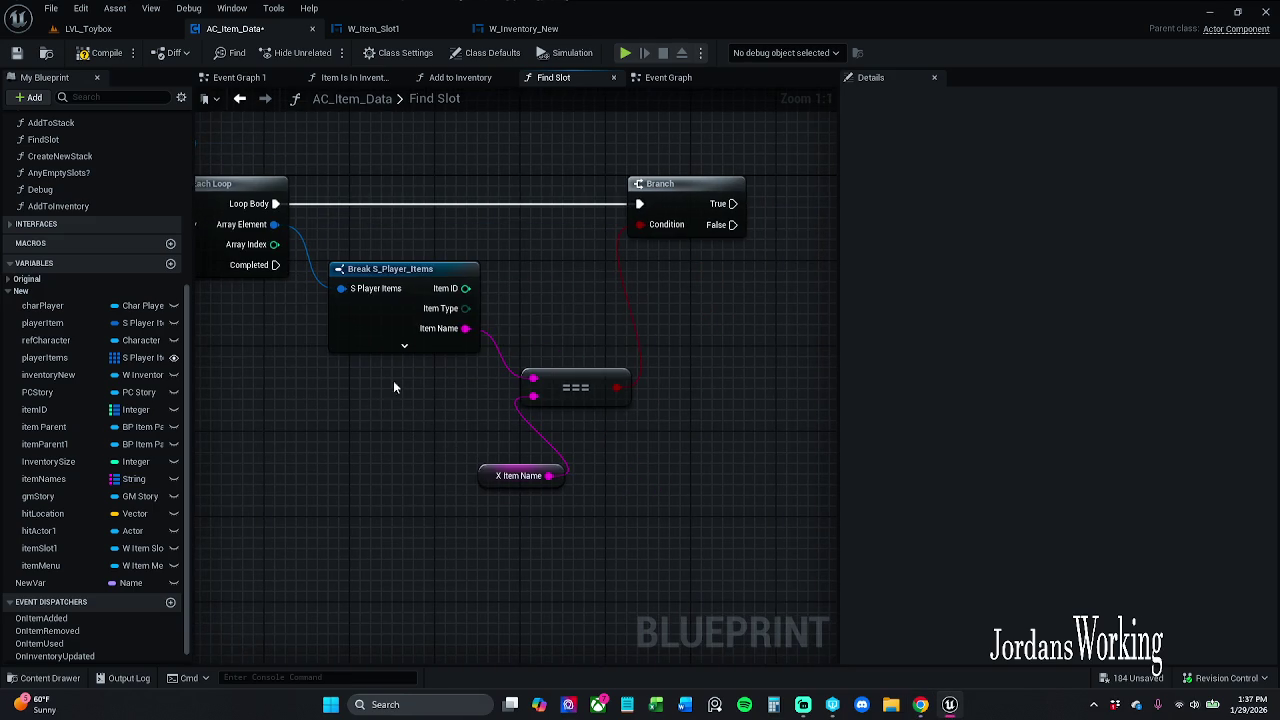
Tidy the positions of the Break, === and X Item Name nodes
{"action": "left_click", "coordinate": [391, 311]}
{"action": "left_click_drag", "start_coordinate": [391, 311], "coordinate": [380, 311]}
{"action": "left_click", "coordinate": [388, 426]}
{"action": "mouse_move", "coordinate": [458, 544]}
{"action": "left_mouse_down"}
{"action": "mouse_move", "coordinate": [626, 386]}
{"action": "mouse_move", "coordinate": [535, 366]}
{"action": "left_mouse_up"}
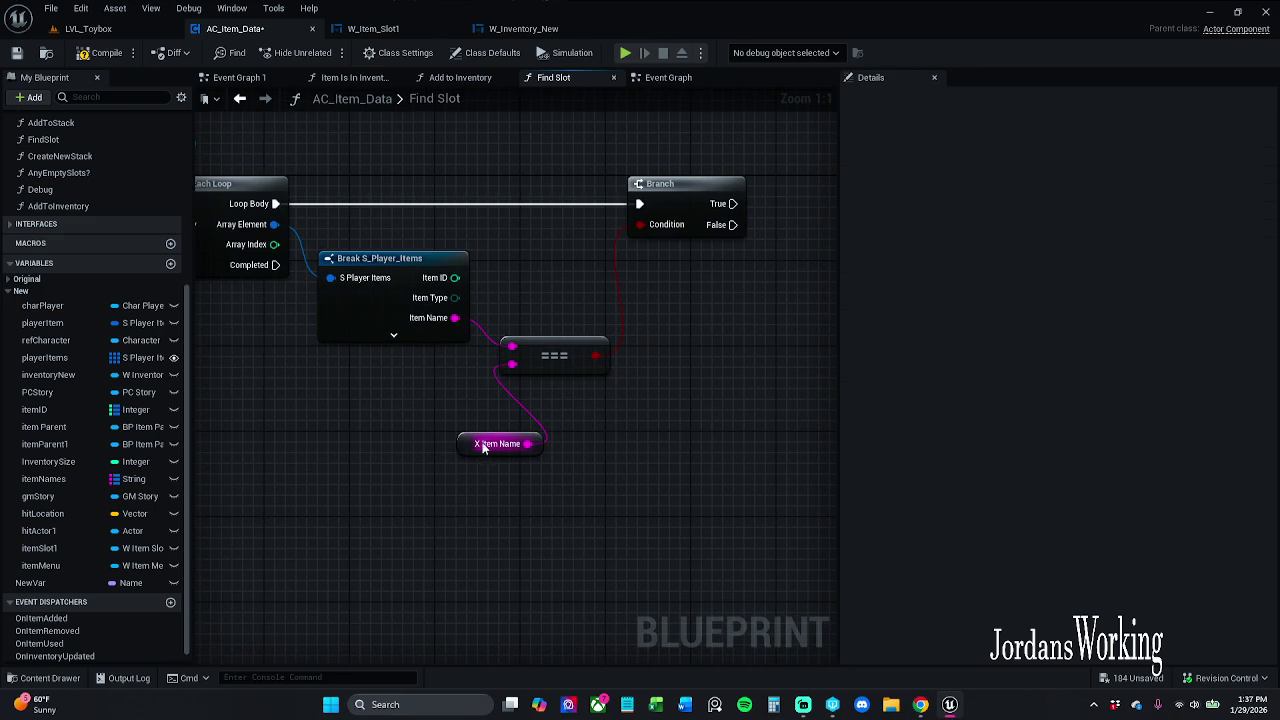
{"action": "mouse_move", "coordinate": [483, 453]}
{"action": "left_mouse_down"}
{"action": "mouse_move", "coordinate": [400, 409]}
{"action": "mouse_move", "coordinate": [422, 412]}
{"action": "left_mouse_up"}
{"action": "left_click", "coordinate": [303, 306]}
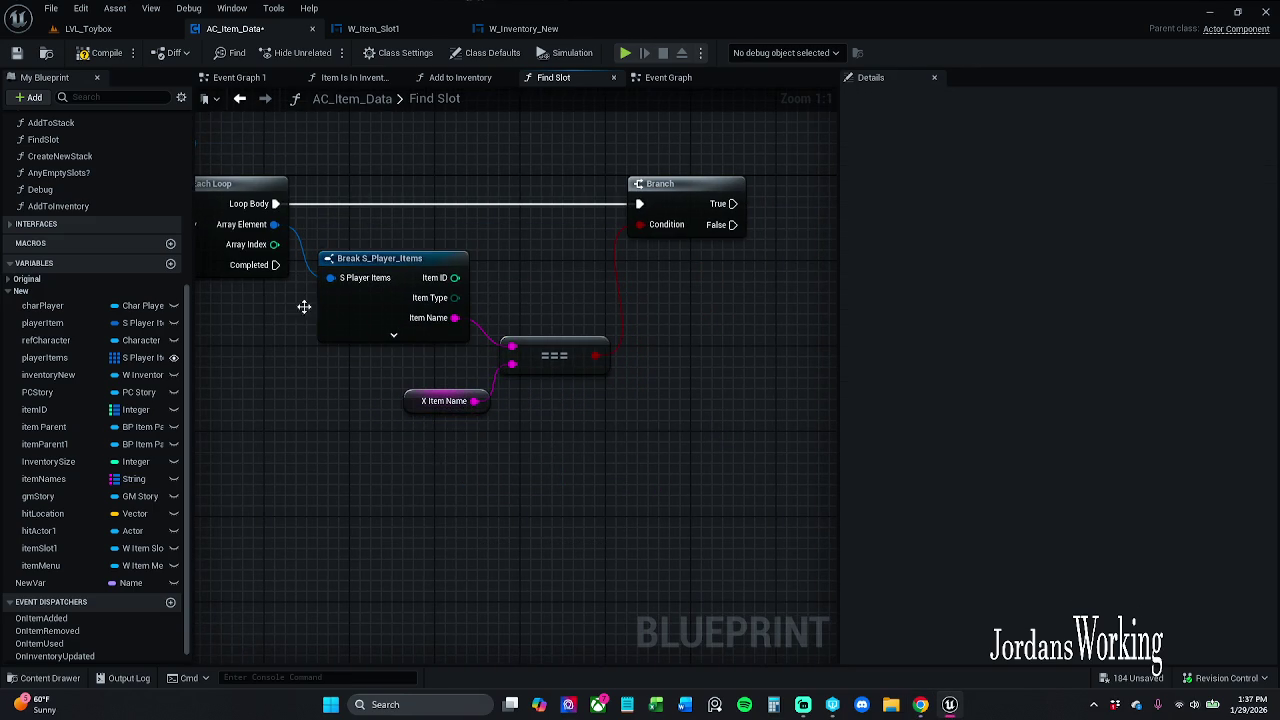
Save AC_Item_Data and review the Item Is In Inventory? graph and Event Graph
{"action": "left_click", "coordinate": [20, 55]}
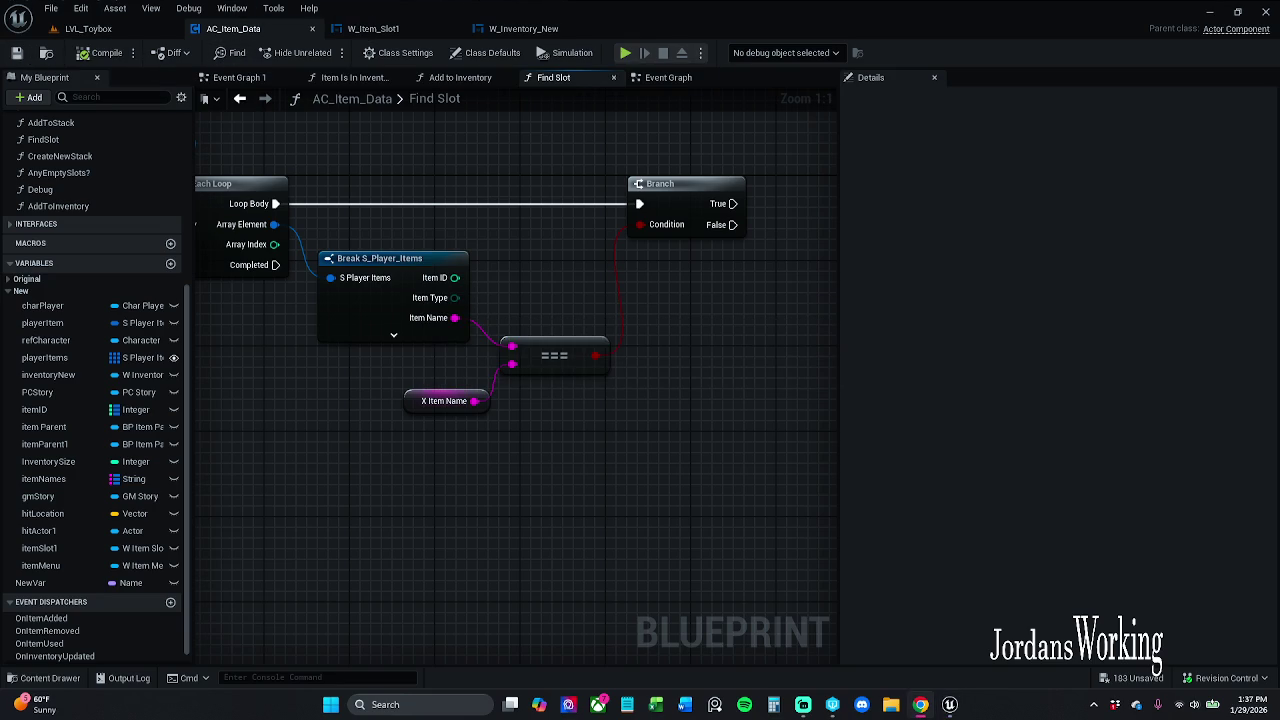
{"action": "left_click", "coordinate": [357, 79]}
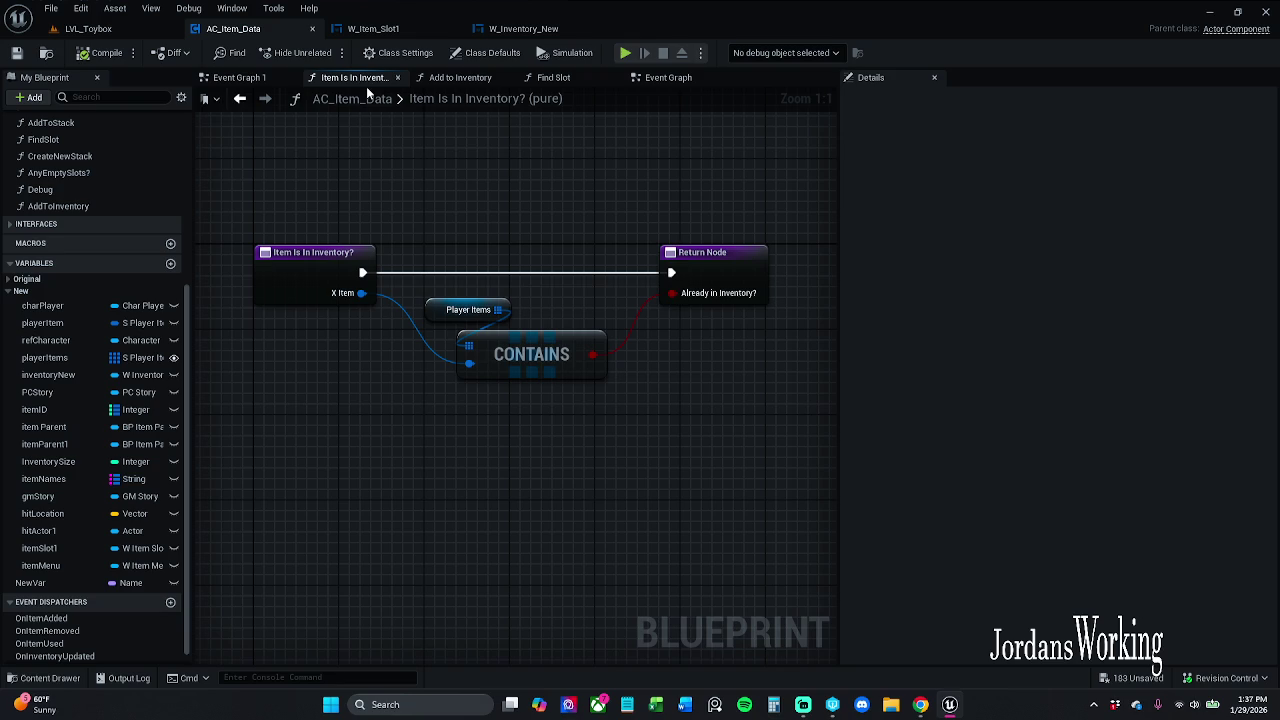
{"action": "left_click", "coordinate": [666, 78]}
{"action": "scroll", "coordinate": [640, 155], "scroll_direction": "down", "scroll_amount": 5}
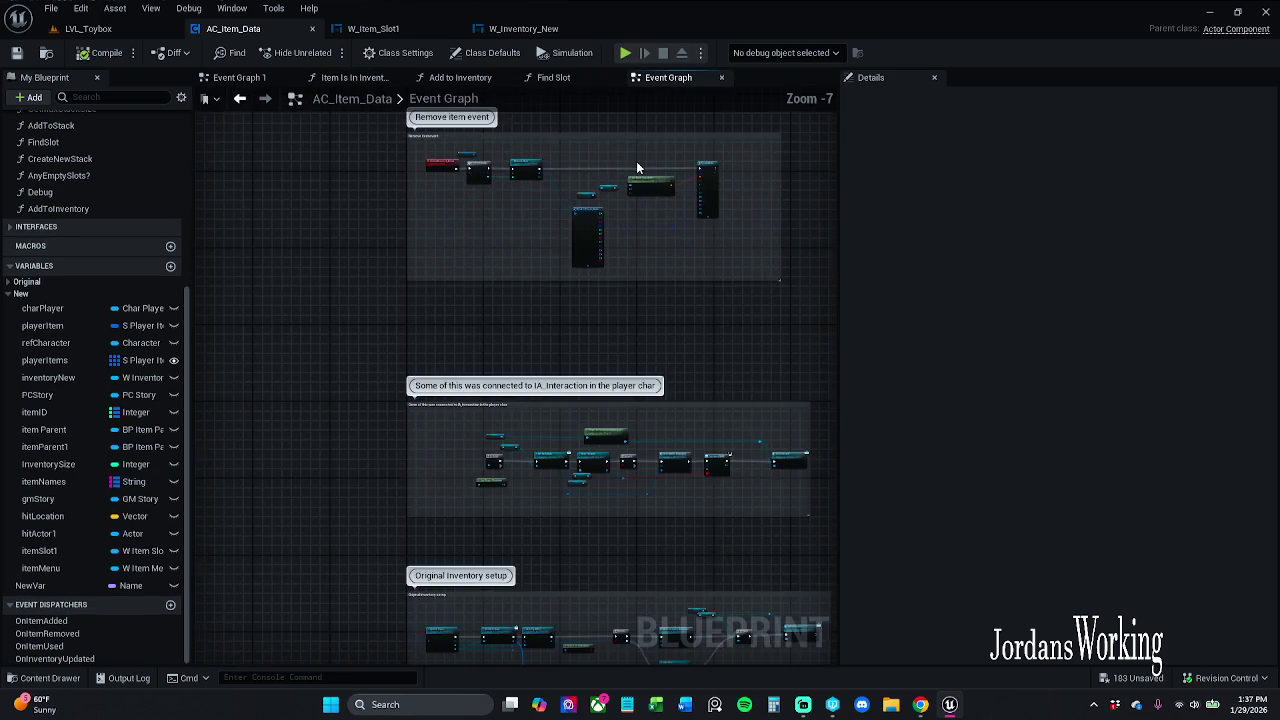
{"action": "scroll", "coordinate": [600, 240], "scroll_direction": "up", "scroll_amount": 1}
{"action": "scroll", "coordinate": [549, 312], "scroll_direction": "down", "scroll_amount": 5}
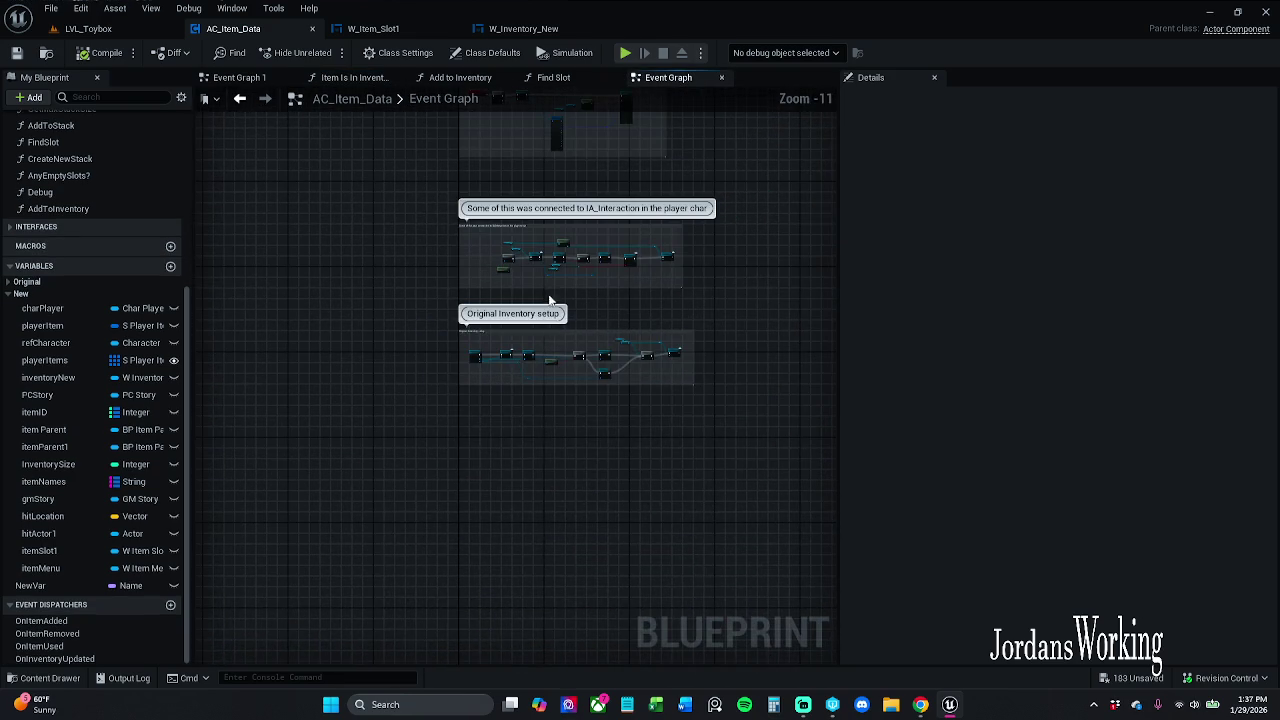
{"action": "left_click_drag", "start_coordinate": [549, 300], "coordinate": [534, 466]}
Close the Event Graph and open the GetMaxStackSize function graph
{"action": "left_click", "coordinate": [718, 78]}
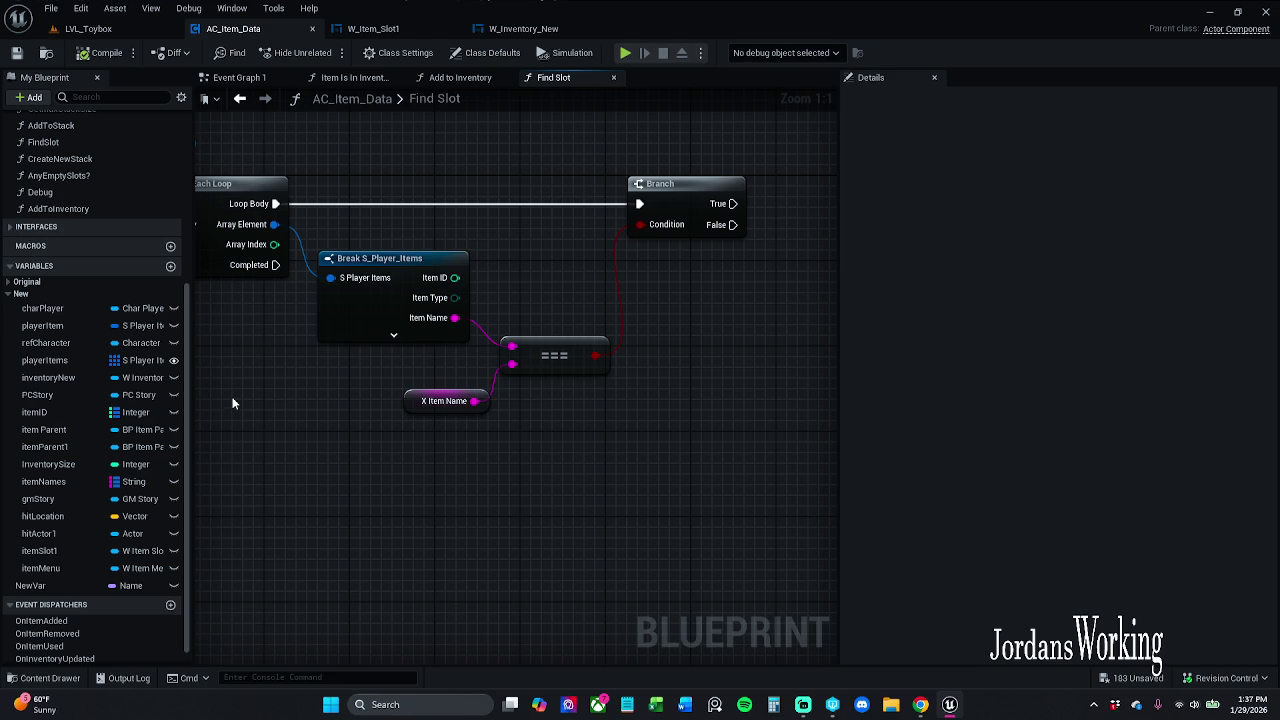
{"action": "scroll", "coordinate": [51, 325], "scroll_direction": "up", "scroll_amount": 3}
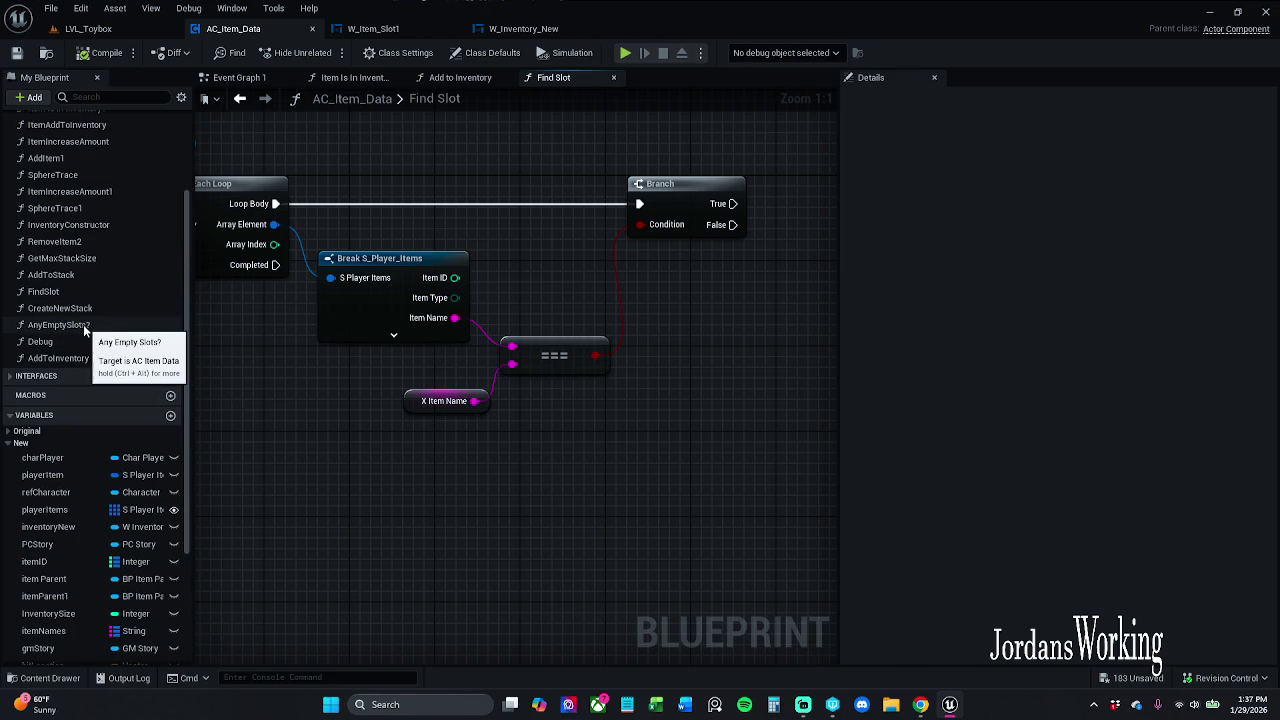
{"action": "double_click", "coordinate": [66, 262]}
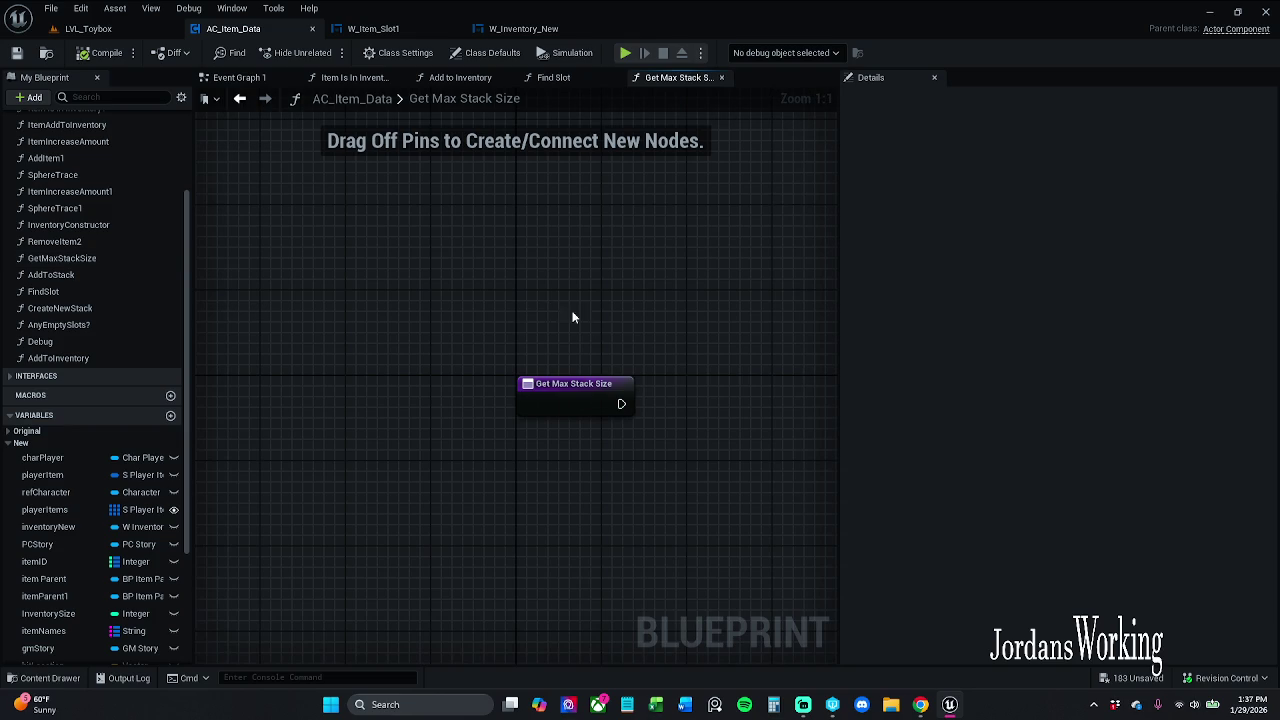
Add a String input parameter named xItemID to Get Max Stack Size
{"action": "left_click_drag", "start_coordinate": [613, 381], "coordinate": [437, 284]}
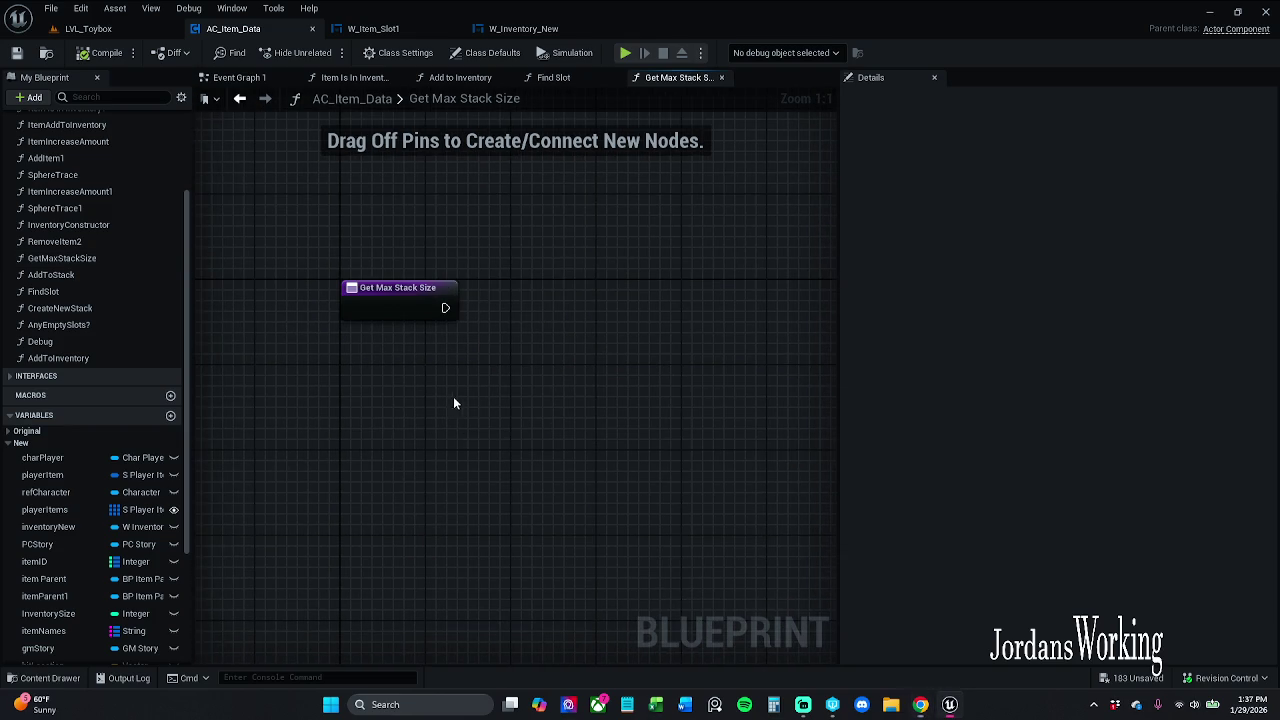
{"action": "left_click_drag", "start_coordinate": [380, 245], "coordinate": [292, 234]}
{"action": "left_click", "coordinate": [300, 290]}
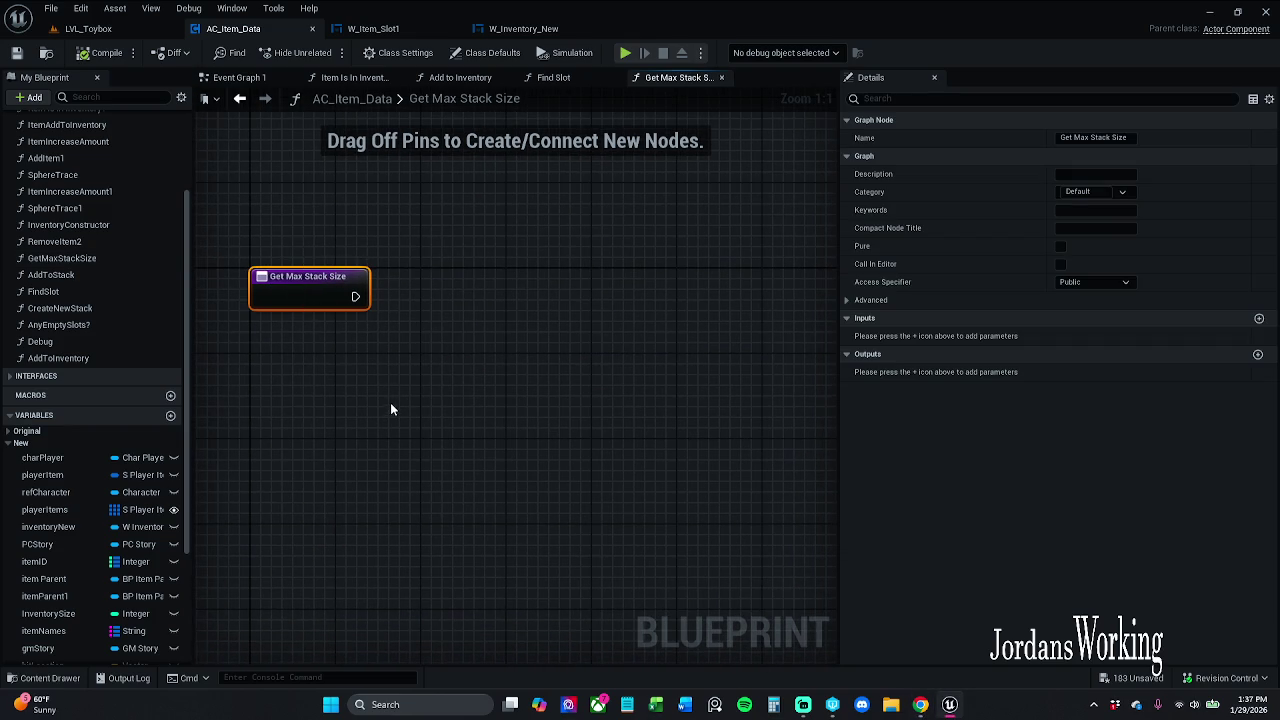
{"action": "left_click", "coordinate": [1259, 318]}
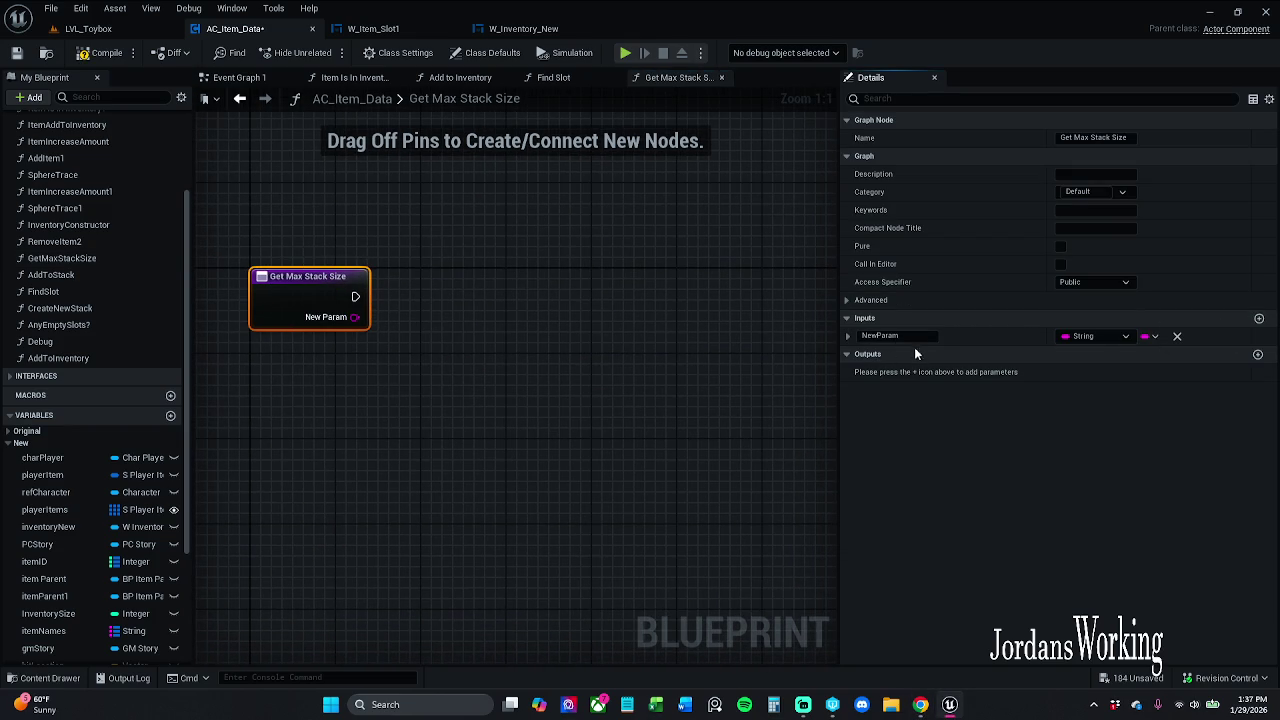
{"action": "left_click", "coordinate": [885, 336]}
{"action": "type", "text": "it"}
{"action": "type", "text": "xItemID"}
{"action": "key", "text": "Return"}
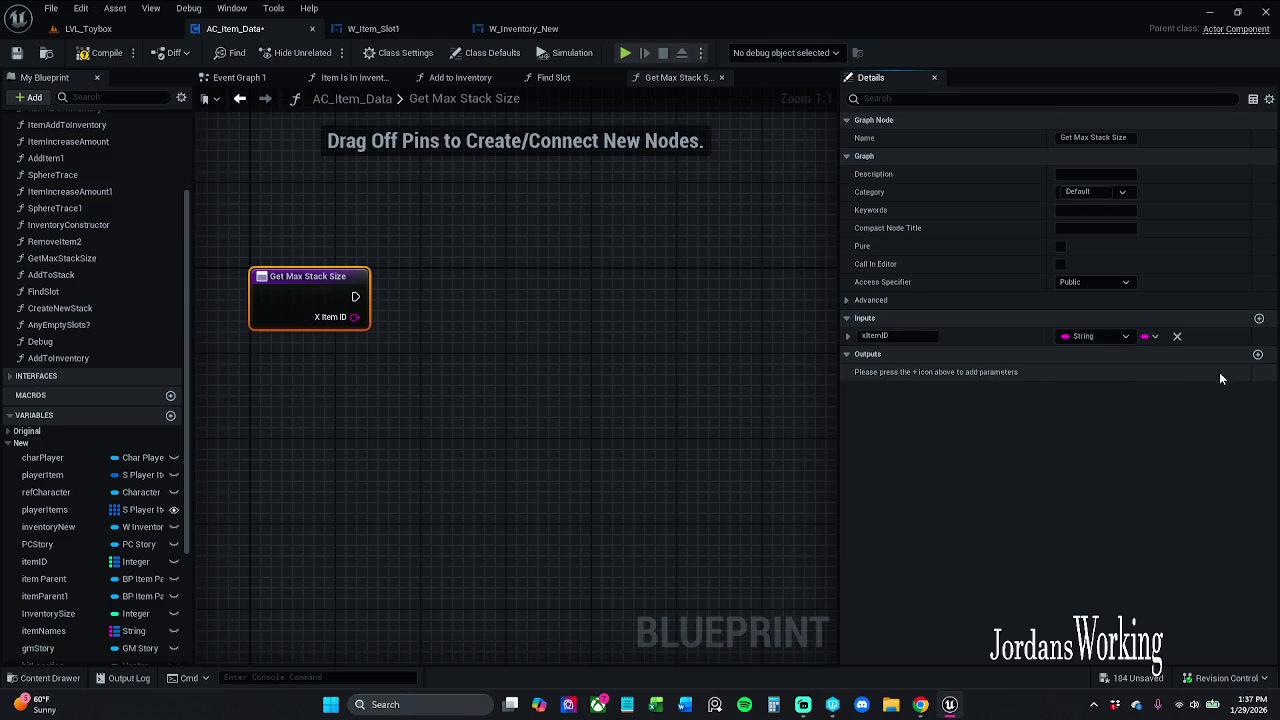
Add an Integer output parameter named stackSize
{"action": "left_click", "coordinate": [1258, 354]}
{"action": "left_click", "coordinate": [866, 336]}
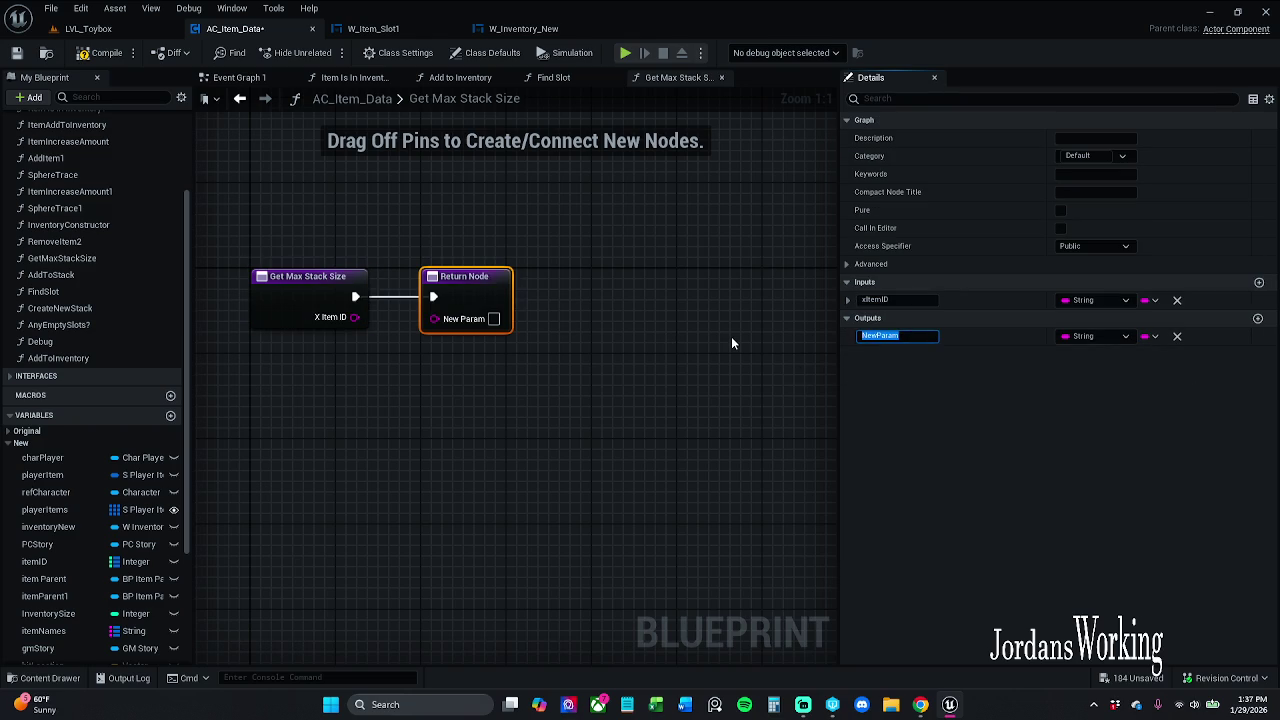
{"action": "type", "text": "stackSi"}
{"action": "type", "text": "ze"}
{"action": "key", "text": "Return"}
{"action": "left_click", "coordinate": [1105, 342]}
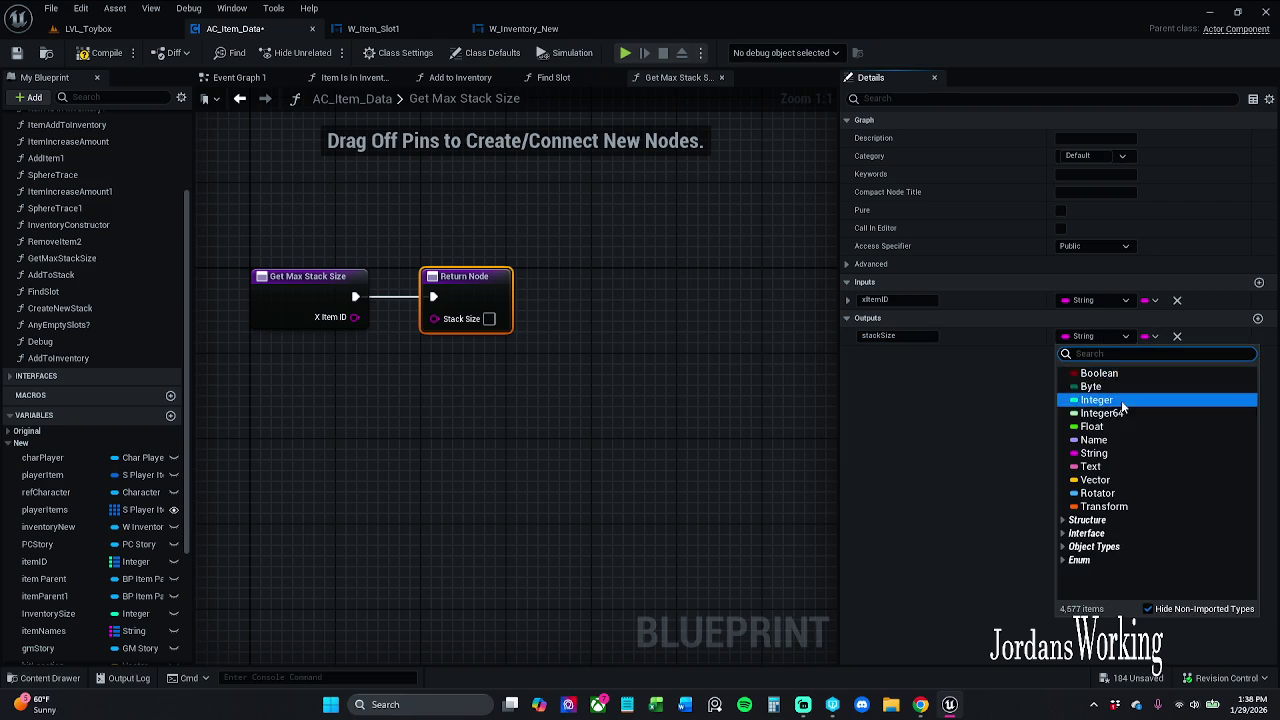
{"action": "left_click", "coordinate": [1082, 404]}
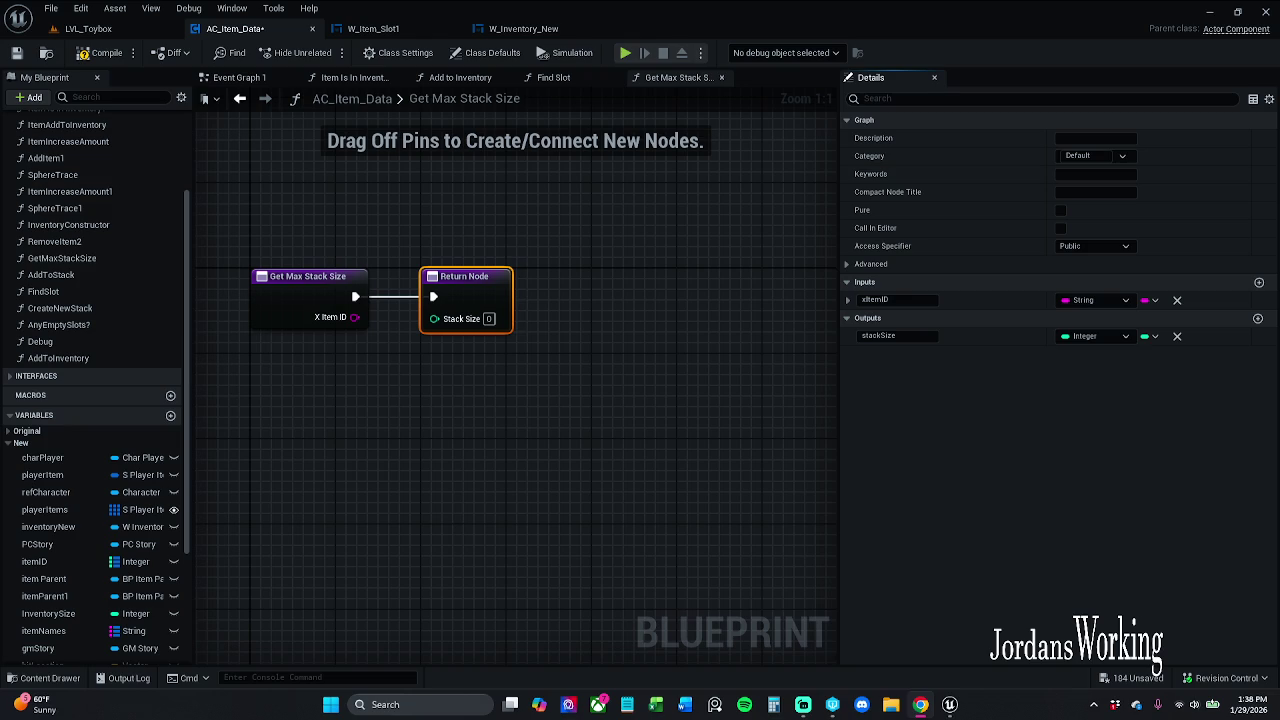
{"action": "scroll", "coordinate": [480, 398], "scroll_direction": "down", "scroll_amount": 2}
Move the Return Node to the right and mark Get Max Stack Size as Pure
{"action": "mouse_move", "coordinate": [410, 330]}
{"action": "left_mouse_down"}
{"action": "mouse_move", "coordinate": [763, 337]}
{"action": "mouse_move", "coordinate": [781, 325]}
{"action": "left_mouse_up"}
{"action": "left_click", "coordinate": [1060, 210]}
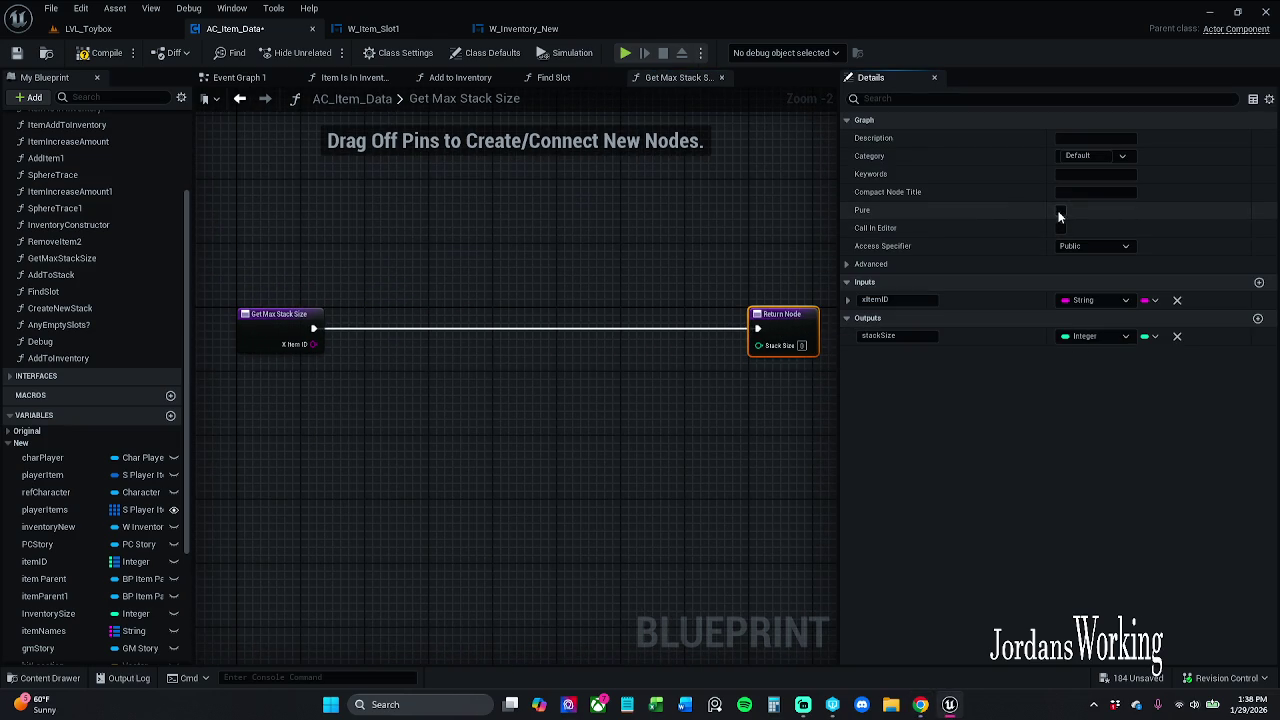
{"action": "left_click", "coordinate": [534, 383]}
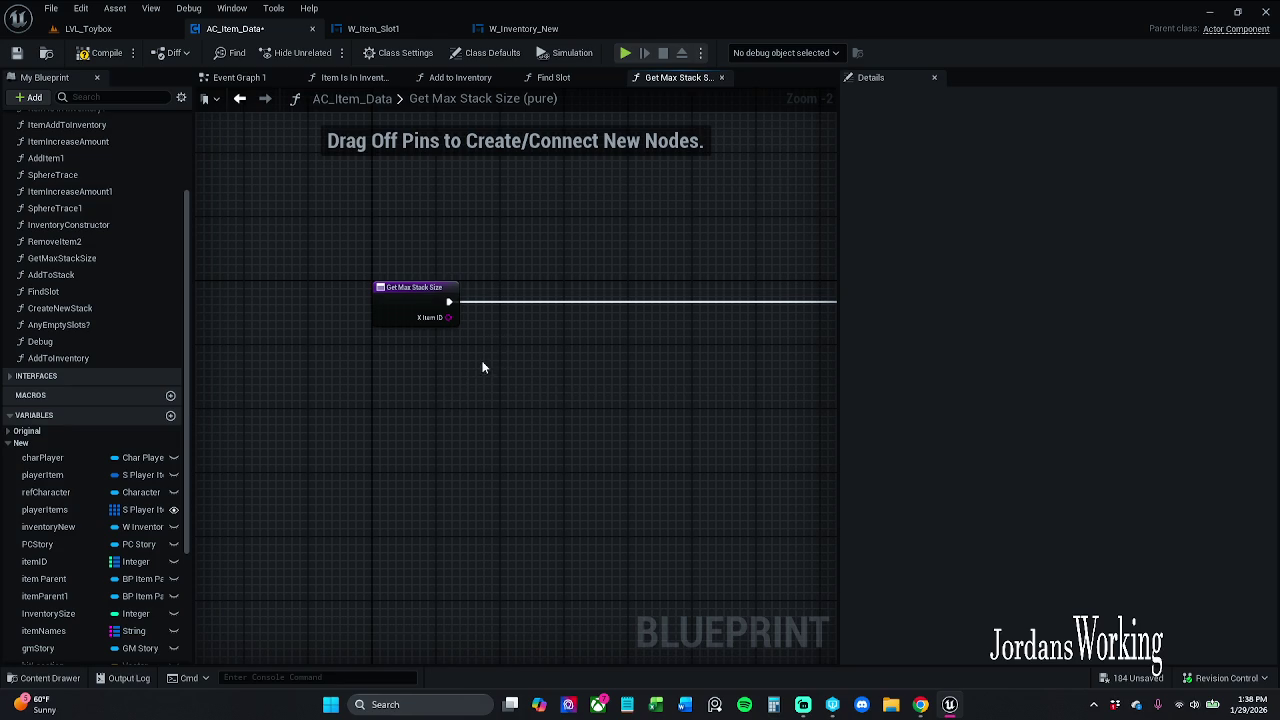
Add a Get Data Table Row node to the function graph
{"action": "mouse_move", "coordinate": [448, 317]}
{"action": "left_mouse_down"}
{"action": "mouse_move", "coordinate": [524, 352]}
{"action": "mouse_move", "coordinate": [501, 358]}
{"action": "left_mouse_up"}
{"action": "type", "text": "get data"}
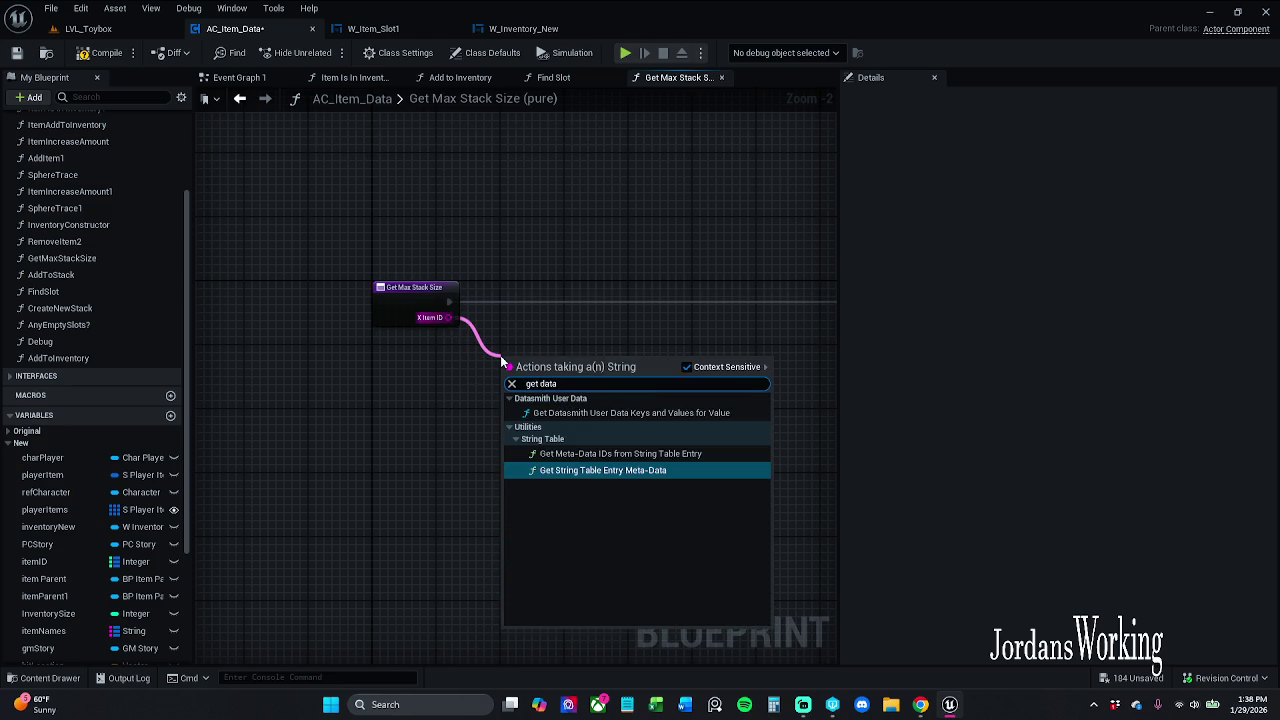
{"action": "key", "text": "Escape"}
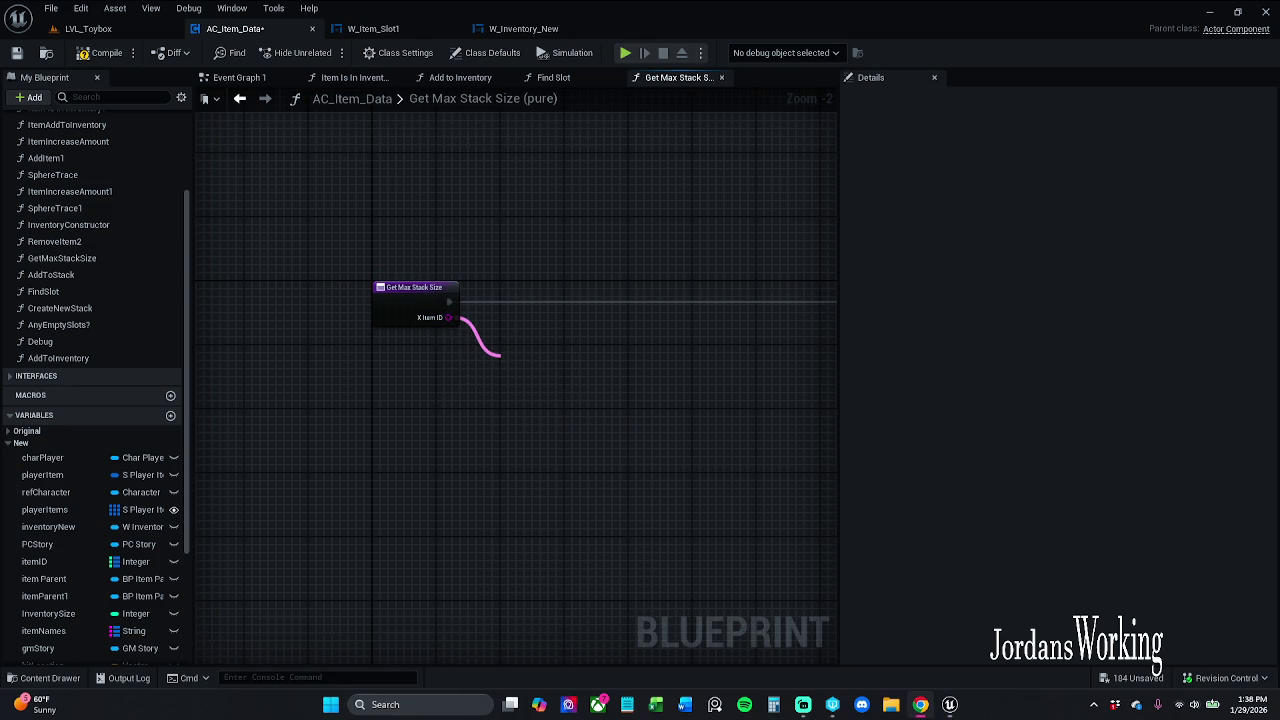
{"action": "left_click_drag", "start_coordinate": [458, 422], "coordinate": [377, 411]}
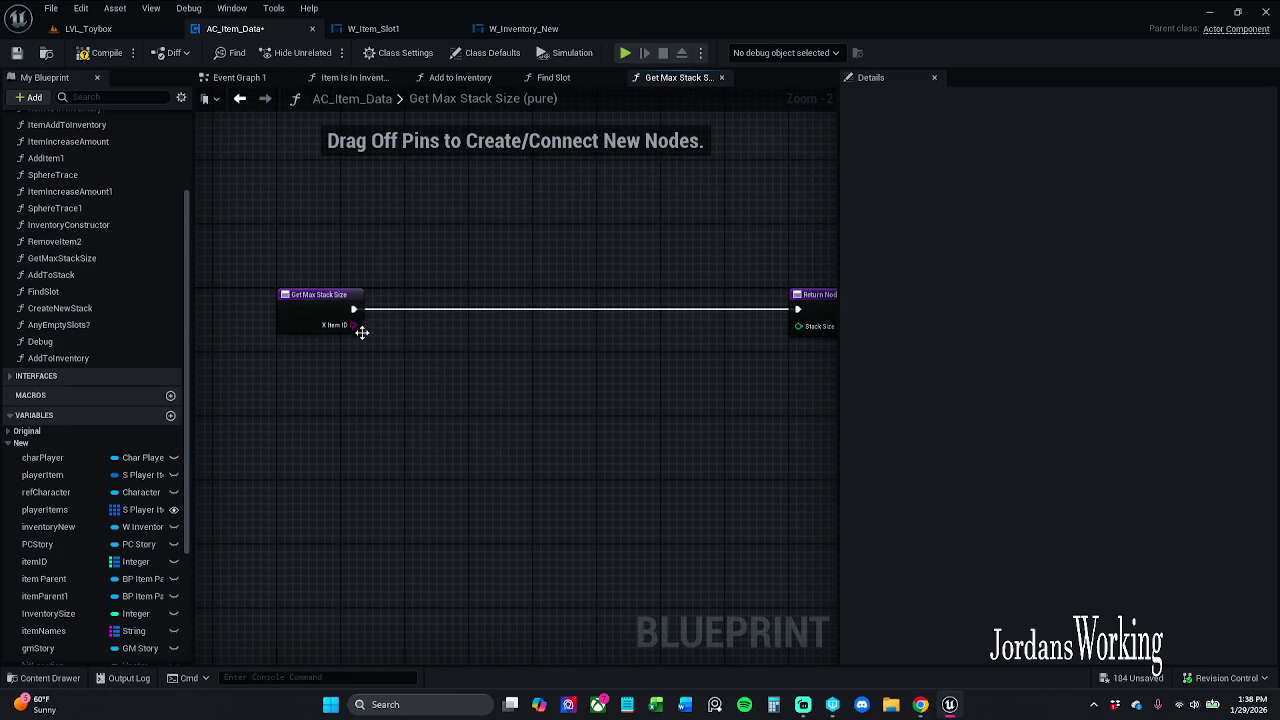
{"action": "right_click", "coordinate": [407, 342]}
{"action": "type", "text": "get"}
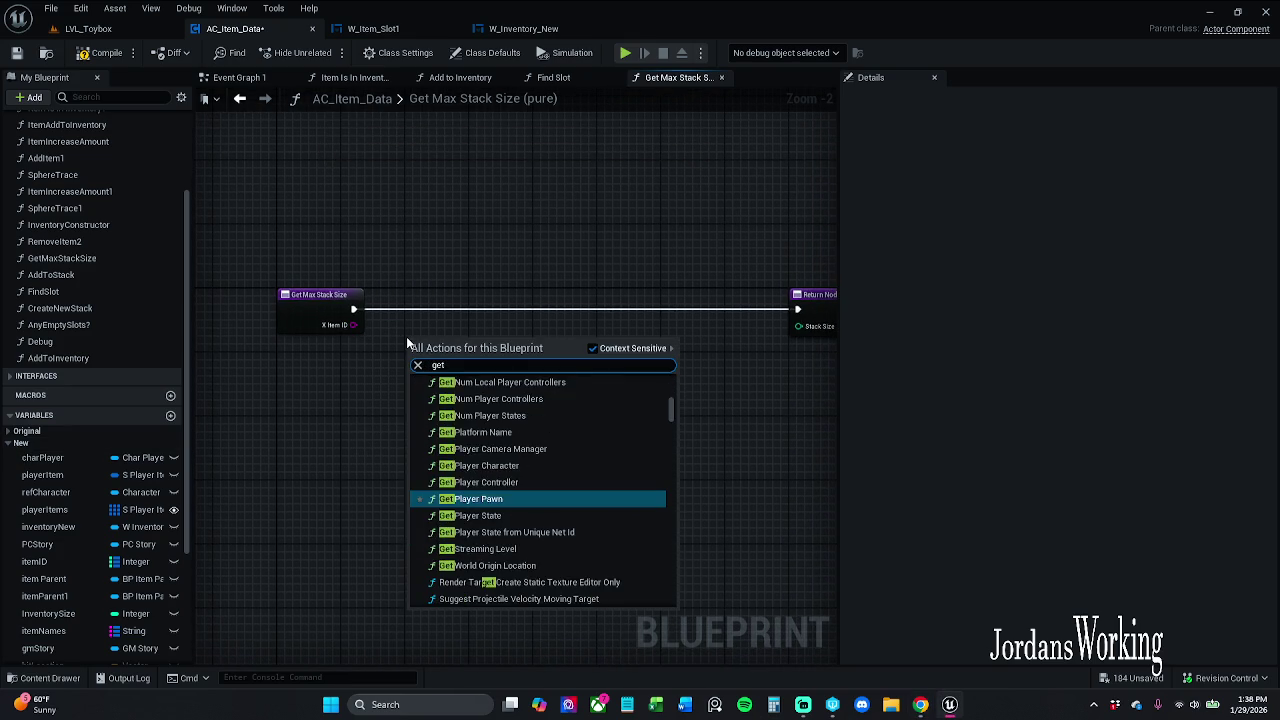
{"action": "type", "text": " data ta"}
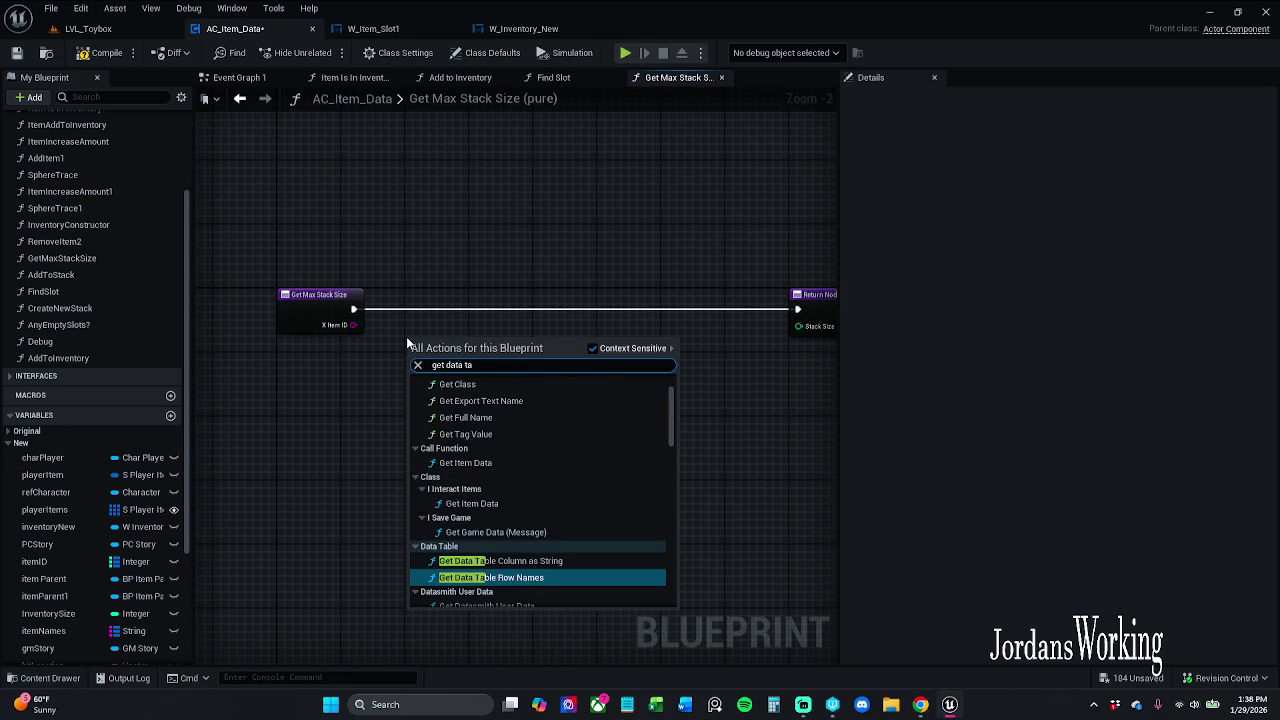
{"action": "type", "text": "ble"}
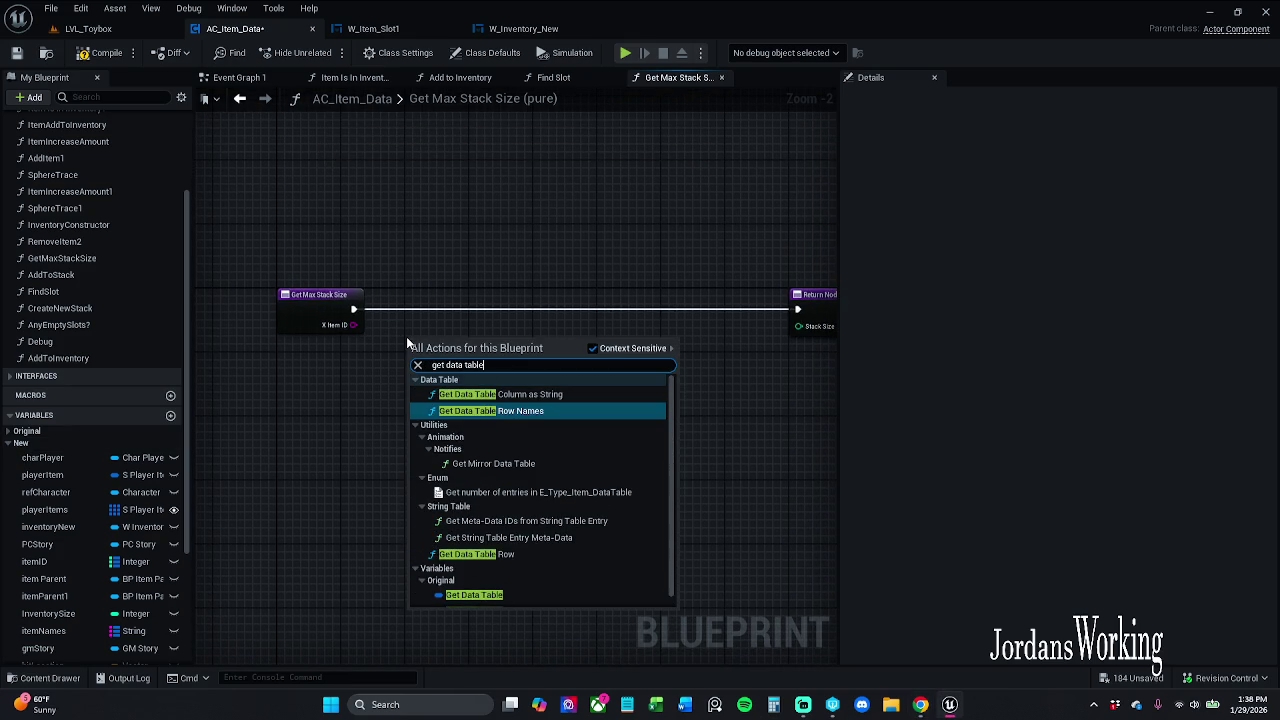
{"action": "left_click", "coordinate": [491, 554]}
{"action": "mouse_move", "coordinate": [414, 401]}
{"action": "left_mouse_down"}
{"action": "mouse_move", "coordinate": [338, 326]}
{"action": "mouse_move", "coordinate": [338, 512]}
{"action": "mouse_move", "coordinate": [300, 370]}
{"action": "left_mouse_up"}
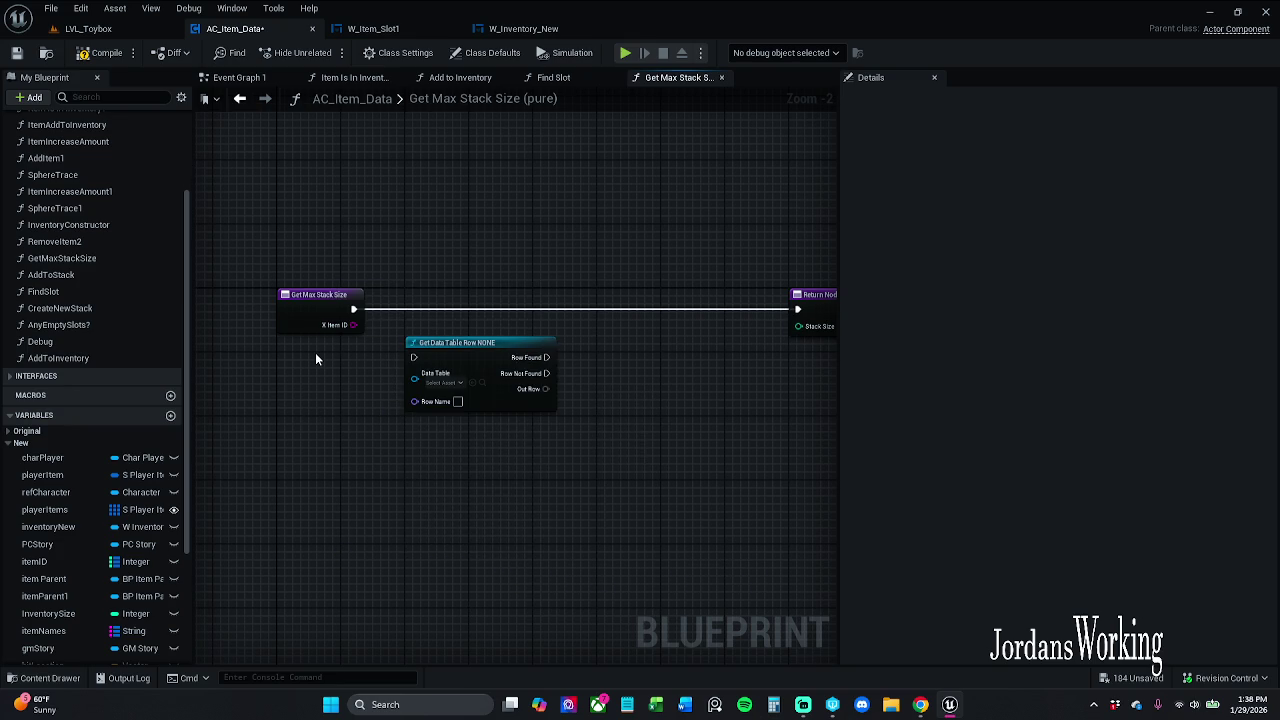
Leave the function title unchanged and return to the Find Slot graph
{"action": "scroll", "coordinate": [80, 534], "scroll_direction": "down", "scroll_amount": 3}
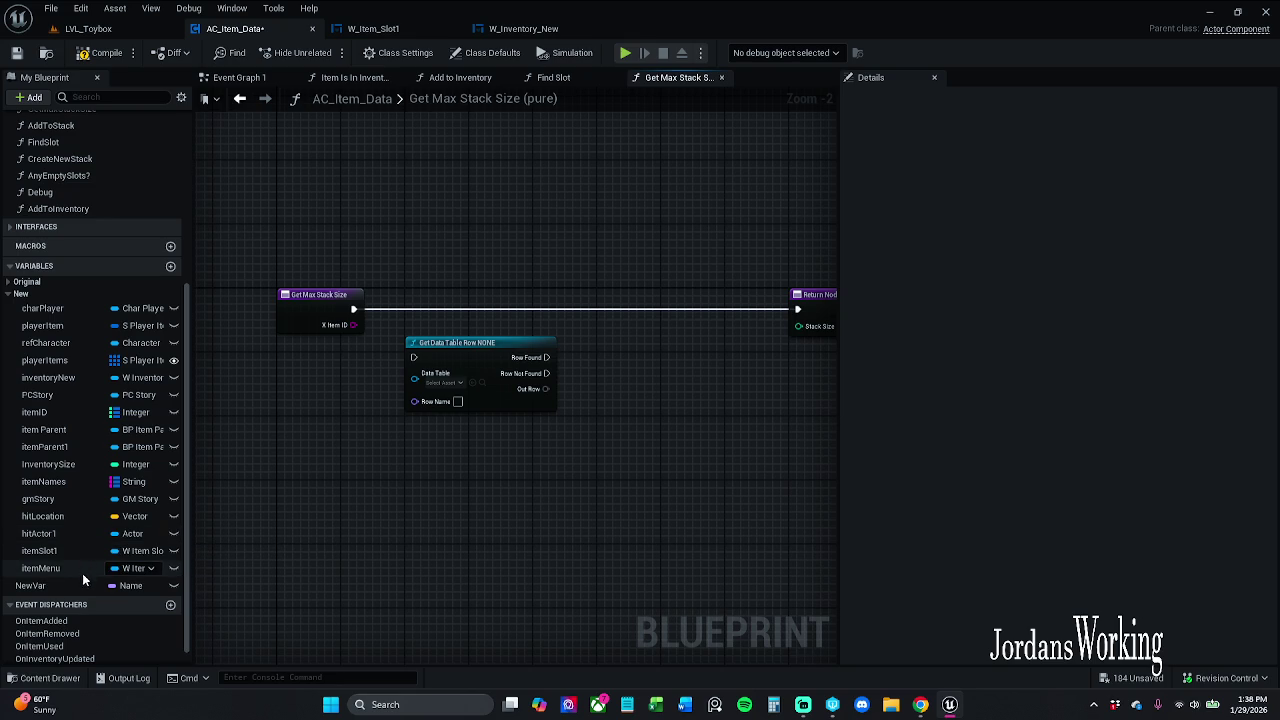
{"action": "double_click", "coordinate": [548, 104]}
{"action": "key", "text": "Escape"}
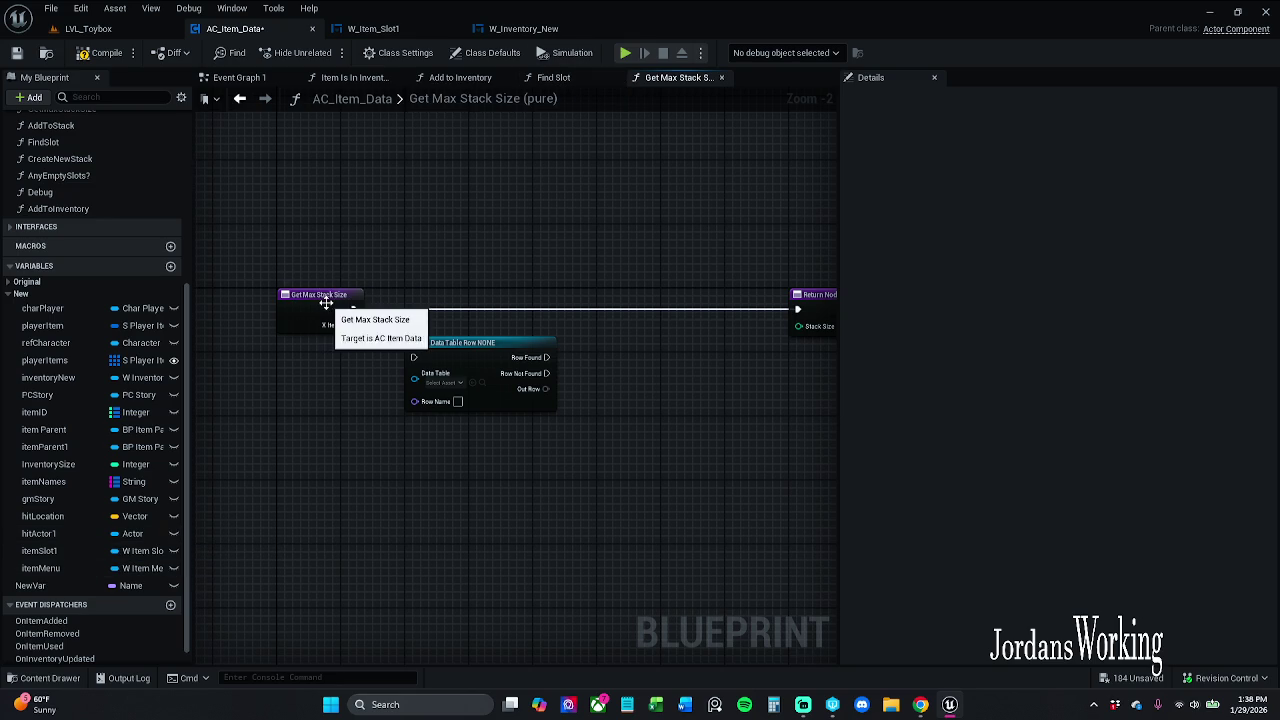
{"action": "left_click", "coordinate": [560, 77]}
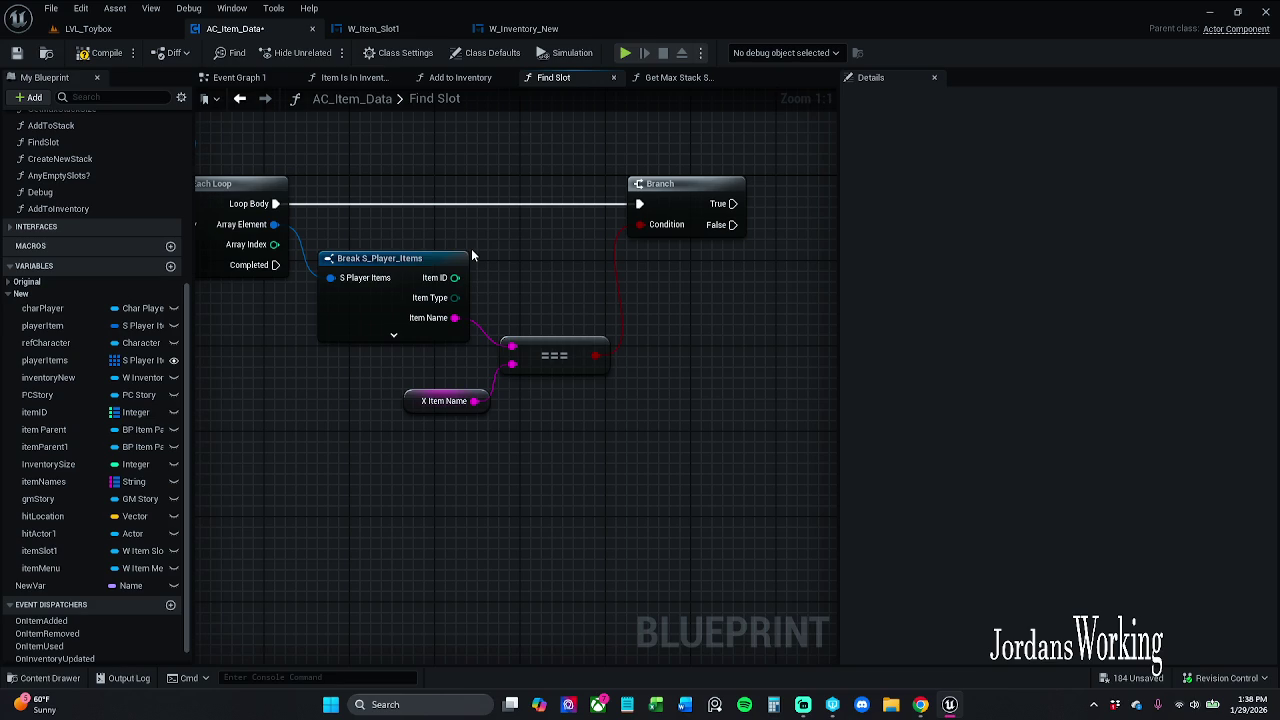
Review the X Item Name variable and the Add to Inventory and Item Is In Inventory graphs
{"action": "left_click", "coordinate": [446, 400]}
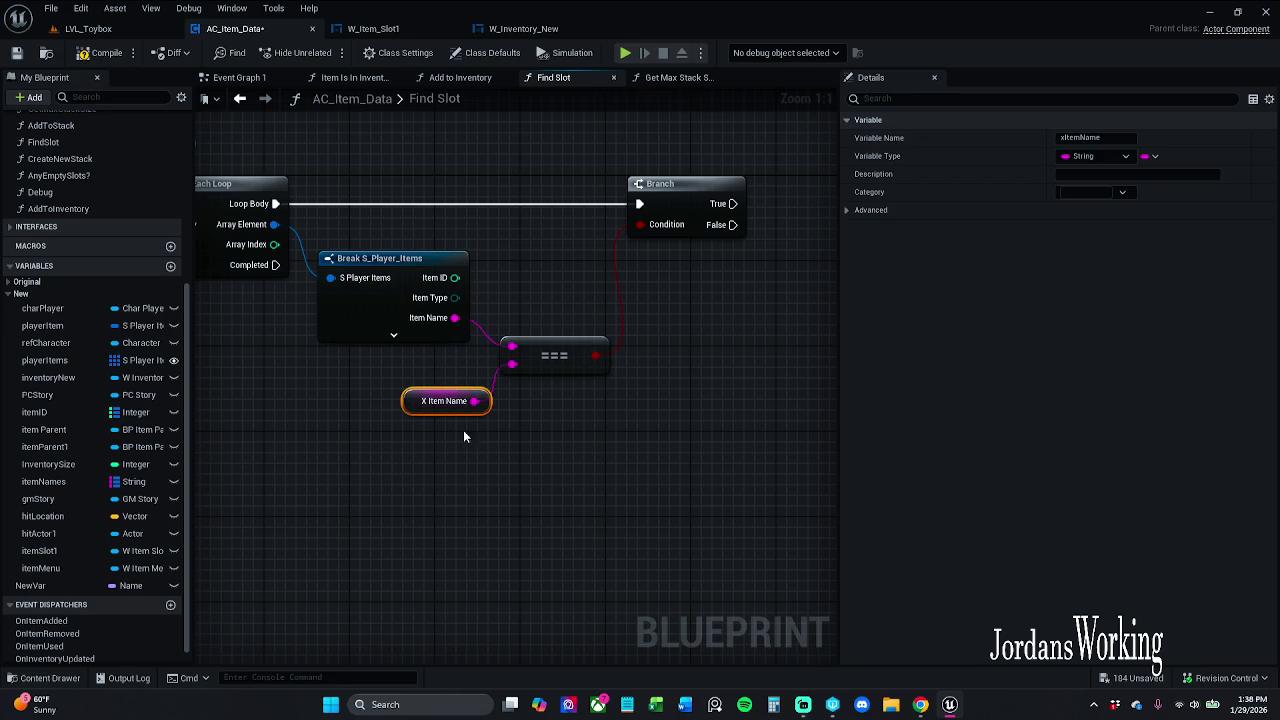
{"action": "left_click", "coordinate": [460, 79]}
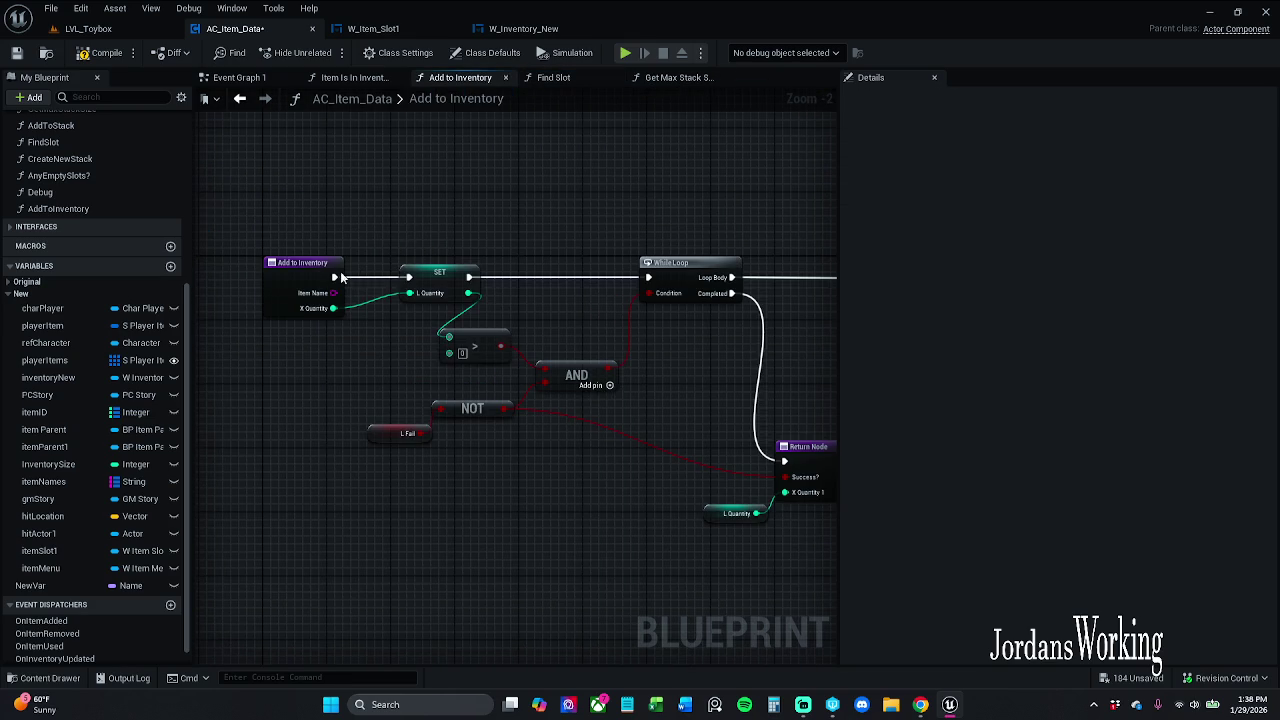
{"action": "left_click", "coordinate": [306, 272]}
{"action": "left_click", "coordinate": [340, 78]}
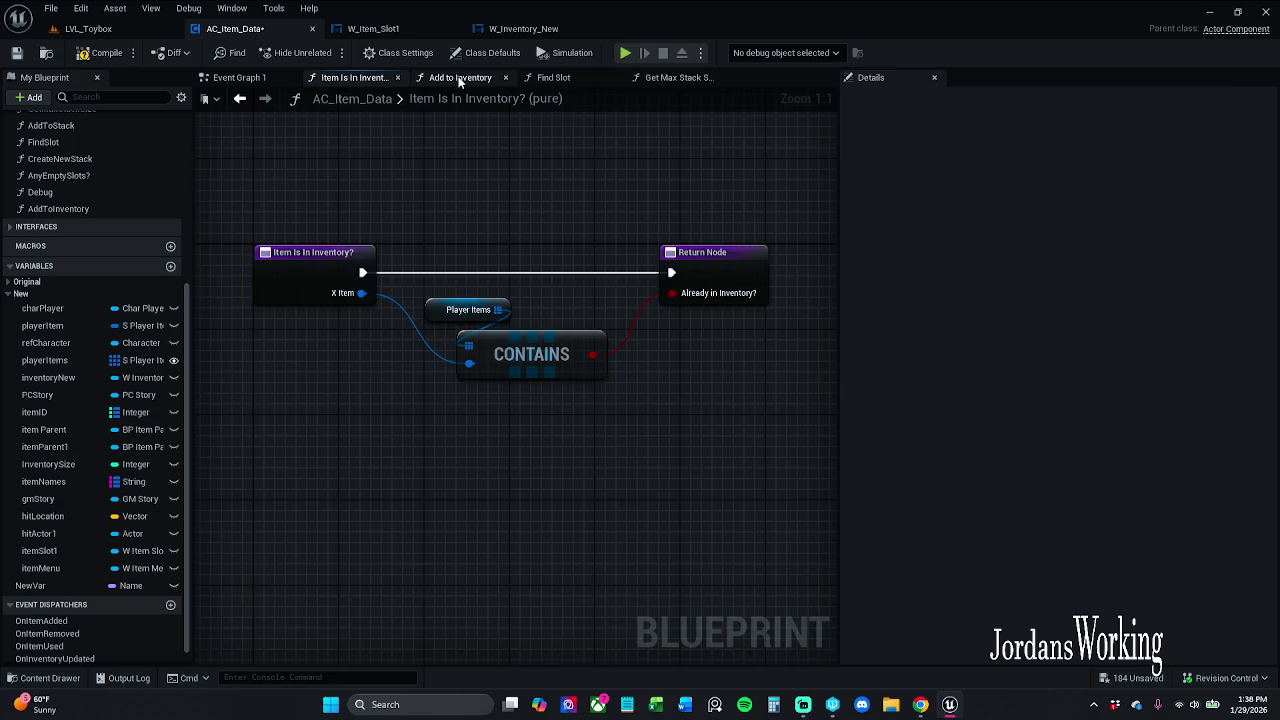
{"action": "left_click", "coordinate": [460, 78]}
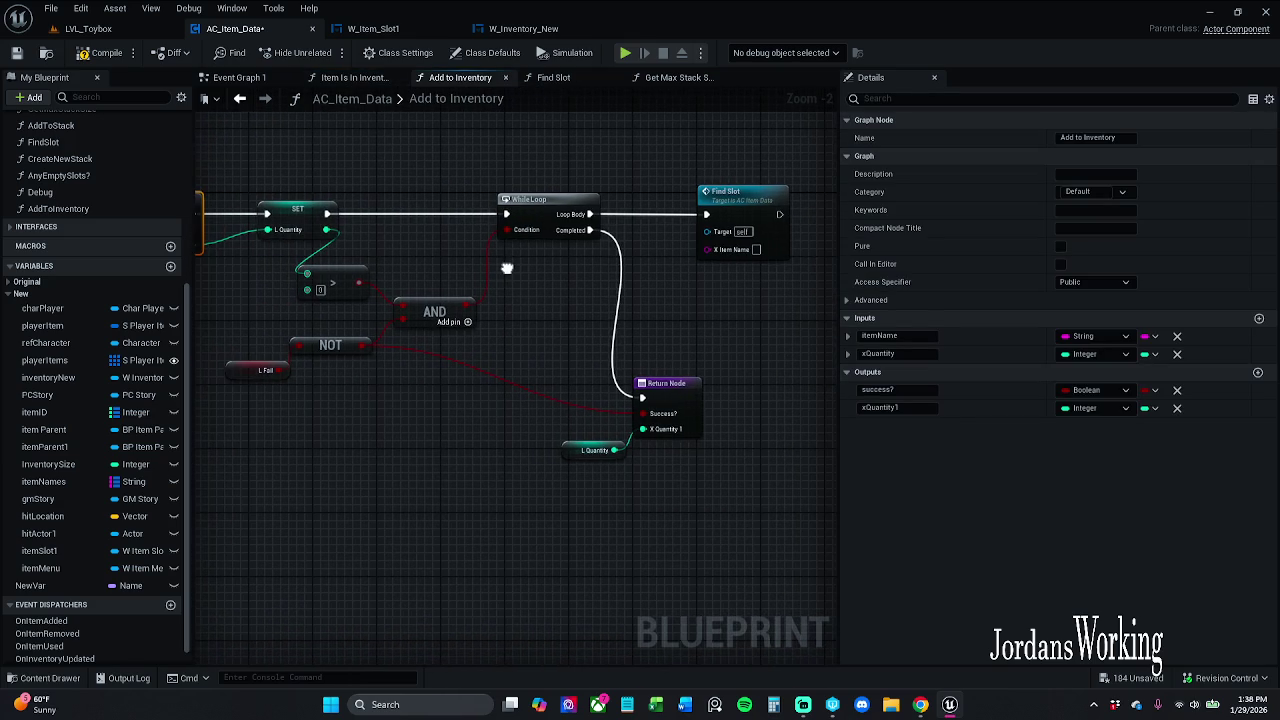
{"action": "scroll", "coordinate": [507, 268], "scroll_direction": "down", "scroll_amount": 1}
{"action": "left_click_drag", "start_coordinate": [507, 268], "coordinate": [580, 276]}
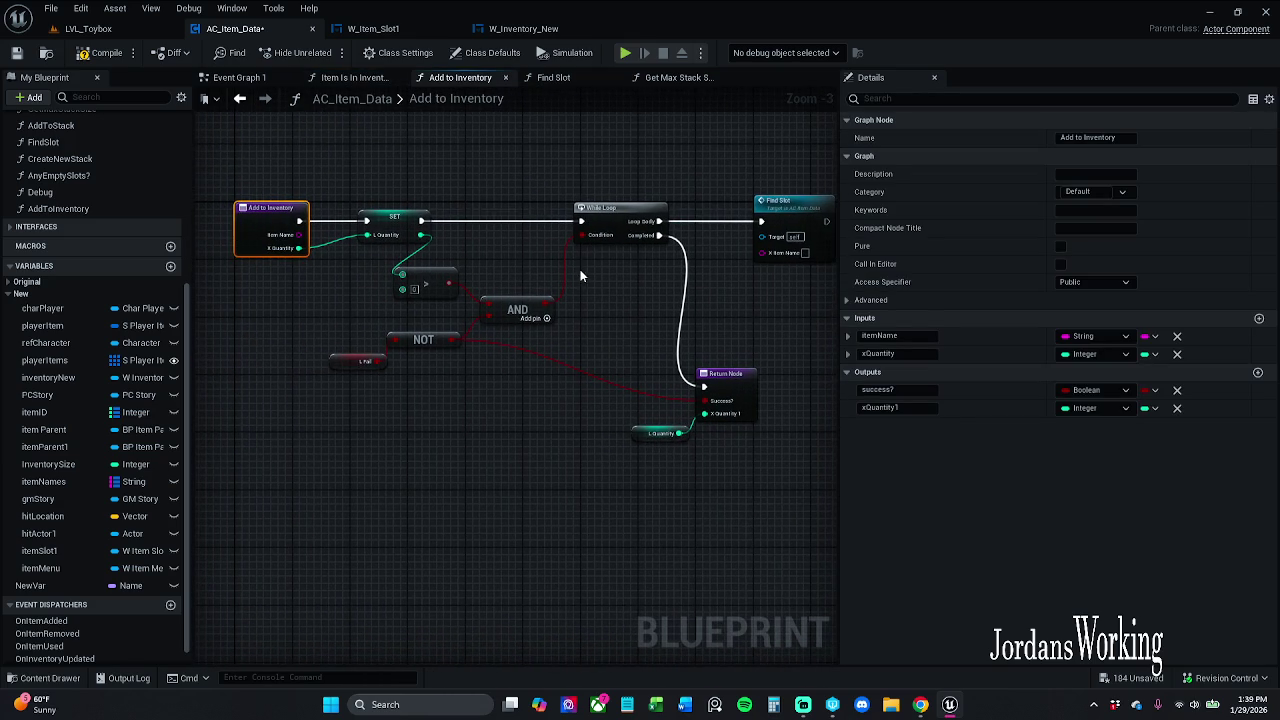
Change Add to Inventory's itemName input to Name, compile, and jump to the failing Get Data Table Row
{"action": "left_click", "coordinate": [1105, 341]}
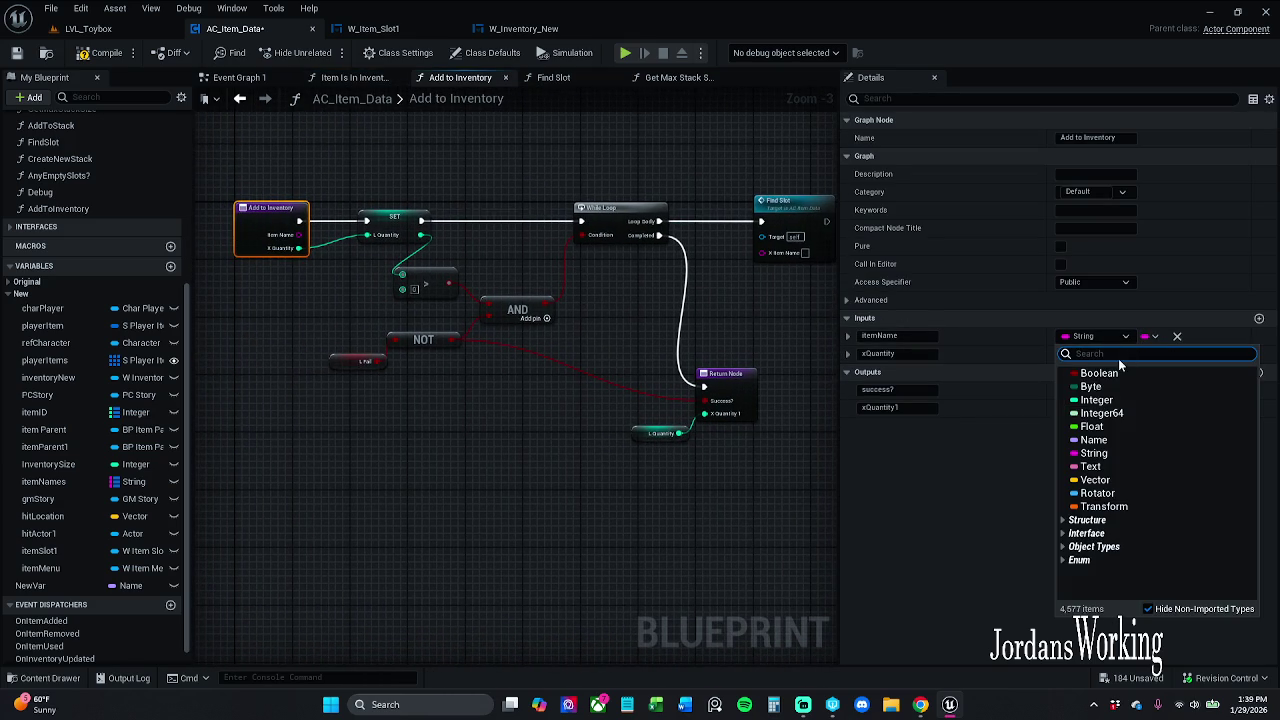
{"action": "left_click", "coordinate": [1122, 440]}
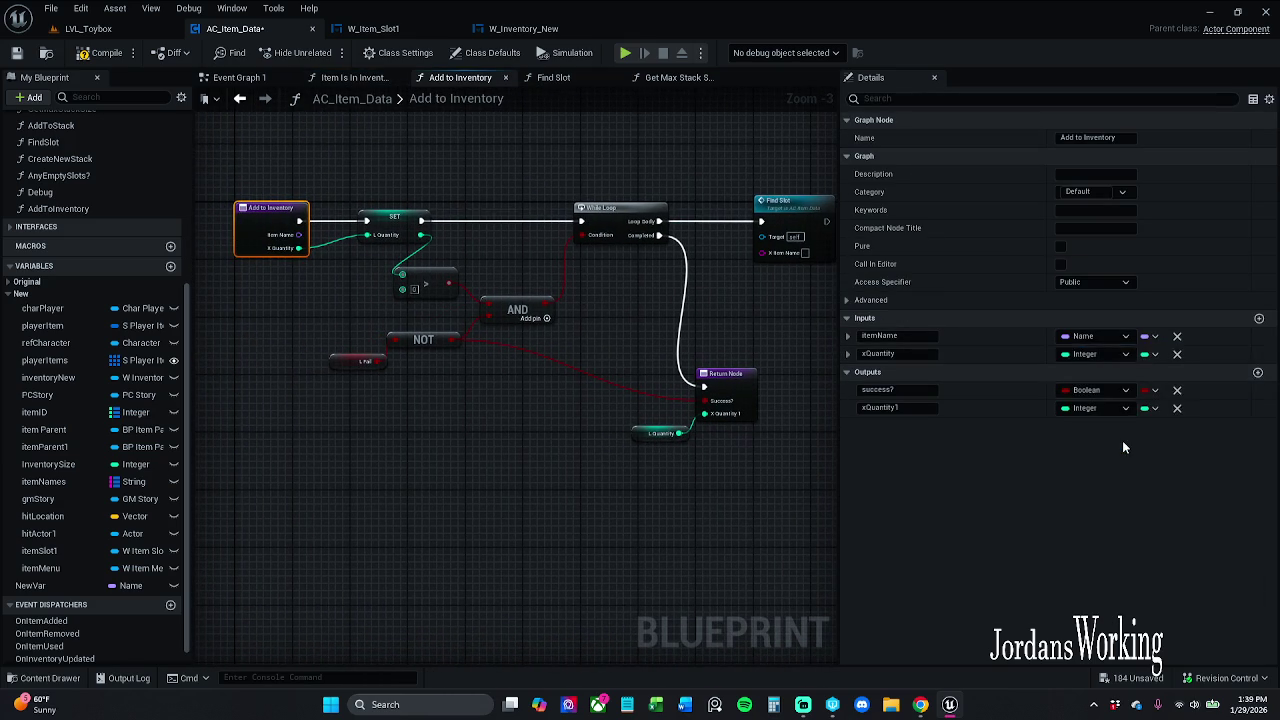
{"action": "left_click", "coordinate": [101, 52]}
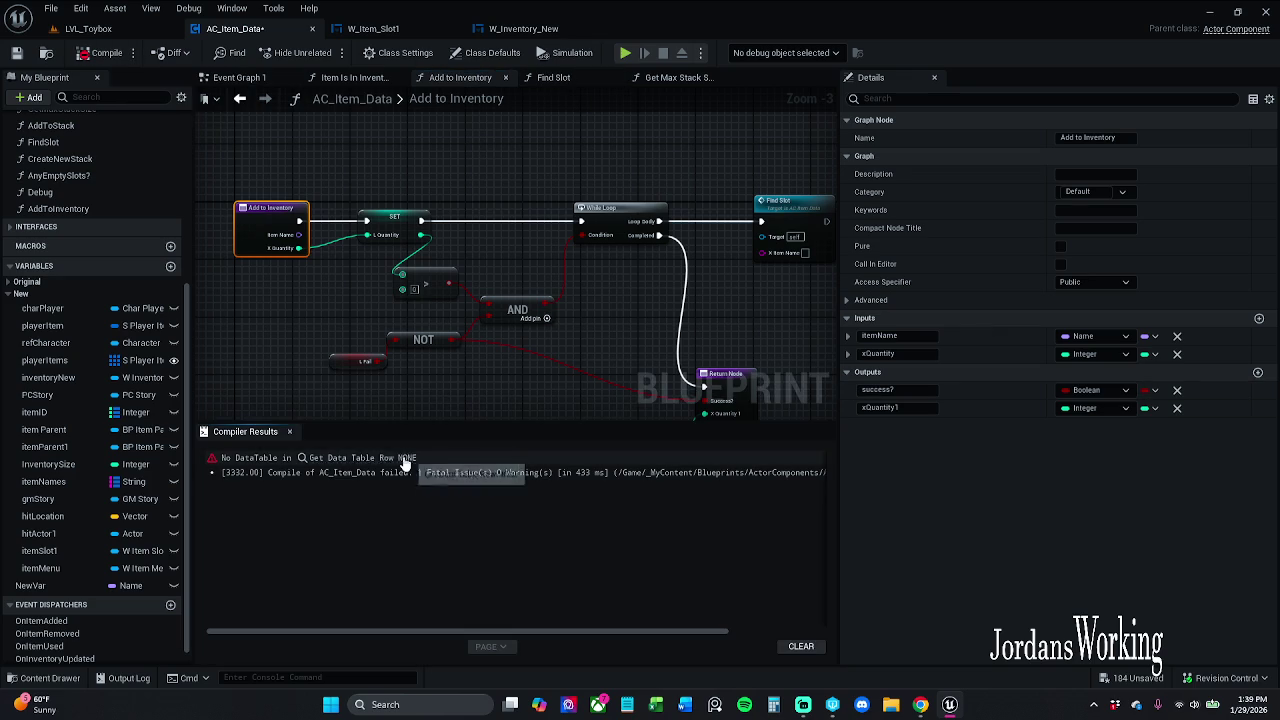
{"action": "left_click", "coordinate": [405, 456]}
Change Get Max Stack Size's xItemID input type to Name
{"action": "left_click", "coordinate": [290, 431]}
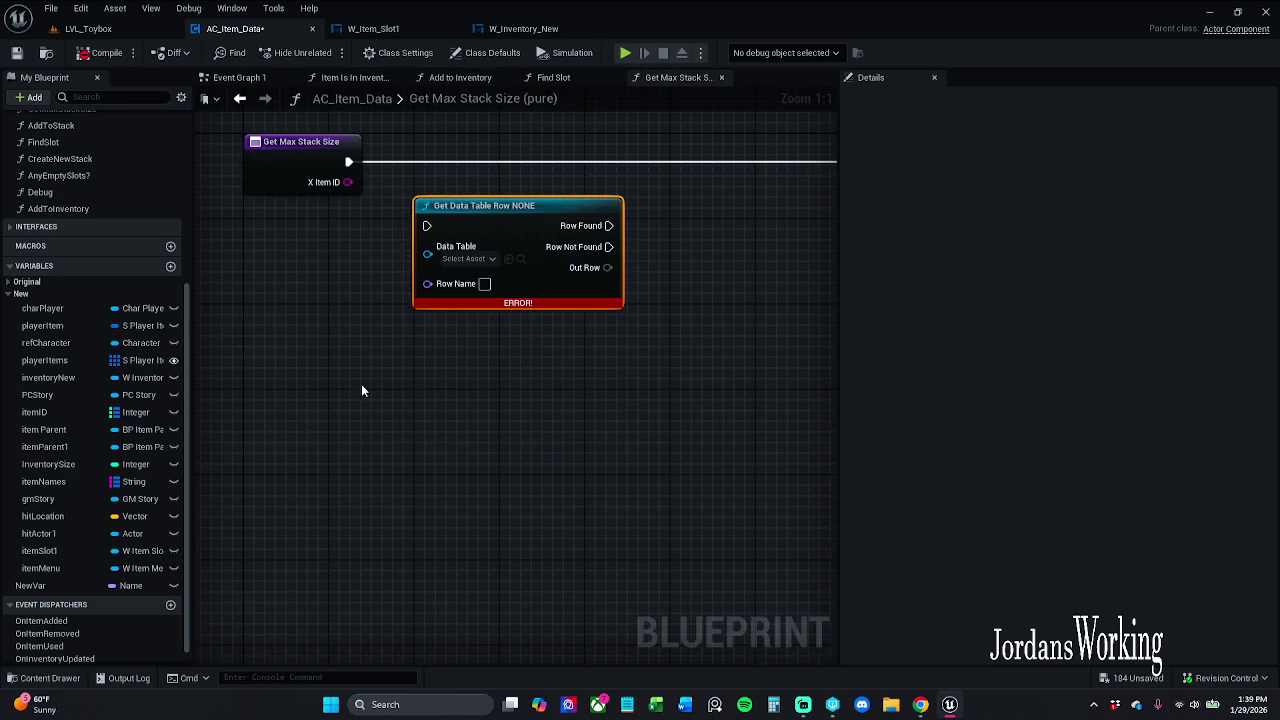
{"action": "left_click", "coordinate": [300, 262]}
{"action": "left_click", "coordinate": [1092, 336]}
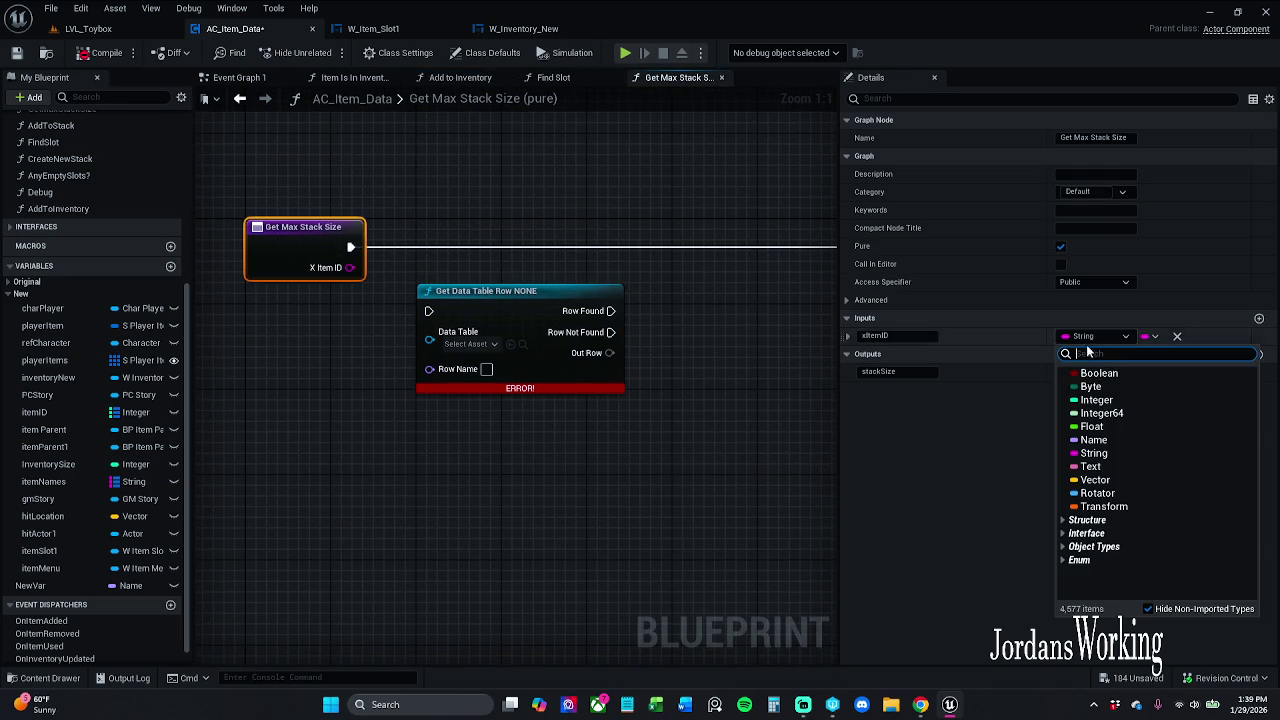
{"action": "left_click", "coordinate": [1093, 440]}
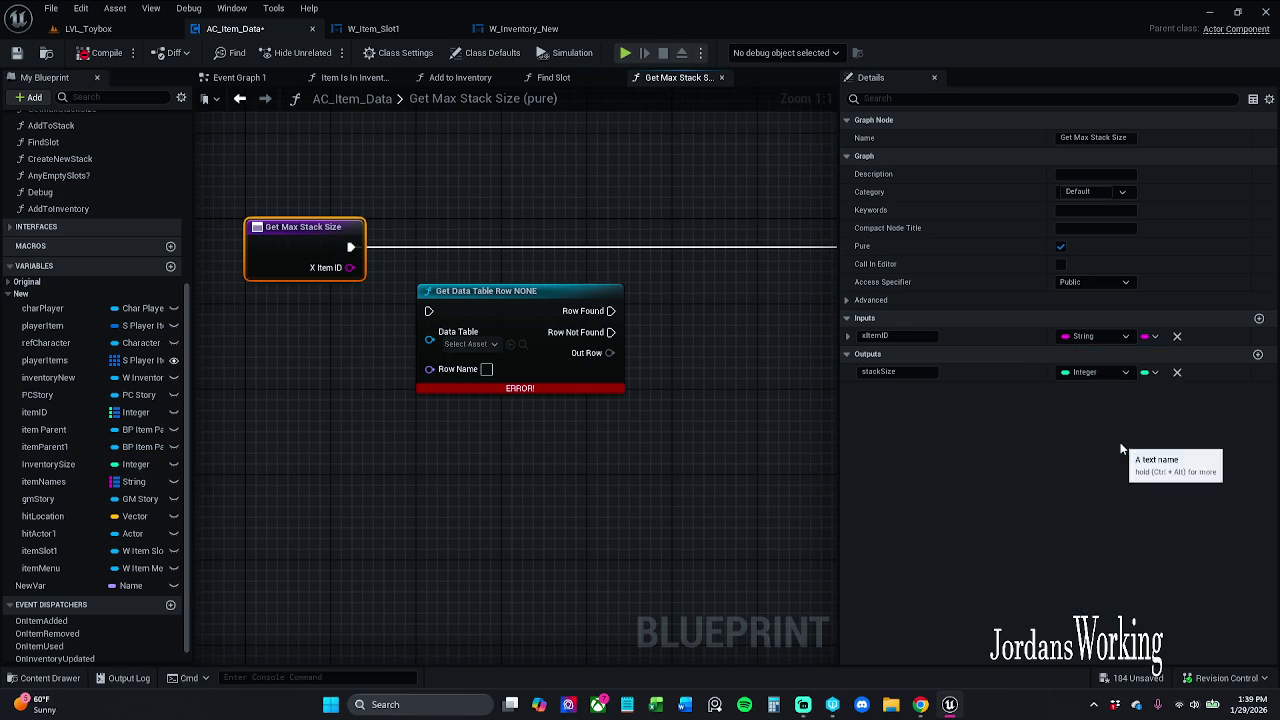
Recompile with F7 from Find Slot and reopen the Get Max Stack Size graph
{"action": "left_click", "coordinate": [585, 80]}
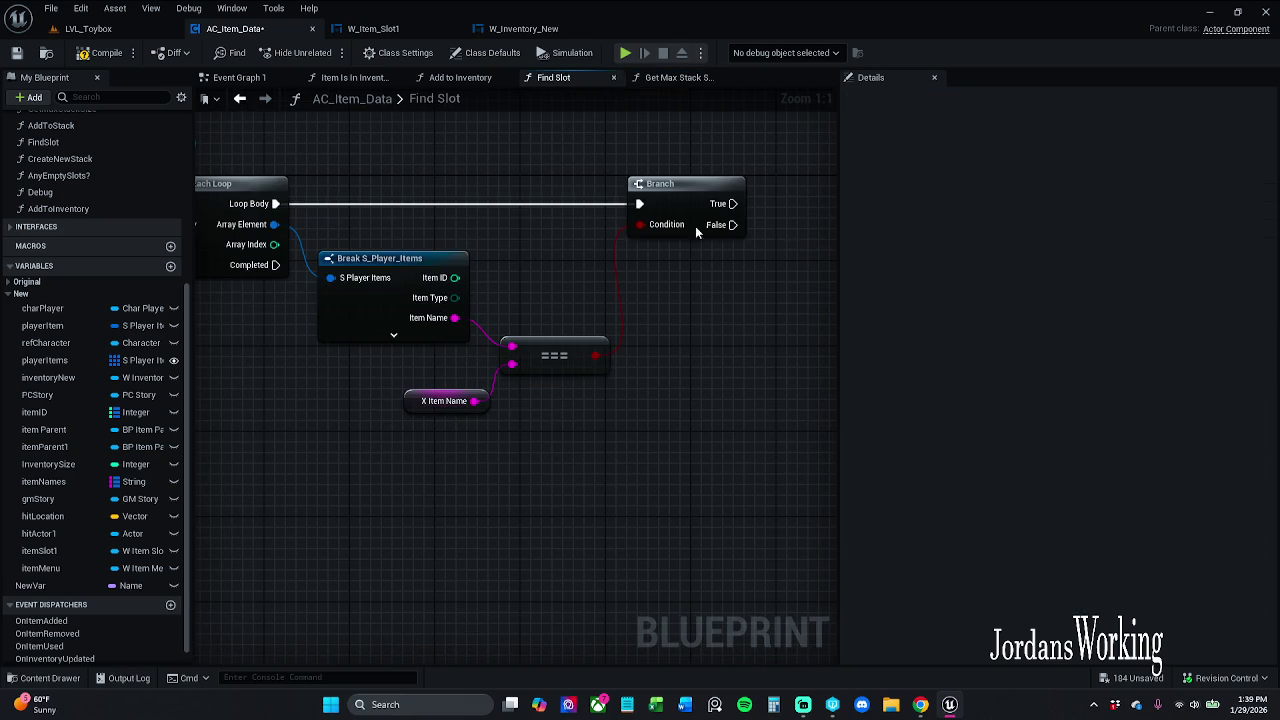
{"action": "scroll", "coordinate": [433, 283], "scroll_direction": "down", "scroll_amount": 2}
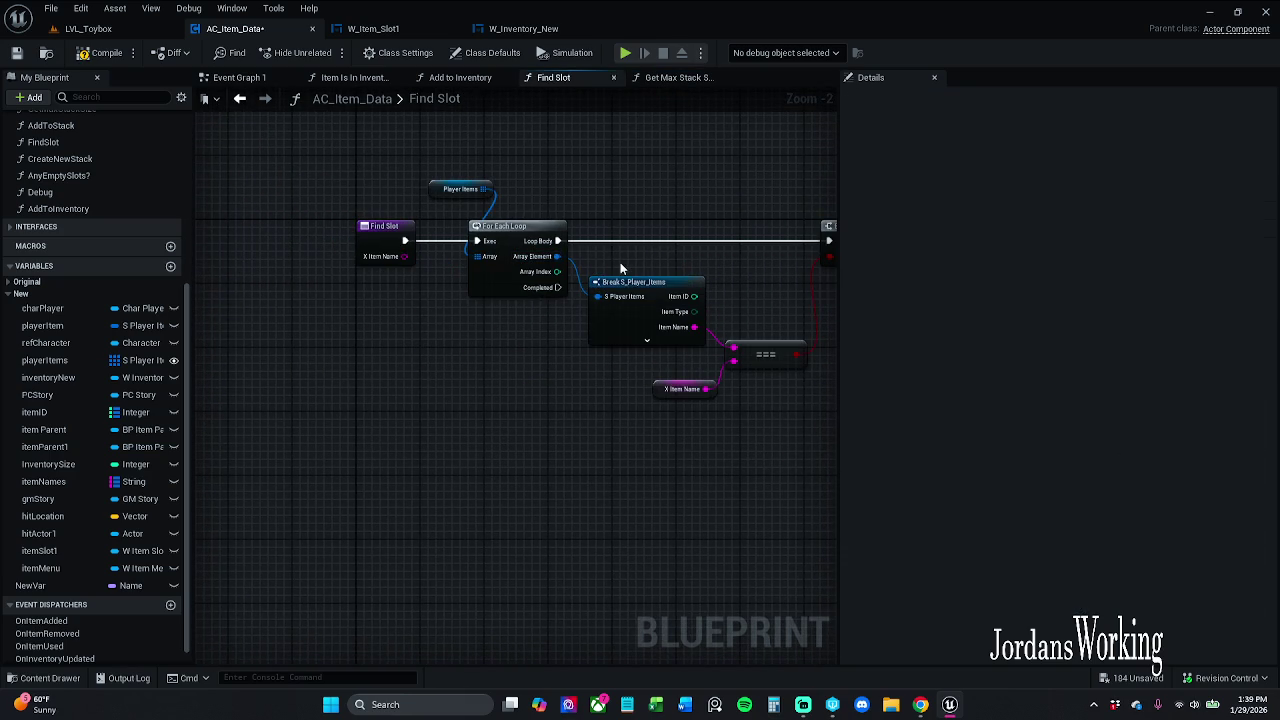
{"action": "key", "text": "F7"}
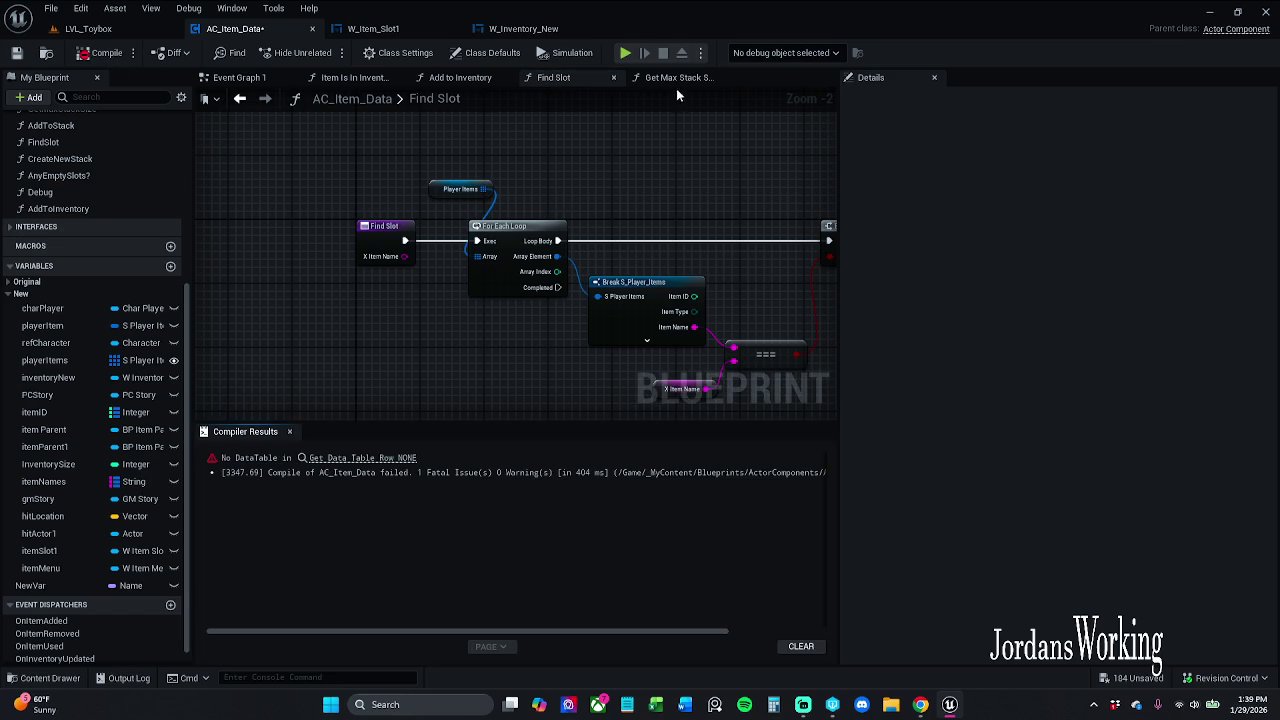
{"action": "left_click", "coordinate": [676, 80]}
{"action": "left_click", "coordinate": [289, 431]}
Wire X Item ID and execution into Get Data Table Row, set DT_Items, and compile
{"action": "left_click_drag", "start_coordinate": [349, 267], "coordinate": [429, 370]}
{"action": "mouse_move", "coordinate": [465, 305]}
{"action": "left_mouse_down"}
{"action": "mouse_move", "coordinate": [465, 242]}
{"action": "mouse_move", "coordinate": [351, 247]}
{"action": "left_mouse_up"}
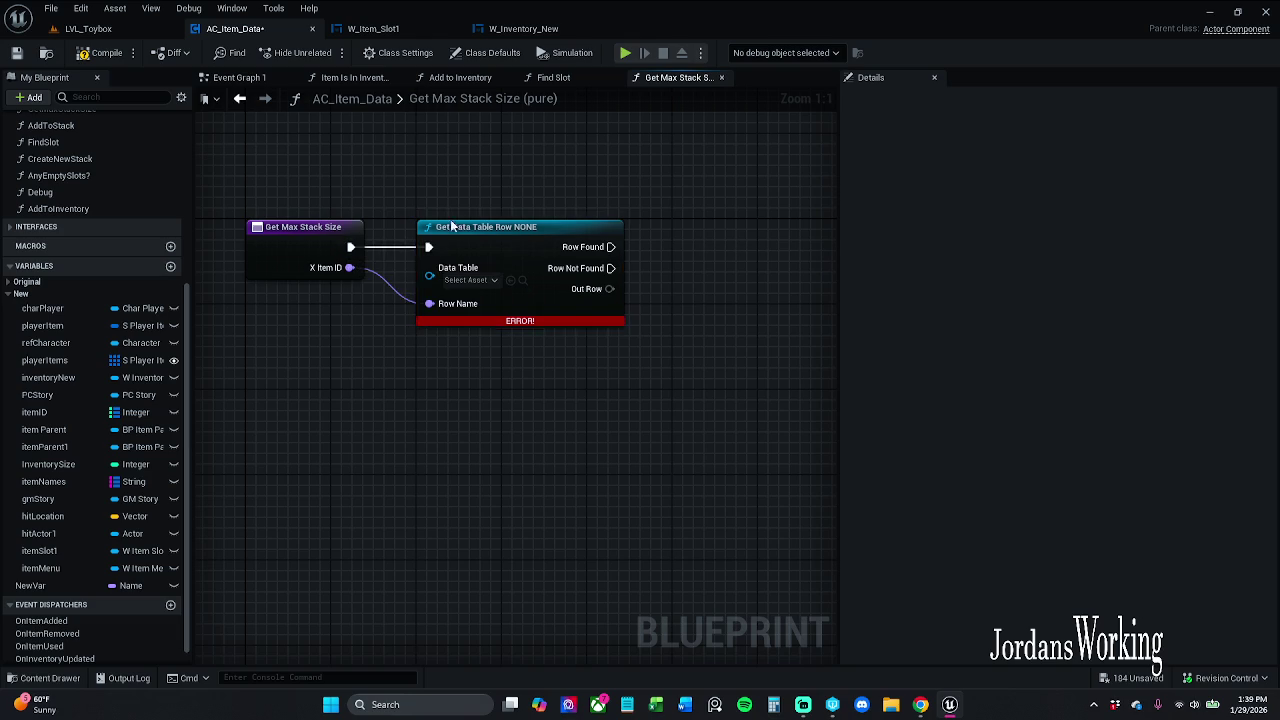
{"action": "left_click_drag", "start_coordinate": [429, 275], "coordinate": [483, 295]}
{"action": "left_click", "coordinate": [459, 339]}
{"action": "left_click", "coordinate": [468, 280]}
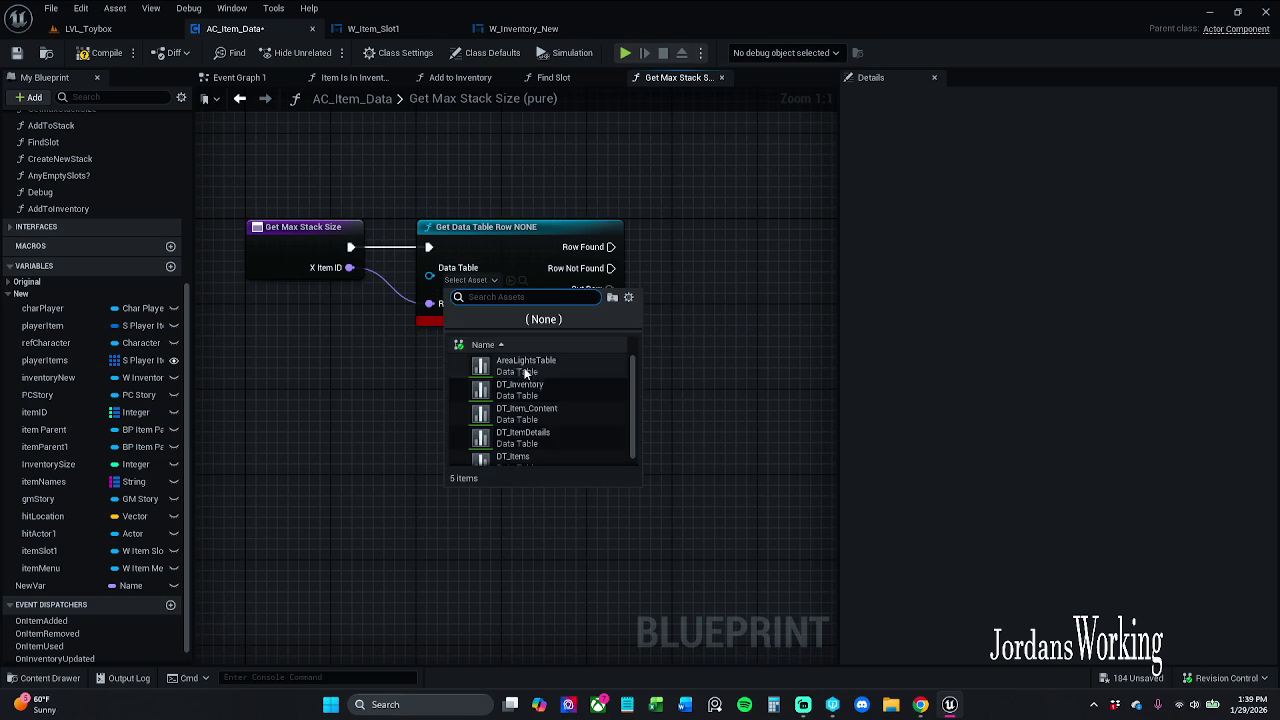
{"action": "left_click", "coordinate": [551, 460]}
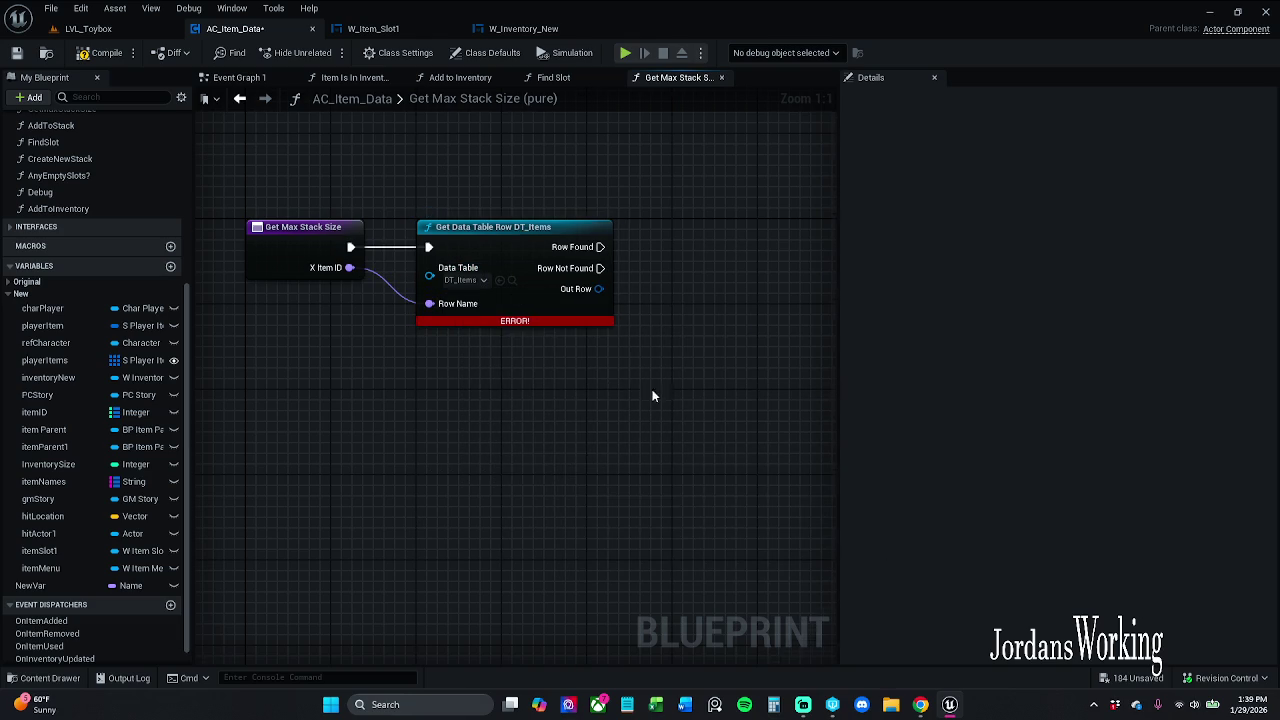
{"action": "left_click", "coordinate": [104, 55]}
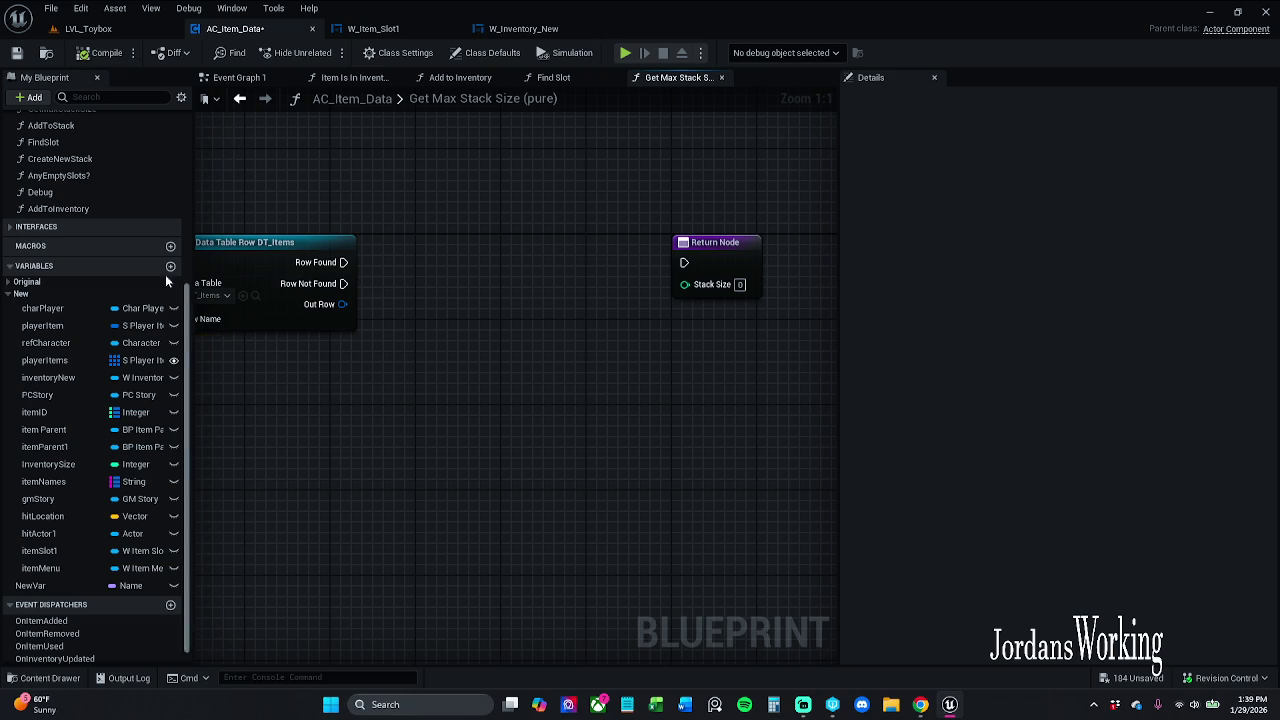
Route Row Found to the Return Node and split Out Row to return Item Quantity as Stack Size
{"action": "left_click_drag", "start_coordinate": [307, 281], "coordinate": [660, 284]}
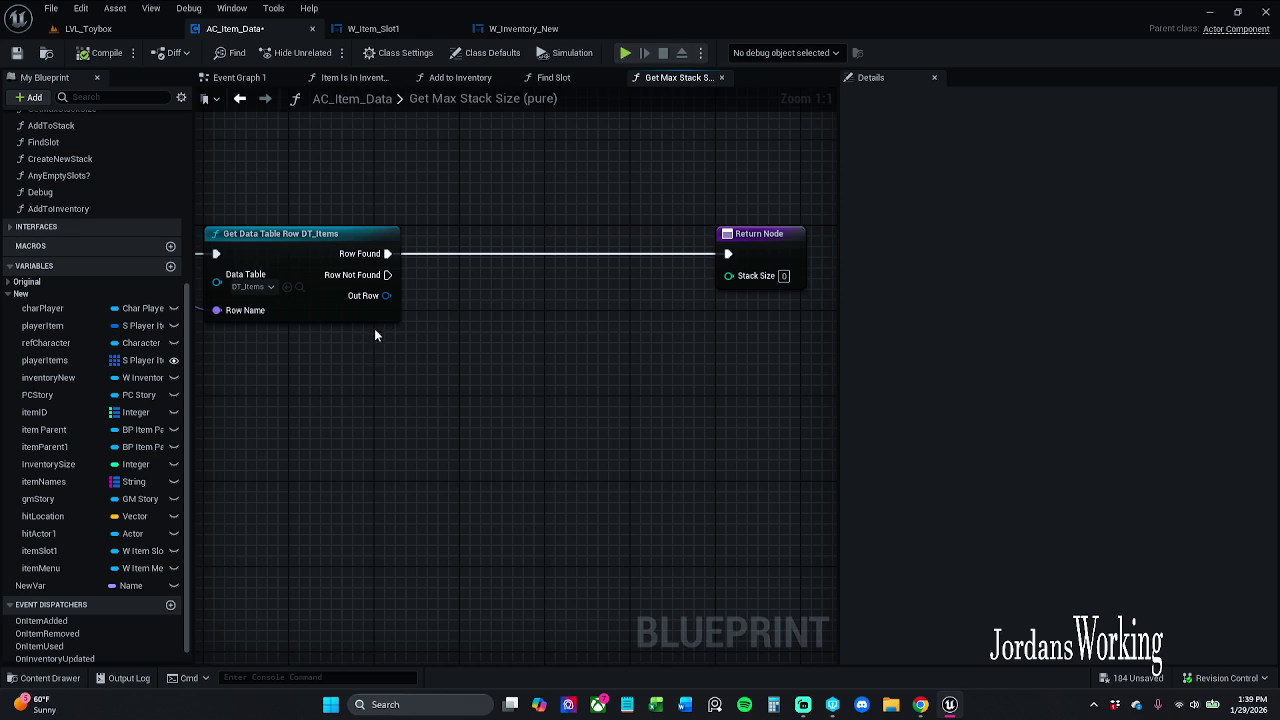
{"action": "right_click", "coordinate": [387, 298]}
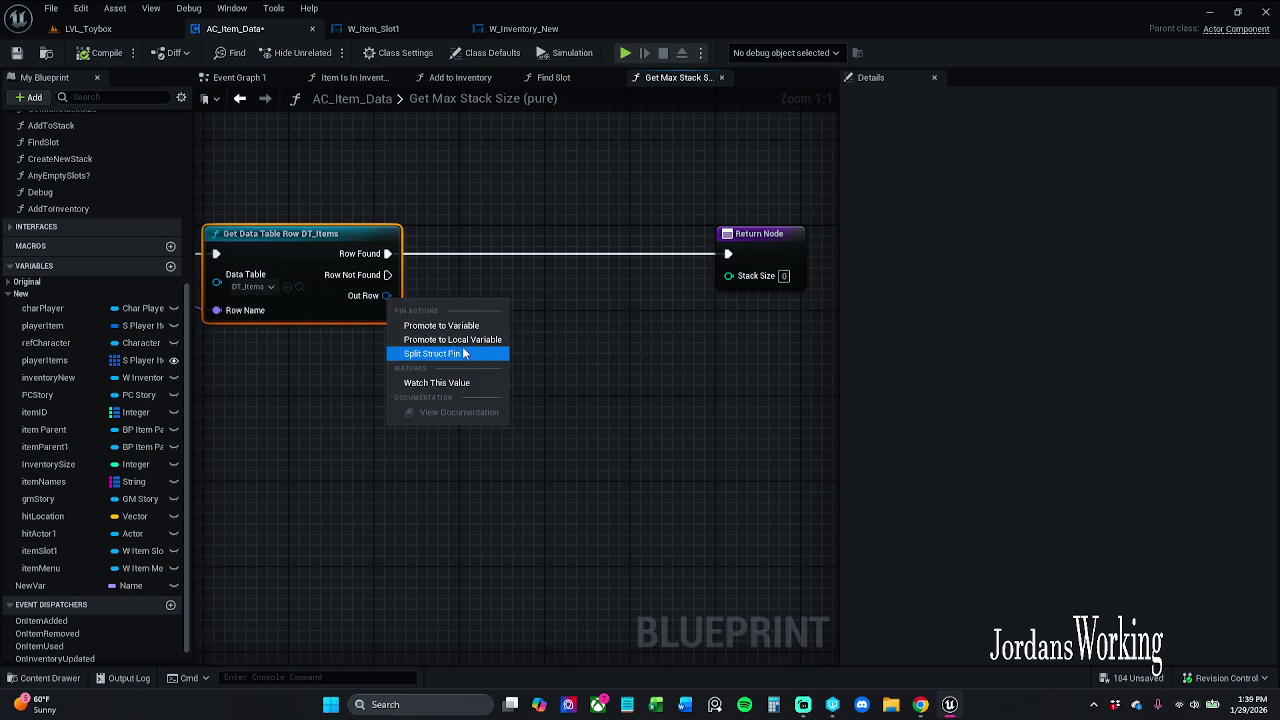
{"action": "left_click", "coordinate": [464, 354]}
{"action": "mouse_move", "coordinate": [430, 375]}
{"action": "left_mouse_down"}
{"action": "mouse_move", "coordinate": [740, 287]}
{"action": "mouse_move", "coordinate": [734, 260]}
{"action": "mouse_move", "coordinate": [645, 260]}
{"action": "left_mouse_up"}
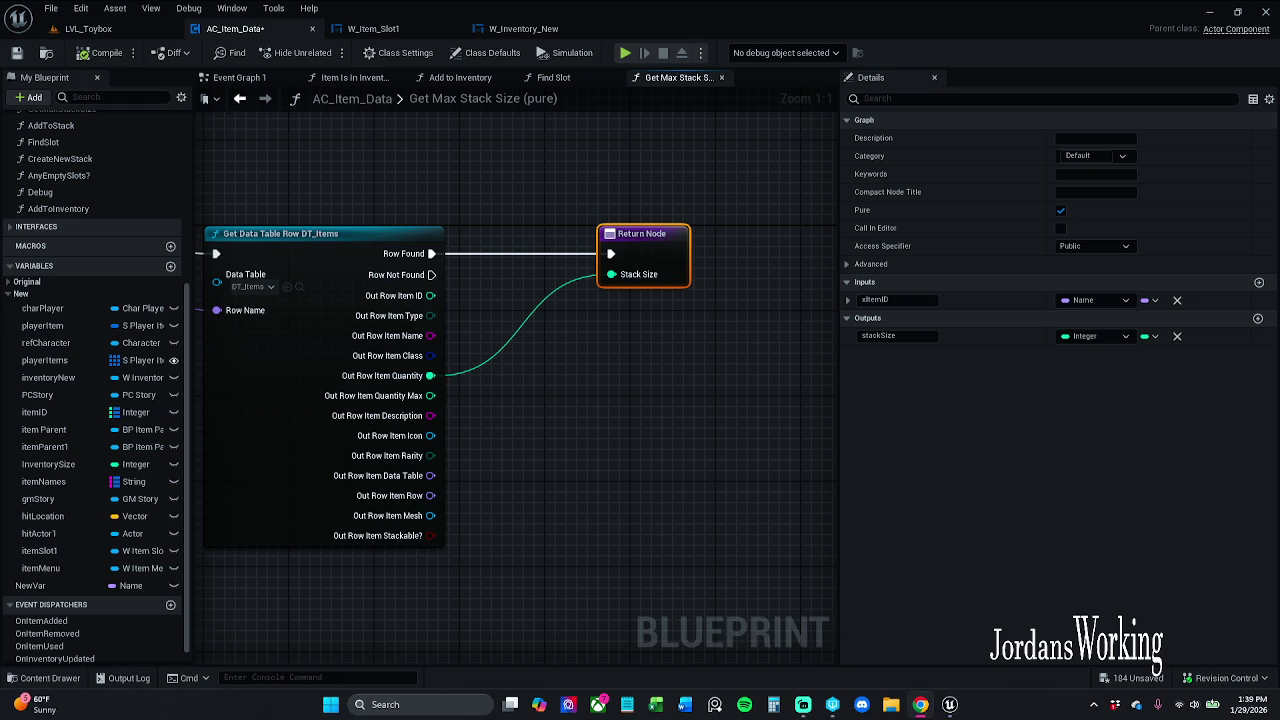
{"action": "scroll", "coordinate": [366, 123], "scroll_direction": "up", "scroll_amount": 3}
{"action": "scroll", "coordinate": [571, 152], "scroll_direction": "down", "scroll_amount": 5}
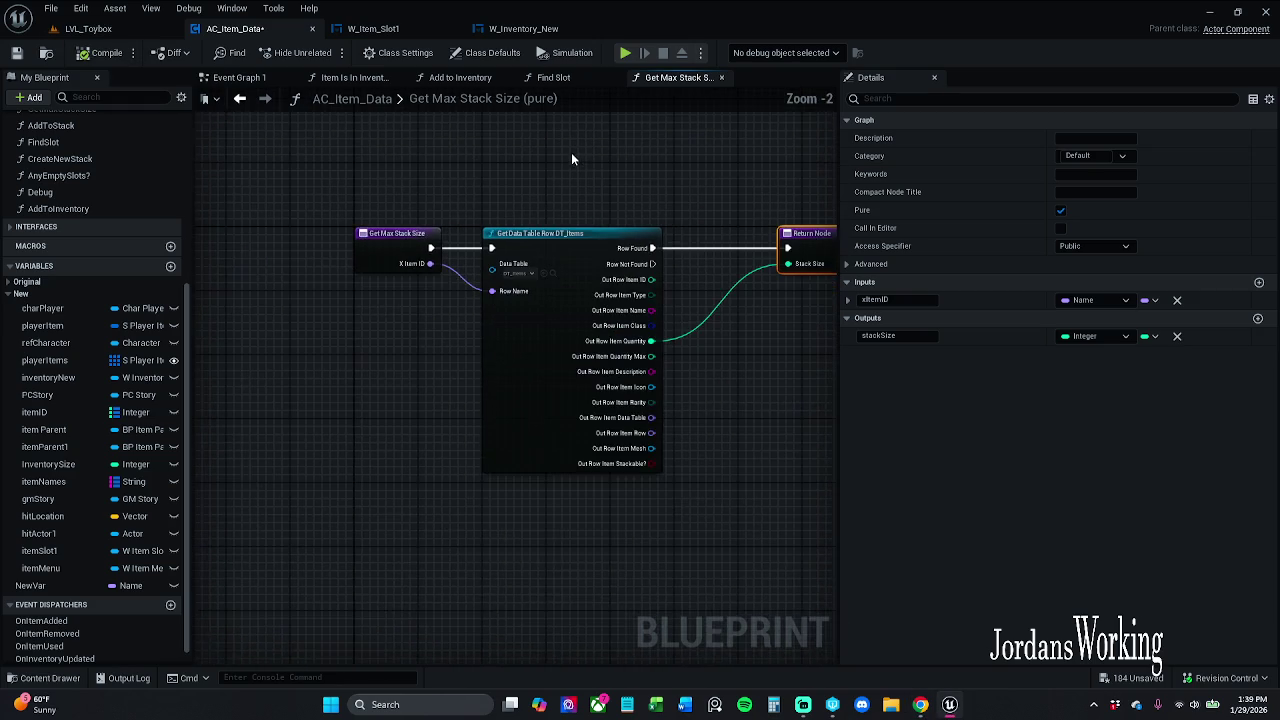
{"action": "left_click", "coordinate": [472, 247]}
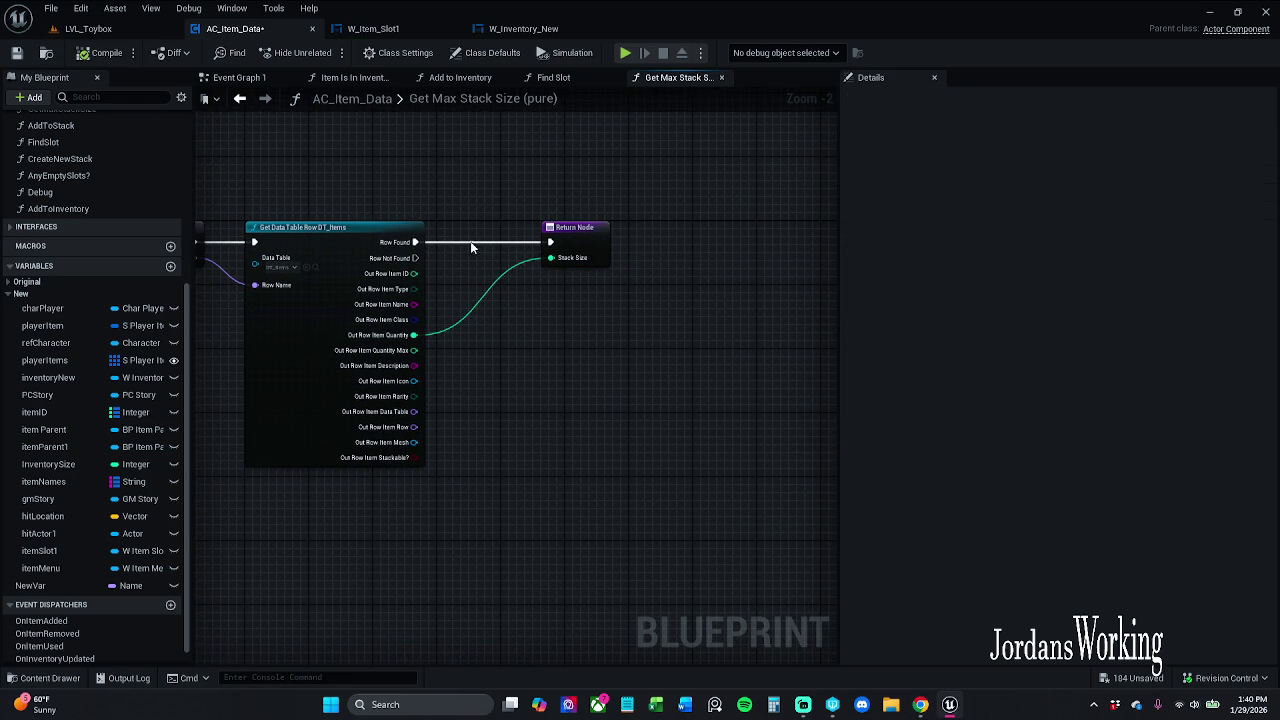
Add a duplicate Return Node with Stack Size -1, wired from Row Not Found
{"action": "left_click", "coordinate": [578, 250]}
{"action": "key", "text": "ctrl+c"}
{"action": "key", "text": "ctrl+v"}
{"action": "left_click_drag", "start_coordinate": [604, 361], "coordinate": [572, 329]}
{"action": "left_click", "coordinate": [602, 347]}
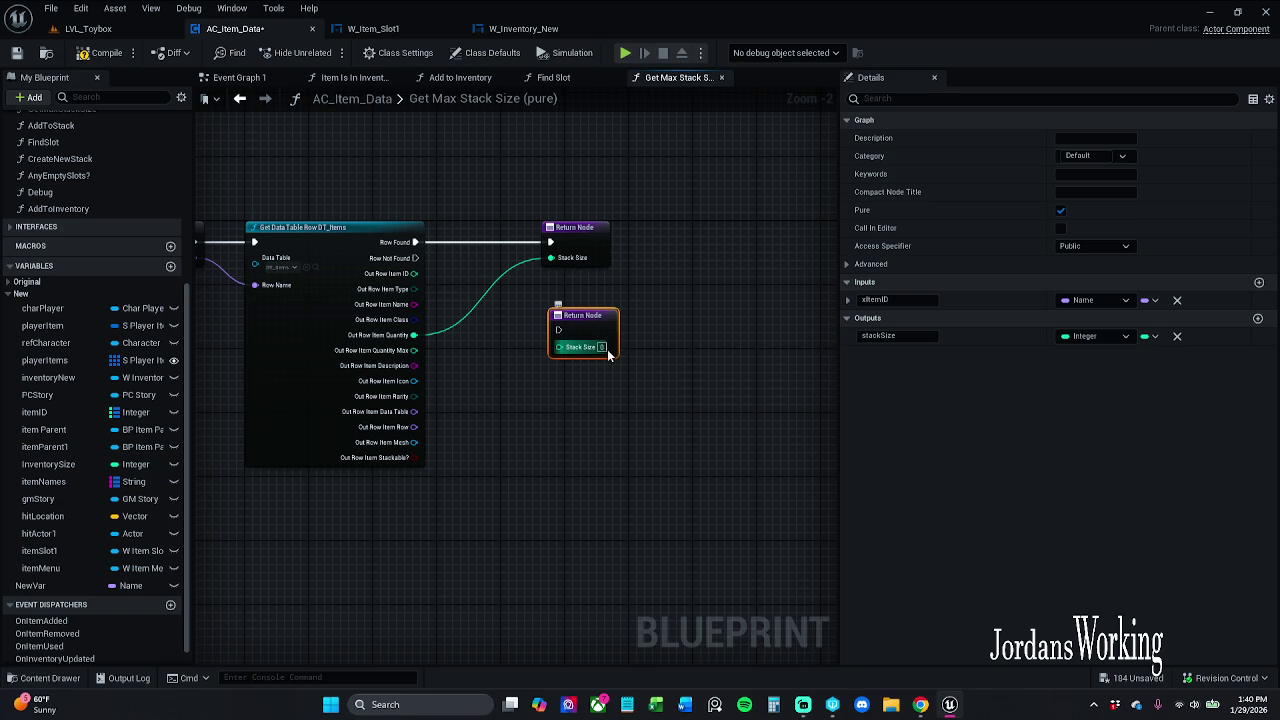
{"action": "type", "text": "10"}
{"action": "left_click", "coordinate": [634, 449]}
{"action": "scroll", "coordinate": [466, 351], "scroll_direction": "up", "scroll_amount": 2}
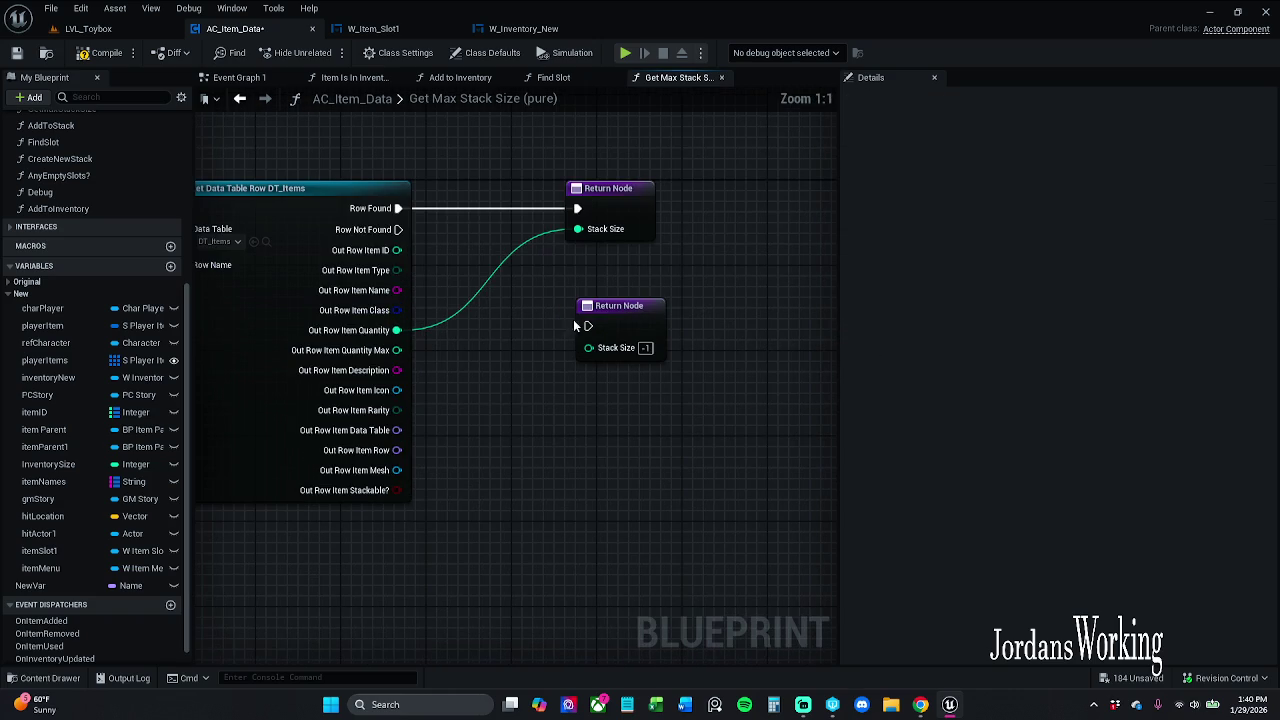
{"action": "left_click_drag", "start_coordinate": [588, 325], "coordinate": [400, 230]}
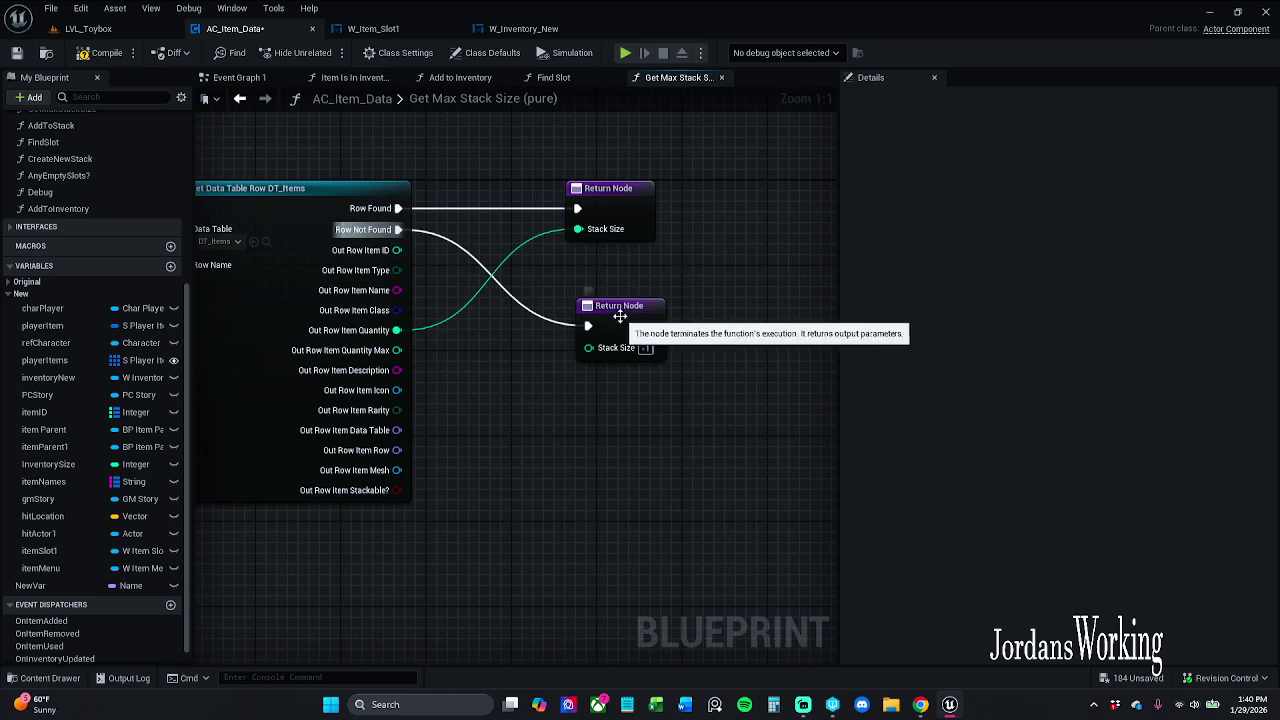
{"action": "left_click_drag", "start_coordinate": [624, 316], "coordinate": [613, 316]}
{"action": "left_click", "coordinate": [627, 476]}
Shift the Return Nodes right, compile, and save AC_Item_Data
{"action": "mouse_move", "coordinate": [612, 429]}
{"action": "left_mouse_down"}
{"action": "mouse_move", "coordinate": [677, 180]}
{"action": "mouse_move", "coordinate": [645, 195]}
{"action": "left_mouse_up"}
{"action": "left_click", "coordinate": [630, 148]}
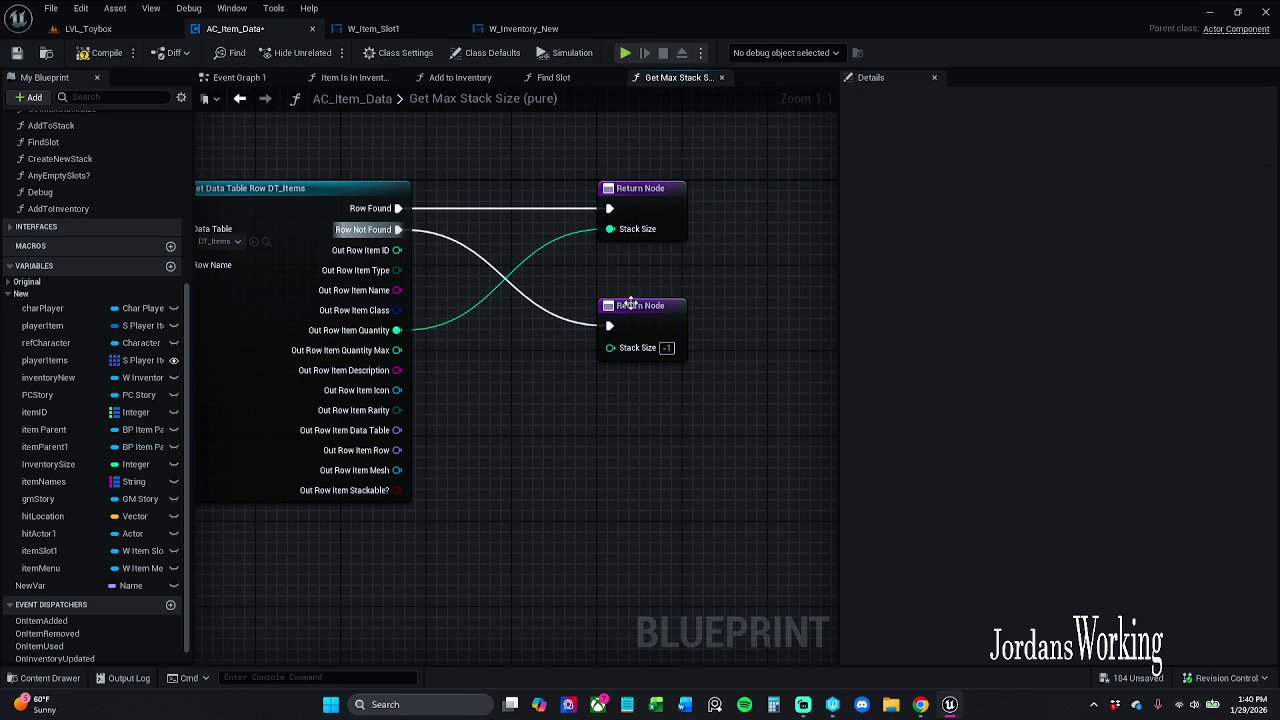
{"action": "left_click", "coordinate": [15, 55]}
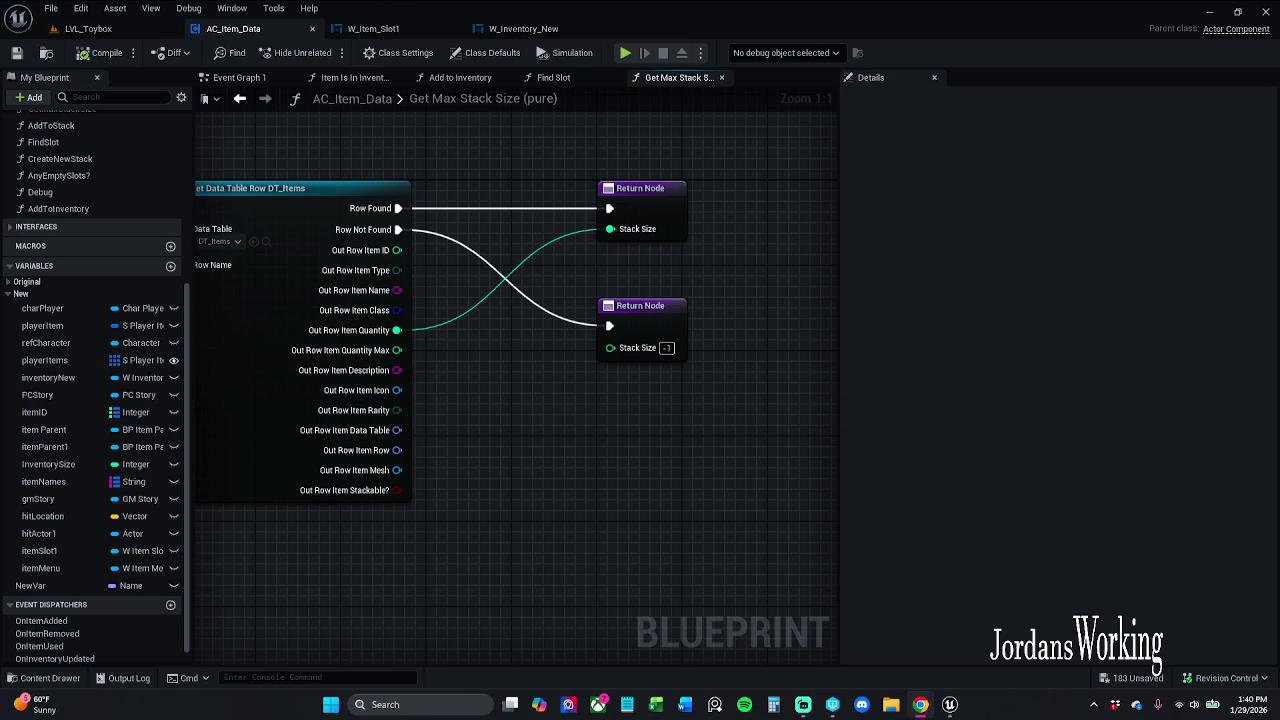
Drop a Get Max Stack Size call beside the Branch in Find Slot, leaving X Item ID unwired
{"action": "left_click", "coordinate": [570, 78]}
{"action": "left_click_drag", "start_coordinate": [573, 304], "coordinate": [315, 299]}
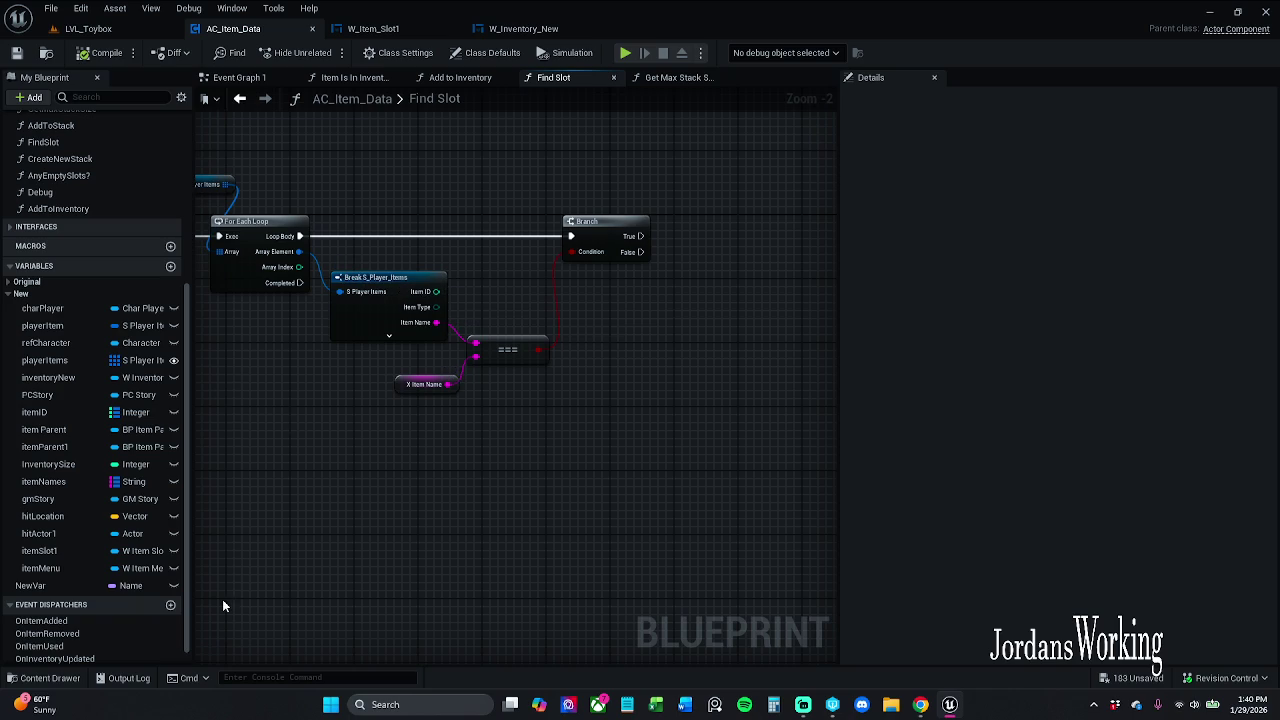
{"action": "mouse_move", "coordinate": [338, 306]}
{"action": "left_mouse_down"}
{"action": "mouse_move", "coordinate": [497, 321]}
{"action": "mouse_move", "coordinate": [384, 328]}
{"action": "left_mouse_up"}
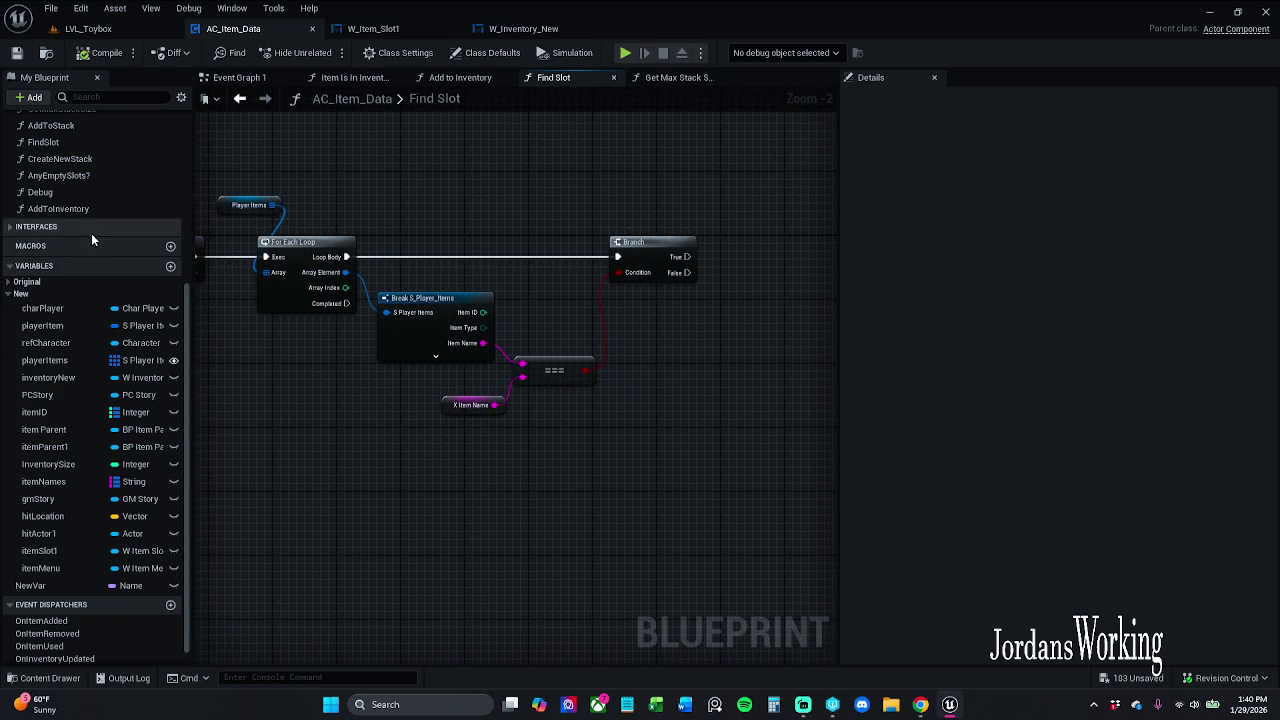
{"action": "scroll", "coordinate": [92, 240], "scroll_direction": "up", "scroll_amount": 1}
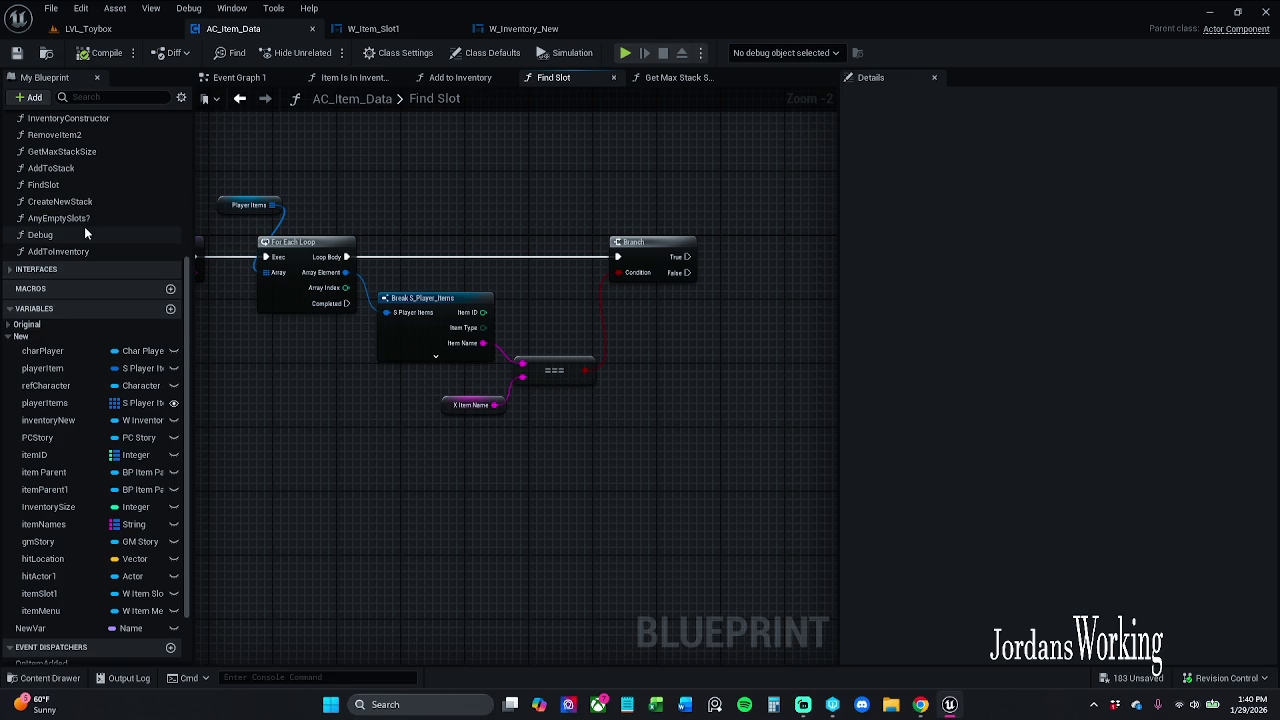
{"action": "scroll", "coordinate": [85, 230], "scroll_direction": "up", "scroll_amount": 1}
{"action": "mouse_move", "coordinate": [94, 198]}
{"action": "left_mouse_down"}
{"action": "mouse_move", "coordinate": [79, 193]}
{"action": "mouse_move", "coordinate": [669, 408]}
{"action": "mouse_move", "coordinate": [687, 387]}
{"action": "mouse_move", "coordinate": [721, 406]}
{"action": "left_mouse_up"}
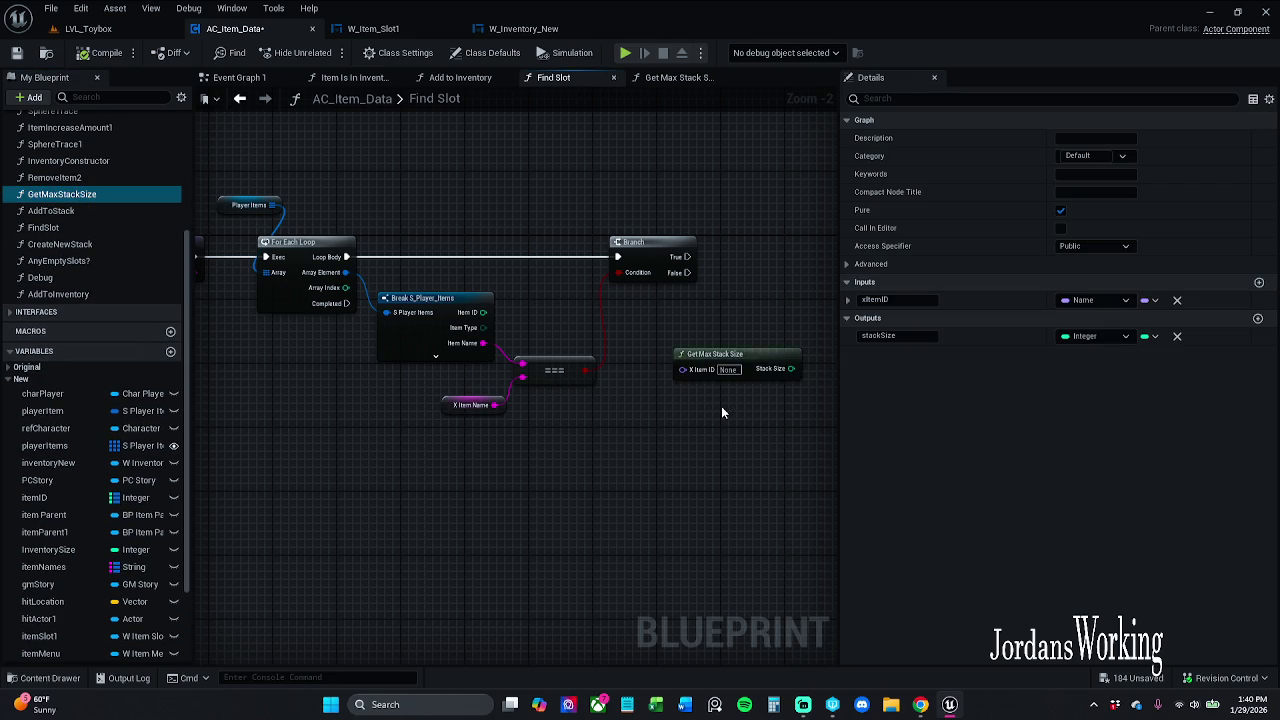
{"action": "scroll", "coordinate": [500, 366], "scroll_direction": "up", "scroll_amount": 2}
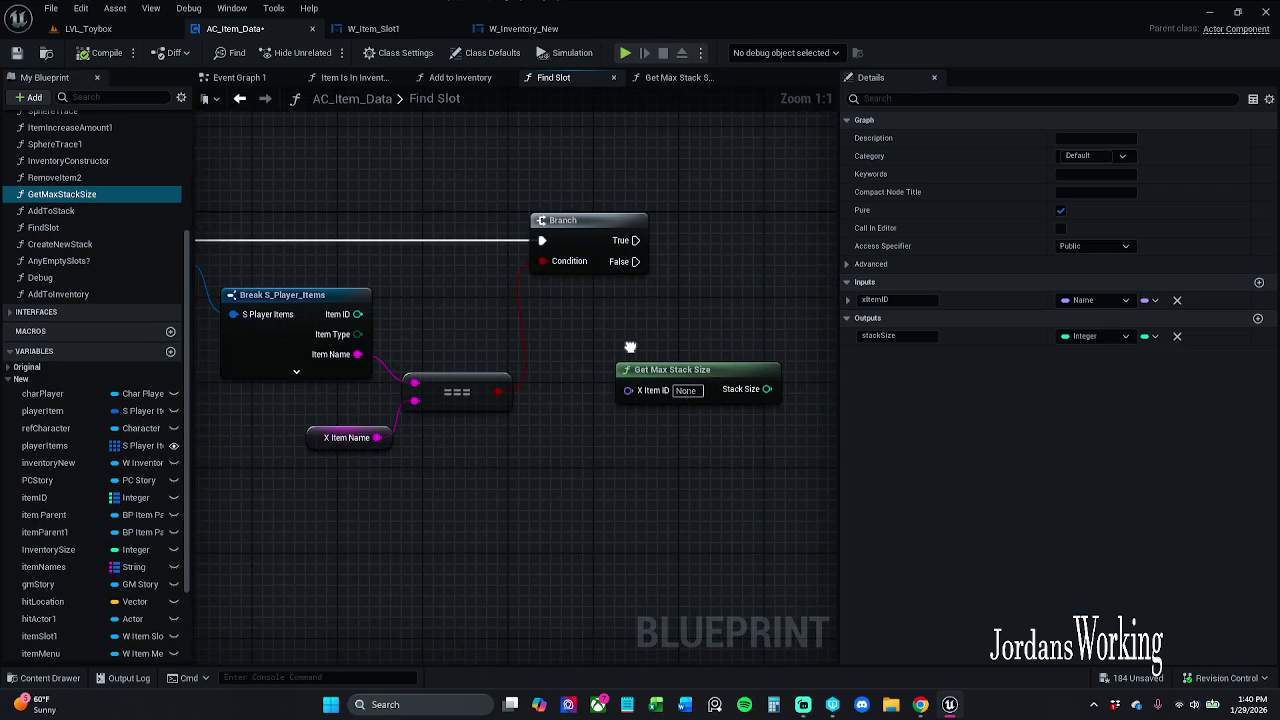
{"action": "scroll", "coordinate": [630, 347], "scroll_direction": "down", "scroll_amount": 1}
{"action": "mouse_move", "coordinate": [626, 385]}
{"action": "left_mouse_down"}
{"action": "mouse_move", "coordinate": [398, 428]}
{"action": "mouse_move", "coordinate": [477, 523]}
{"action": "mouse_move", "coordinate": [412, 482]}
{"action": "left_mouse_up"}
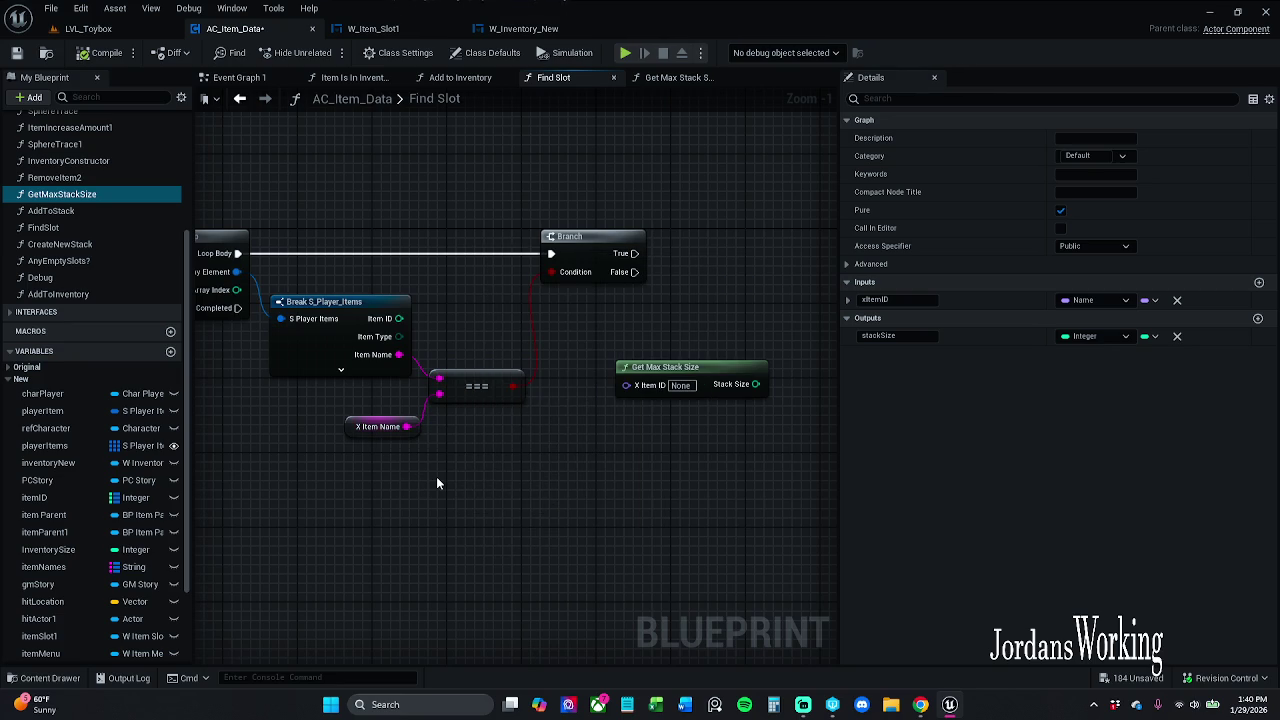
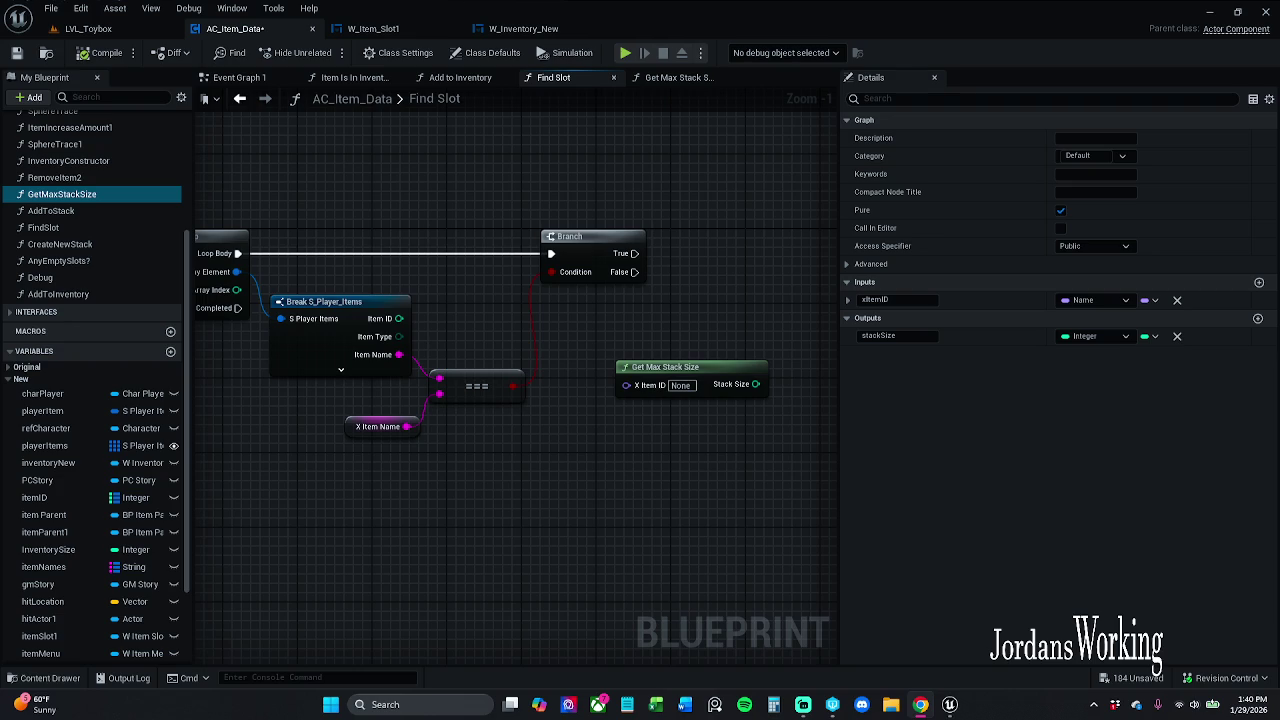
Wire X Item Name into Get Max Stack Size's X Item ID through an auto-created string-to-name conversion node
{"action": "left_click_drag", "start_coordinate": [445, 551], "coordinate": [407, 511]}
{"action": "mouse_move", "coordinate": [367, 439]}
{"action": "left_mouse_down"}
{"action": "mouse_move", "coordinate": [589, 398]}
{"action": "mouse_move", "coordinate": [622, 427]}
{"action": "left_mouse_up"}
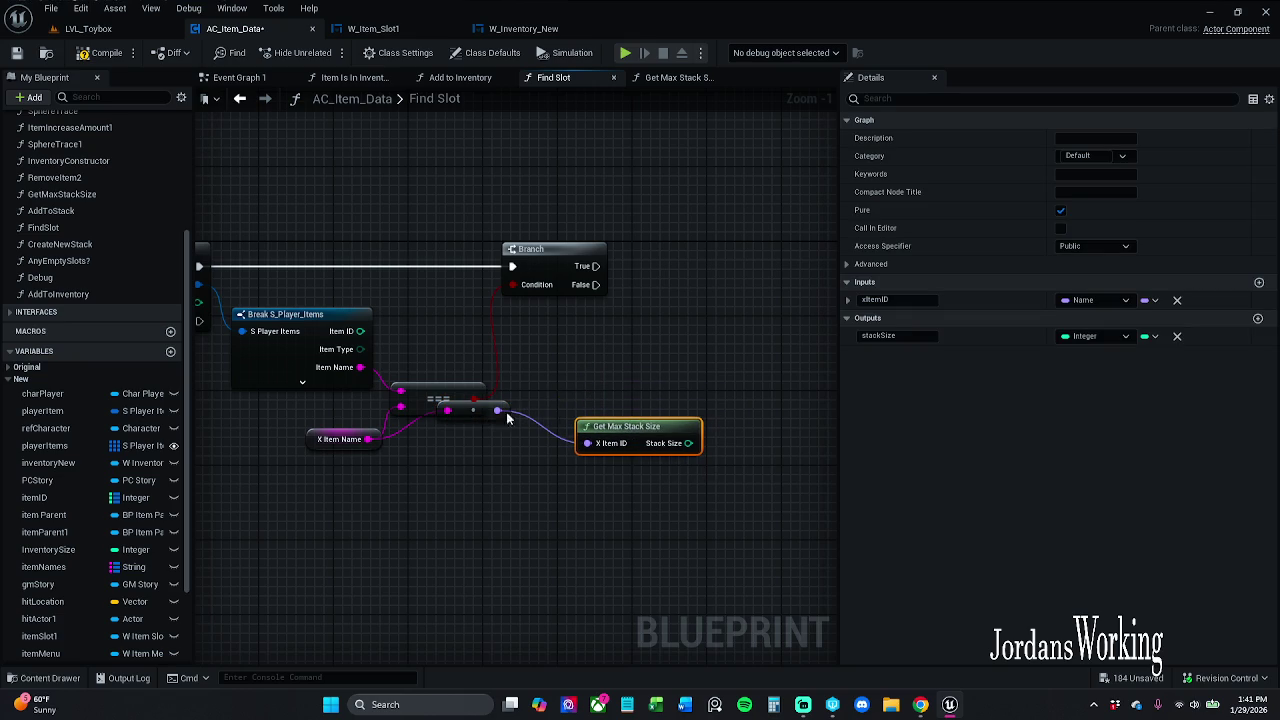
{"action": "left_click_drag", "start_coordinate": [480, 416], "coordinate": [472, 462]}
{"action": "left_click_drag", "start_coordinate": [650, 434], "coordinate": [651, 392]}
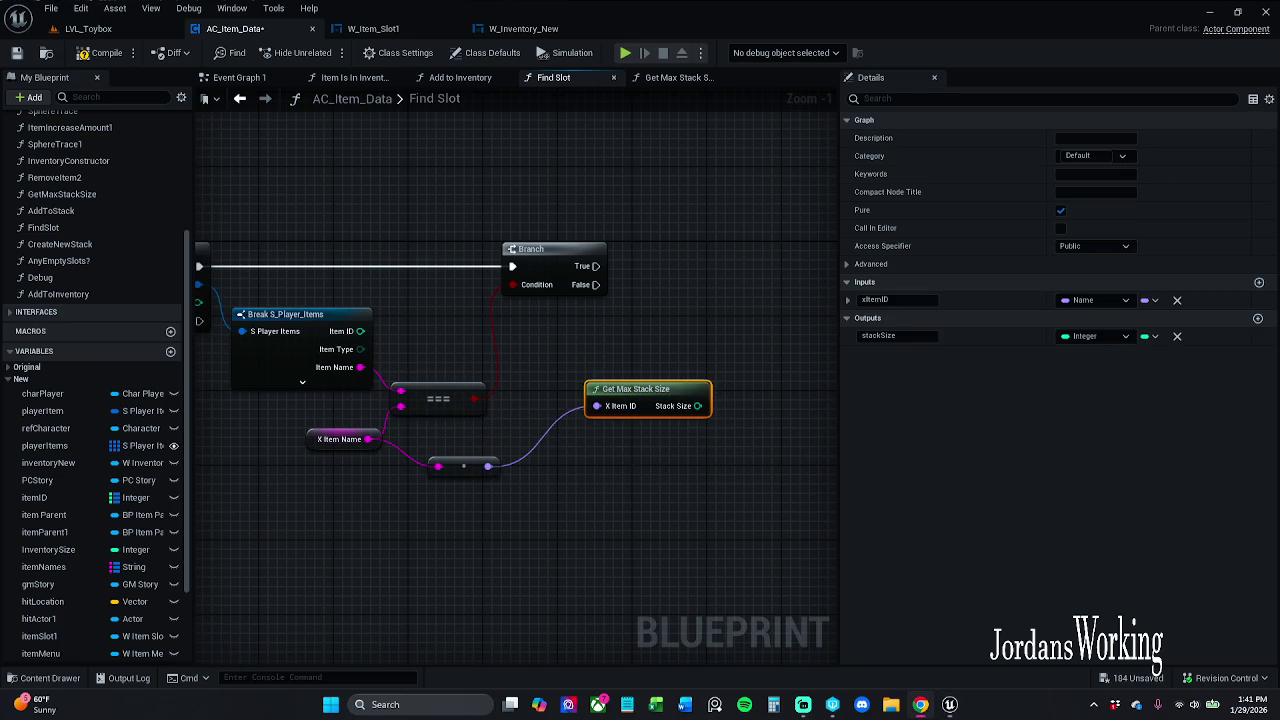
{"action": "left_click_drag", "start_coordinate": [650, 505], "coordinate": [586, 523]}
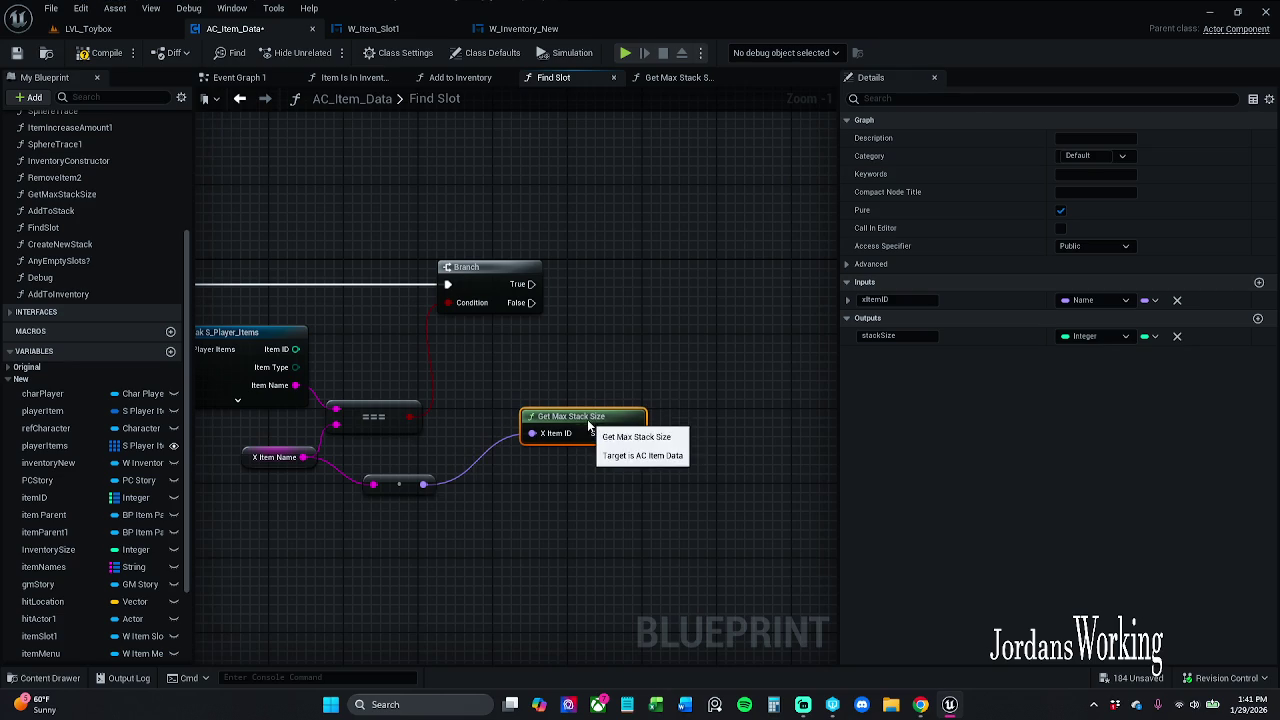
{"action": "mouse_move", "coordinate": [633, 433]}
{"action": "left_mouse_down"}
{"action": "mouse_move", "coordinate": [749, 534]}
{"action": "mouse_move", "coordinate": [717, 444]}
{"action": "left_mouse_up"}
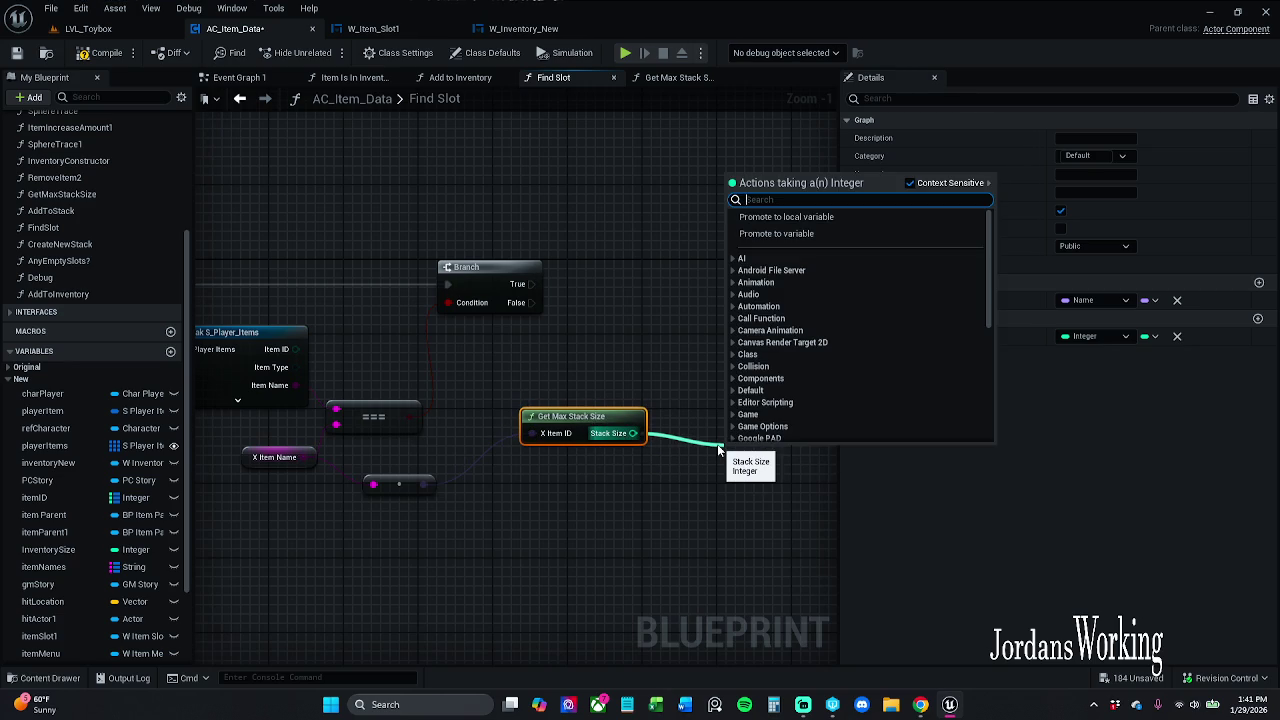
Add a Less (A < B) node comparing Item Quantity (A) against Stack Size (B)
{"action": "type", "text": "<"}
{"action": "key", "text": "Return"}
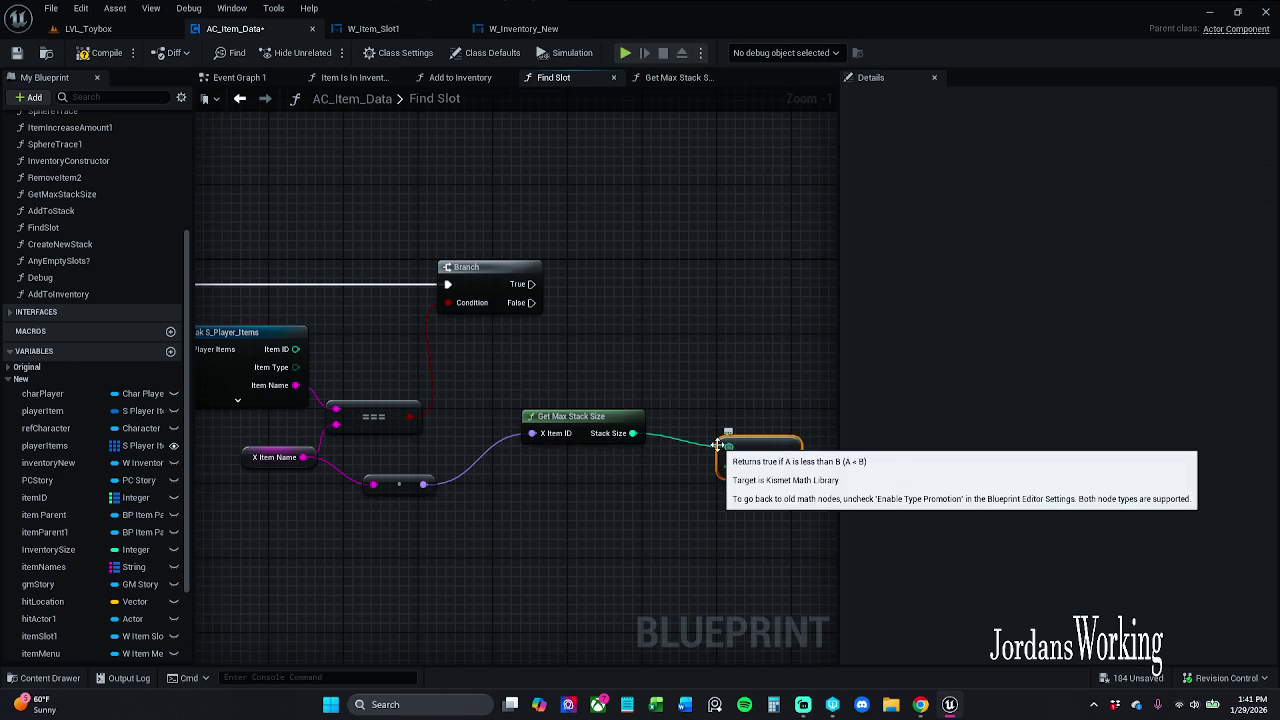
{"action": "left_click_drag", "start_coordinate": [756, 452], "coordinate": [756, 395]}
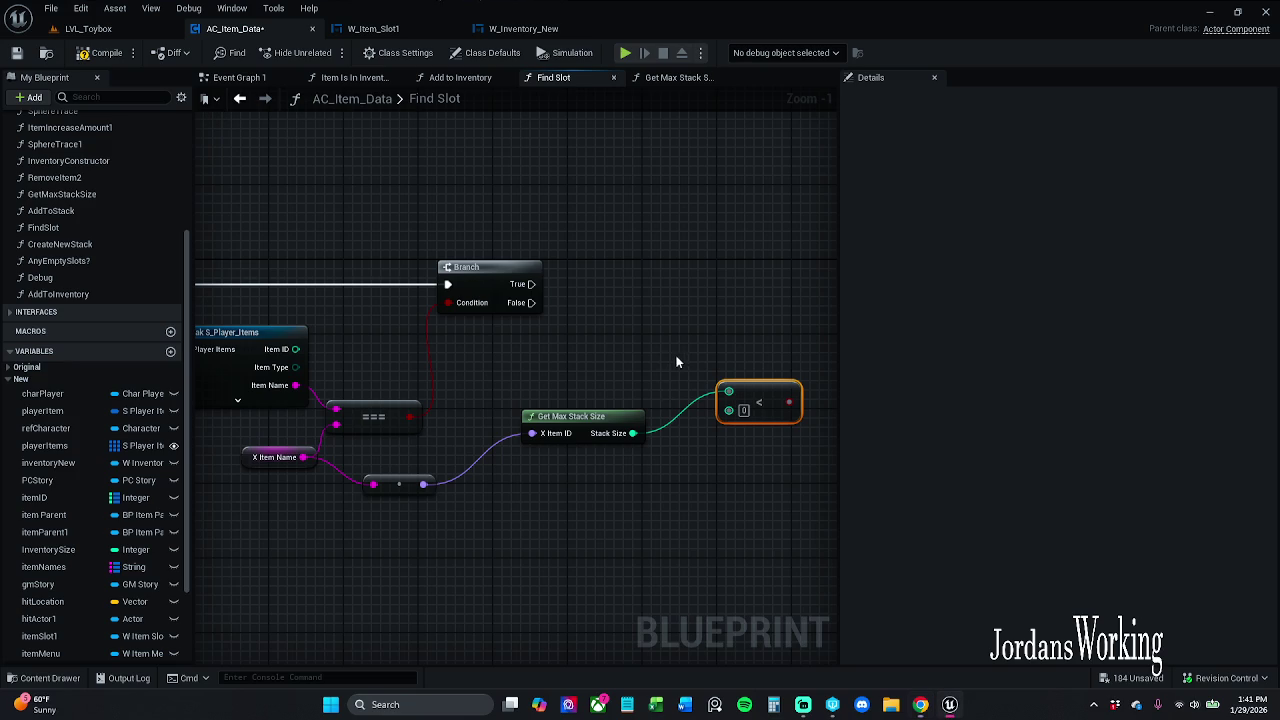
{"action": "mouse_move", "coordinate": [728, 391]}
{"action": "left_mouse_down"}
{"action": "mouse_move", "coordinate": [721, 412]}
{"action": "mouse_move", "coordinate": [737, 418]}
{"action": "mouse_move", "coordinate": [336, 376]}
{"action": "mouse_move", "coordinate": [290, 350]}
{"action": "mouse_move", "coordinate": [333, 318]}
{"action": "mouse_move", "coordinate": [358, 230]}
{"action": "left_mouse_up"}
{"action": "key", "text": "Escape"}
{"action": "left_click", "coordinate": [237, 400]}
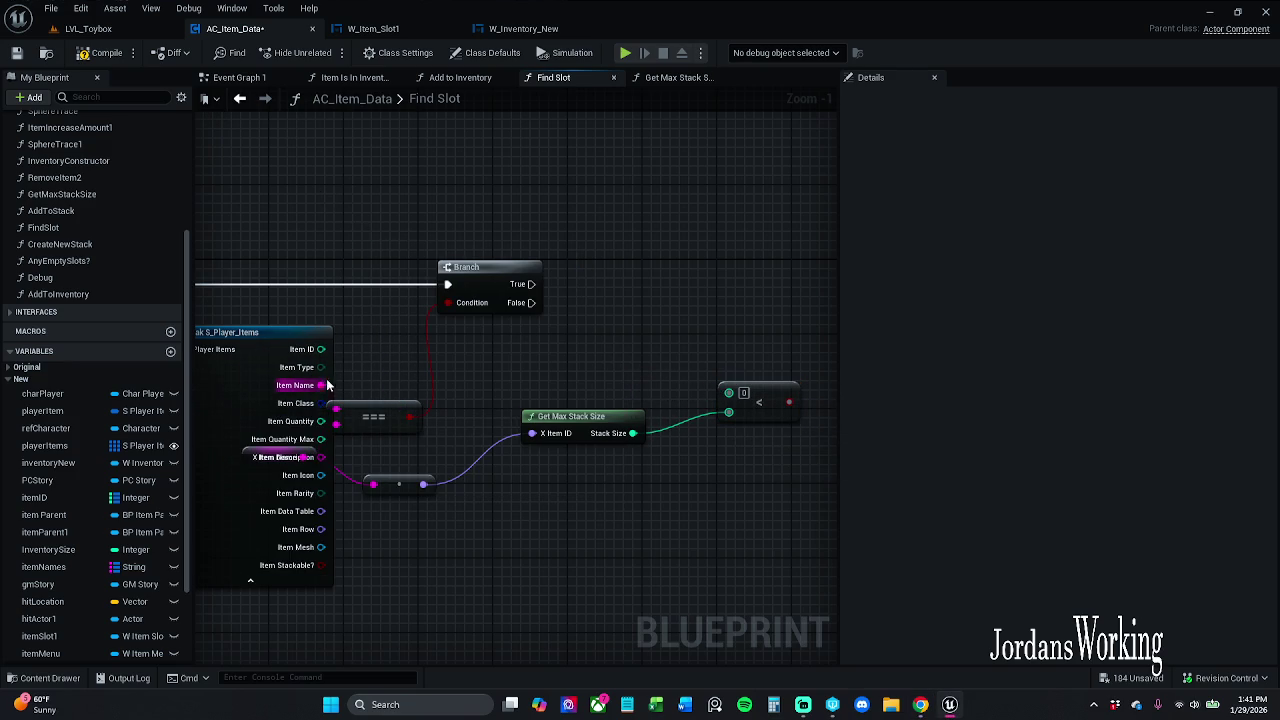
{"action": "mouse_move", "coordinate": [321, 421]}
{"action": "left_mouse_down"}
{"action": "mouse_move", "coordinate": [726, 418]}
{"action": "mouse_move", "coordinate": [728, 391]}
{"action": "left_mouse_up"}
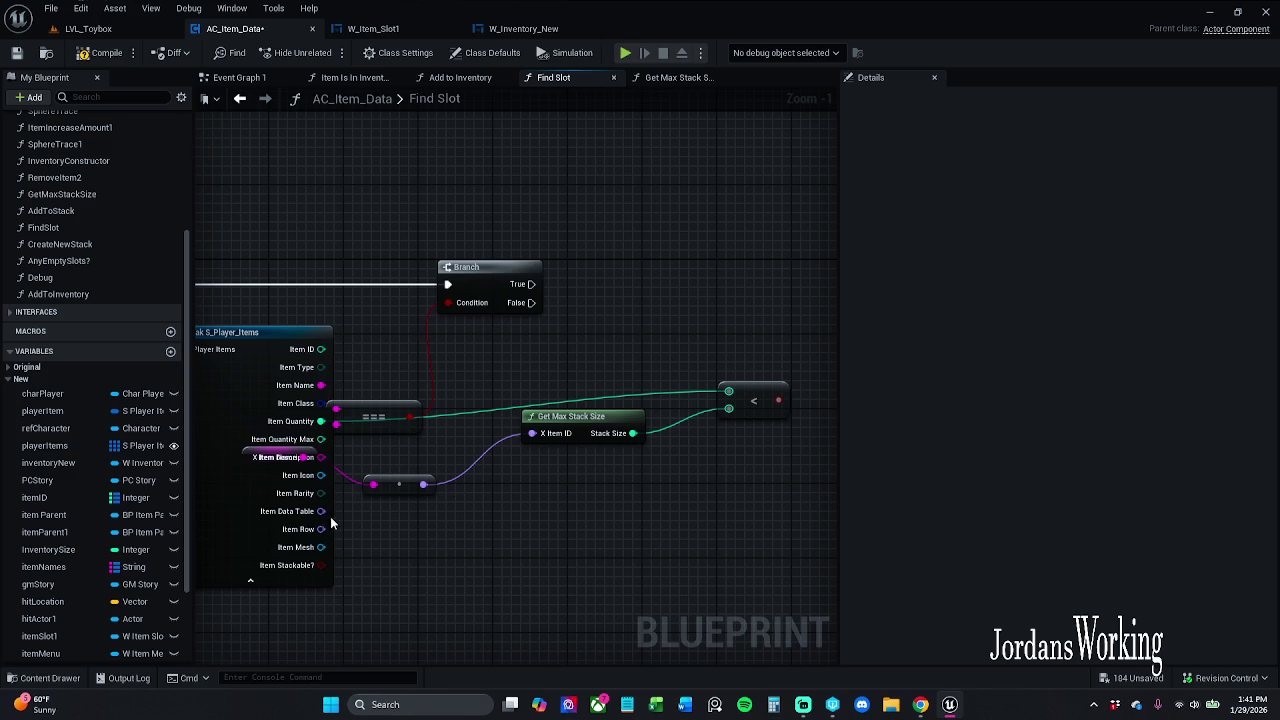
{"action": "left_click", "coordinate": [251, 580]}
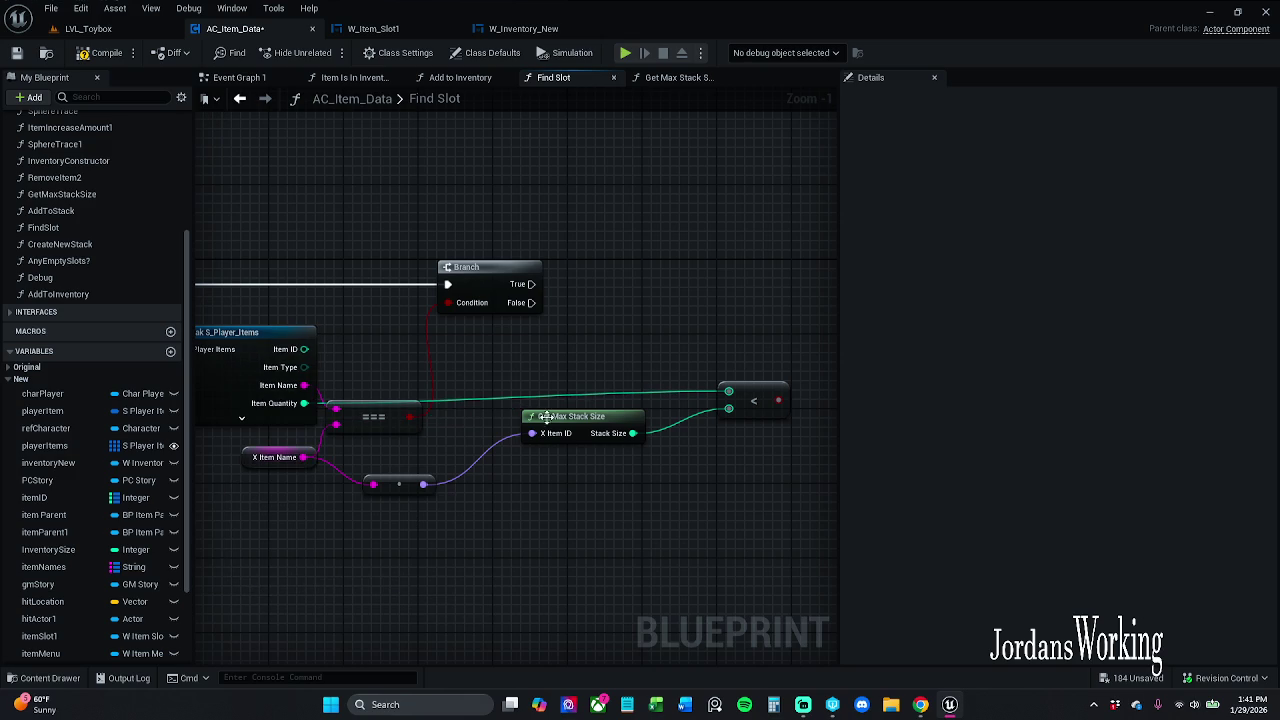
Rearrange the comparison group, the === and conversion nodes, and Get Max Stack Size
{"action": "mouse_move", "coordinate": [252, 550]}
{"action": "left_mouse_down"}
{"action": "mouse_move", "coordinate": [530, 435]}
{"action": "mouse_move", "coordinate": [680, 320]}
{"action": "left_mouse_up"}
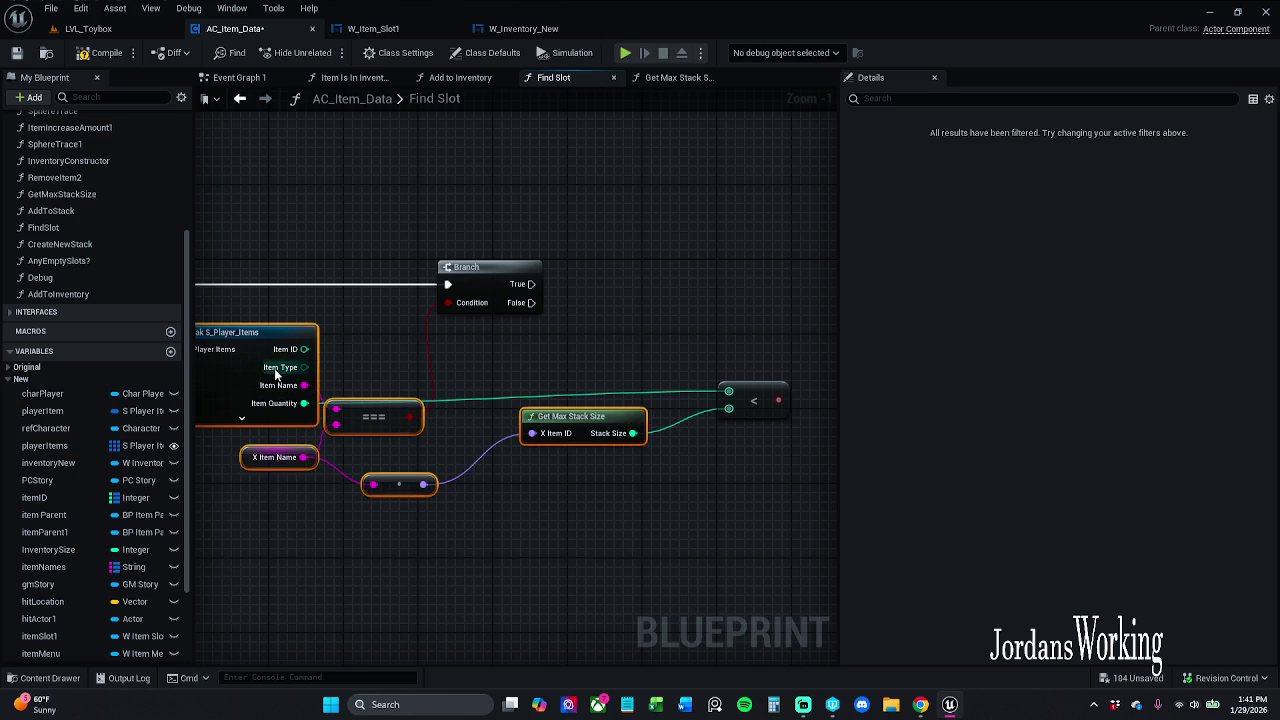
{"action": "left_click_drag", "start_coordinate": [307, 362], "coordinate": [305, 365]}
{"action": "mouse_move", "coordinate": [586, 420]}
{"action": "left_mouse_down"}
{"action": "mouse_move", "coordinate": [577, 465]}
{"action": "mouse_move", "coordinate": [615, 458]}
{"action": "left_mouse_up"}
{"action": "left_click", "coordinate": [572, 370]}
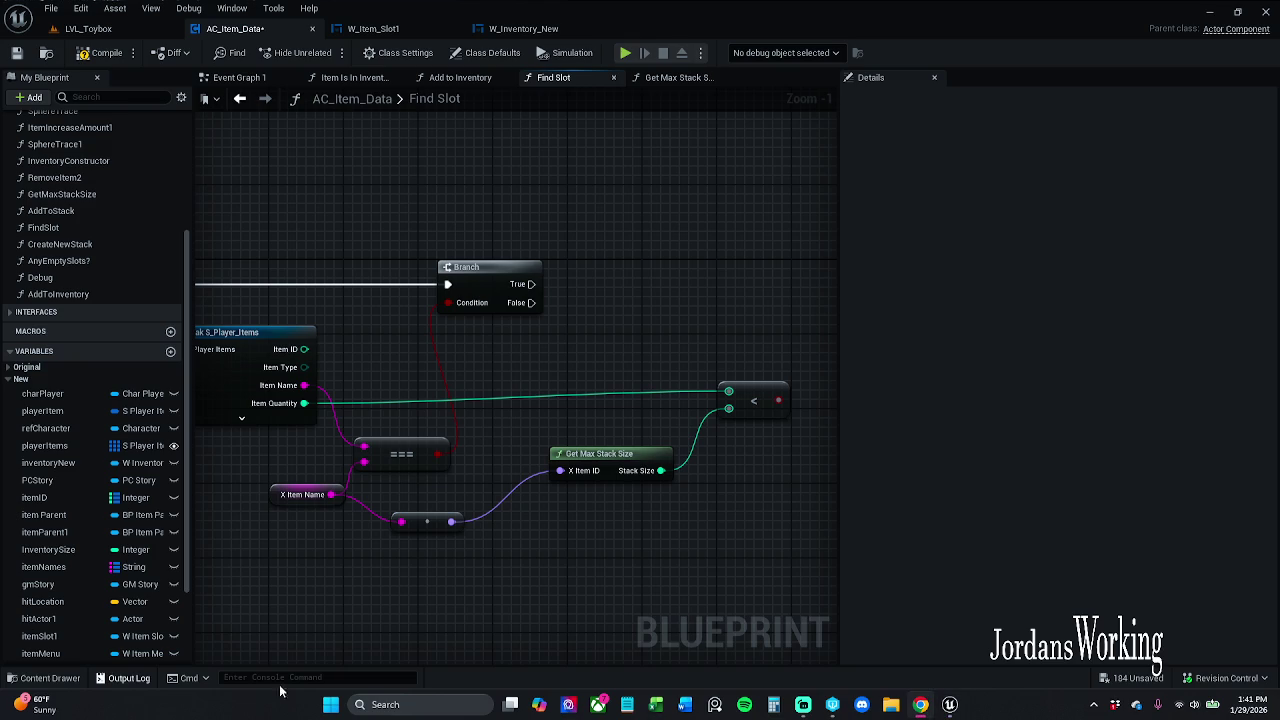
{"action": "mouse_move", "coordinate": [314, 571]}
{"action": "left_mouse_down"}
{"action": "mouse_move", "coordinate": [430, 465]}
{"action": "mouse_move", "coordinate": [401, 457]}
{"action": "mouse_move", "coordinate": [411, 438]}
{"action": "left_mouse_up"}
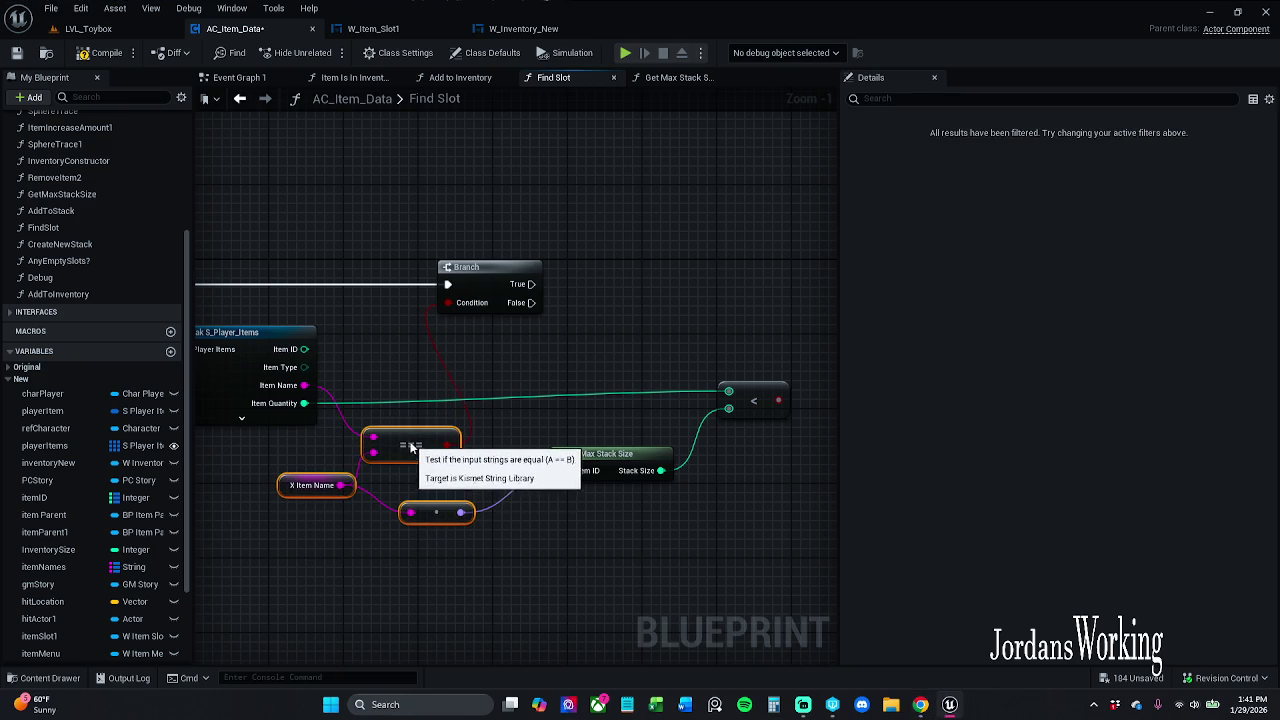
{"action": "left_click", "coordinate": [529, 412]}
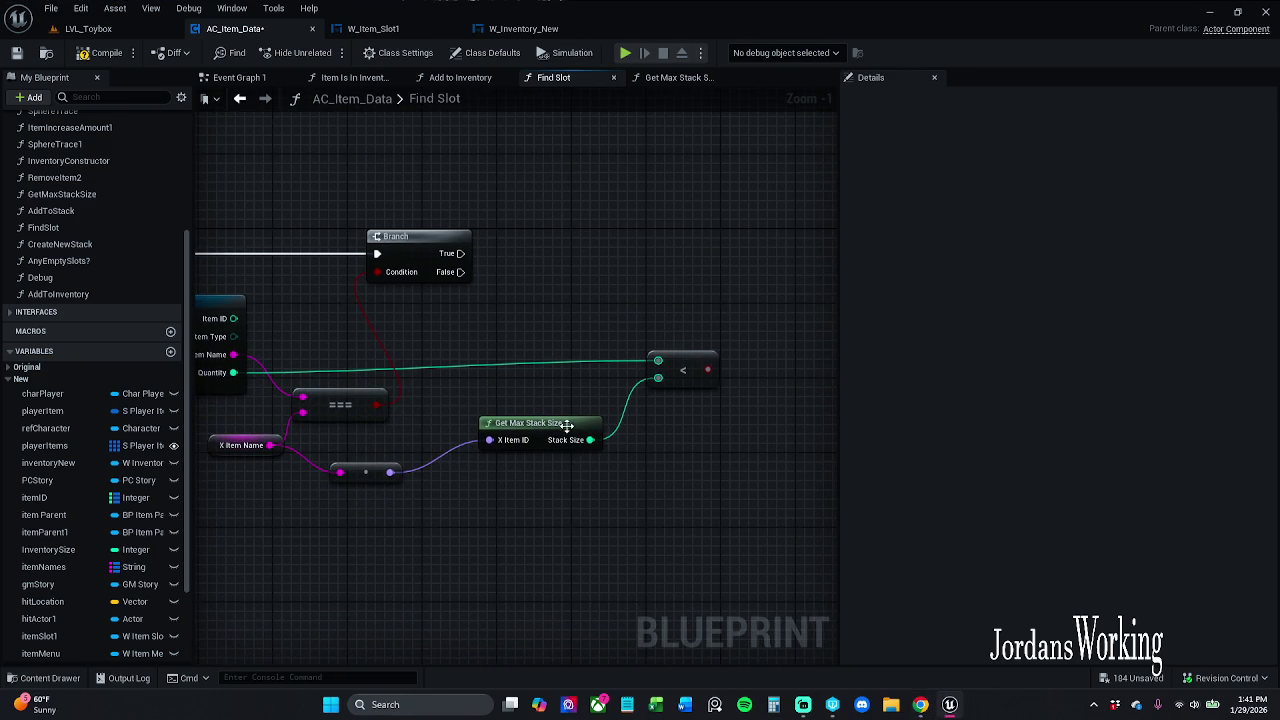
{"action": "left_click", "coordinate": [566, 425]}
{"action": "left_click_drag", "start_coordinate": [566, 425], "coordinate": [605, 365]}
{"action": "left_click", "coordinate": [593, 513]}
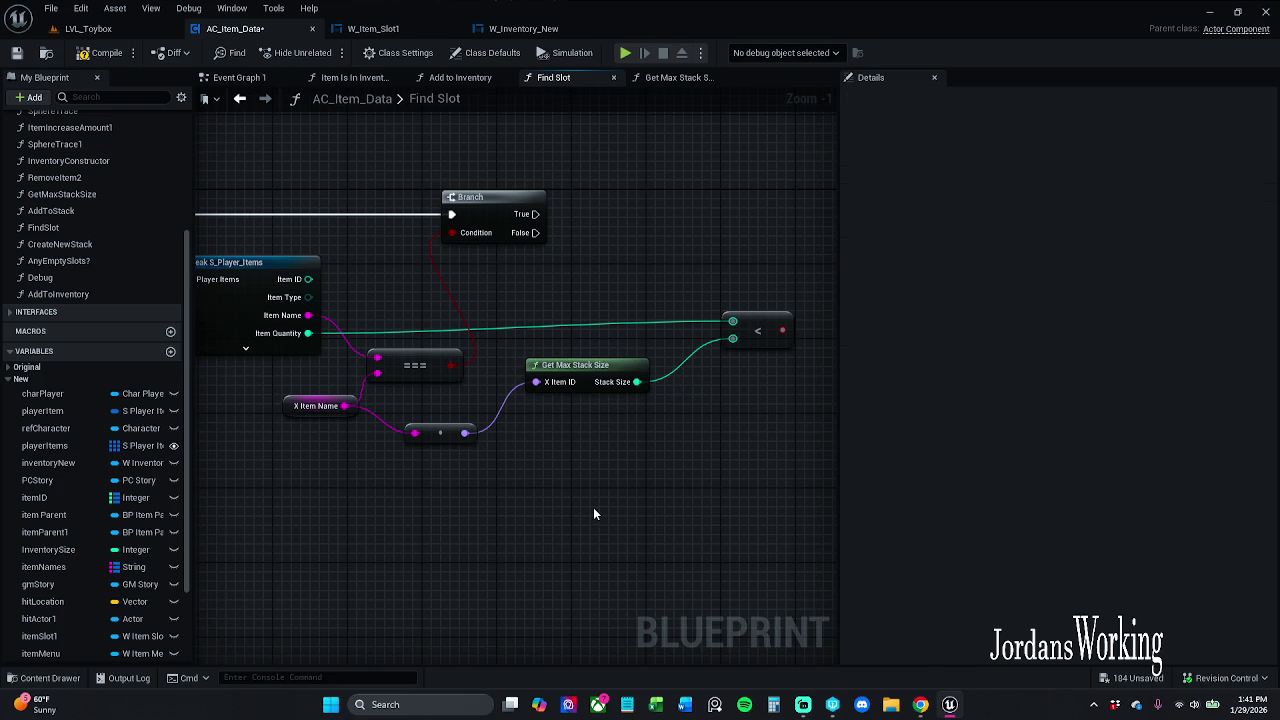
Fine-tune the positions of the conversion, === and Less nodes
{"action": "left_click_drag", "start_coordinate": [456, 438], "coordinate": [412, 459]}
{"action": "left_click", "coordinate": [440, 470]}
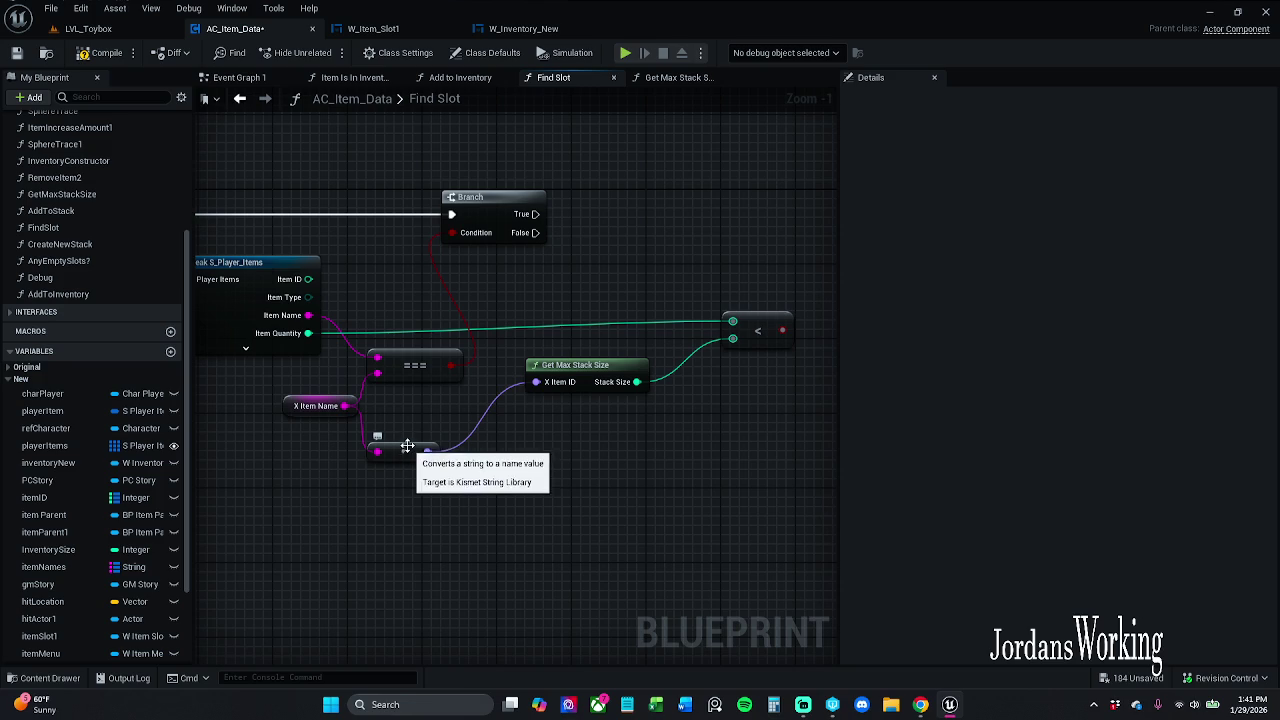
{"action": "left_click_drag", "start_coordinate": [414, 373], "coordinate": [414, 364]}
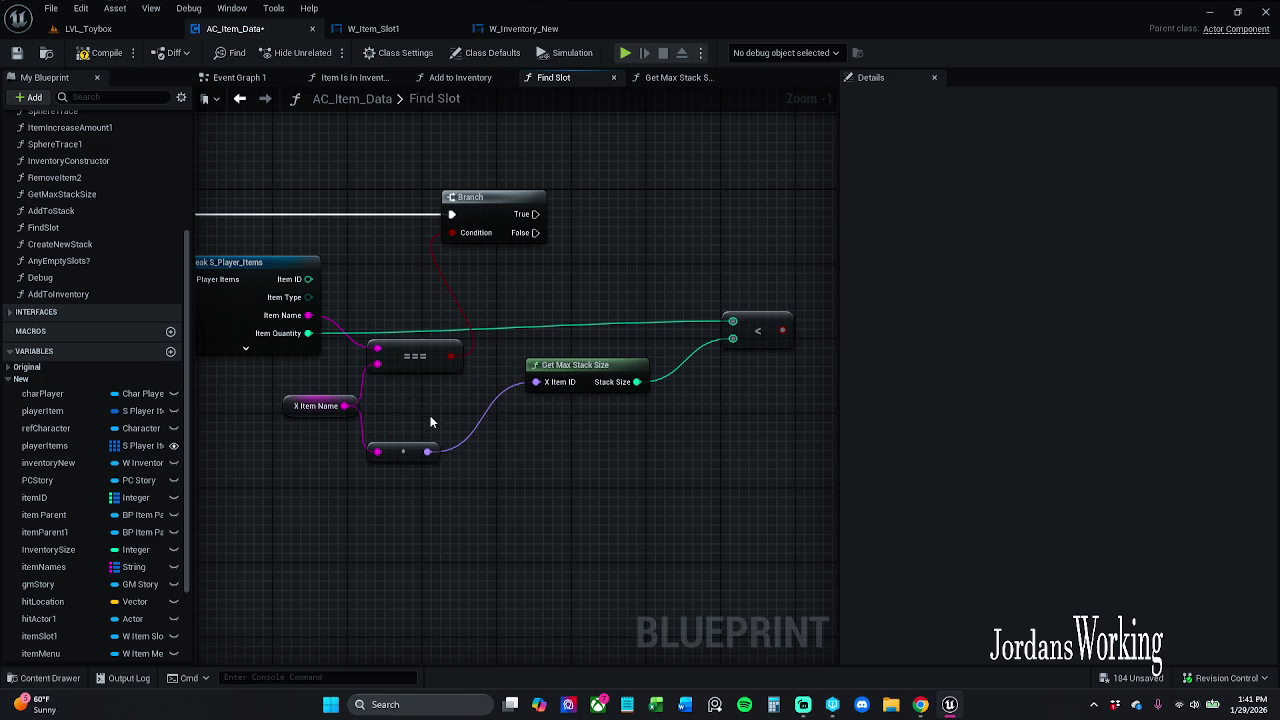
{"action": "left_click_drag", "start_coordinate": [403, 450], "coordinate": [411, 451]}
{"action": "left_click", "coordinate": [436, 406]}
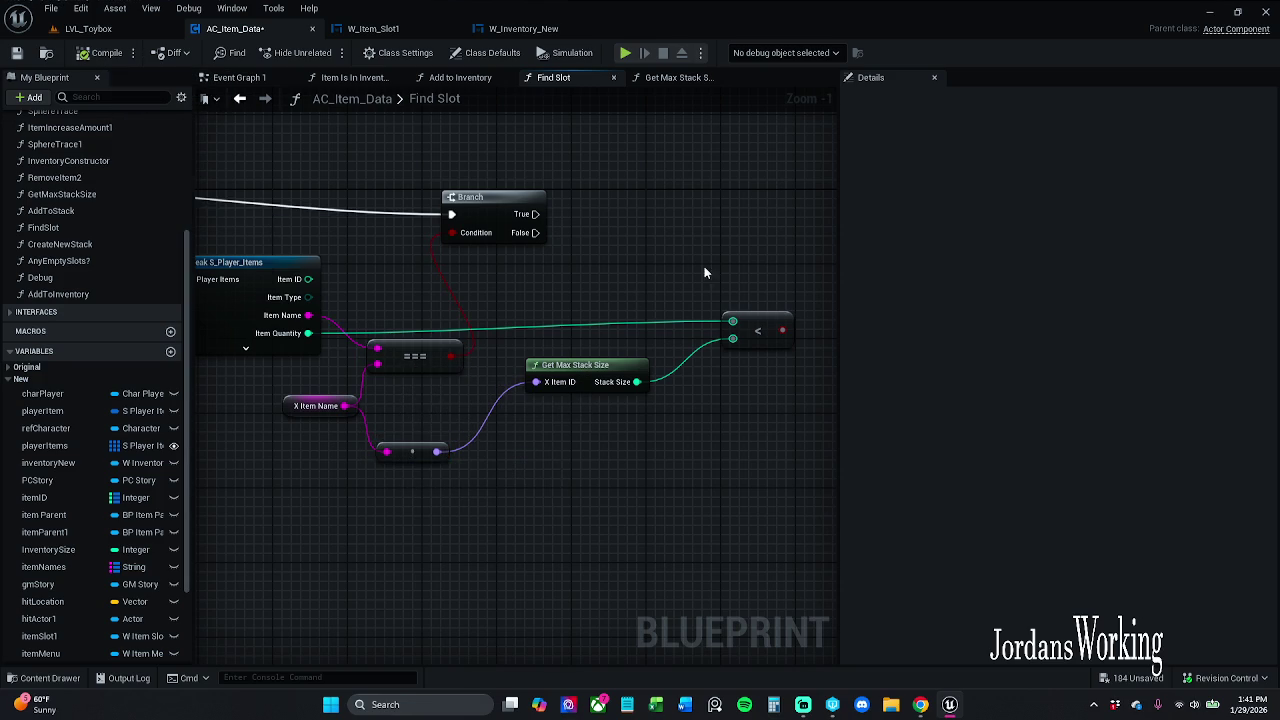
{"action": "left_click_drag", "start_coordinate": [704, 272], "coordinate": [546, 271]}
{"action": "mouse_move", "coordinate": [603, 314]}
{"action": "left_mouse_down"}
{"action": "mouse_move", "coordinate": [452, 272]}
{"action": "mouse_move", "coordinate": [484, 256]}
{"action": "mouse_move", "coordinate": [486, 216]}
{"action": "mouse_move", "coordinate": [346, 214]}
{"action": "left_mouse_up"}
{"action": "left_click", "coordinate": [452, 272]}
Add a second Branch driven from the first Branch's True output and compile
{"action": "key", "text": "b"}
{"action": "left_click", "coordinate": [443, 292]}
{"action": "mouse_move", "coordinate": [302, 270]}
{"action": "left_mouse_down"}
{"action": "mouse_move", "coordinate": [582, 232]}
{"action": "mouse_move", "coordinate": [646, 202]}
{"action": "mouse_move", "coordinate": [578, 246]}
{"action": "left_mouse_up"}
{"action": "left_click", "coordinate": [82, 53]}
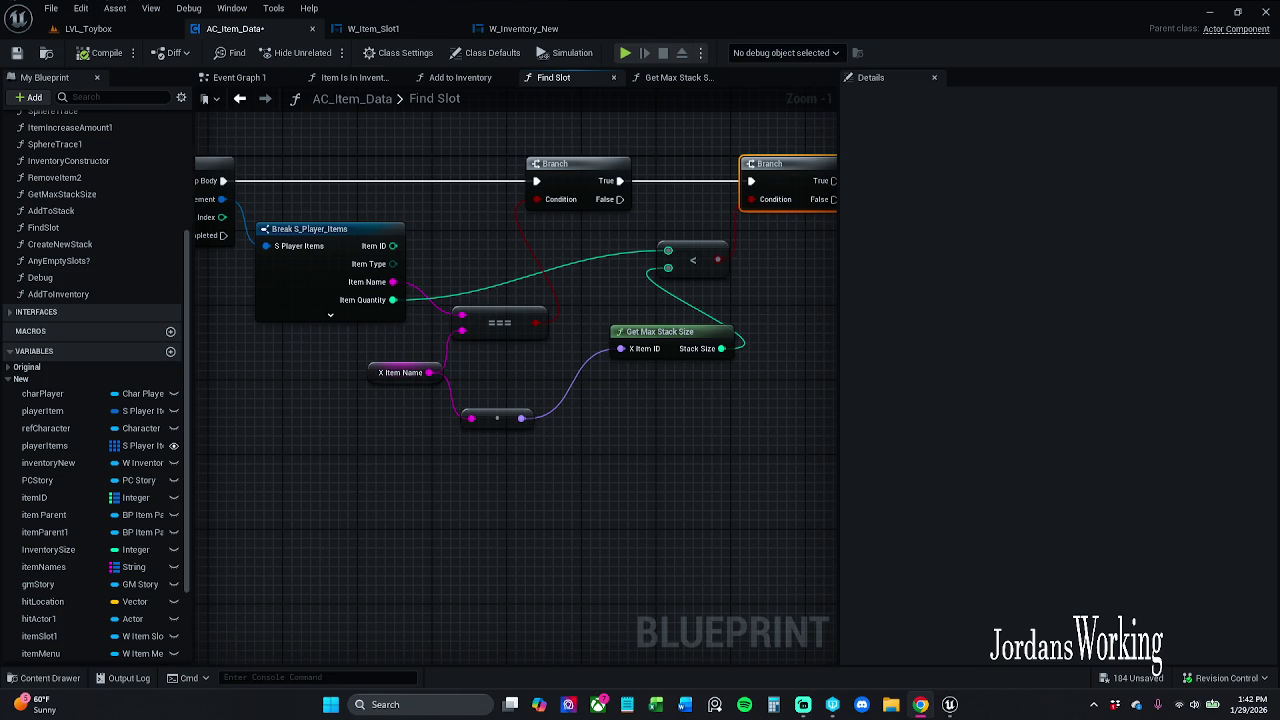
{"action": "scroll", "coordinate": [437, 400], "scroll_direction": "down", "scroll_amount": 4}
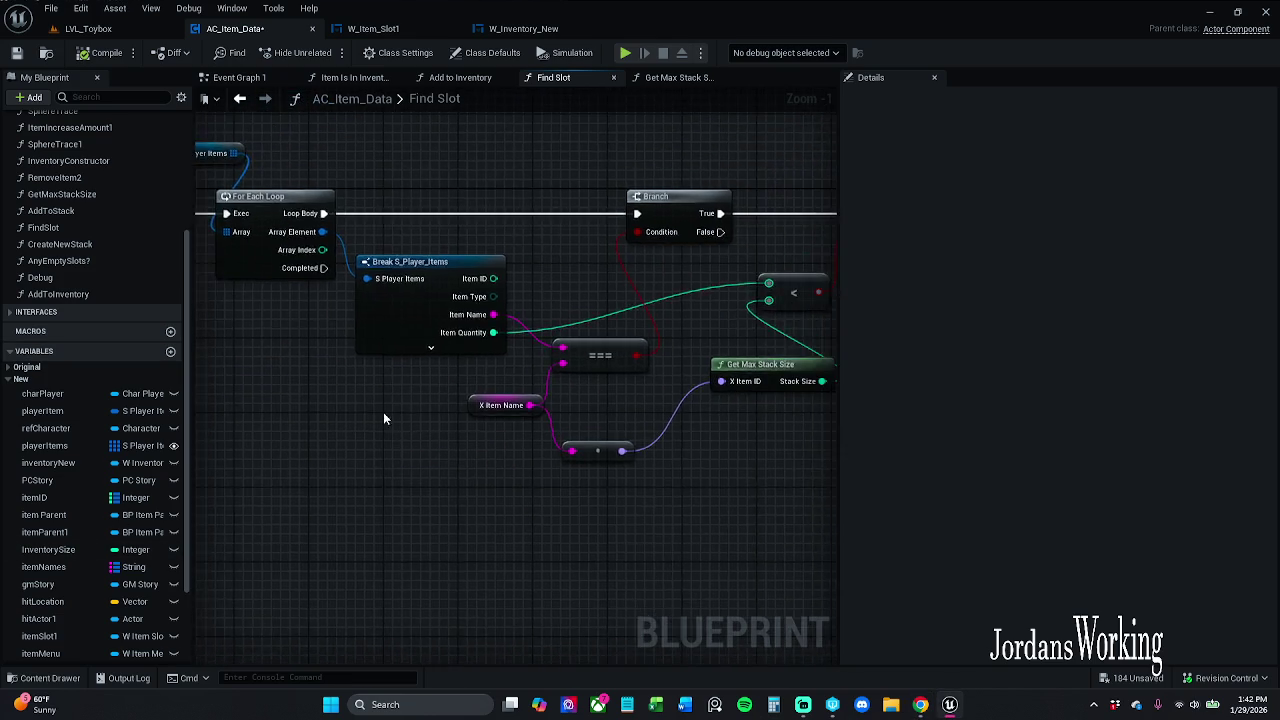
Add a Return Node on the For Each Loop's Completed output
{"action": "left_click_drag", "start_coordinate": [398, 292], "coordinate": [734, 477]}
{"action": "scroll", "coordinate": [513, 306], "scroll_direction": "up", "scroll_amount": 3}
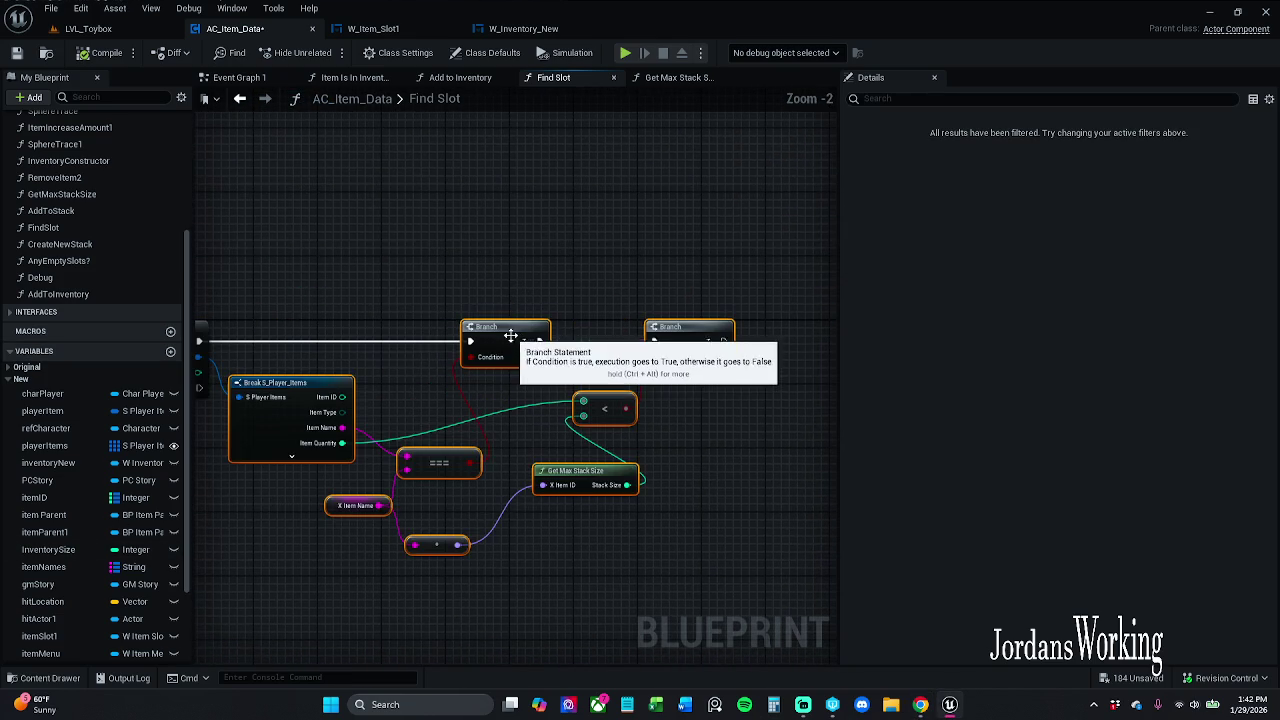
{"action": "left_click", "coordinate": [346, 303]}
{"action": "left_click_drag", "start_coordinate": [346, 303], "coordinate": [400, 263]}
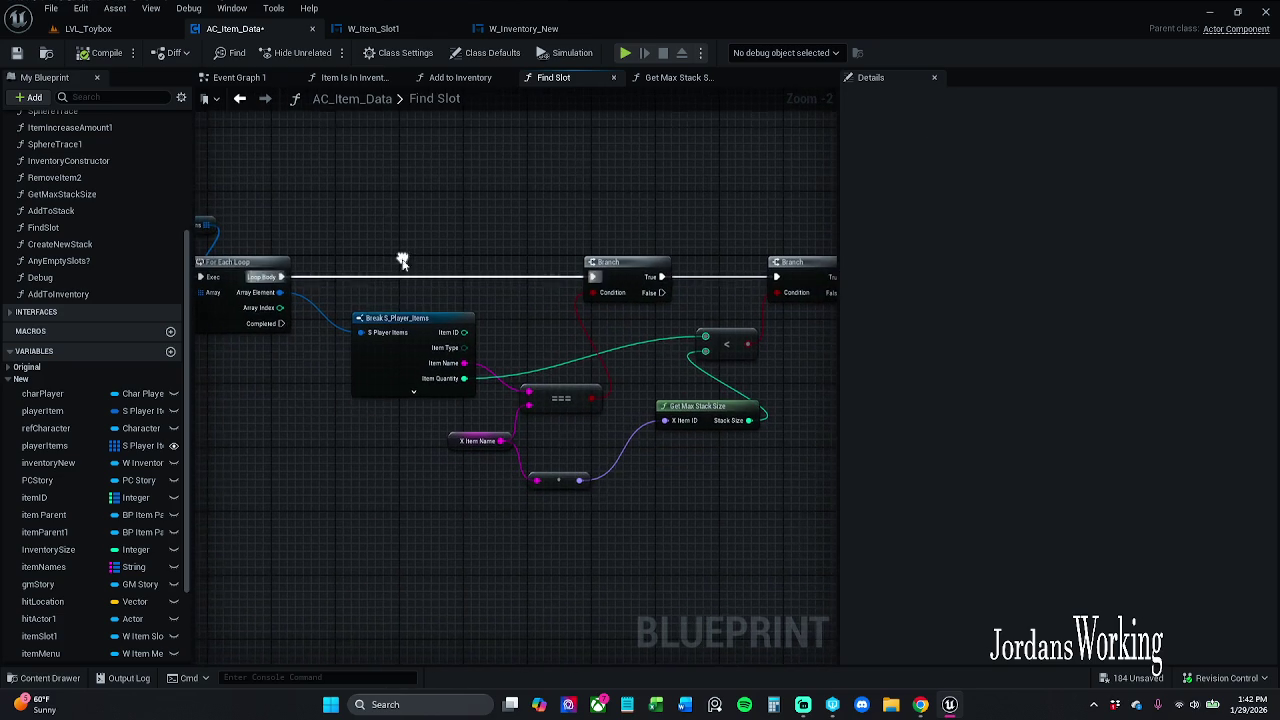
{"action": "left_click_drag", "start_coordinate": [282, 324], "coordinate": [294, 411]}
{"action": "type", "text": "retur"}
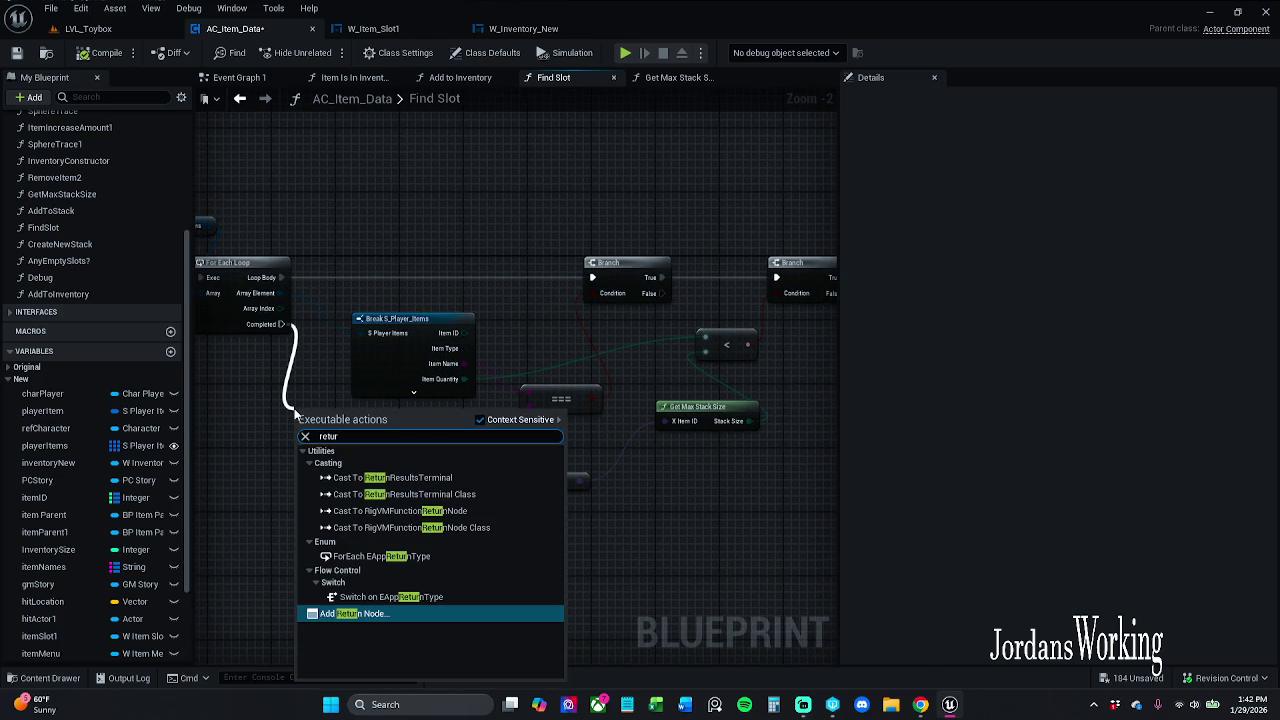
{"action": "key", "text": "Return"}
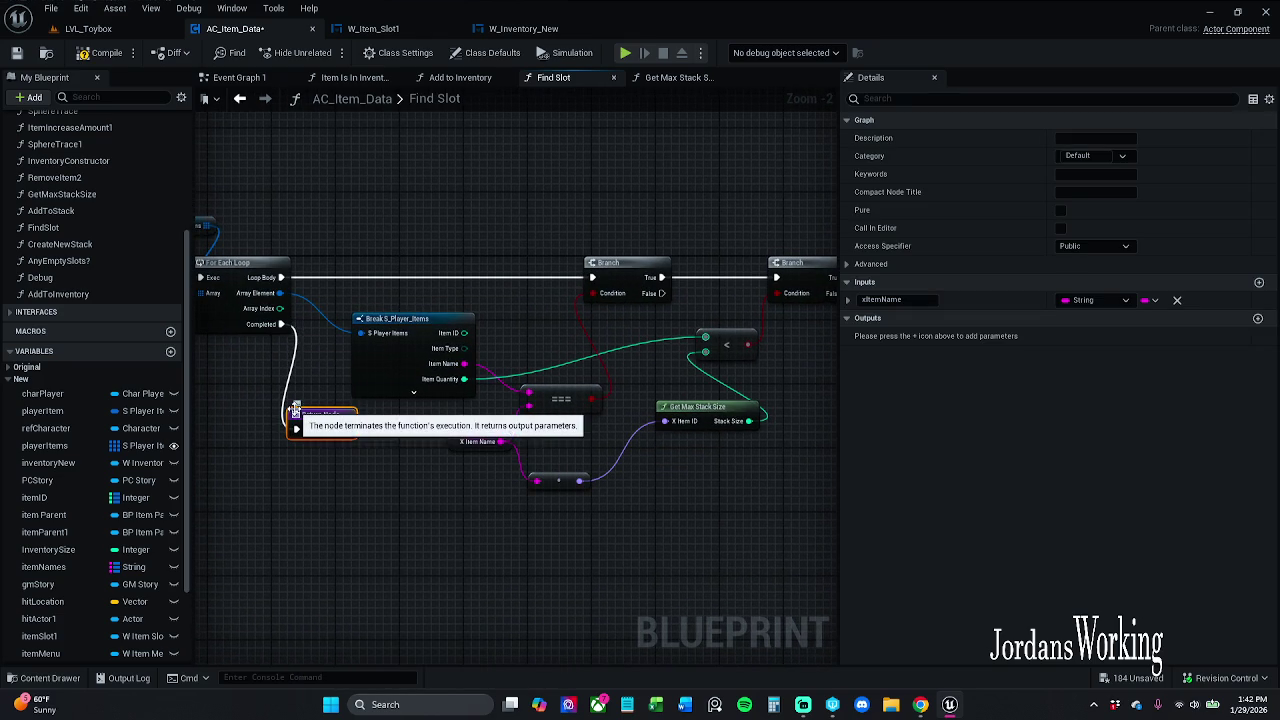
{"action": "left_click_drag", "start_coordinate": [296, 410], "coordinate": [338, 470]}
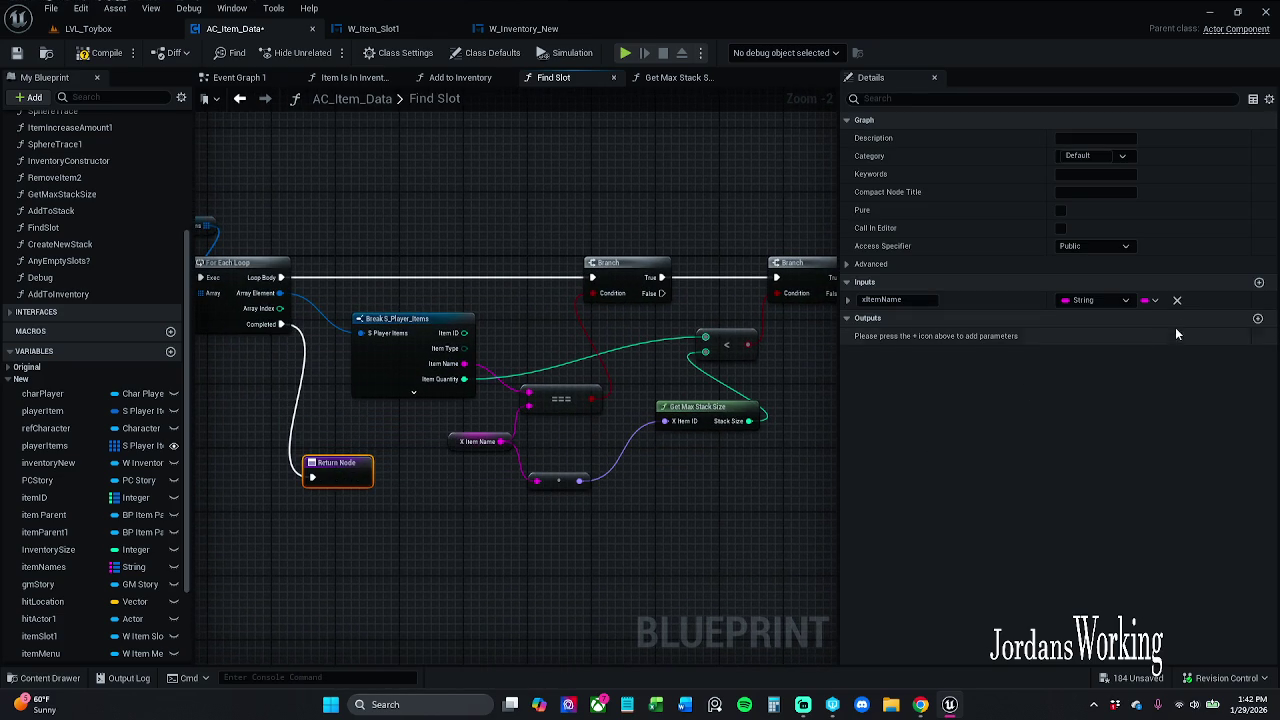
Give the function two outputs: an Integer and a Boolean
{"action": "left_click", "coordinate": [1257, 320]}
{"action": "left_click", "coordinate": [1257, 320]}
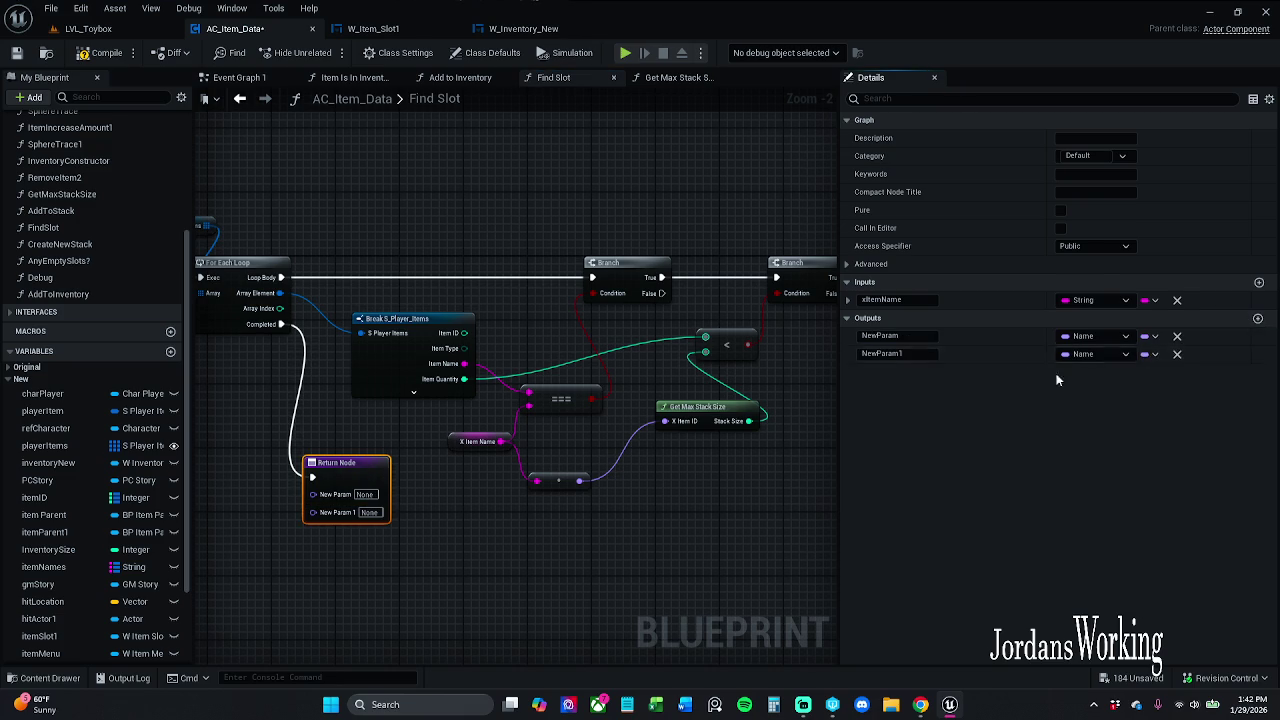
{"action": "left_click", "coordinate": [1115, 340]}
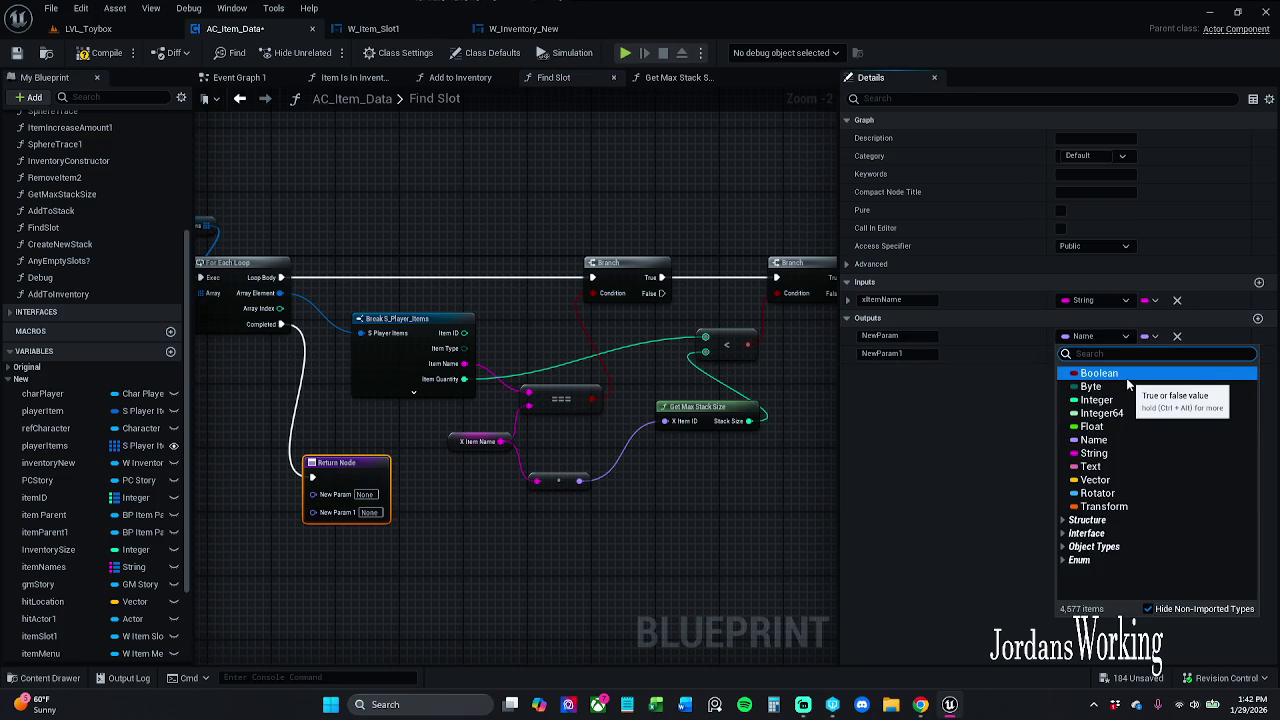
{"action": "left_click", "coordinate": [1026, 418]}
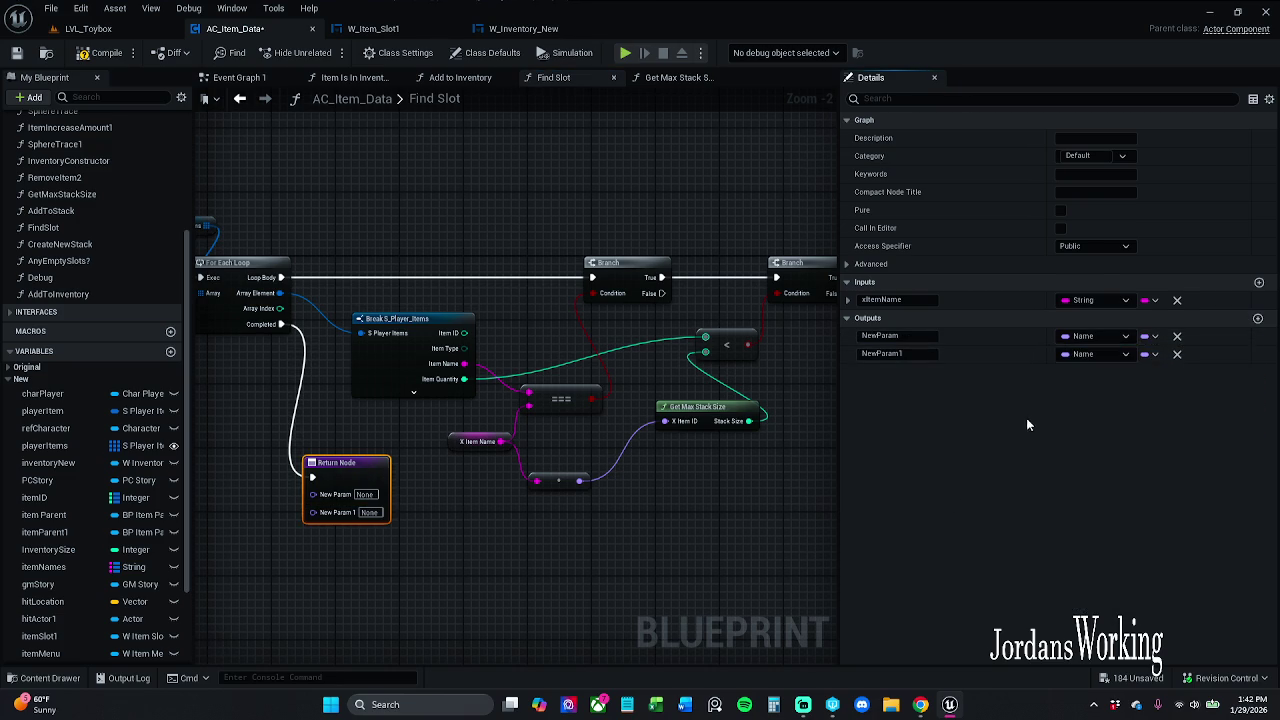
{"action": "left_click", "coordinate": [1110, 354]}
{"action": "left_click", "coordinate": [1100, 391]}
{"action": "left_click", "coordinate": [1097, 337]}
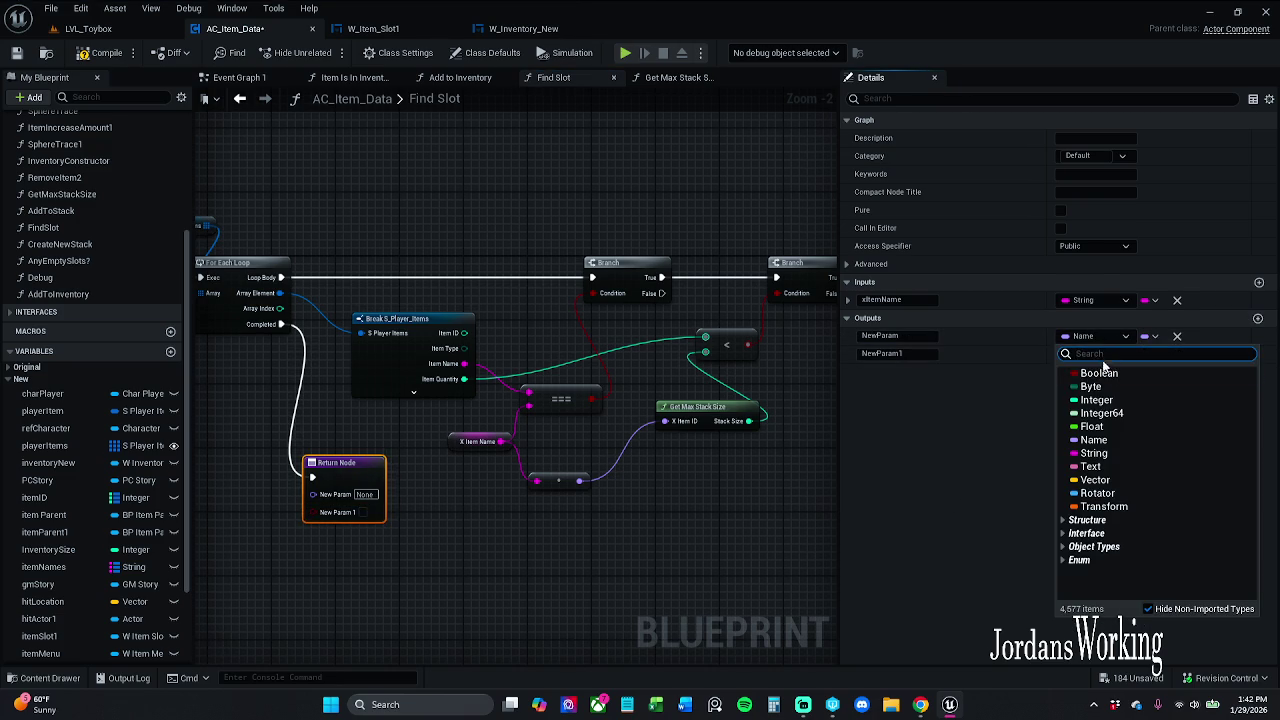
{"action": "left_click", "coordinate": [1115, 401]}
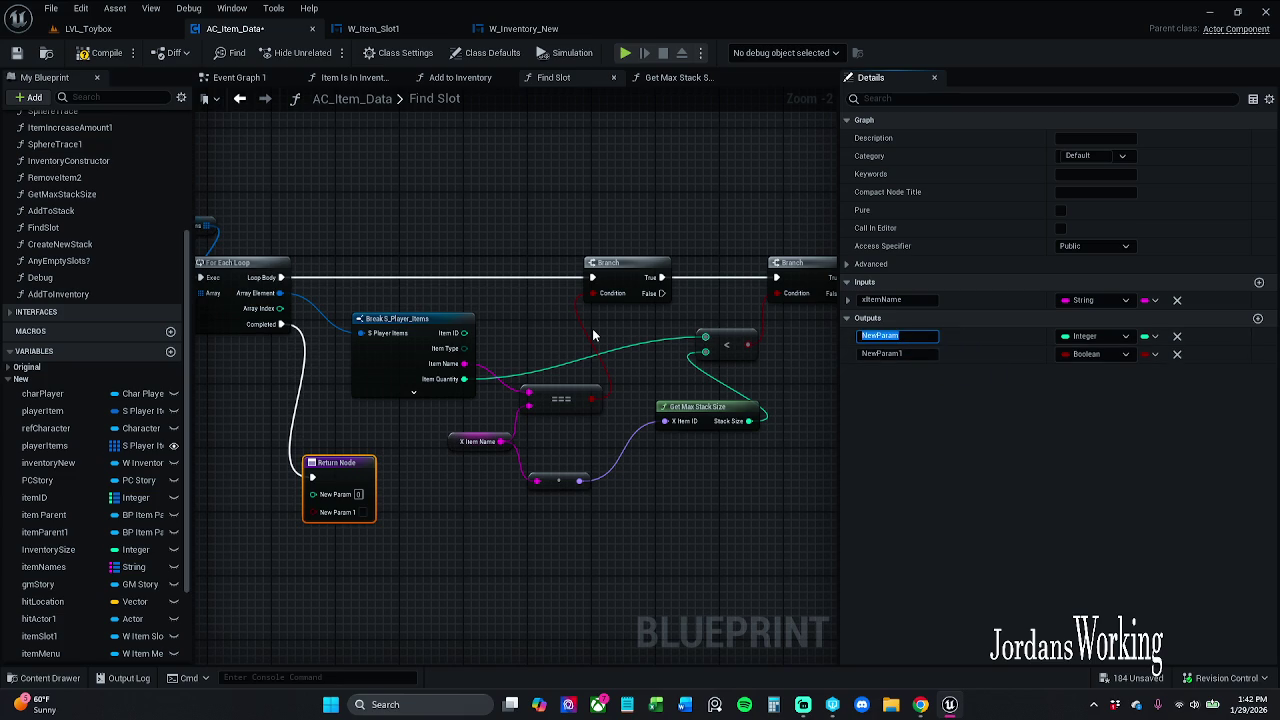
Name the outputs index and foundSlot?
{"action": "type", "text": "index"}
{"action": "key", "text": "Return"}
{"action": "left_click", "coordinate": [926, 354]}
{"action": "type", "text": "foundSlo"}
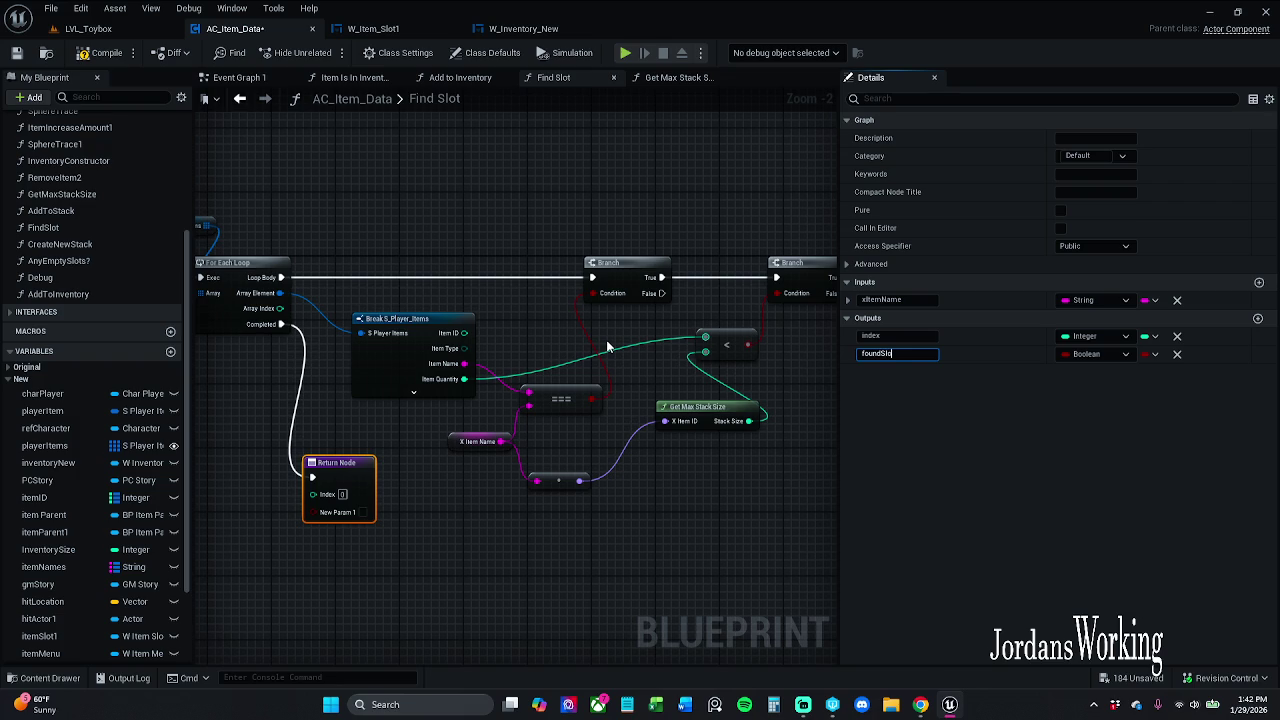
{"action": "key", "text": "Return"}
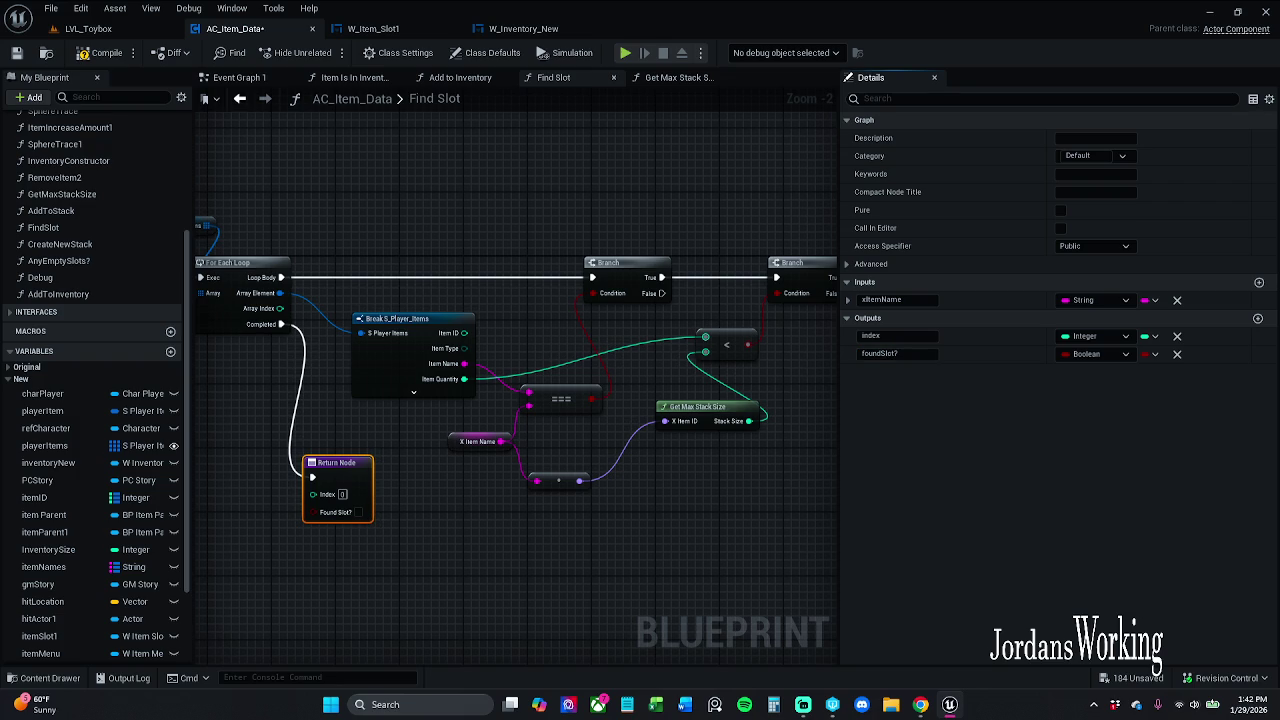
Reposition the Completed Return Node and compile the blueprint
{"action": "scroll", "coordinate": [397, 516], "scroll_direction": "up", "scroll_amount": 2}
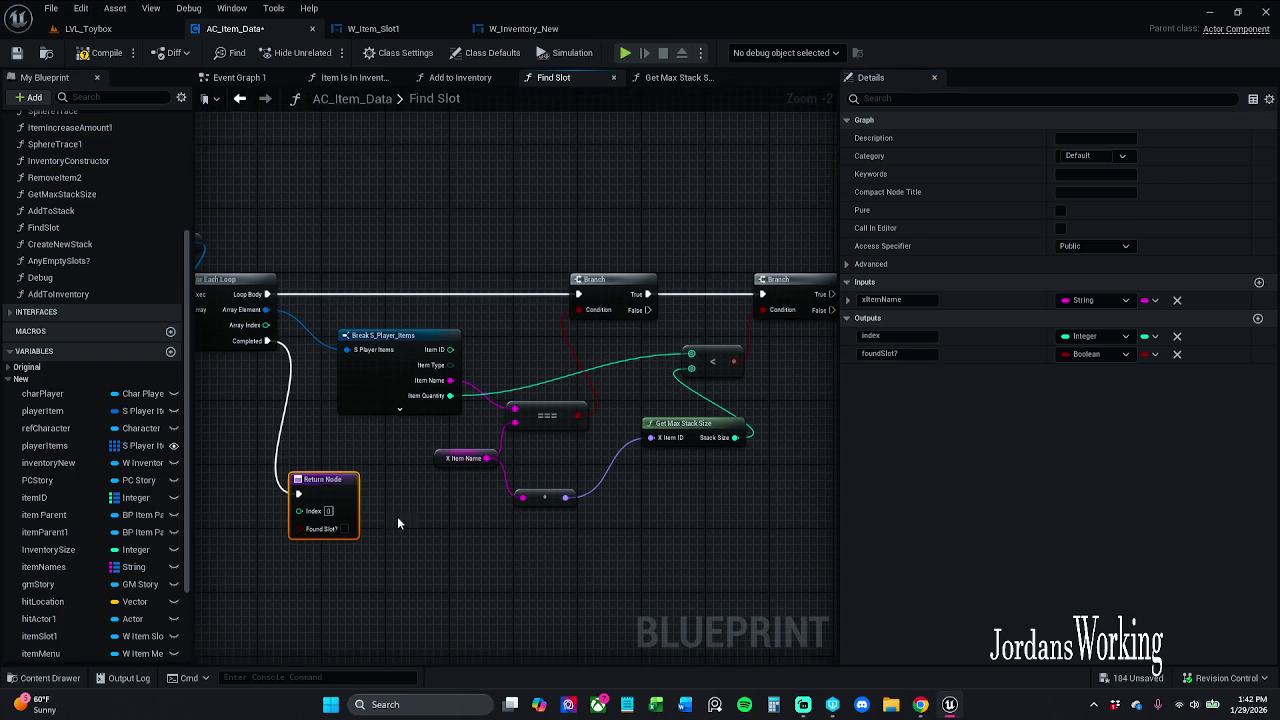
{"action": "mouse_move", "coordinate": [336, 514]}
{"action": "left_mouse_down"}
{"action": "mouse_move", "coordinate": [382, 452]}
{"action": "mouse_move", "coordinate": [419, 454]}
{"action": "left_mouse_up"}
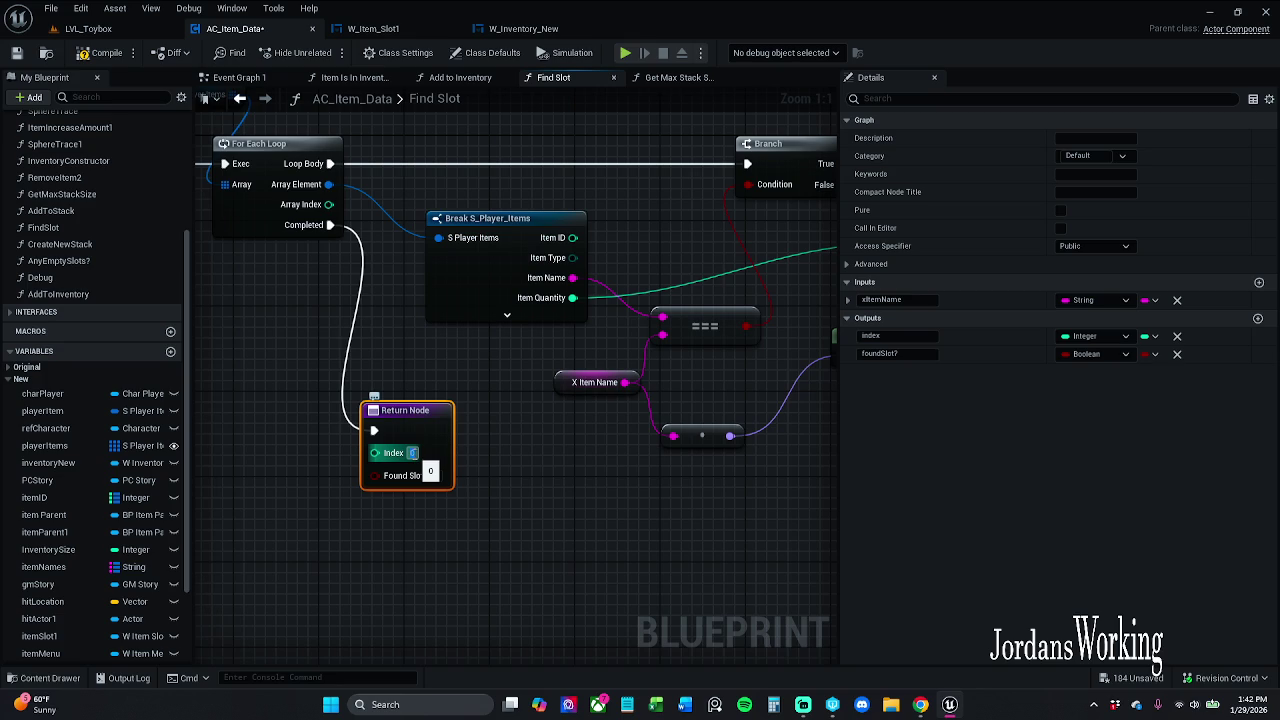
{"action": "left_click_drag", "start_coordinate": [401, 413], "coordinate": [444, 424]}
{"action": "left_click", "coordinate": [506, 548]}
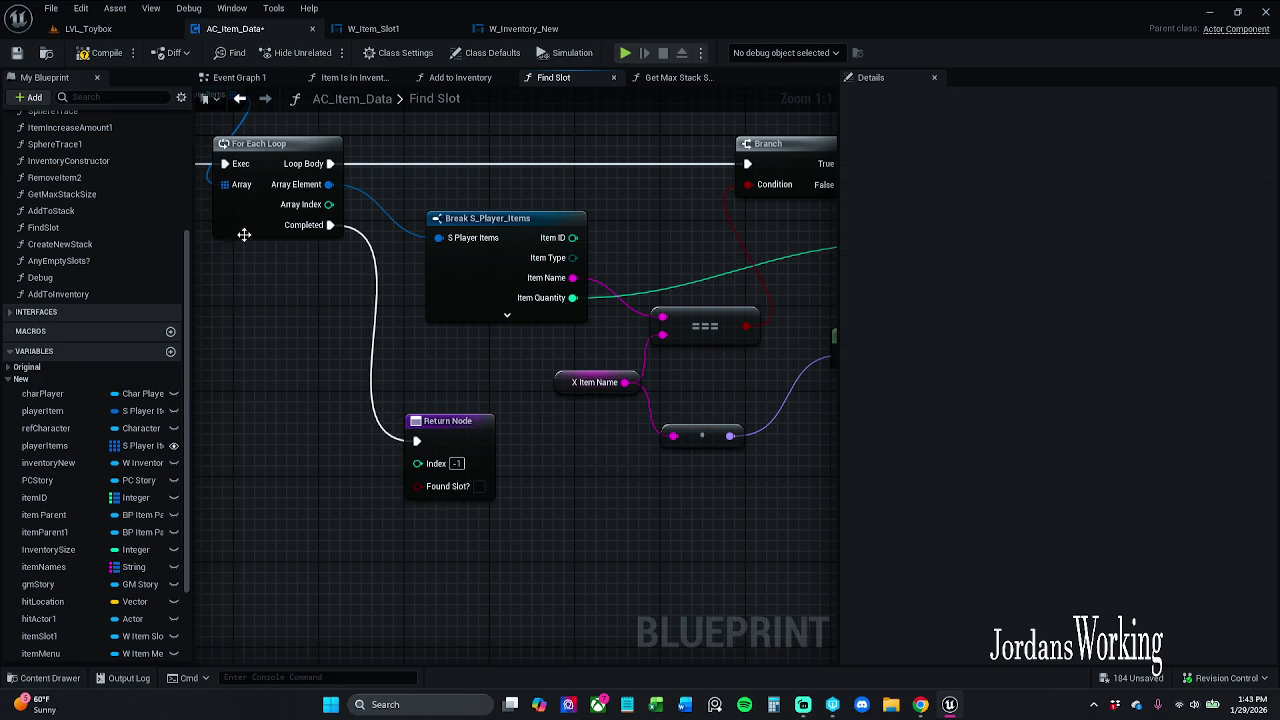
{"action": "left_click", "coordinate": [88, 53]}
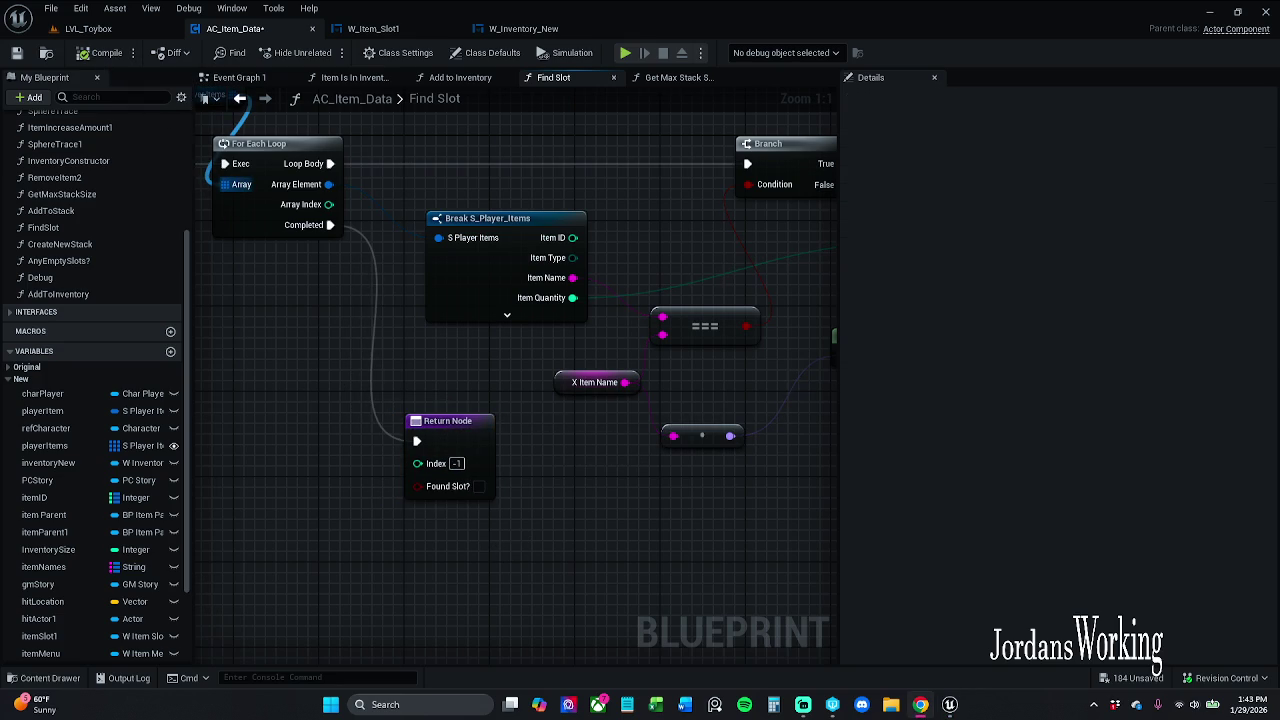
{"action": "scroll", "coordinate": [637, 277], "scroll_direction": "down", "scroll_amount": 2}
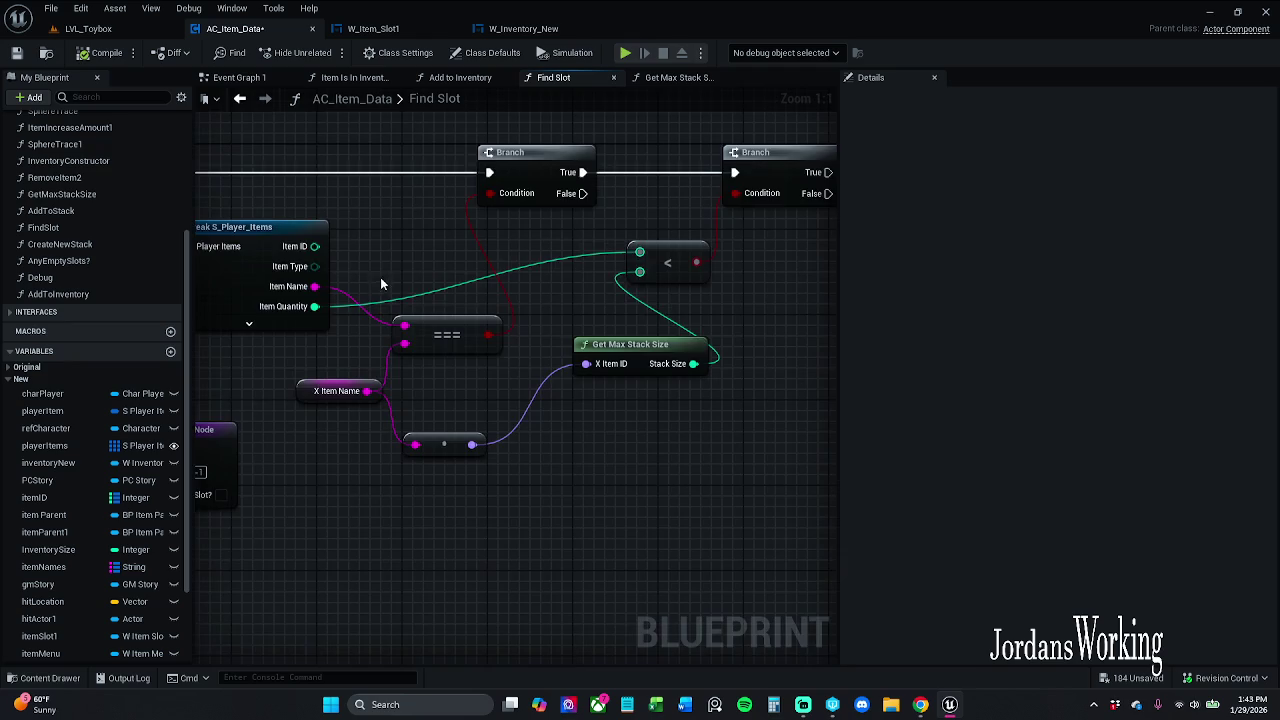
{"action": "scroll", "coordinate": [380, 277], "scroll_direction": "up", "scroll_amount": 1}
{"action": "left_click", "coordinate": [372, 446]}
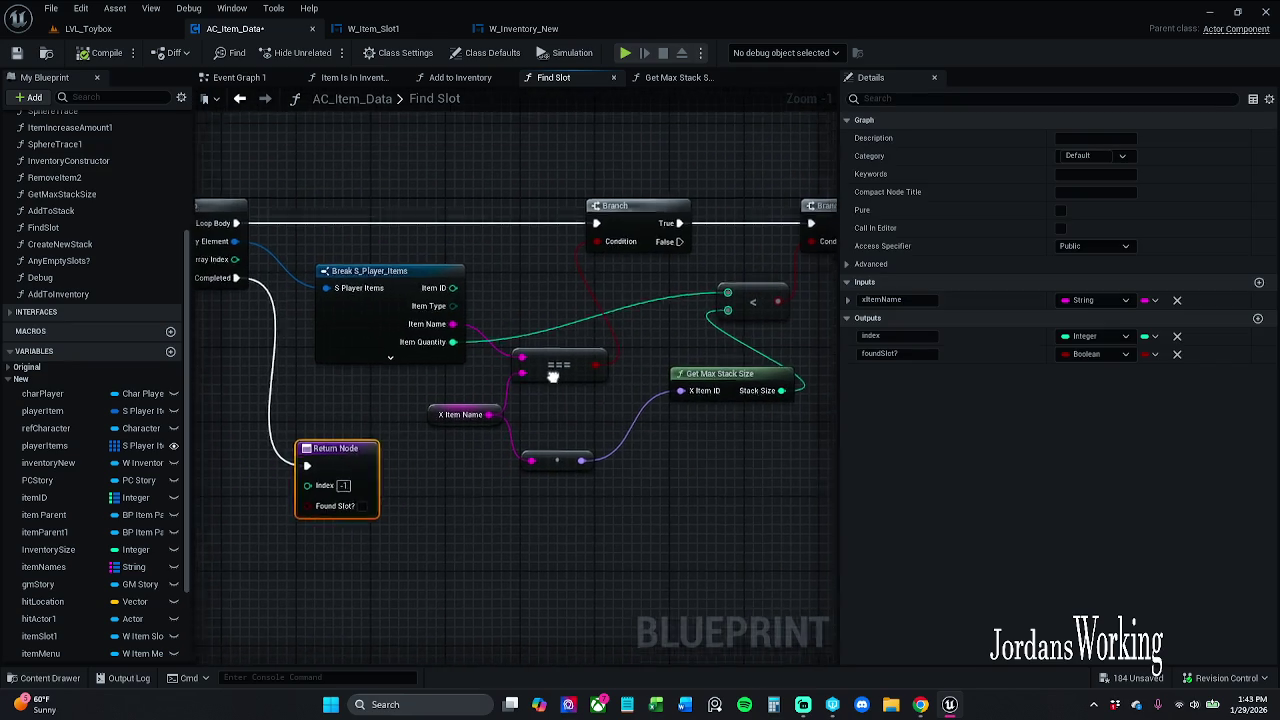
Paste a duplicate Return Node after the second Branch
{"action": "scroll", "coordinate": [380, 440], "scroll_direction": "down", "scroll_amount": 2}
{"action": "left_click", "coordinate": [520, 318]}
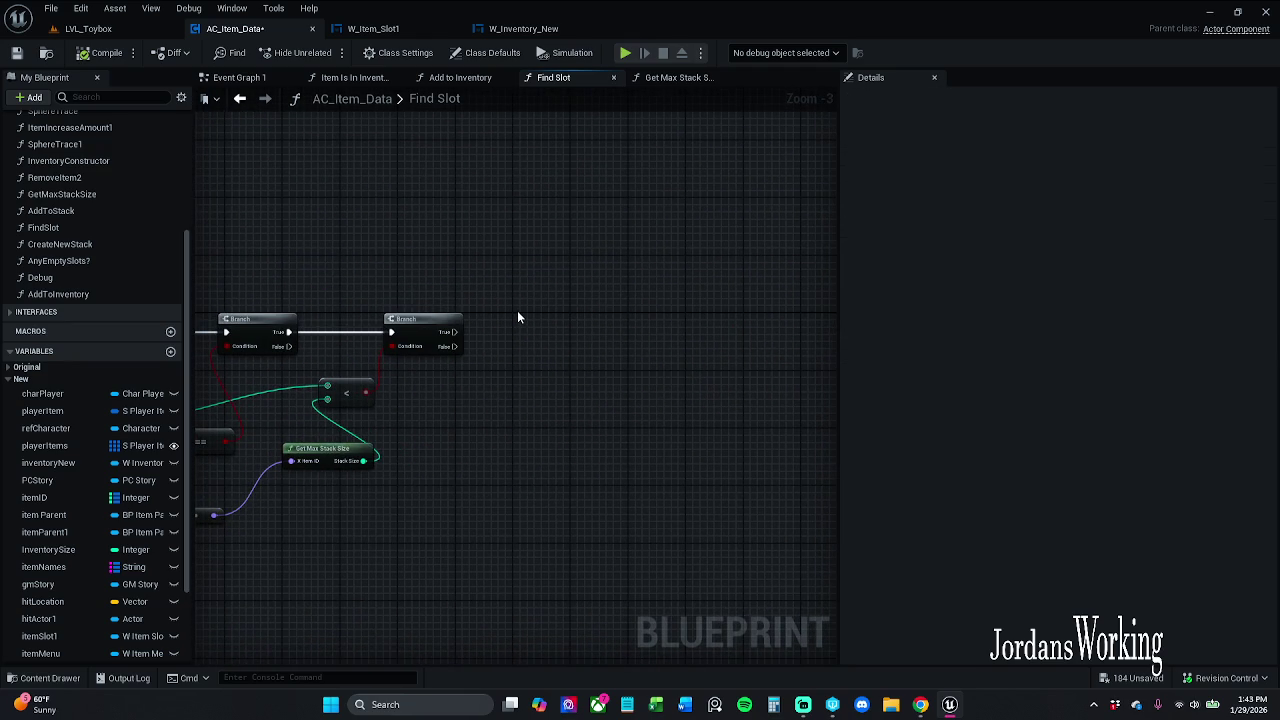
{"action": "mouse_move", "coordinate": [519, 330]}
{"action": "left_mouse_down"}
{"action": "mouse_move", "coordinate": [586, 340]}
{"action": "mouse_move", "coordinate": [557, 331]}
{"action": "mouse_move", "coordinate": [781, 201]}
{"action": "left_mouse_up"}
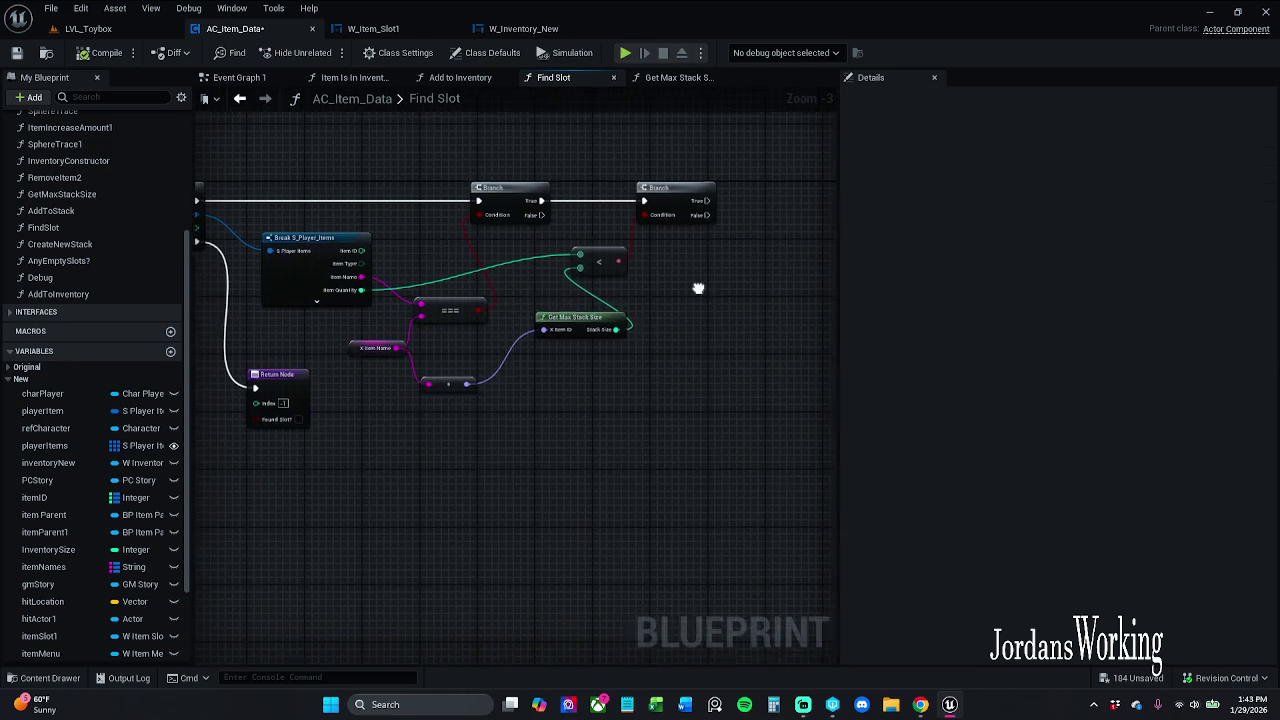
{"action": "left_click", "coordinate": [310, 412]}
{"action": "left_click_drag", "start_coordinate": [570, 334], "coordinate": [408, 378]}
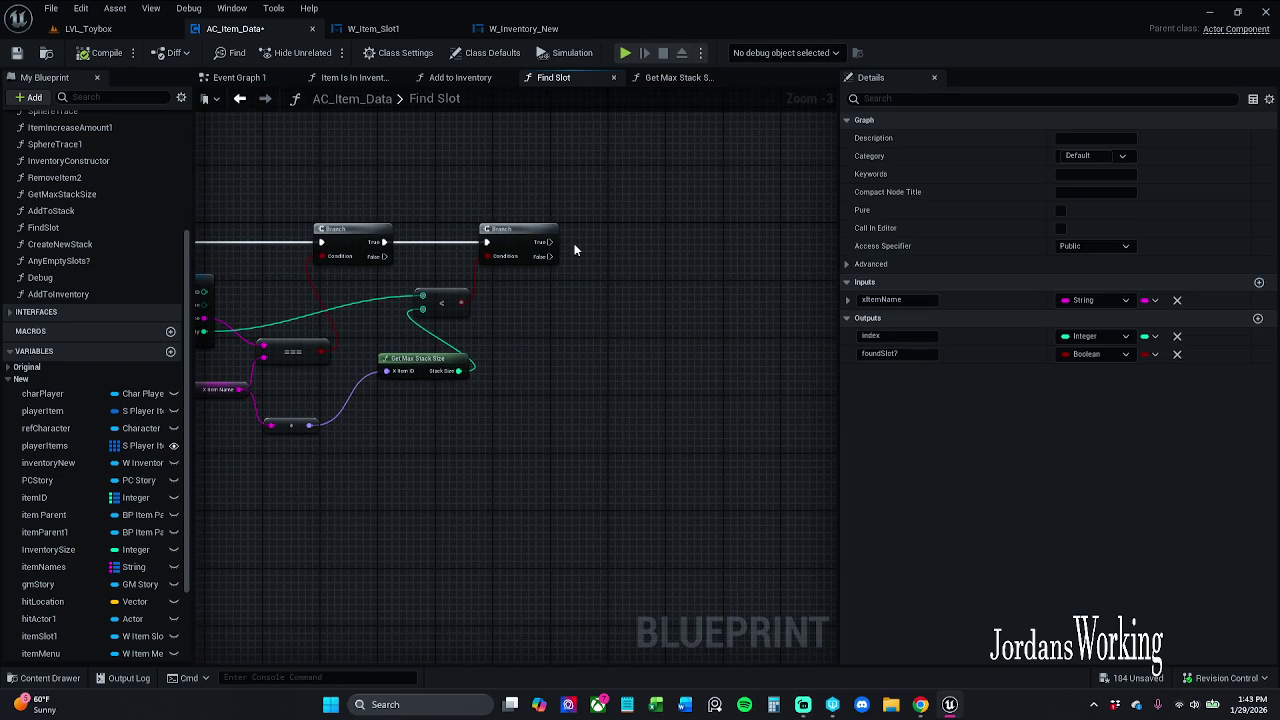
{"action": "key", "text": "ctrl+v"}
{"action": "left_click_drag", "start_coordinate": [590, 238], "coordinate": [674, 229]}
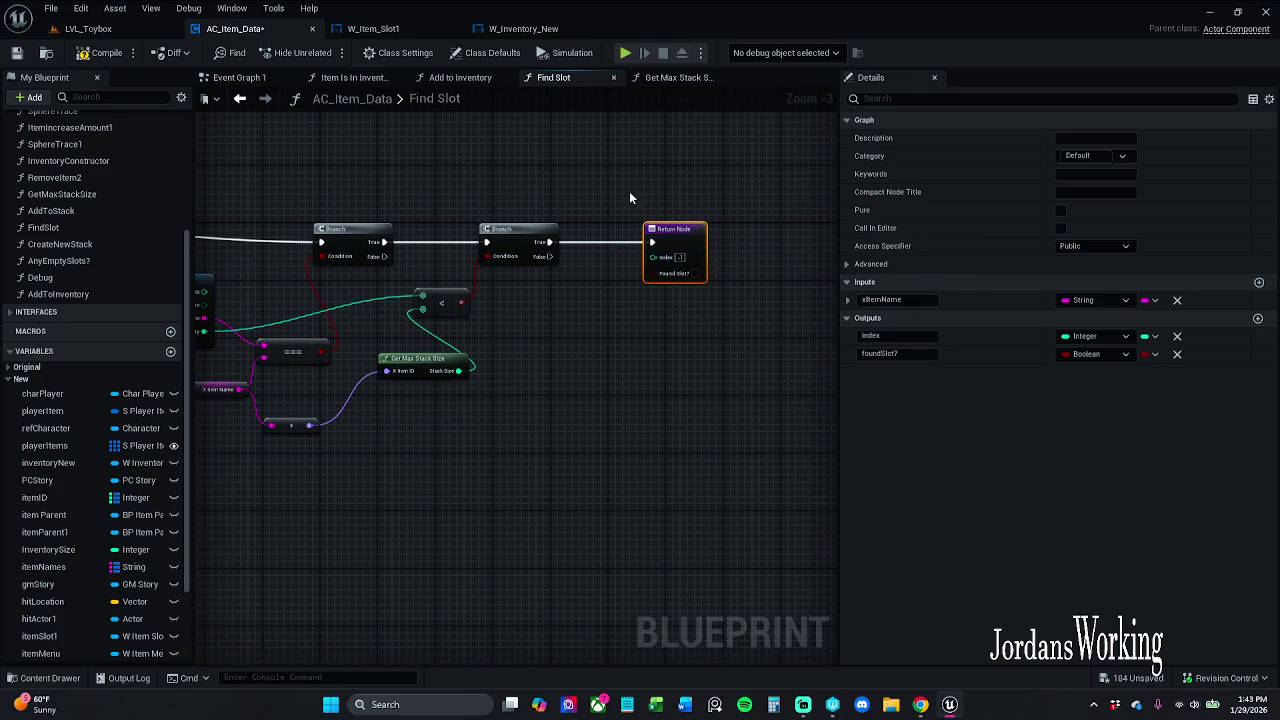
{"action": "left_click", "coordinate": [630, 197]}
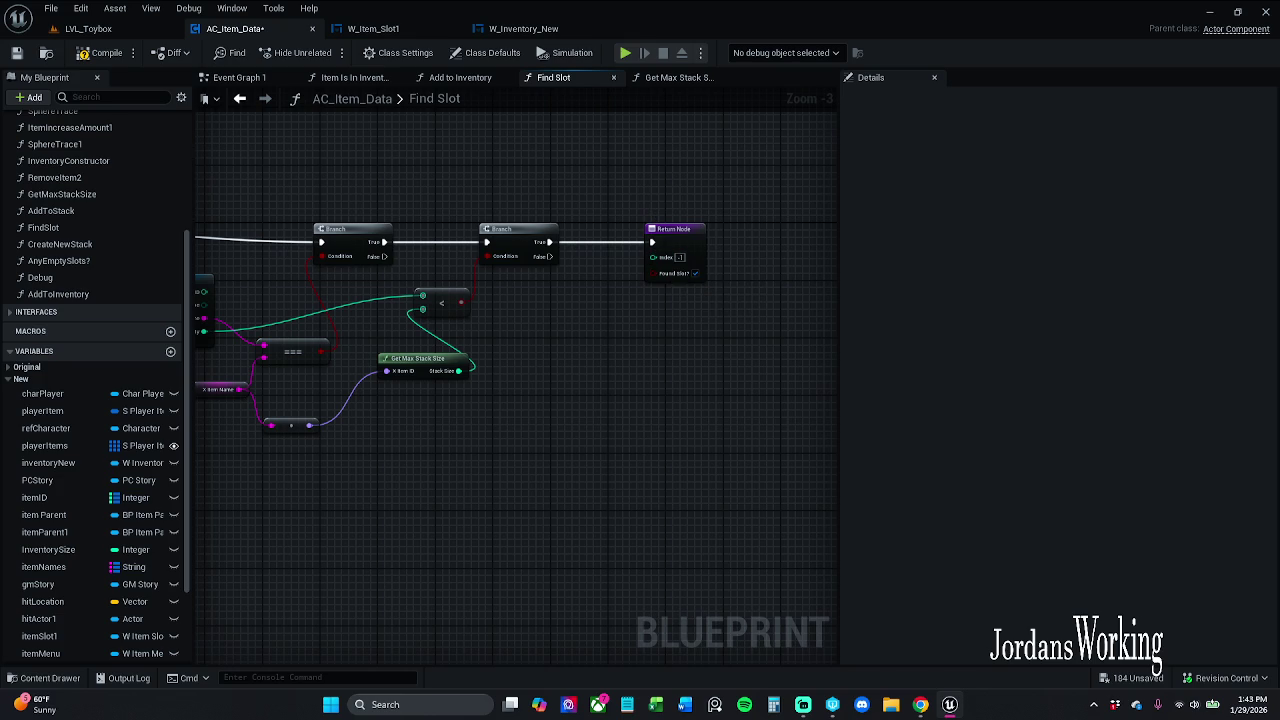
Connect the loop's Array Index to the new Return Node's Index, routed through a reroute point
{"action": "left_click_drag", "start_coordinate": [537, 369], "coordinate": [663, 369]}
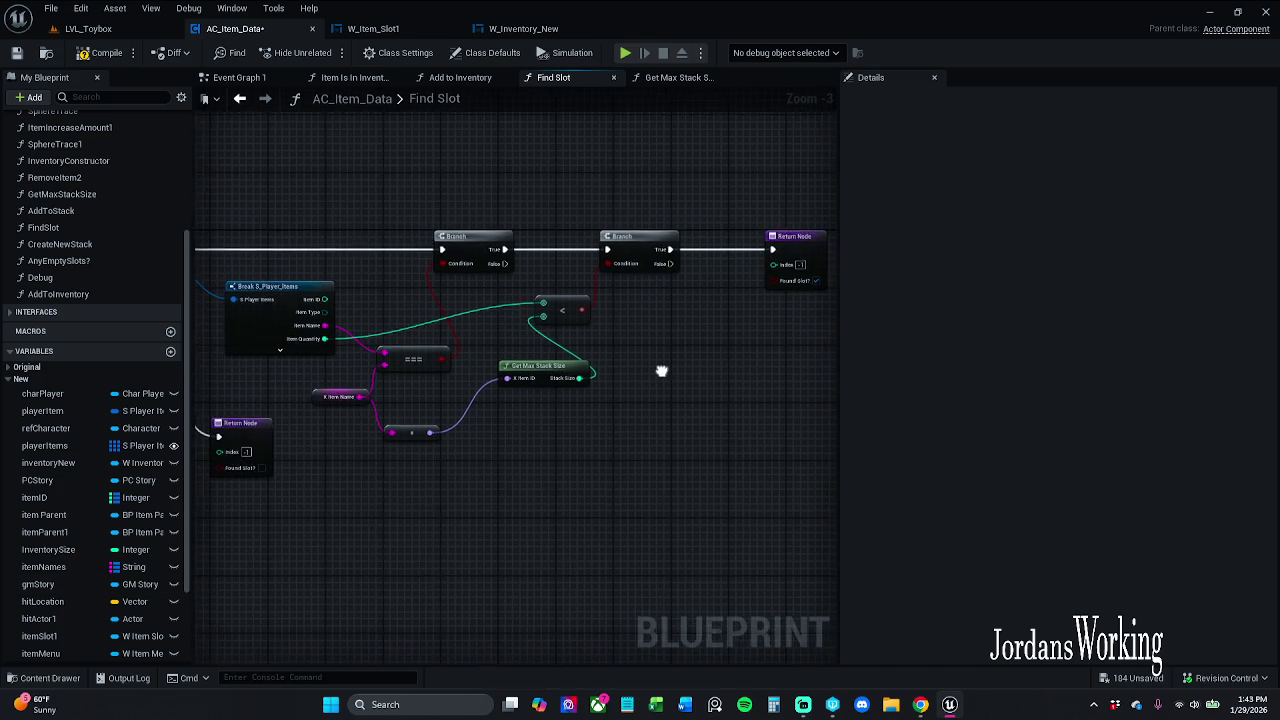
{"action": "mouse_move", "coordinate": [779, 257]}
{"action": "left_mouse_down"}
{"action": "mouse_move", "coordinate": [191, 277]}
{"action": "mouse_move", "coordinate": [234, 245]}
{"action": "mouse_move", "coordinate": [331, 274]}
{"action": "mouse_move", "coordinate": [290, 269]}
{"action": "left_mouse_up"}
{"action": "mouse_move", "coordinate": [794, 380]}
{"action": "left_mouse_down"}
{"action": "mouse_move", "coordinate": [514, 380]}
{"action": "mouse_move", "coordinate": [524, 370]}
{"action": "left_mouse_up"}
{"action": "left_click_drag", "start_coordinate": [454, 303], "coordinate": [748, 300]}
{"action": "left_click", "coordinate": [255, 226]}
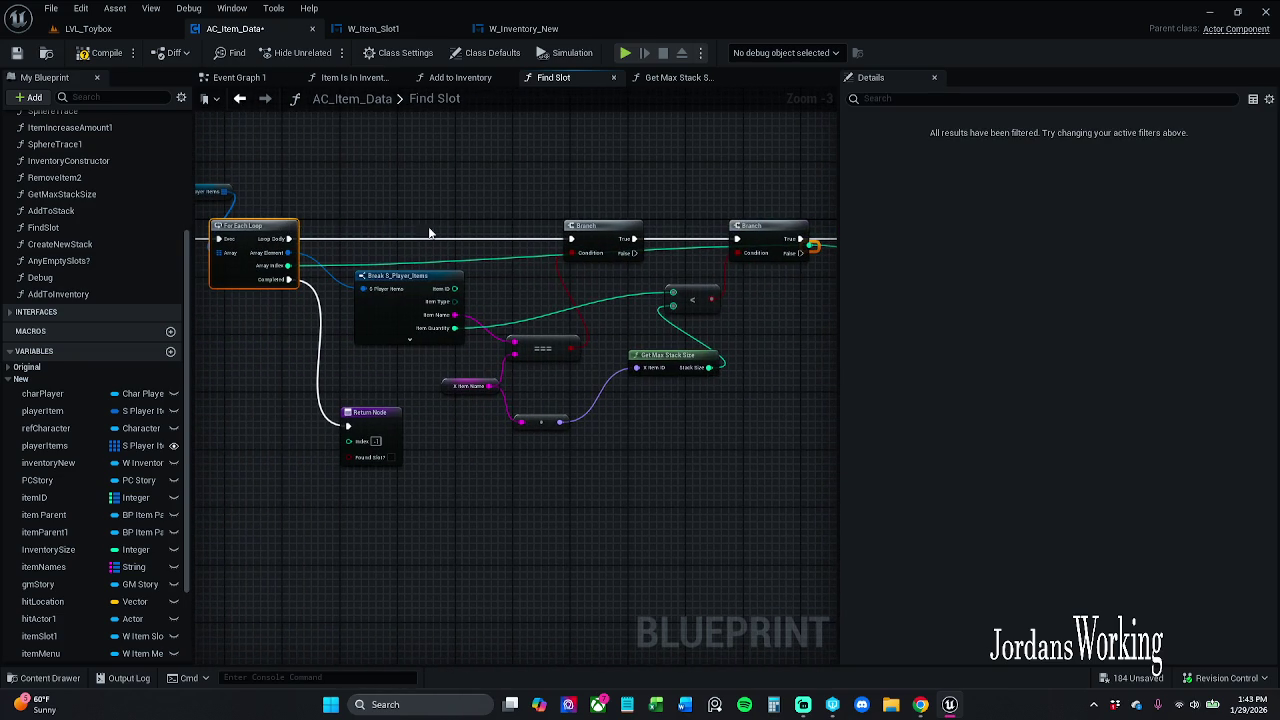
{"action": "left_click", "coordinate": [673, 197]}
{"action": "left_click_drag", "start_coordinate": [673, 197], "coordinate": [539, 199]}
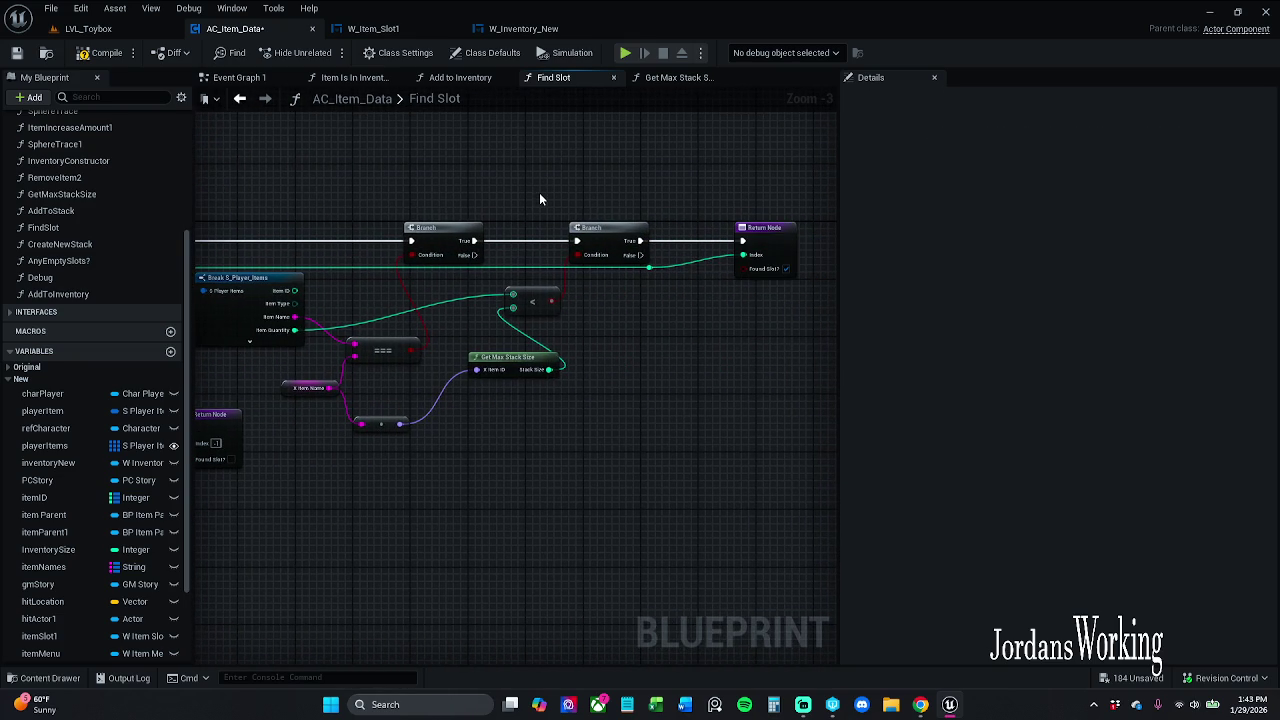
{"action": "left_click_drag", "start_coordinate": [785, 242], "coordinate": [769, 242]}
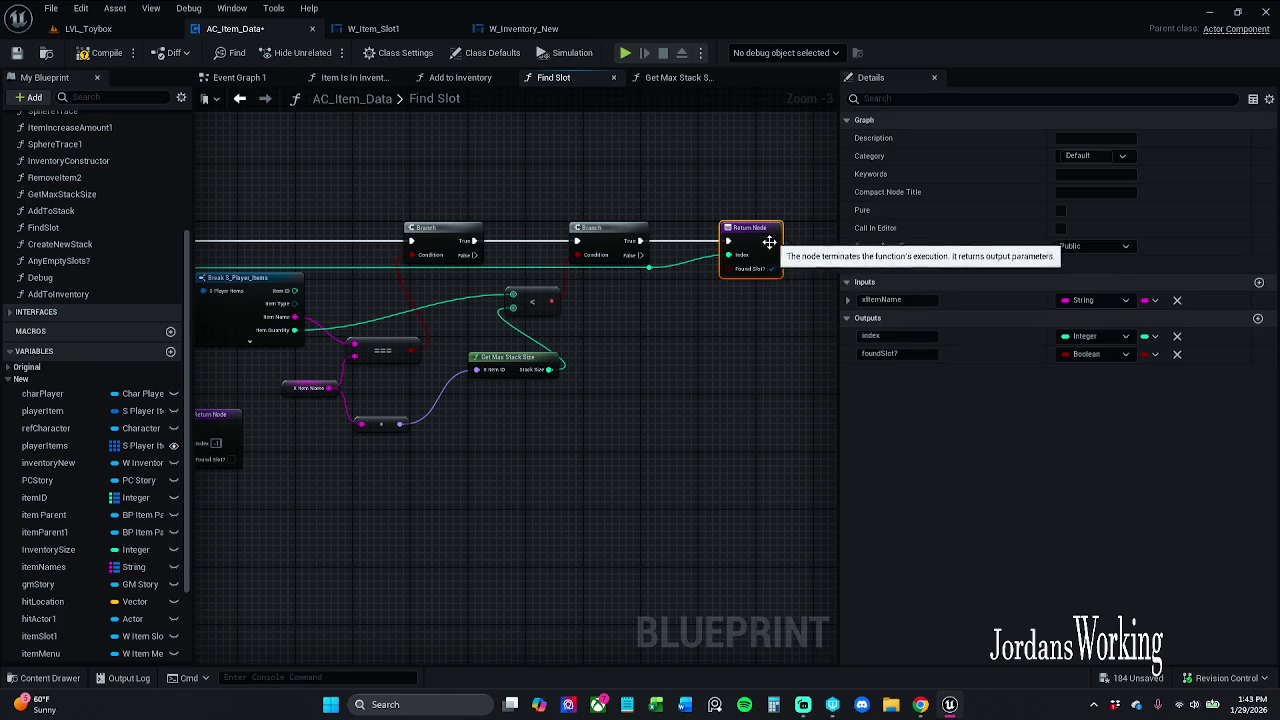
{"action": "double_click", "coordinate": [653, 267]}
{"action": "left_click_drag", "start_coordinate": [658, 272], "coordinate": [680, 278]}
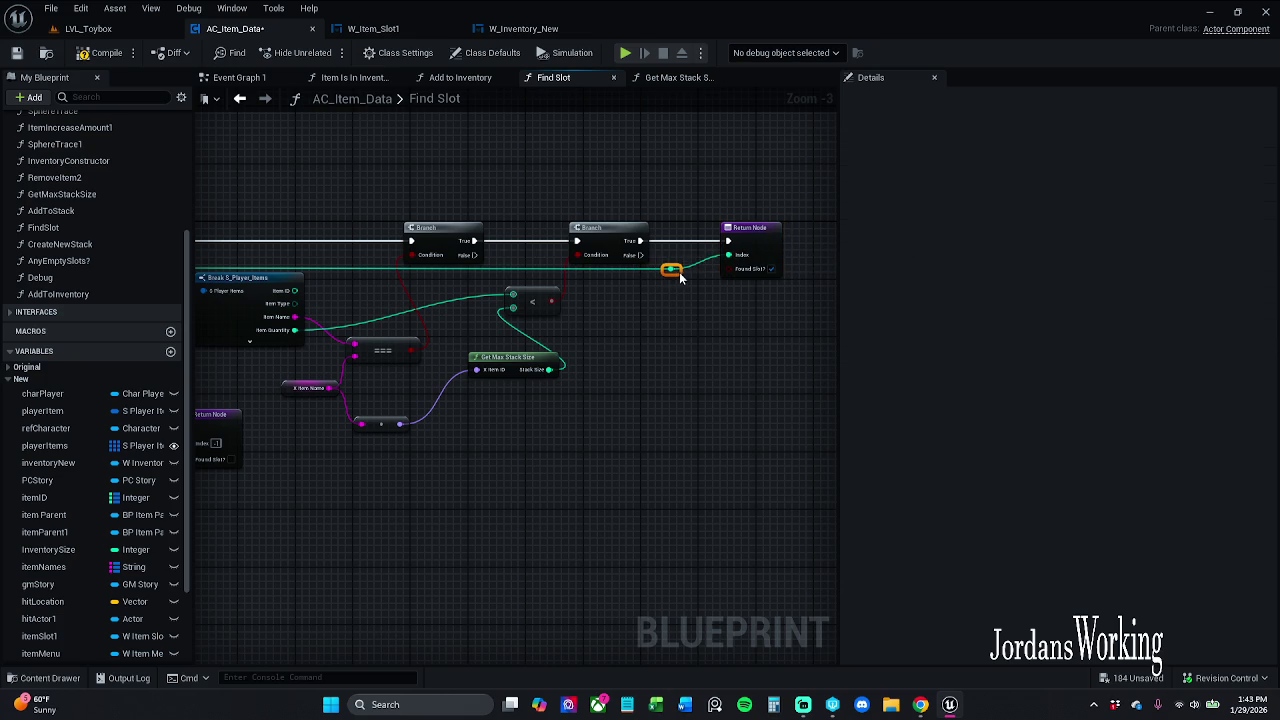
Tidy the Player Items getter, then compile and save AC_Item_Data
{"action": "mouse_move", "coordinate": [680, 232]}
{"action": "left_mouse_down"}
{"action": "mouse_move", "coordinate": [706, 200]}
{"action": "mouse_move", "coordinate": [733, 205]}
{"action": "left_mouse_up"}
{"action": "left_click_drag", "start_coordinate": [393, 182], "coordinate": [362, 216]}
{"action": "left_click", "coordinate": [399, 196]}
{"action": "mouse_move", "coordinate": [264, 175]}
{"action": "left_mouse_down"}
{"action": "mouse_move", "coordinate": [278, 182]}
{"action": "mouse_move", "coordinate": [269, 189]}
{"action": "left_mouse_up"}
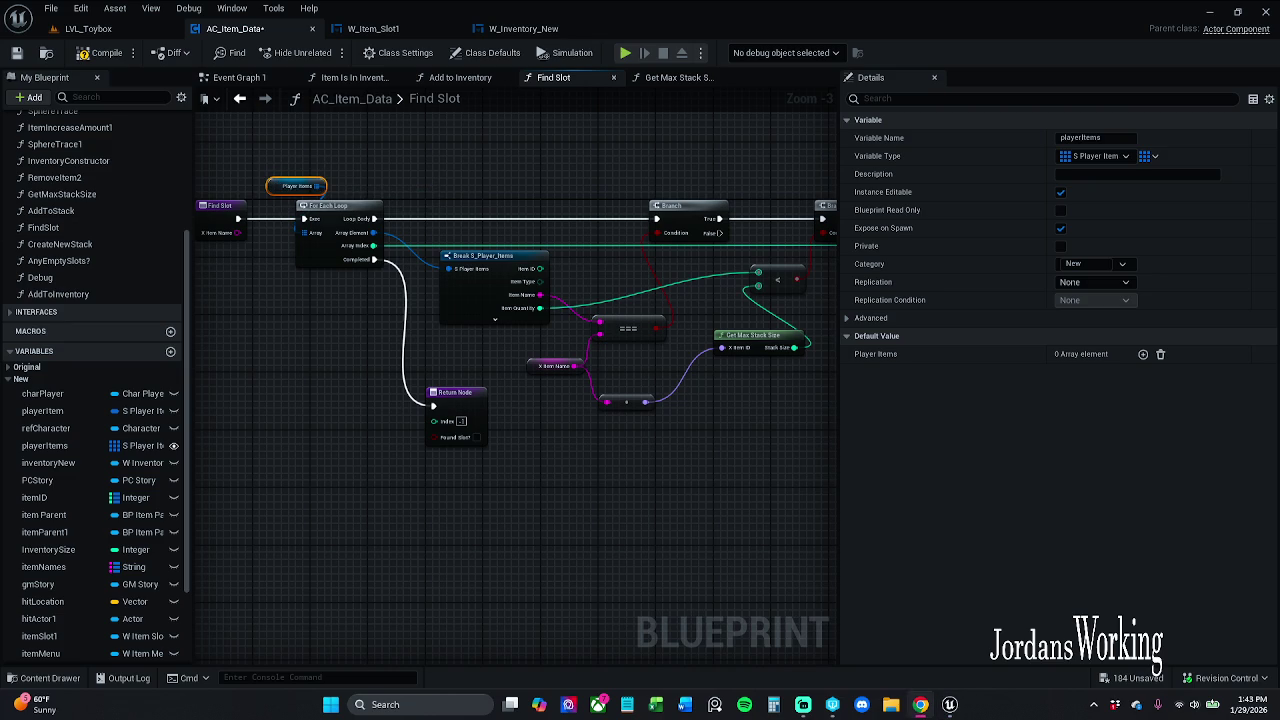
{"action": "left_click", "coordinate": [96, 56]}
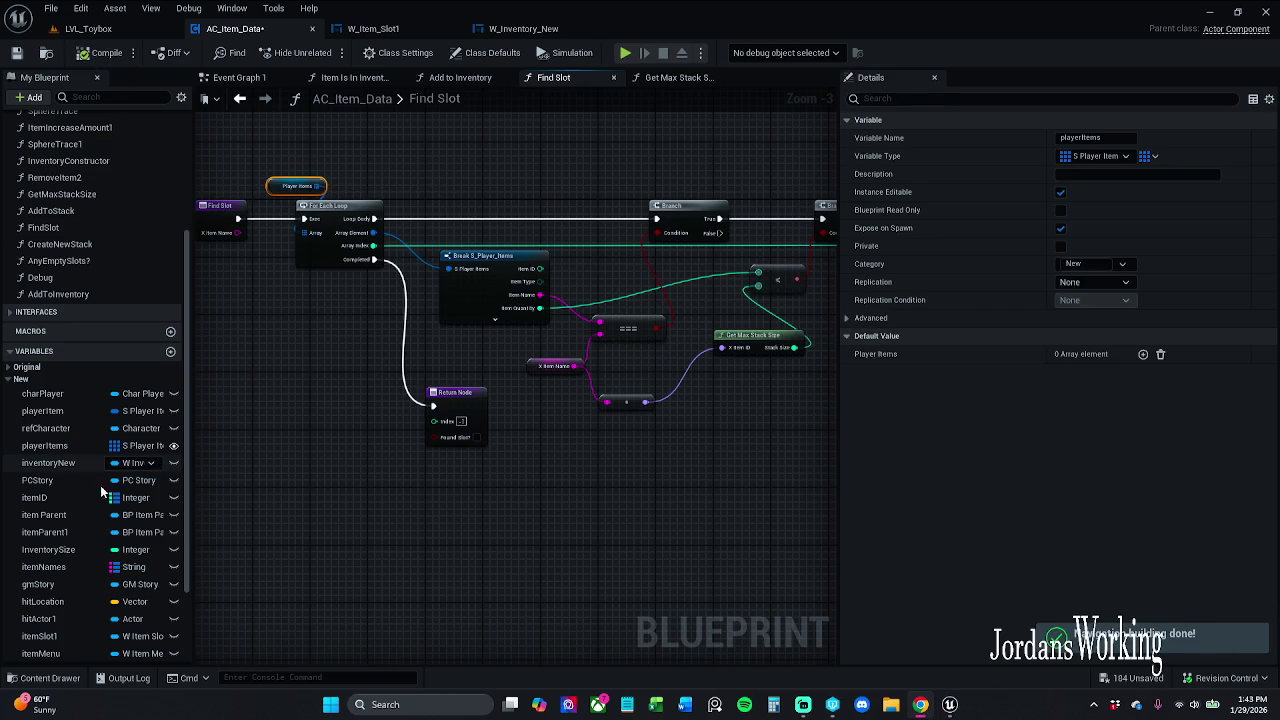
{"action": "left_click_drag", "start_coordinate": [277, 440], "coordinate": [320, 443]}
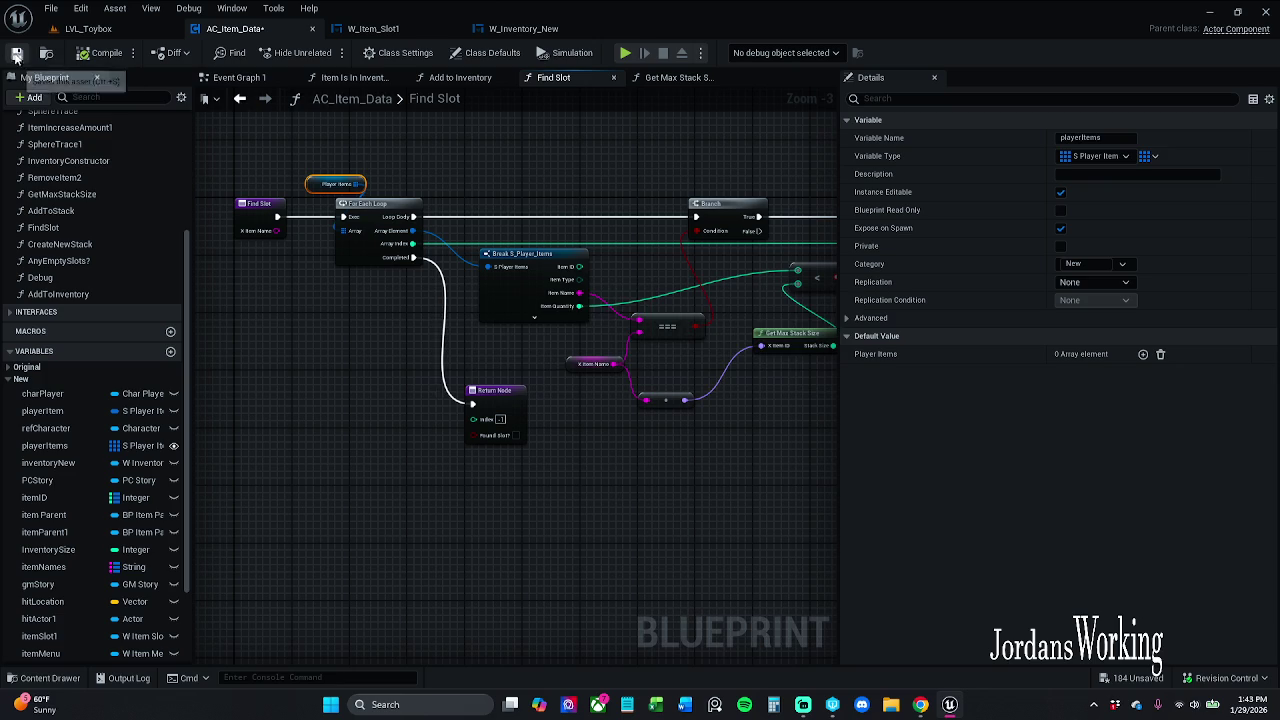
{"action": "left_click", "coordinate": [15, 55]}
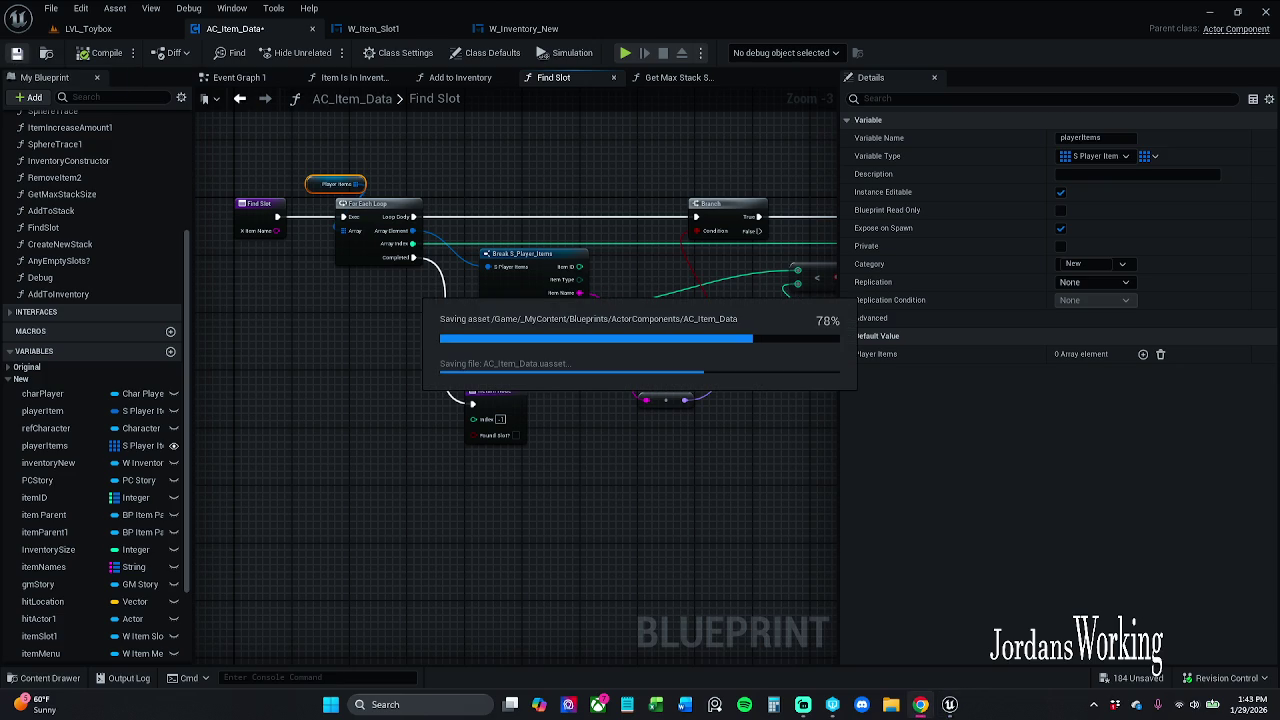
{"action": "left_click", "coordinate": [682, 78]}
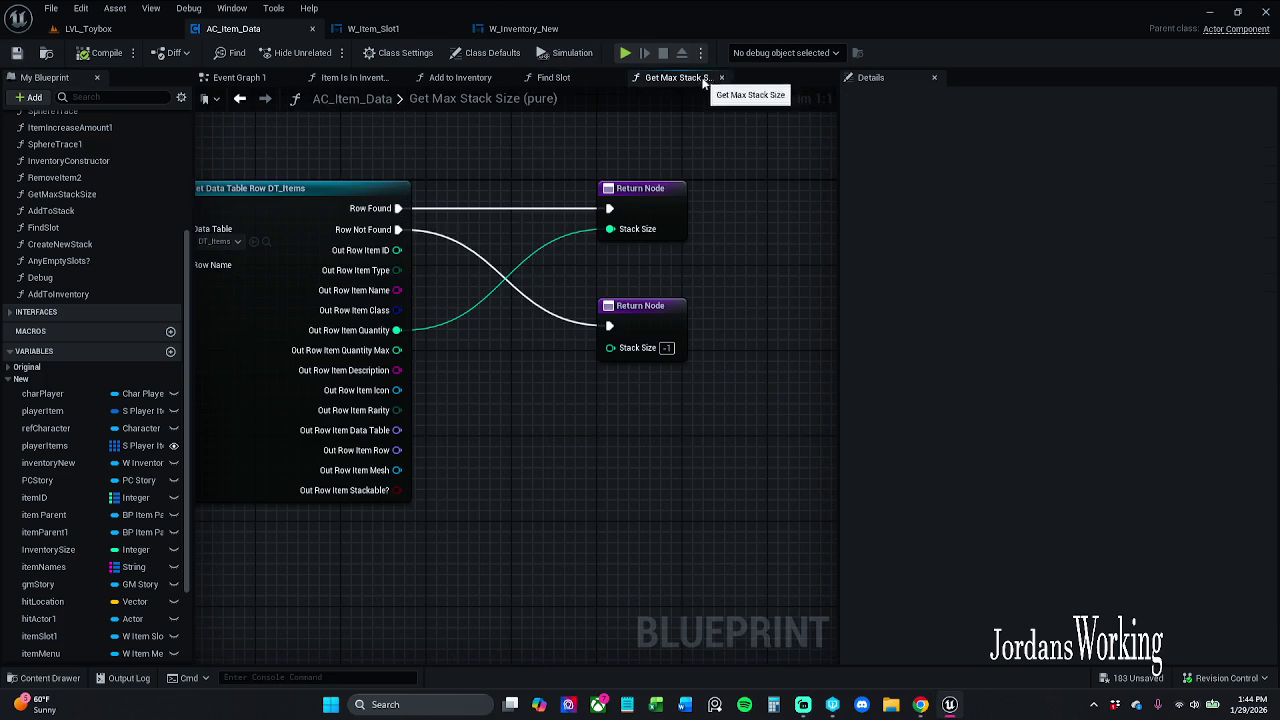
Close Get Max Stack Size and bring up Add to Inventory's entry node with itemName and xQuantity inputs
{"action": "left_click", "coordinate": [722, 78]}
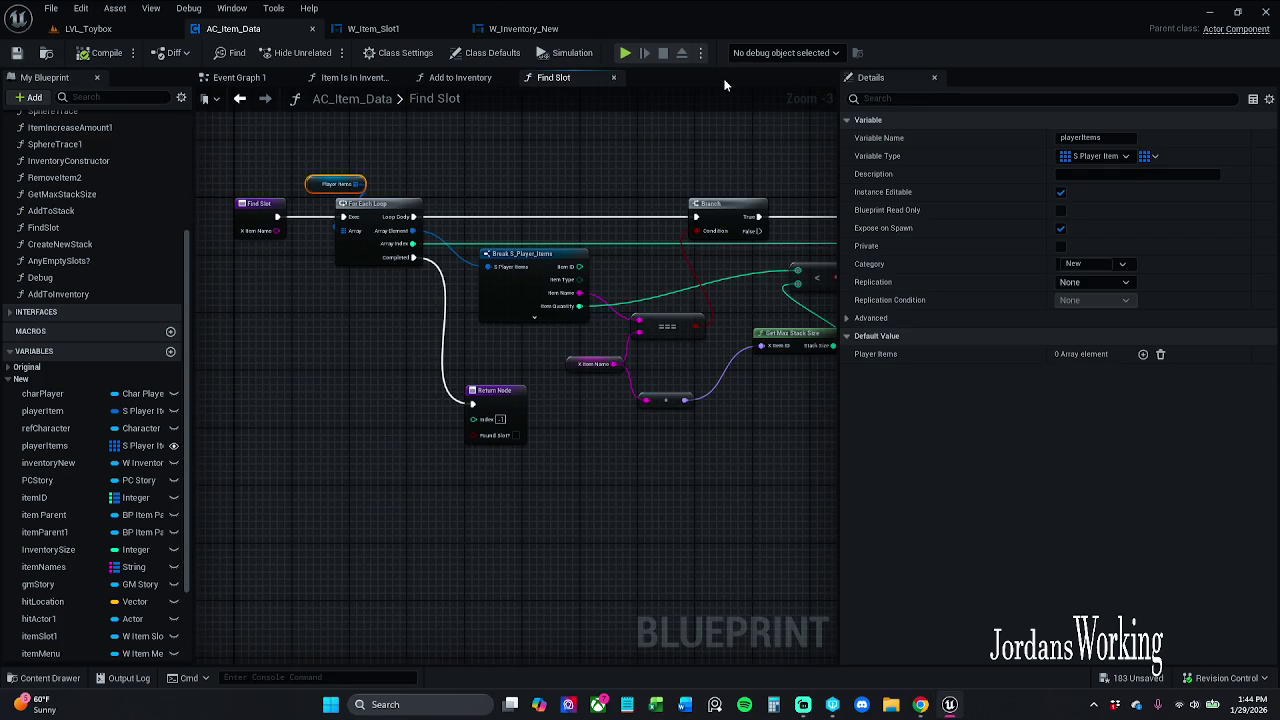
{"action": "left_click", "coordinate": [458, 79]}
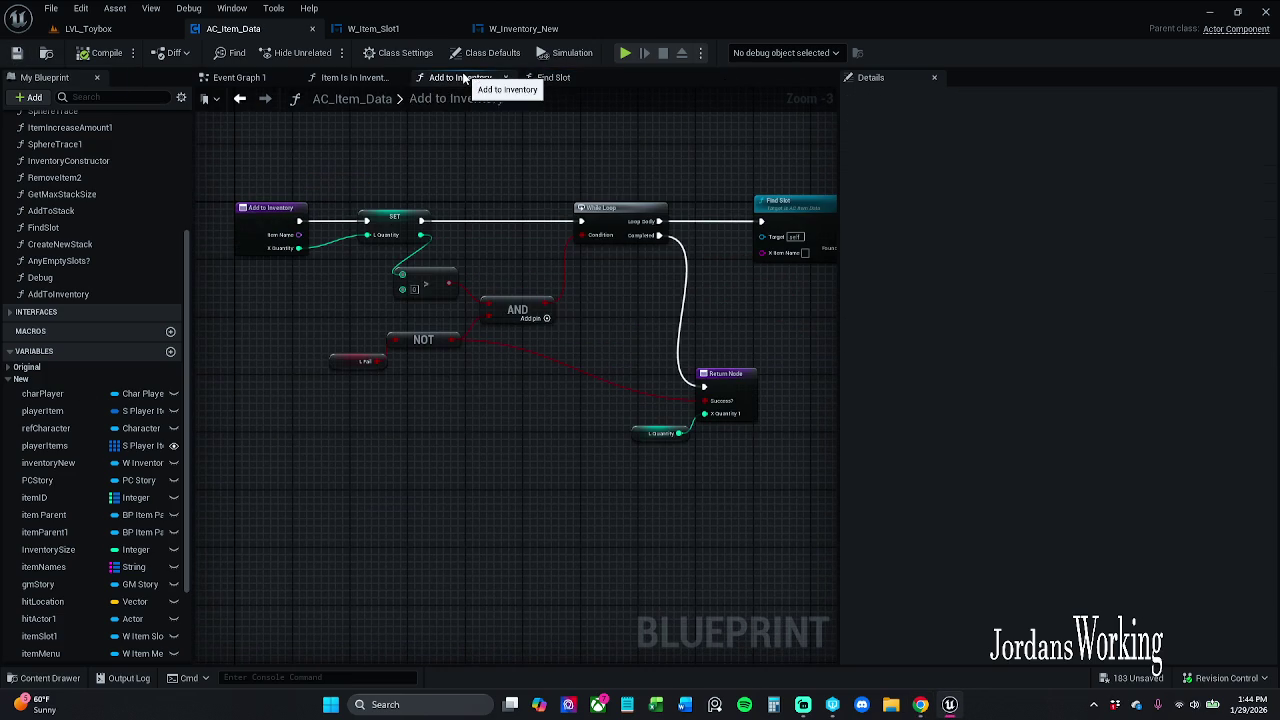
{"action": "left_click", "coordinate": [545, 79]}
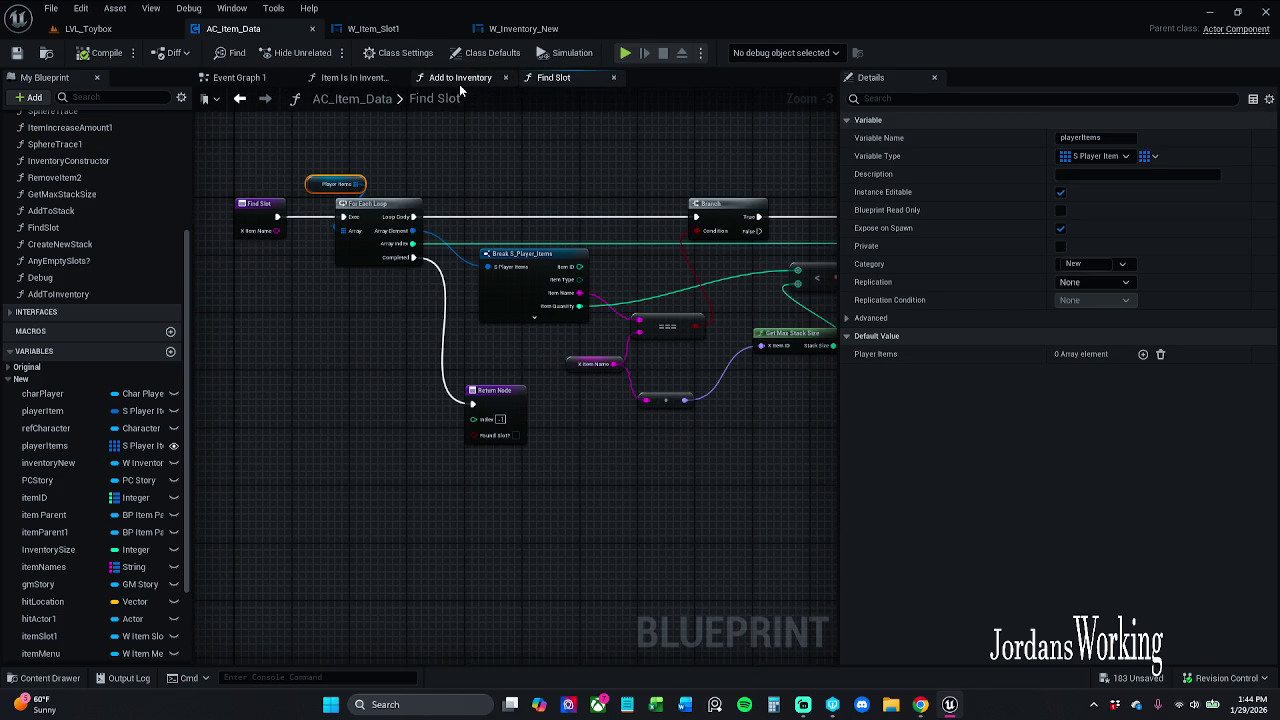
{"action": "left_click", "coordinate": [459, 84]}
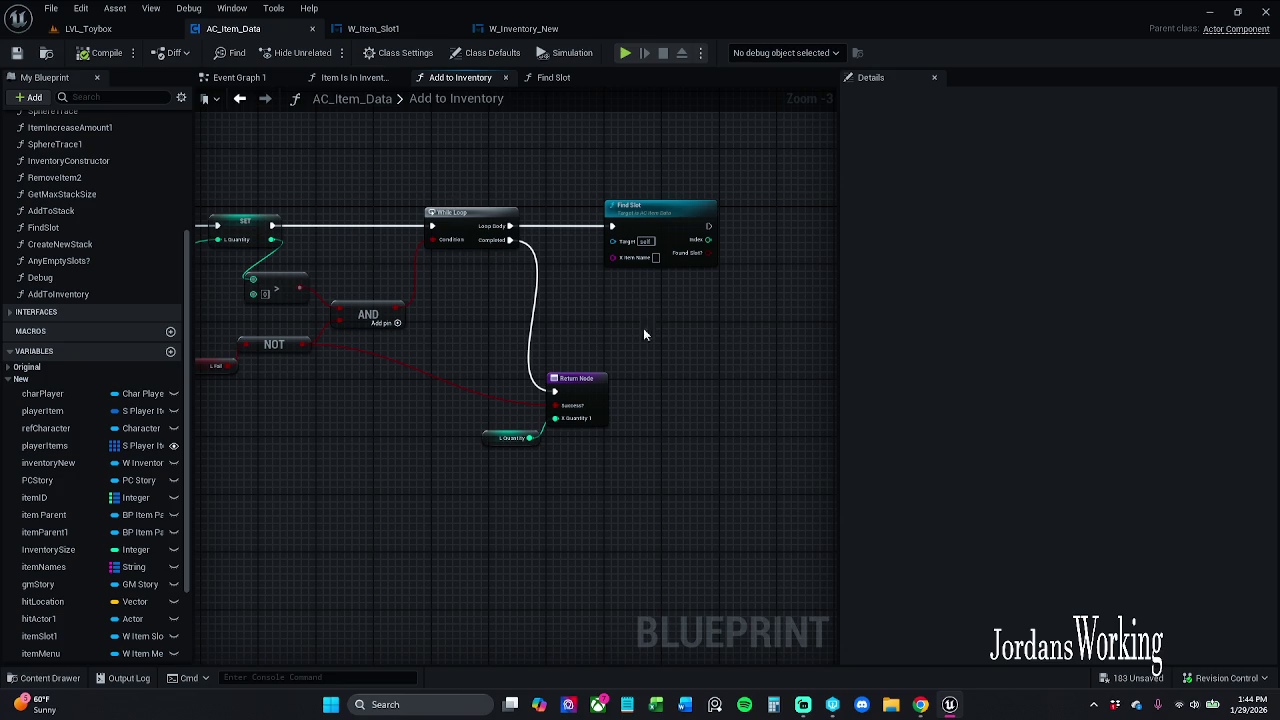
{"action": "mouse_move", "coordinate": [559, 334]}
{"action": "left_mouse_down"}
{"action": "mouse_move", "coordinate": [600, 343]}
{"action": "mouse_move", "coordinate": [550, 345]}
{"action": "left_mouse_up"}
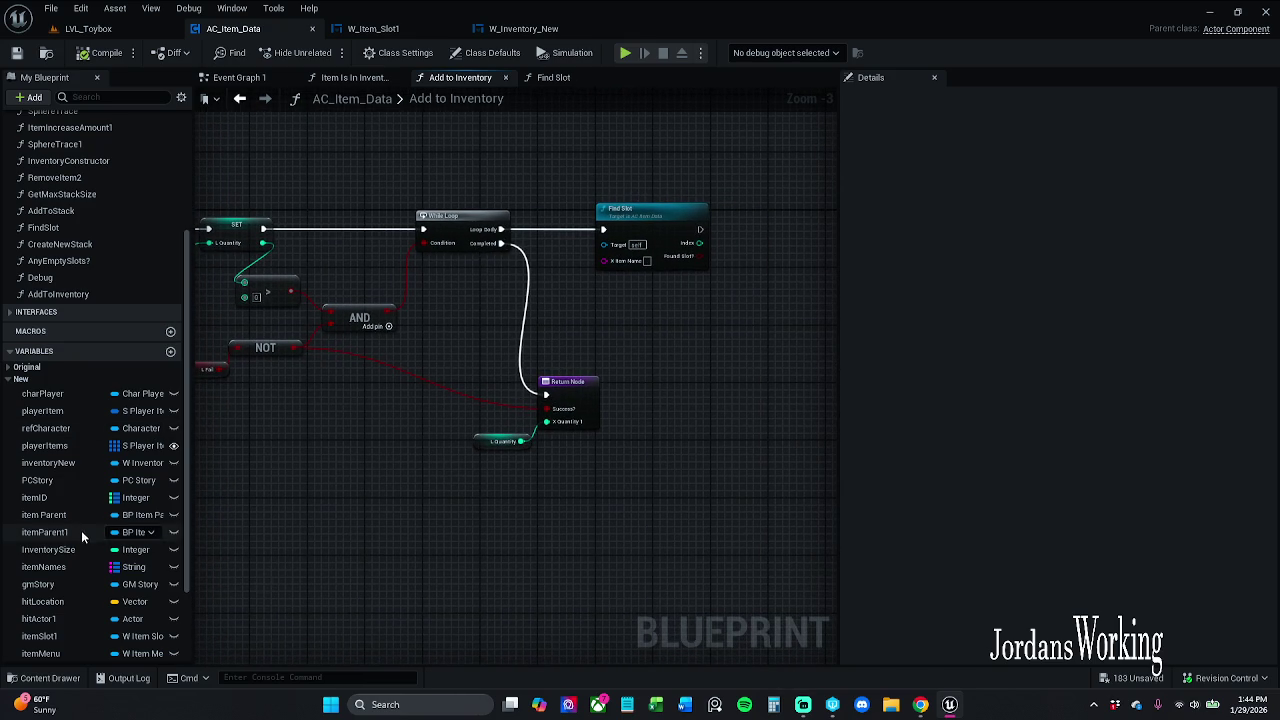
{"action": "scroll", "coordinate": [82, 520], "scroll_direction": "down", "scroll_amount": 3}
{"action": "left_click_drag", "start_coordinate": [393, 364], "coordinate": [734, 328]}
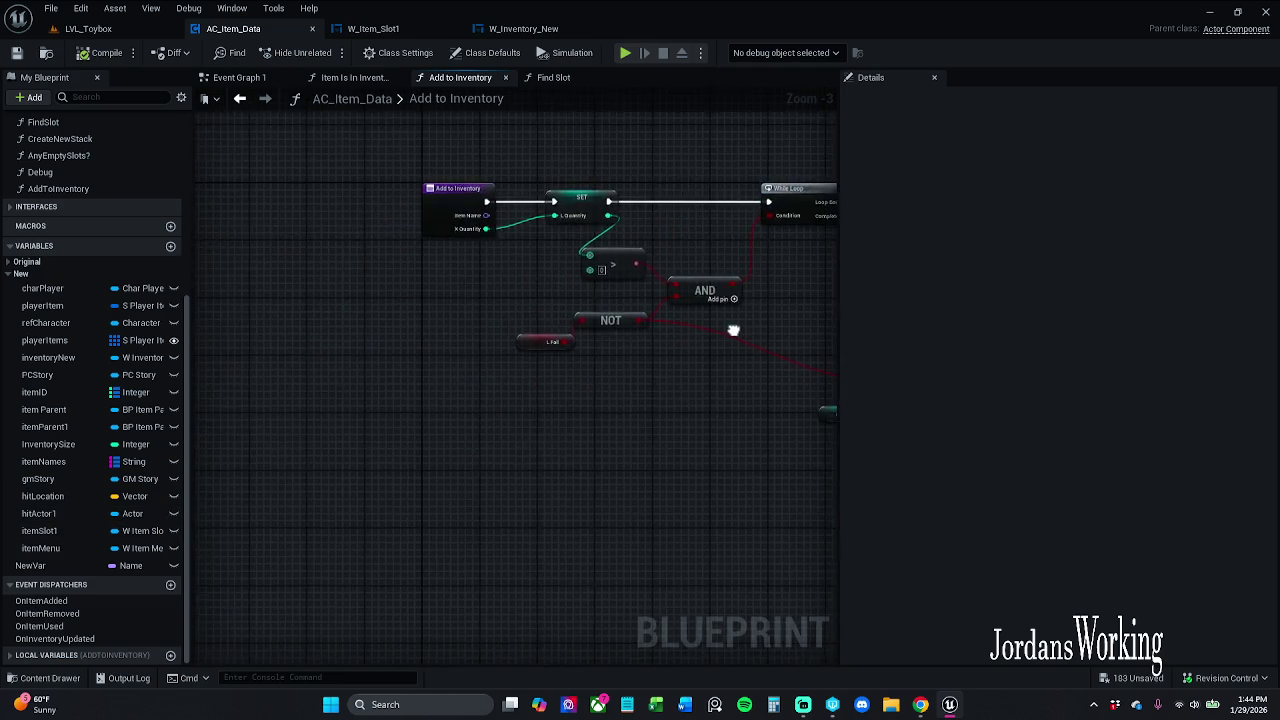
{"action": "left_click_drag", "start_coordinate": [458, 251], "coordinate": [375, 296]}
{"action": "scroll", "coordinate": [700, 278], "scroll_direction": "up", "scroll_amount": 3}
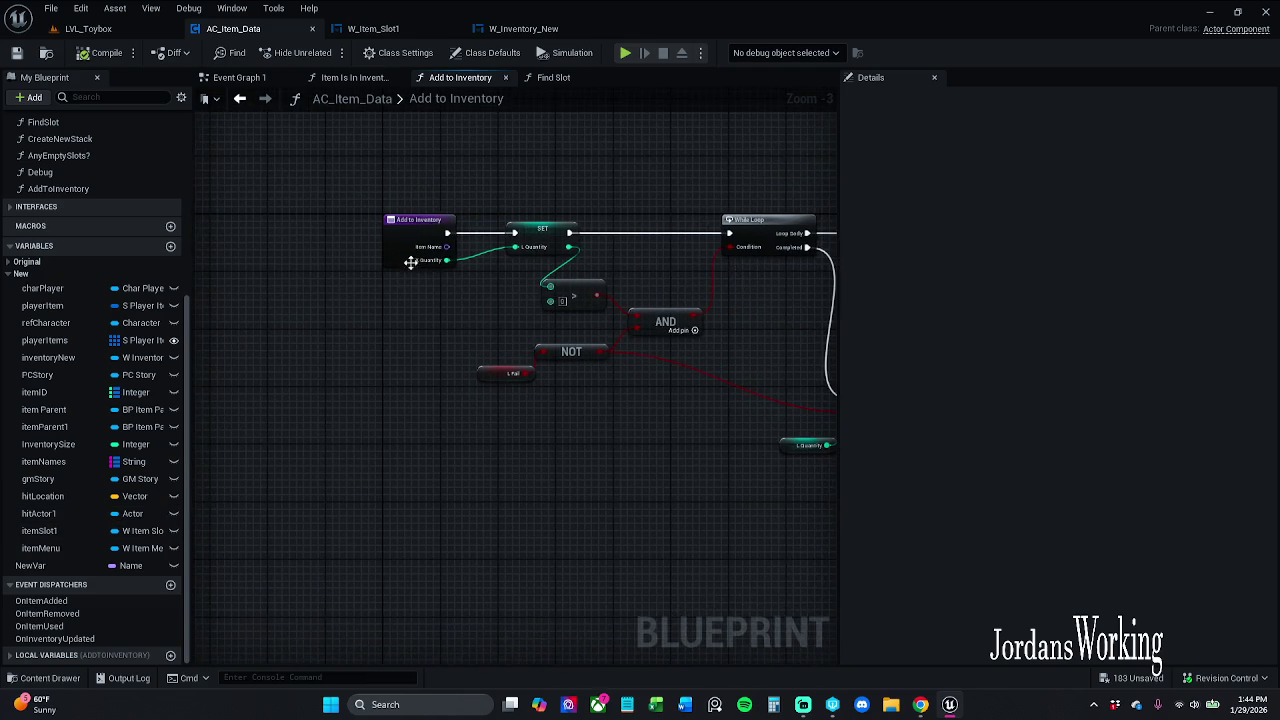
{"action": "left_click", "coordinate": [425, 208]}
Rename the itemName input to xItemName
{"action": "left_click", "coordinate": [890, 335]}
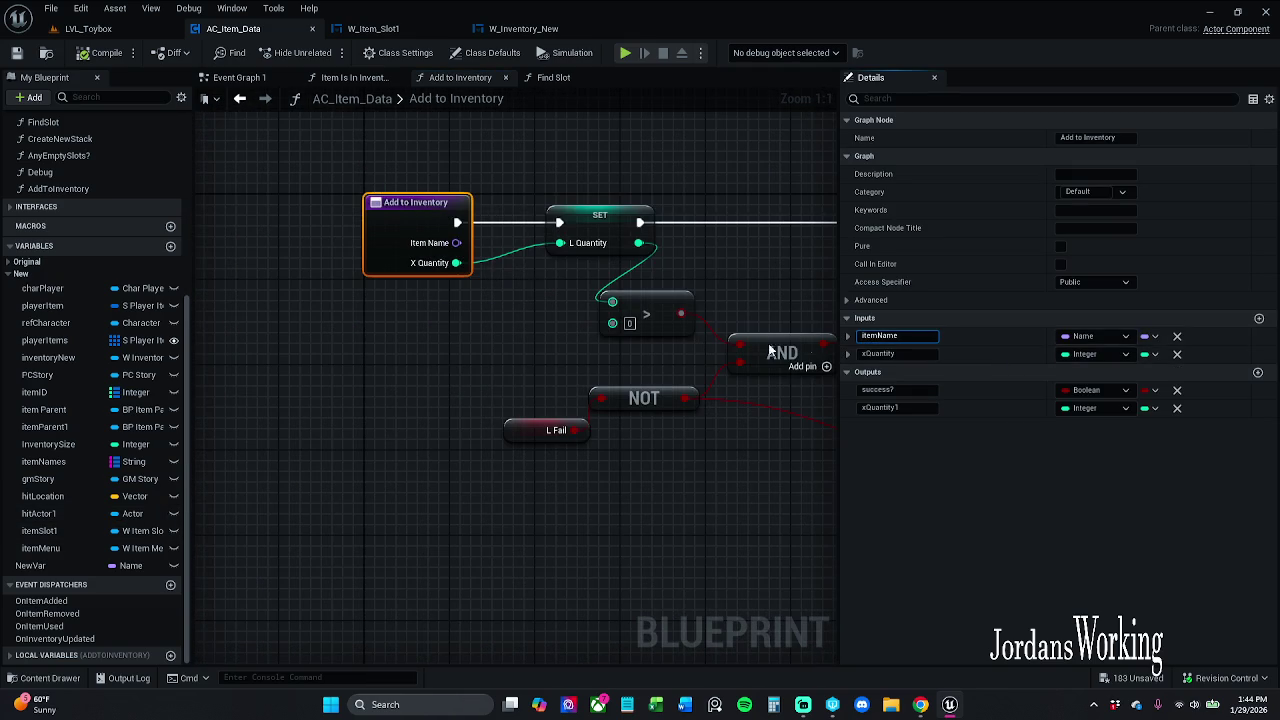
{"action": "type", "text": "x"}
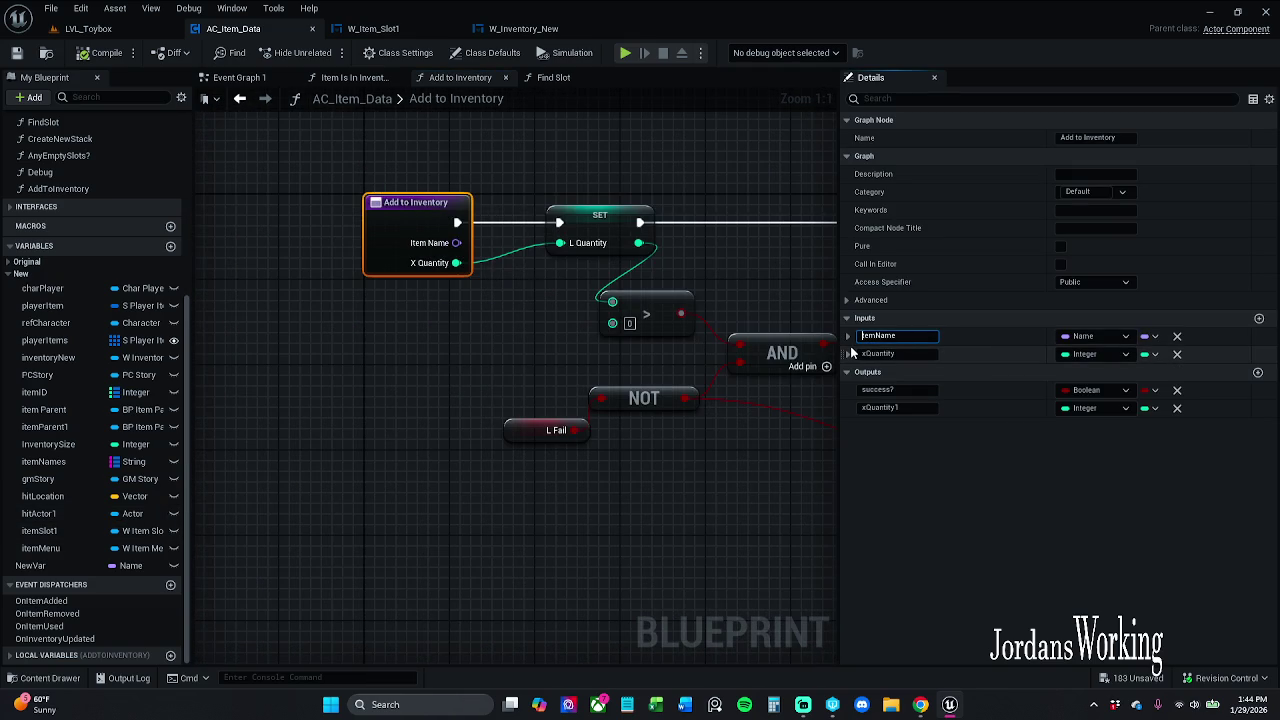
{"action": "type", "text": "I"}
{"action": "key", "text": "Return"}
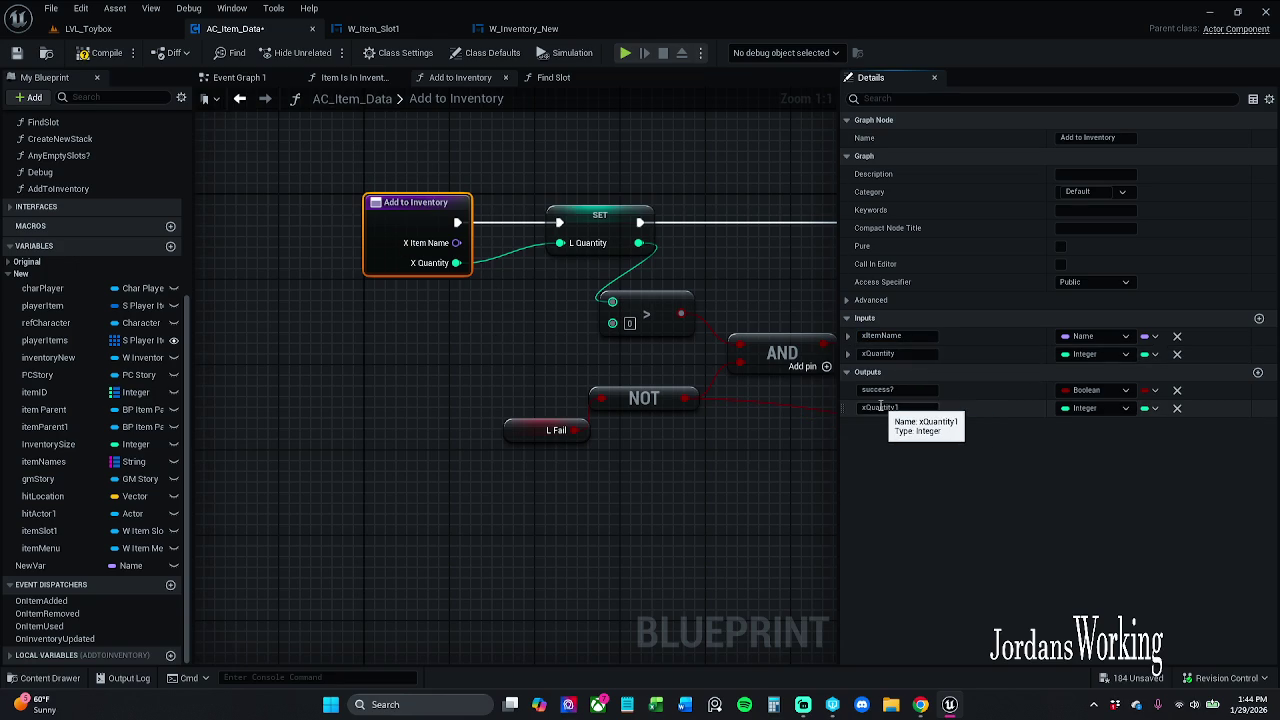
Rename the integer output to quantity
{"action": "left_click_drag", "start_coordinate": [880, 405], "coordinate": [757, 412]}
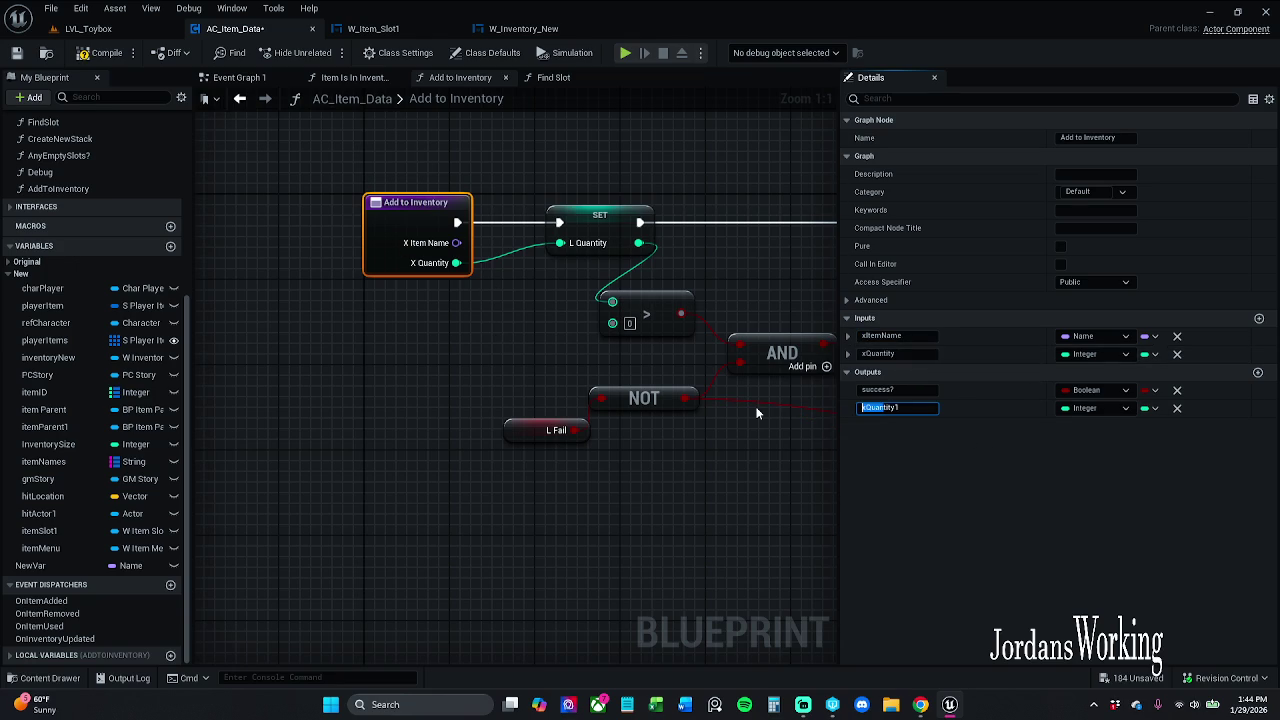
{"action": "type", "text": "Quan"}
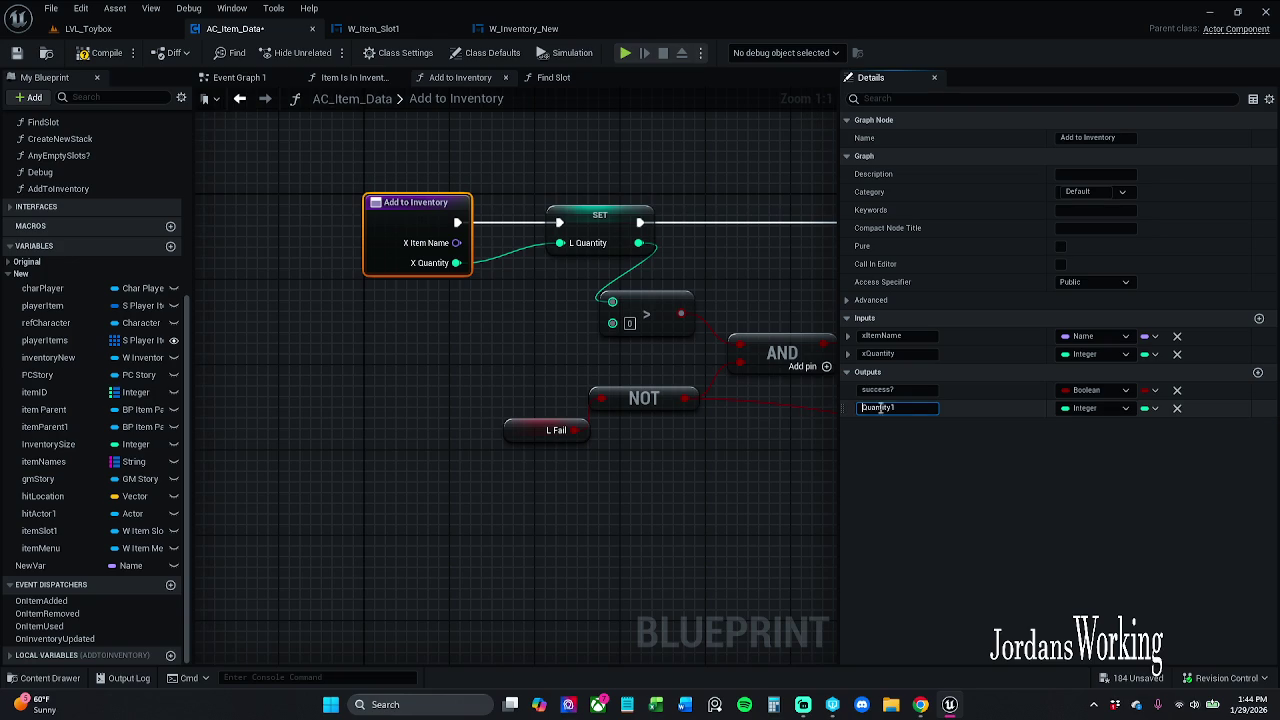
{"action": "type", "text": "q"}
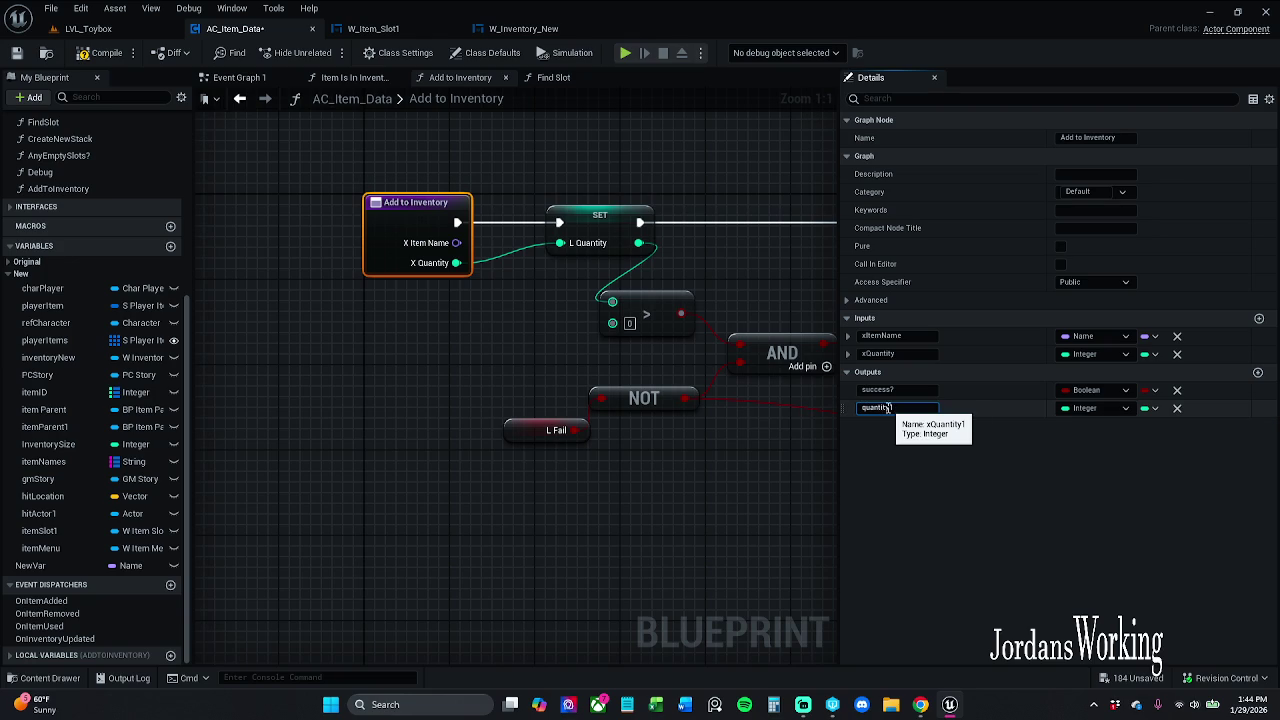
{"action": "key", "text": "Return"}
{"action": "mouse_move", "coordinate": [822, 455]}
{"action": "left_mouse_down"}
{"action": "mouse_move", "coordinate": [789, 471]}
{"action": "mouse_move", "coordinate": [400, 497]}
{"action": "left_mouse_up"}
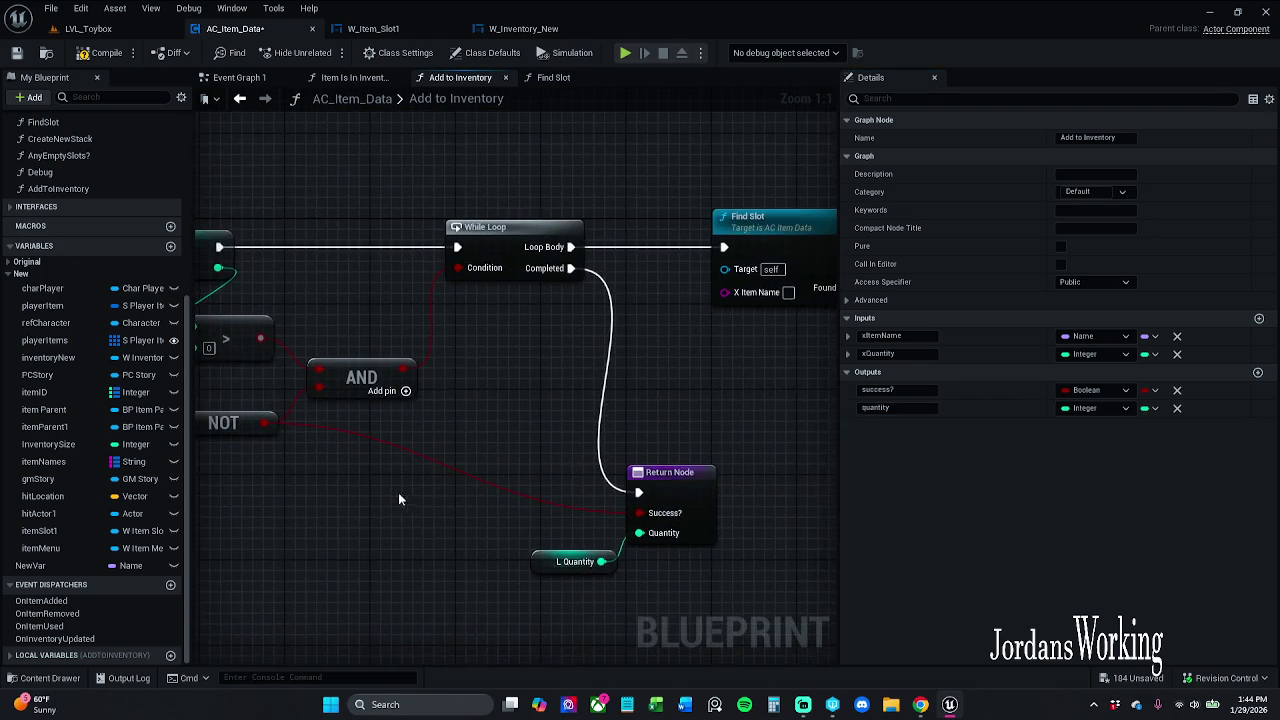
Add a Get X Item Name node and wire it into Find Slot's X Item Name pin
{"action": "left_click_drag", "start_coordinate": [740, 390], "coordinate": [626, 397]}
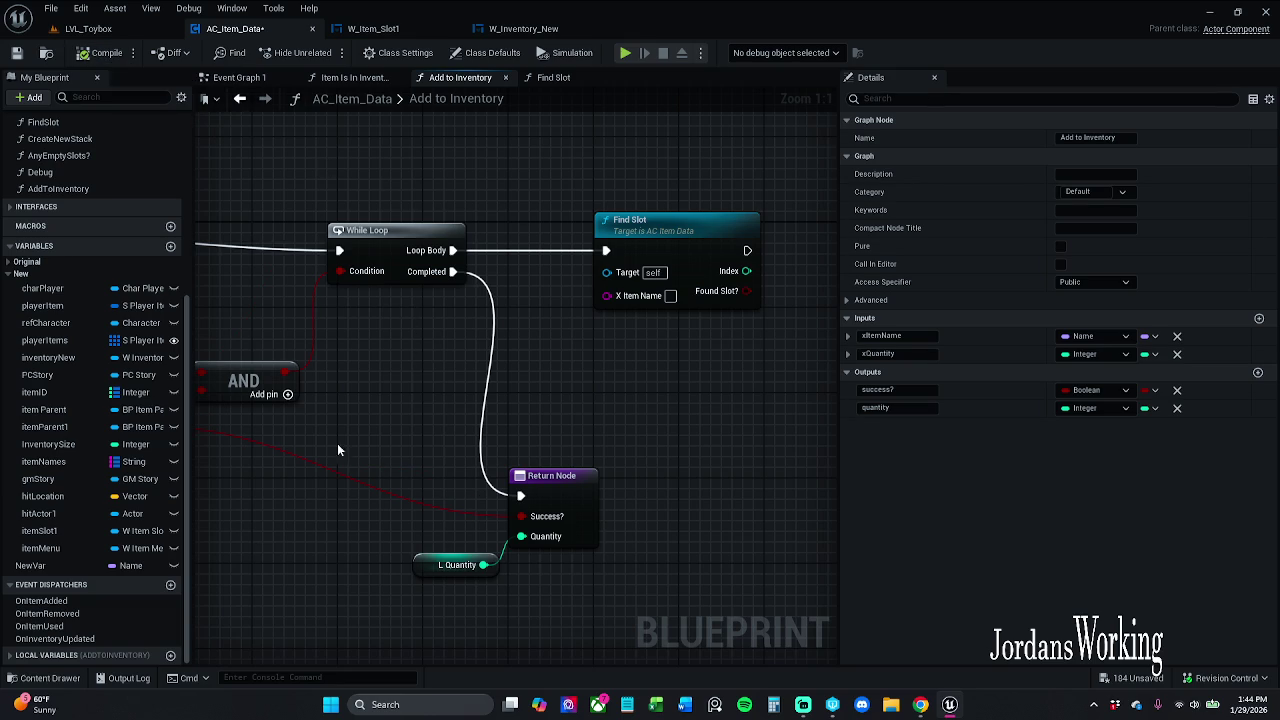
{"action": "left_click", "coordinate": [8, 655]}
{"action": "scroll", "coordinate": [38, 600], "scroll_direction": "down", "scroll_amount": 1}
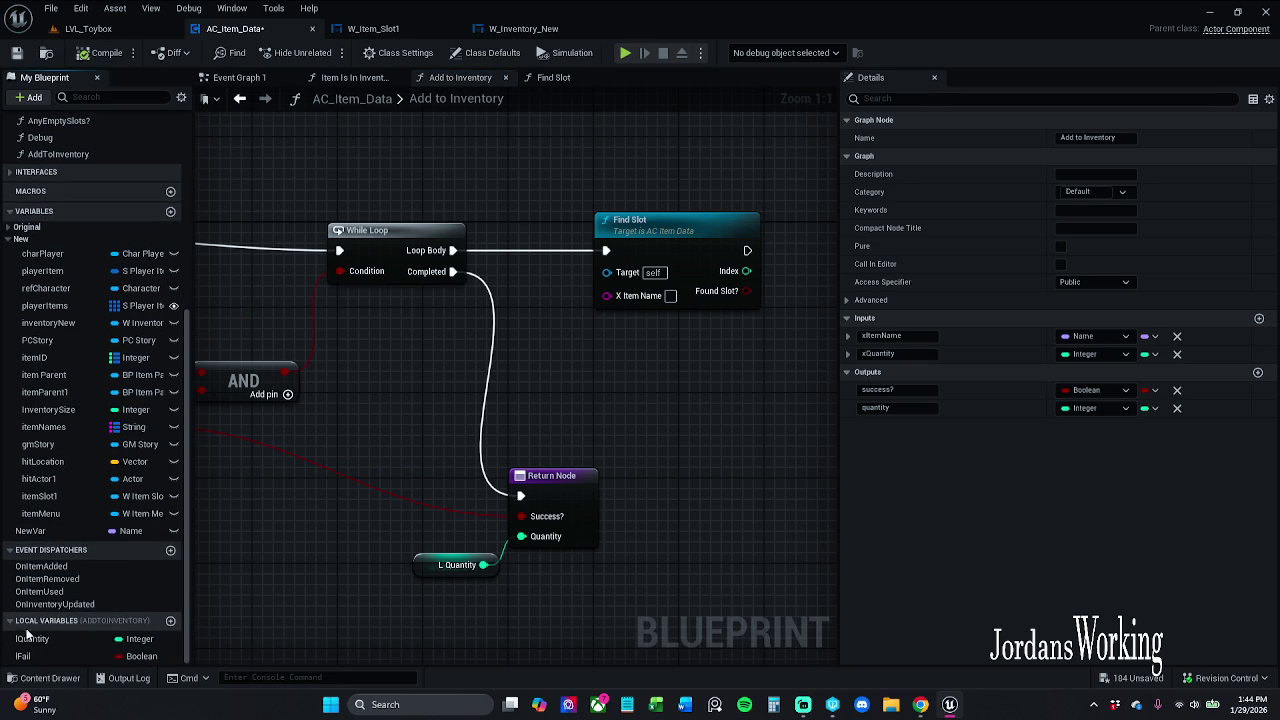
{"action": "mouse_move", "coordinate": [636, 356]}
{"action": "left_mouse_down"}
{"action": "mouse_move", "coordinate": [1079, 295]}
{"action": "mouse_move", "coordinate": [907, 295]}
{"action": "mouse_move", "coordinate": [842, 318]}
{"action": "mouse_move", "coordinate": [1110, 298]}
{"action": "left_mouse_up"}
{"action": "left_click_drag", "start_coordinate": [600, 400], "coordinate": [483, 414]}
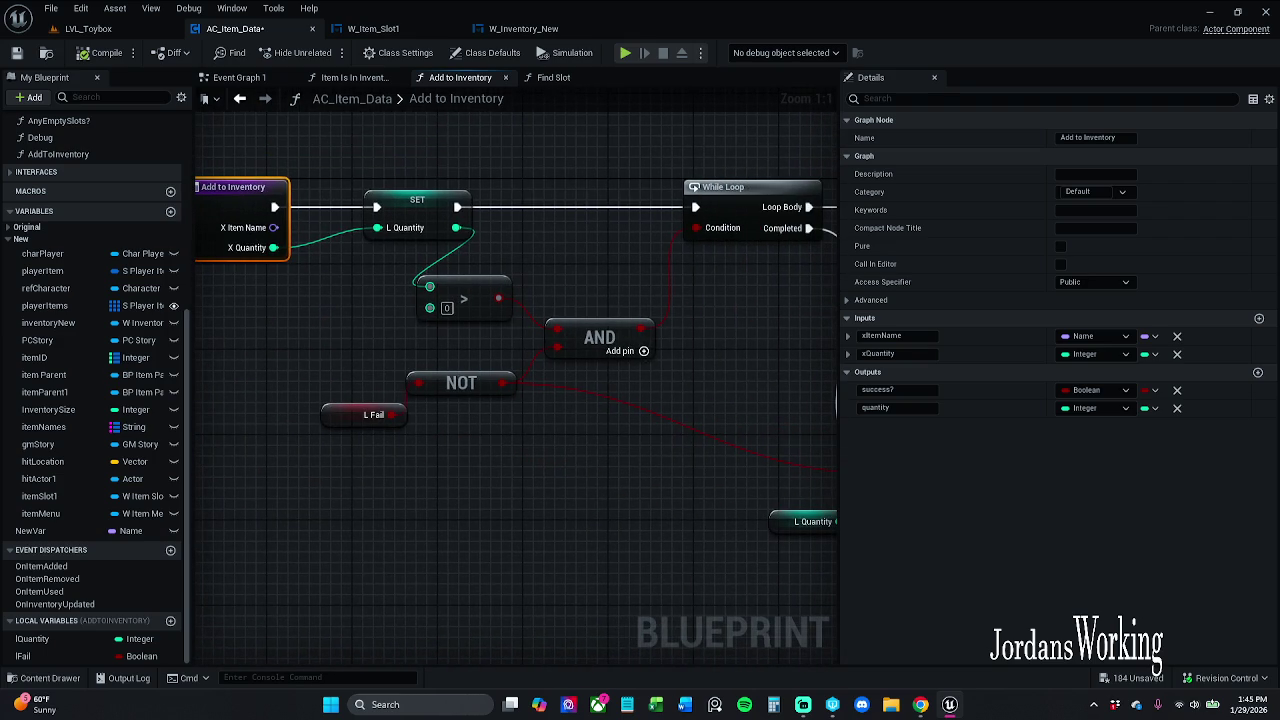
{"action": "mouse_move", "coordinate": [489, 180]}
{"action": "left_mouse_down"}
{"action": "mouse_move", "coordinate": [278, 182]}
{"action": "mouse_move", "coordinate": [220, 163]}
{"action": "mouse_move", "coordinate": [626, 166]}
{"action": "mouse_move", "coordinate": [58, 171]}
{"action": "left_mouse_up"}
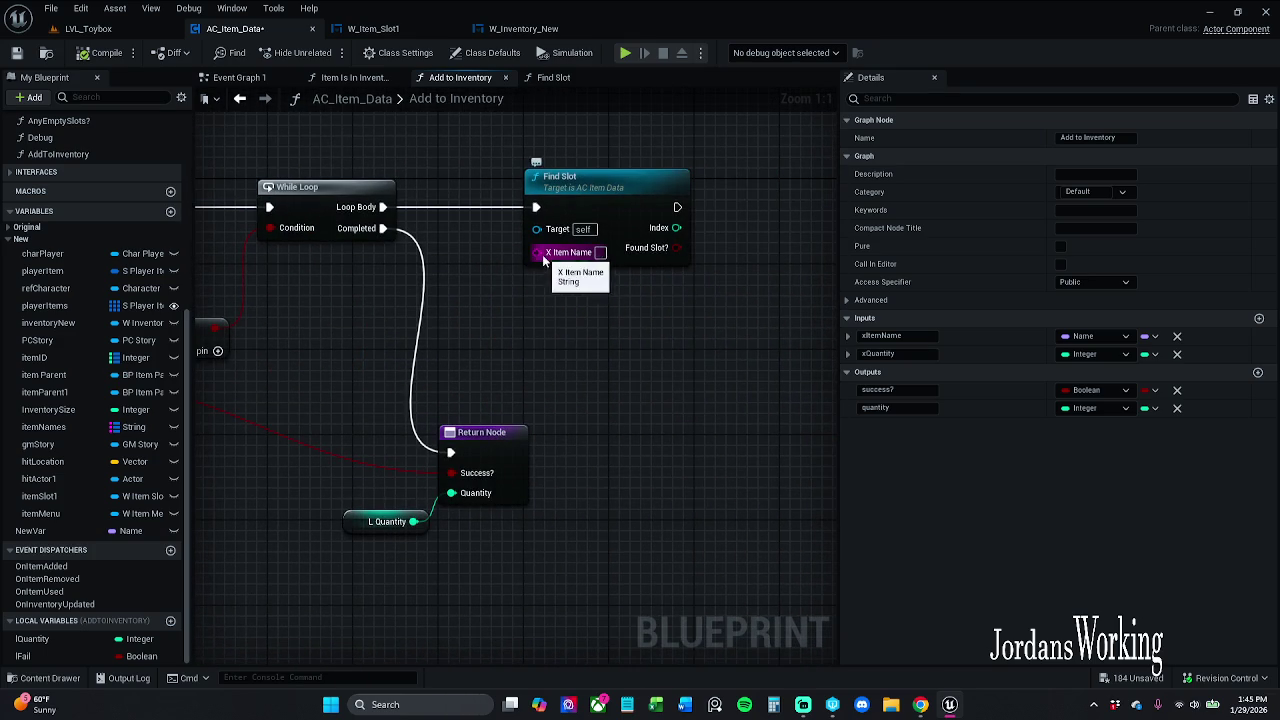
{"action": "right_click", "coordinate": [510, 318]}
{"action": "type", "text": "get item"}
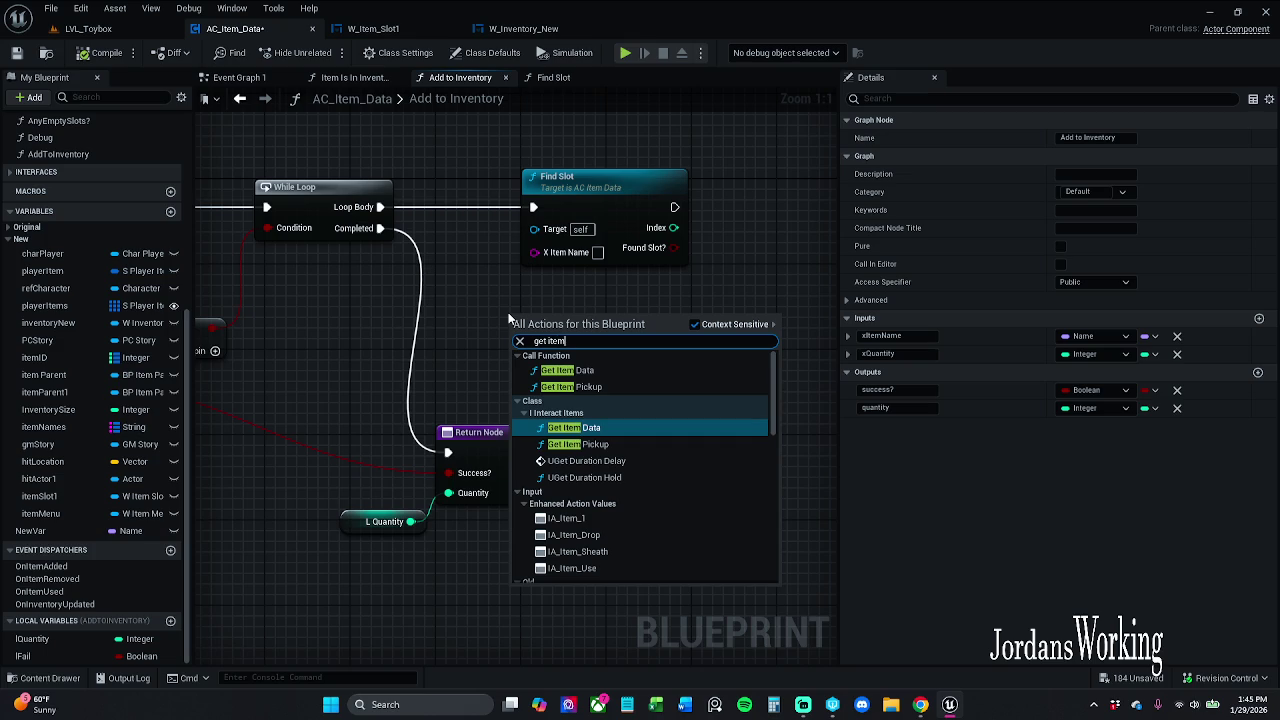
{"action": "type", "text": "ID"}
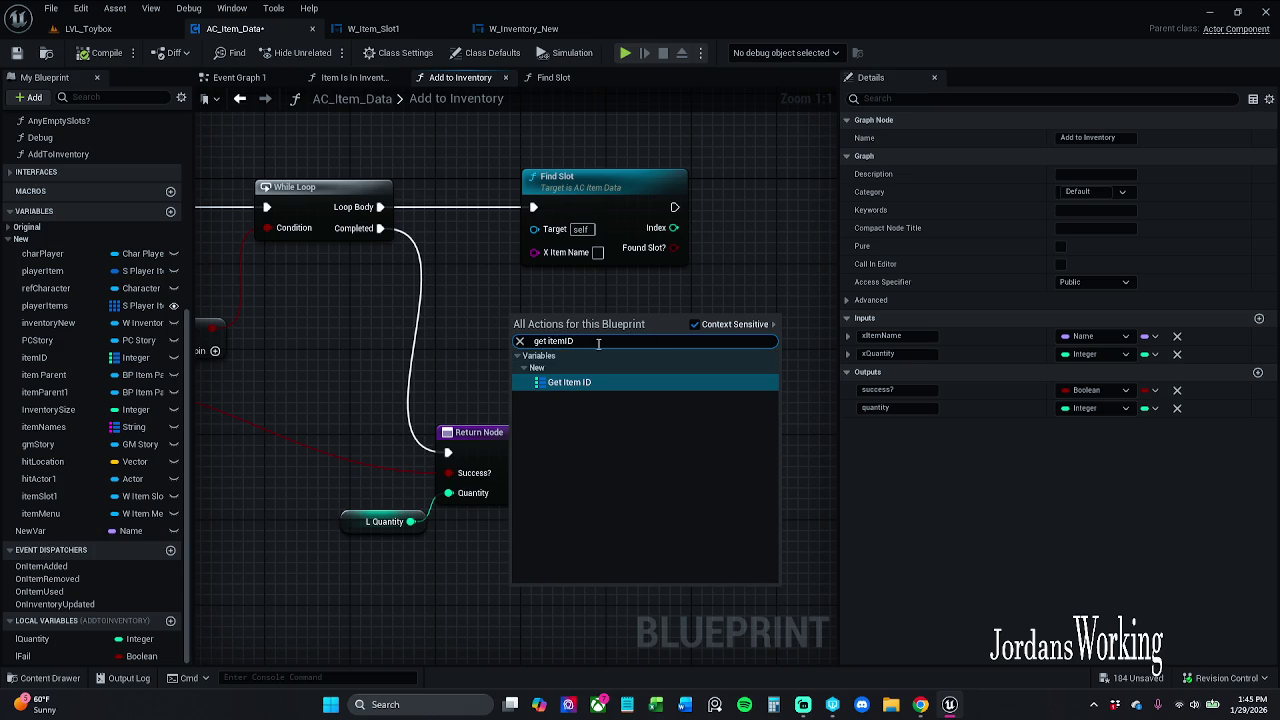
{"action": "key", "text": "BackSpace"}
{"action": "key", "text": "BackSpace"}
{"action": "type", "text": "Name"}
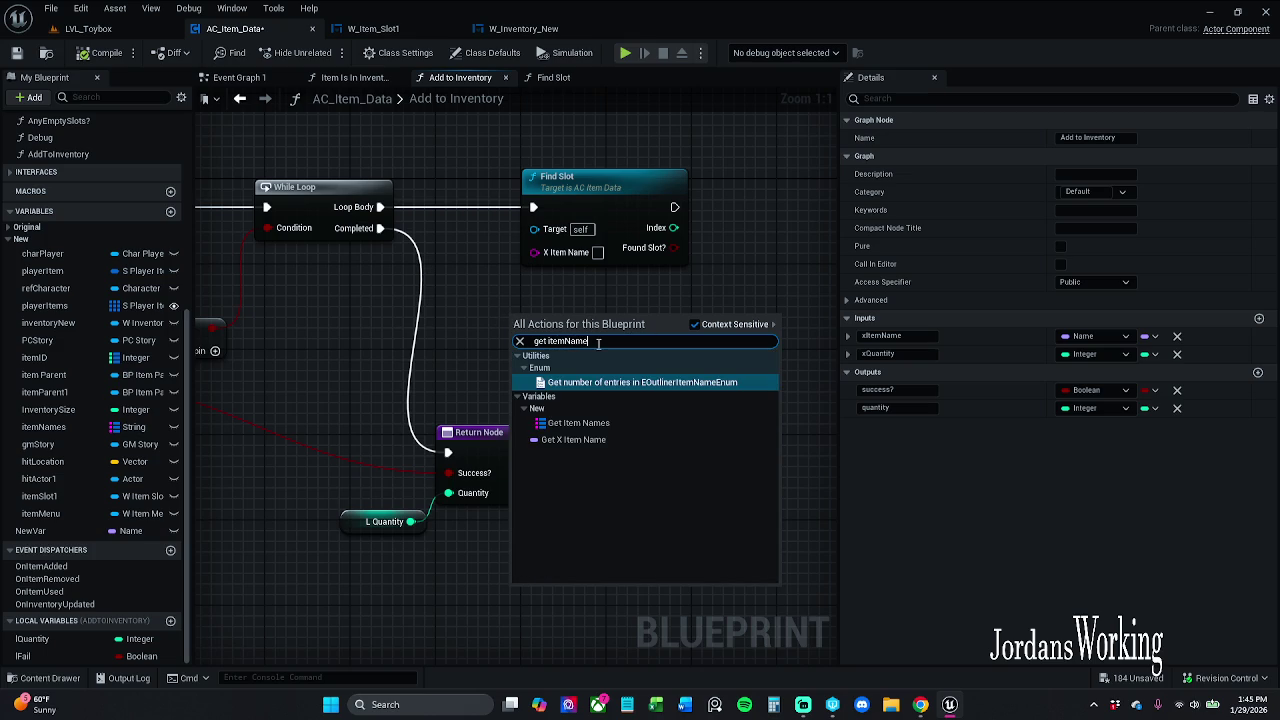
{"action": "left_click", "coordinate": [594, 440]}
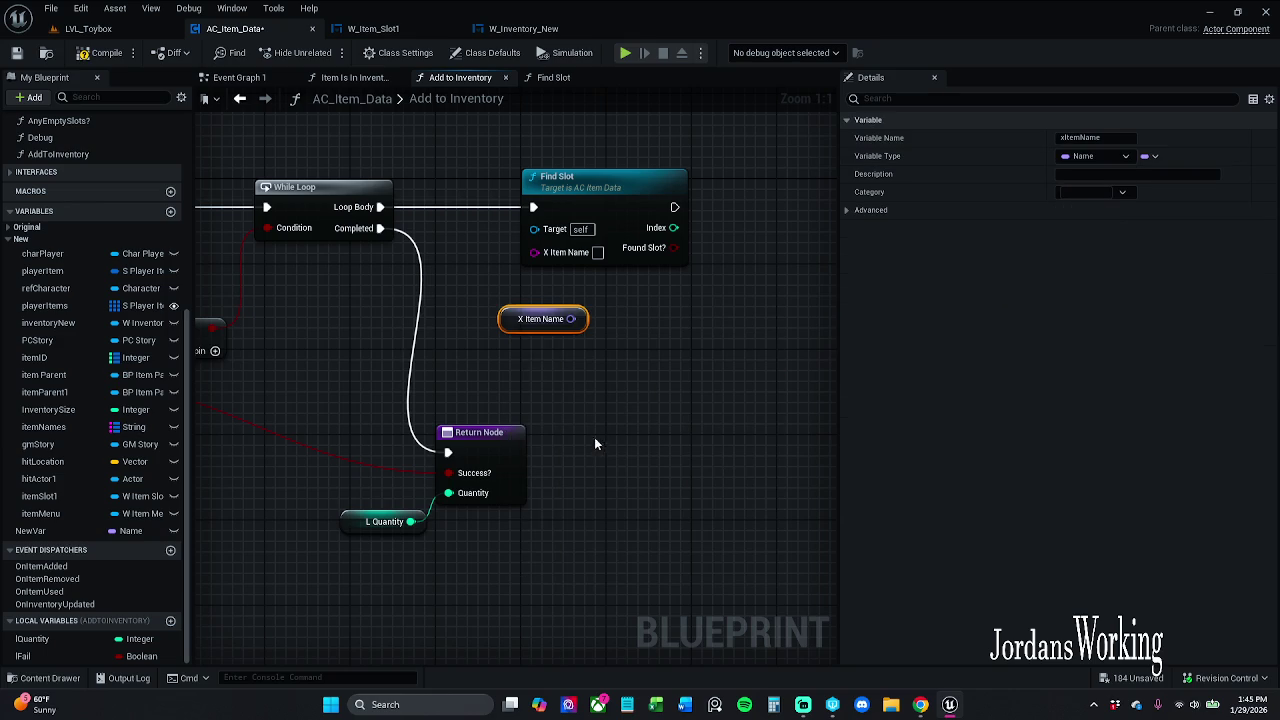
{"action": "mouse_move", "coordinate": [571, 318]}
{"action": "left_mouse_down"}
{"action": "mouse_move", "coordinate": [582, 272]}
{"action": "mouse_move", "coordinate": [522, 254]}
{"action": "left_mouse_up"}
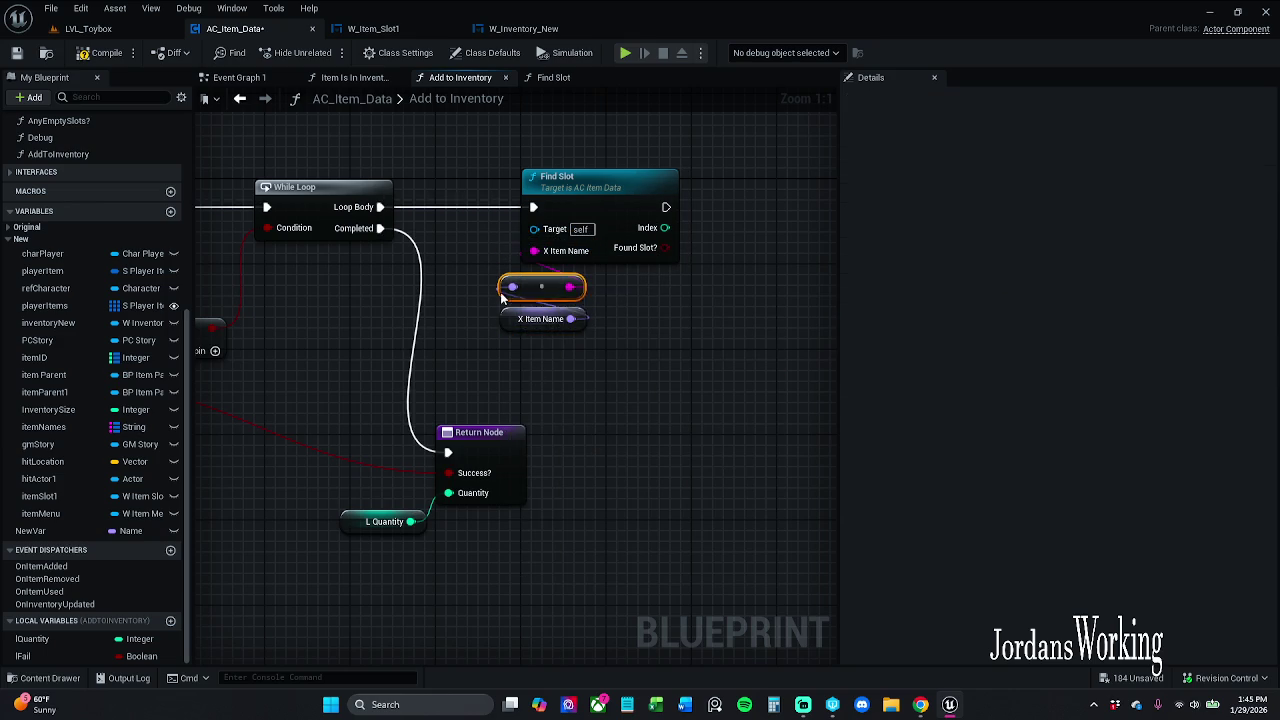
Arrange the X Item Name getter and conversion node under Find Slot, then save AC_Item_Data
{"action": "left_click_drag", "start_coordinate": [512, 326], "coordinate": [470, 328]}
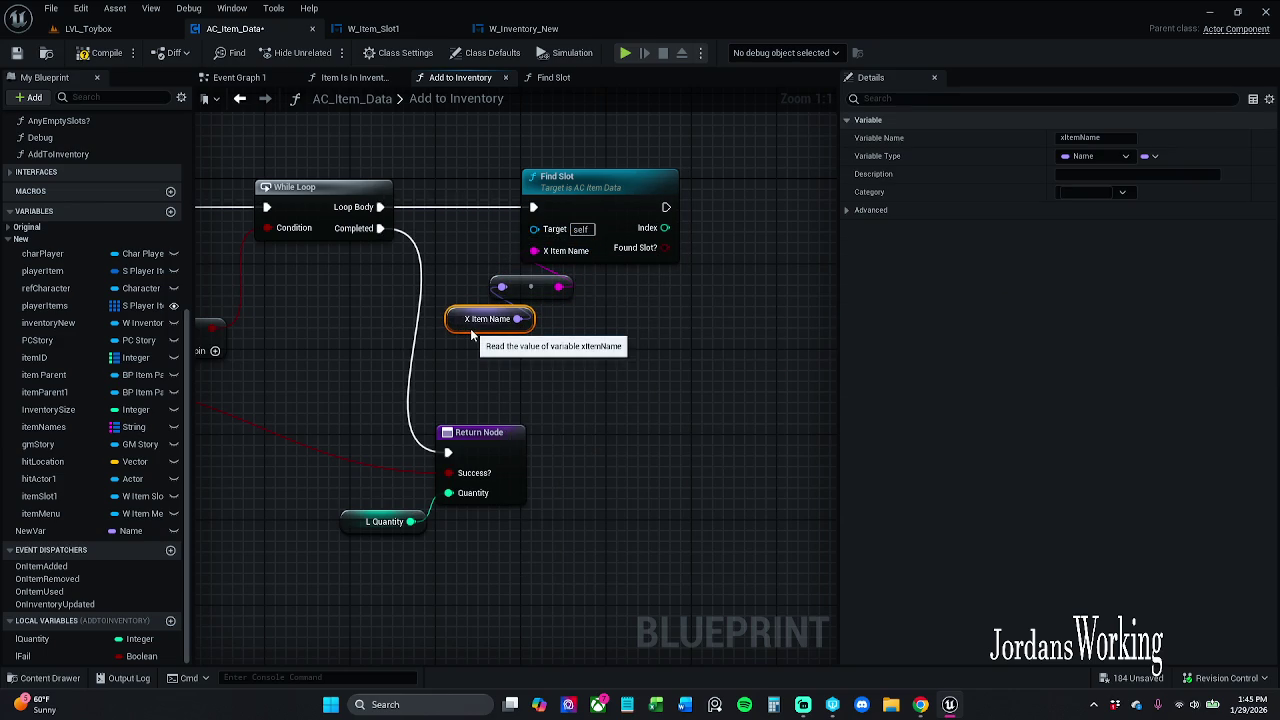
{"action": "left_click", "coordinate": [540, 287], "text": "shift"}
{"action": "left_click_drag", "start_coordinate": [540, 287], "coordinate": [561, 276]}
{"action": "left_click", "coordinate": [509, 322]}
{"action": "left_click_drag", "start_coordinate": [484, 317], "coordinate": [517, 318]}
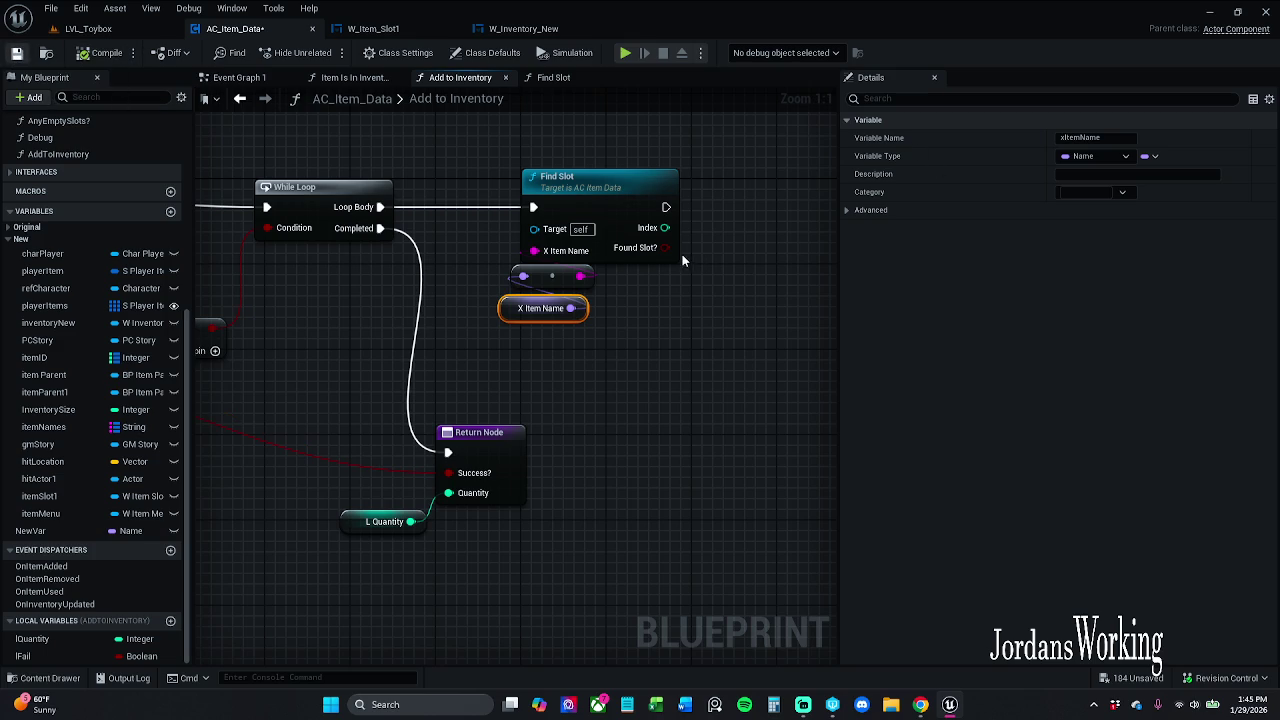
{"action": "key", "text": "ctrl+s"}
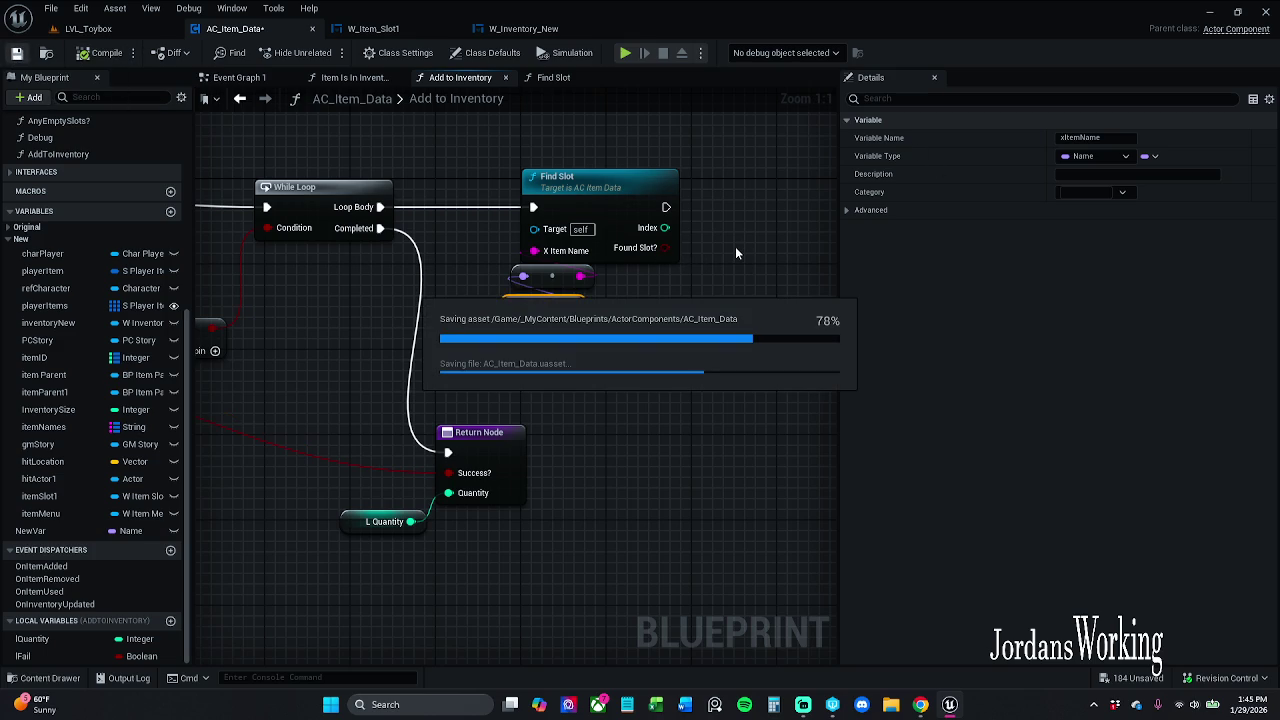
{"action": "left_click_drag", "start_coordinate": [724, 249], "coordinate": [687, 230]}
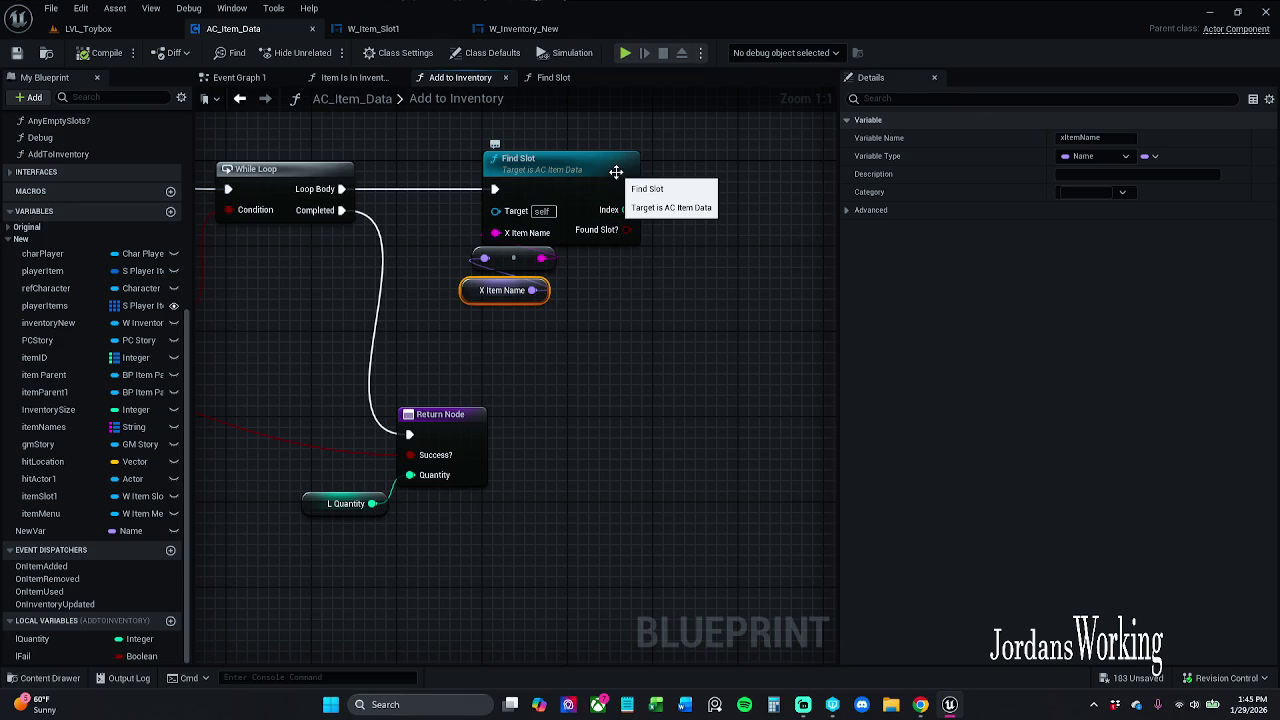
Add a Branch after Find Slot, compile, and call Add to Stack from its True pin
{"action": "left_click_drag", "start_coordinate": [822, 188], "coordinate": [735, 160]}
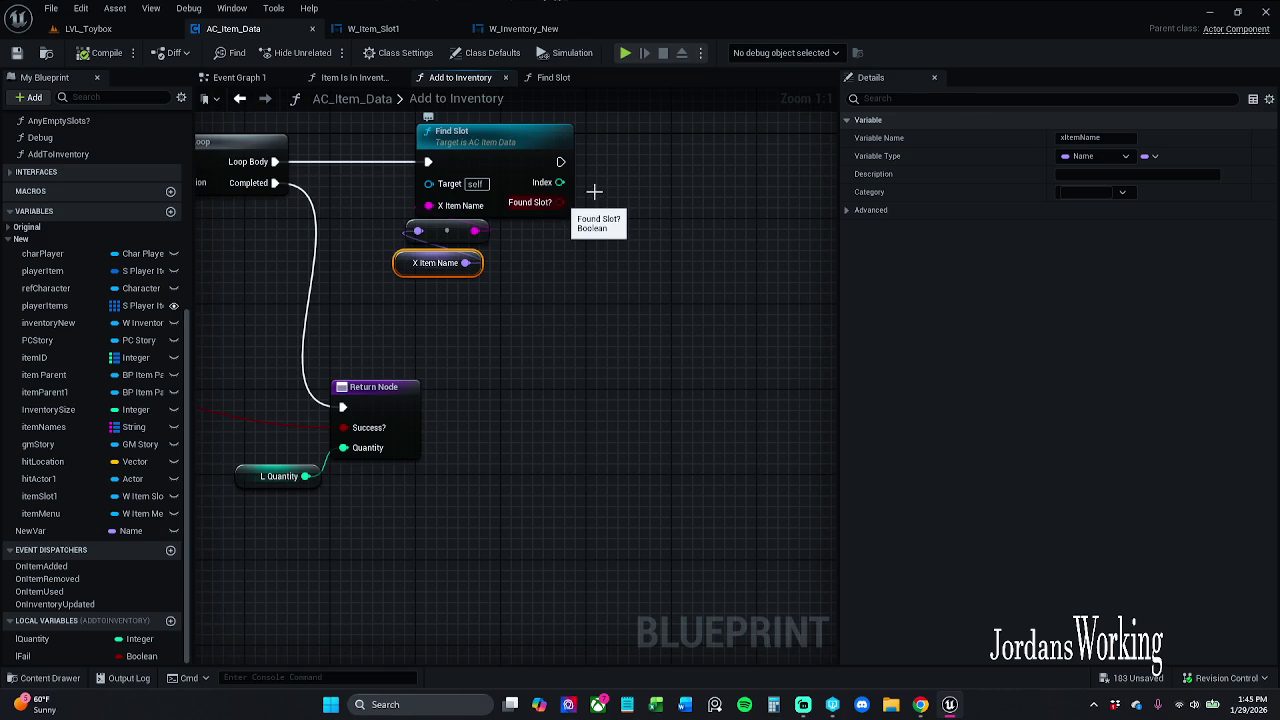
{"action": "left_click_drag", "start_coordinate": [570, 201], "coordinate": [636, 150]}
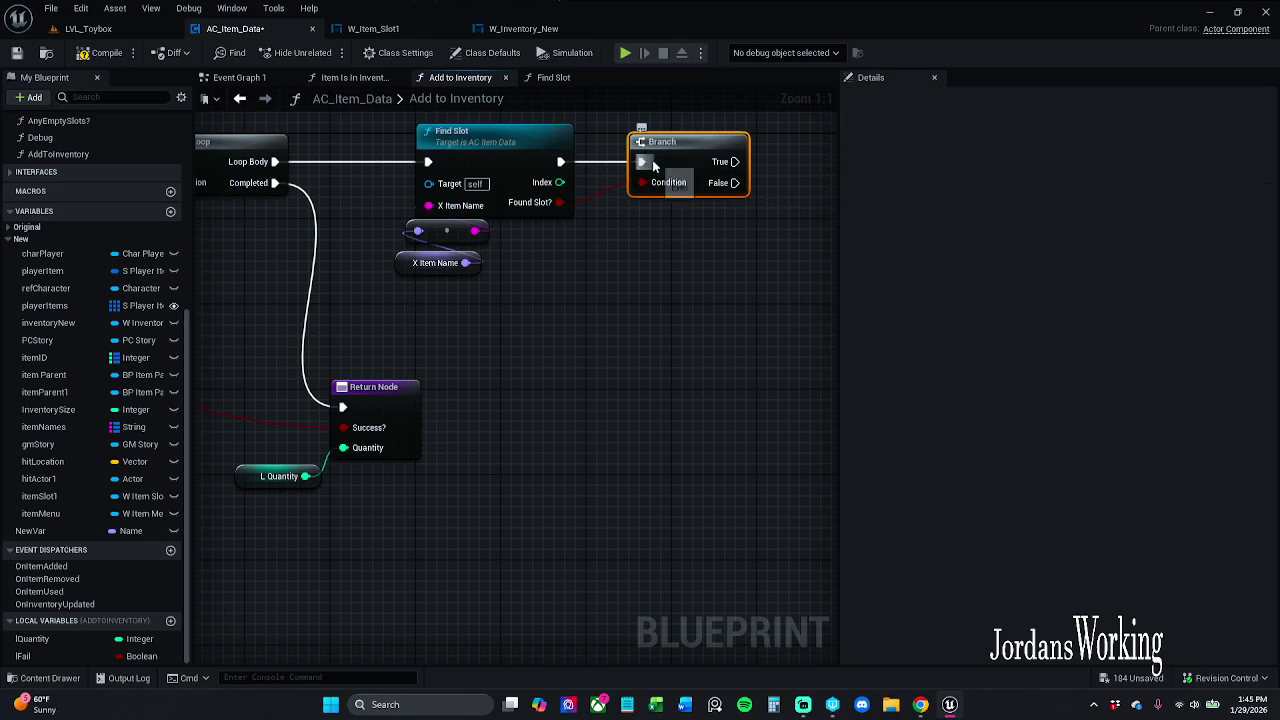
{"action": "left_click", "coordinate": [81, 56]}
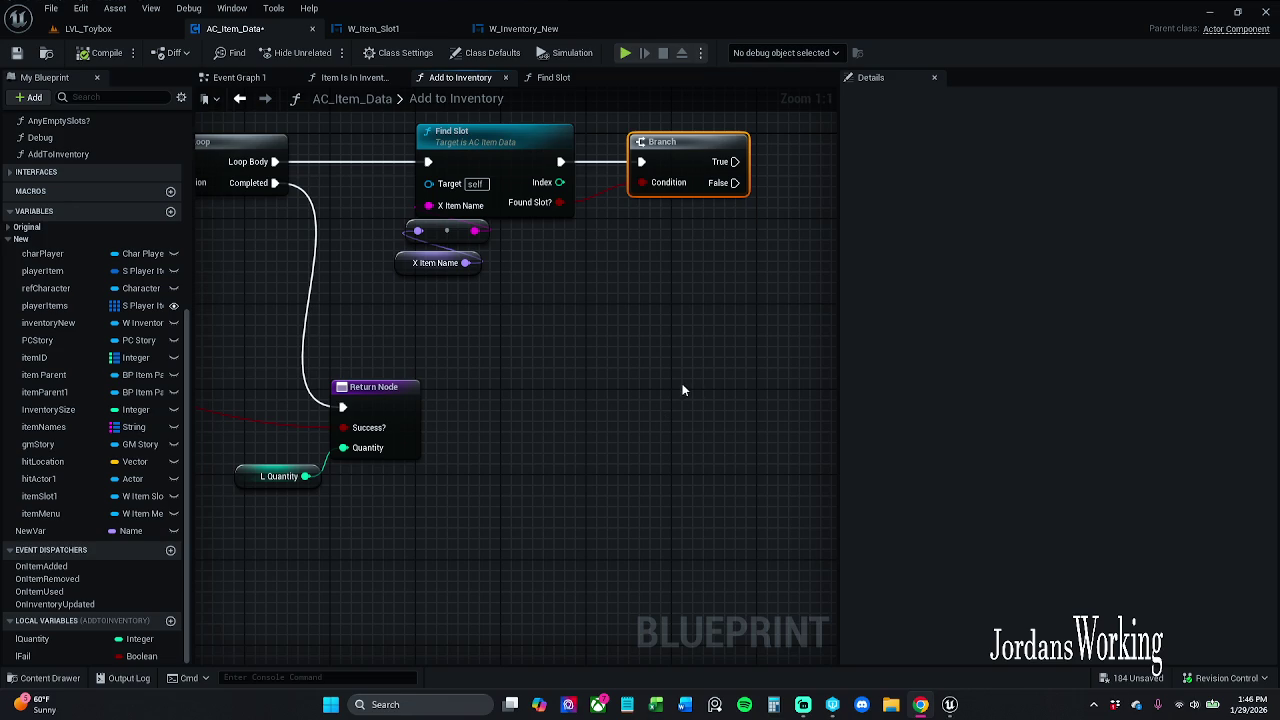
{"action": "left_click_drag", "start_coordinate": [683, 390], "coordinate": [591, 451]}
{"action": "scroll", "coordinate": [575, 400], "scroll_direction": "down", "scroll_amount": 1}
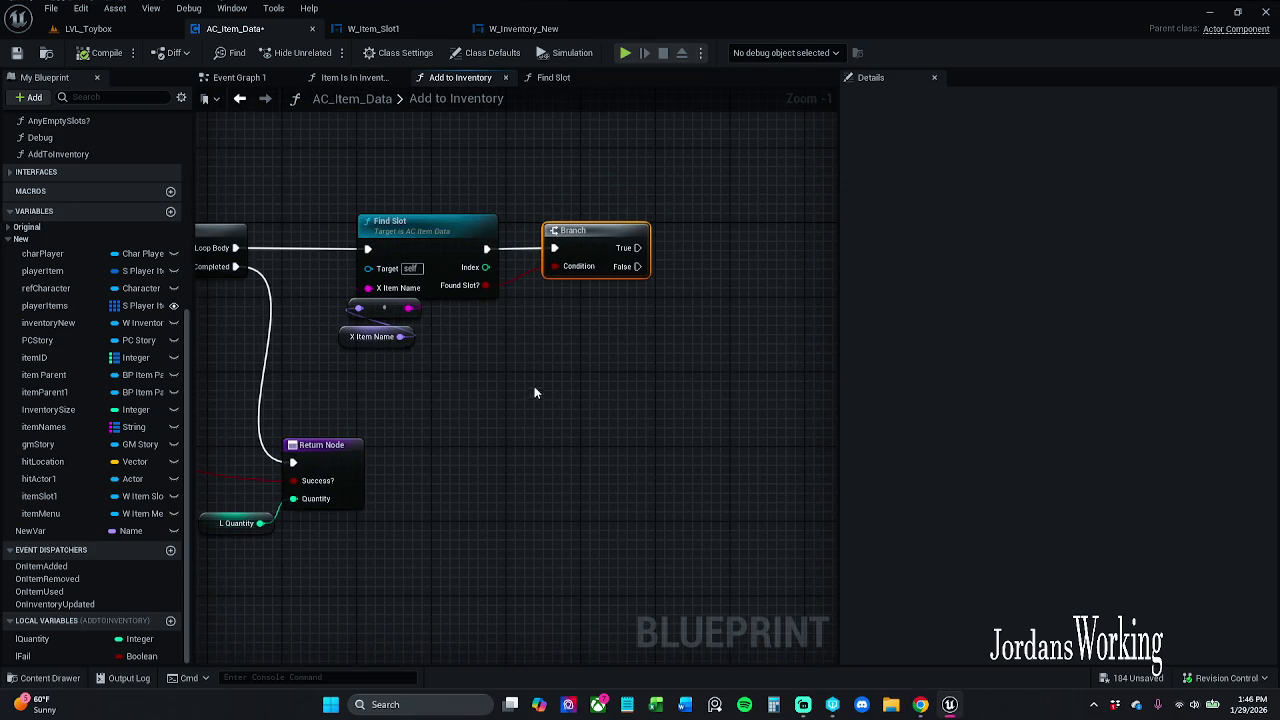
{"action": "left_click_drag", "start_coordinate": [403, 427], "coordinate": [409, 443]}
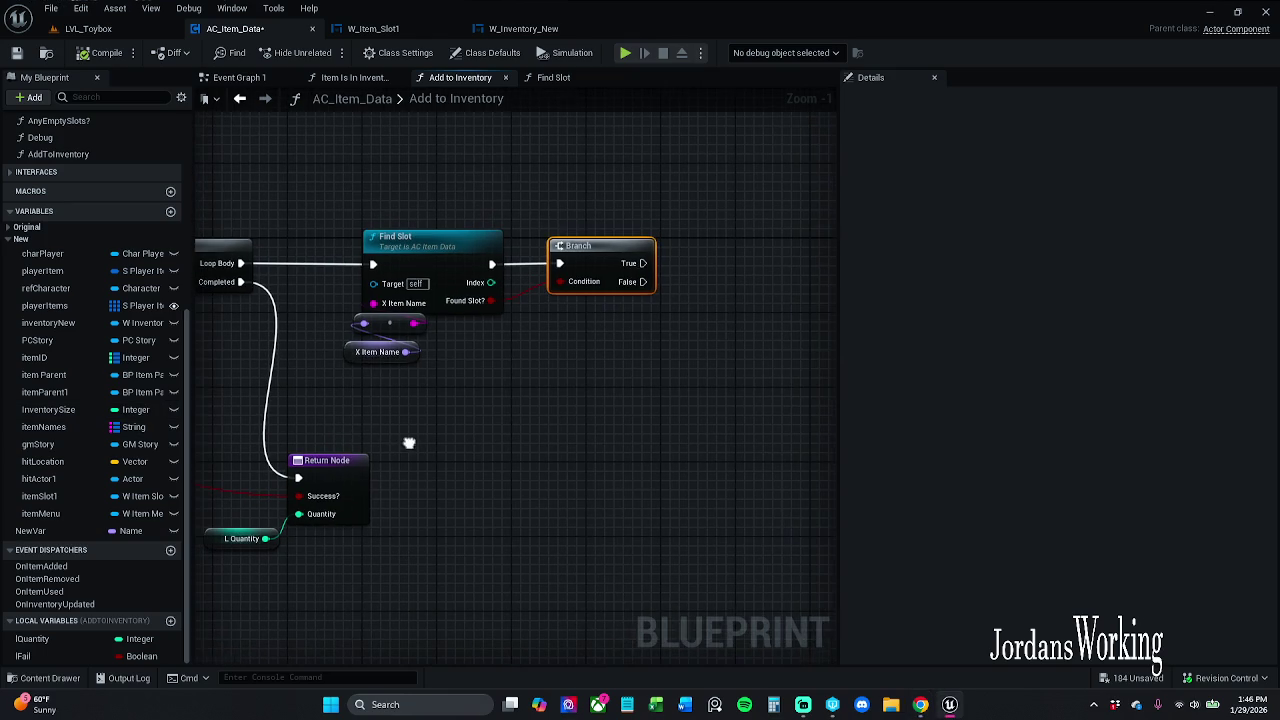
{"action": "scroll", "coordinate": [81, 340], "scroll_direction": "up", "scroll_amount": 4}
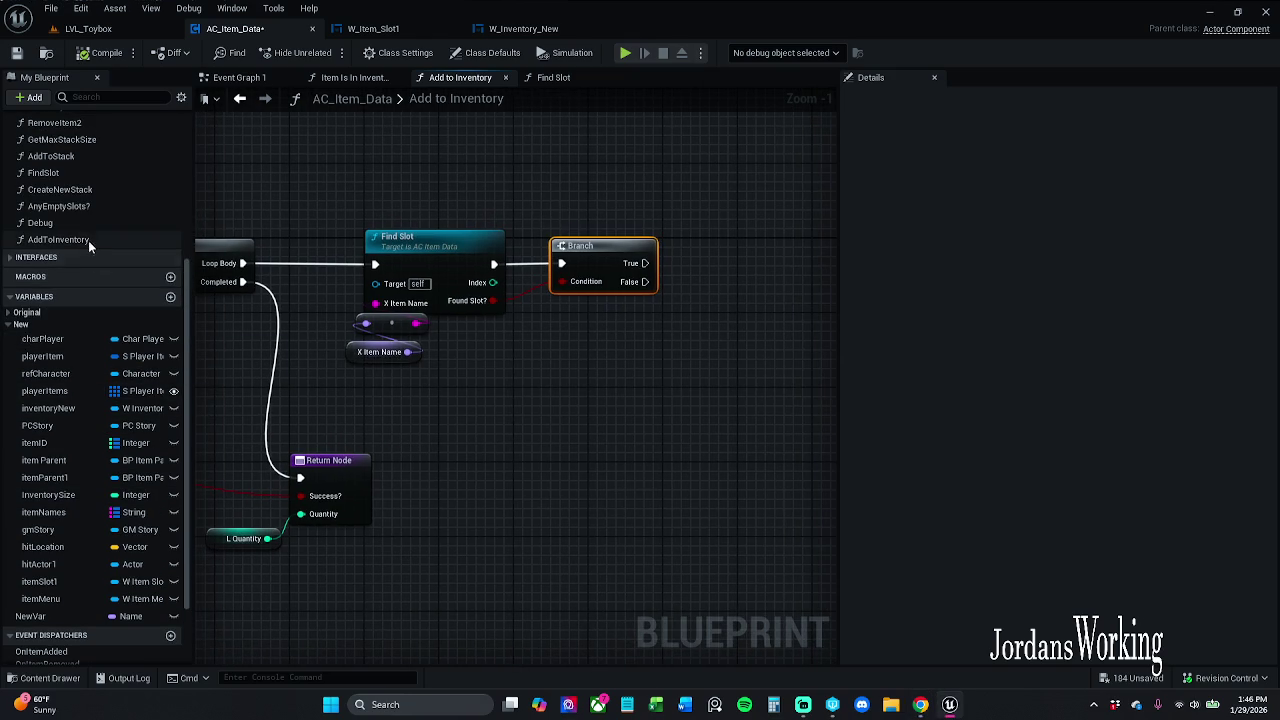
{"action": "mouse_move", "coordinate": [71, 157]}
{"action": "left_mouse_down"}
{"action": "mouse_move", "coordinate": [690, 287]}
{"action": "mouse_move", "coordinate": [655, 268]}
{"action": "left_mouse_up"}
{"action": "left_click_drag", "start_coordinate": [746, 260], "coordinate": [755, 164]}
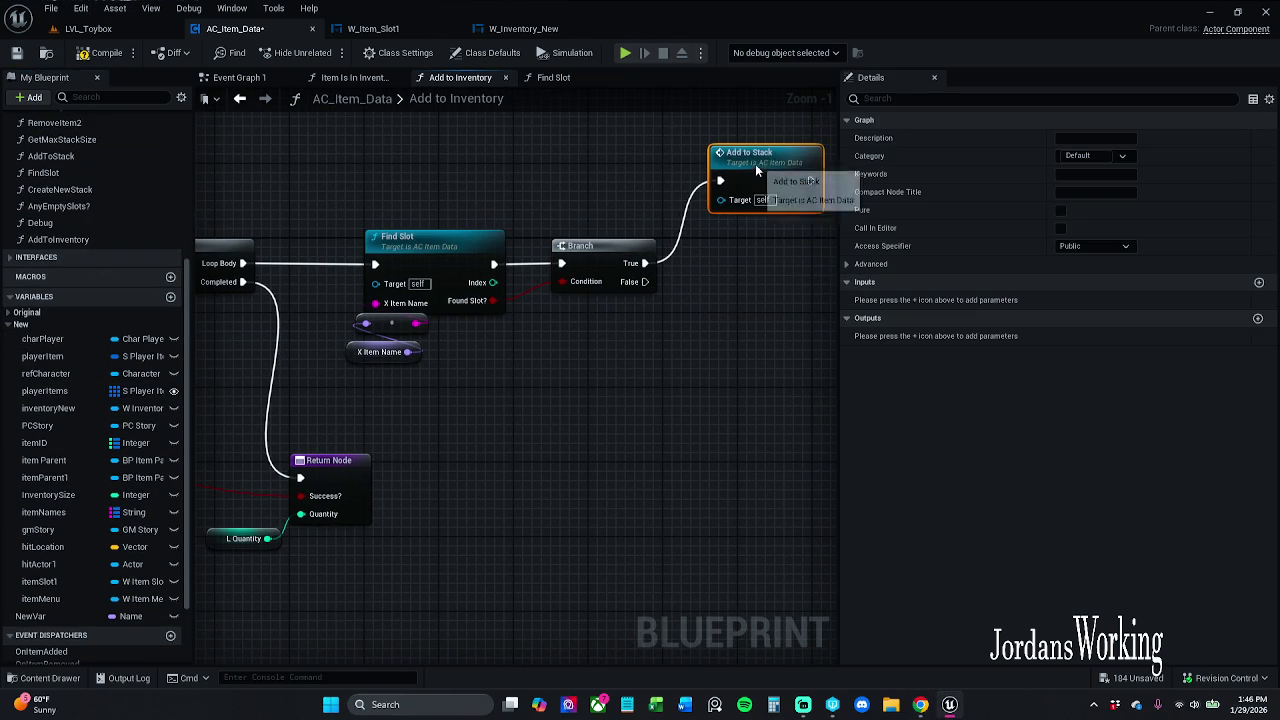
Wire Find Slot's Found Slot? output into the Branch condition, then inspect the Find Slot graph
{"action": "left_click", "coordinate": [628, 268]}
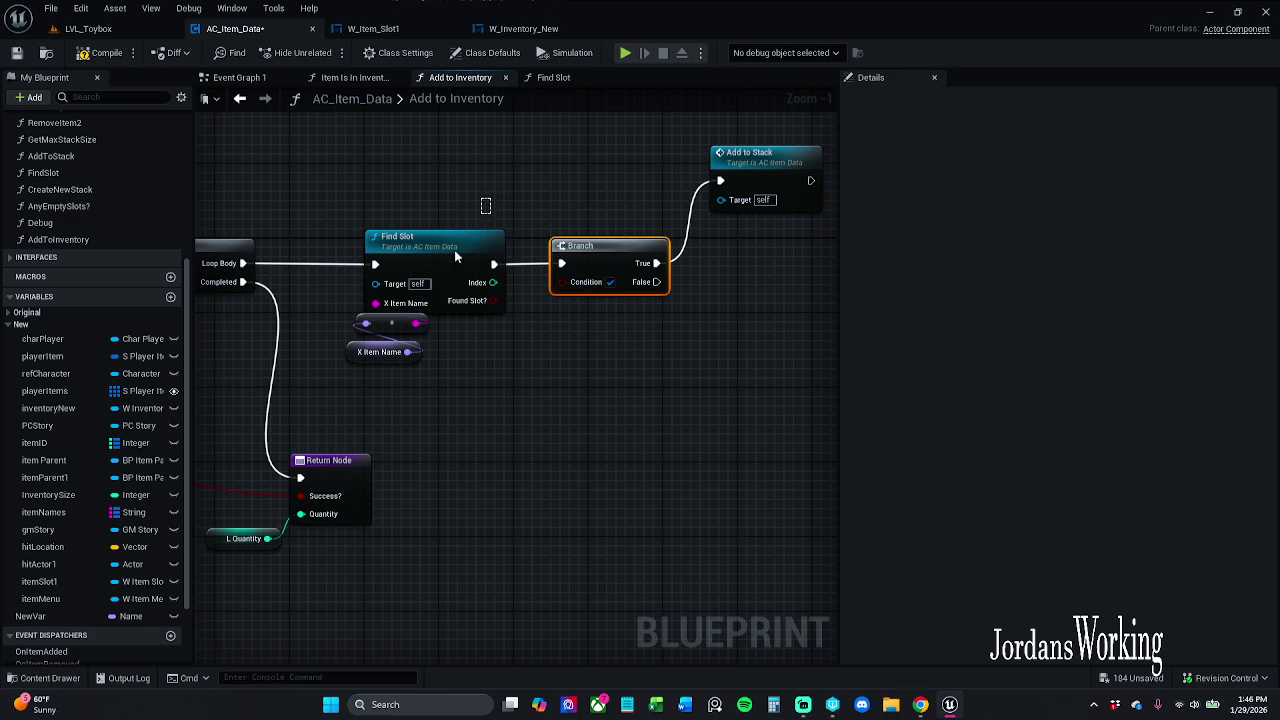
{"action": "left_click", "coordinate": [425, 283]}
{"action": "left_click", "coordinate": [560, 191]}
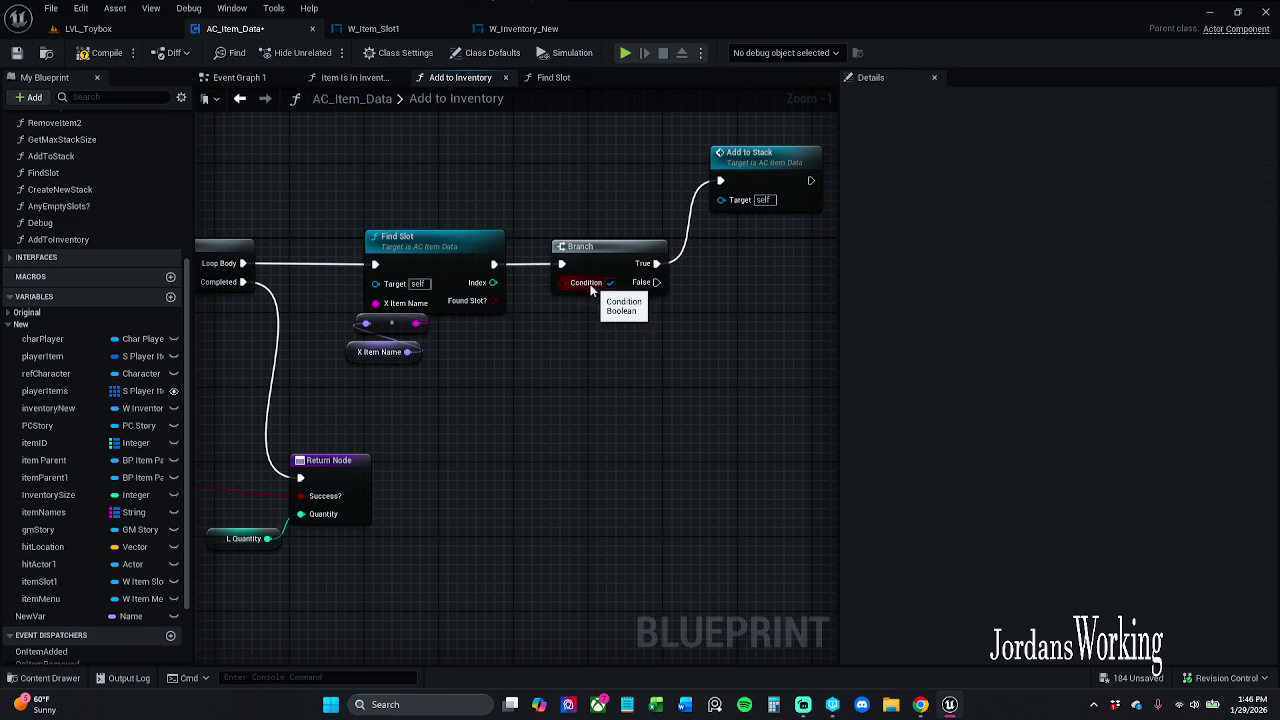
{"action": "left_click_drag", "start_coordinate": [574, 287], "coordinate": [494, 301]}
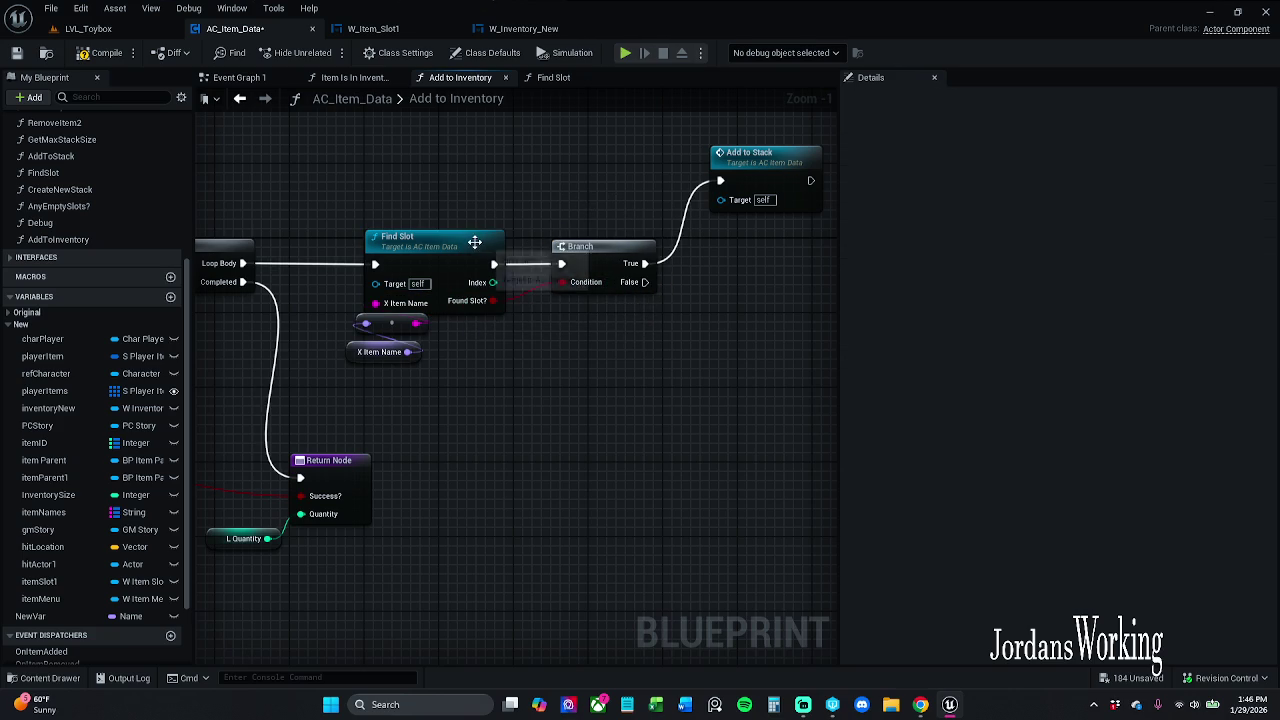
{"action": "double_click", "coordinate": [448, 253]}
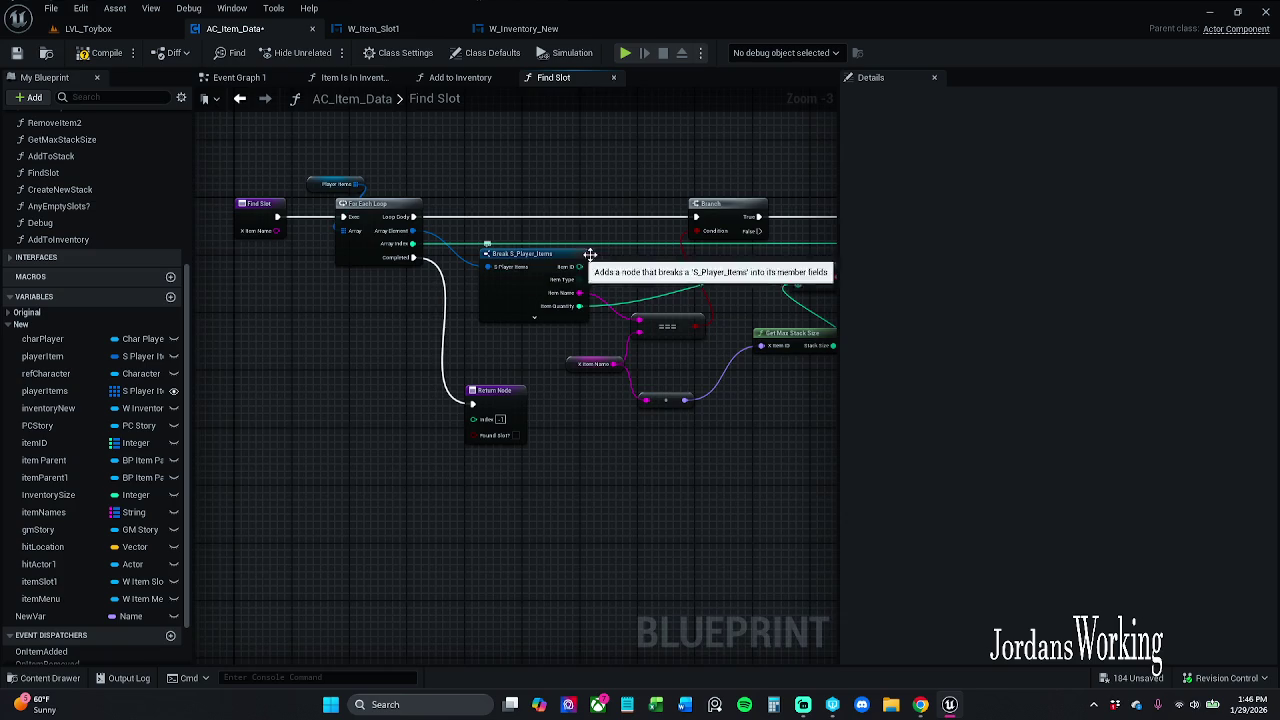
{"action": "left_click_drag", "start_coordinate": [543, 249], "coordinate": [506, 249]}
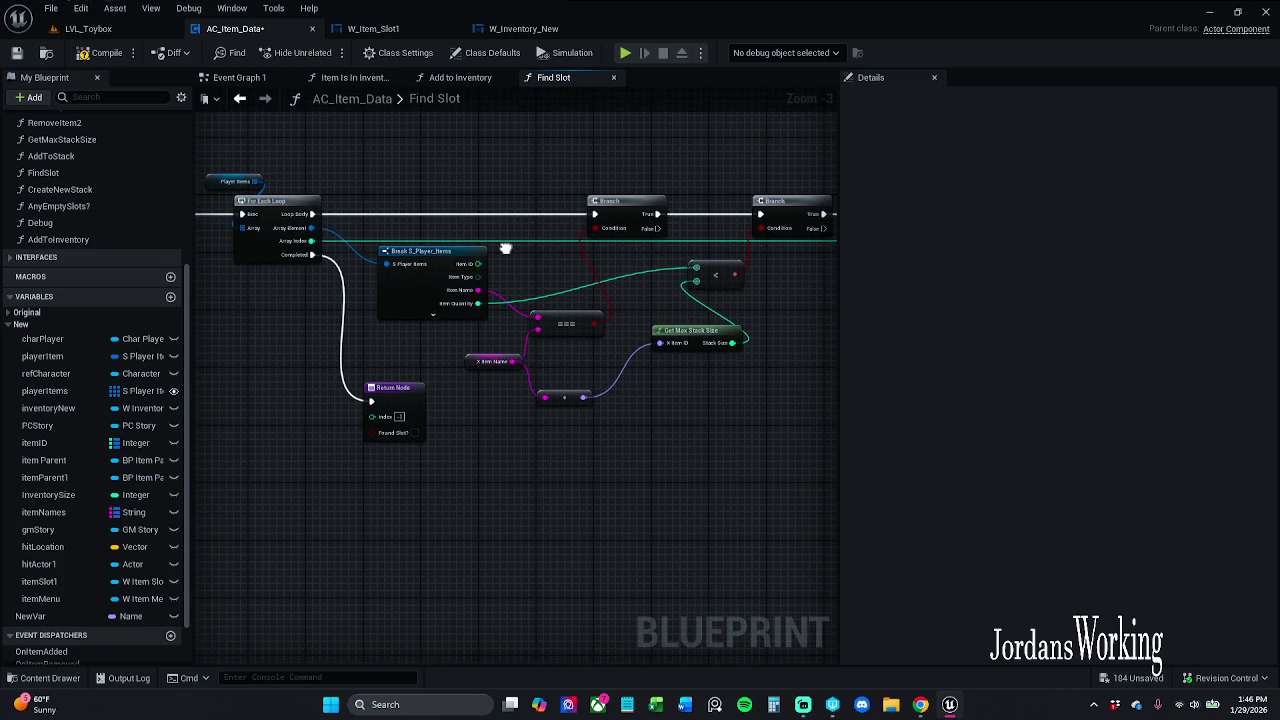
{"action": "left_click", "coordinate": [486, 80]}
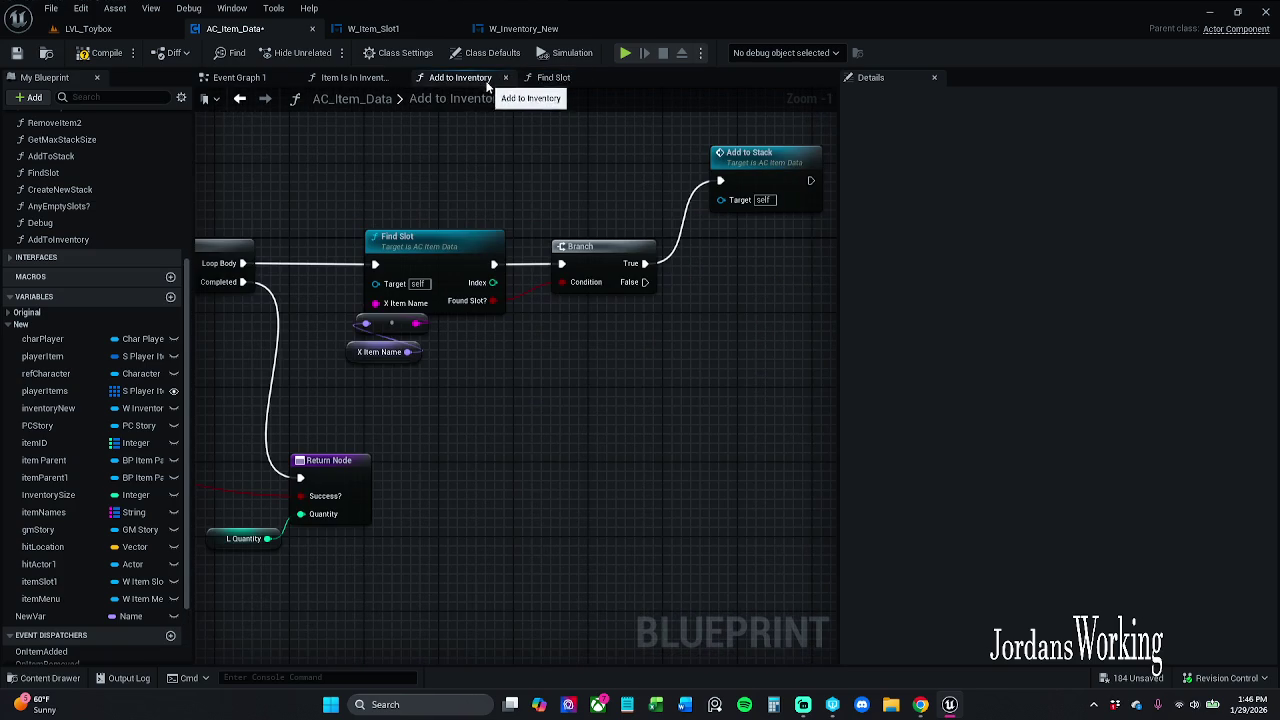
Tidy the X Item Name getter and conversion node, then open the Add to Stack graph
{"action": "left_click", "coordinate": [380, 354]}
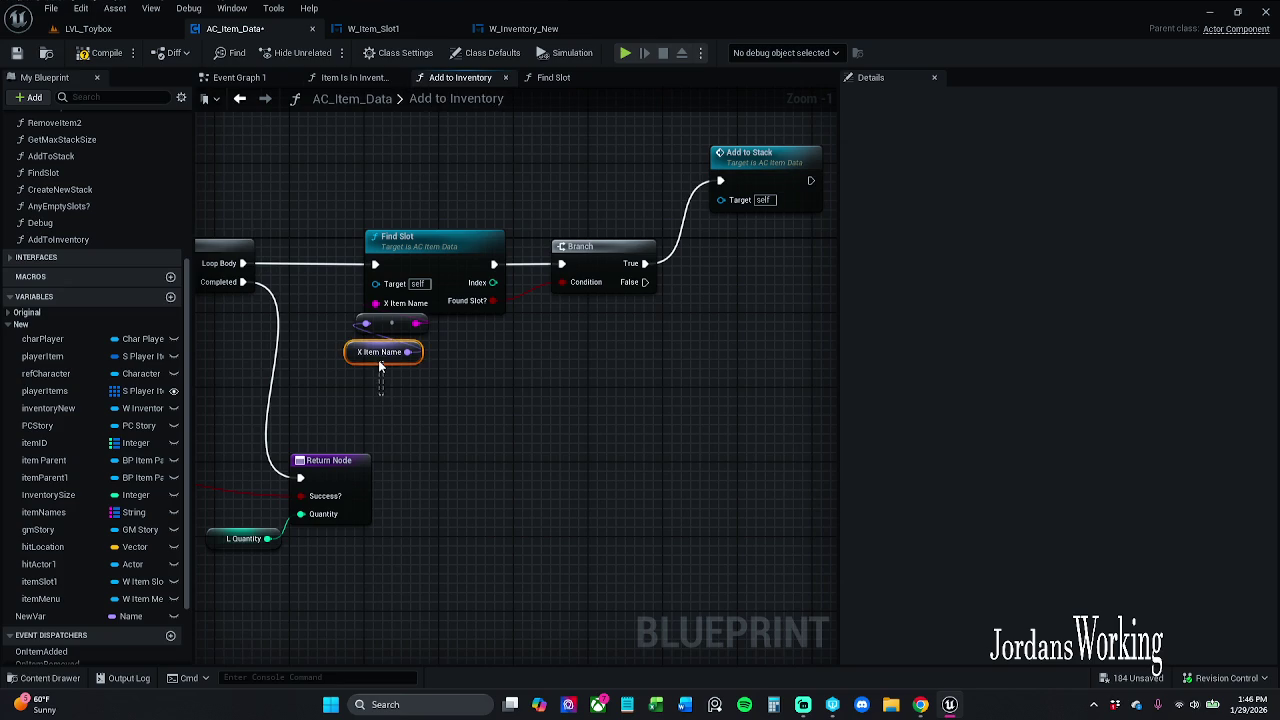
{"action": "left_click_drag", "start_coordinate": [376, 365], "coordinate": [376, 356]}
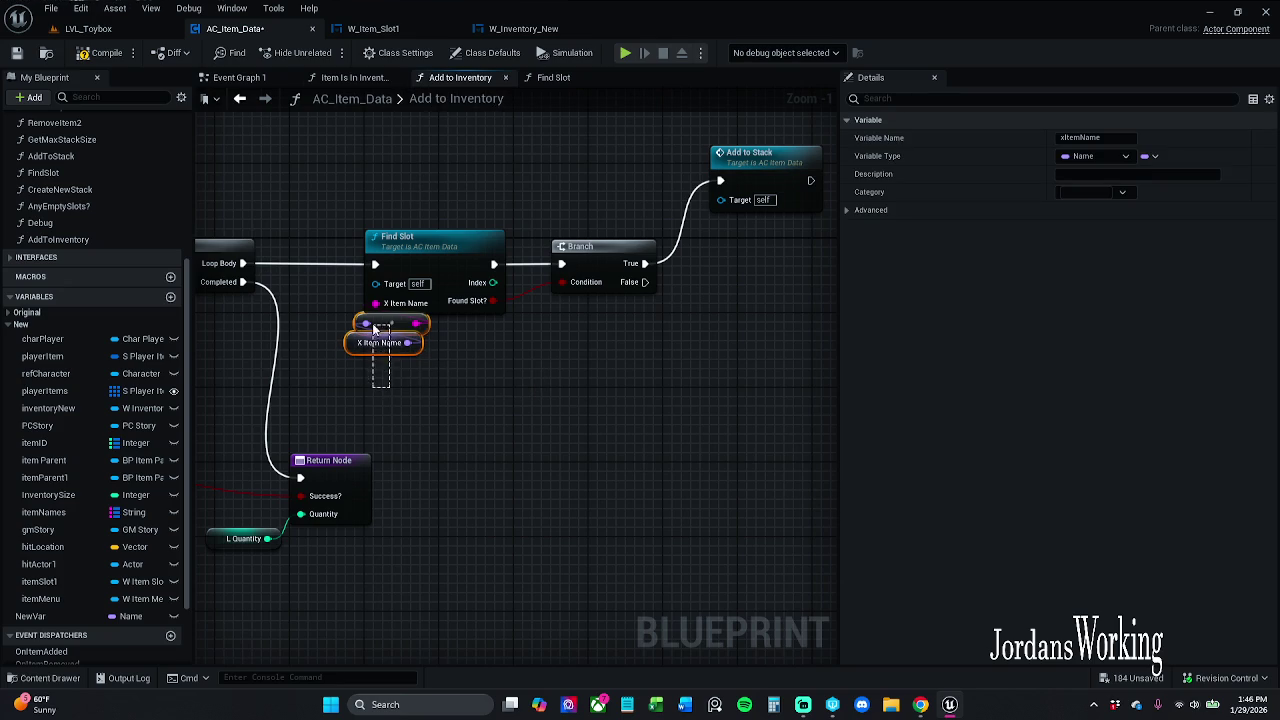
{"action": "left_click", "coordinate": [390, 324], "text": "shift"}
{"action": "mouse_move", "coordinate": [413, 388]}
{"action": "left_mouse_down"}
{"action": "mouse_move", "coordinate": [650, 356]}
{"action": "mouse_move", "coordinate": [998, 361]}
{"action": "left_mouse_up"}
{"action": "left_click_drag", "start_coordinate": [520, 400], "coordinate": [478, 398]}
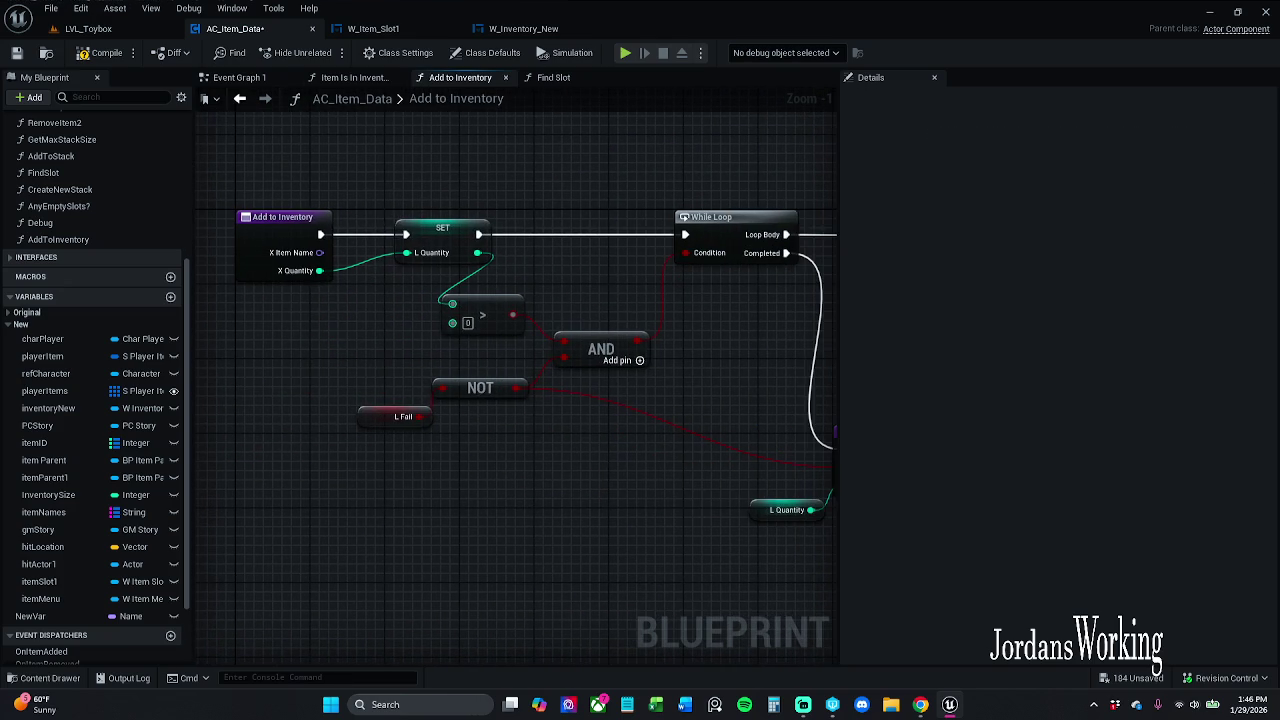
{"action": "left_click_drag", "start_coordinate": [830, 356], "coordinate": [205, 345]}
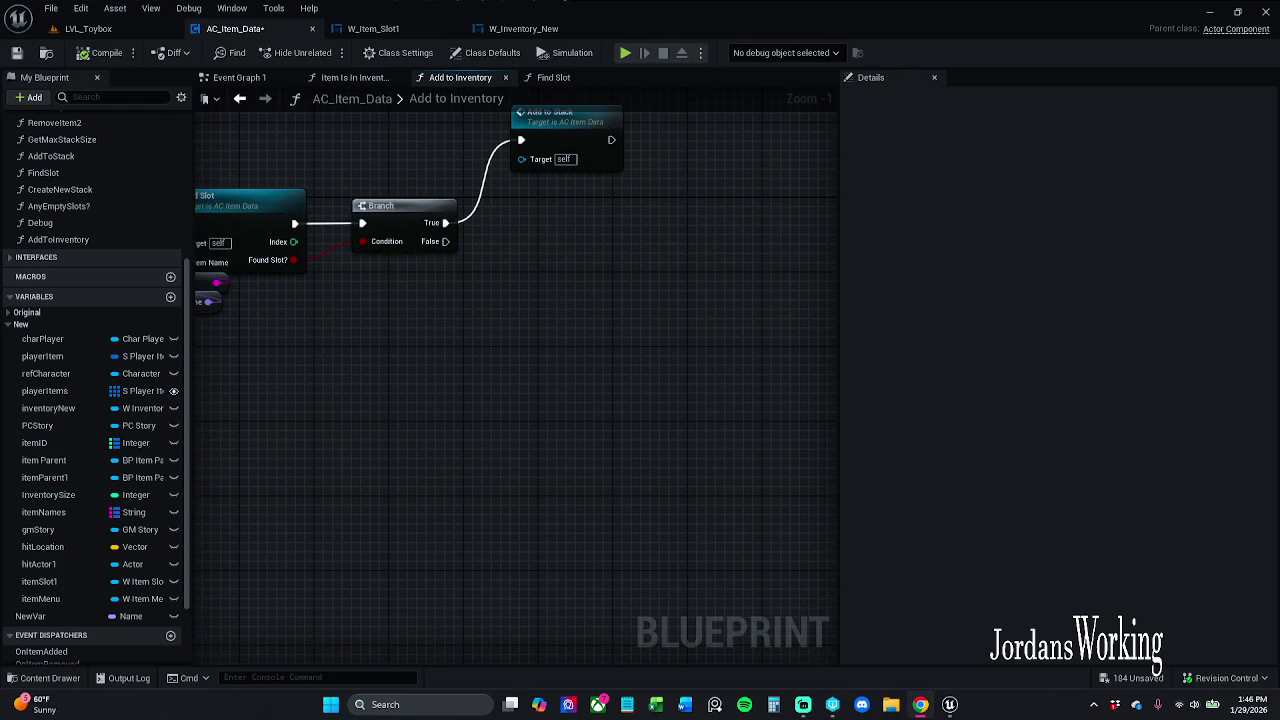
{"action": "left_click_drag", "start_coordinate": [434, 222], "coordinate": [436, 308]}
{"action": "double_click", "coordinate": [571, 208]}
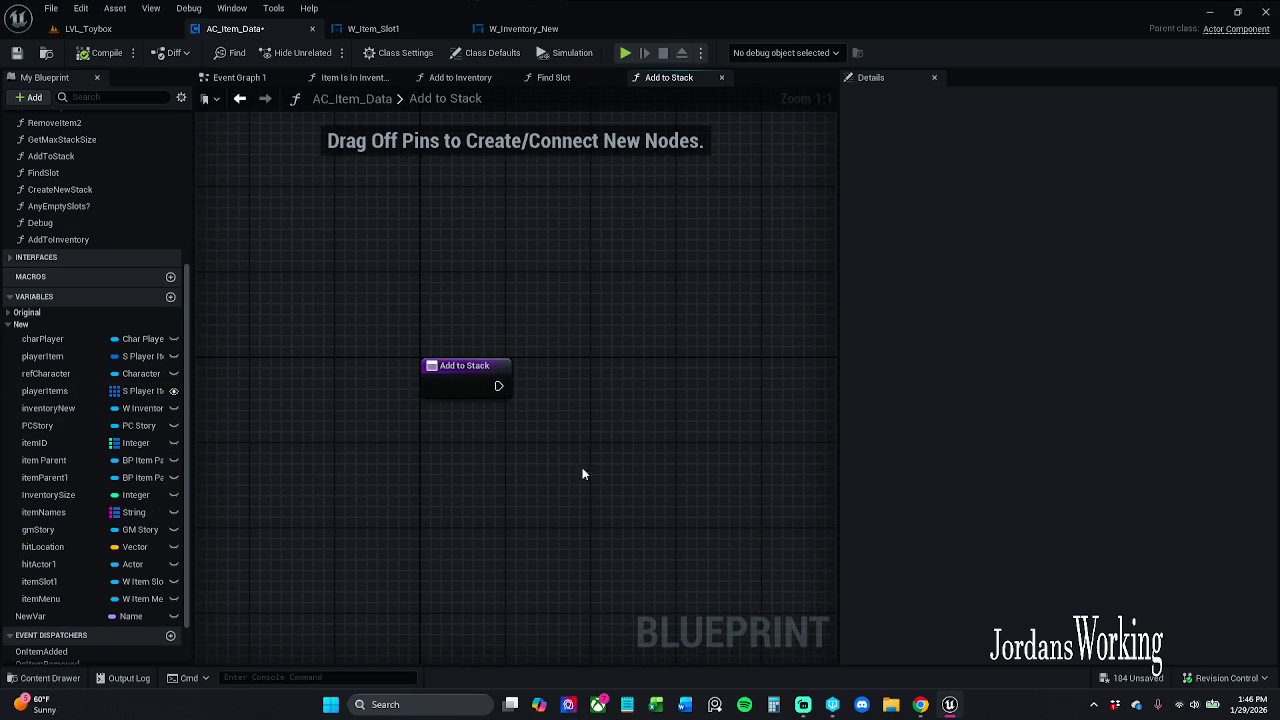
Add an integer input named xIndex to the Add to Stack entry node
{"action": "left_click", "coordinate": [474, 388]}
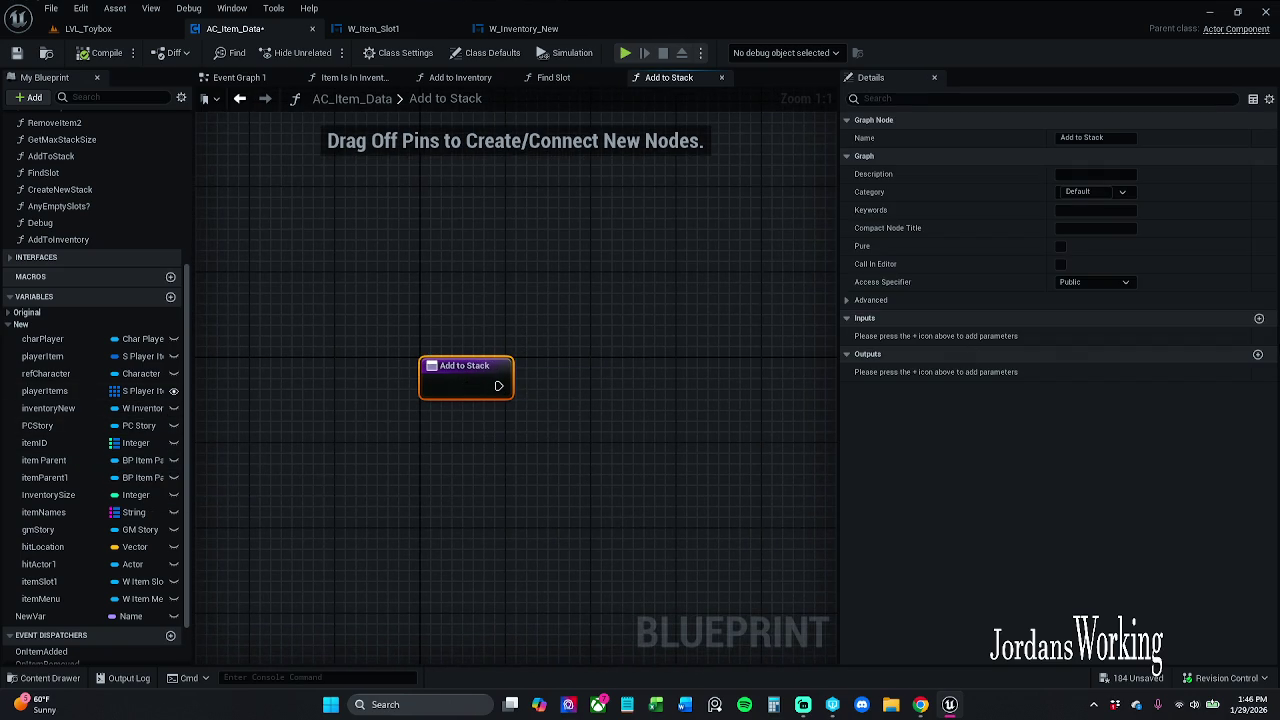
{"action": "left_click", "coordinate": [1259, 318]}
{"action": "left_click", "coordinate": [924, 337]}
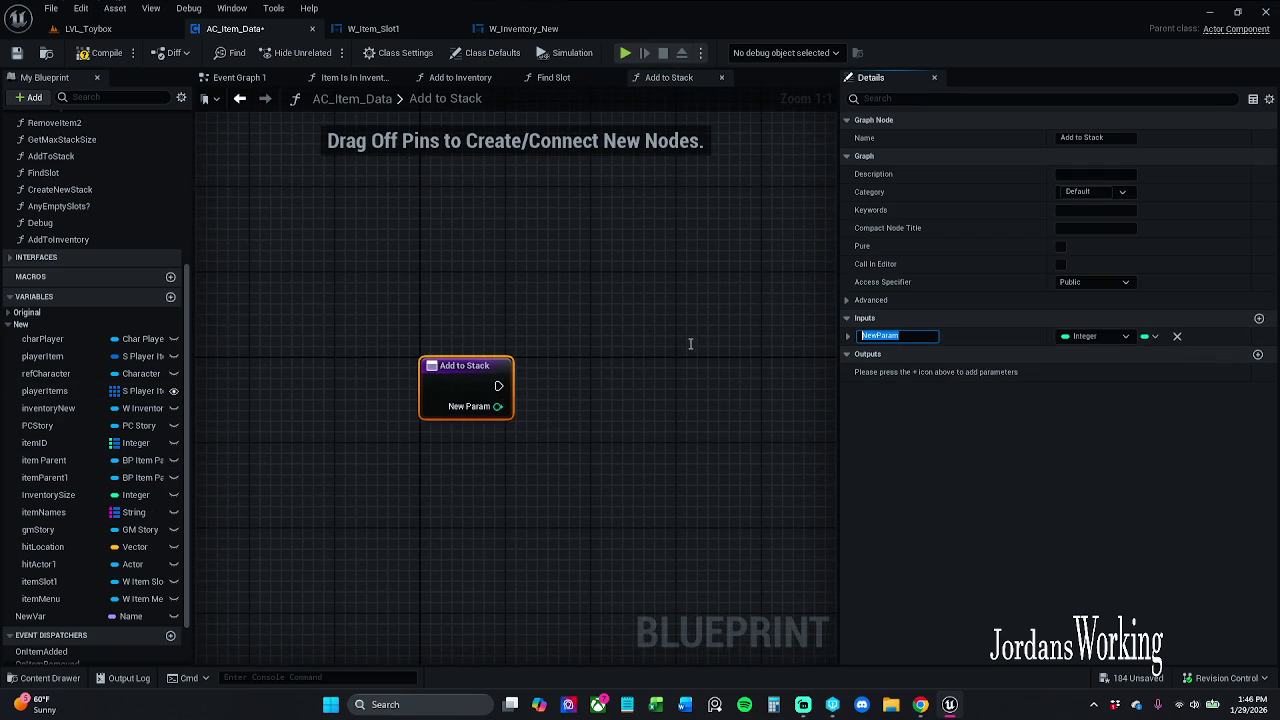
{"action": "type", "text": "index"}
{"action": "key", "text": "Return"}
{"action": "type", "text": "x"}
{"action": "key", "text": "BackSpace"}
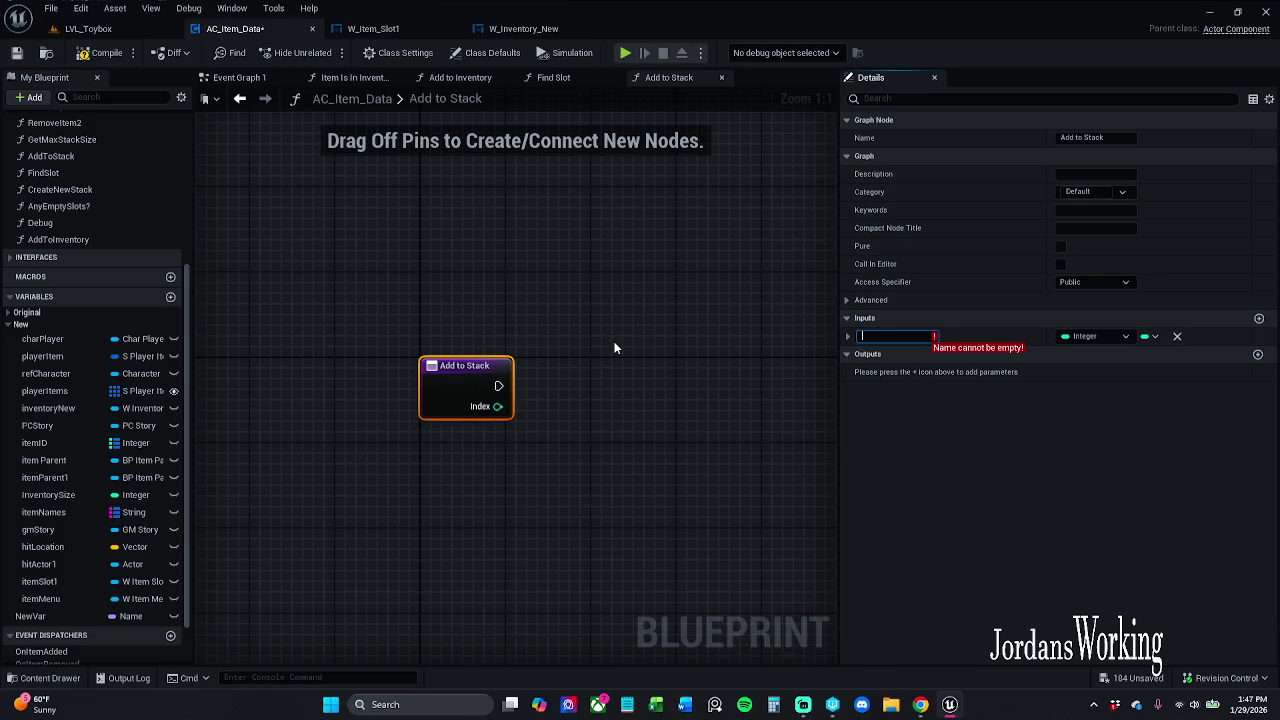
{"action": "type", "text": "xIndex"}
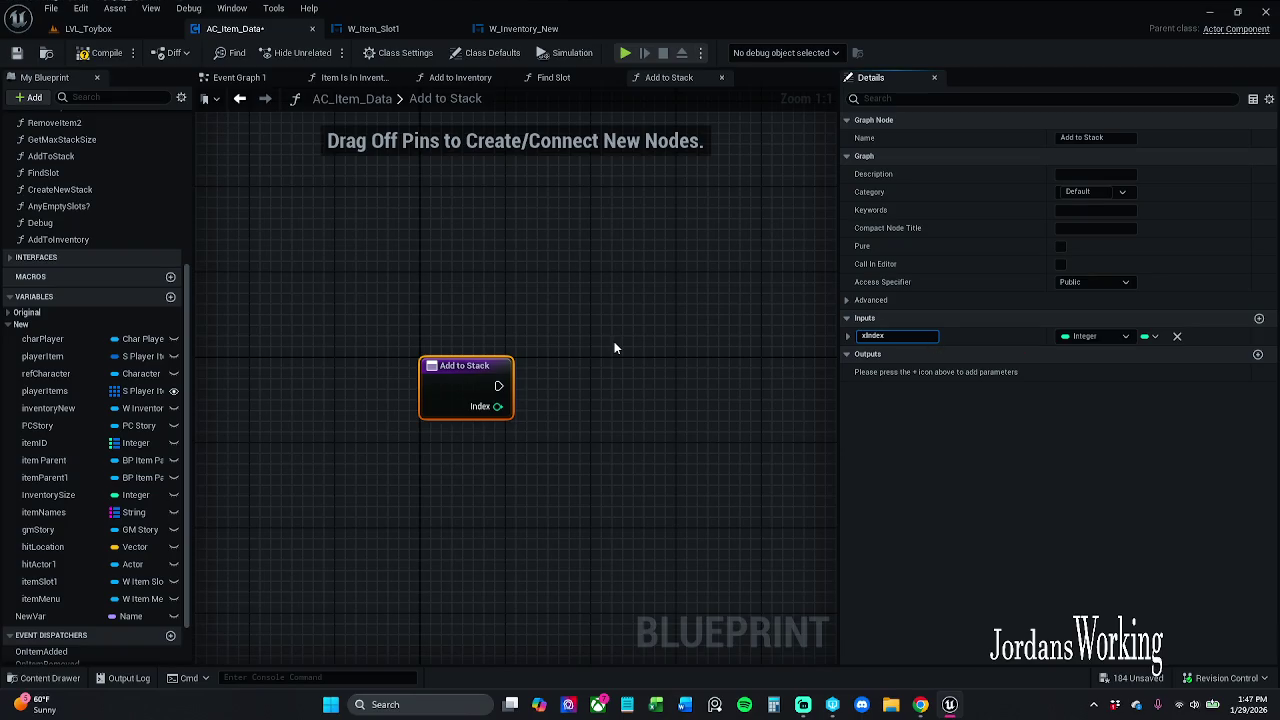
{"action": "key", "text": "Return"}
Add a second integer input named xQuantity
{"action": "left_click", "coordinate": [1259, 319]}
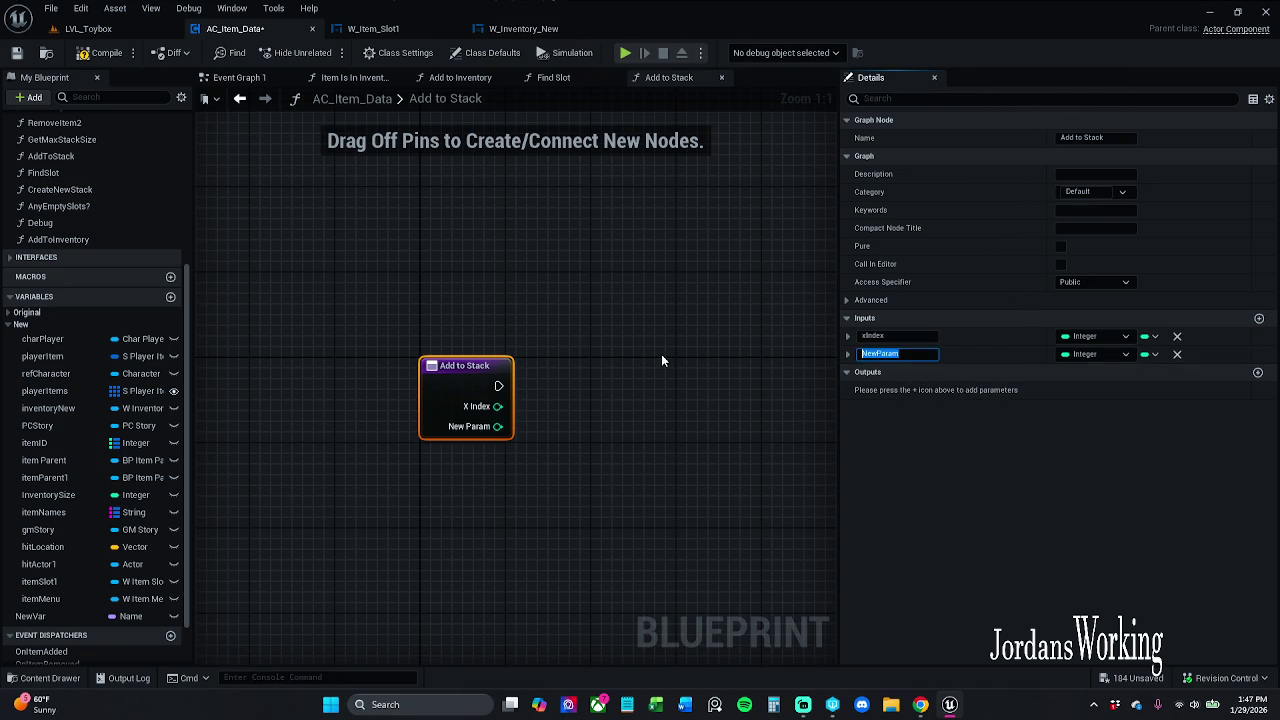
{"action": "type", "text": "x"}
{"action": "key", "text": "Return"}
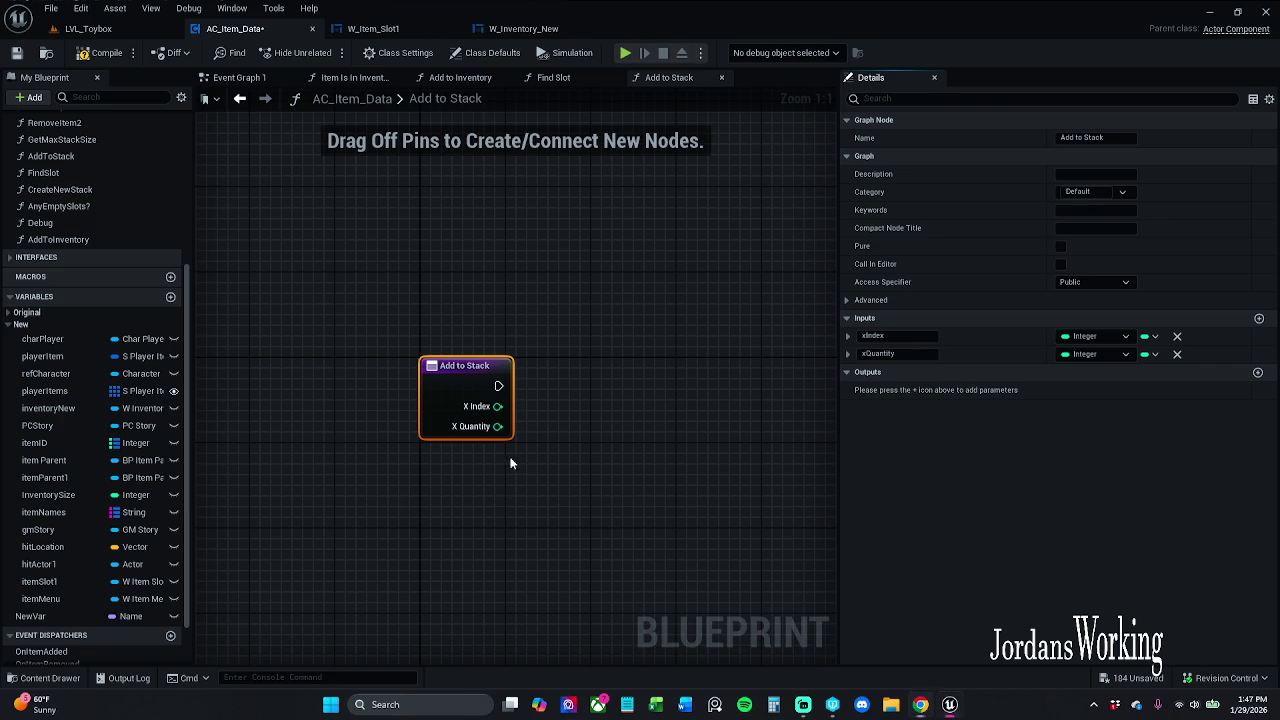
{"action": "left_click_drag", "start_coordinate": [514, 463], "coordinate": [418, 440]}
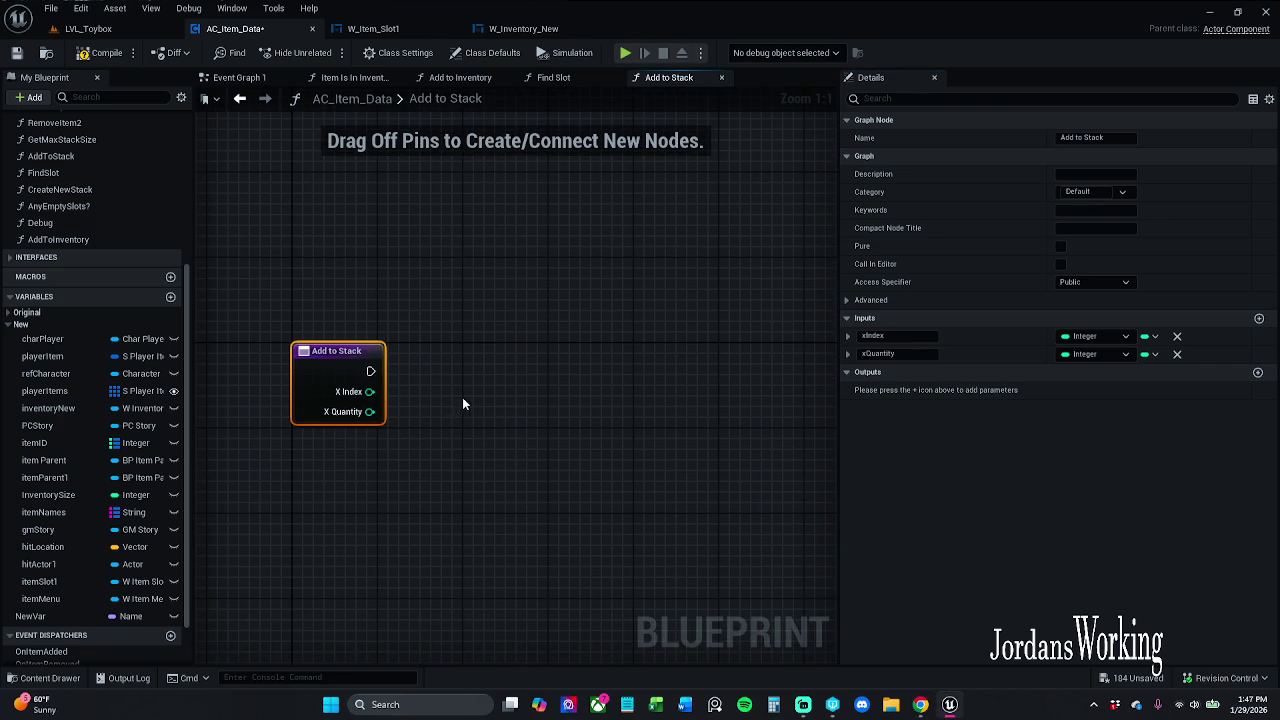
Place a Player Items getter and a Set Array Elem node driven by Add to Stack's execution
{"action": "left_click_drag", "start_coordinate": [462, 397], "coordinate": [418, 378]}
{"action": "left_click", "coordinate": [426, 375]}
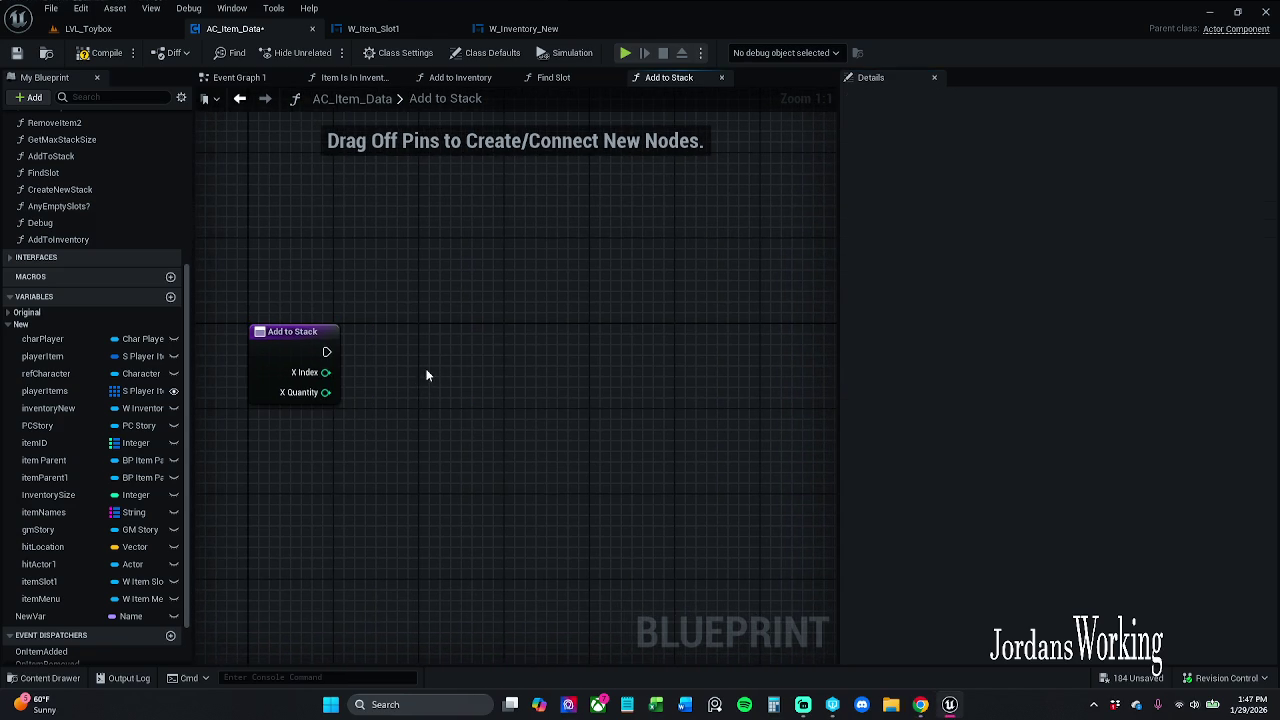
{"action": "mouse_move", "coordinate": [72, 392]}
{"action": "left_mouse_down"}
{"action": "mouse_move", "coordinate": [470, 303]}
{"action": "mouse_move", "coordinate": [410, 285]}
{"action": "mouse_move", "coordinate": [553, 298]}
{"action": "mouse_move", "coordinate": [571, 281]}
{"action": "left_mouse_up"}
{"action": "left_click", "coordinate": [422, 304]}
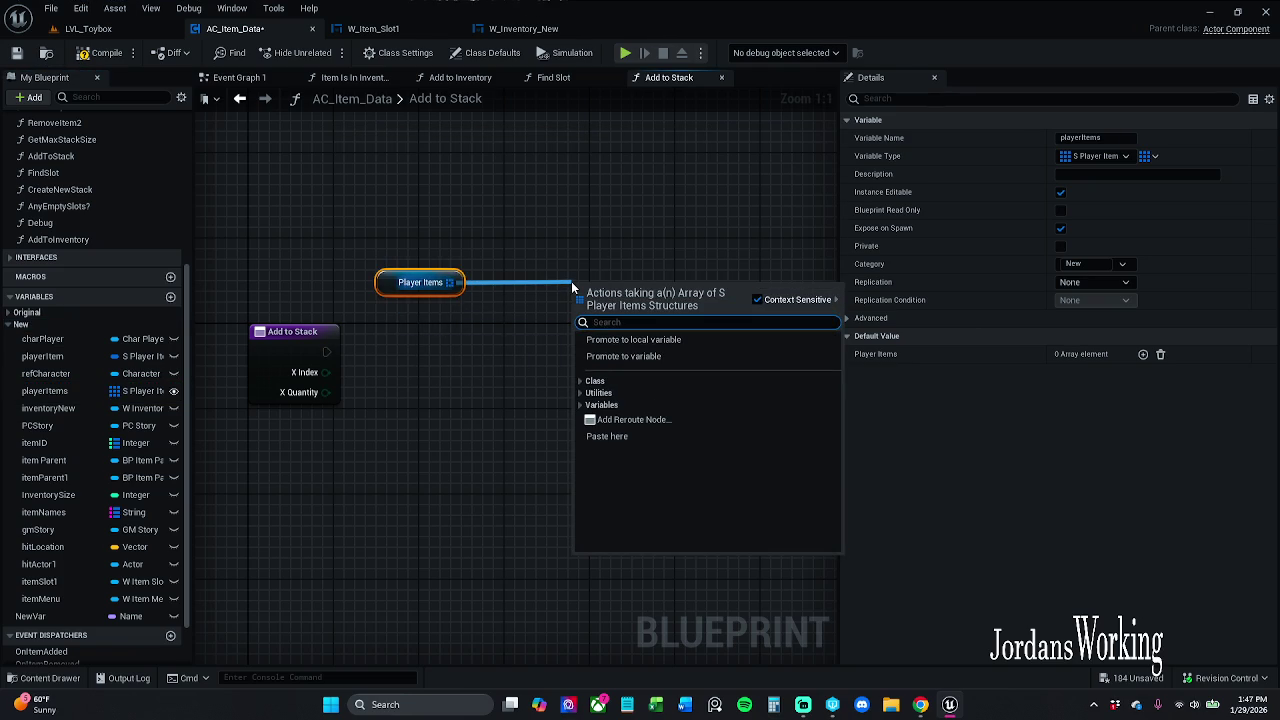
{"action": "type", "text": "set a"}
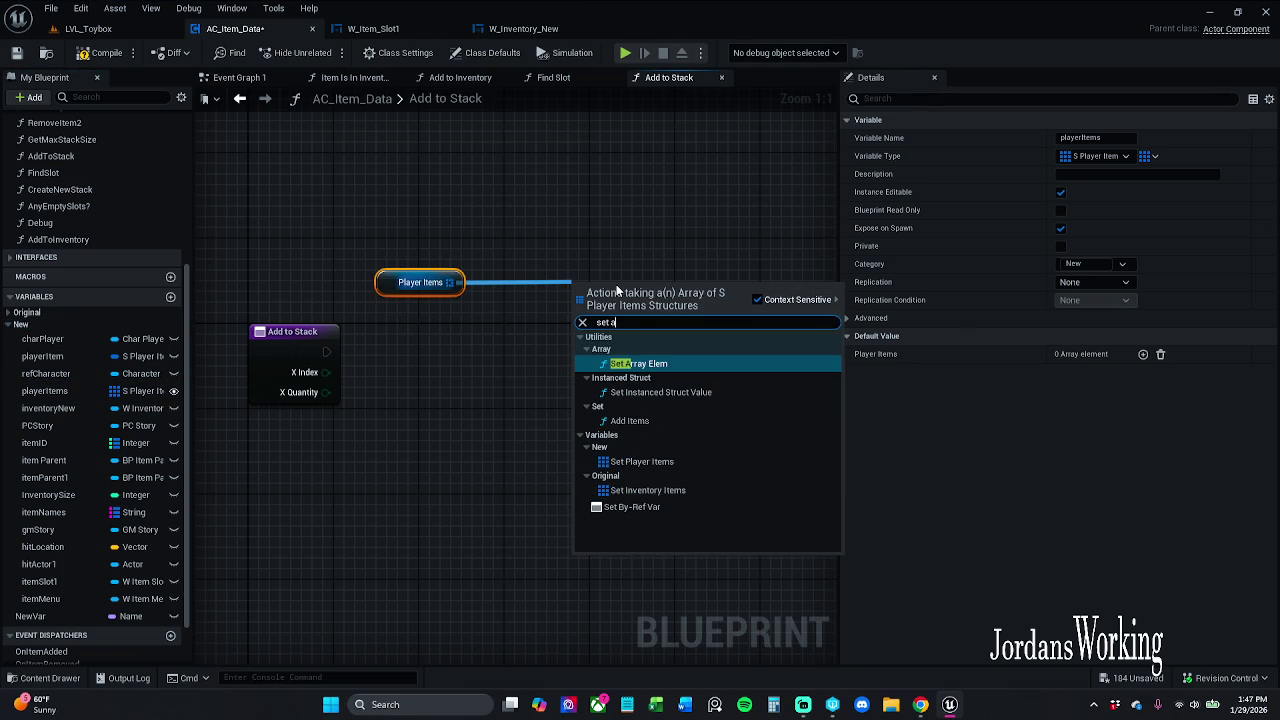
{"action": "key", "text": "Return"}
{"action": "mouse_move", "coordinate": [581, 309]}
{"action": "left_mouse_down"}
{"action": "mouse_move", "coordinate": [557, 324]}
{"action": "mouse_move", "coordinate": [326, 351]}
{"action": "left_mouse_up"}
{"action": "left_click_drag", "start_coordinate": [300, 305], "coordinate": [265, 362]}
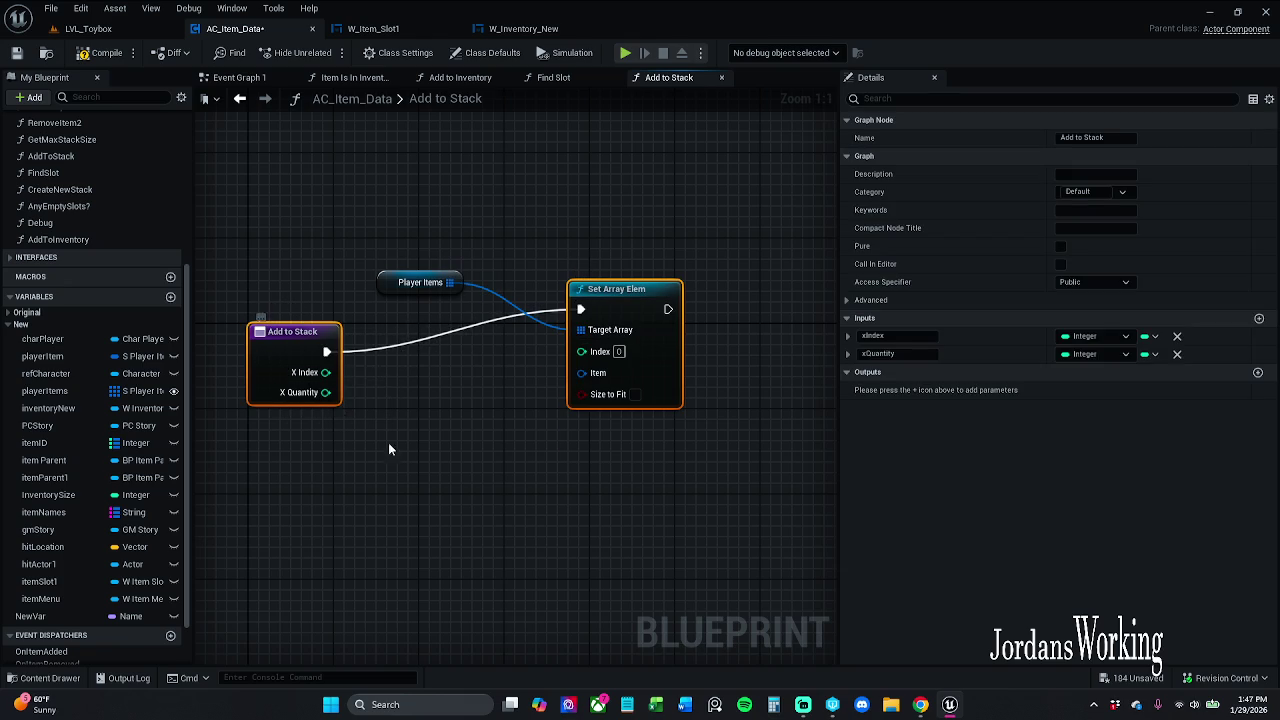
{"action": "key", "text": "q"}
Add a reroute point on the Player Items wire and align the nodes
{"action": "left_click", "coordinate": [594, 478]}
{"action": "left_click_drag", "start_coordinate": [631, 352], "coordinate": [684, 352]}
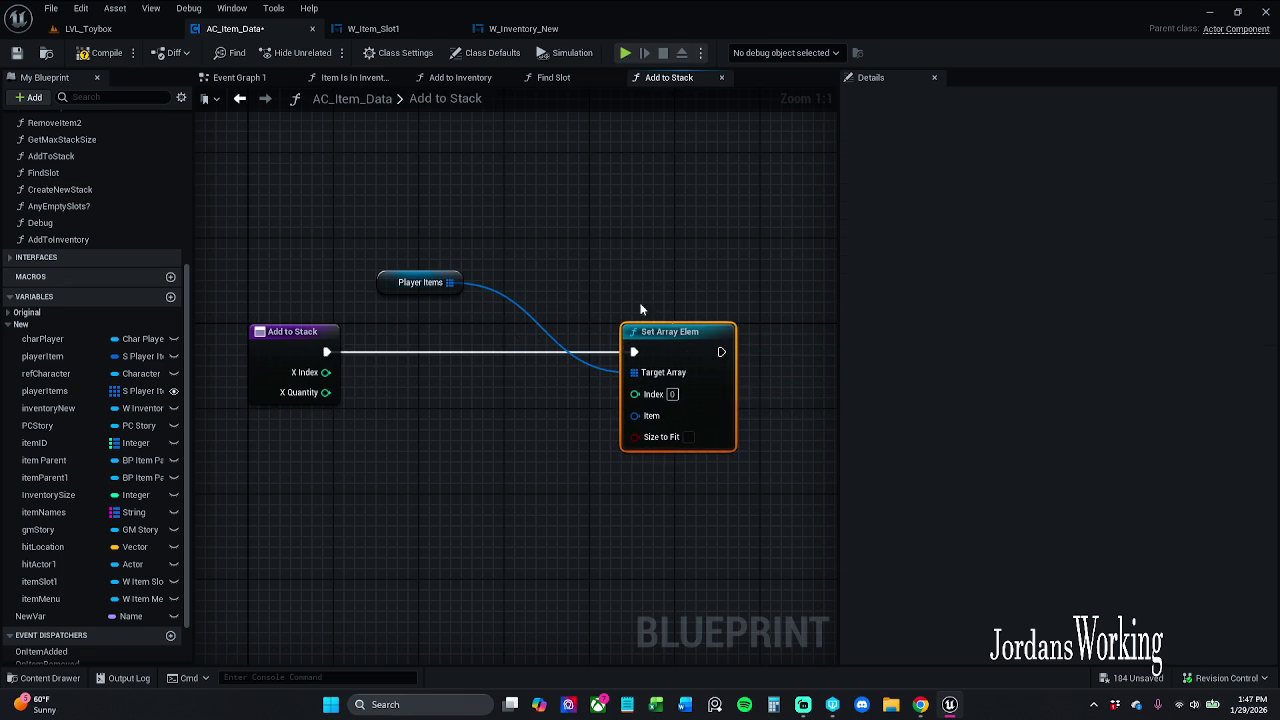
{"action": "double_click", "coordinate": [571, 356]}
{"action": "left_click", "coordinate": [392, 287], "text": "ctrl"}
{"action": "key", "text": "q"}
{"action": "left_click", "coordinate": [591, 205]}
{"action": "left_click_drag", "start_coordinate": [603, 257], "coordinate": [534, 305]}
{"action": "mouse_move", "coordinate": [524, 253]}
{"action": "left_mouse_down"}
{"action": "mouse_move", "coordinate": [414, 289]}
{"action": "mouse_move", "coordinate": [378, 284]}
{"action": "left_mouse_up"}
{"action": "left_click", "coordinate": [417, 245]}
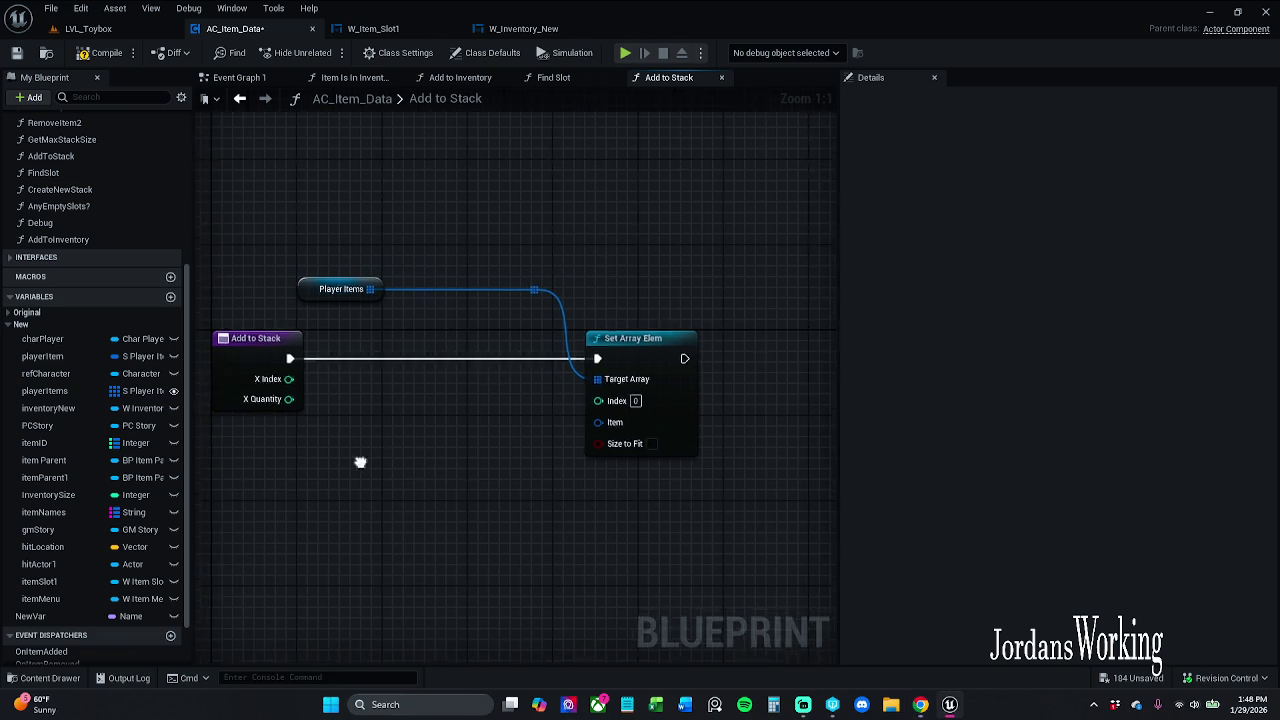
Wire X Index into Set Array Elem's Index and add a Player Items Get (a copy) node
{"action": "left_click_drag", "start_coordinate": [272, 356], "coordinate": [600, 380]}
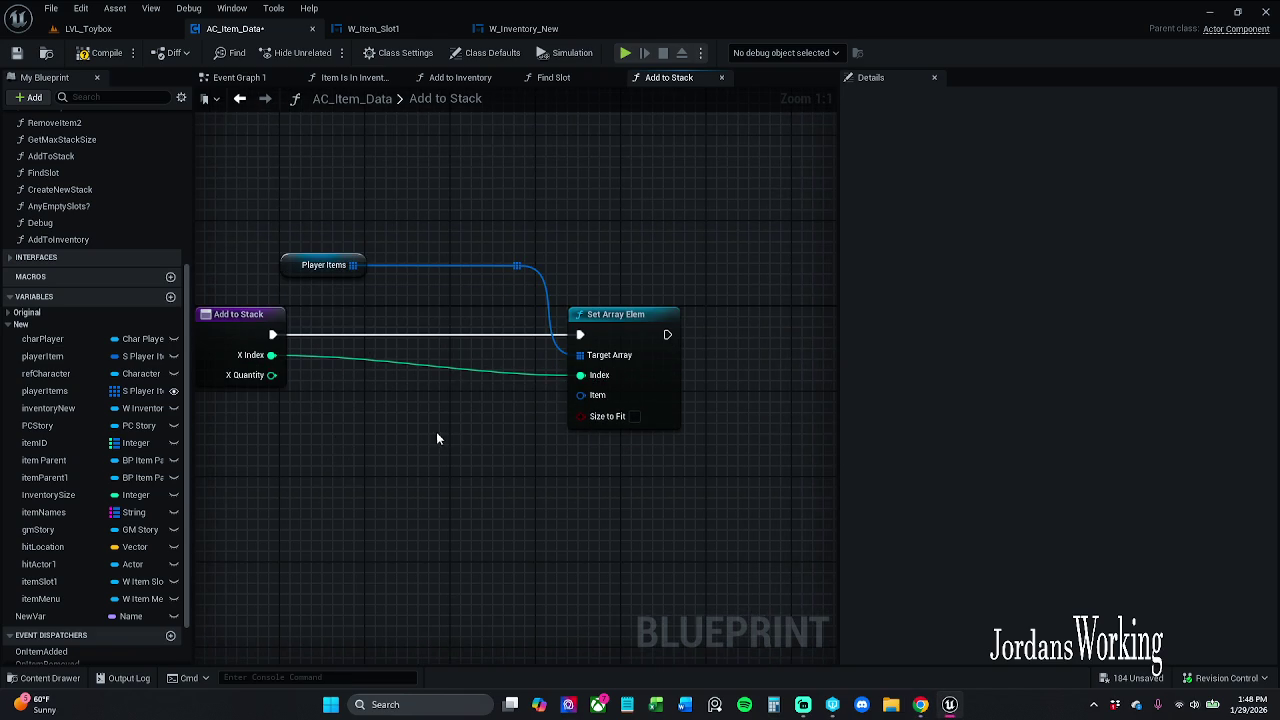
{"action": "left_click_drag", "start_coordinate": [272, 375], "coordinate": [261, 460]}
{"action": "key", "text": "Escape"}
{"action": "mouse_move", "coordinate": [355, 267]}
{"action": "left_mouse_down"}
{"action": "mouse_move", "coordinate": [336, 340]}
{"action": "mouse_move", "coordinate": [352, 320]}
{"action": "mouse_move", "coordinate": [343, 311]}
{"action": "left_mouse_up"}
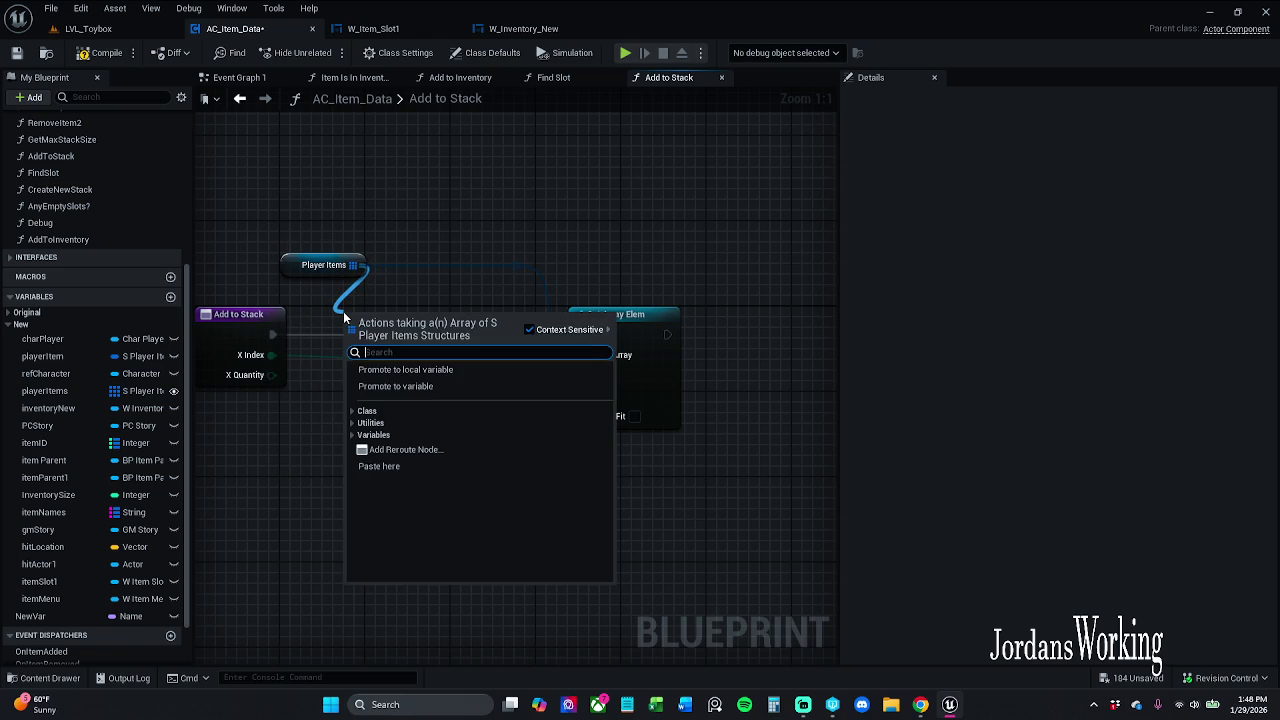
{"action": "type", "text": "get"}
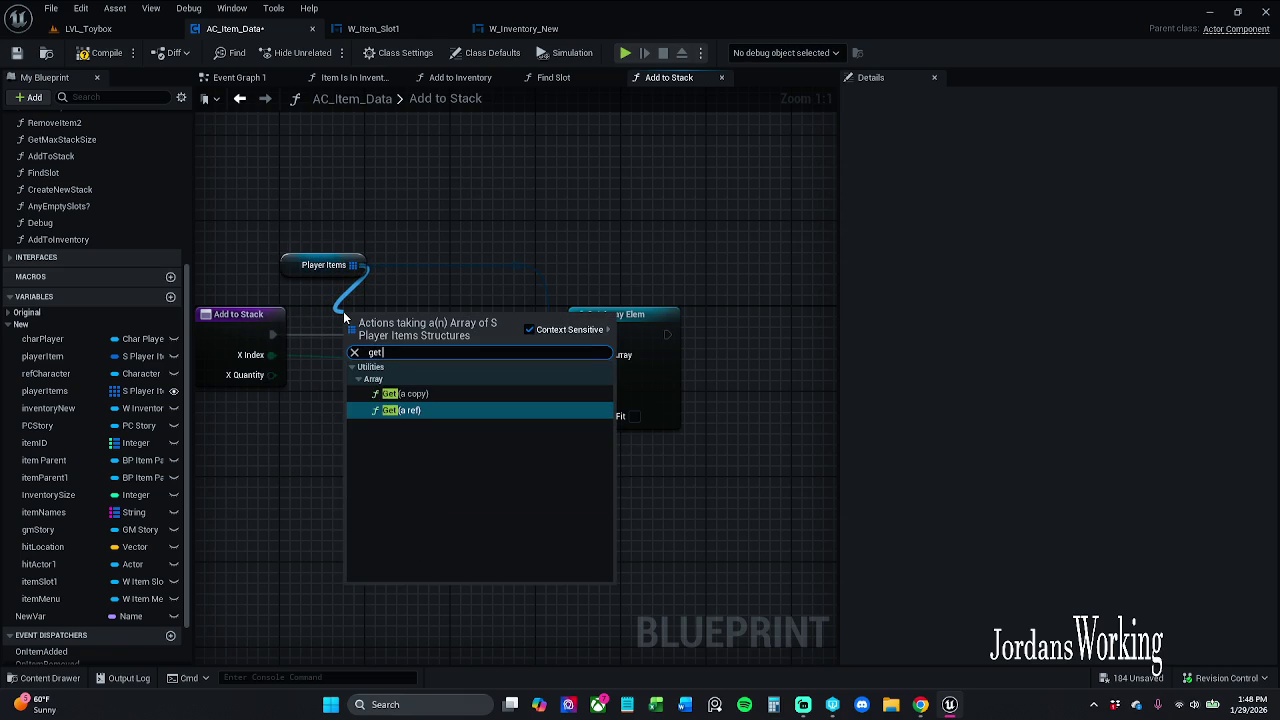
{"action": "key", "text": "Up"}
{"action": "key", "text": "Return"}
{"action": "left_click_drag", "start_coordinate": [395, 332], "coordinate": [321, 504]}
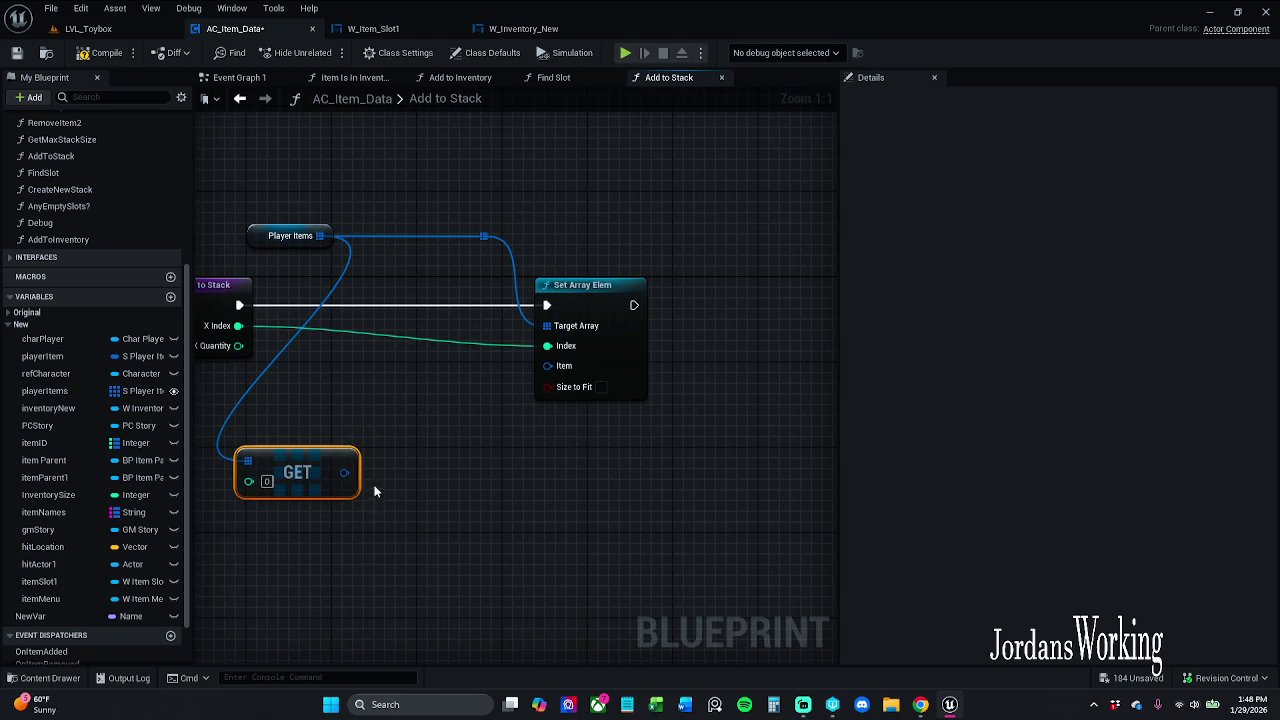
Split the GET output and add a Make S_Player_Items node feeding Set Array Elem's Item
{"action": "right_click", "coordinate": [345, 474]}
{"action": "left_click", "coordinate": [408, 530]}
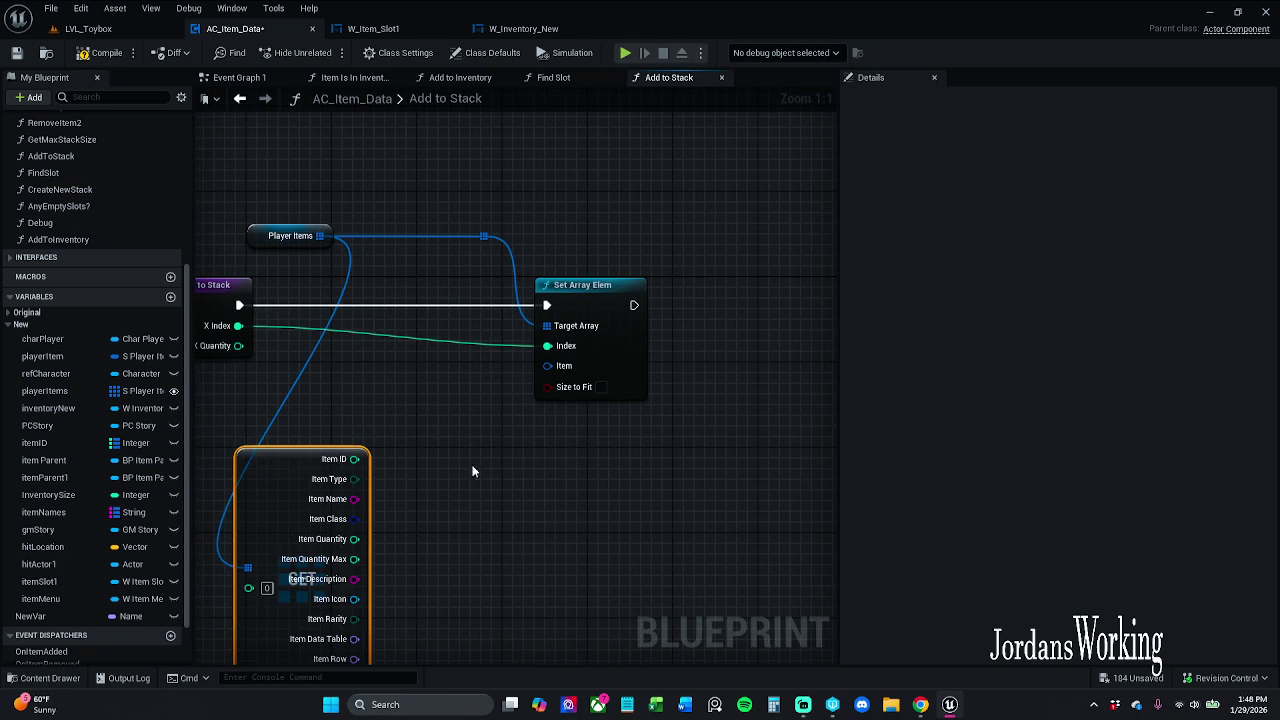
{"action": "mouse_move", "coordinate": [547, 365]}
{"action": "left_mouse_down"}
{"action": "mouse_move", "coordinate": [545, 470]}
{"action": "mouse_move", "coordinate": [527, 477]}
{"action": "left_mouse_up"}
{"action": "type", "text": "make"}
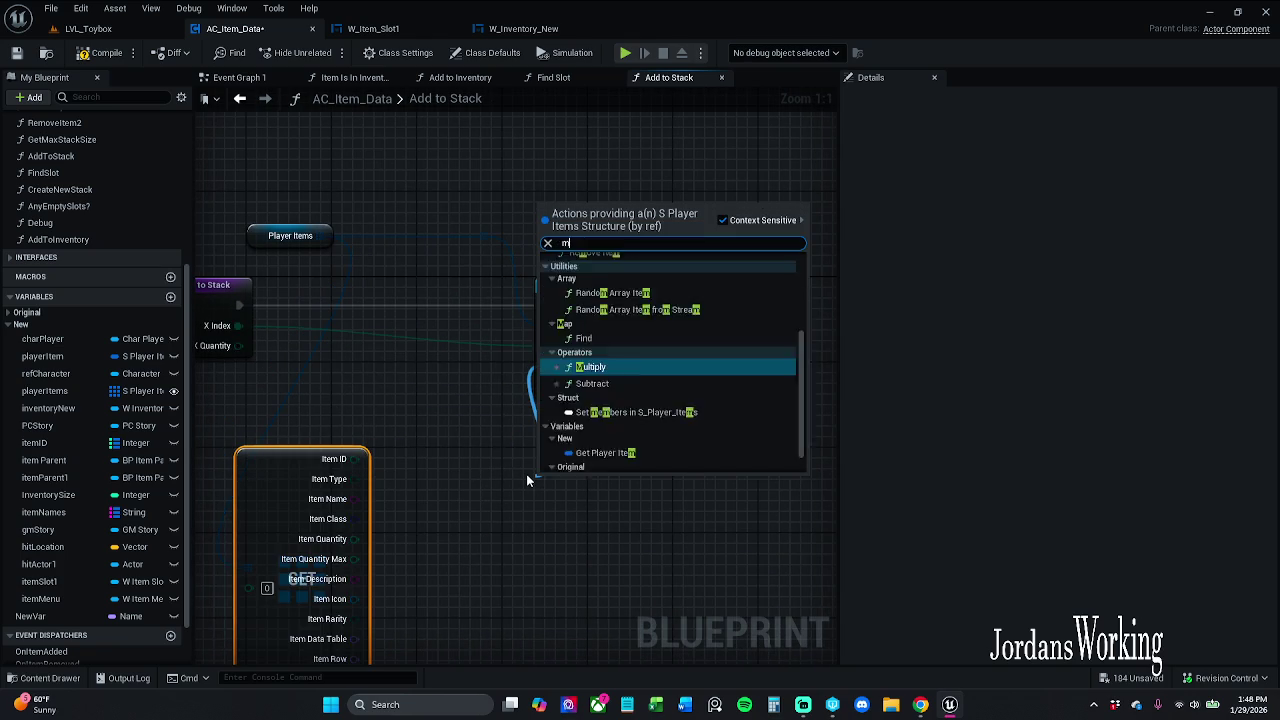
{"action": "key", "text": "Return"}
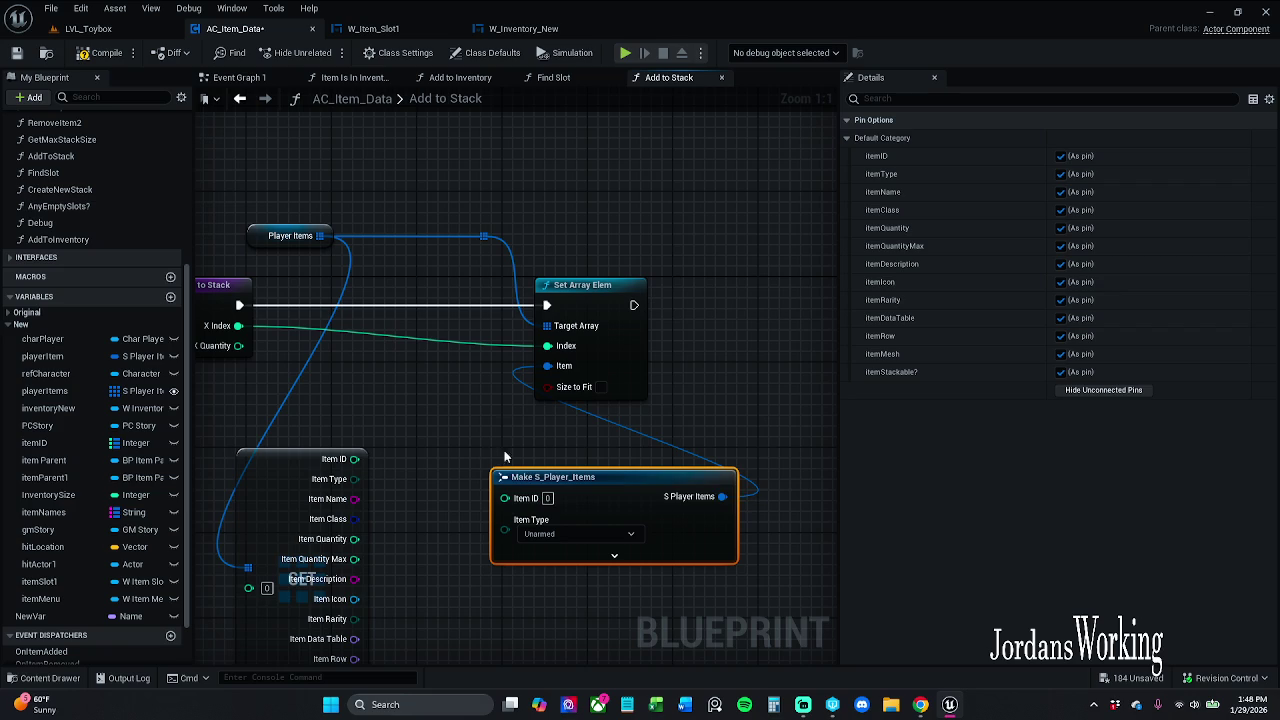
Expand Make S_Player_Items to show all fields and refresh all nodes in the function
{"action": "left_click_drag", "start_coordinate": [498, 425], "coordinate": [523, 292]}
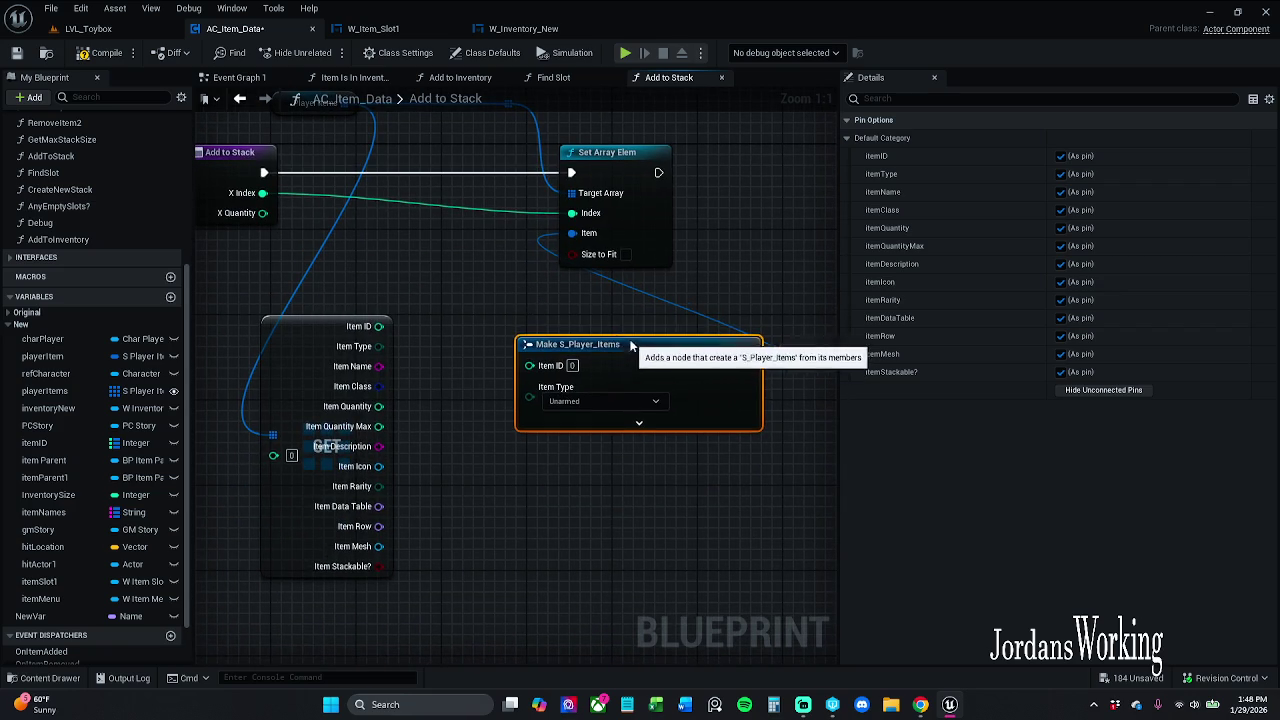
{"action": "left_click_drag", "start_coordinate": [627, 365], "coordinate": [637, 333]}
{"action": "left_click", "coordinate": [649, 390]}
{"action": "left_click_drag", "start_coordinate": [538, 455], "coordinate": [553, 380]}
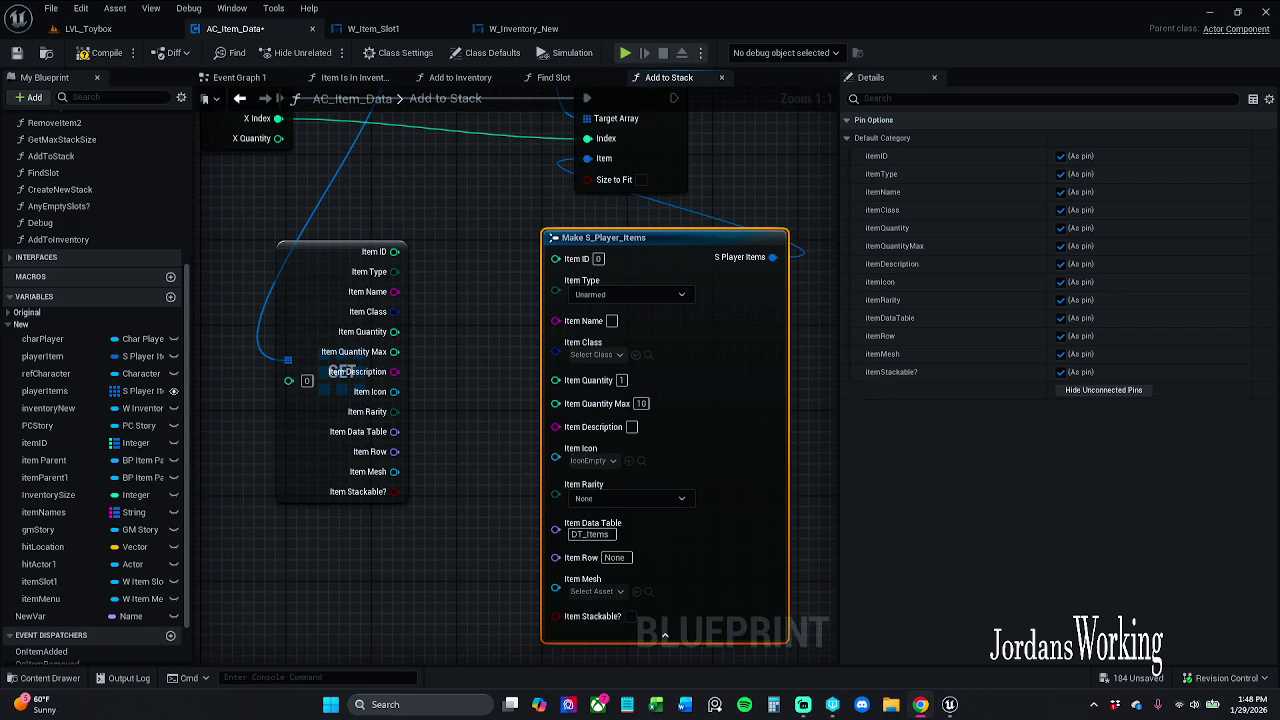
{"action": "left_click", "coordinate": [1104, 390]}
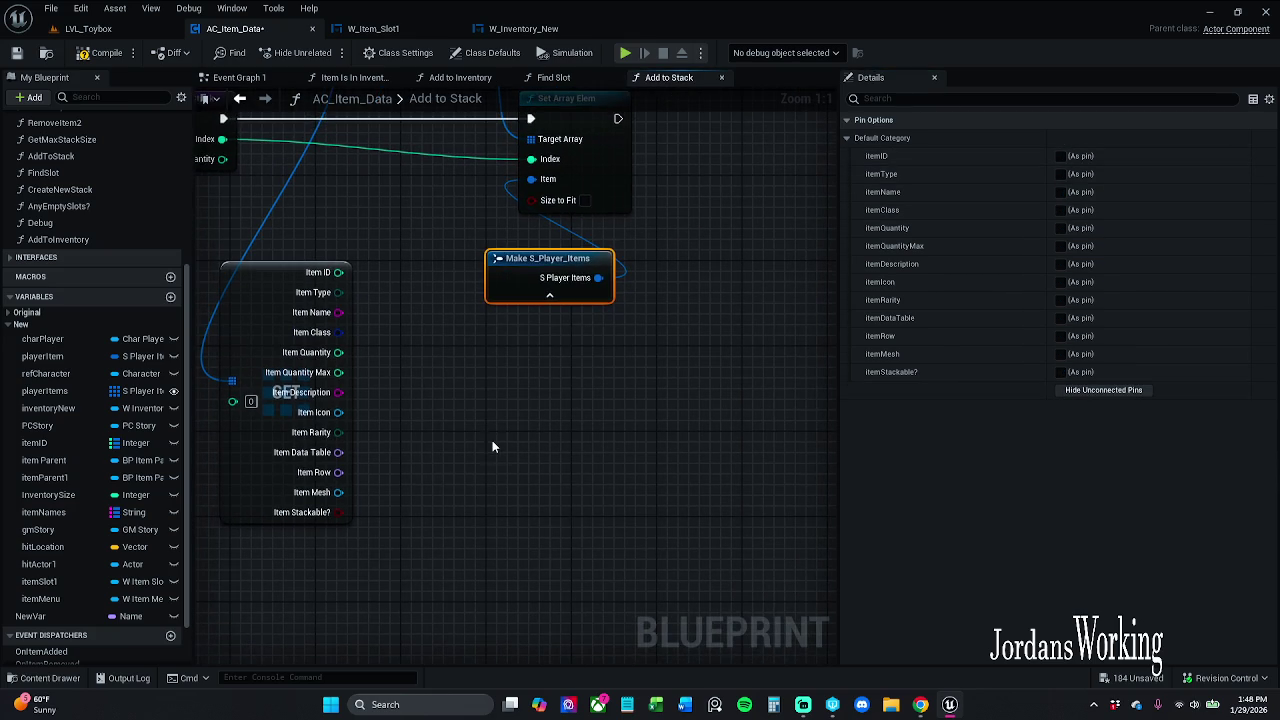
{"action": "key", "text": "ctrl+z"}
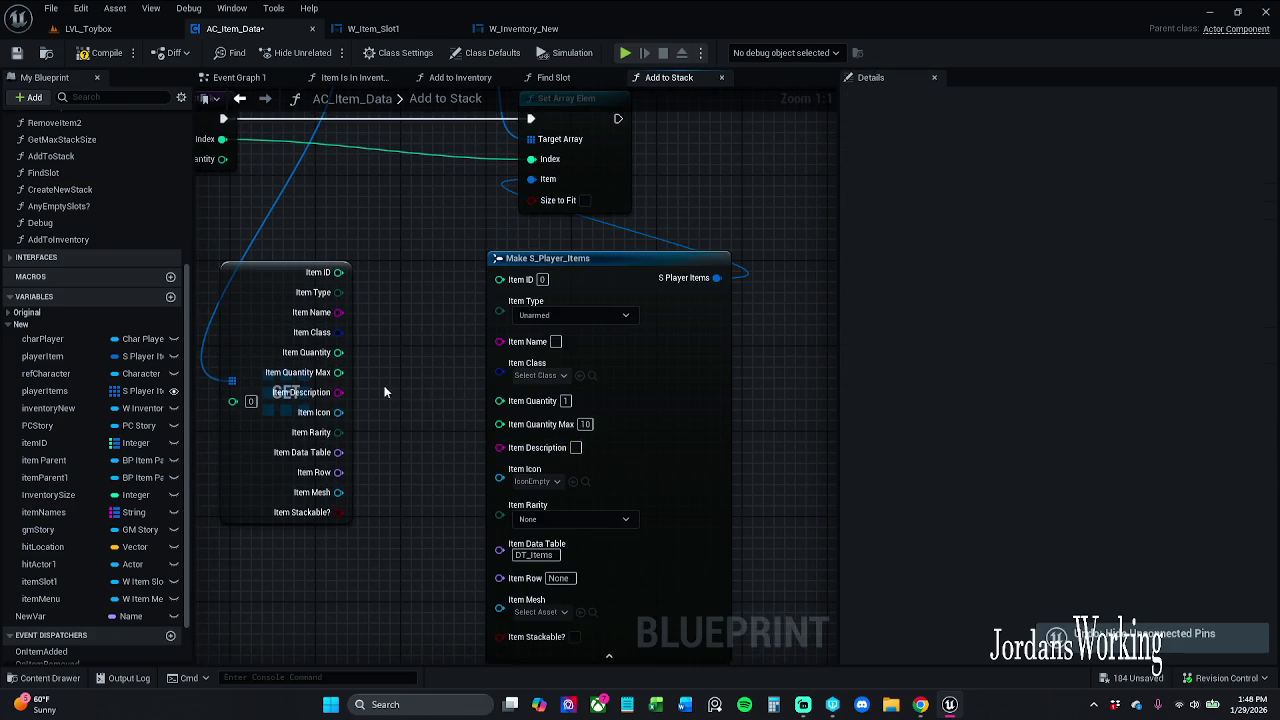
{"action": "scroll", "coordinate": [558, 325], "scroll_direction": "down", "scroll_amount": 4}
{"action": "left_click_drag", "start_coordinate": [325, 454], "coordinate": [659, 226]}
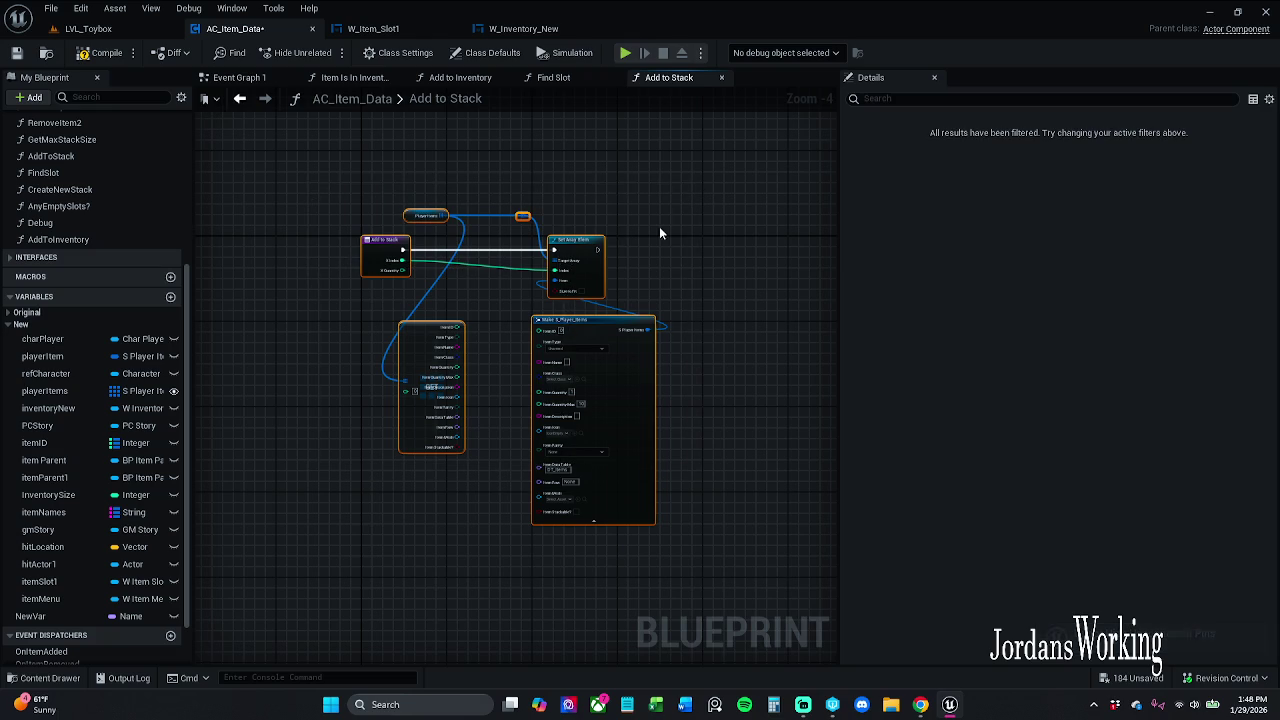
{"action": "right_click", "coordinate": [596, 245]}
{"action": "left_click", "coordinate": [643, 334]}
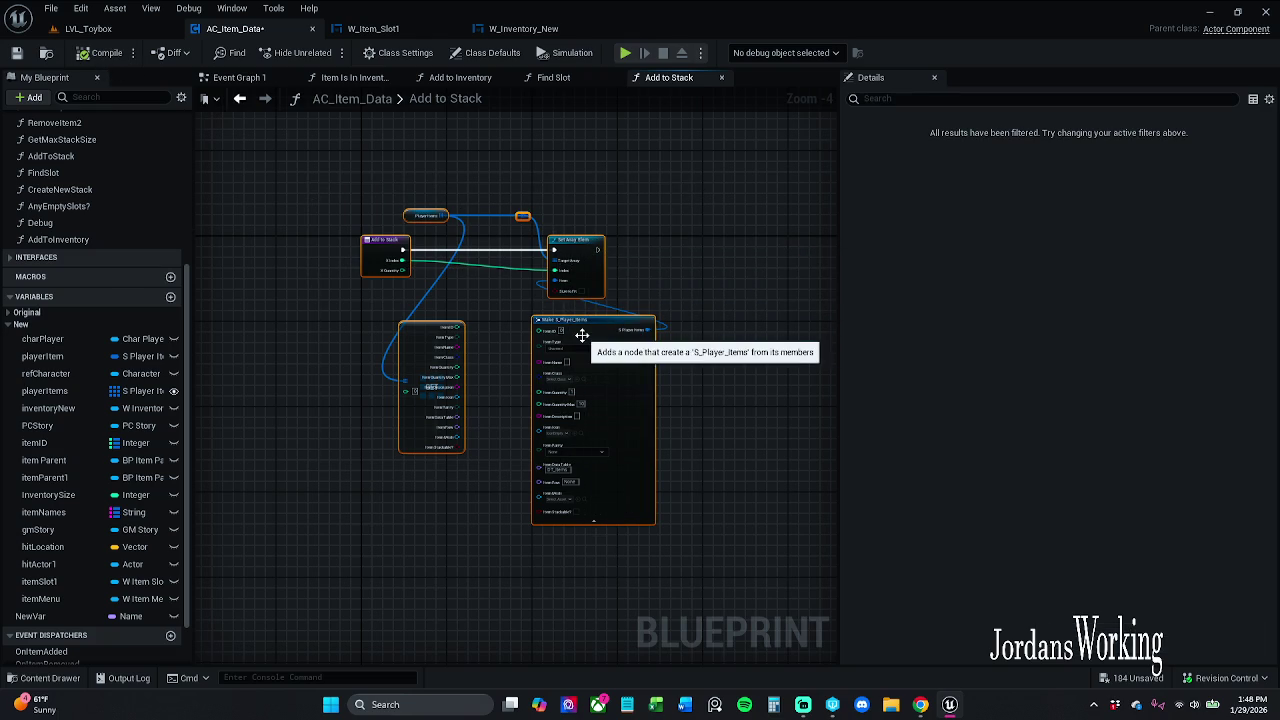
{"action": "scroll", "coordinate": [624, 332], "scroll_direction": "up", "scroll_amount": 2}
{"action": "left_click", "coordinate": [624, 332]}
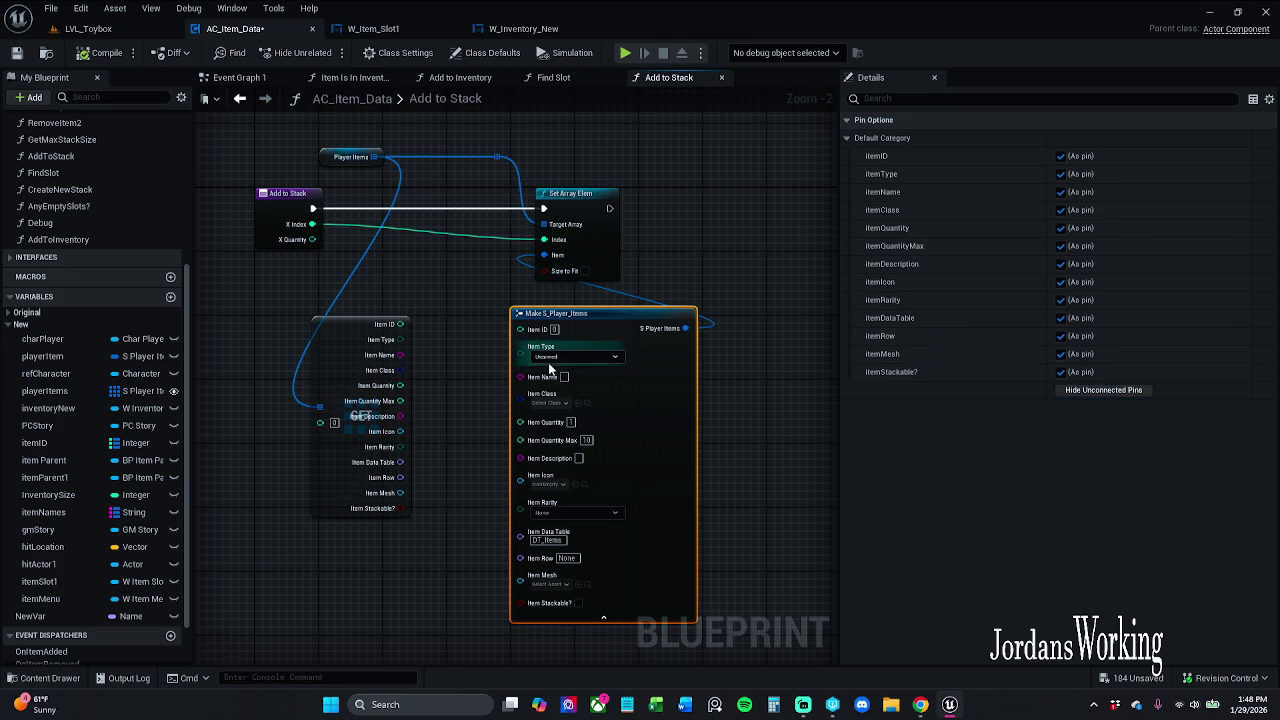
Connect the split GET's Item Name into Make S_Player_Items' Item Name
{"action": "scroll", "coordinate": [561, 451], "scroll_direction": "up", "scroll_amount": 1}
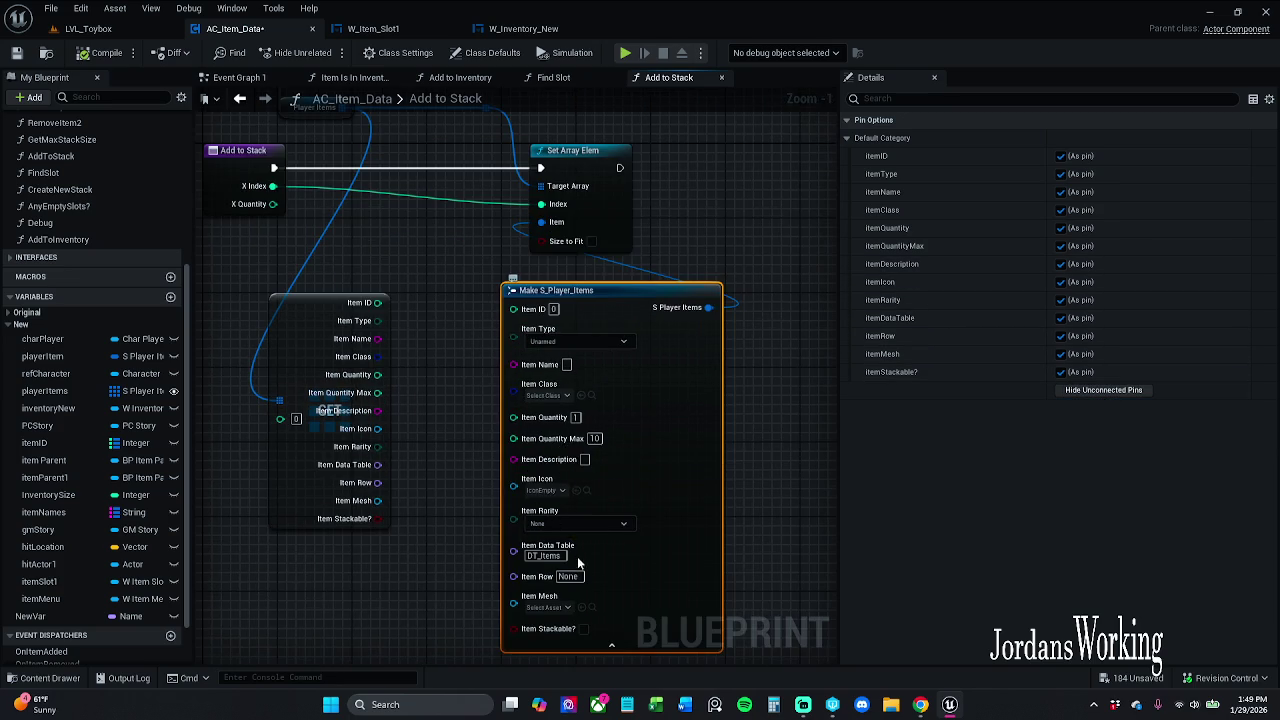
{"action": "left_click_drag", "start_coordinate": [577, 556], "coordinate": [600, 516]}
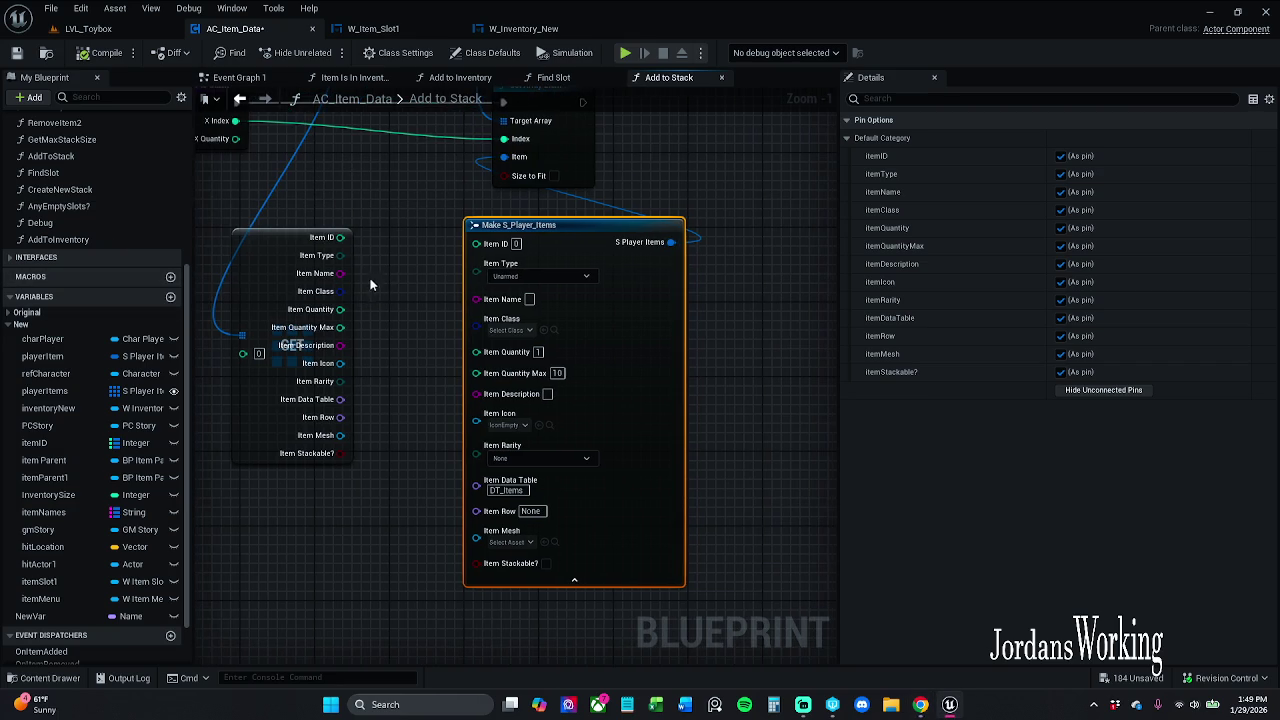
{"action": "left_click_drag", "start_coordinate": [340, 273], "coordinate": [475, 297]}
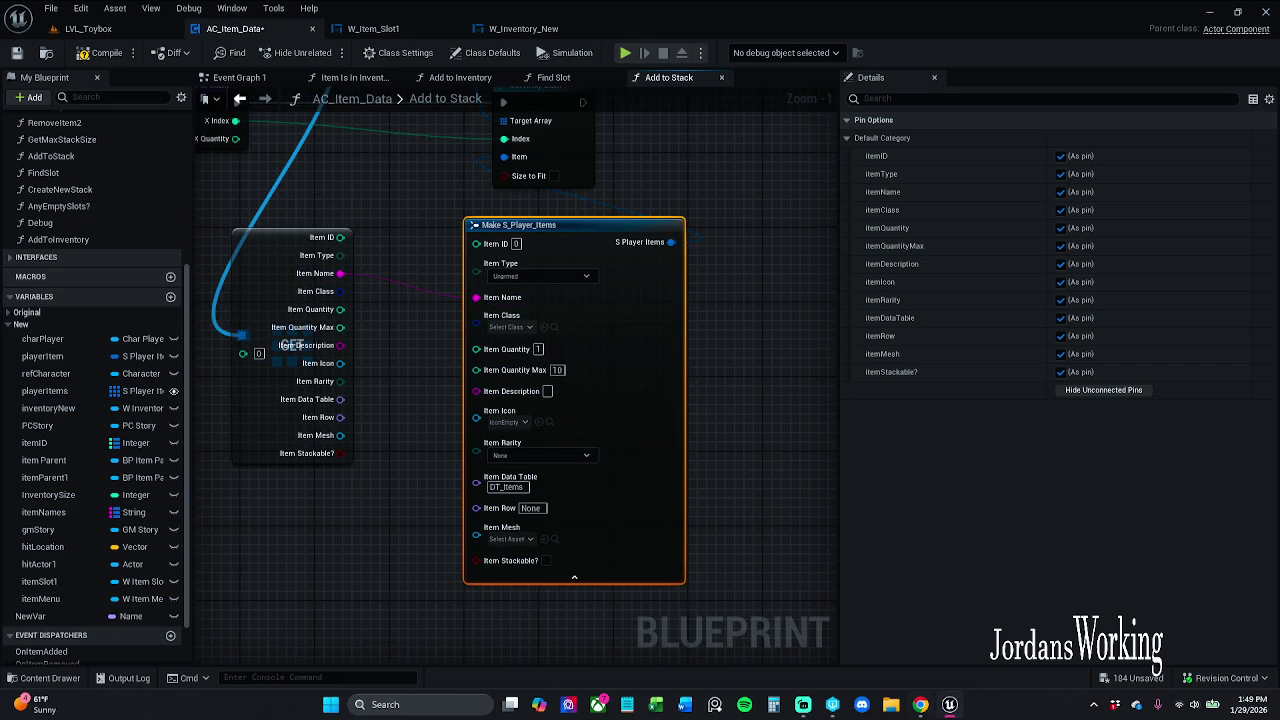
{"action": "mouse_move", "coordinate": [257, 258]}
{"action": "left_mouse_down"}
{"action": "mouse_move", "coordinate": [477, 252]}
{"action": "mouse_move", "coordinate": [428, 315]}
{"action": "mouse_move", "coordinate": [462, 290]}
{"action": "left_mouse_up"}
{"action": "scroll", "coordinate": [428, 315], "scroll_direction": "down", "scroll_amount": 1}
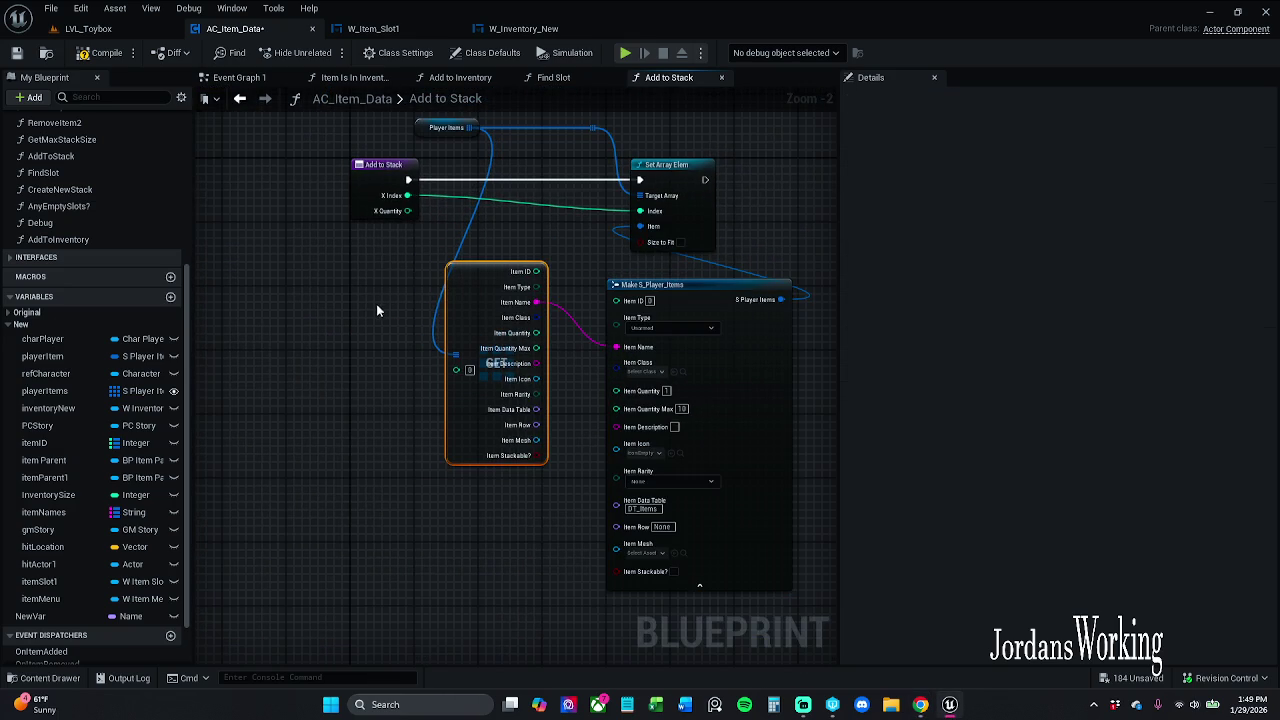
Add an integer '+' node off the X Quantity output
{"action": "left_click_drag", "start_coordinate": [407, 210], "coordinate": [356, 432]}
{"action": "type", "text": "+"}
{"action": "key", "text": "Return"}
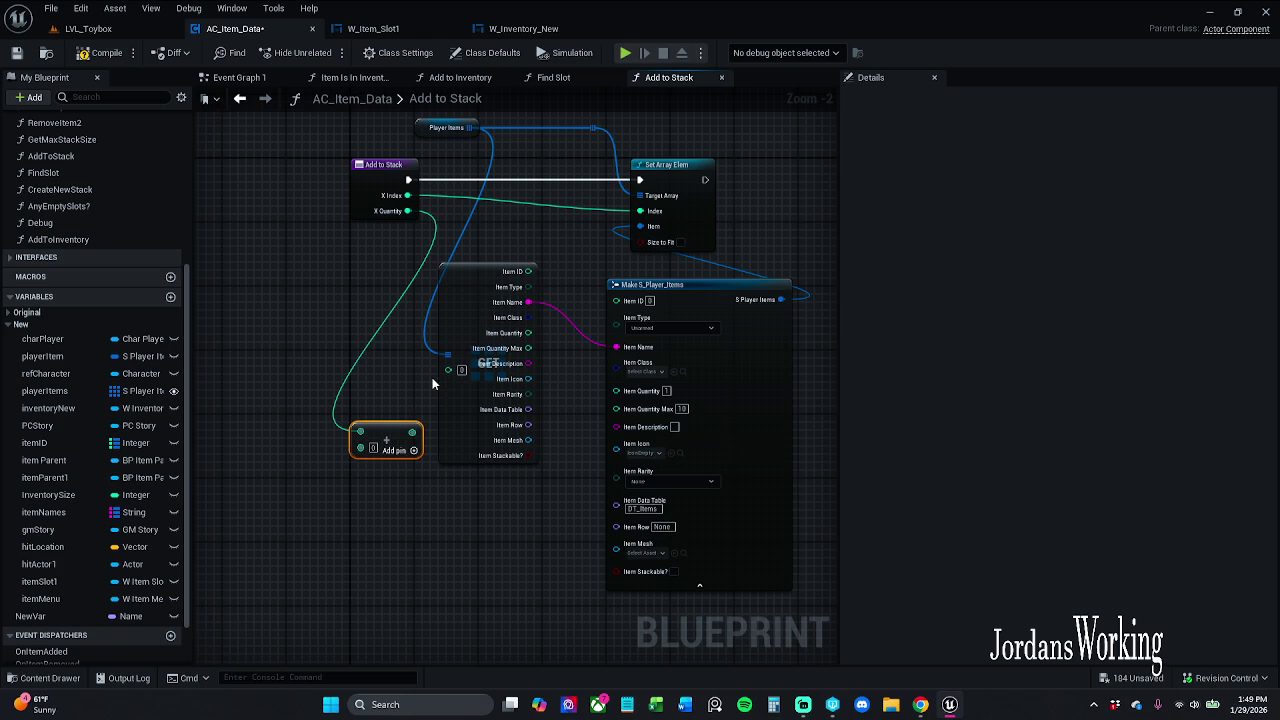
Add a new Player Items Get (a copy) feeding a Break S_Player_Items node
{"action": "left_click", "coordinate": [462, 392]}
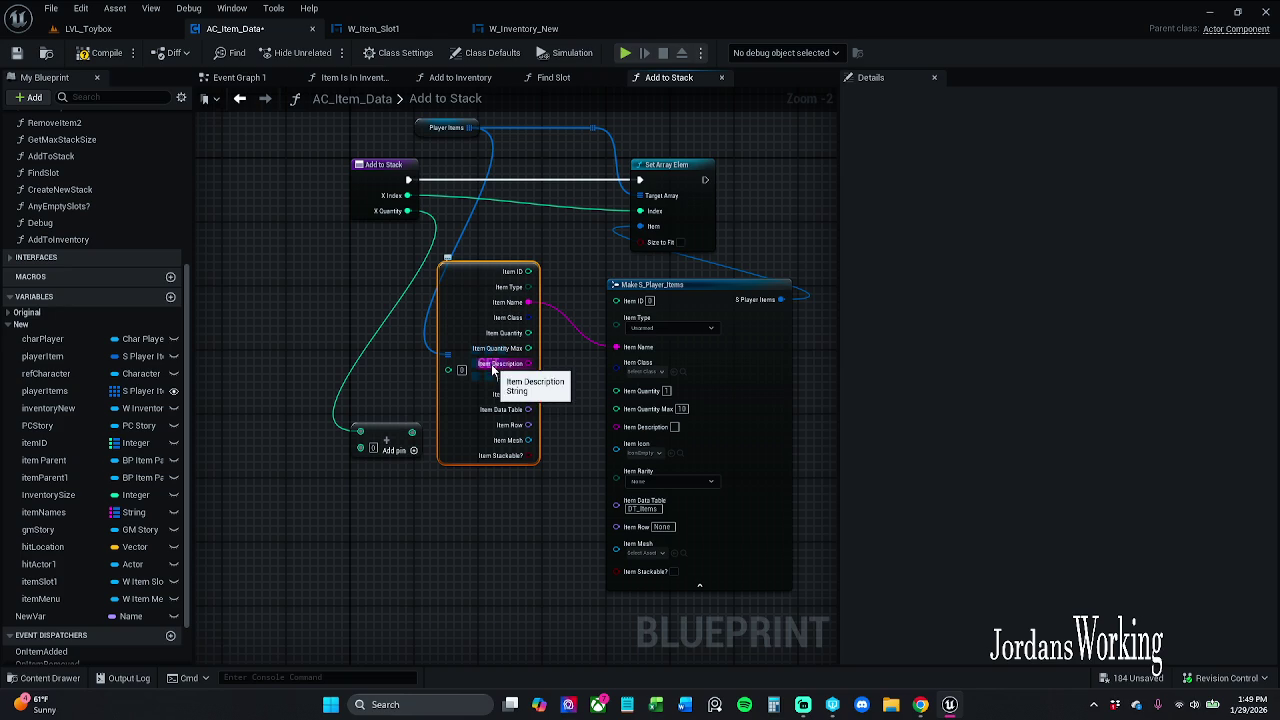
{"action": "mouse_move", "coordinate": [451, 297]}
{"action": "left_mouse_down"}
{"action": "mouse_move", "coordinate": [497, 333]}
{"action": "mouse_move", "coordinate": [573, 350]}
{"action": "left_mouse_up"}
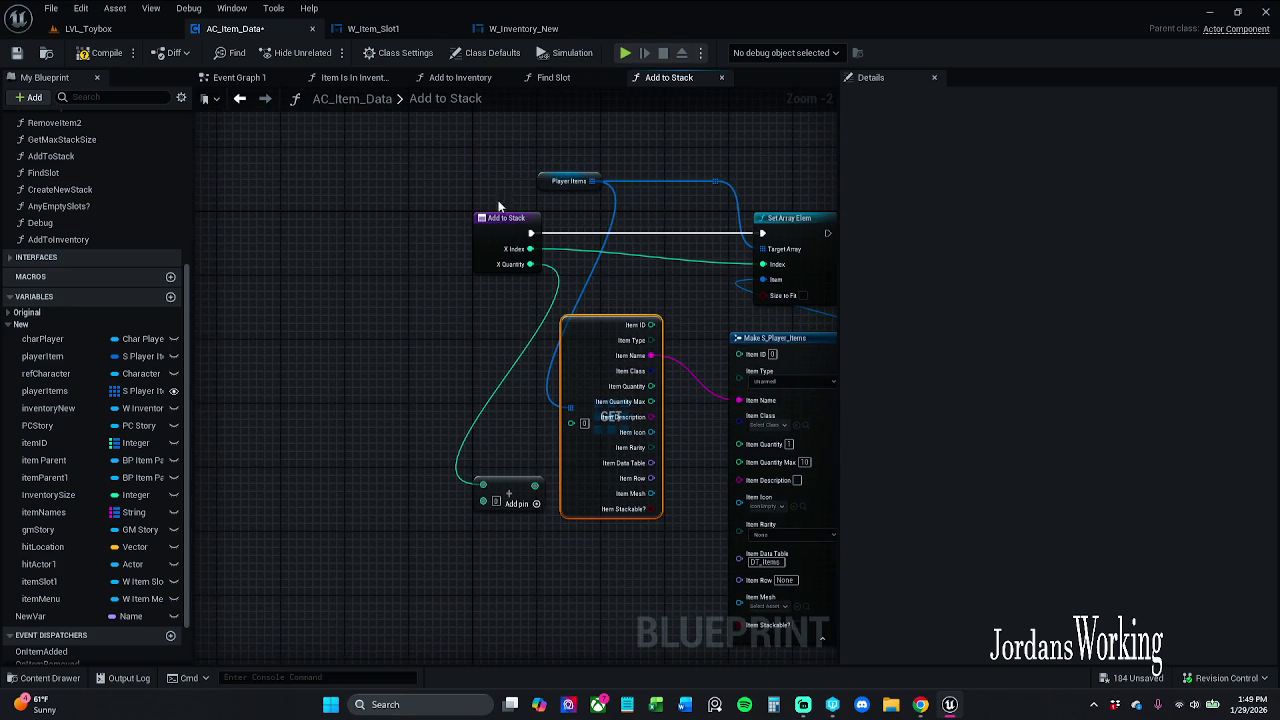
{"action": "mouse_move", "coordinate": [540, 180]}
{"action": "left_mouse_down"}
{"action": "mouse_move", "coordinate": [297, 180]}
{"action": "mouse_move", "coordinate": [385, 205]}
{"action": "mouse_move", "coordinate": [283, 262]}
{"action": "left_mouse_up"}
{"action": "type", "text": "get"}
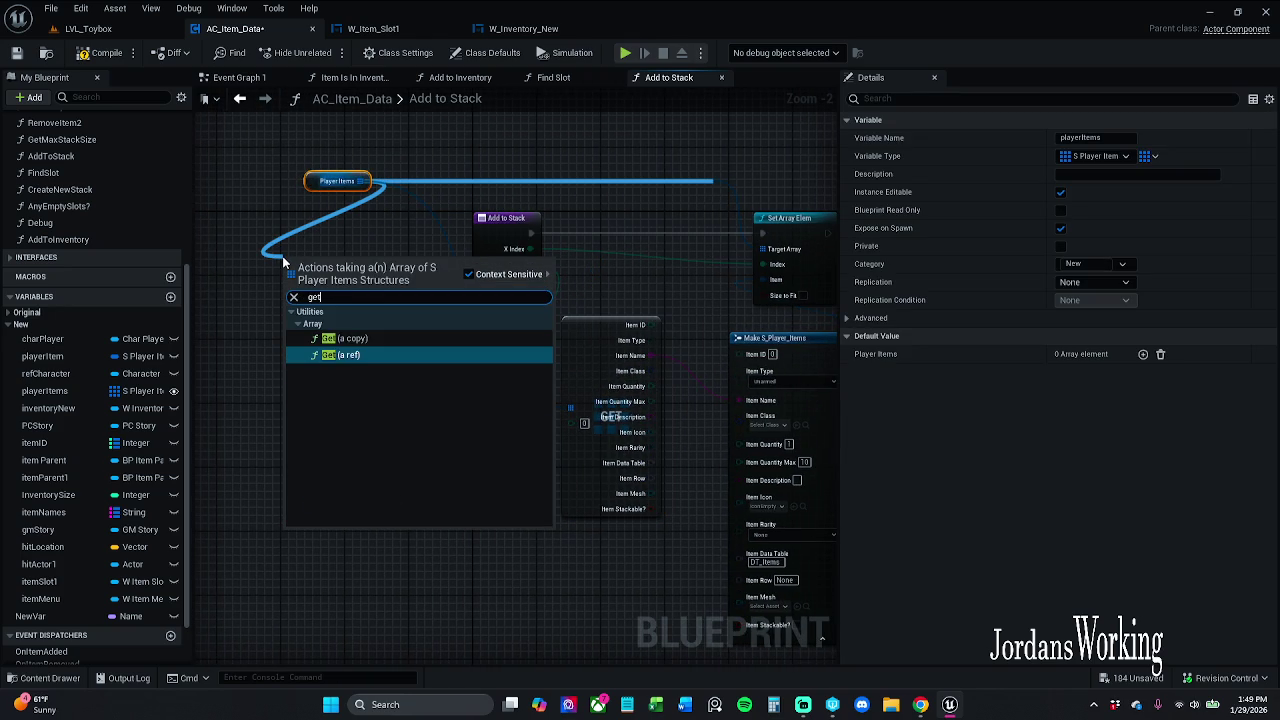
{"action": "key", "text": "Return"}
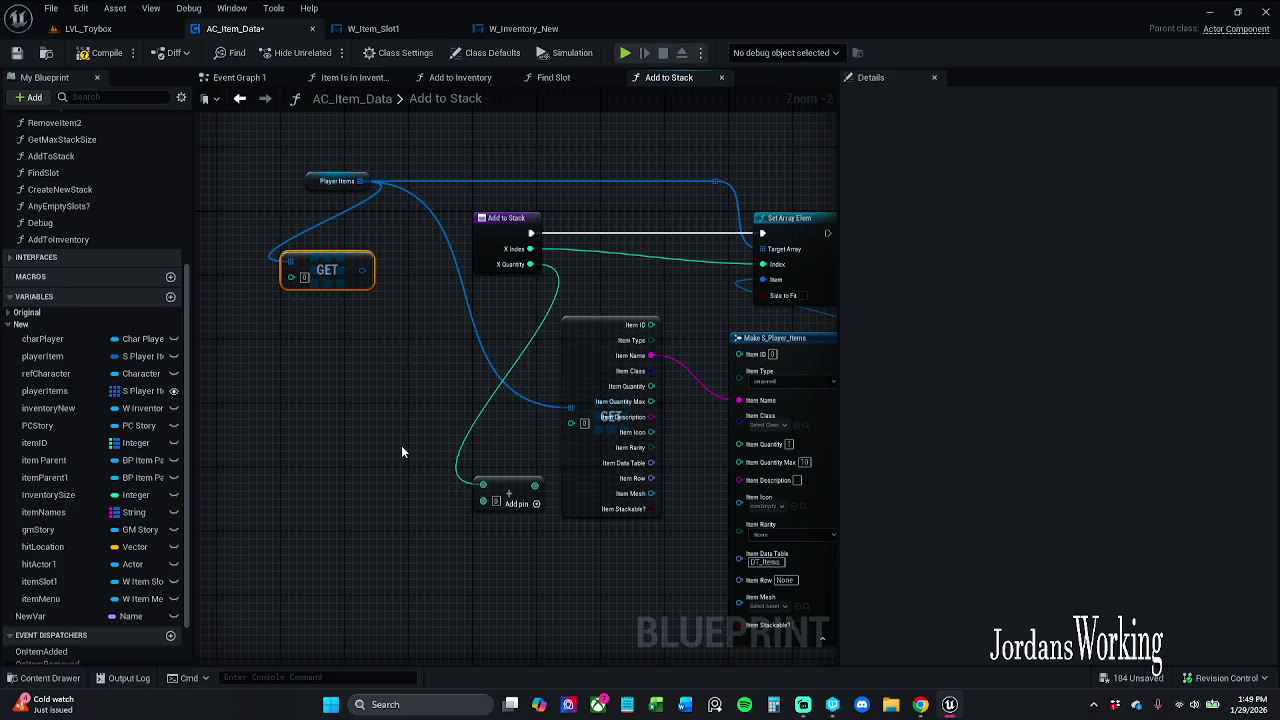
{"action": "left_click", "coordinate": [309, 311]}
{"action": "mouse_move", "coordinate": [366, 270]}
{"action": "left_mouse_down"}
{"action": "mouse_move", "coordinate": [390, 287]}
{"action": "mouse_move", "coordinate": [255, 320]}
{"action": "left_mouse_up"}
{"action": "type", "text": "br"}
{"action": "key", "text": "Return"}
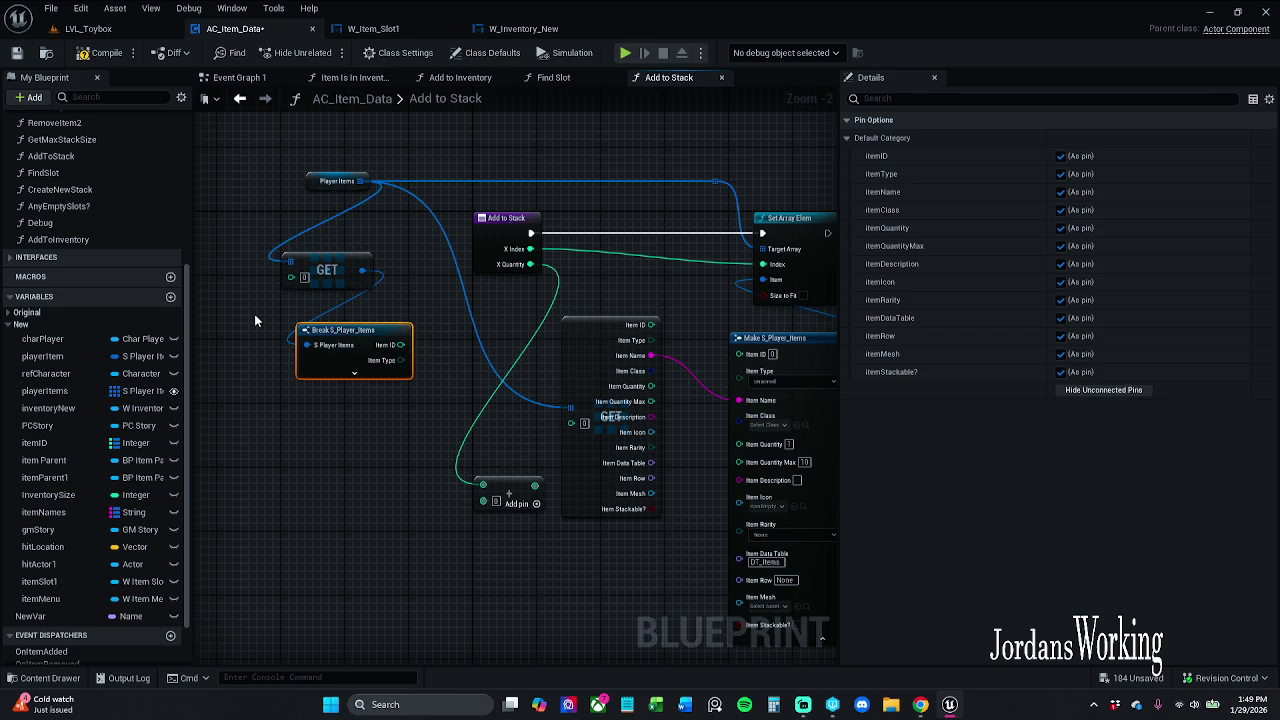
Delete the old split GET; wire Break's Item Name to Make and Item Quantity to Add
{"action": "left_click", "coordinate": [608, 417]}
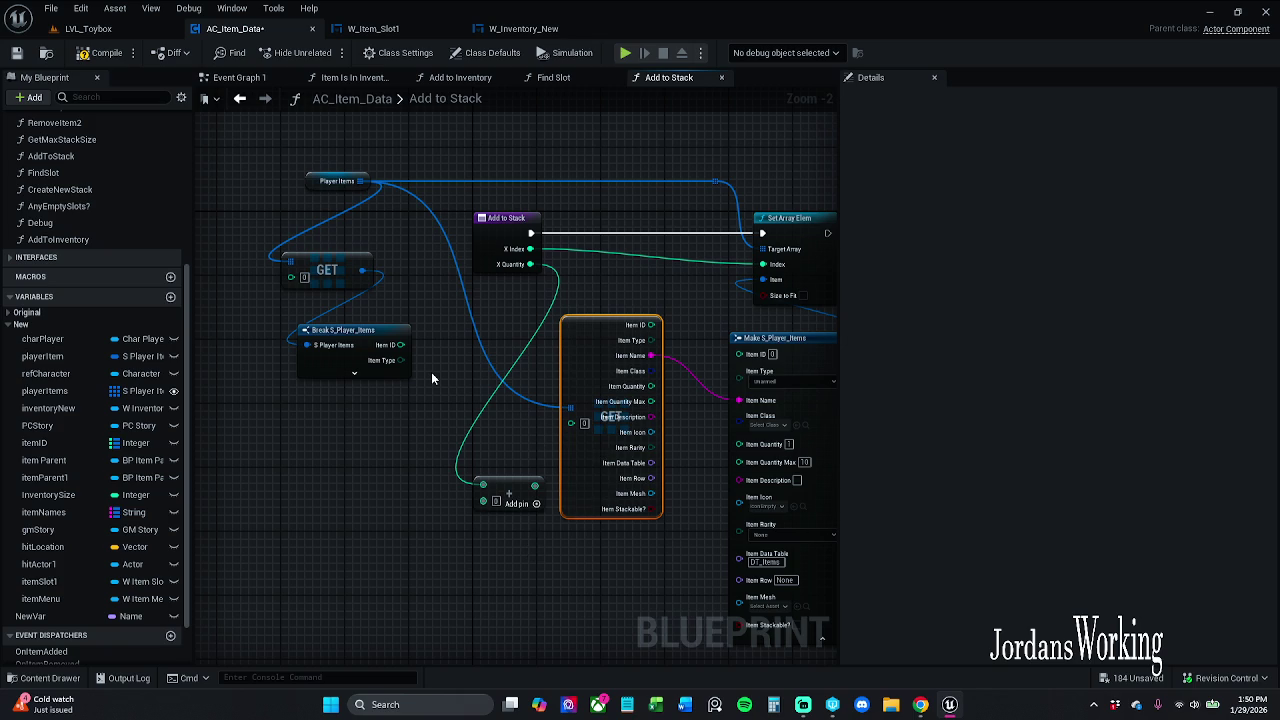
{"action": "key", "text": "Delete"}
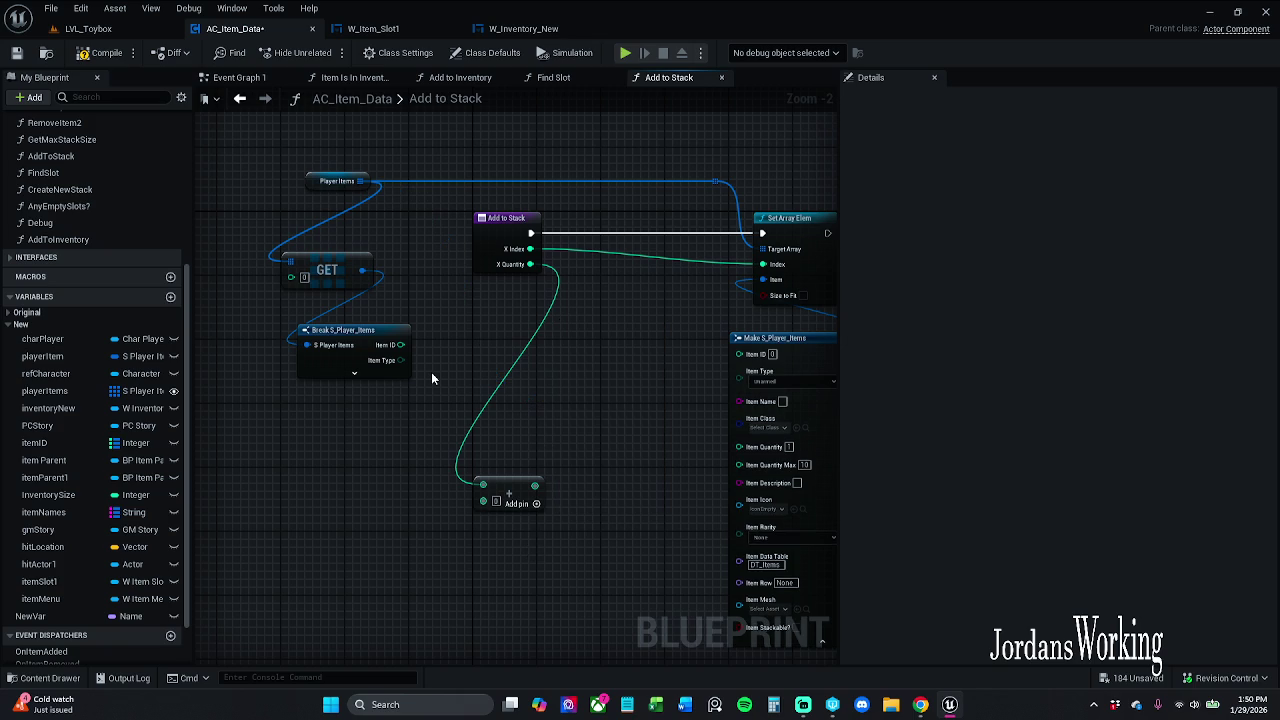
{"action": "left_click", "coordinate": [371, 378]}
{"action": "left_click_drag", "start_coordinate": [424, 375], "coordinate": [740, 400]}
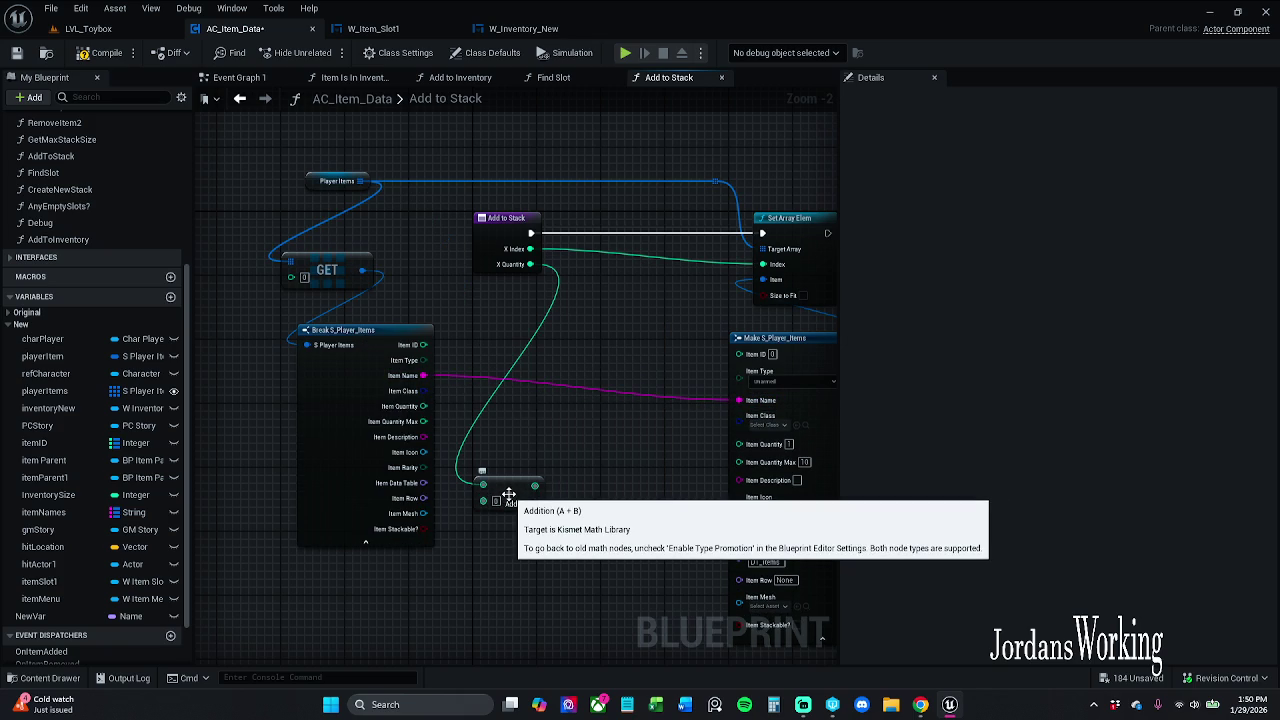
{"action": "mouse_move", "coordinate": [424, 406]}
{"action": "left_mouse_down"}
{"action": "mouse_move", "coordinate": [483, 486]}
{"action": "mouse_move", "coordinate": [601, 346]}
{"action": "left_mouse_up"}
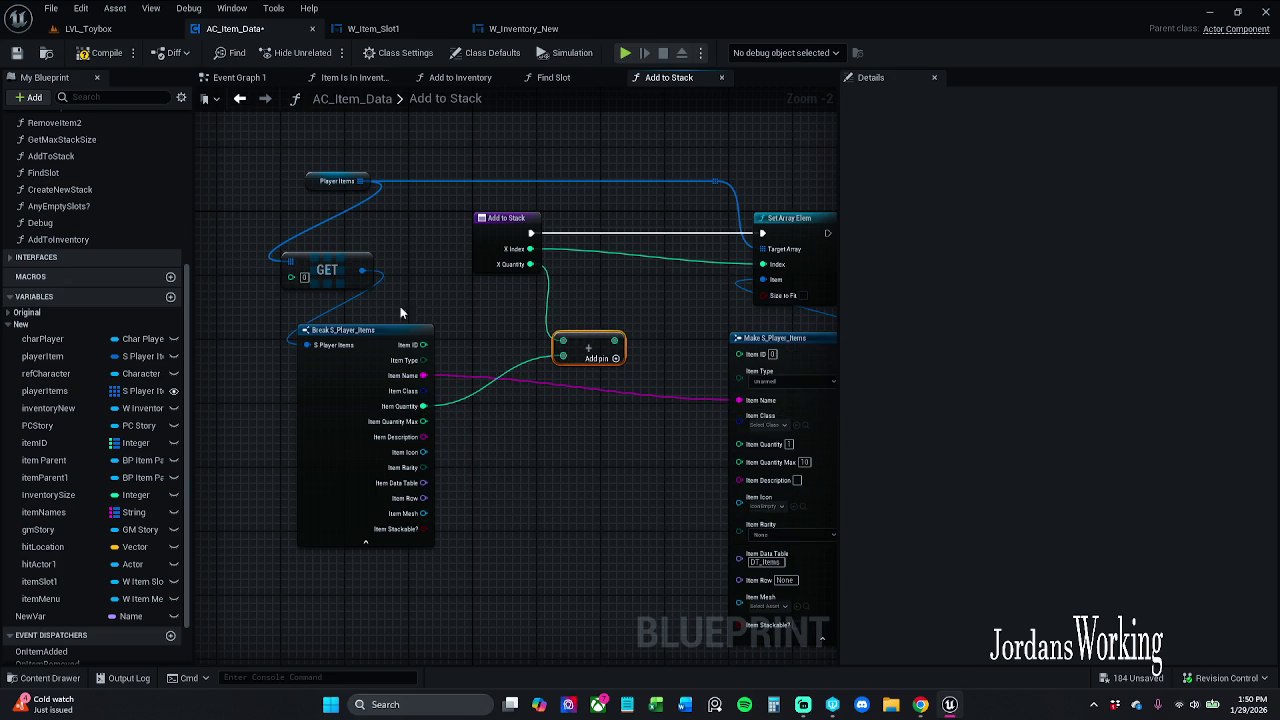
Reposition the GET and Break S_Player_Items nodes
{"action": "mouse_move", "coordinate": [279, 233]}
{"action": "left_mouse_down"}
{"action": "mouse_move", "coordinate": [370, 300]}
{"action": "mouse_move", "coordinate": [443, 409]}
{"action": "left_mouse_up"}
{"action": "mouse_move", "coordinate": [339, 399]}
{"action": "left_mouse_down"}
{"action": "mouse_move", "coordinate": [413, 443]}
{"action": "mouse_move", "coordinate": [433, 435]}
{"action": "left_mouse_up"}
{"action": "left_click", "coordinate": [440, 318]}
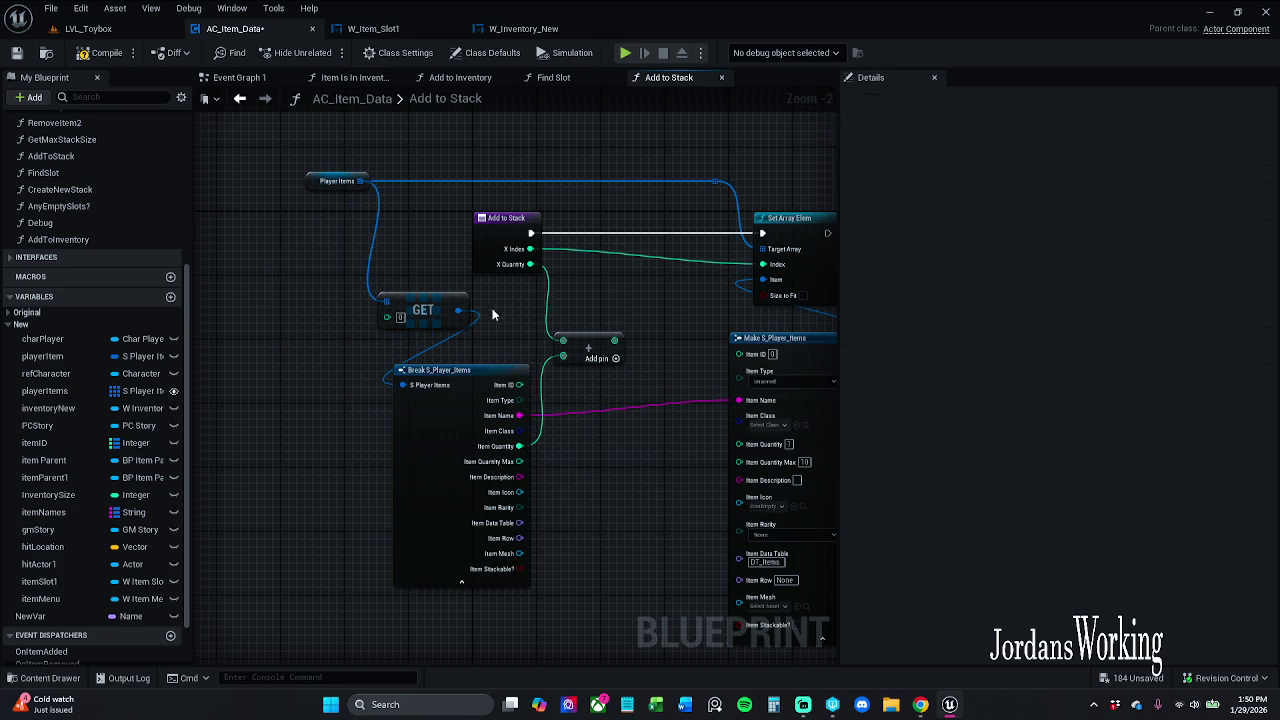
{"action": "left_click_drag", "start_coordinate": [440, 323], "coordinate": [424, 323]}
{"action": "left_click", "coordinate": [365, 254]}
{"action": "left_click_drag", "start_coordinate": [314, 190], "coordinate": [340, 188]}
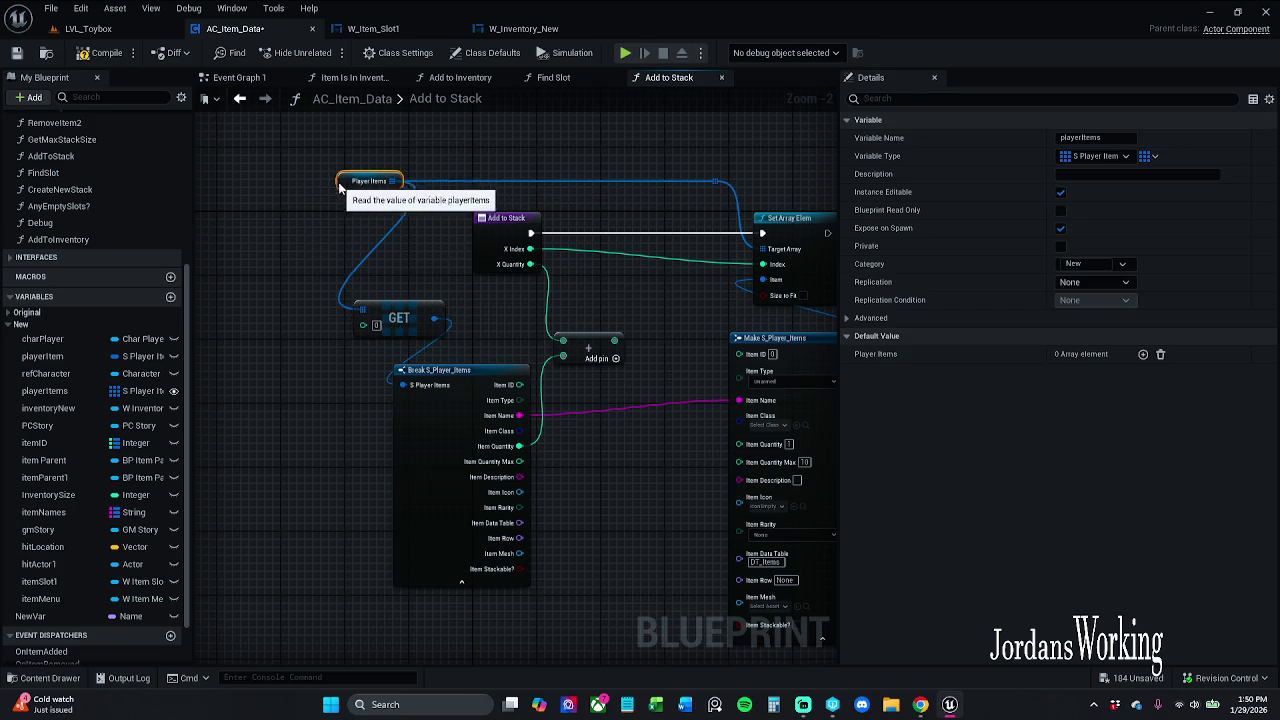
{"action": "left_click_drag", "start_coordinate": [708, 198], "coordinate": [700, 205]}
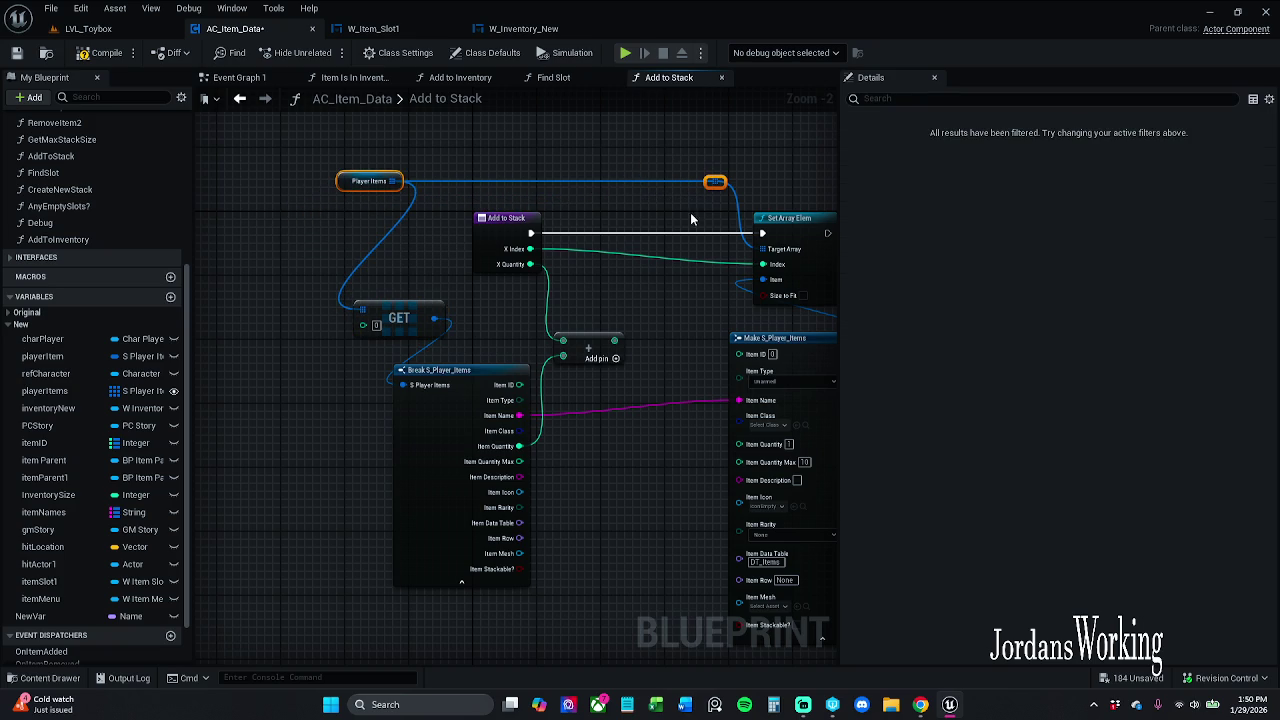
{"action": "left_click", "coordinate": [403, 338]}
{"action": "left_click_drag", "start_coordinate": [411, 314], "coordinate": [251, 309]}
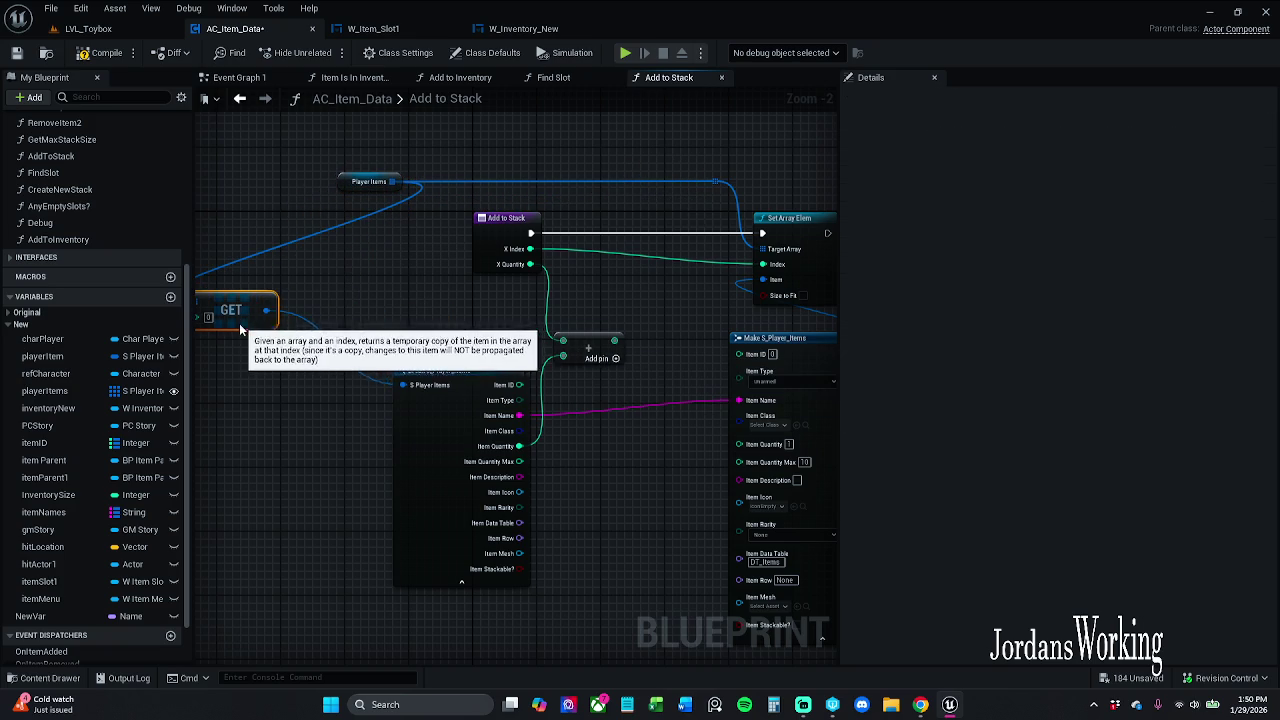
{"action": "right_click", "coordinate": [266, 311]}
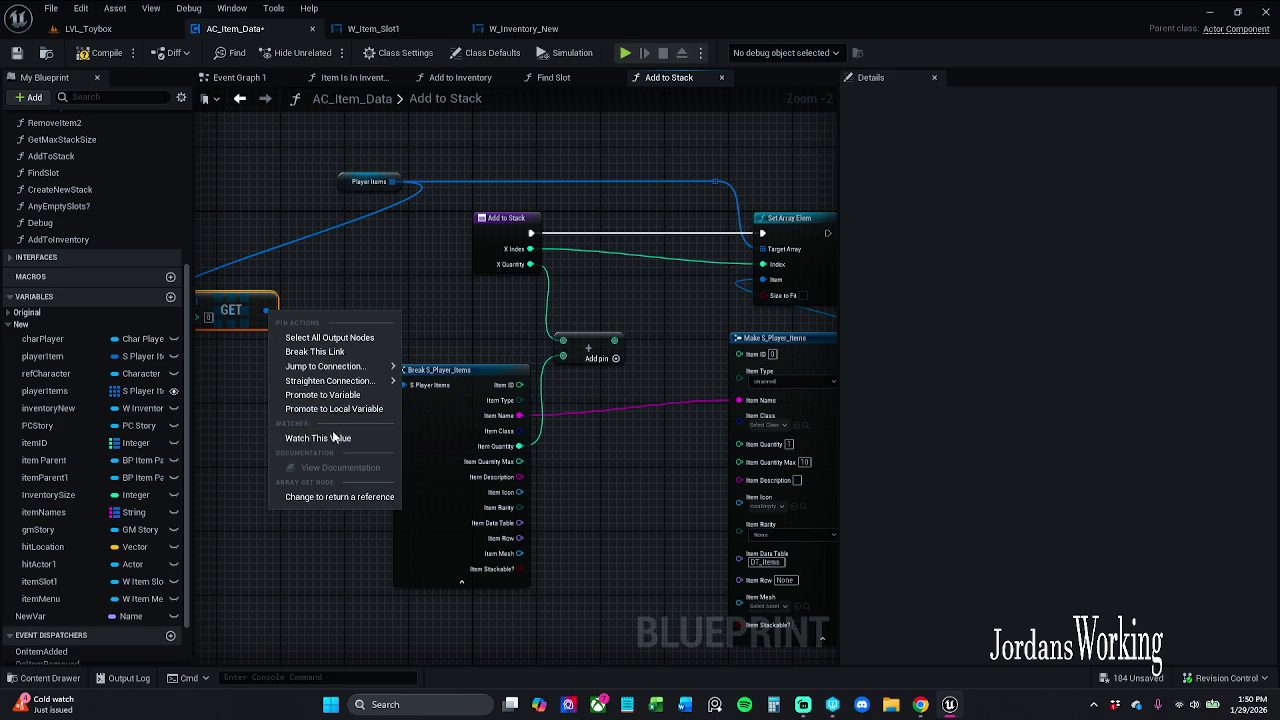
{"action": "left_click", "coordinate": [256, 395]}
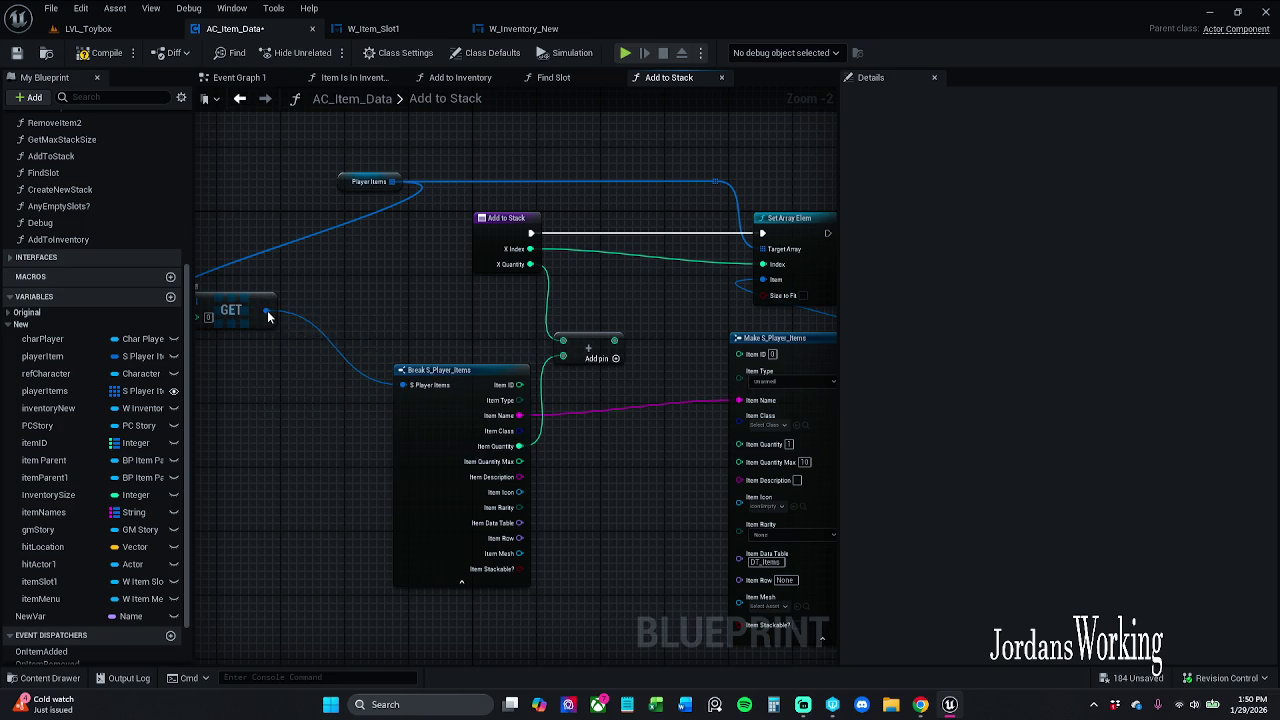
{"action": "right_click", "coordinate": [267, 312]}
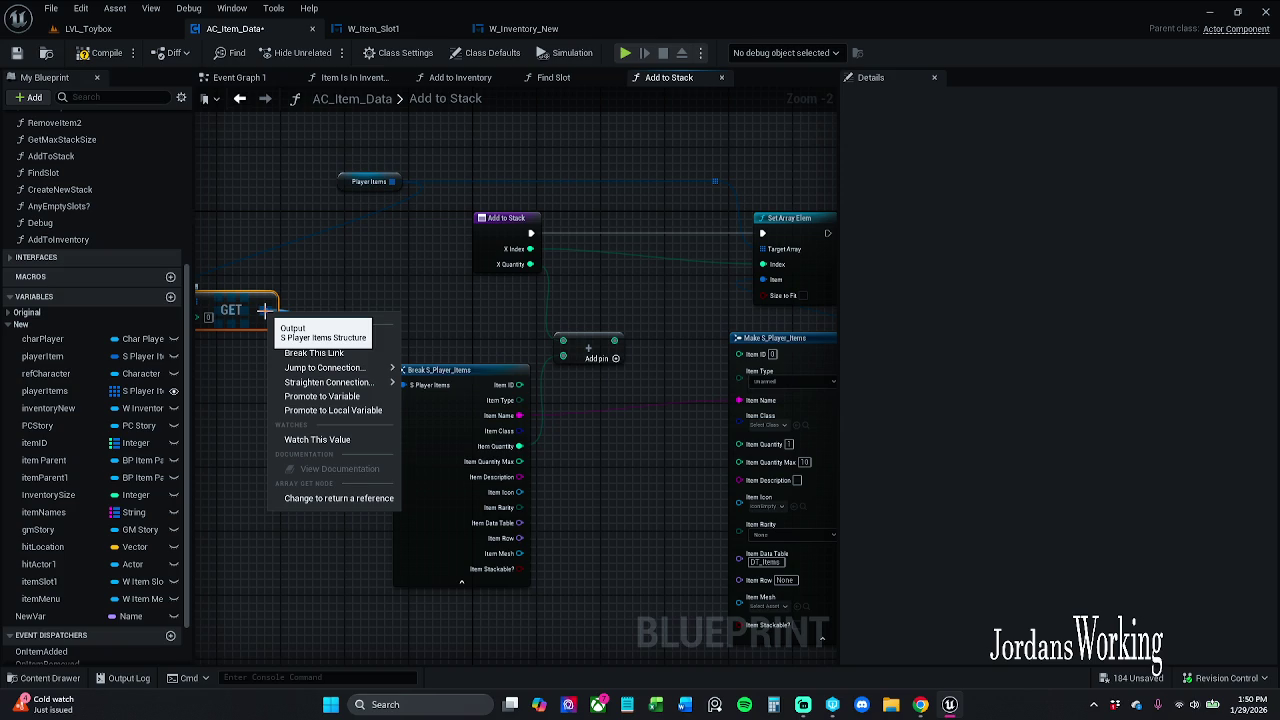
{"action": "left_click", "coordinate": [265, 311]}
{"action": "left_click", "coordinate": [268, 316], "text": "alt"}
{"action": "right_click", "coordinate": [268, 318]}
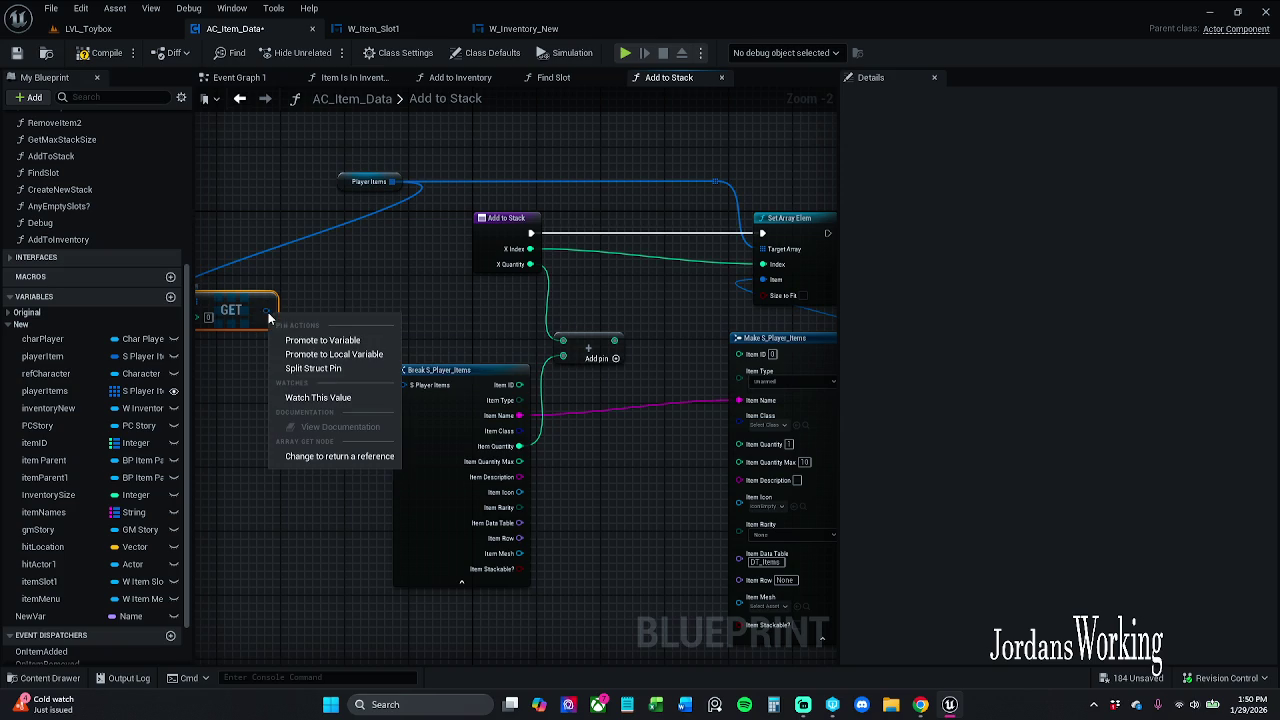
{"action": "left_click", "coordinate": [328, 375]}
{"action": "scroll", "coordinate": [300, 360], "scroll_direction": "up", "scroll_amount": 2}
{"action": "left_click_drag", "start_coordinate": [363, 344], "coordinate": [543, 324]}
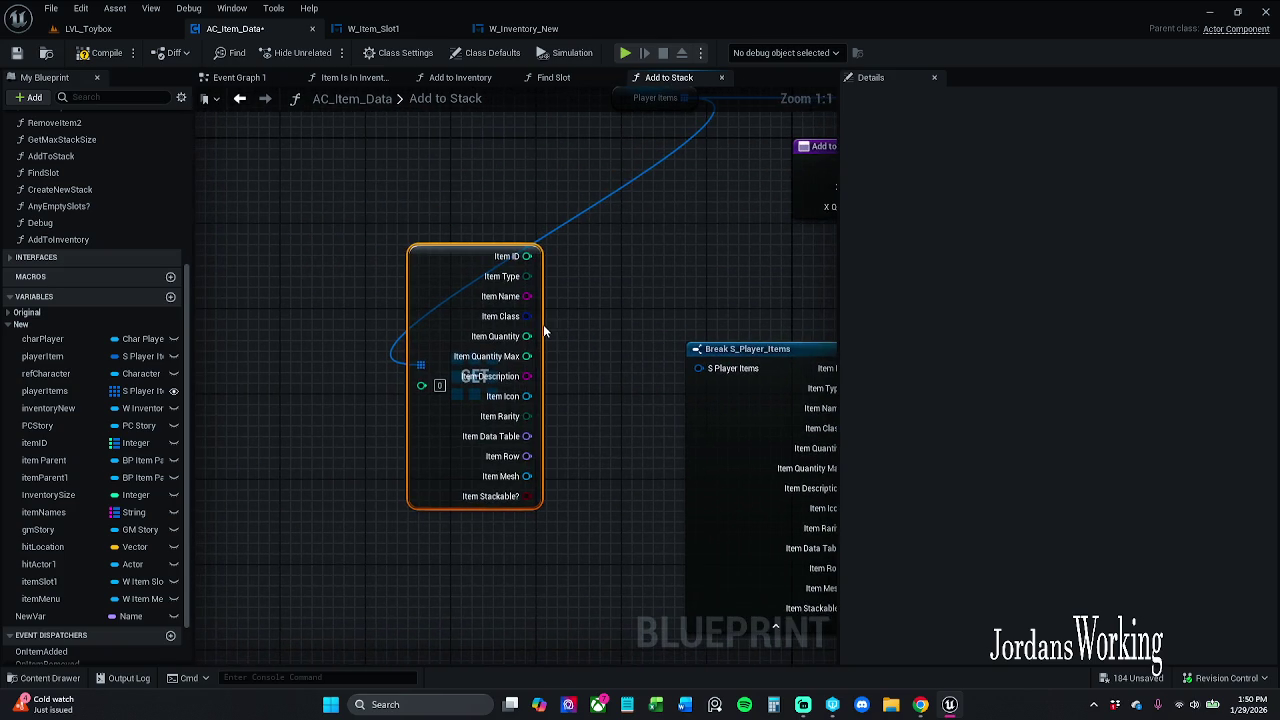
{"action": "right_click", "coordinate": [519, 341]}
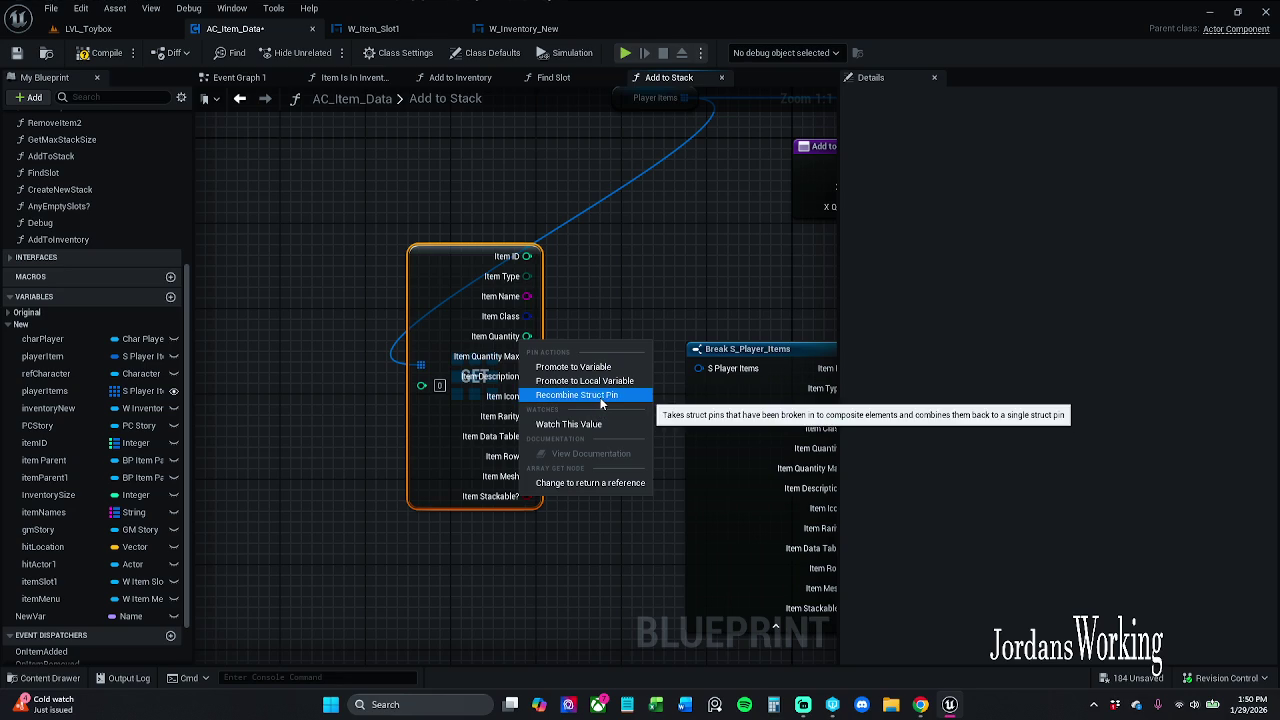
{"action": "left_click", "coordinate": [601, 397]}
{"action": "mouse_move", "coordinate": [344, 300]}
{"action": "left_mouse_down"}
{"action": "mouse_move", "coordinate": [547, 418]}
{"action": "mouse_move", "coordinate": [560, 402]}
{"action": "left_mouse_up"}
{"action": "scroll", "coordinate": [297, 312], "scroll_direction": "down", "scroll_amount": 2}
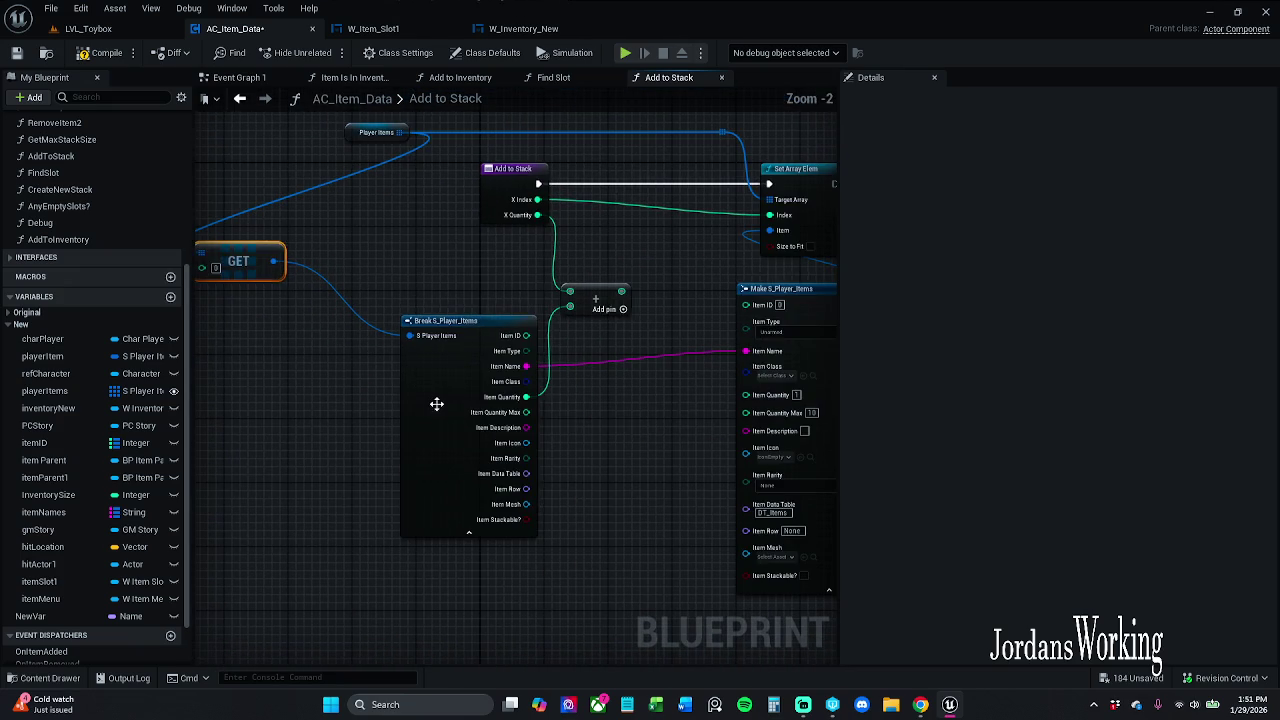
Trim Break S_Player_Items to only Item Name and Item Quantity pins, and move the GET node
{"action": "left_click", "coordinate": [434, 400]}
{"action": "left_click", "coordinate": [1105, 391]}
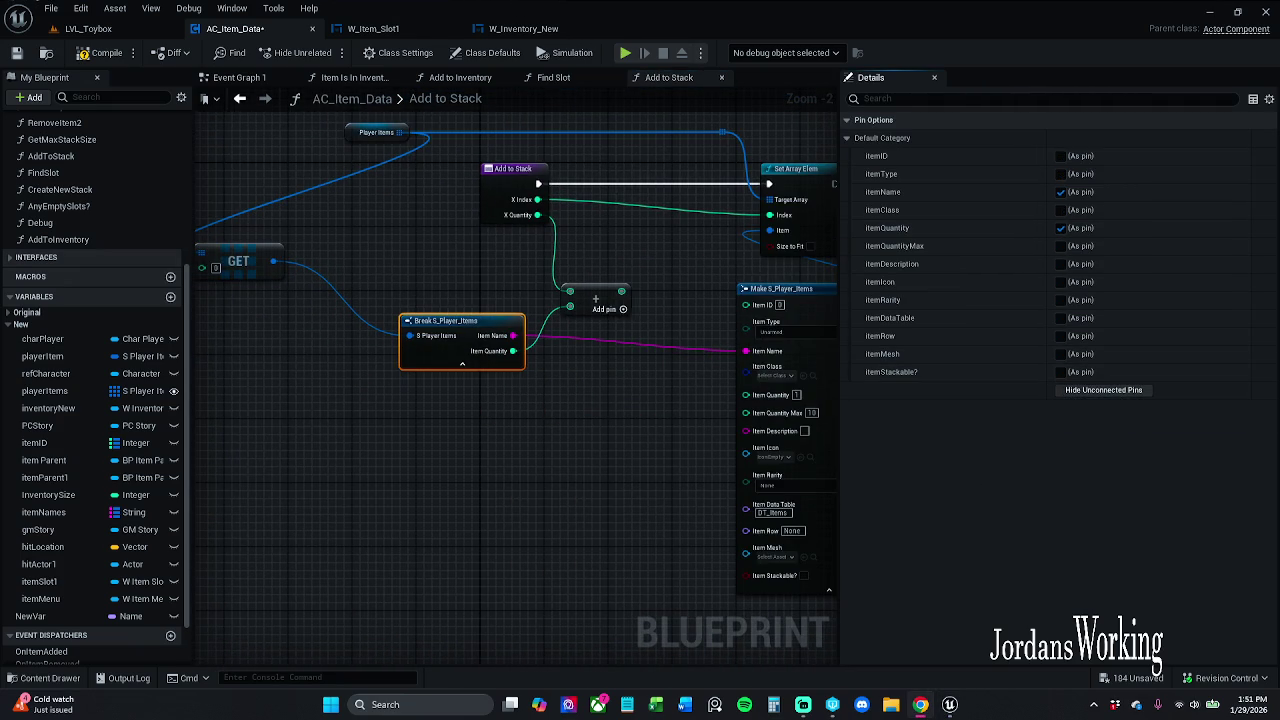
{"action": "left_click_drag", "start_coordinate": [345, 284], "coordinate": [529, 276]}
{"action": "left_click", "coordinate": [572, 467]}
{"action": "left_click_drag", "start_coordinate": [572, 467], "coordinate": [300, 474]}
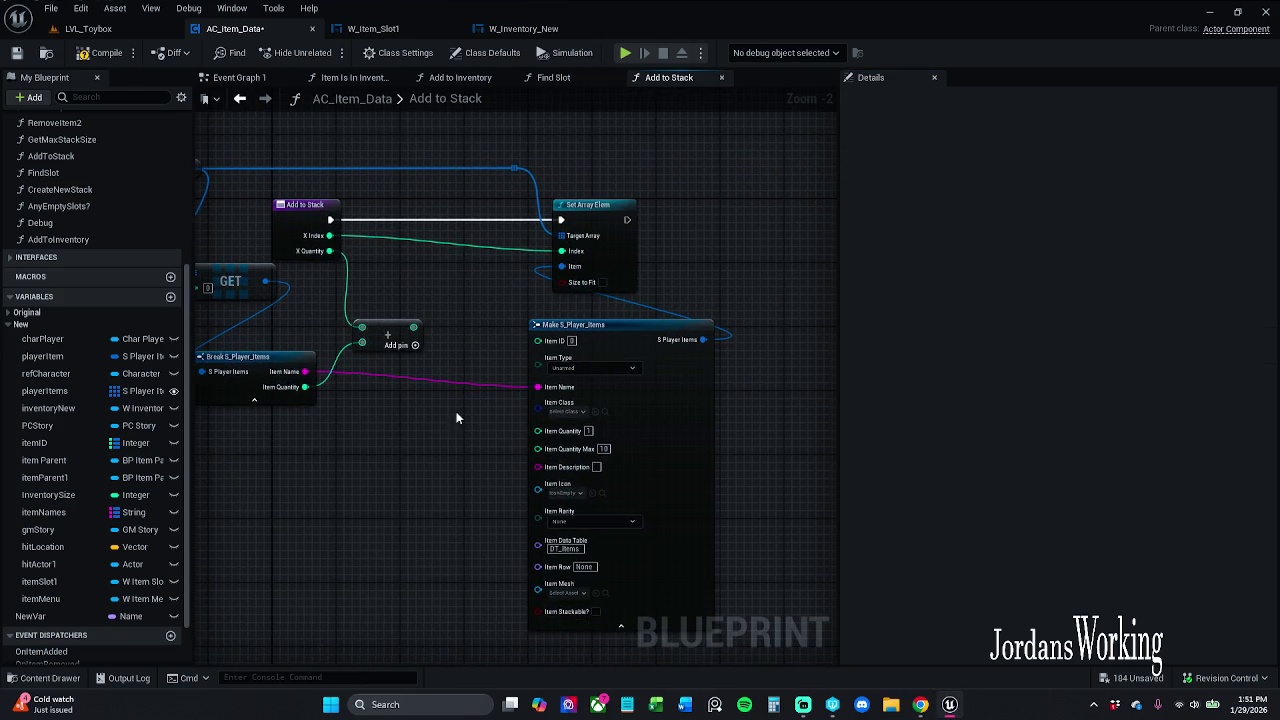
Feed the Add result into Make's Item Quantity and hide Make's unconnected pins
{"action": "mouse_move", "coordinate": [416, 332]}
{"action": "left_mouse_down"}
{"action": "mouse_move", "coordinate": [540, 466]}
{"action": "mouse_move", "coordinate": [575, 440]}
{"action": "left_mouse_up"}
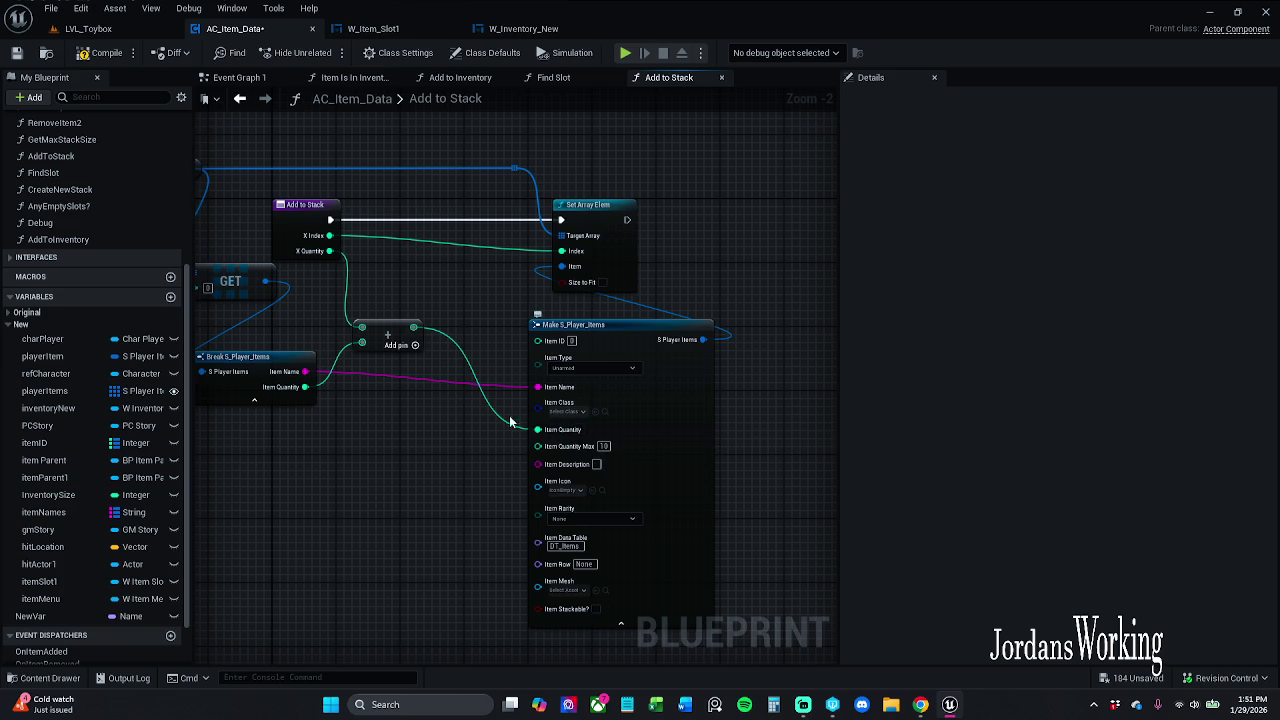
{"action": "left_click_drag", "start_coordinate": [362, 565], "coordinate": [380, 389]}
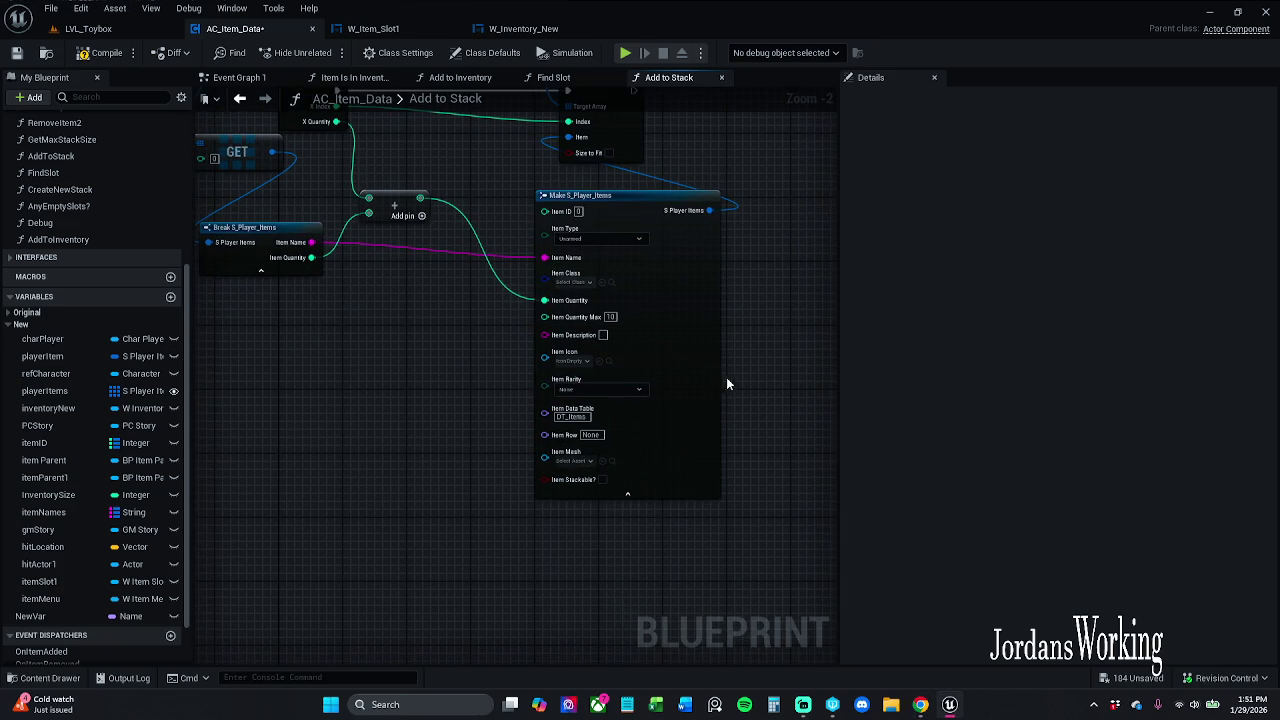
{"action": "left_click", "coordinate": [711, 363]}
{"action": "left_click", "coordinate": [1092, 390]}
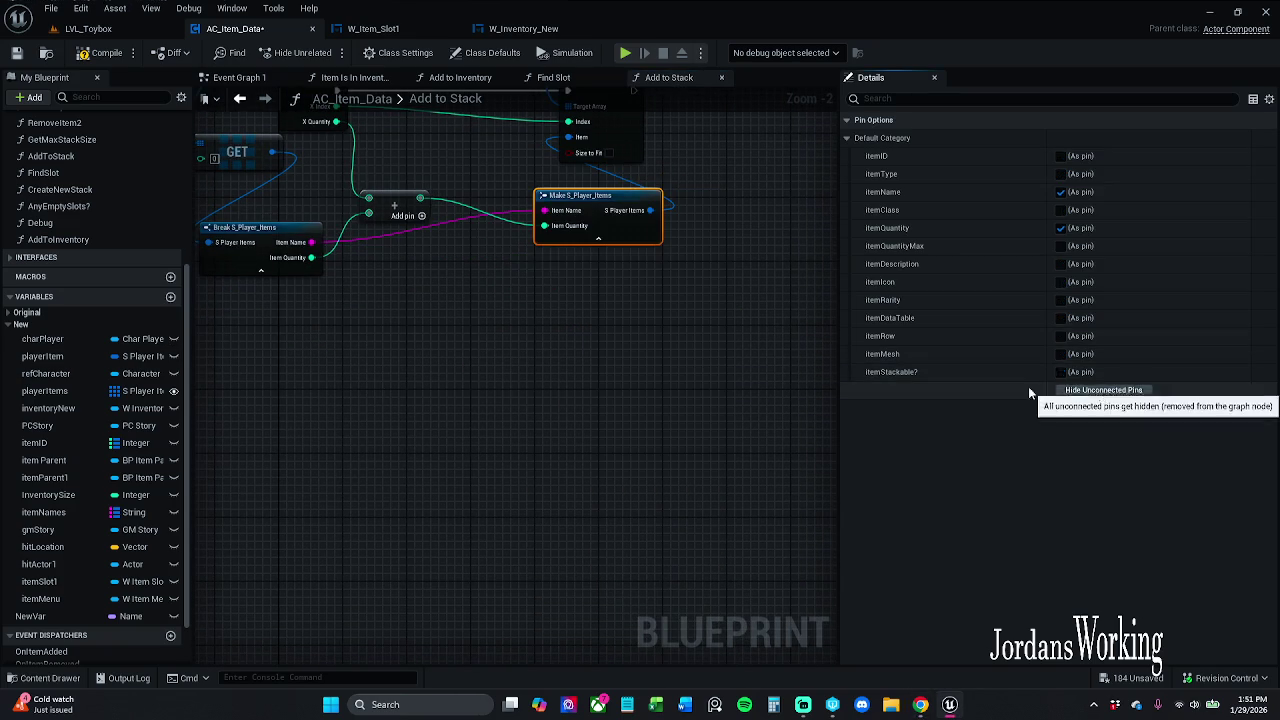
{"action": "left_click", "coordinate": [510, 247]}
Place the Add node between Break and Make, rewiring Item Quantity and X Quantity into it
{"action": "left_click_drag", "start_coordinate": [398, 220], "coordinate": [398, 177]}
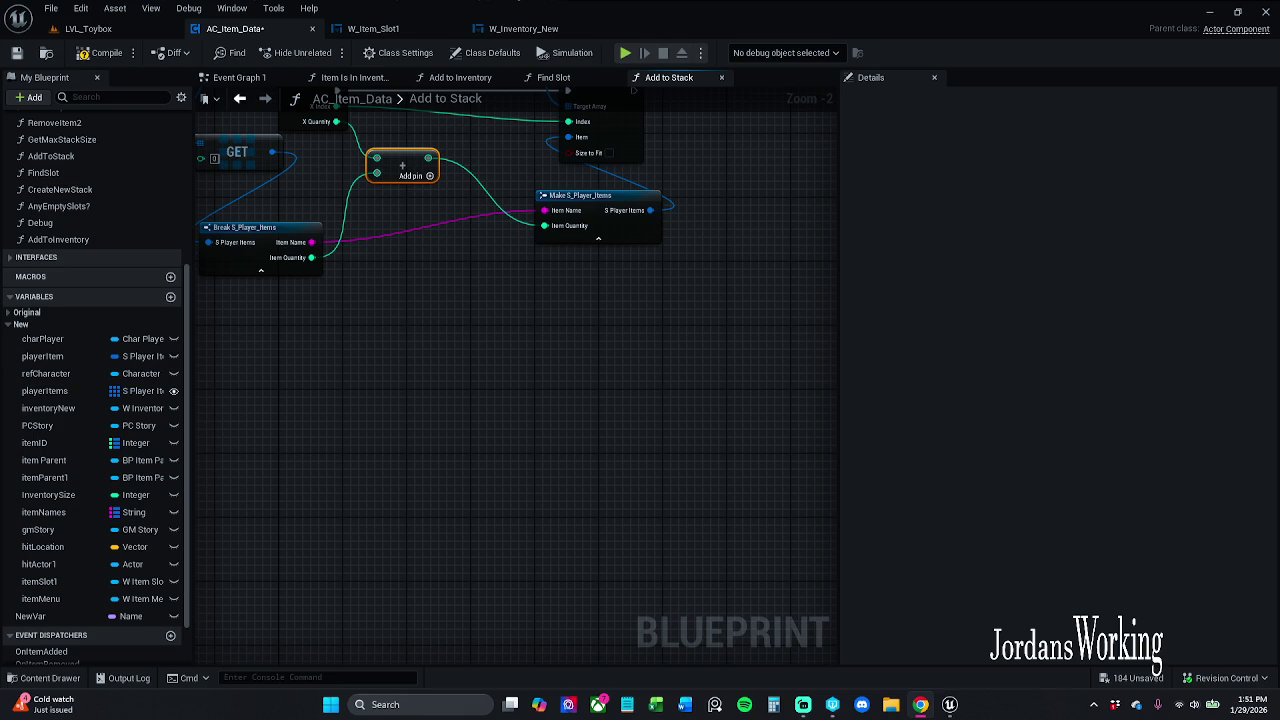
{"action": "left_click_drag", "start_coordinate": [464, 262], "coordinate": [468, 402]}
{"action": "left_click_drag", "start_coordinate": [320, 308], "coordinate": [328, 268]}
{"action": "mouse_move", "coordinate": [468, 371]}
{"action": "left_mouse_down"}
{"action": "mouse_move", "coordinate": [507, 283]}
{"action": "mouse_move", "coordinate": [483, 235]}
{"action": "left_mouse_up"}
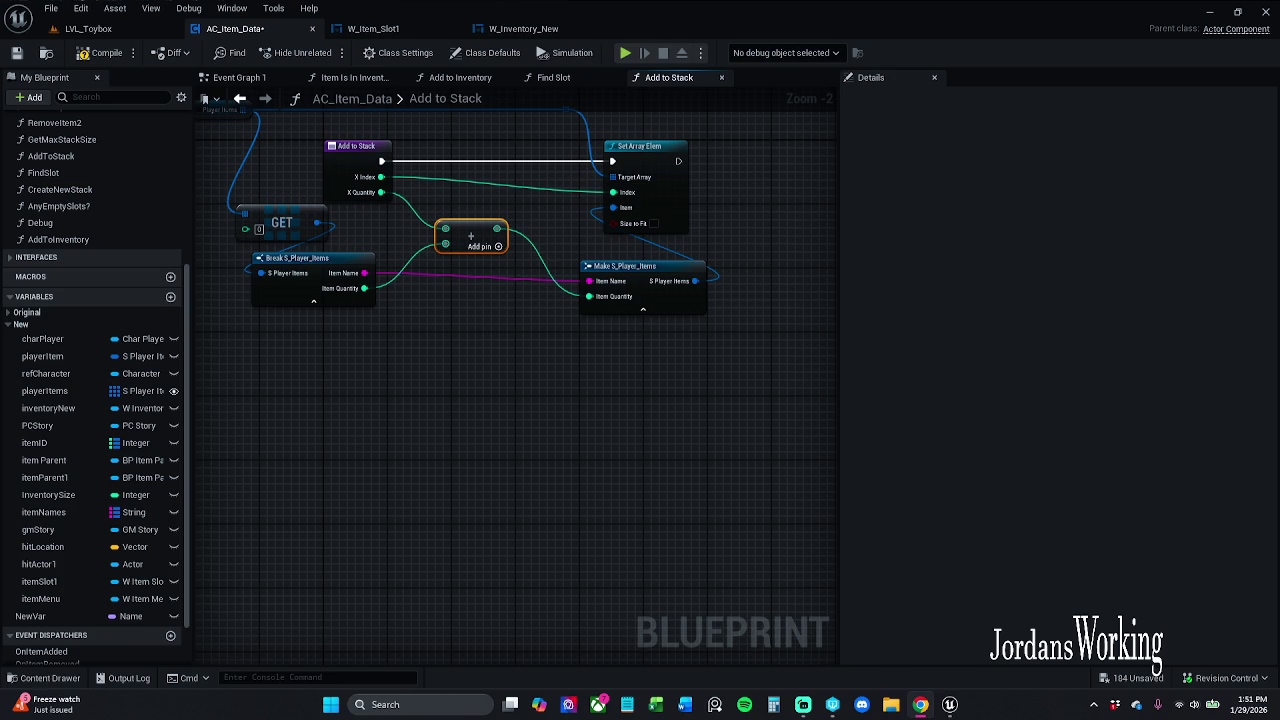
{"action": "left_click", "coordinate": [311, 360]}
{"action": "left_click_drag", "start_coordinate": [311, 360], "coordinate": [373, 399]}
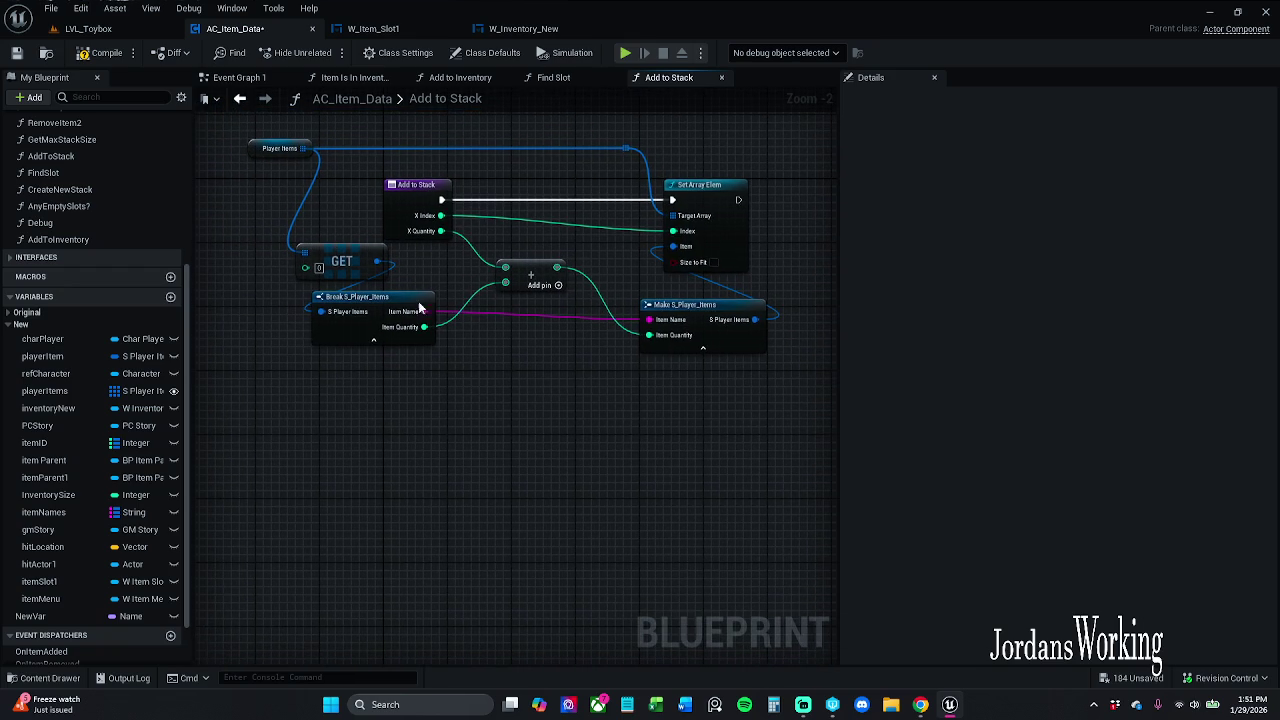
{"action": "left_click_drag", "start_coordinate": [425, 327], "coordinate": [505, 283]}
{"action": "mouse_move", "coordinate": [441, 231]}
{"action": "left_mouse_down"}
{"action": "mouse_move", "coordinate": [482, 240]}
{"action": "mouse_move", "coordinate": [505, 267]}
{"action": "left_mouse_up"}
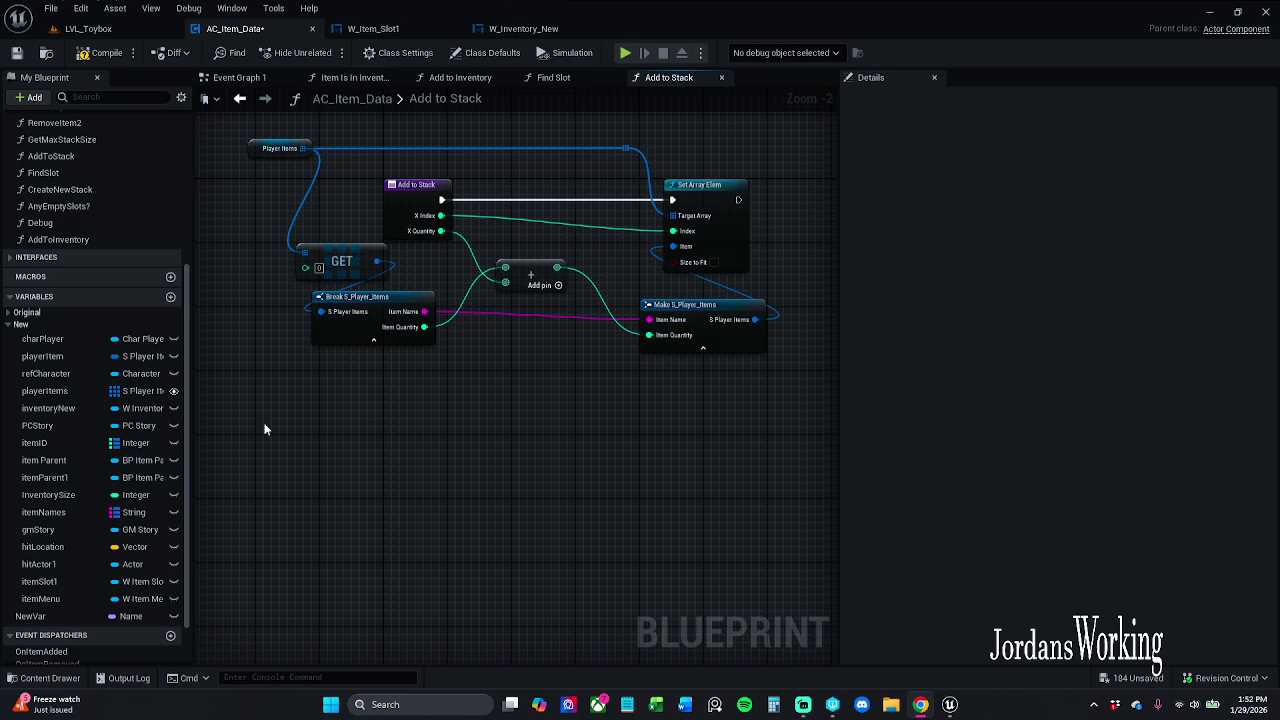
Top-align the Break and Make S_Player_Items nodes and wire X Quantity into the GET node's index
{"action": "left_click", "coordinate": [745, 325]}
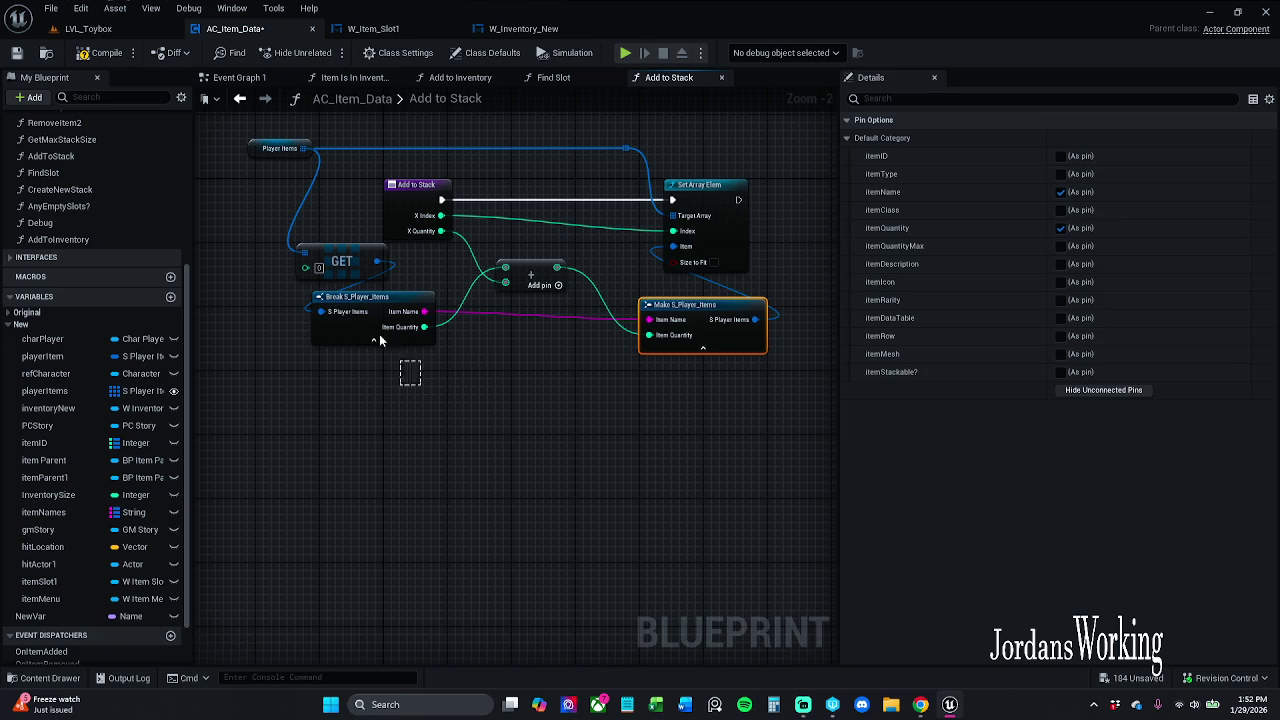
{"action": "left_click_drag", "start_coordinate": [379, 341], "coordinate": [377, 343]}
{"action": "key", "text": "shift+w"}
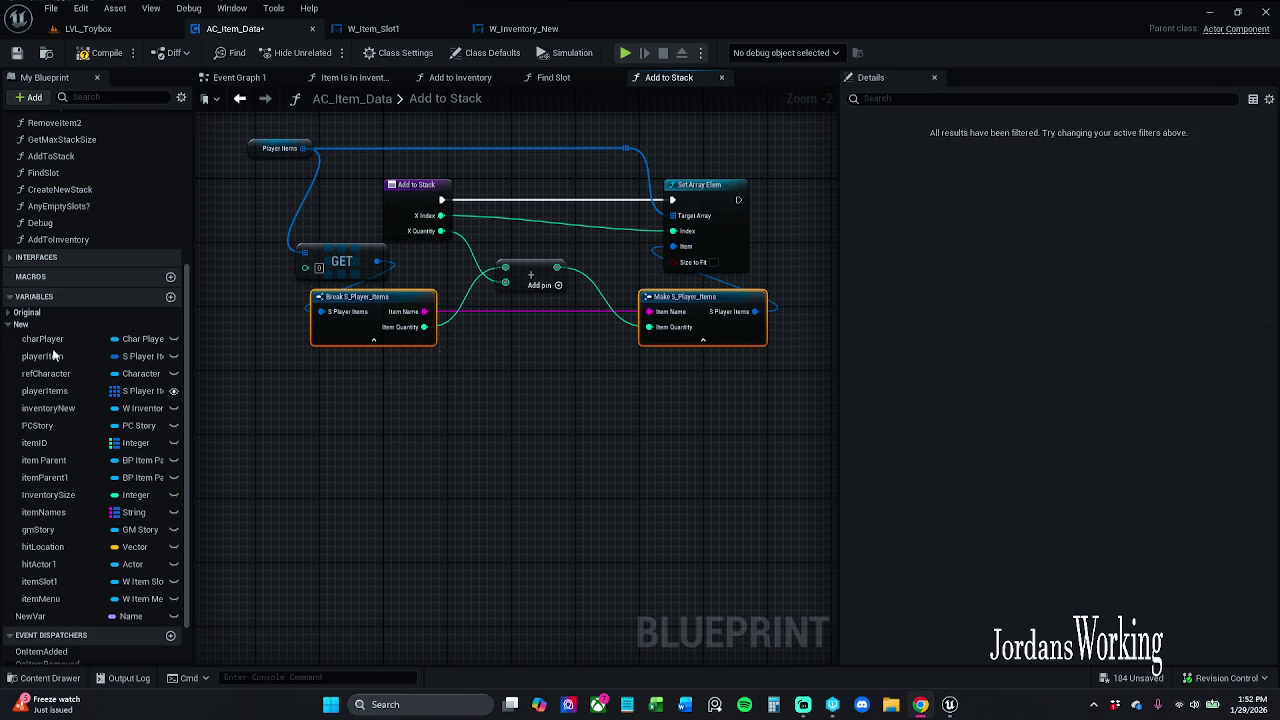
{"action": "left_click_drag", "start_coordinate": [364, 373], "coordinate": [449, 409]}
{"action": "left_click", "coordinate": [449, 409]}
{"action": "left_click_drag", "start_coordinate": [531, 261], "coordinate": [396, 298]}
{"action": "mouse_move", "coordinate": [428, 440]}
{"action": "left_mouse_down"}
{"action": "mouse_move", "coordinate": [438, 292]}
{"action": "mouse_move", "coordinate": [513, 302]}
{"action": "mouse_move", "coordinate": [520, 318]}
{"action": "left_mouse_up"}
Nudge the addition node slightly to the right
{"action": "mouse_move", "coordinate": [711, 406]}
{"action": "left_mouse_down"}
{"action": "mouse_move", "coordinate": [551, 360]}
{"action": "mouse_move", "coordinate": [625, 292]}
{"action": "mouse_move", "coordinate": [657, 345]}
{"action": "left_mouse_up"}
{"action": "left_click", "coordinate": [657, 345]}
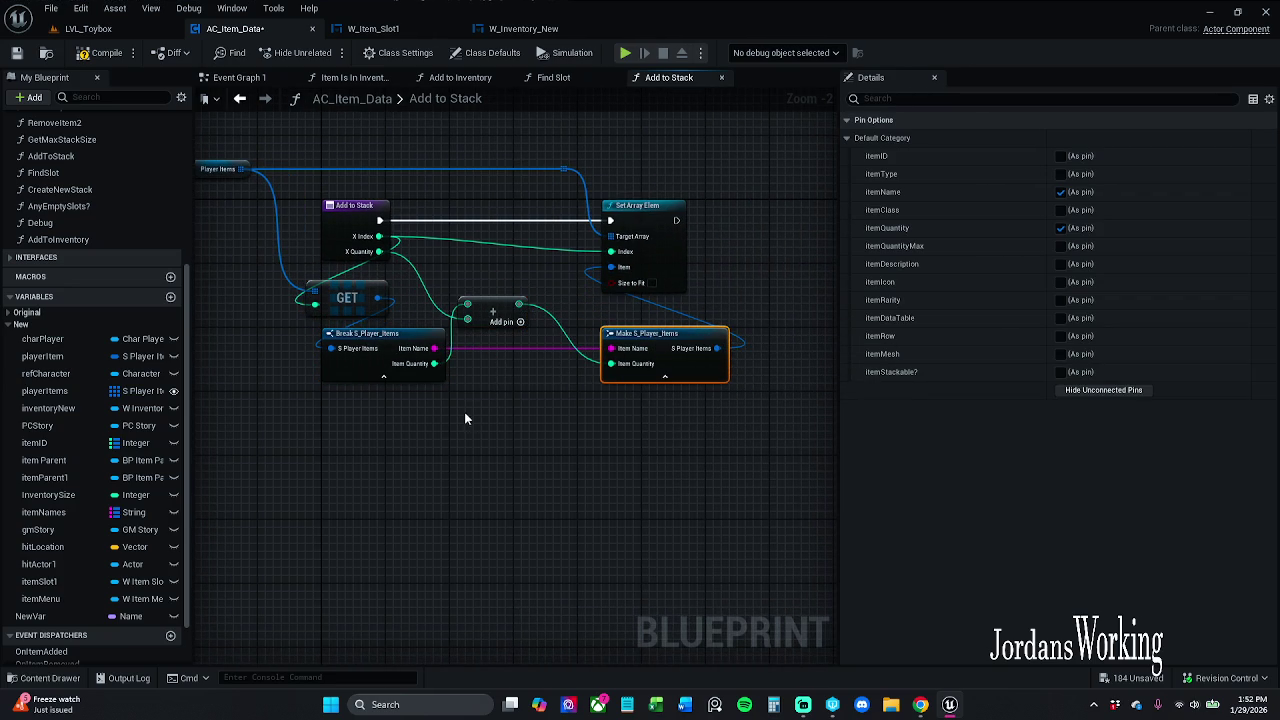
{"action": "left_click", "coordinate": [440, 376], "text": "ctrl"}
{"action": "left_click", "coordinate": [511, 443]}
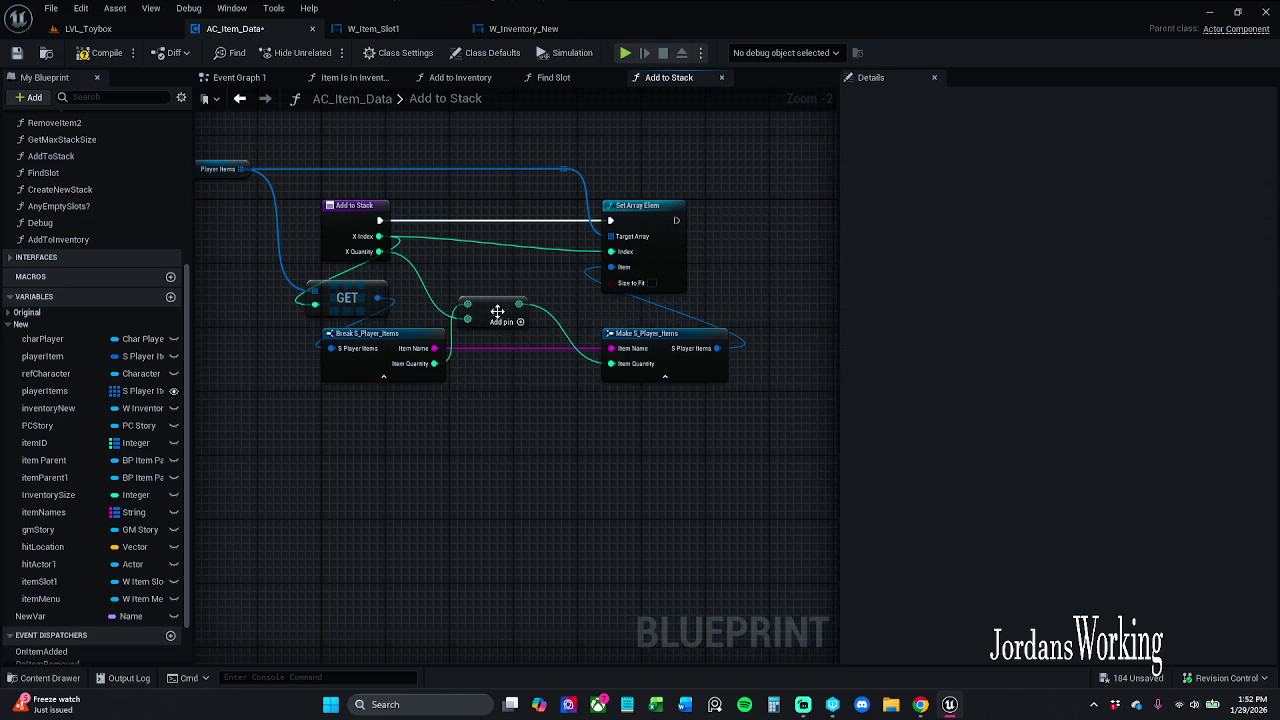
{"action": "left_click_drag", "start_coordinate": [497, 312], "coordinate": [513, 312]}
{"action": "left_click", "coordinate": [520, 428]}
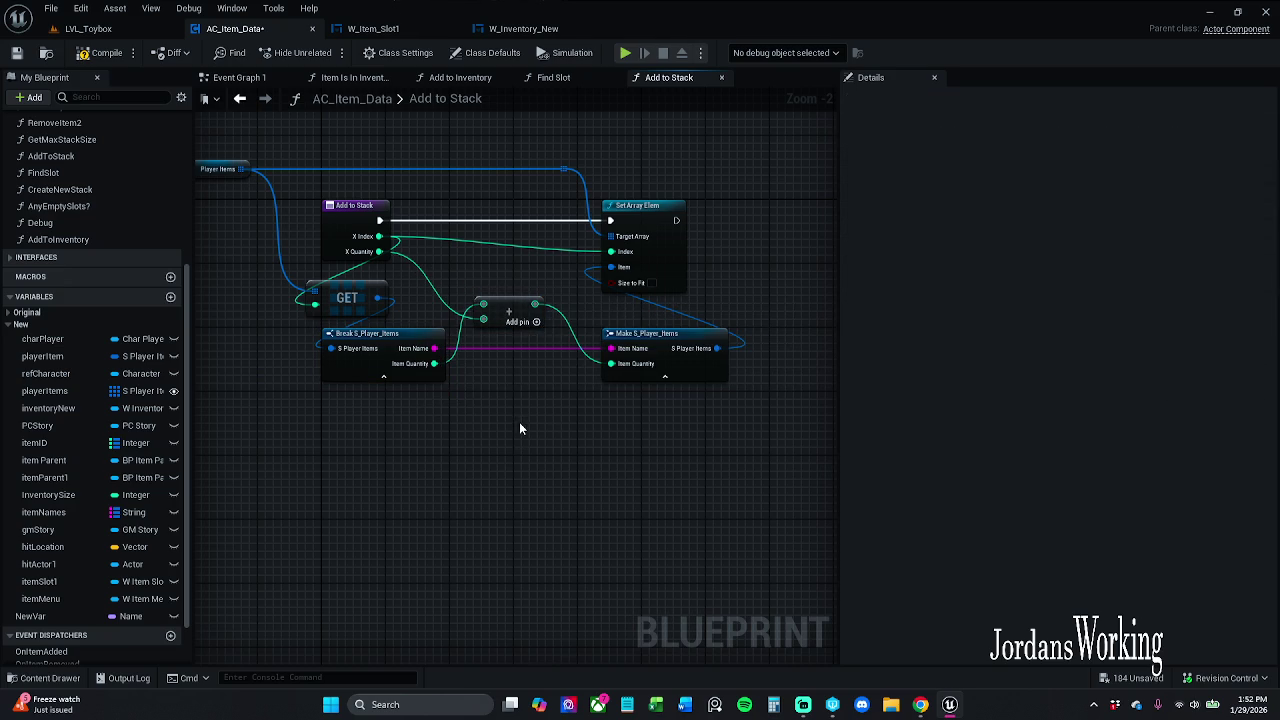
{"action": "left_click_drag", "start_coordinate": [510, 310], "coordinate": [518, 310]}
{"action": "left_click", "coordinate": [504, 404]}
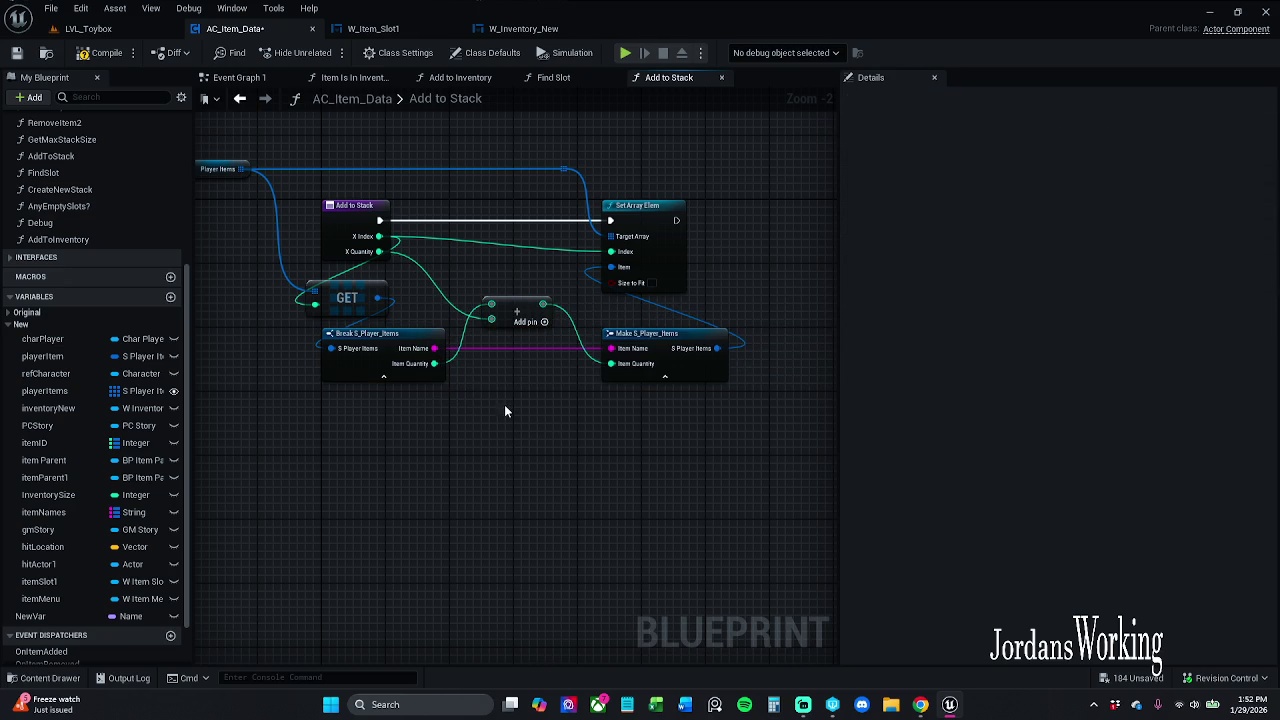
Shift the Player Items getter right and select it together with its reroute node
{"action": "left_click_drag", "start_coordinate": [266, 180], "coordinate": [374, 200]}
{"action": "left_click", "coordinate": [305, 173]}
{"action": "left_click_drag", "start_coordinate": [282, 174], "coordinate": [316, 174]}
{"action": "left_click", "coordinate": [445, 150]}
{"action": "mouse_move", "coordinate": [345, 130]}
{"action": "left_mouse_down"}
{"action": "mouse_move", "coordinate": [435, 160]}
{"action": "mouse_move", "coordinate": [659, 192]}
{"action": "left_mouse_up"}
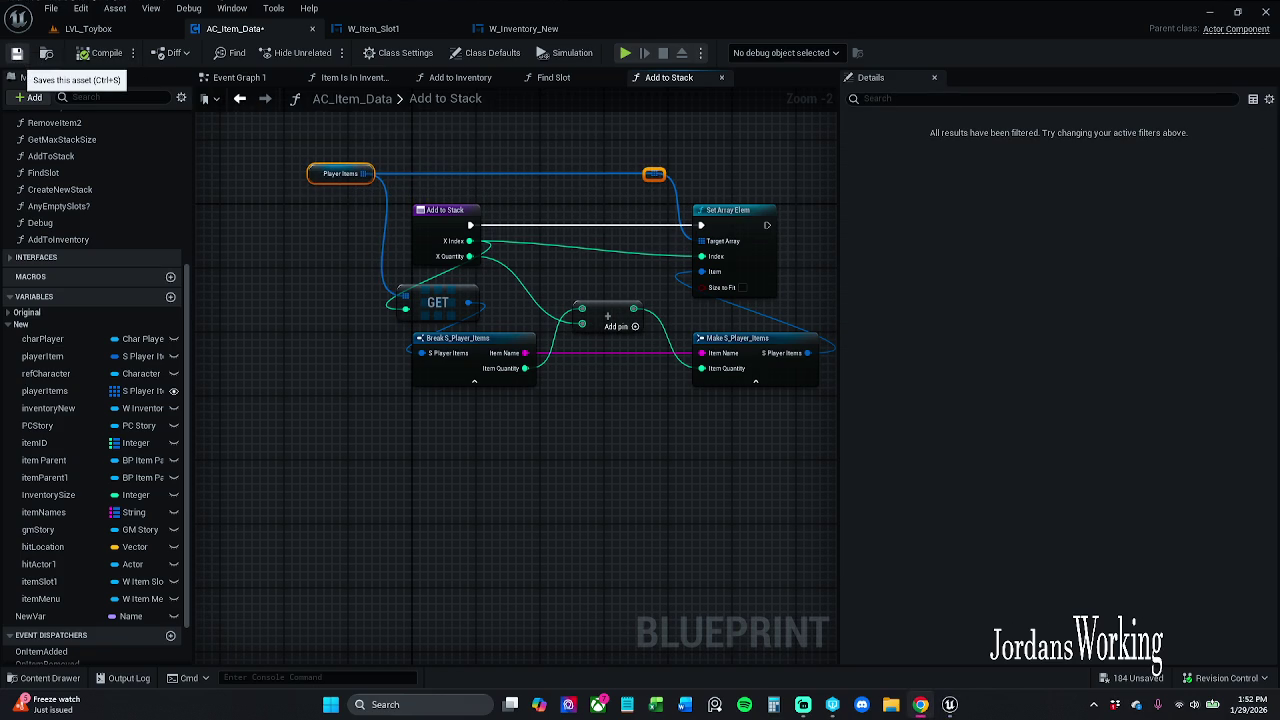
Save AC_Item_Data and close the Add to Stack graph
{"action": "left_click", "coordinate": [17, 53]}
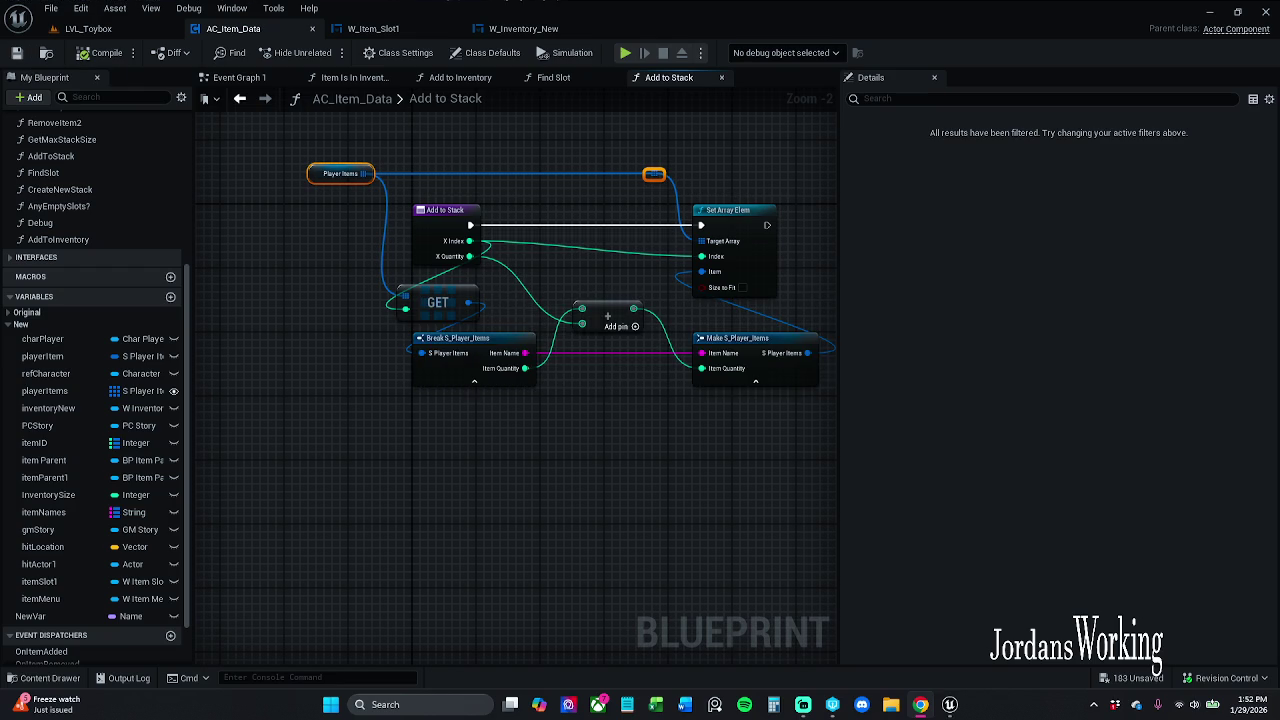
{"action": "left_click", "coordinate": [543, 258]}
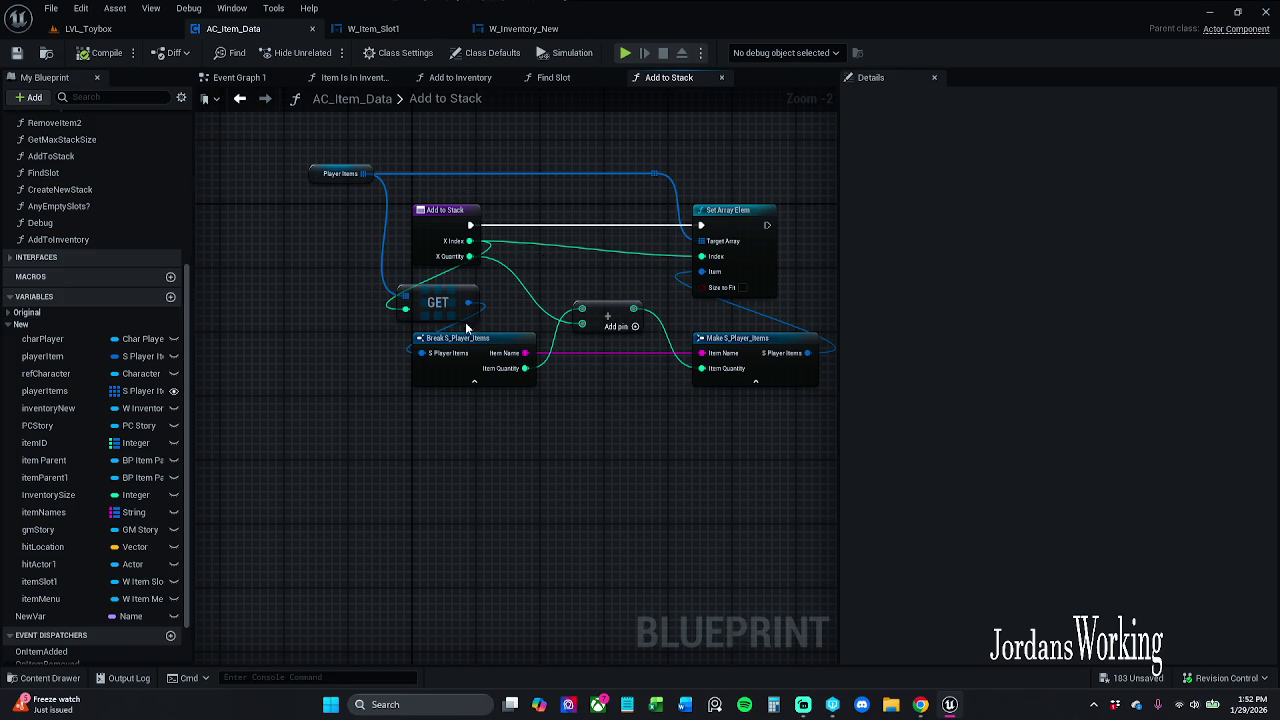
{"action": "left_click", "coordinate": [722, 77]}
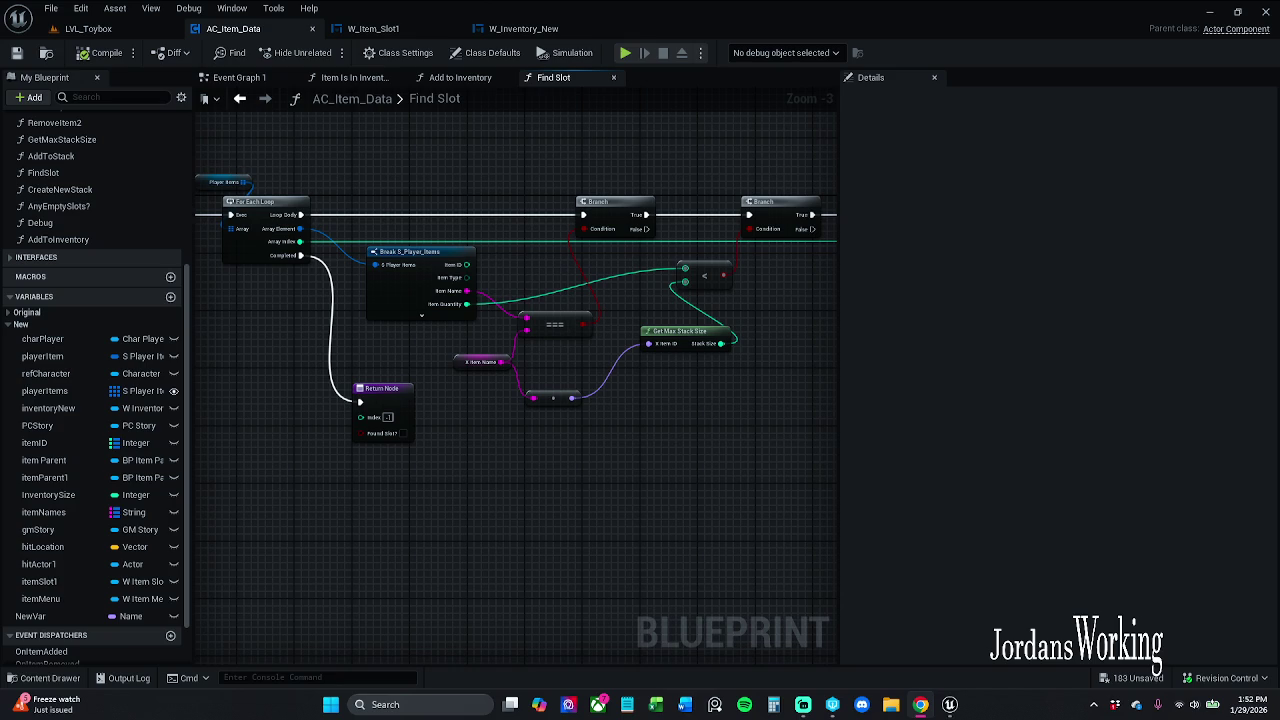
In Add to Inventory, wire Find Slot's Index into Add to Stack's X Index via a reroute
{"action": "left_click", "coordinate": [454, 78]}
{"action": "left_click_drag", "start_coordinate": [412, 292], "coordinate": [468, 250]}
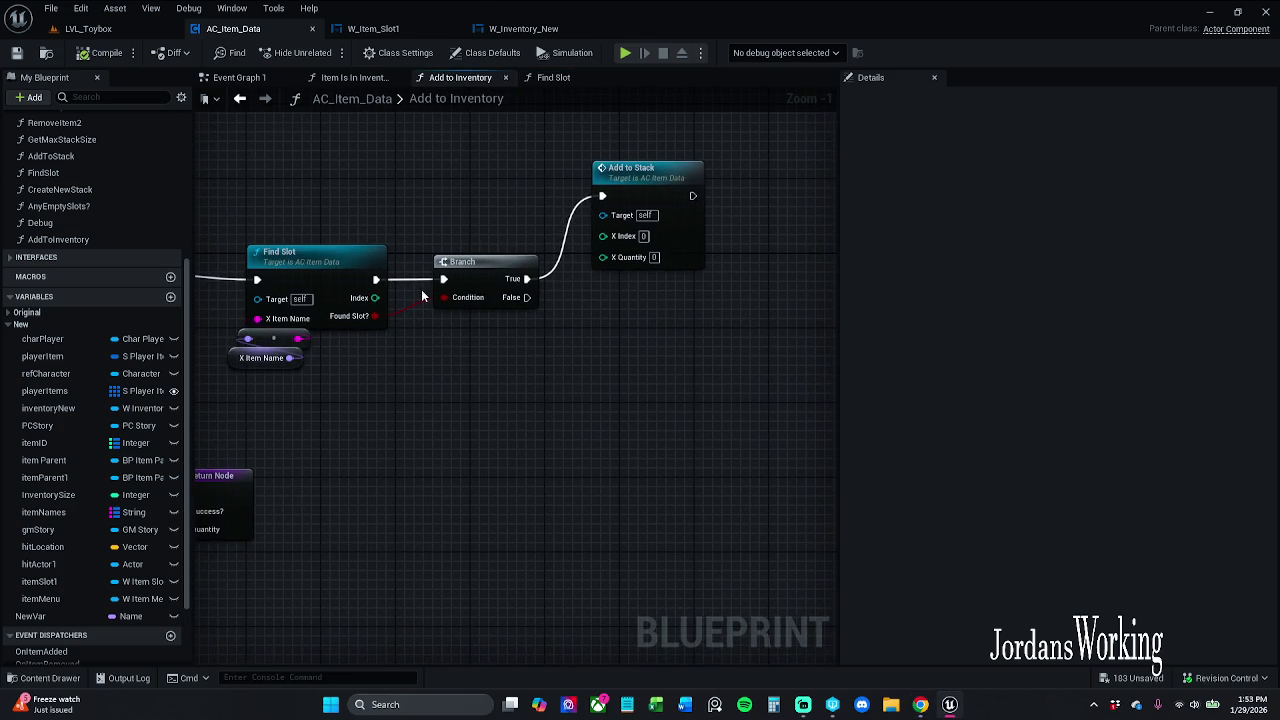
{"action": "mouse_move", "coordinate": [375, 298]}
{"action": "left_mouse_down"}
{"action": "mouse_move", "coordinate": [558, 233]}
{"action": "mouse_move", "coordinate": [603, 236]}
{"action": "left_mouse_up"}
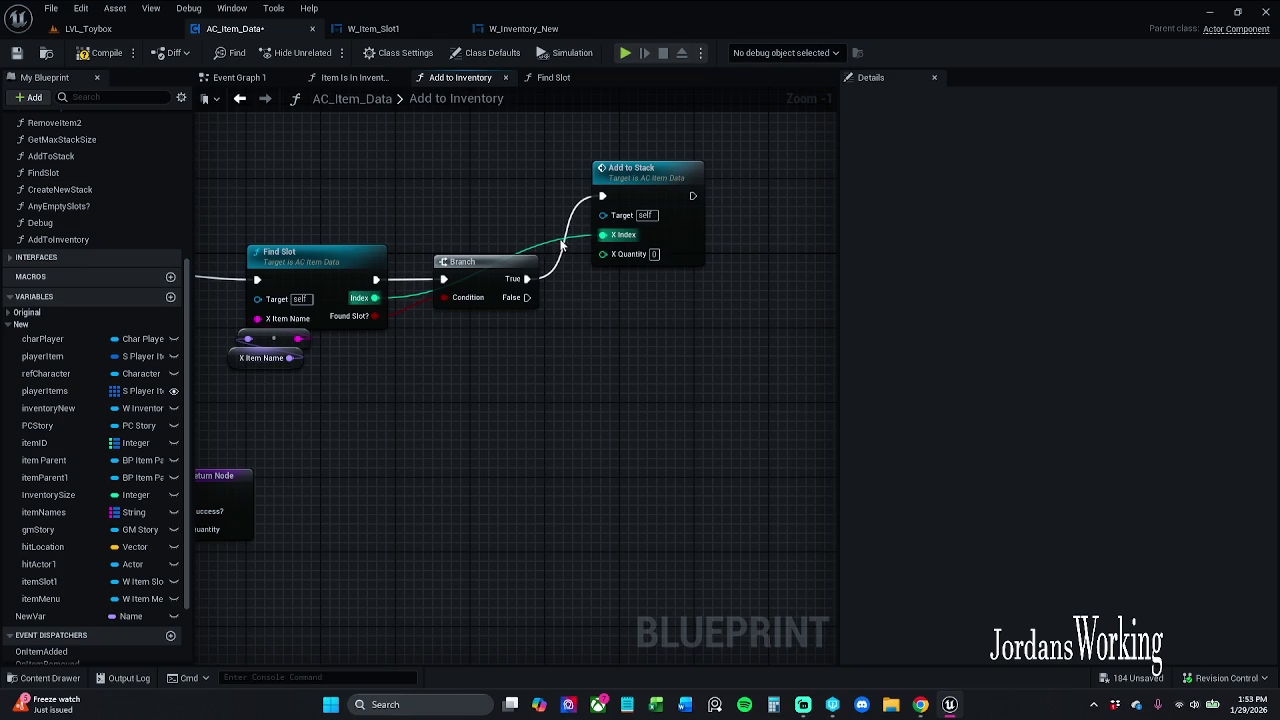
{"action": "double_click", "coordinate": [538, 245]}
{"action": "mouse_move", "coordinate": [538, 245]}
{"action": "left_mouse_down"}
{"action": "mouse_move", "coordinate": [392, 247]}
{"action": "mouse_move", "coordinate": [428, 248]}
{"action": "left_mouse_up"}
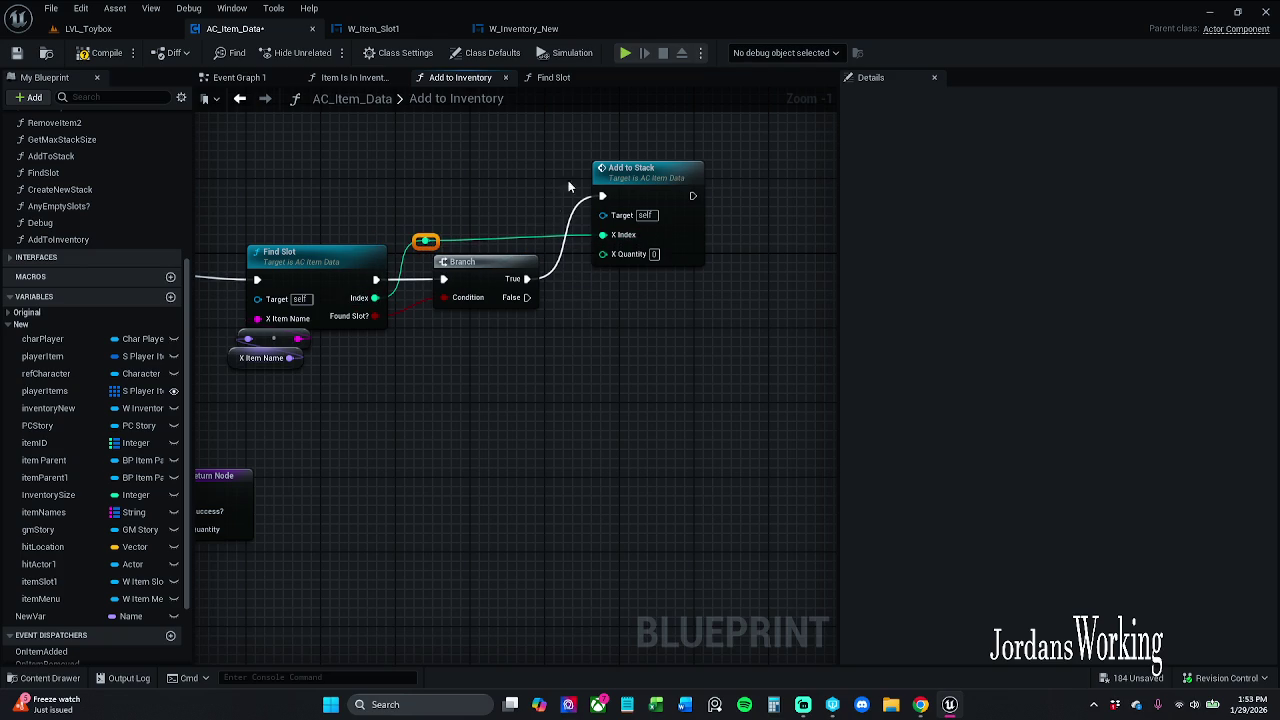
{"action": "left_click", "coordinate": [665, 250]}
{"action": "left_click_drag", "start_coordinate": [641, 200], "coordinate": [661, 172]}
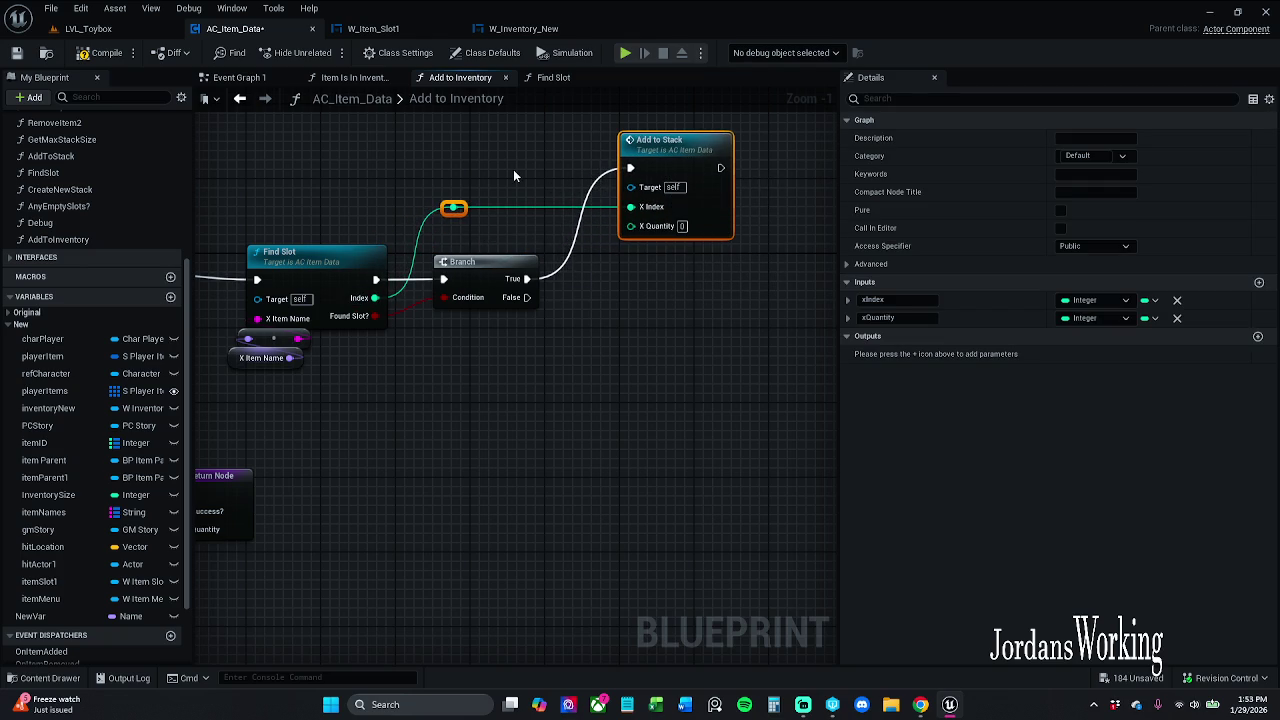
{"action": "left_click", "coordinate": [505, 165]}
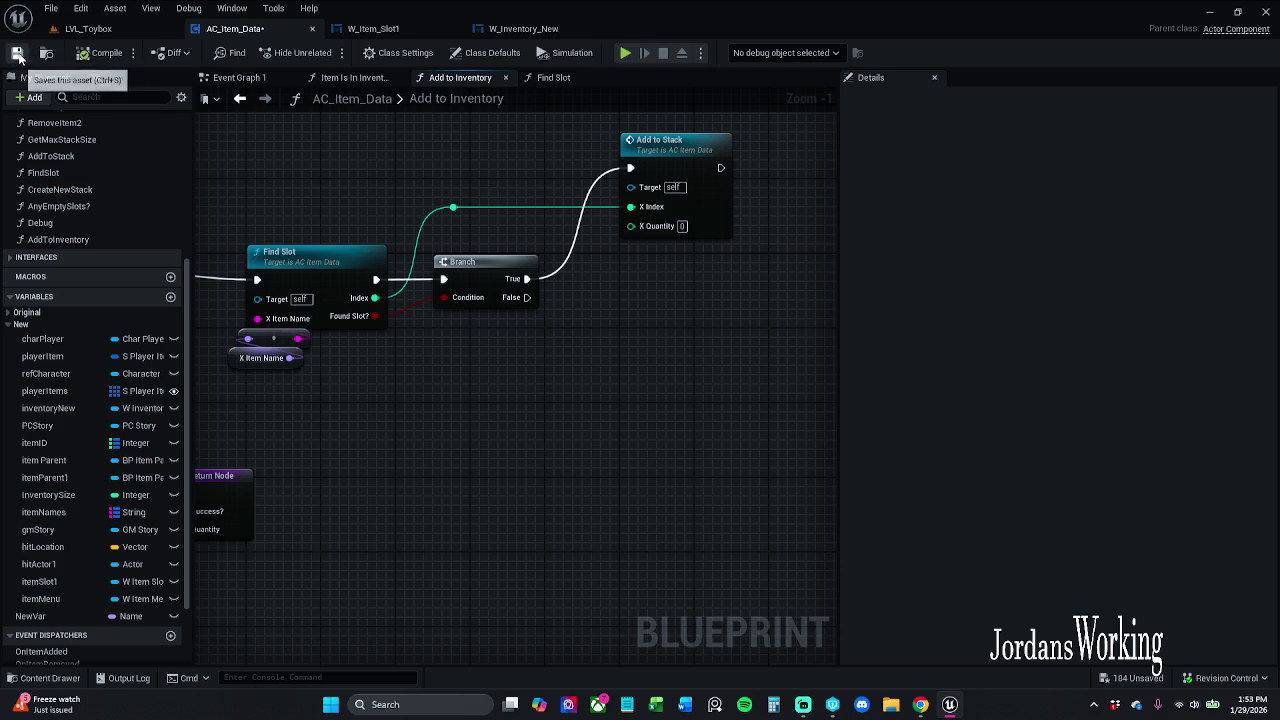
Set Add to Stack's X Quantity to 1 and save AC_Item_Data
{"action": "left_click", "coordinate": [17, 53]}
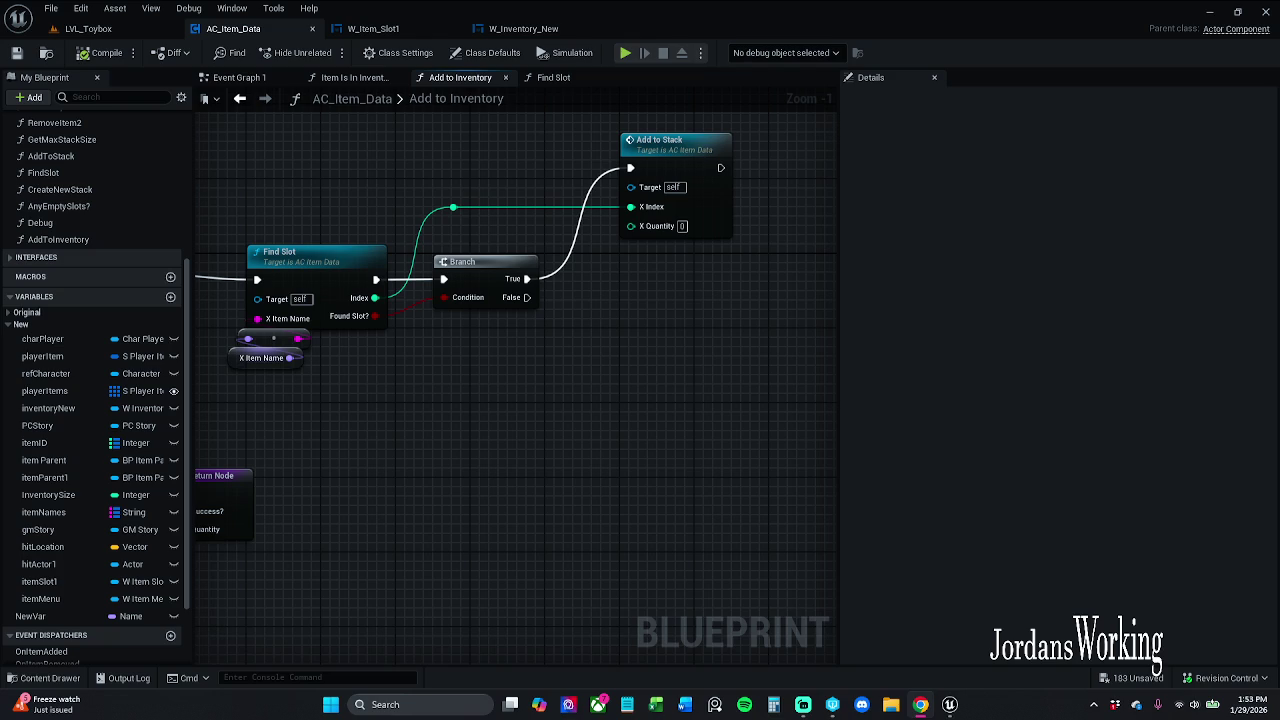
{"action": "left_click", "coordinate": [683, 226]}
{"action": "type", "text": "1"}
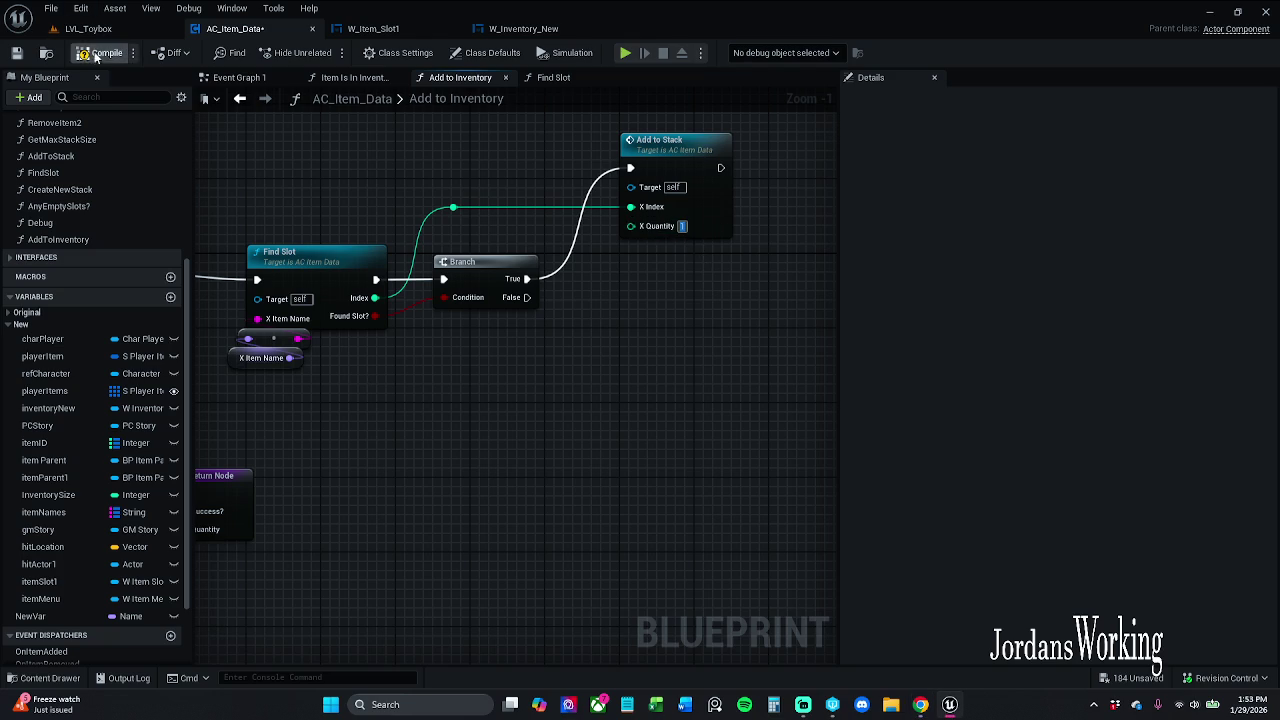
{"action": "key", "text": "Return"}
{"action": "left_click", "coordinate": [17, 54]}
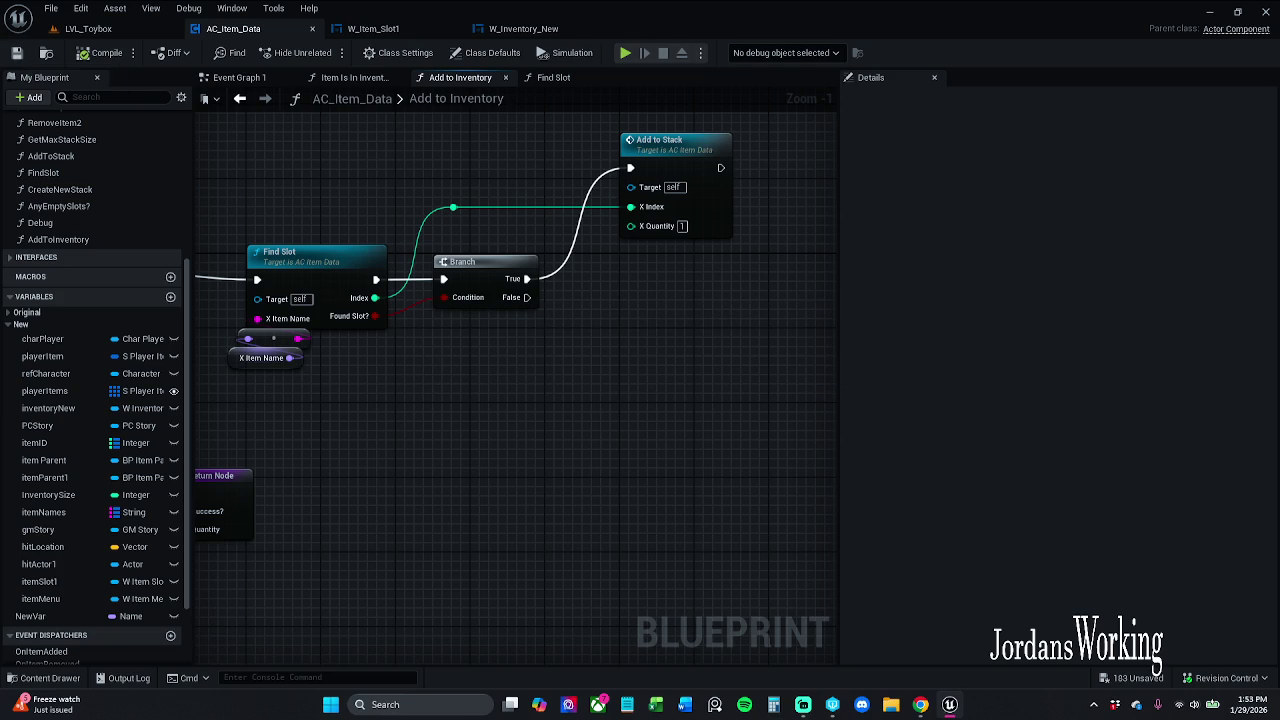
{"action": "mouse_move", "coordinate": [552, 404]}
{"action": "left_mouse_down"}
{"action": "mouse_move", "coordinate": [574, 397]}
{"action": "mouse_move", "coordinate": [502, 387]}
{"action": "left_mouse_up"}
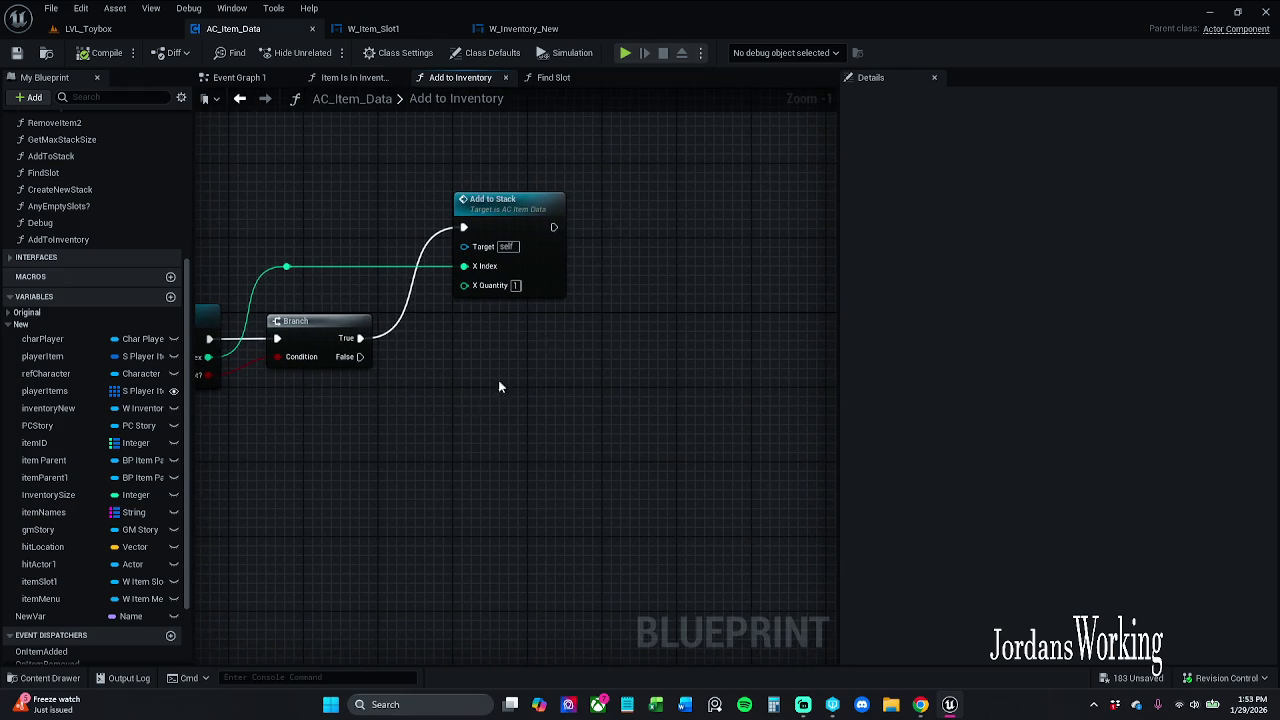
Try action searches 'loca', 'get ID' and 'get xQ' from Add to Stack, then select SET L Quantity
{"action": "left_click_drag", "start_coordinate": [553, 227], "coordinate": [620, 230]}
{"action": "type", "text": "loca"}
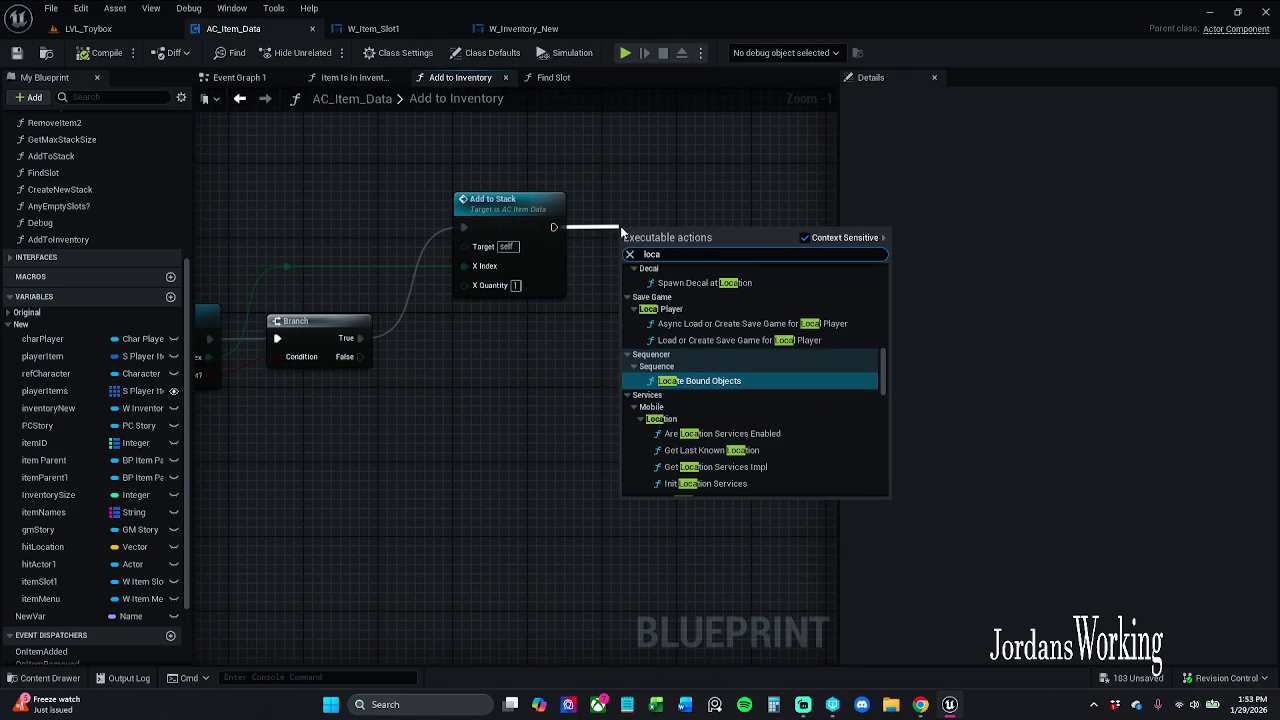
{"action": "key", "text": "ctrl+a"}
{"action": "type", "text": "get"}
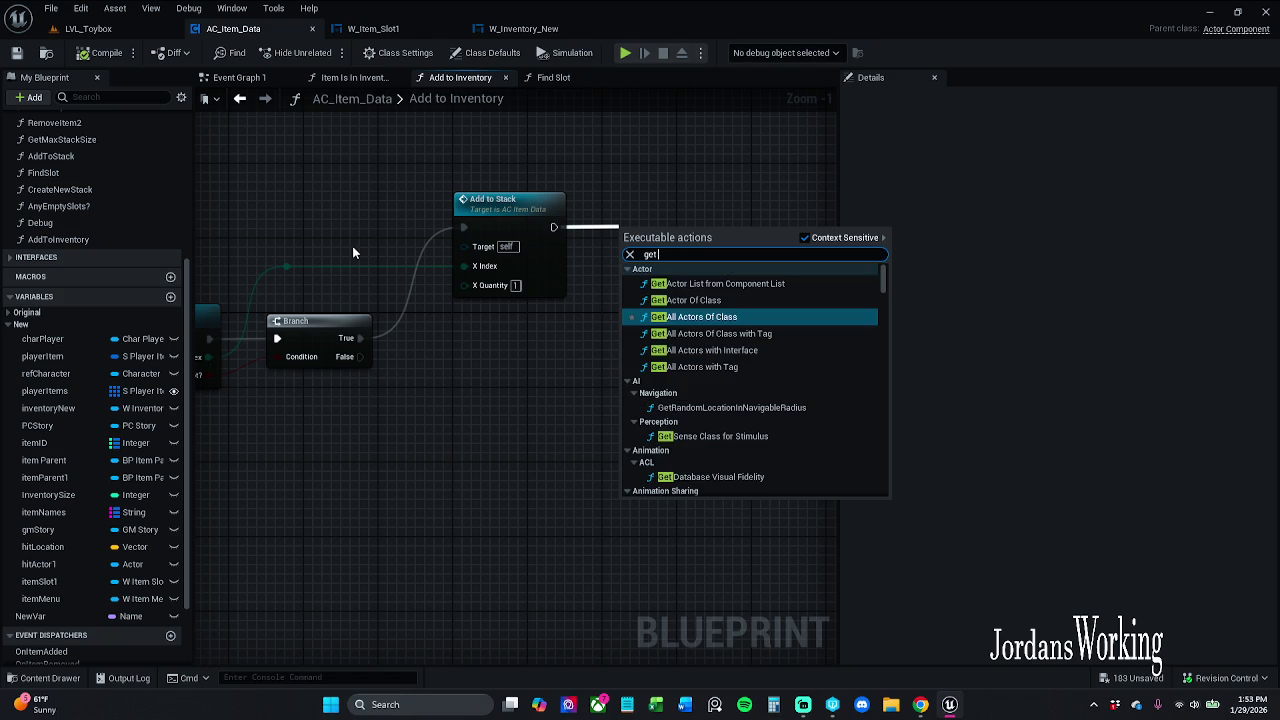
{"action": "type", "text": " ID"}
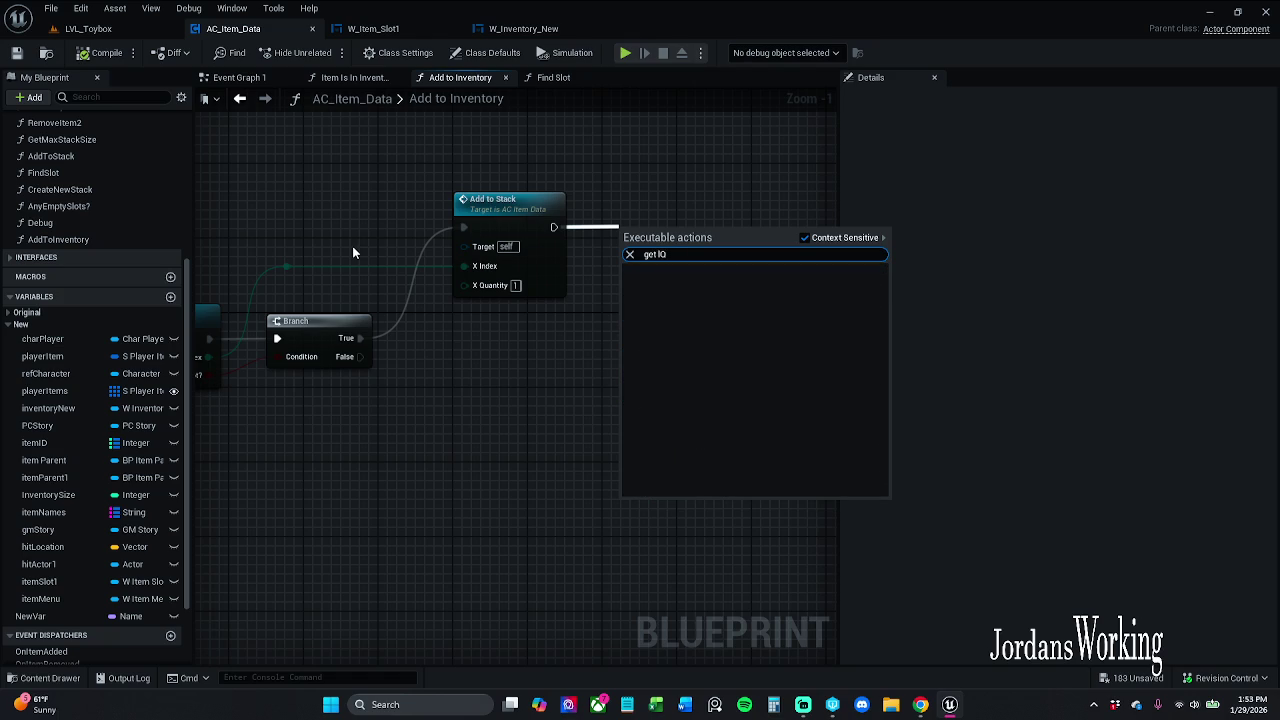
{"action": "left_click", "coordinate": [450, 360]}
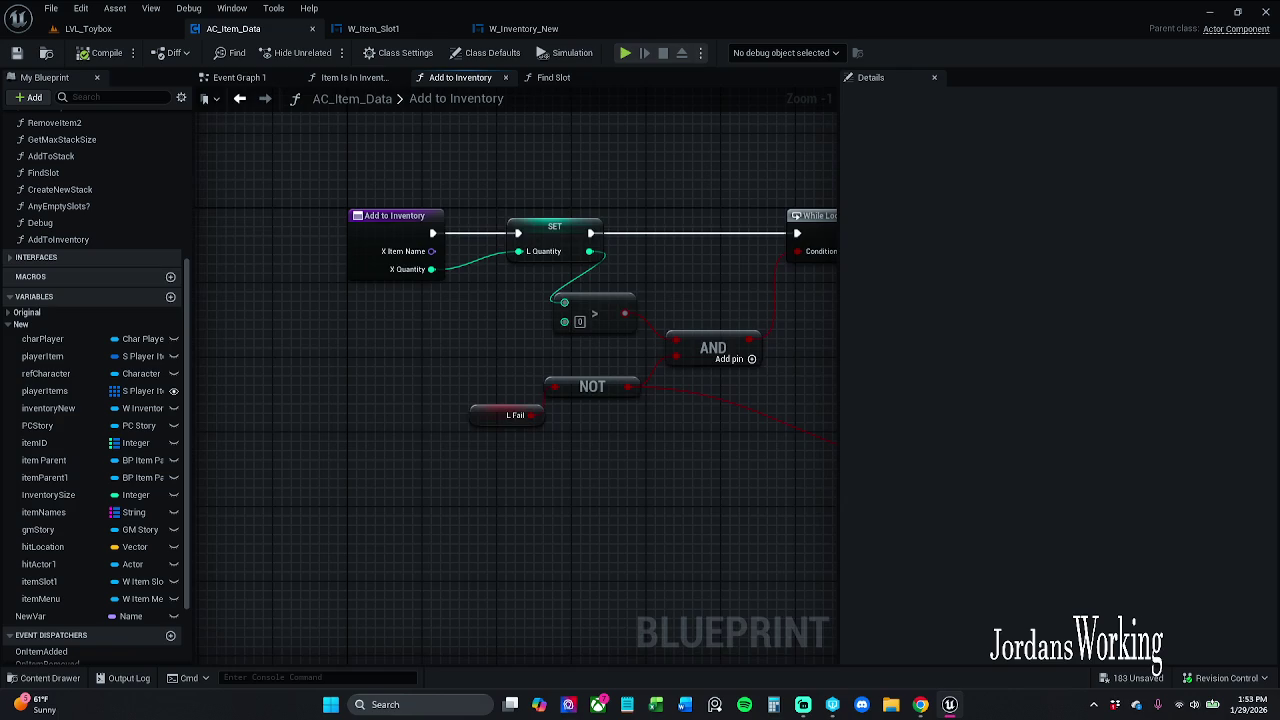
{"action": "mouse_move", "coordinate": [475, 197]}
{"action": "left_mouse_down"}
{"action": "mouse_move", "coordinate": [561, 205]}
{"action": "mouse_move", "coordinate": [544, 195]}
{"action": "left_mouse_up"}
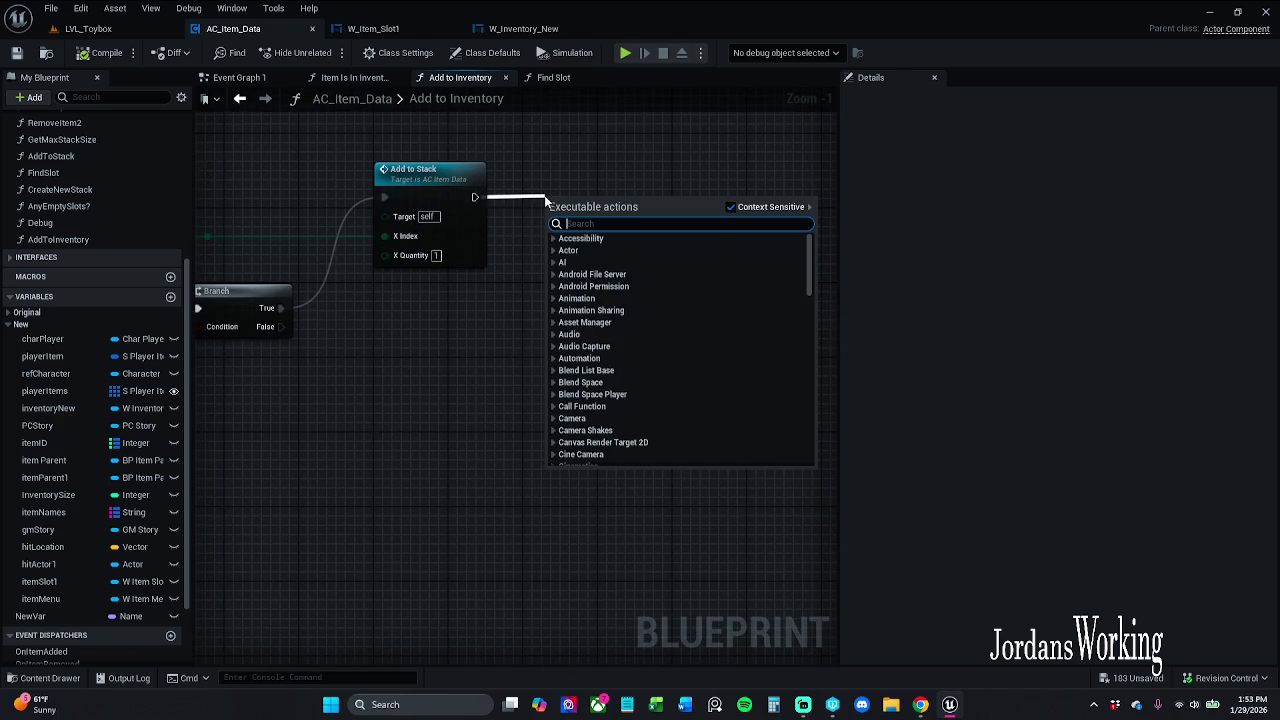
{"action": "type", "text": "get x"}
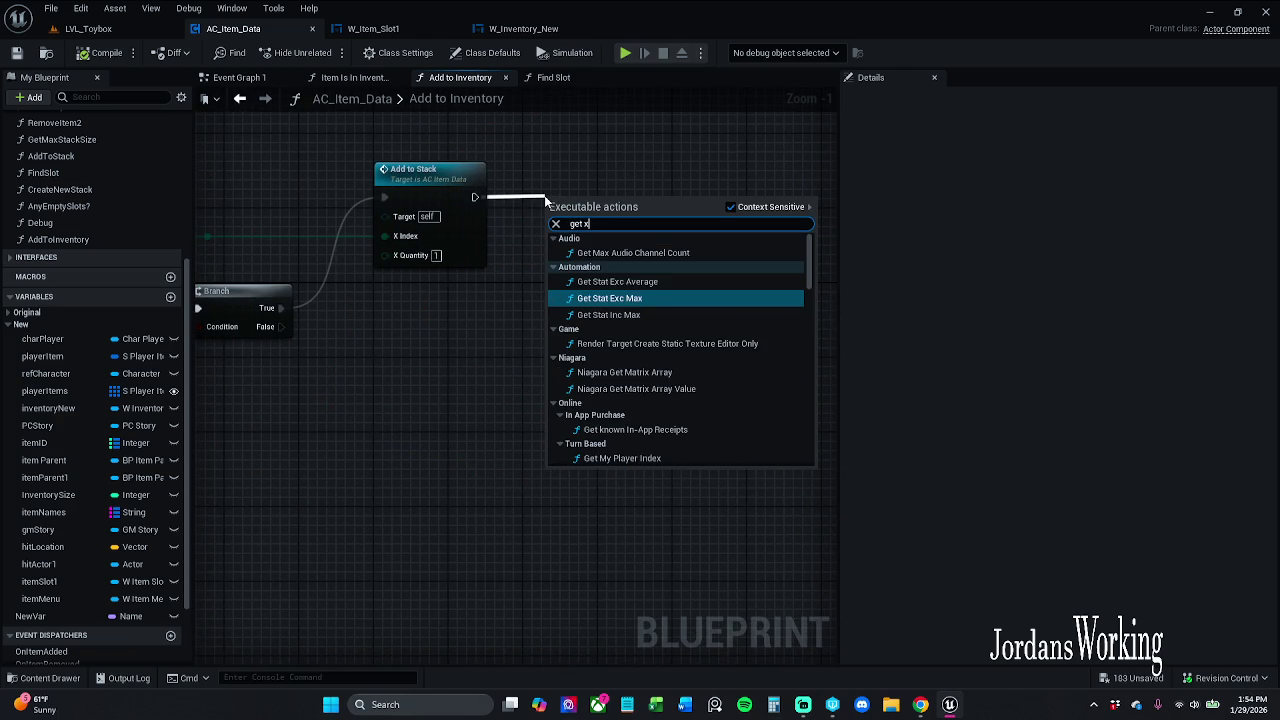
{"action": "type", "text": "Q"}
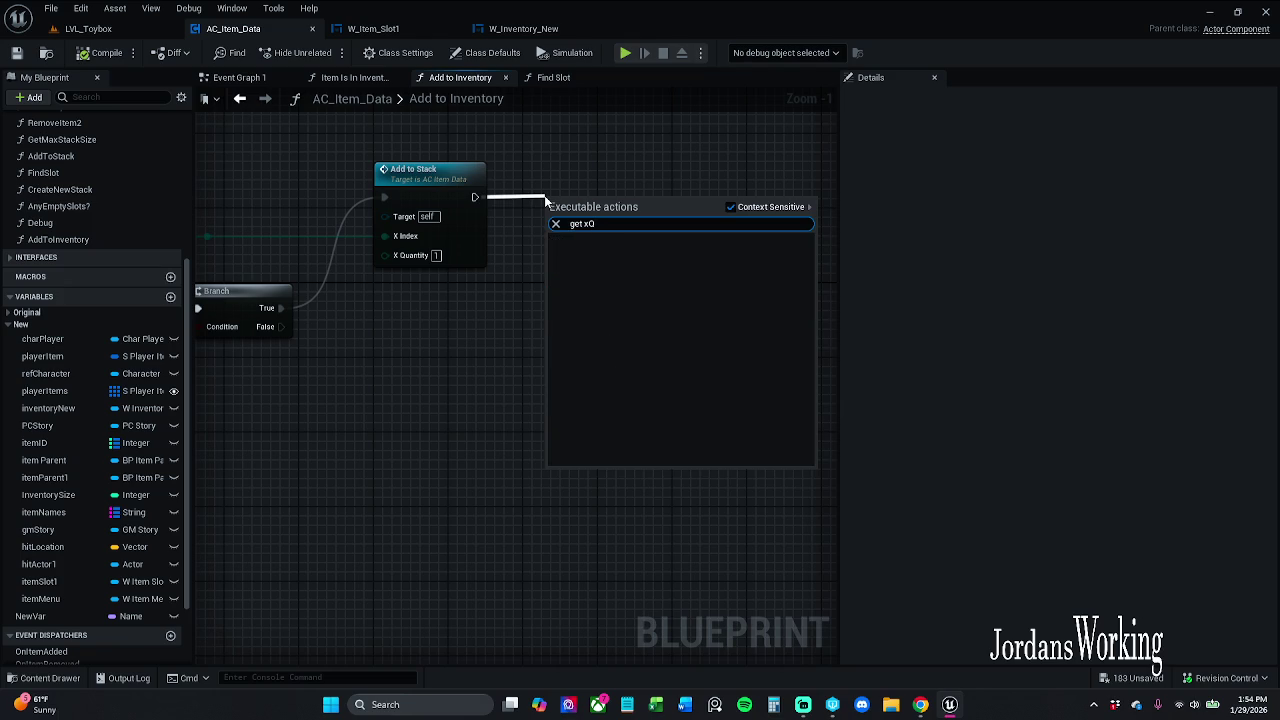
{"action": "left_click", "coordinate": [334, 370]}
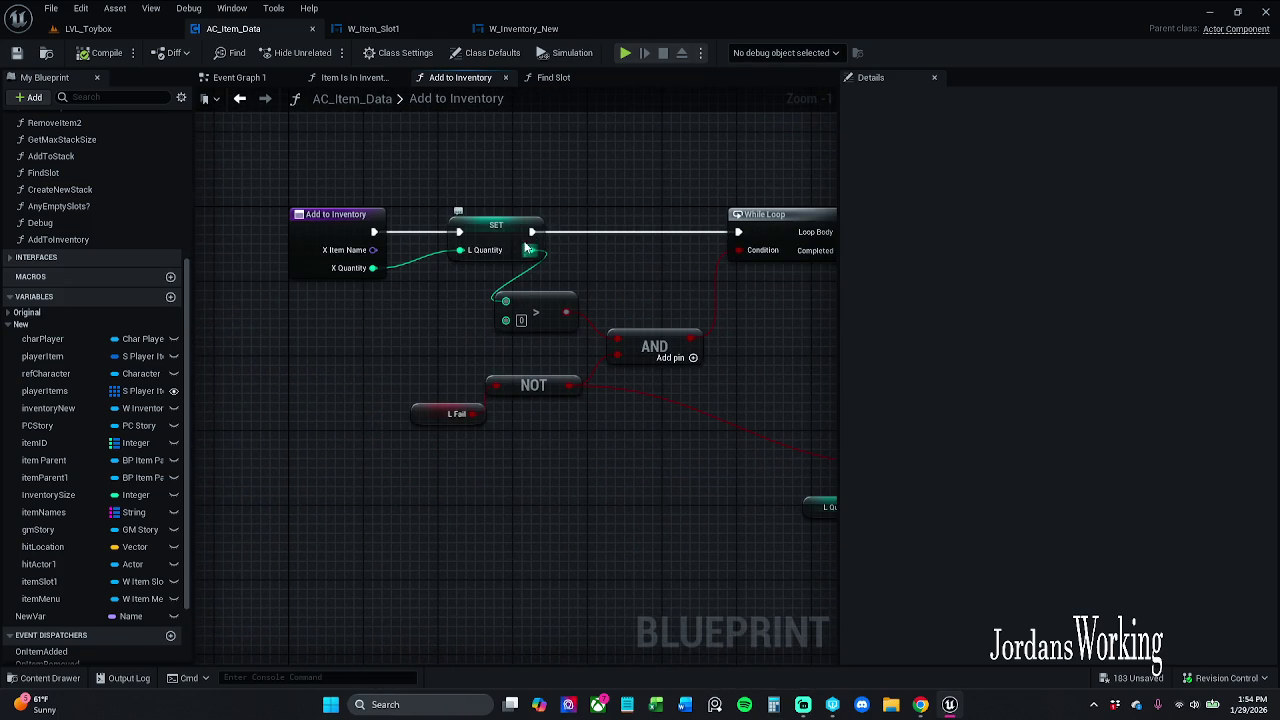
{"action": "left_click", "coordinate": [500, 240]}
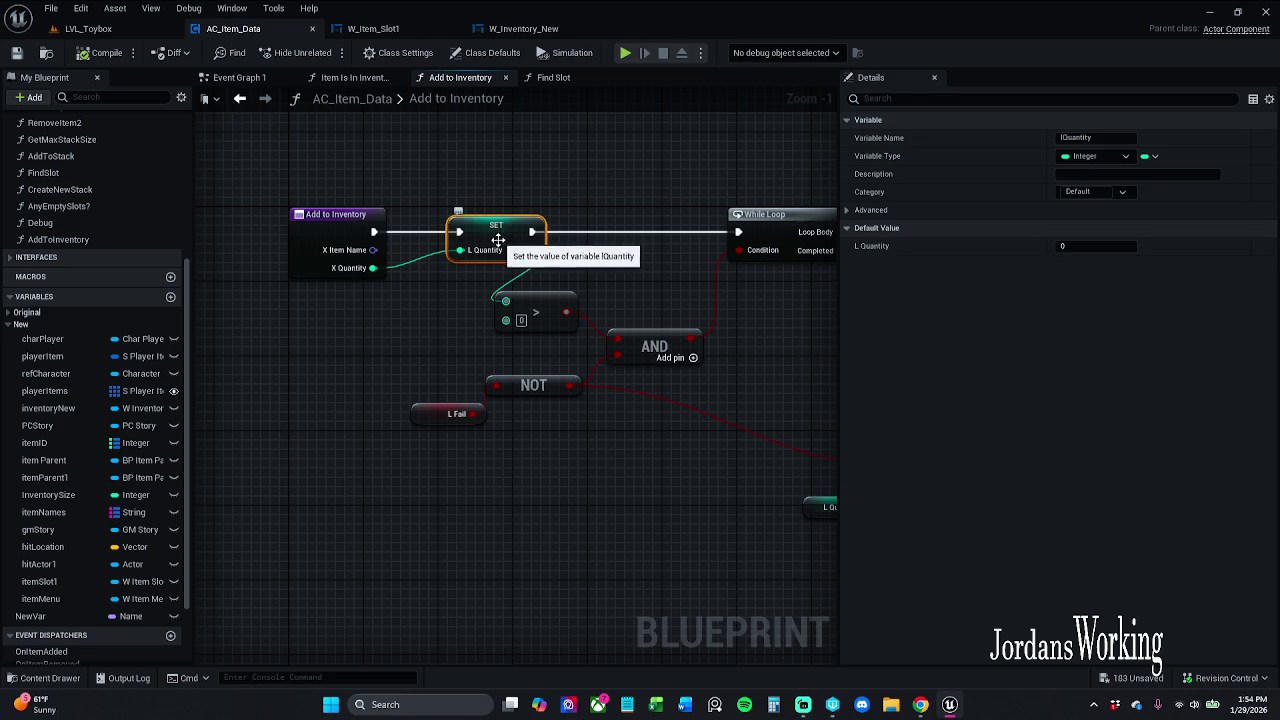
{"action": "left_click_drag", "start_coordinate": [1076, 140], "coordinate": [844, 147]}
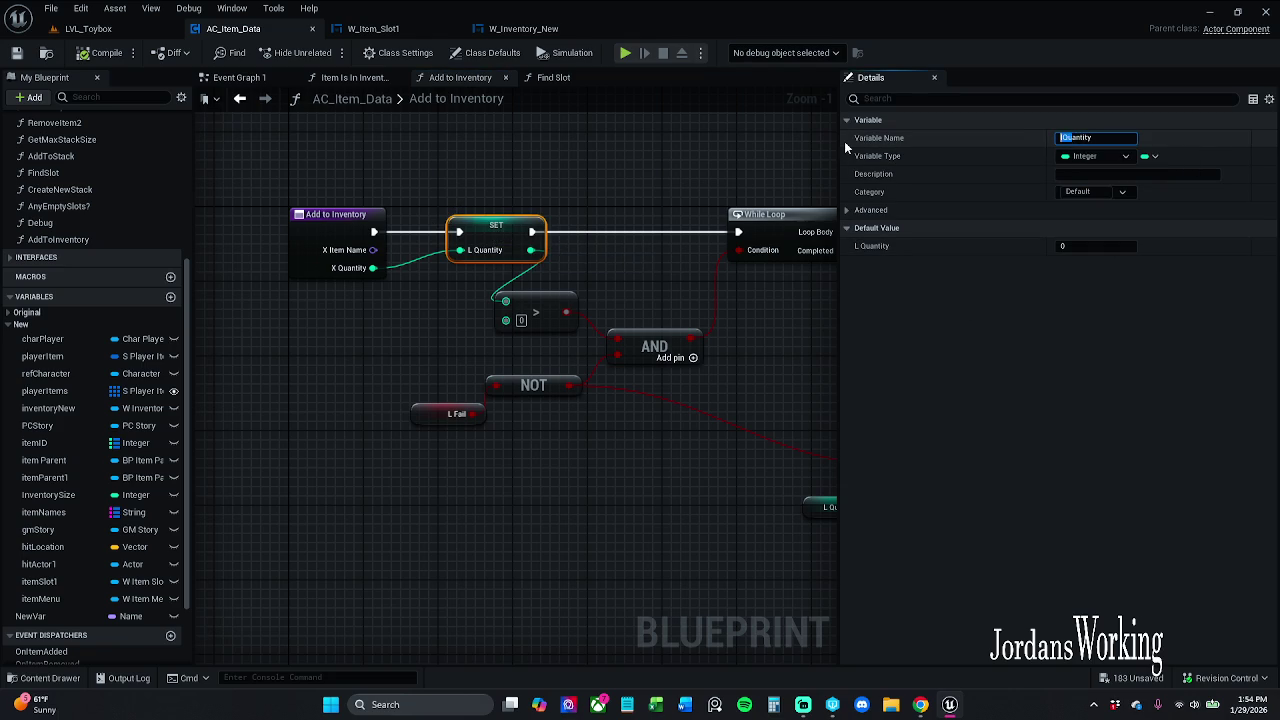
Try renaming the local quantity variable, then cancel to keep the name lQuantity
{"action": "key", "text": "Left"}
{"action": "type", "text": "x"}
{"action": "key", "text": "Escape"}
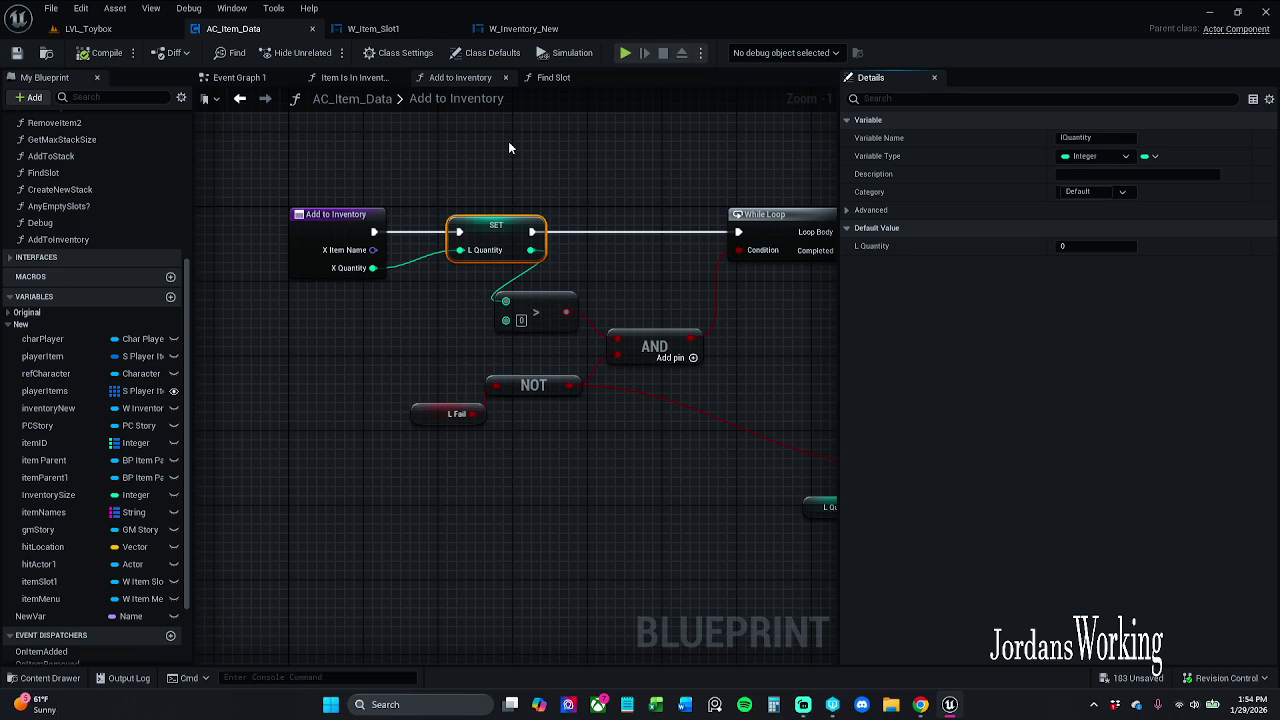
{"action": "left_click", "coordinate": [1080, 138]}
{"action": "key", "text": "Home"}
{"action": "key", "text": "Delete"}
{"action": "type", "text": "x"}
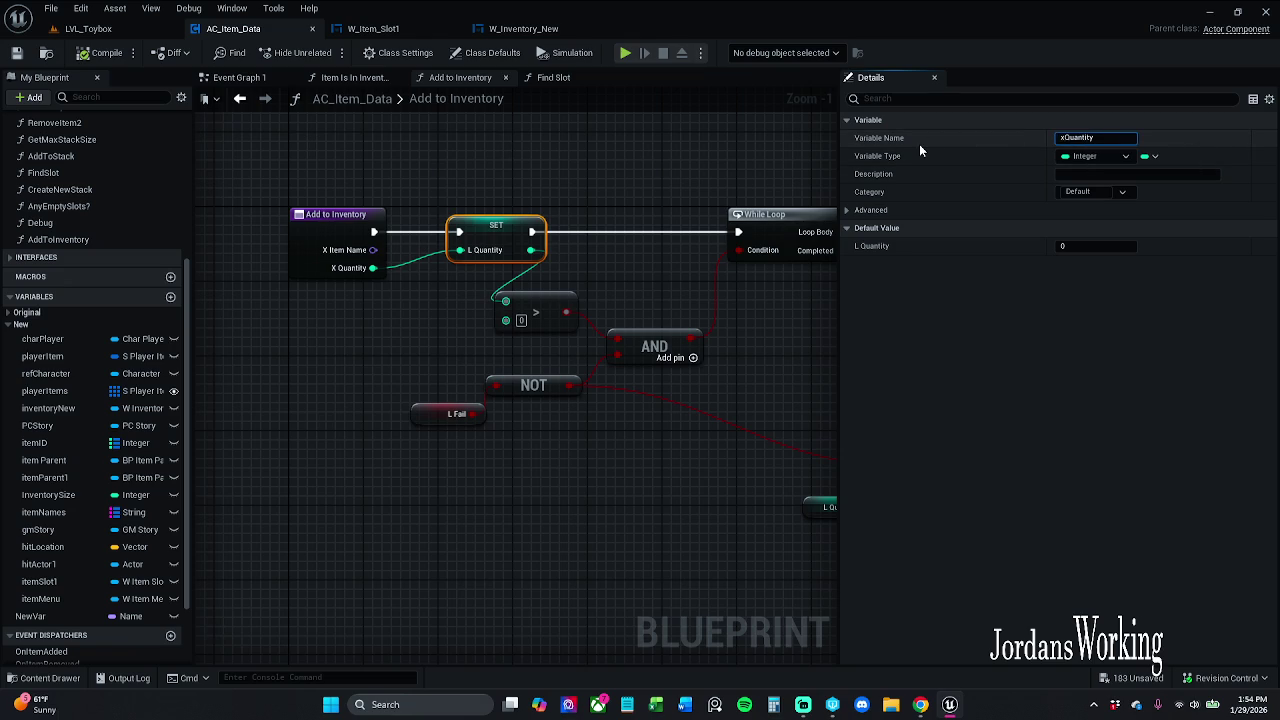
{"action": "key", "text": "Escape"}
Delete the L Quantity getter feeding the Return Node, then restore it with Ctrl+Z
{"action": "mouse_move", "coordinate": [820, 195]}
{"action": "left_mouse_down"}
{"action": "mouse_move", "coordinate": [251, 217]}
{"action": "mouse_move", "coordinate": [726, 129]}
{"action": "left_mouse_up"}
{"action": "scroll", "coordinate": [286, 220], "scroll_direction": "down", "scroll_amount": 1}
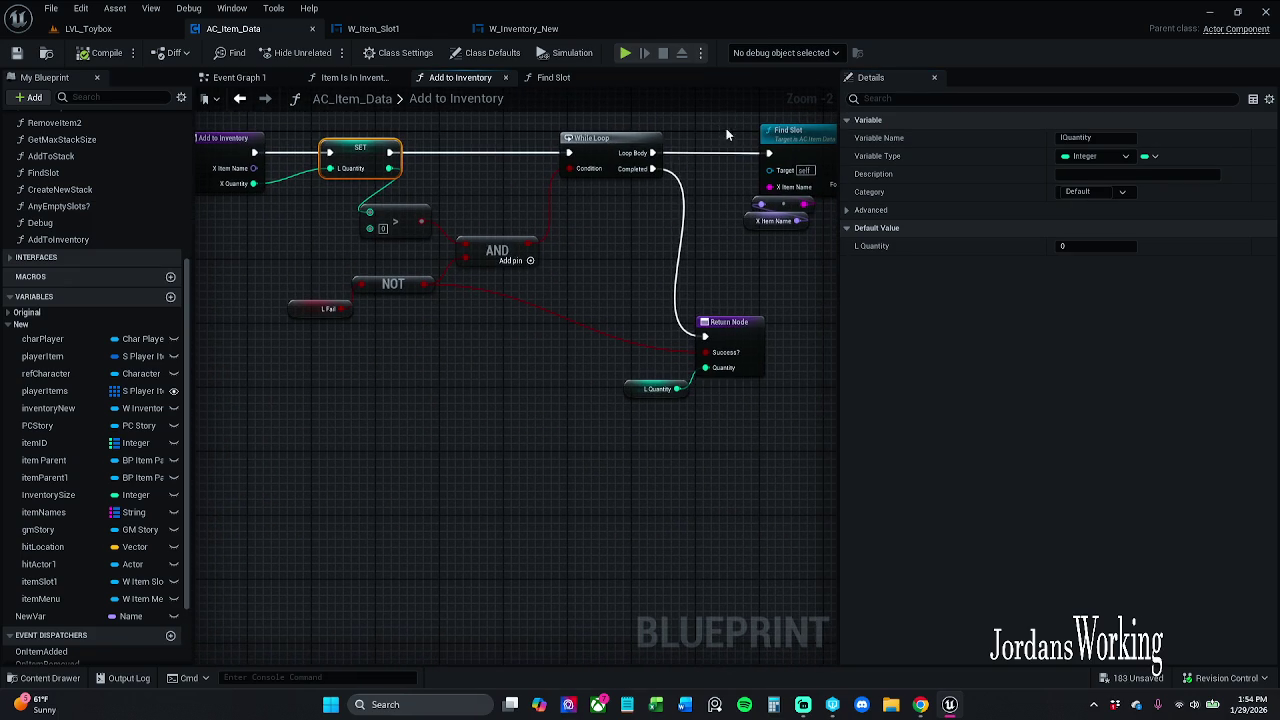
{"action": "left_click", "coordinate": [655, 388]}
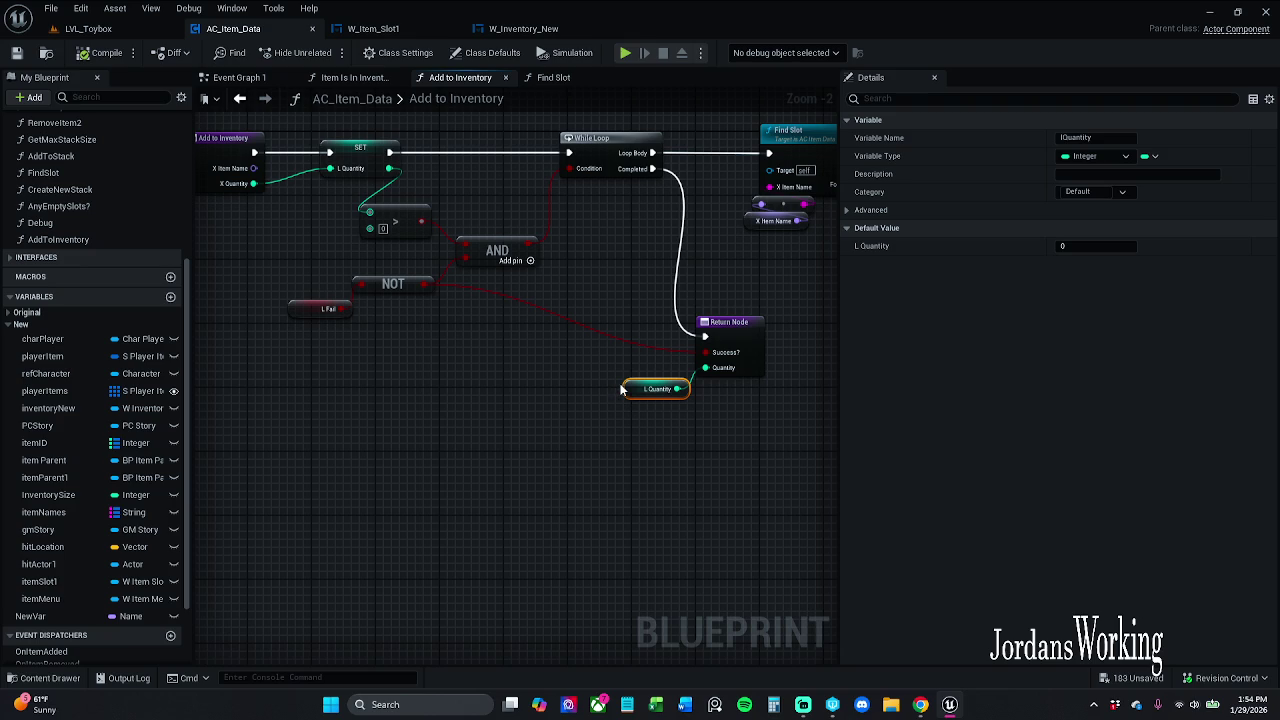
{"action": "key", "text": "Delete"}
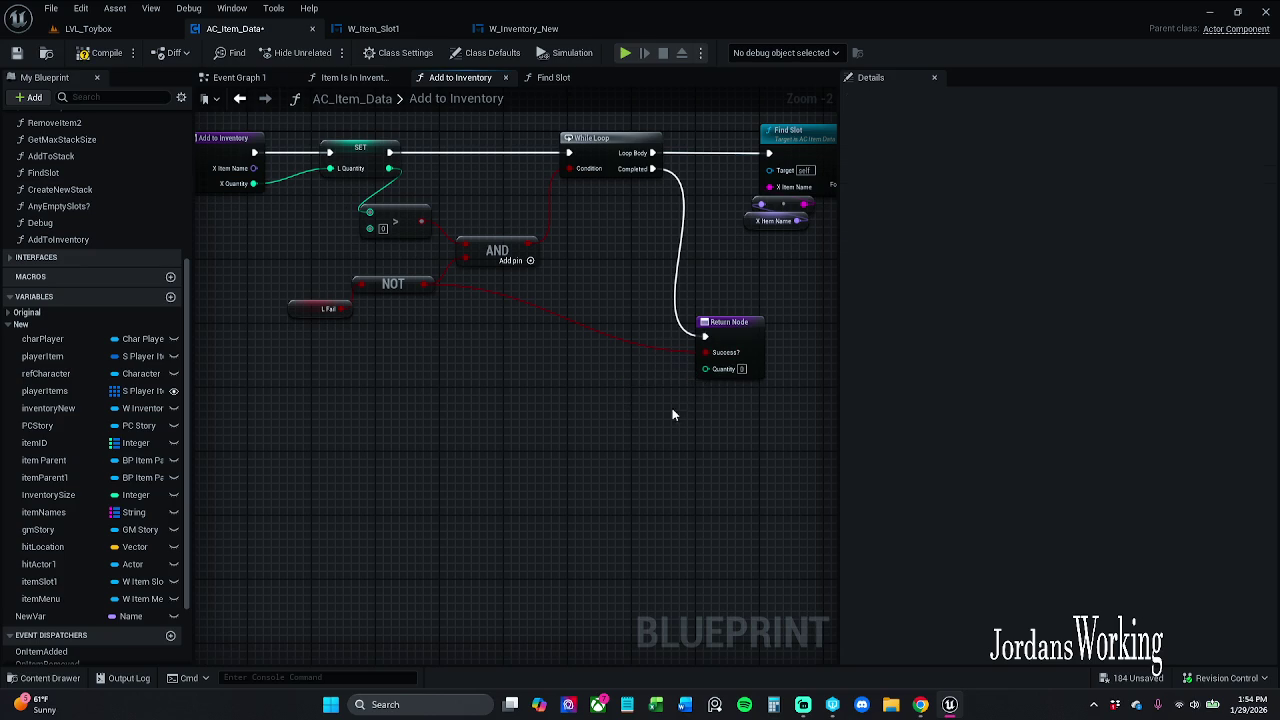
{"action": "key", "text": "ctrl+z"}
{"action": "left_click_drag", "start_coordinate": [670, 414], "coordinate": [651, 369]}
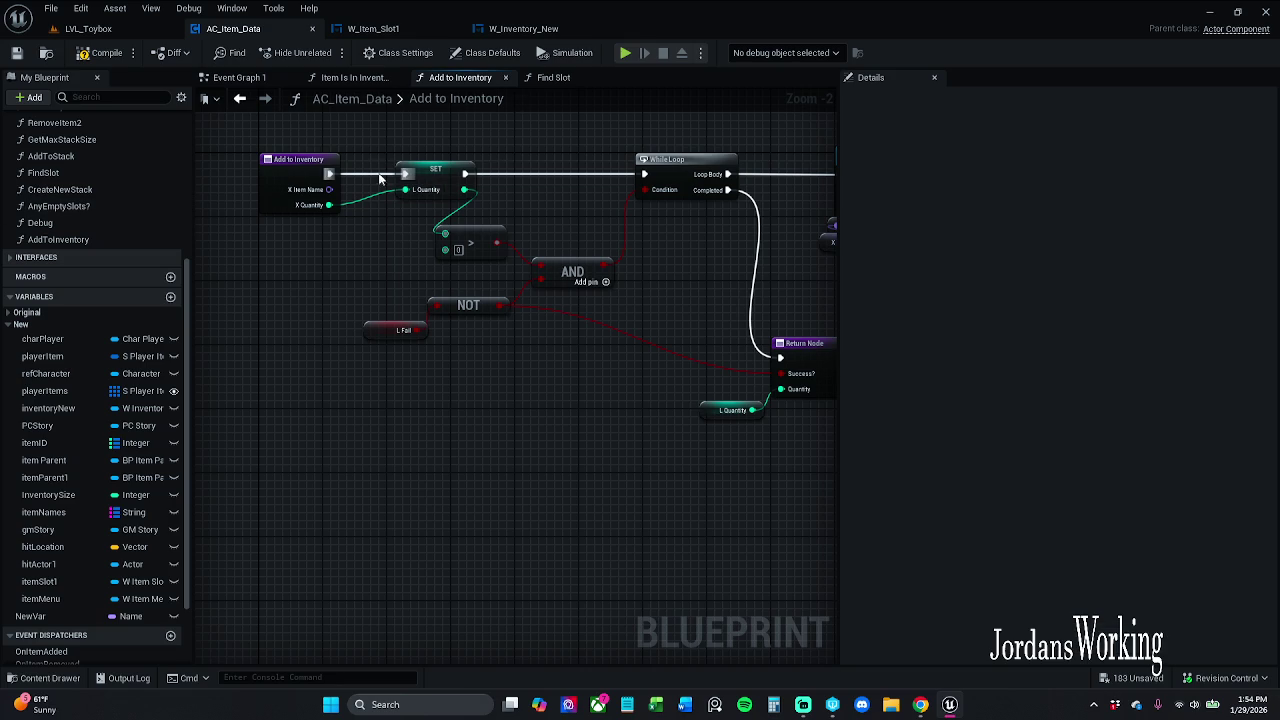
Add an L Quantity getter feeding a Decrement Int node that runs after Add to Stack
{"action": "left_click_drag", "start_coordinate": [542, 237], "coordinate": [317, 248]}
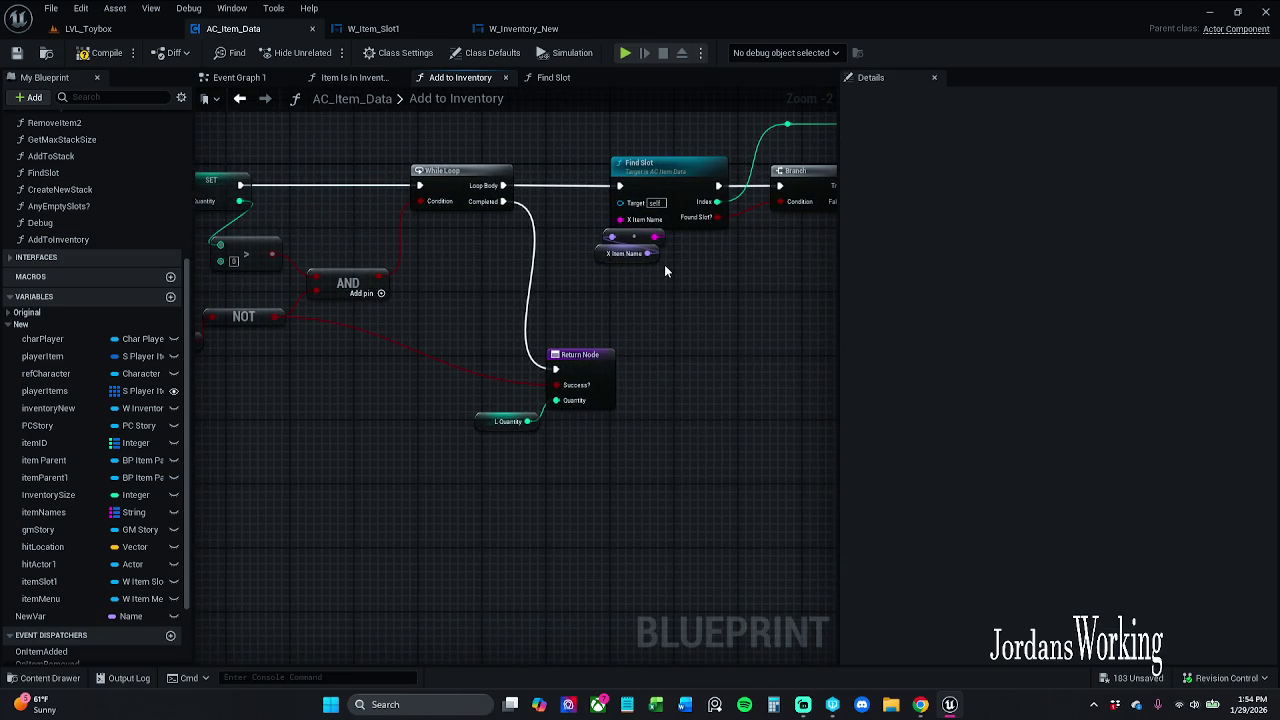
{"action": "mouse_move", "coordinate": [664, 264]}
{"action": "left_mouse_down"}
{"action": "mouse_move", "coordinate": [610, 268]}
{"action": "mouse_move", "coordinate": [612, 322]}
{"action": "mouse_move", "coordinate": [494, 322]}
{"action": "left_mouse_up"}
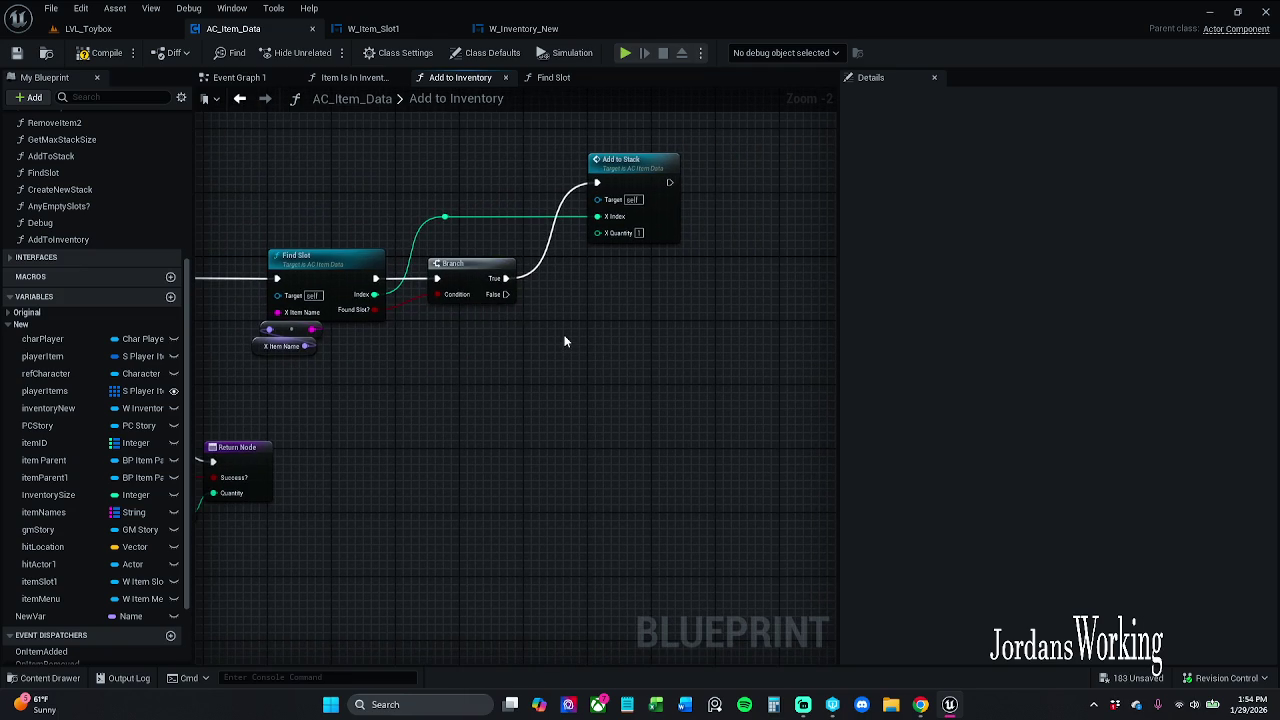
{"action": "left_click_drag", "start_coordinate": [692, 337], "coordinate": [567, 359]}
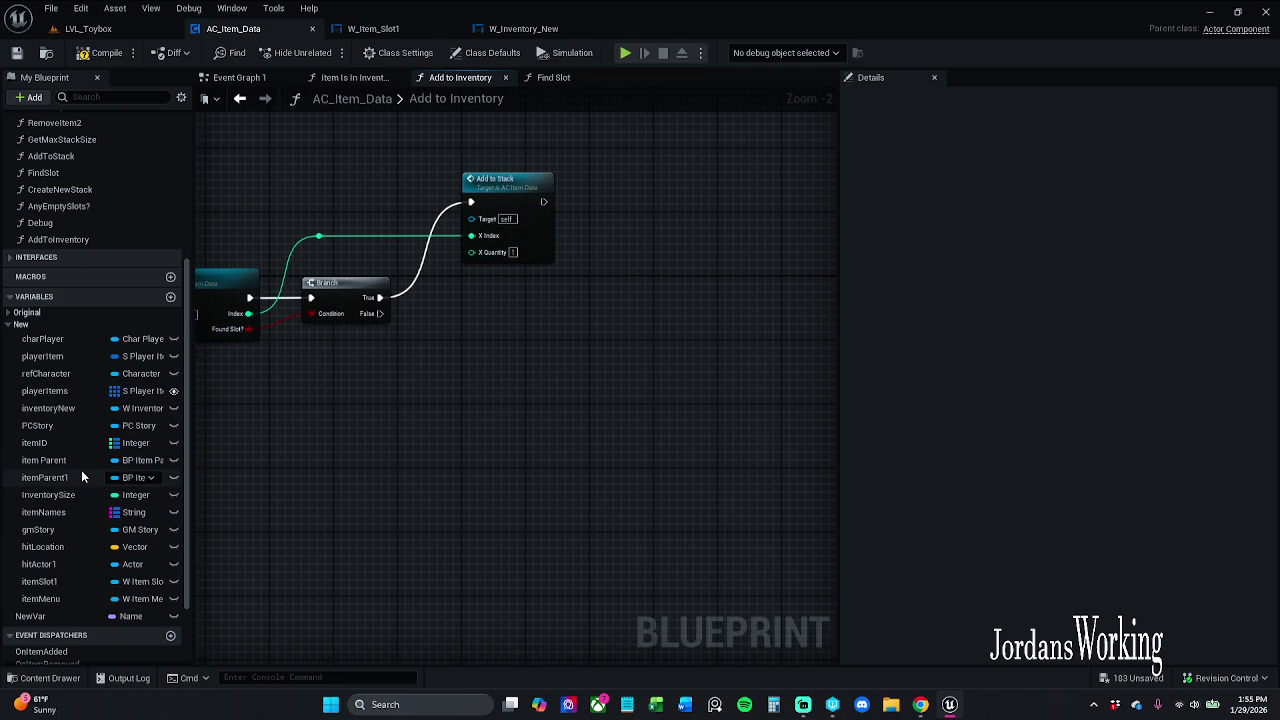
{"action": "scroll", "coordinate": [71, 617], "scroll_direction": "down", "scroll_amount": 2}
{"action": "mouse_move", "coordinate": [61, 637]}
{"action": "left_mouse_down"}
{"action": "mouse_move", "coordinate": [580, 288]}
{"action": "mouse_move", "coordinate": [597, 168]}
{"action": "left_mouse_up"}
{"action": "left_click", "coordinate": [647, 196]}
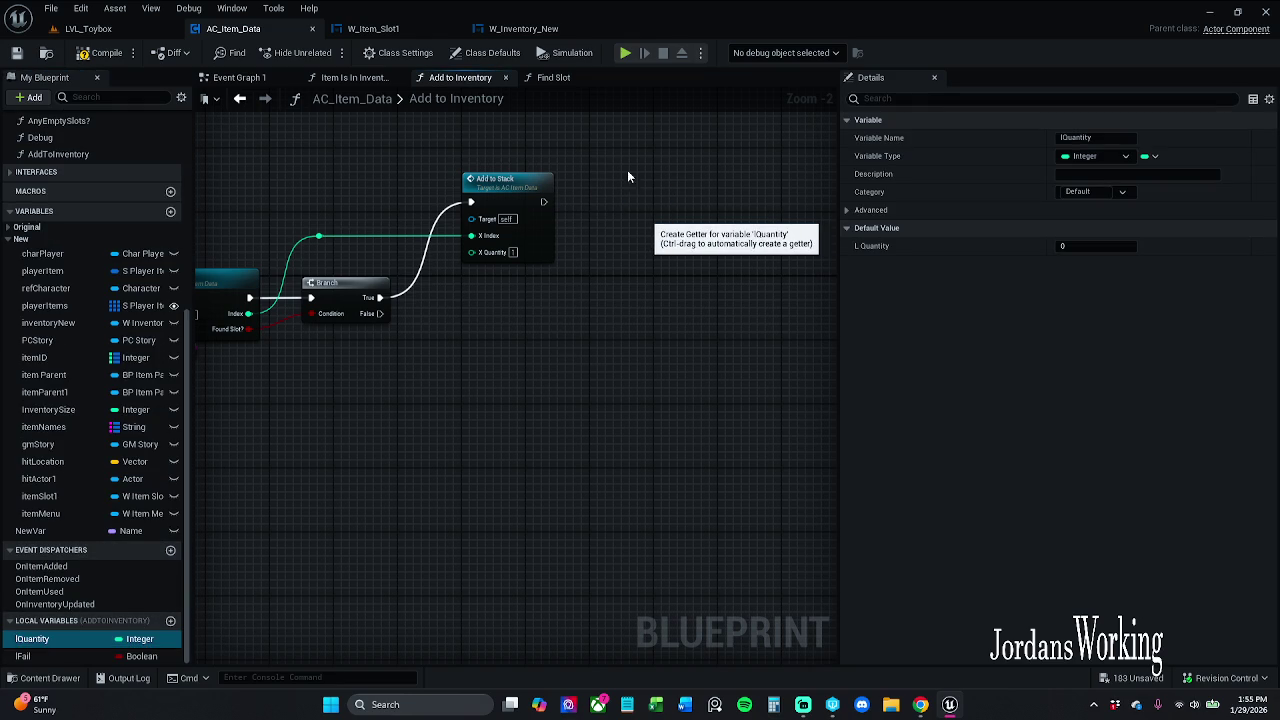
{"action": "mouse_move", "coordinate": [647, 174]}
{"action": "left_mouse_down"}
{"action": "mouse_move", "coordinate": [671, 191]}
{"action": "mouse_move", "coordinate": [580, 214]}
{"action": "mouse_move", "coordinate": [544, 202]}
{"action": "left_mouse_up"}
{"action": "key", "text": "Return"}
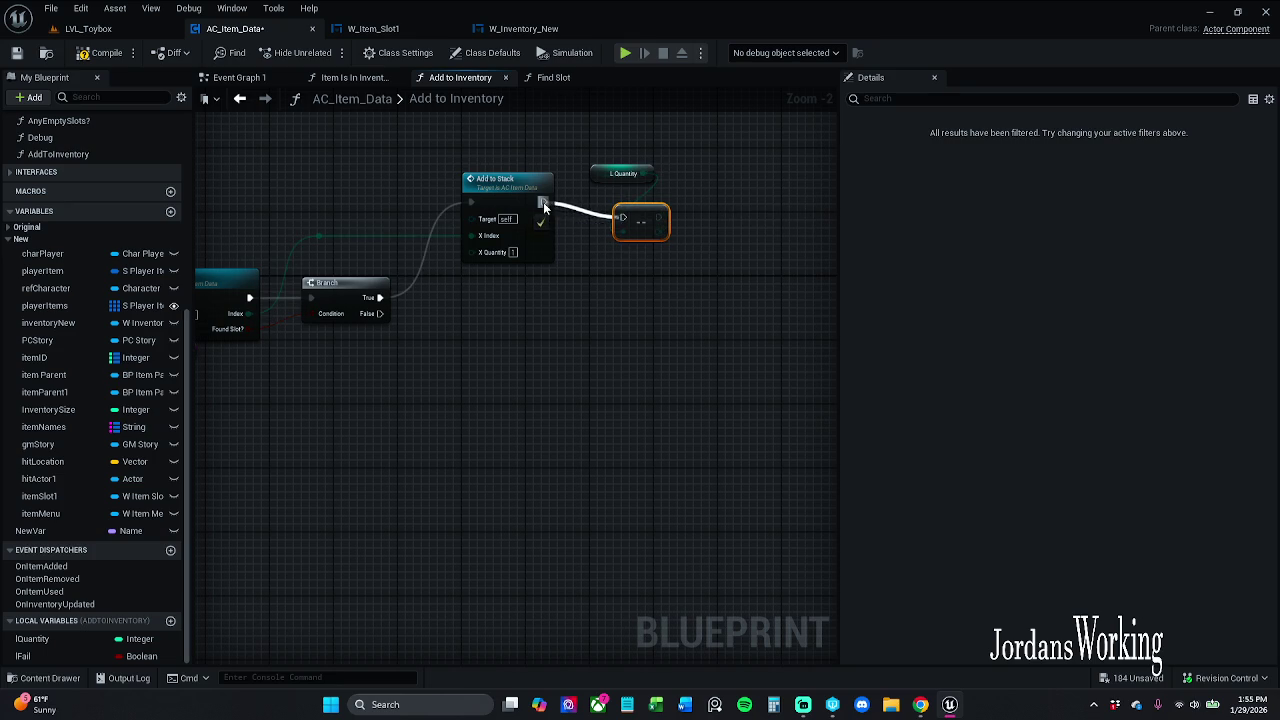
{"action": "mouse_move", "coordinate": [597, 169]}
{"action": "left_mouse_down"}
{"action": "mouse_move", "coordinate": [590, 189]}
{"action": "mouse_move", "coordinate": [590, 173]}
{"action": "left_mouse_up"}
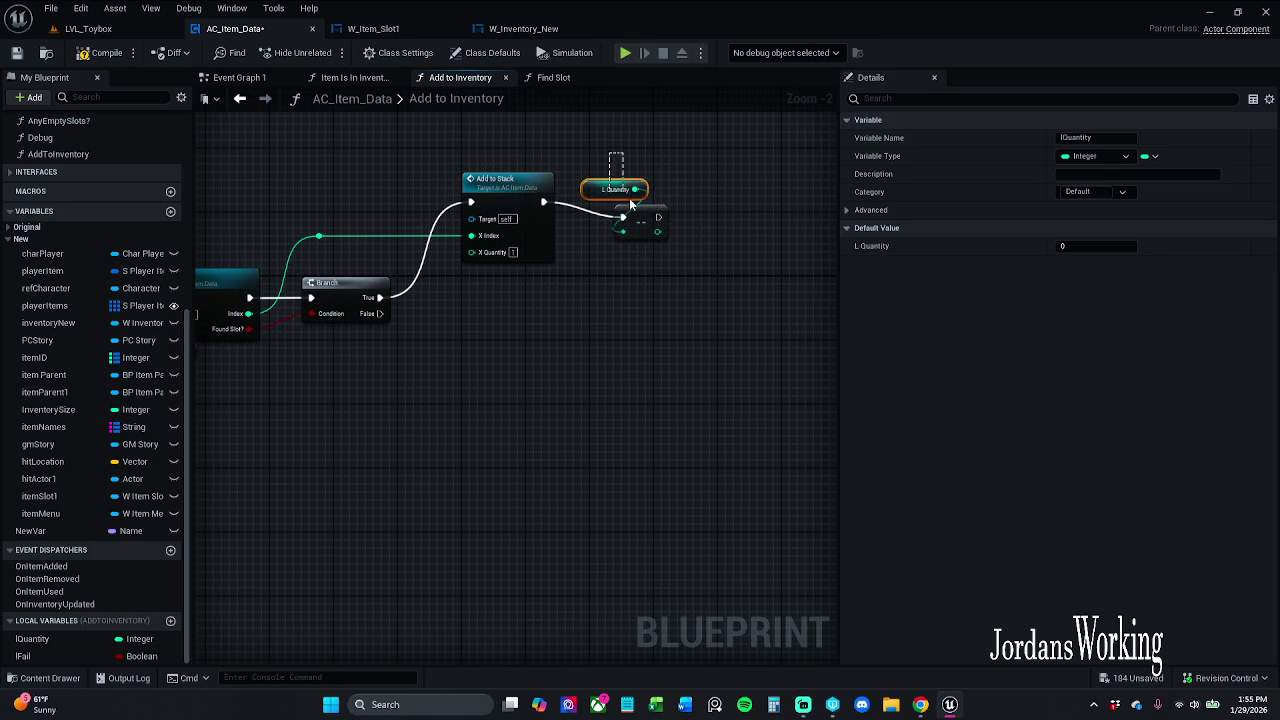
{"action": "left_click", "coordinate": [645, 205]}
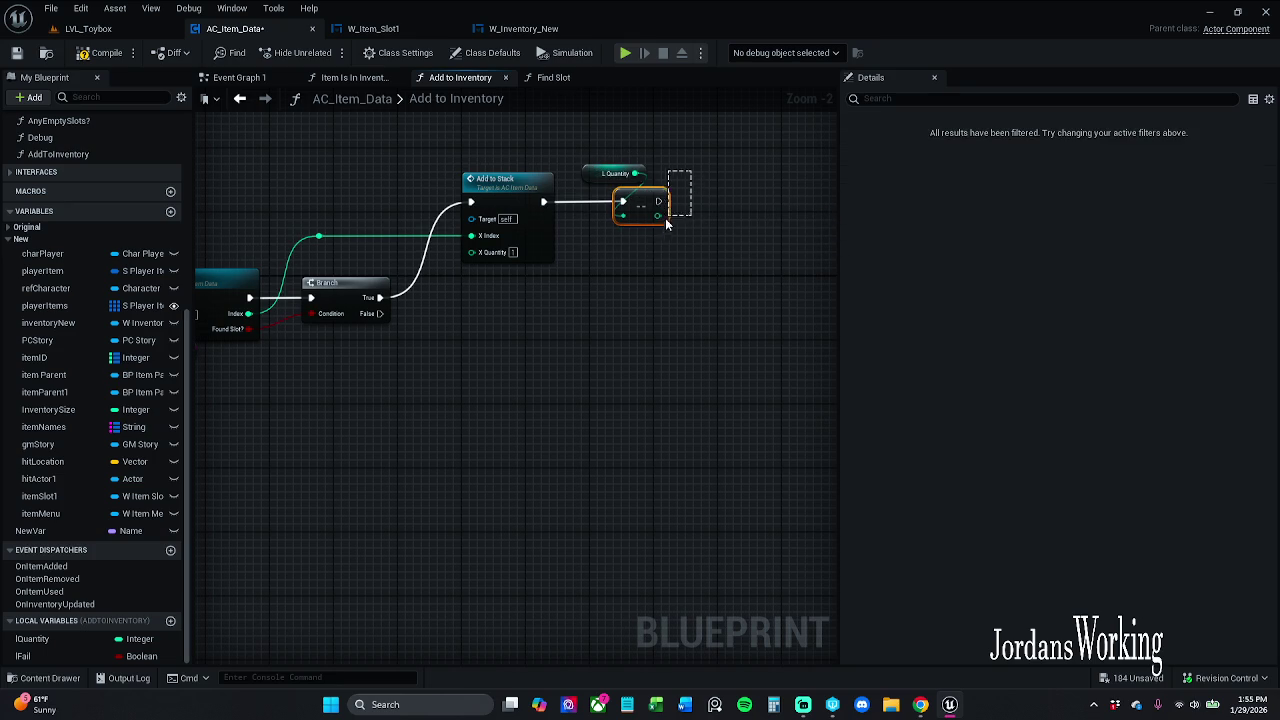
{"action": "left_click", "coordinate": [513, 219], "text": "ctrl"}
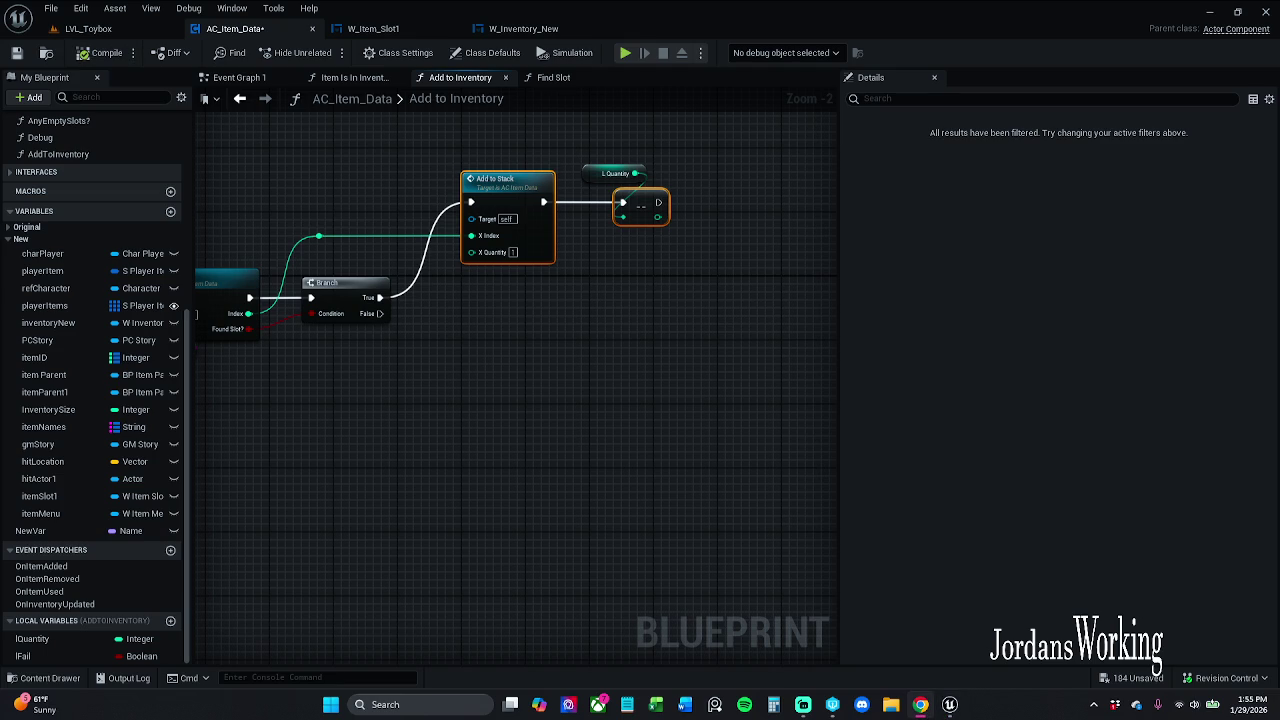
Nudge the X Item Name node and its array node beside Find Slot
{"action": "left_click_drag", "start_coordinate": [363, 426], "coordinate": [423, 386]}
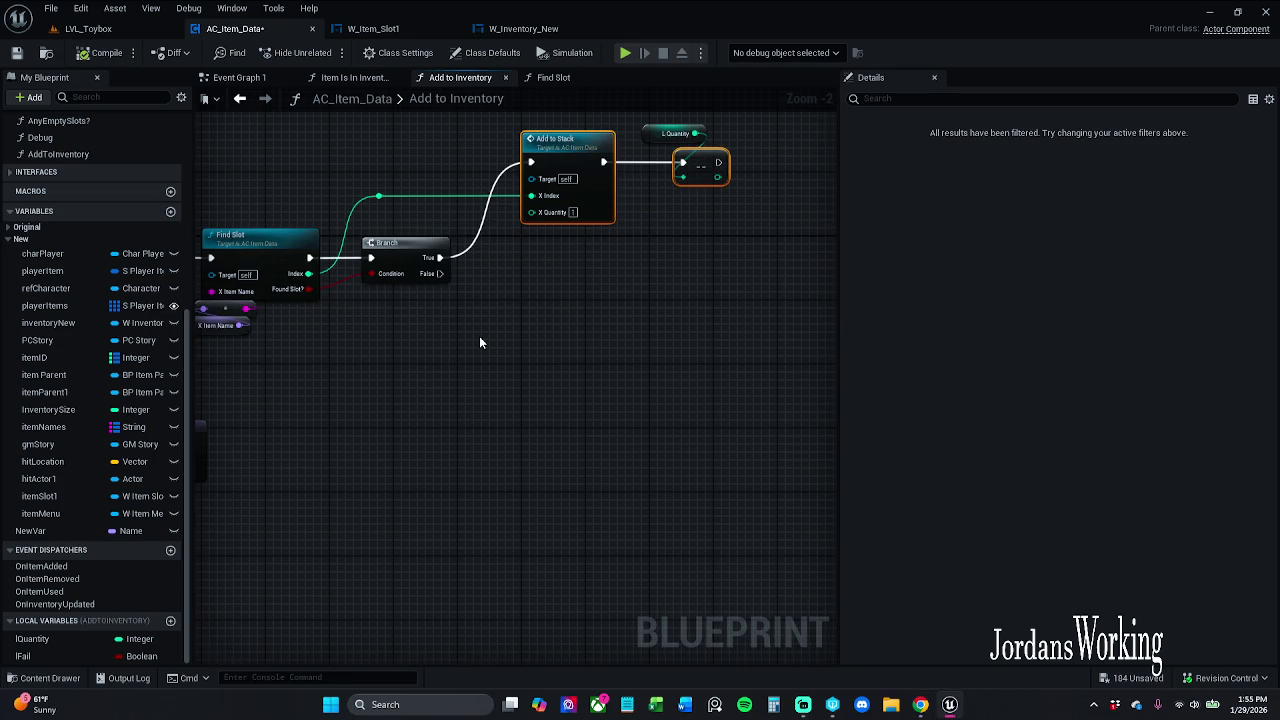
{"action": "left_click_drag", "start_coordinate": [467, 318], "coordinate": [692, 301]}
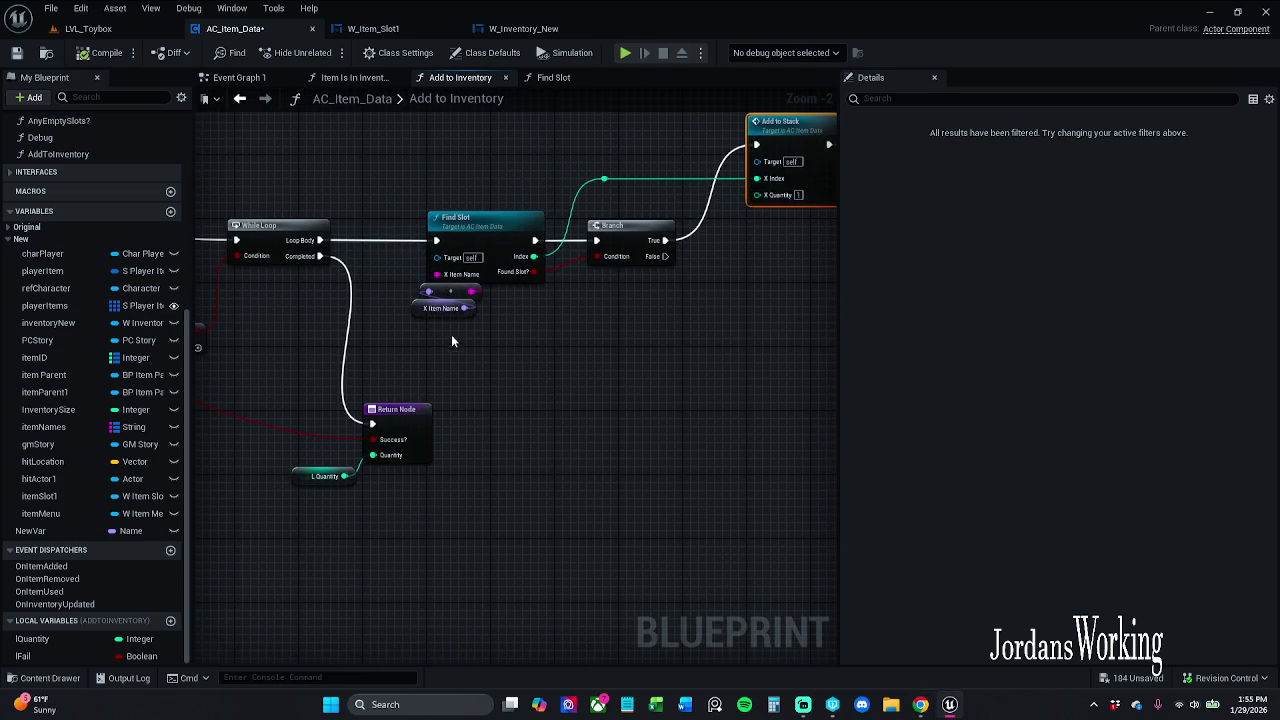
{"action": "left_click", "coordinate": [414, 318]}
{"action": "left_click", "coordinate": [455, 292], "text": "ctrl"}
{"action": "left_click_drag", "start_coordinate": [455, 292], "coordinate": [447, 300]}
{"action": "left_click", "coordinate": [523, 338]}
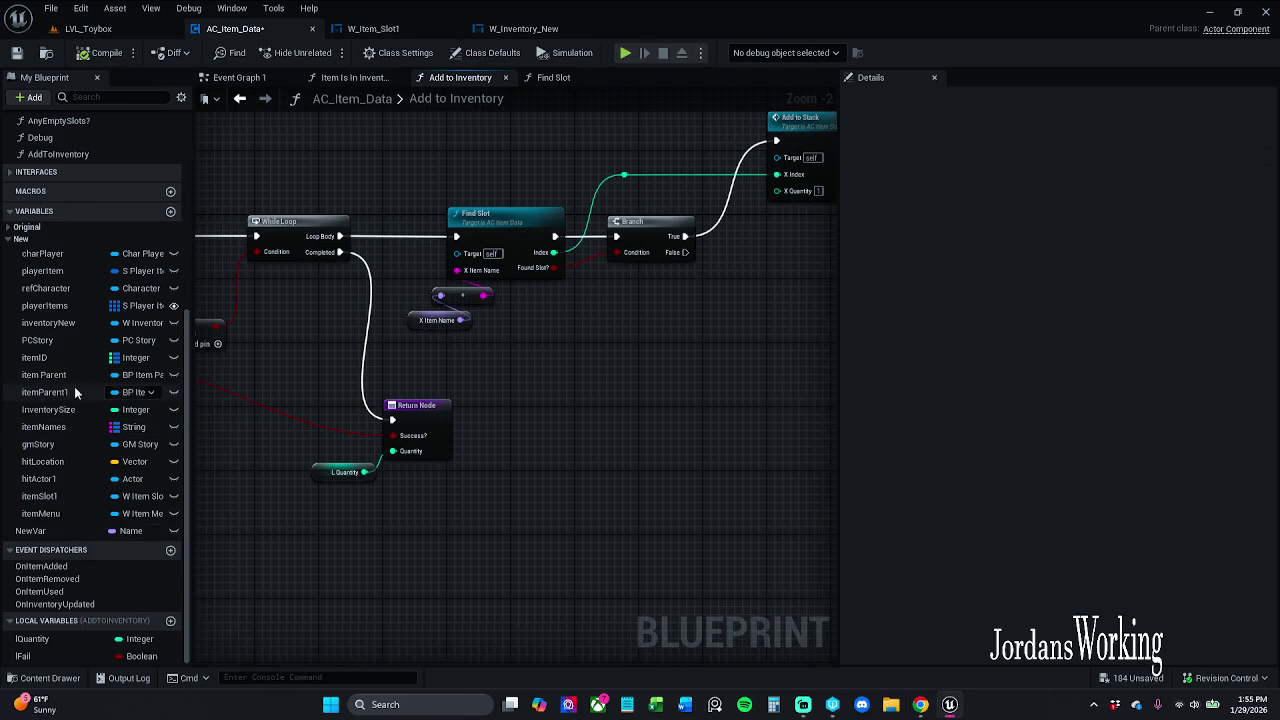
{"action": "scroll", "coordinate": [74, 386], "scroll_direction": "up", "scroll_amount": 5}
In Any Empty Slots?, move the entry node left and add a Boolean output Empty Slot Found?
{"action": "double_click", "coordinate": [80, 228]}
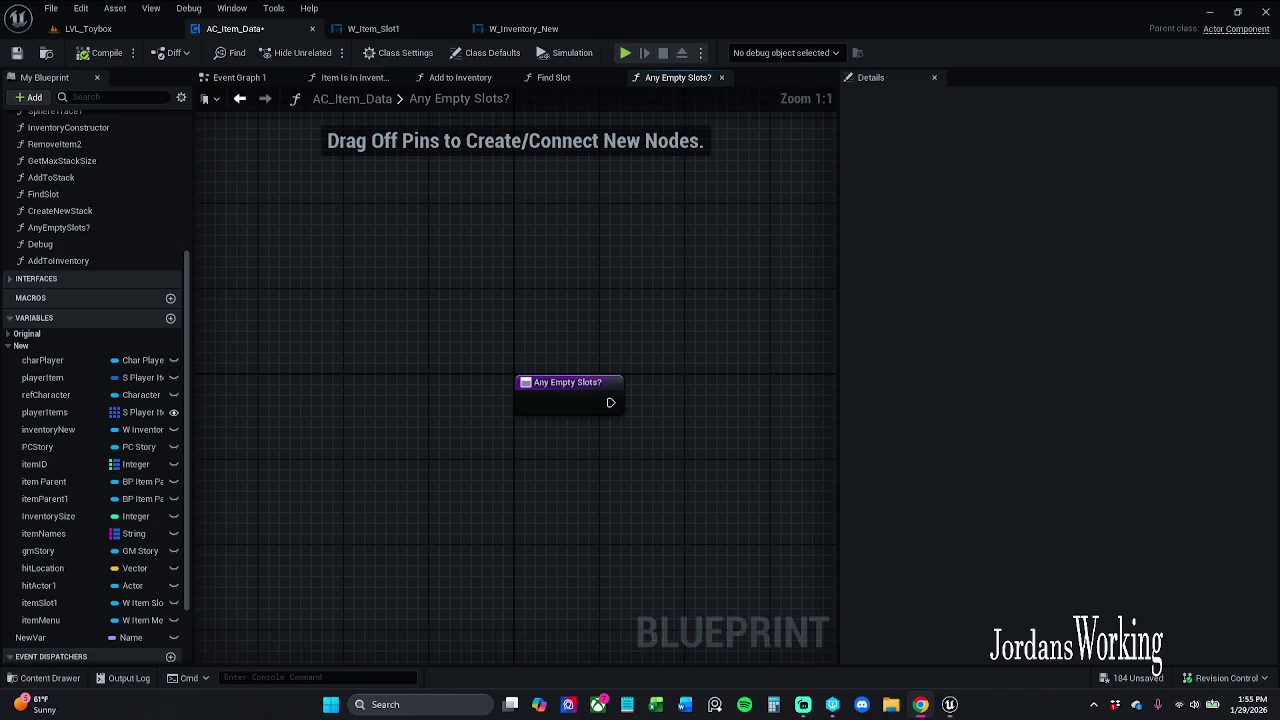
{"action": "left_click", "coordinate": [547, 395]}
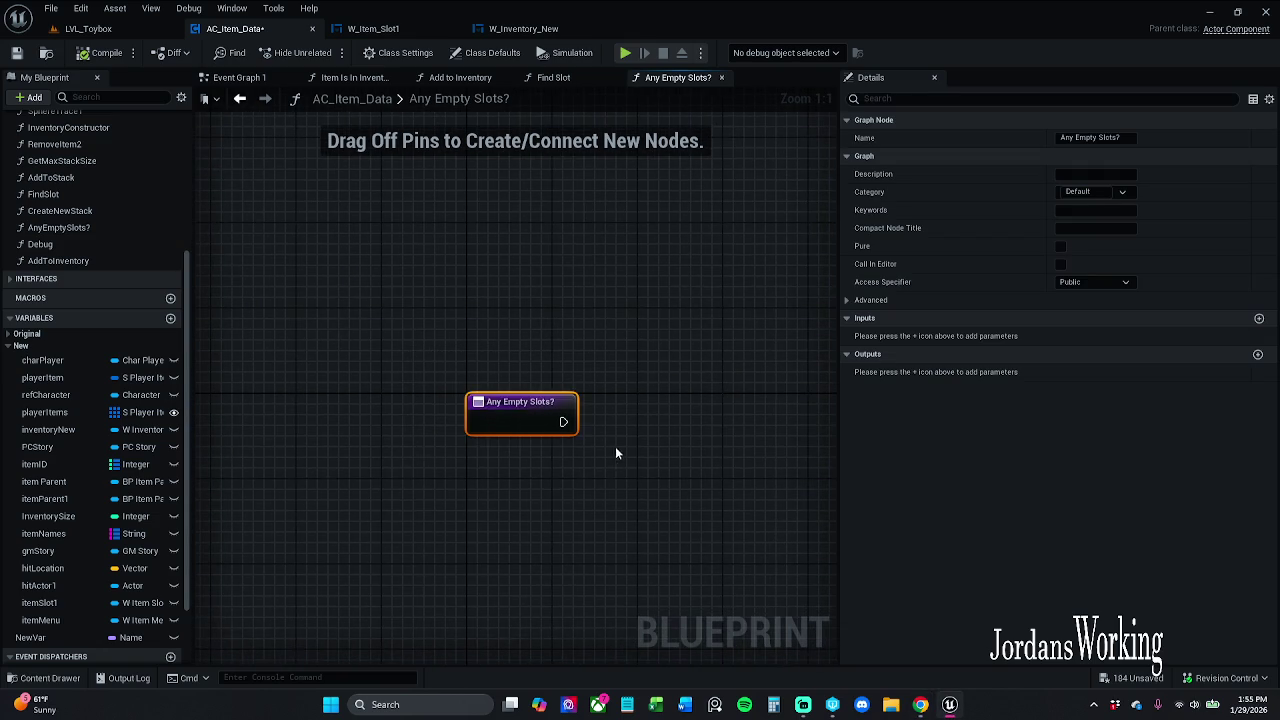
{"action": "left_click_drag", "start_coordinate": [547, 395], "coordinate": [390, 393]}
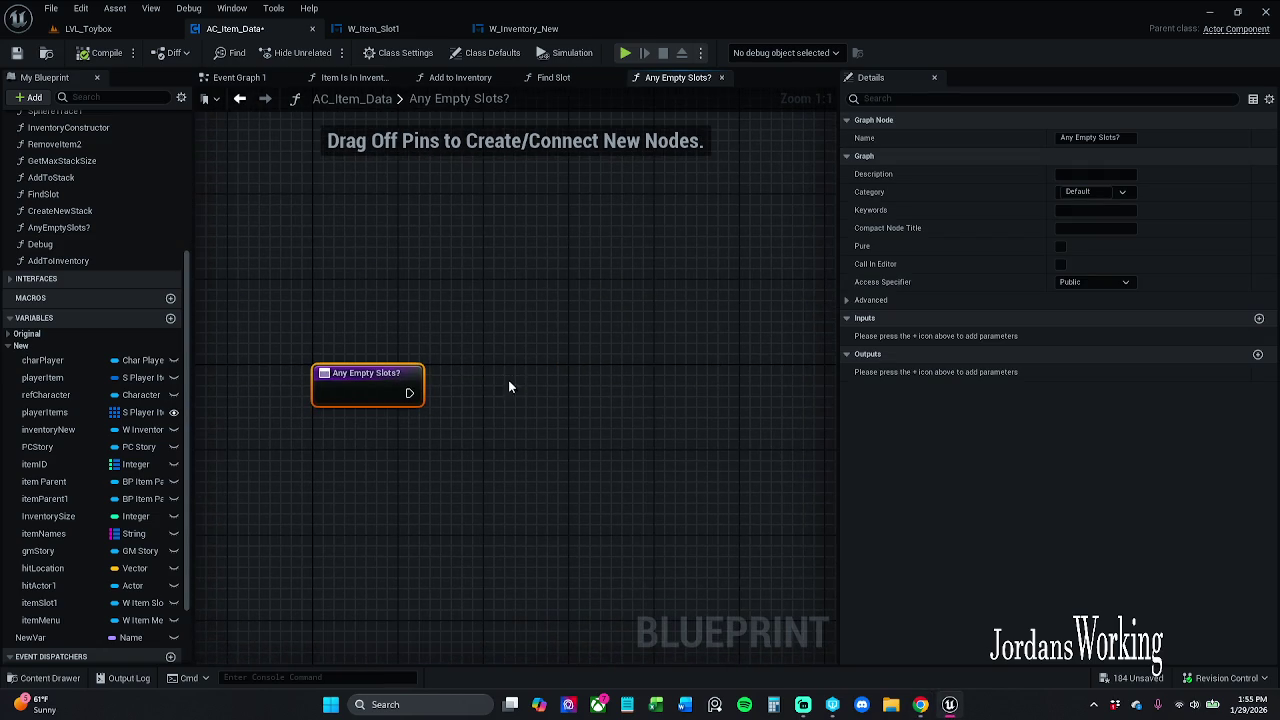
{"action": "left_click", "coordinate": [1258, 354]}
{"action": "left_click", "coordinate": [885, 336]}
{"action": "type", "text": "e"}
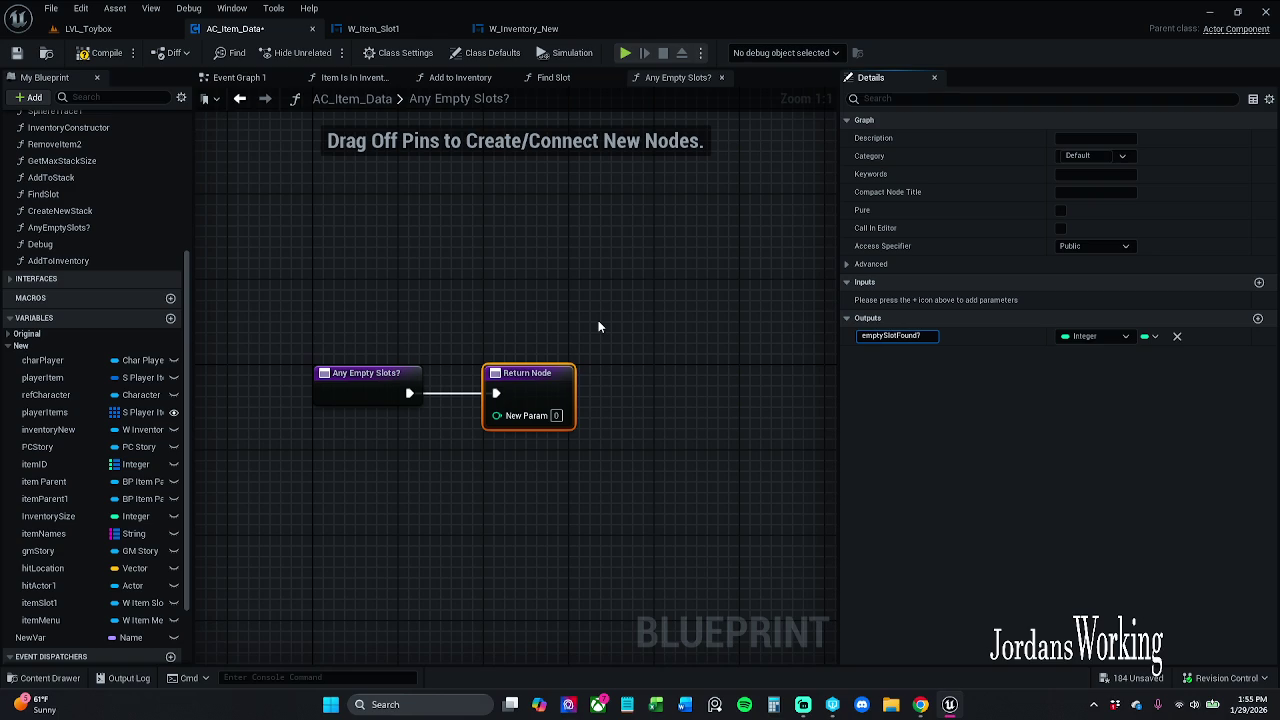
{"action": "key", "text": "Return"}
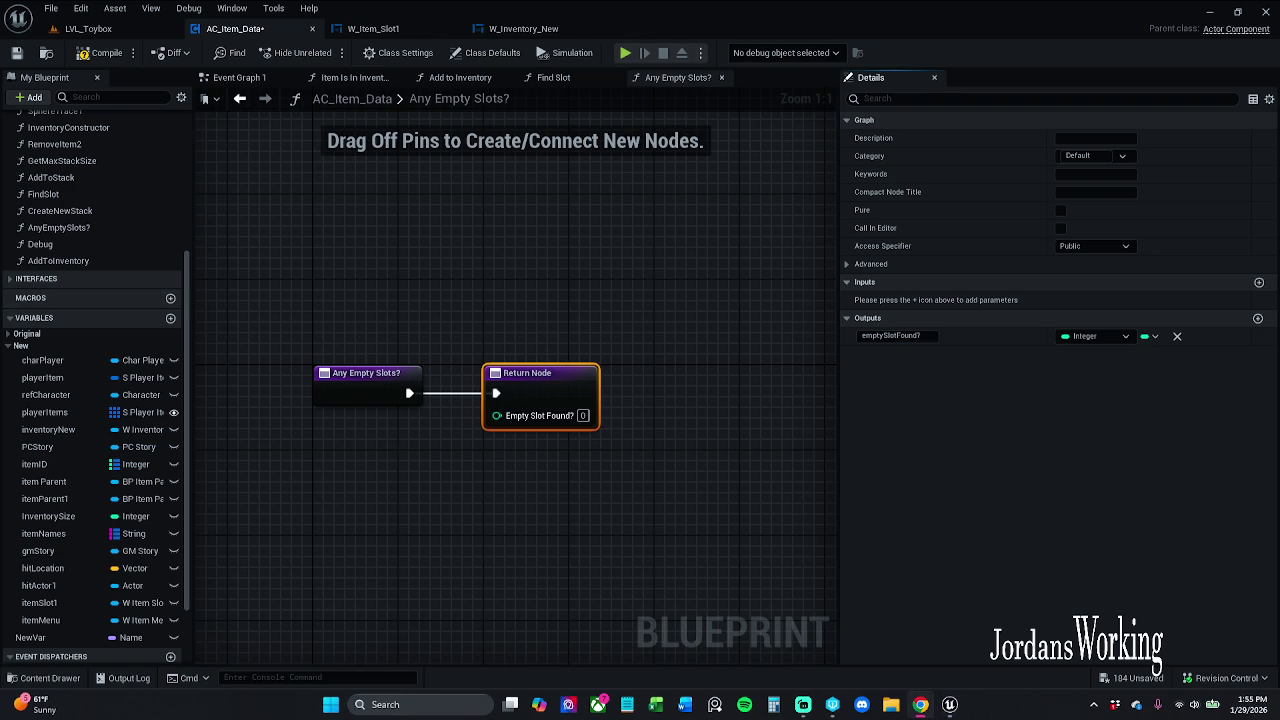
{"action": "left_click", "coordinate": [1122, 346]}
{"action": "left_click", "coordinate": [1120, 385]}
{"action": "left_click", "coordinate": [1107, 342]}
{"action": "left_click", "coordinate": [1090, 372]}
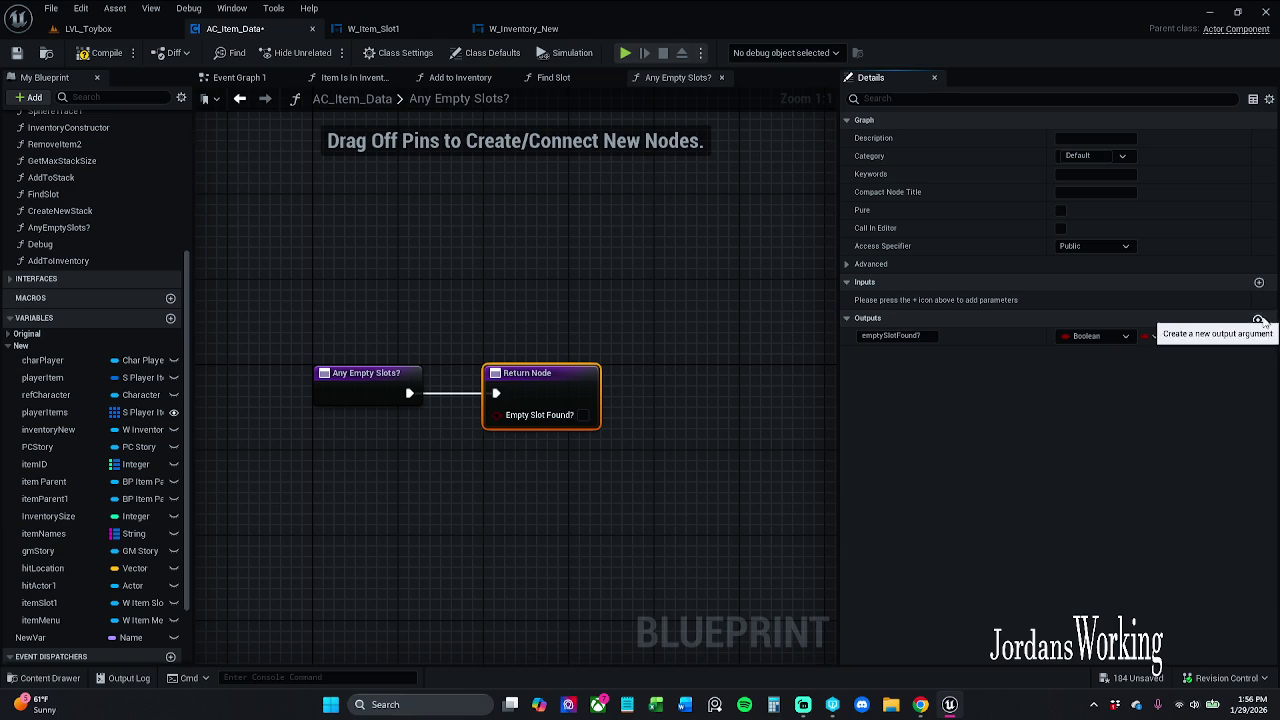
Add an Integer output Empty Index and move the Return Node farther right
{"action": "left_click", "coordinate": [1258, 318]}
{"action": "double_click", "coordinate": [905, 354]}
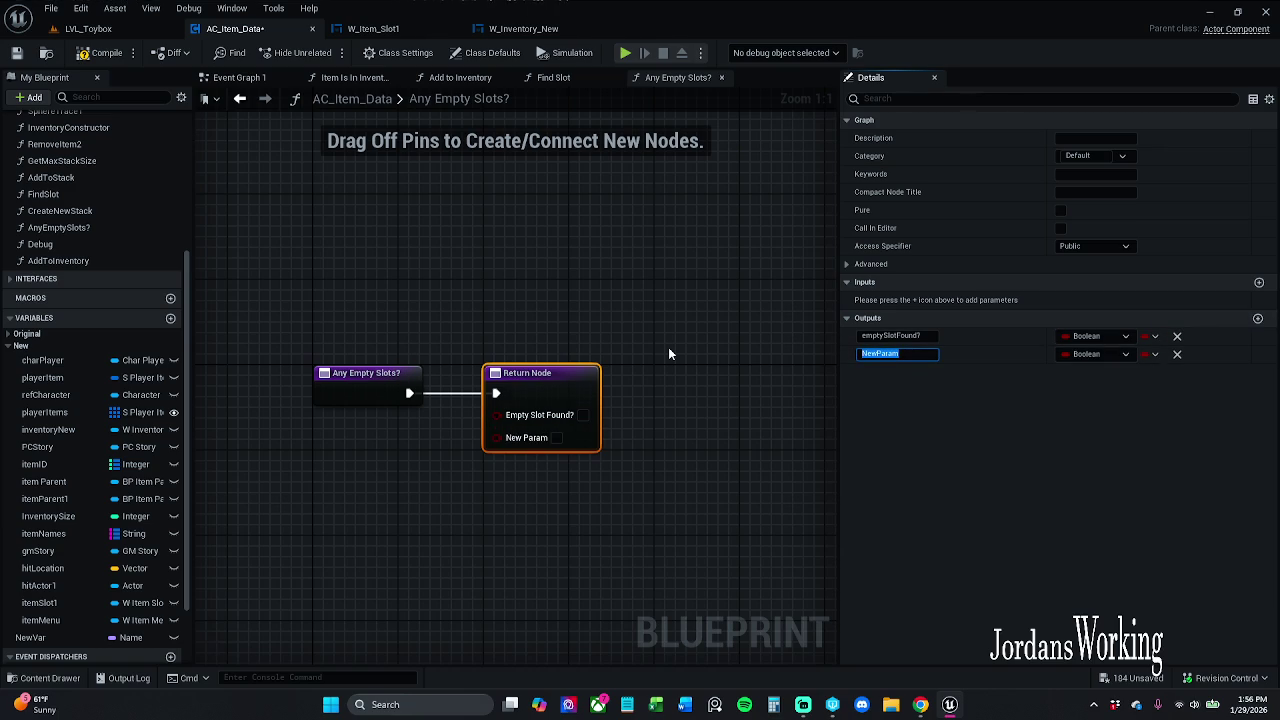
{"action": "type", "text": "emptyIndex"}
{"action": "key", "text": "Return"}
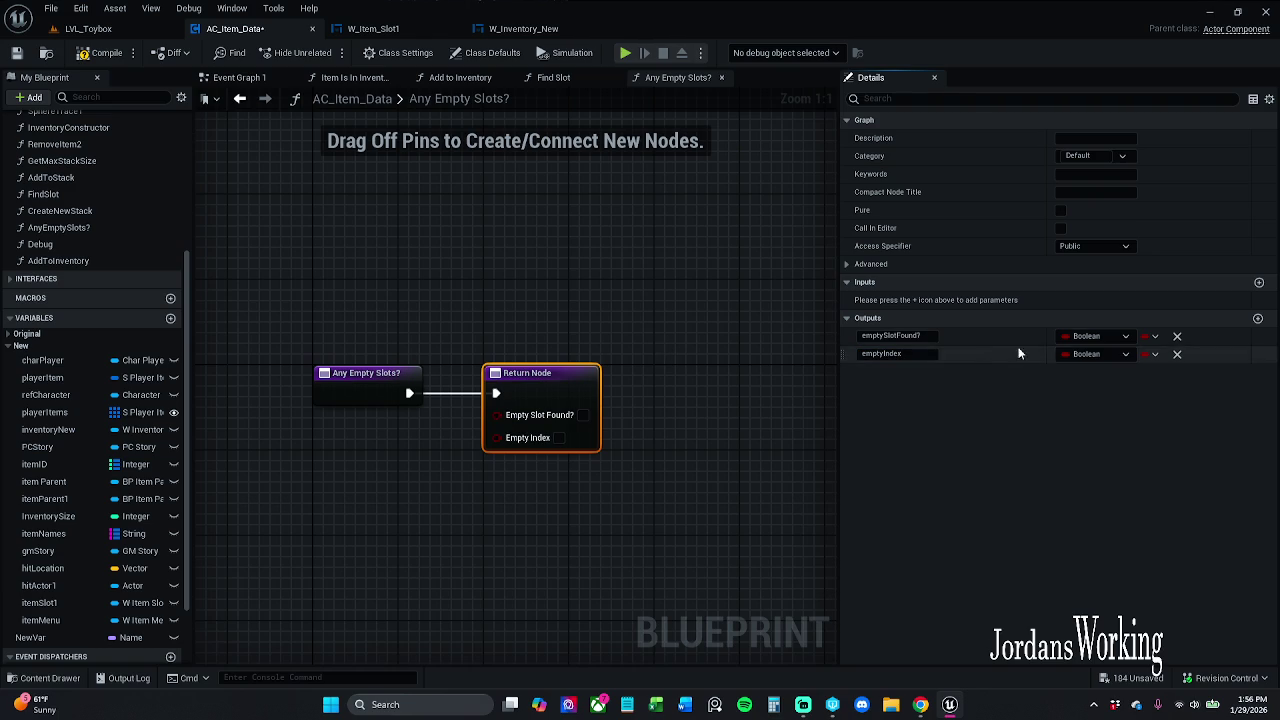
{"action": "left_click", "coordinate": [1076, 355]}
{"action": "left_click", "coordinate": [1090, 423]}
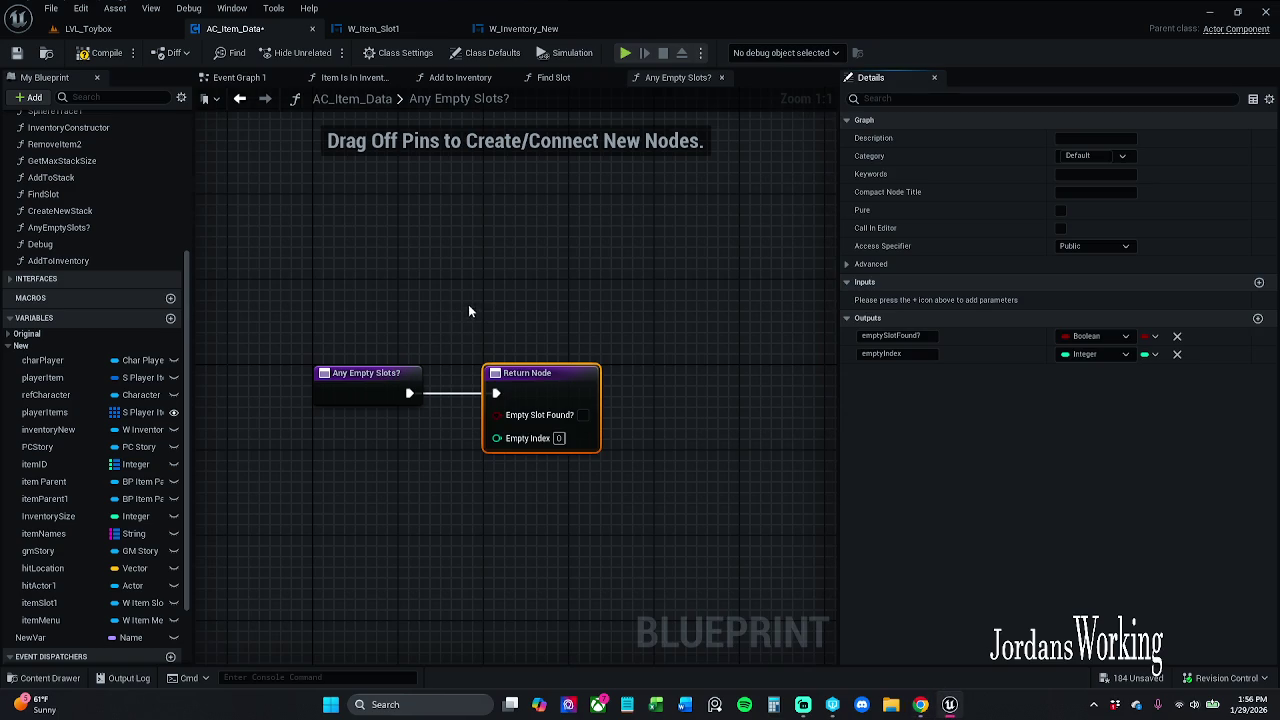
{"action": "left_click_drag", "start_coordinate": [470, 346], "coordinate": [795, 367]}
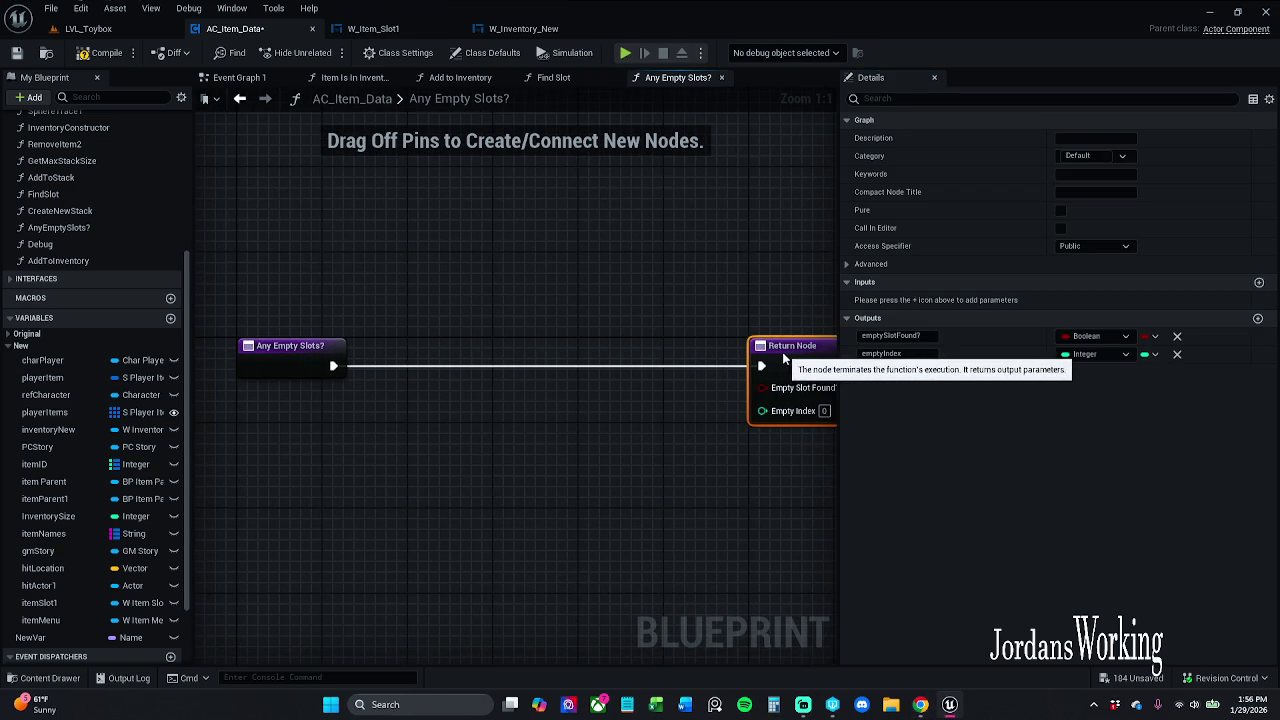
{"action": "left_click", "coordinate": [280, 376]}
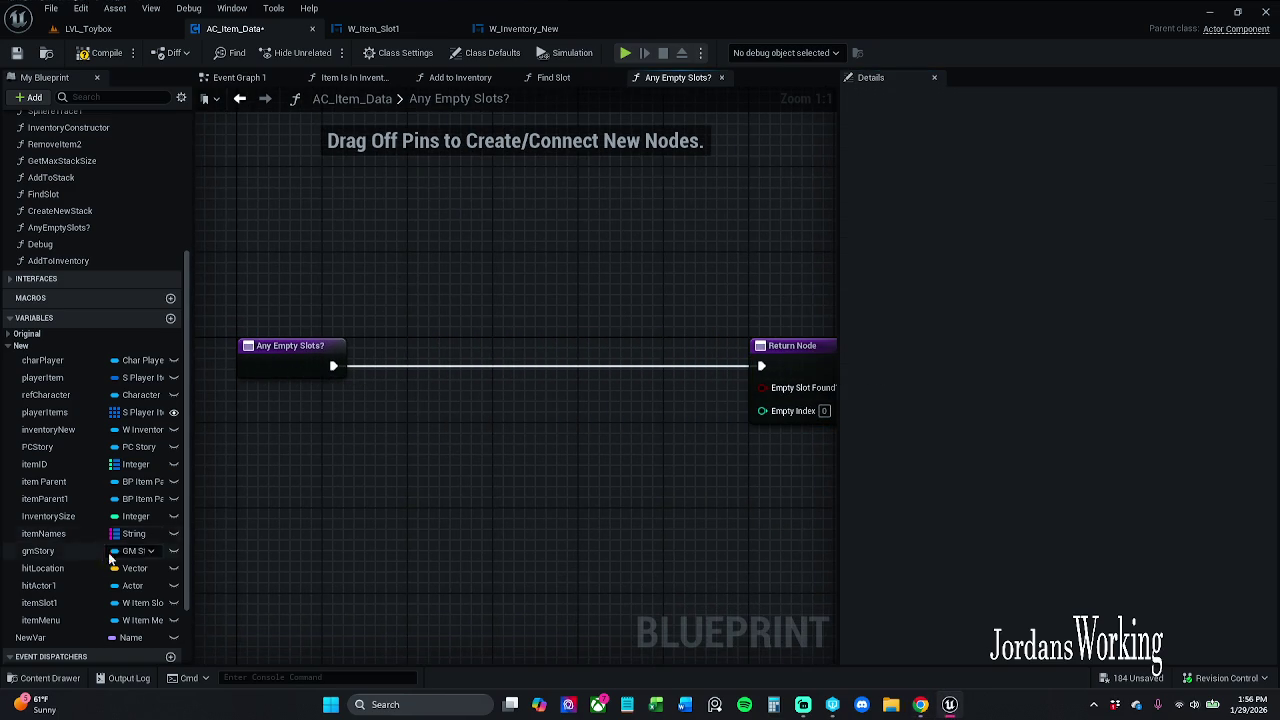
{"action": "mouse_move", "coordinate": [45, 412]}
{"action": "left_mouse_down"}
{"action": "mouse_move", "coordinate": [494, 276]}
{"action": "mouse_move", "coordinate": [385, 286]}
{"action": "mouse_move", "coordinate": [486, 352]}
{"action": "mouse_move", "coordinate": [428, 343]}
{"action": "mouse_move", "coordinate": [333, 366]}
{"action": "left_mouse_up"}
Run a For Each Loop over Player Items from the entry, breaking each element into S_Player_Items fields
{"action": "left_click", "coordinate": [438, 306]}
{"action": "type", "text": "for each"}
{"action": "key", "text": "Return"}
{"action": "left_click_drag", "start_coordinate": [477, 350], "coordinate": [466, 350]}
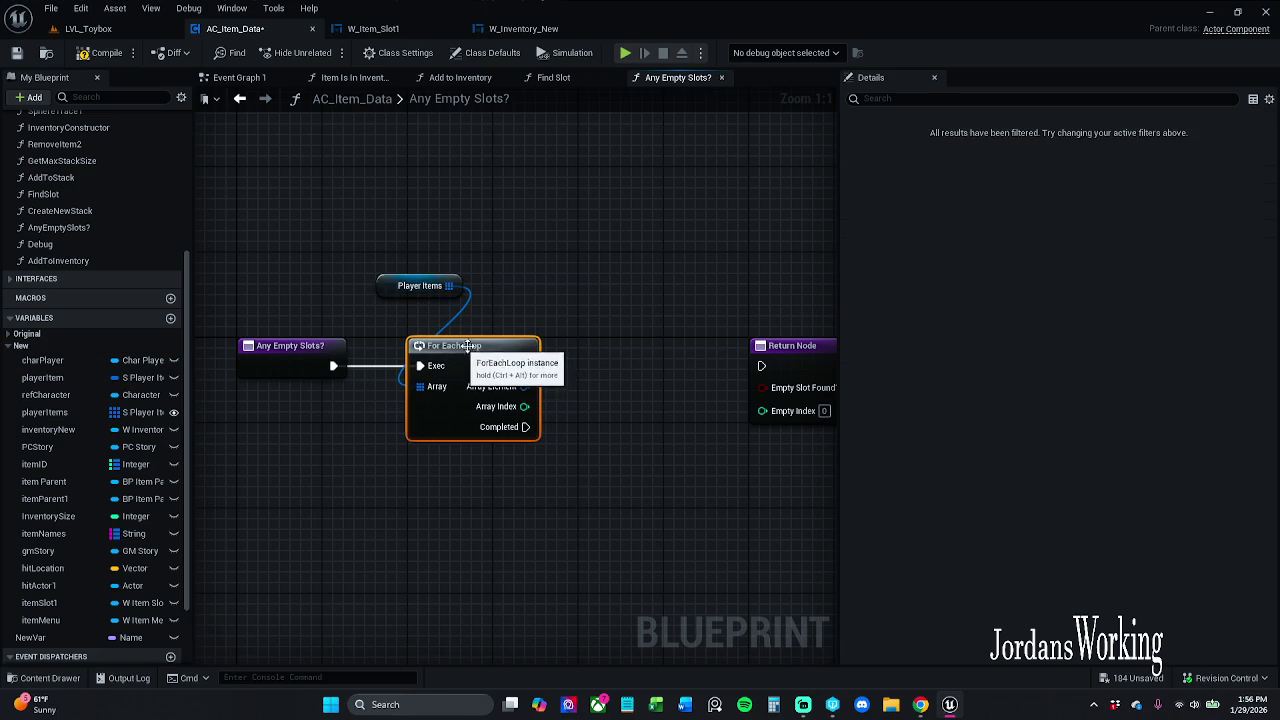
{"action": "left_click", "coordinate": [545, 395]}
{"action": "type", "text": "break"}
{"action": "key", "text": "Return"}
{"action": "mouse_move", "coordinate": [617, 453]}
{"action": "left_mouse_down"}
{"action": "mouse_move", "coordinate": [497, 437]}
{"action": "mouse_move", "coordinate": [503, 409]}
{"action": "left_mouse_up"}
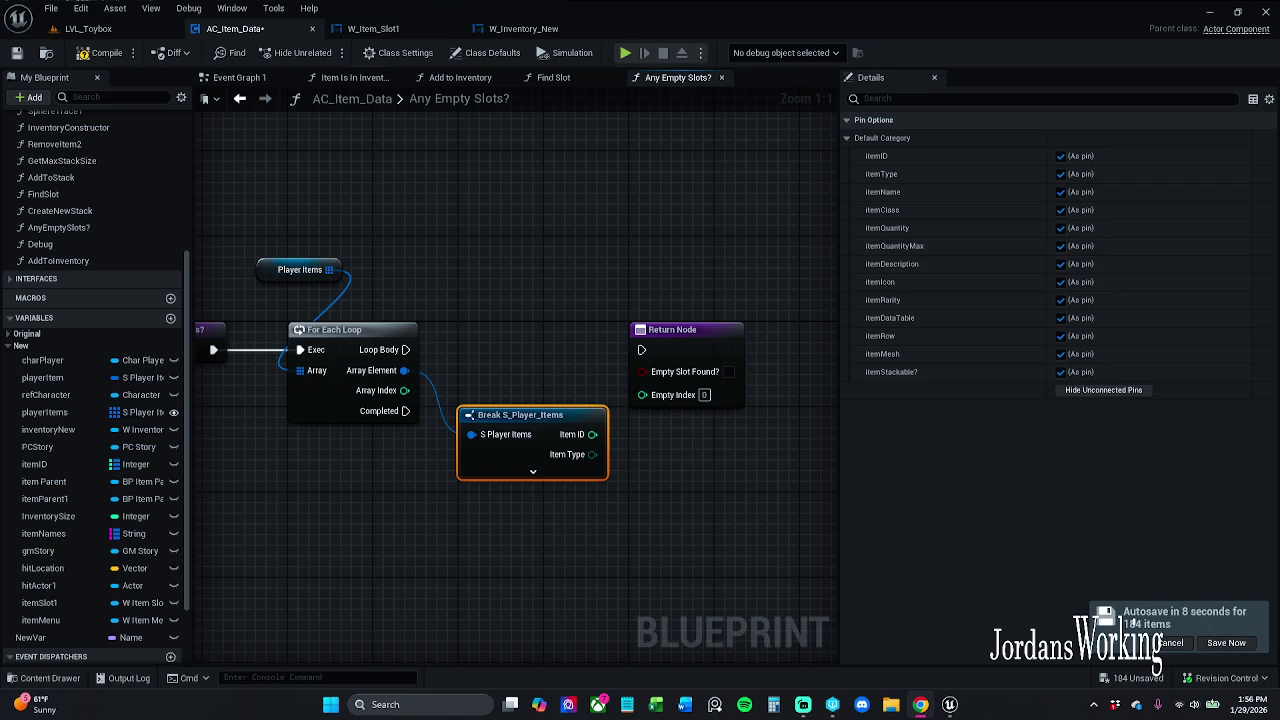
Push the Return Node further right and check the Array Element pin's options
{"action": "mouse_move", "coordinate": [451, 337]}
{"action": "left_mouse_down"}
{"action": "mouse_move", "coordinate": [362, 302]}
{"action": "mouse_move", "coordinate": [231, 284]}
{"action": "mouse_move", "coordinate": [717, 300]}
{"action": "left_mouse_up"}
{"action": "left_click_drag", "start_coordinate": [449, 297], "coordinate": [656, 306]}
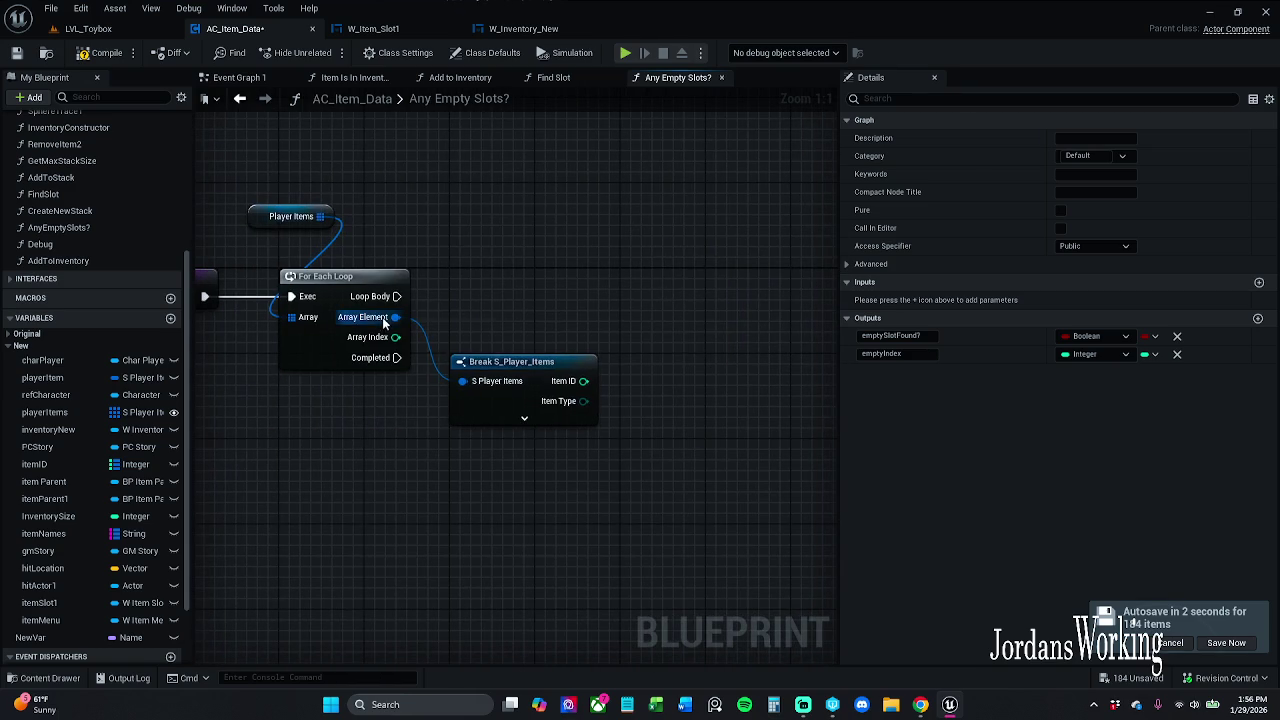
{"action": "right_click", "coordinate": [384, 320]}
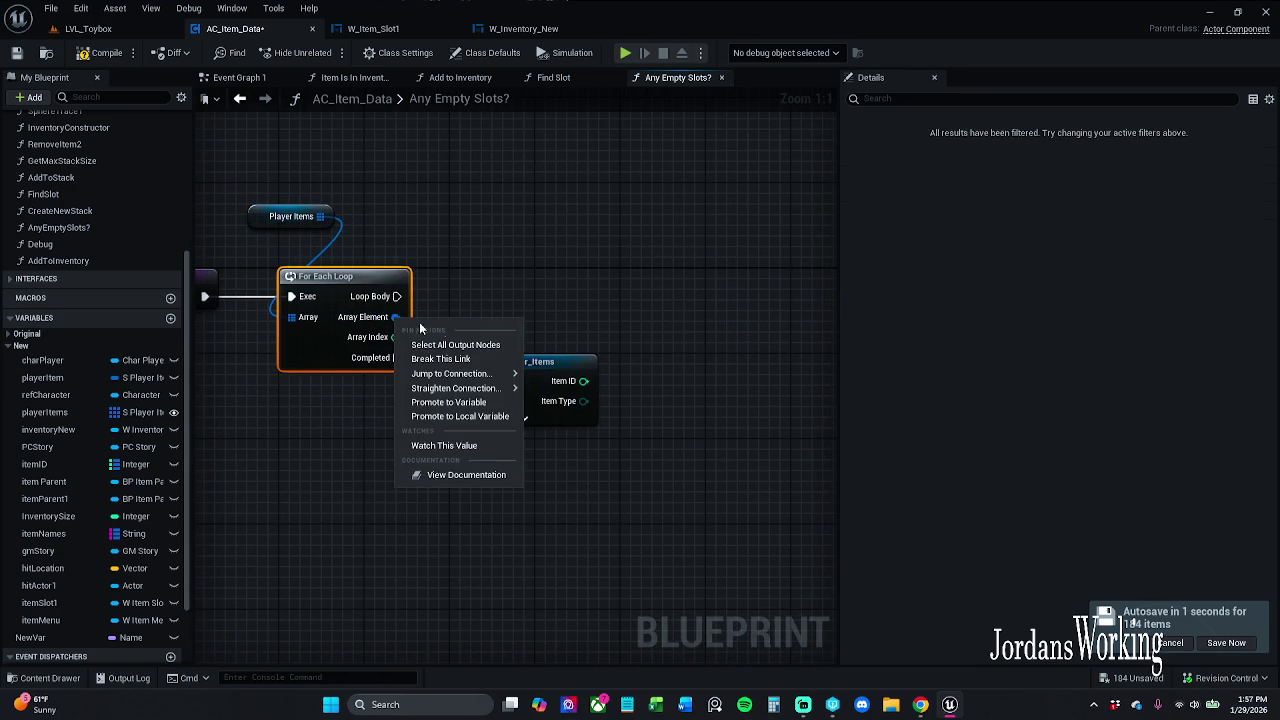
{"action": "left_click", "coordinate": [531, 270]}
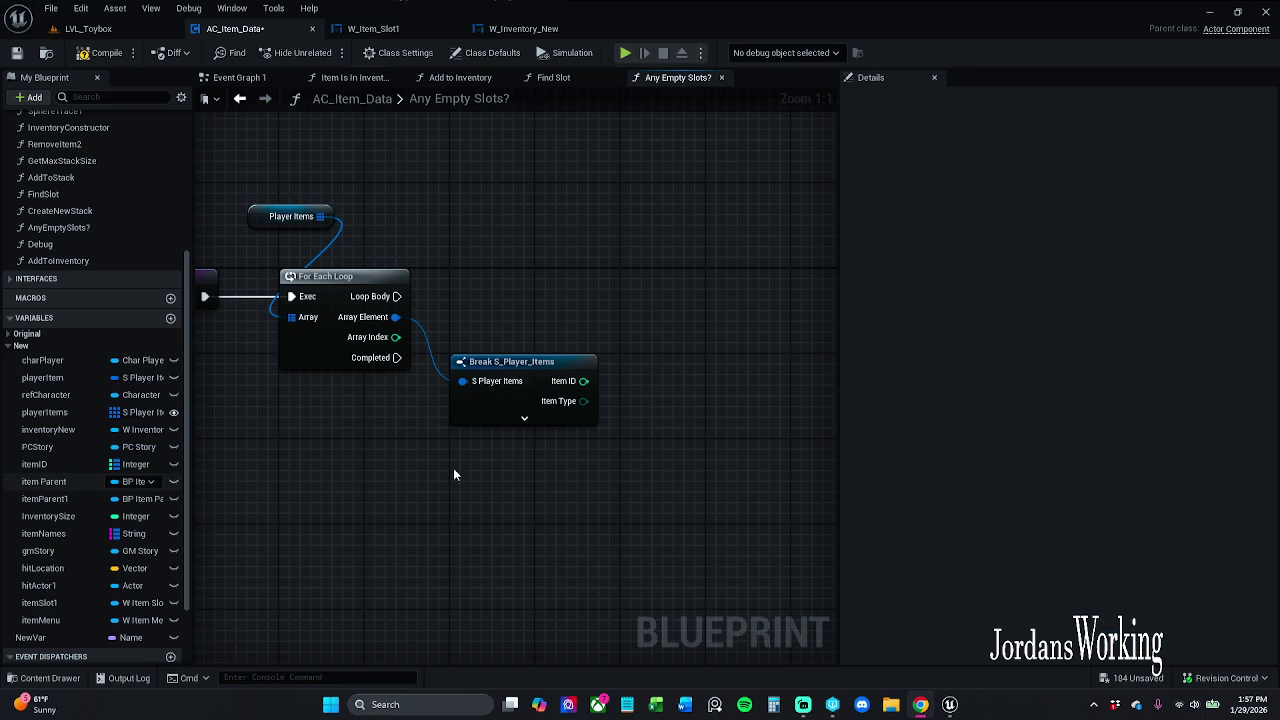
Expose Break S_Player_Items' pins and add an == comparison on Item Quantity
{"action": "left_click_drag", "start_coordinate": [518, 457], "coordinate": [470, 438]}
{"action": "left_click", "coordinate": [478, 404]}
{"action": "left_click_drag", "start_coordinate": [655, 430], "coordinate": [488, 395]}
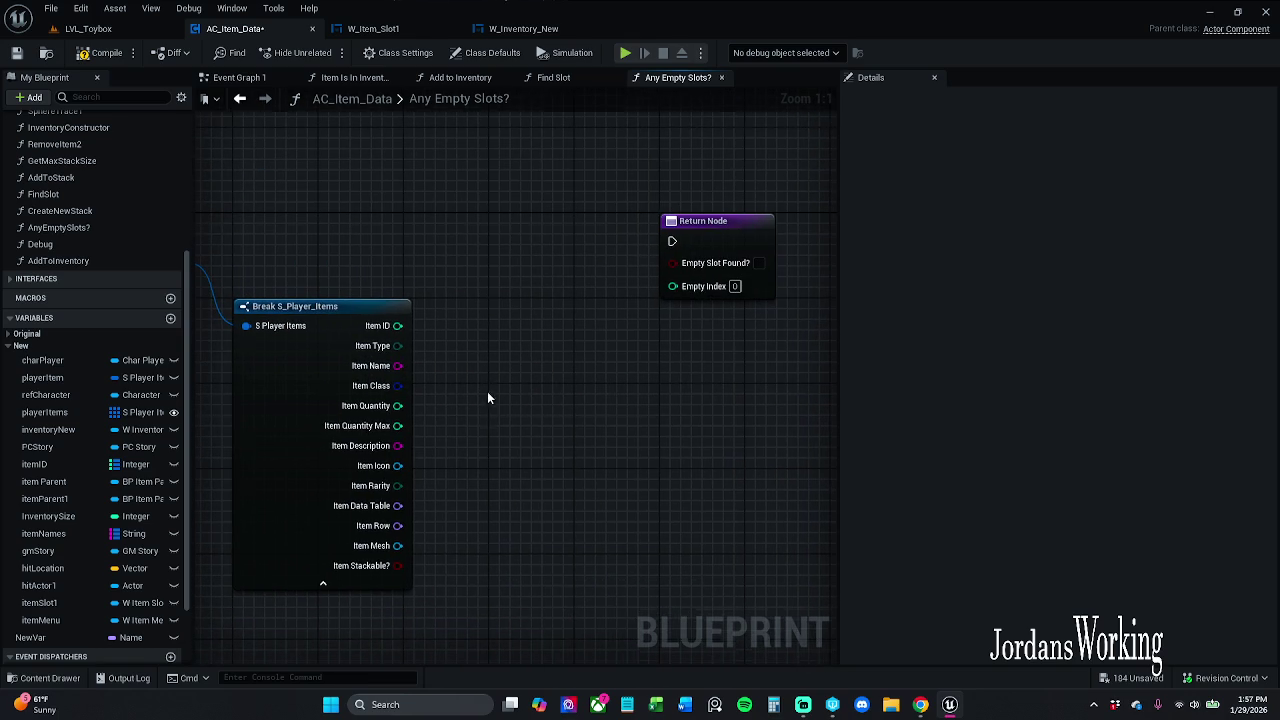
{"action": "left_click_drag", "start_coordinate": [401, 409], "coordinate": [479, 325]}
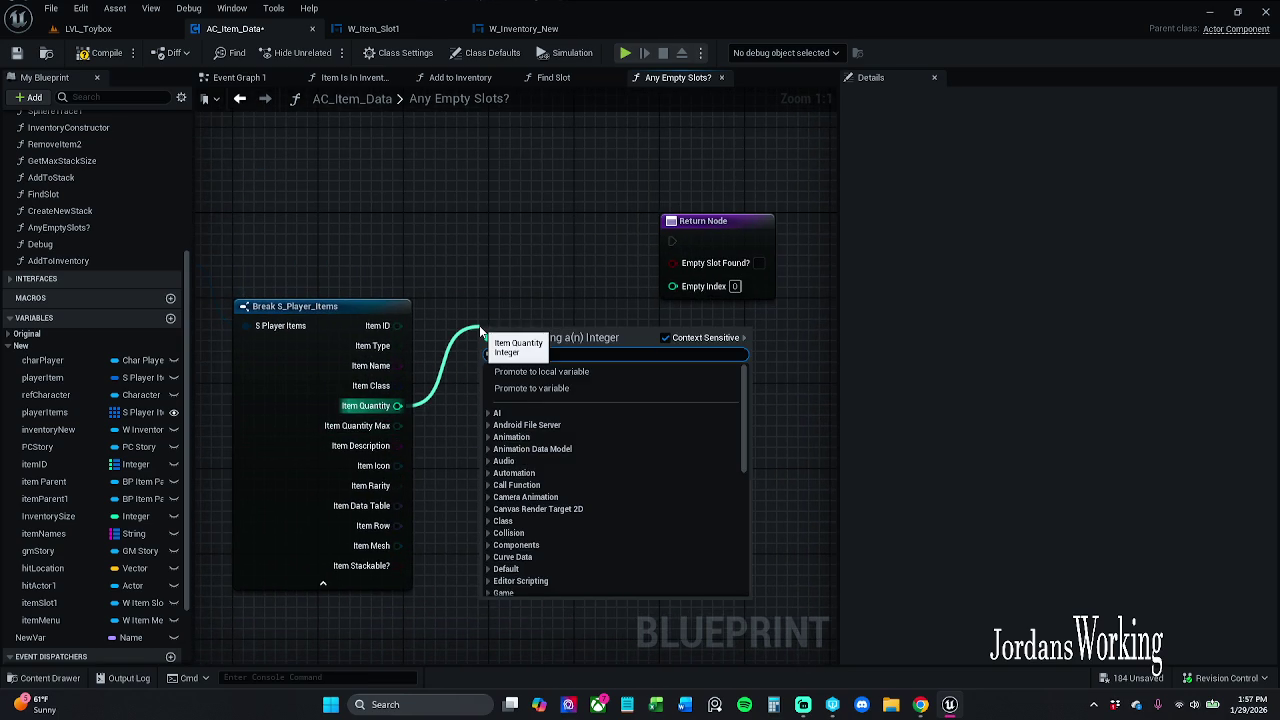
{"action": "type", "text": "=="}
{"action": "key", "text": "Return"}
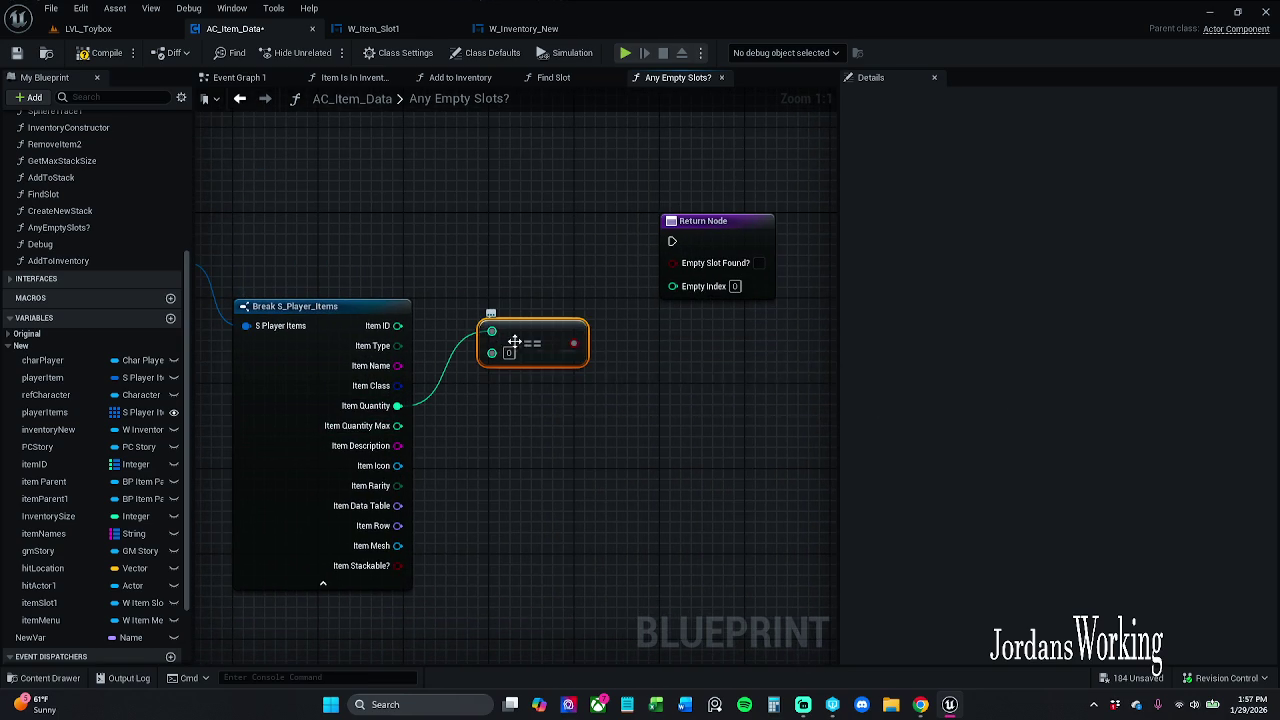
{"action": "left_click_drag", "start_coordinate": [458, 360], "coordinate": [363, 360]}
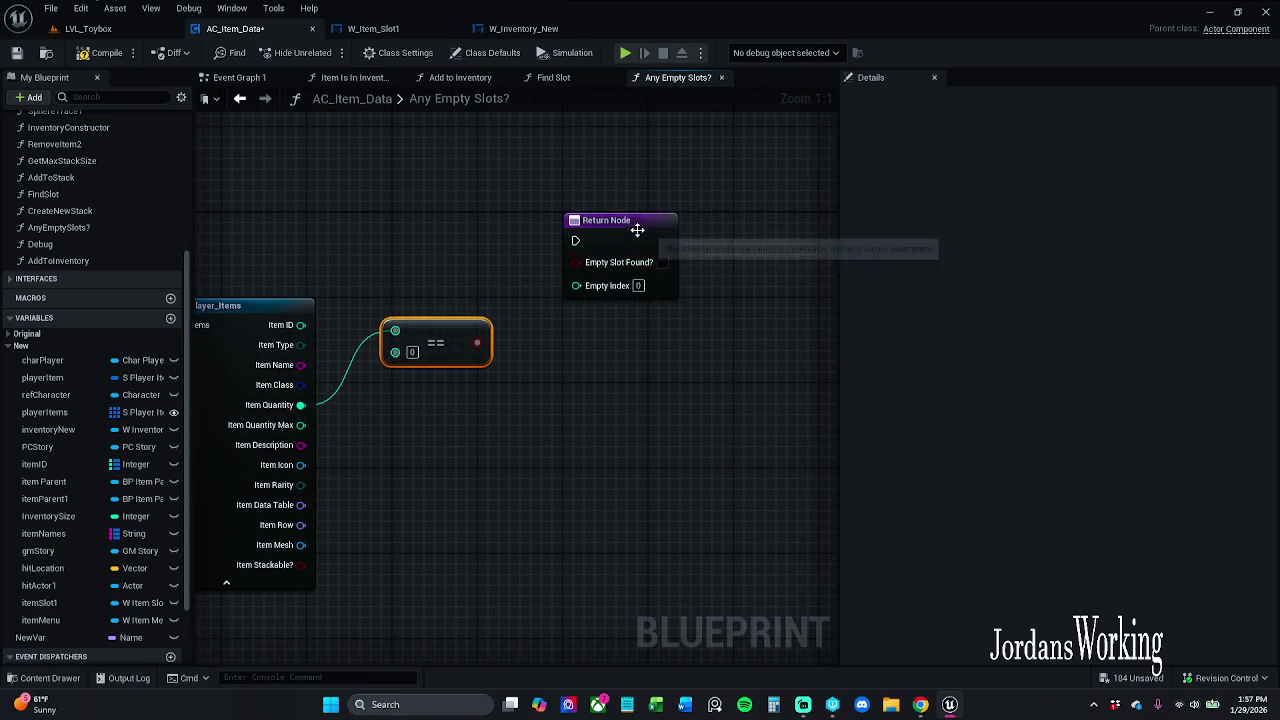
{"action": "left_click_drag", "start_coordinate": [638, 226], "coordinate": [740, 229]}
{"action": "left_click", "coordinate": [500, 306]}
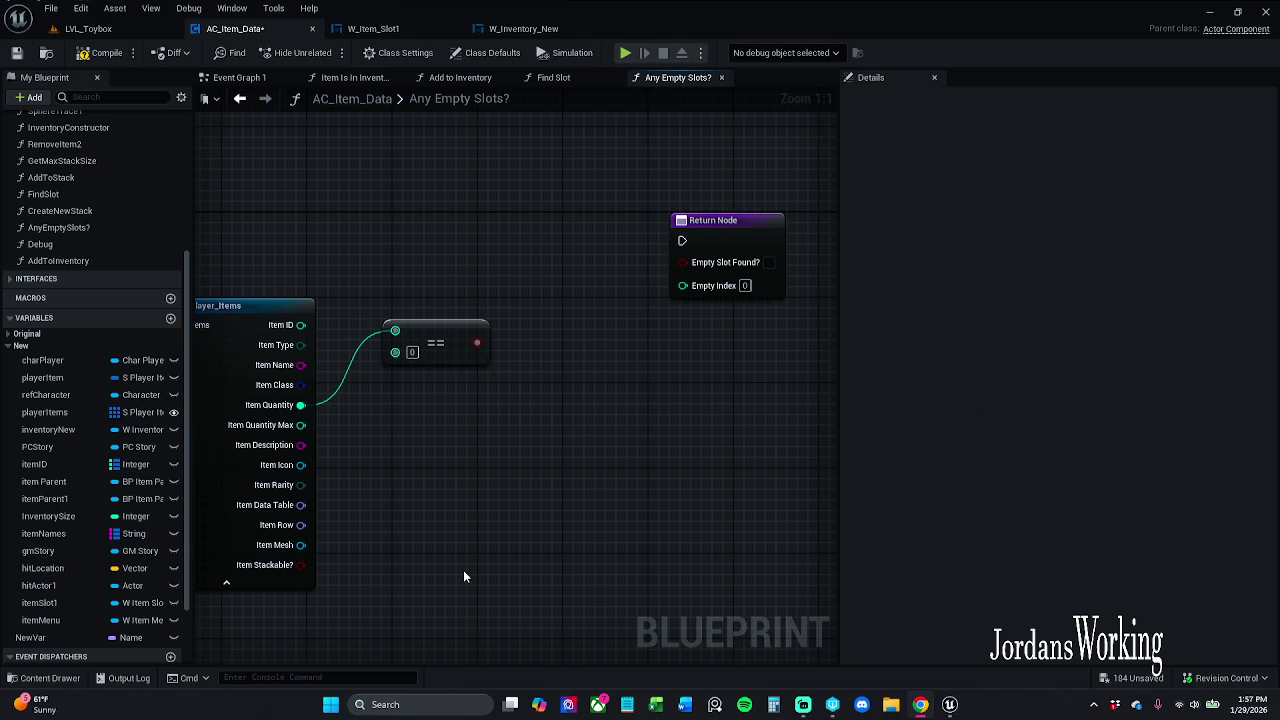
{"action": "left_click_drag", "start_coordinate": [497, 419], "coordinate": [466, 408]}
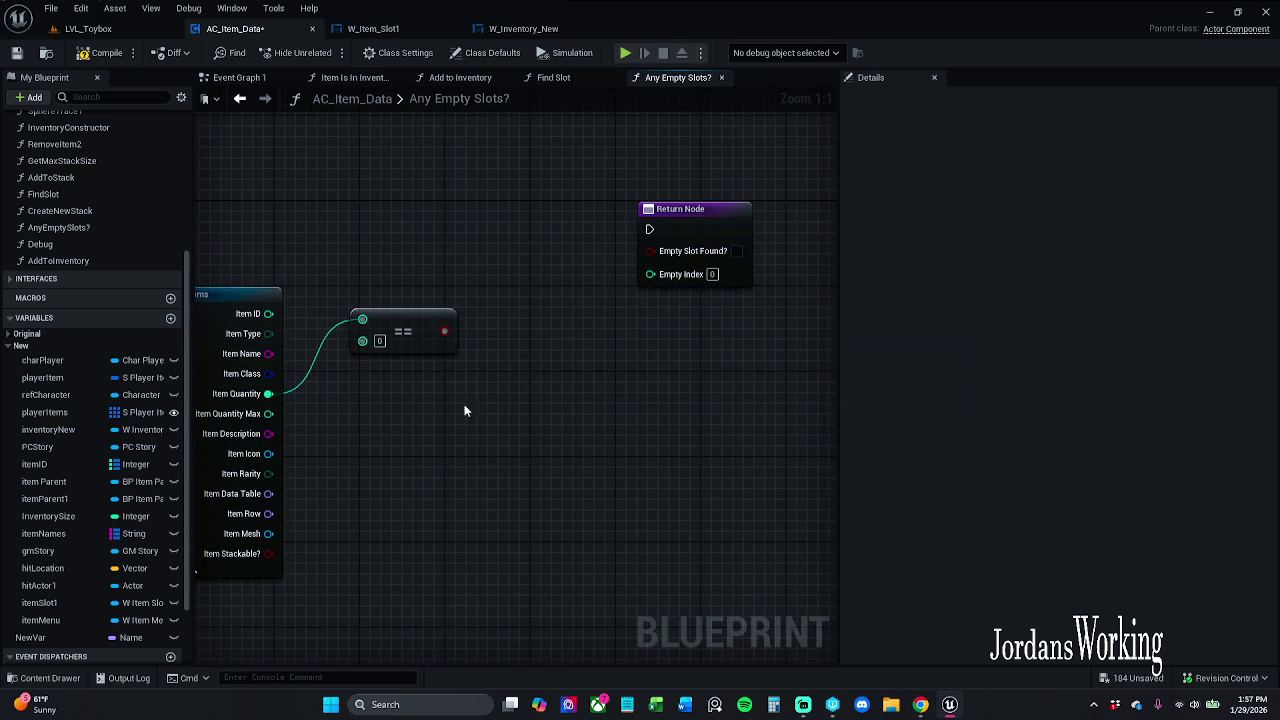
Branch on the comparison result, wire True to the Return Node, and hide unused pins
{"action": "left_click", "coordinate": [443, 332]}
{"action": "left_click_drag", "start_coordinate": [484, 301], "coordinate": [462, 215]}
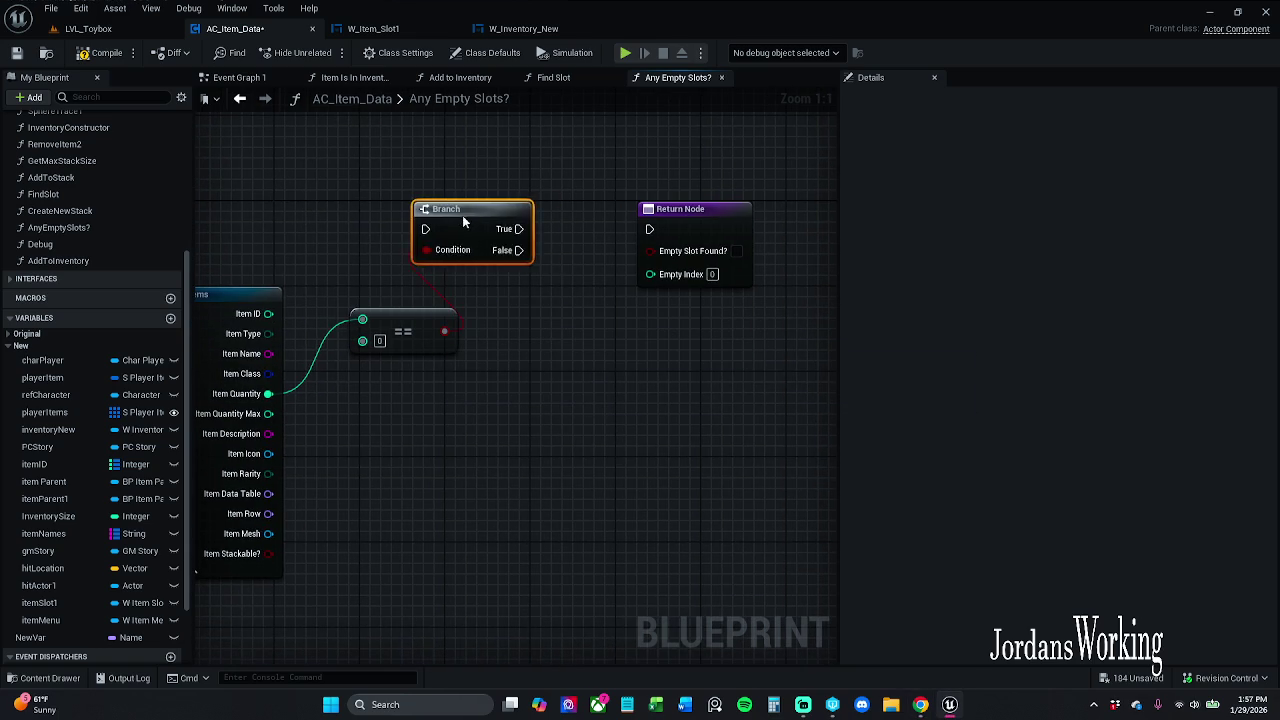
{"action": "mouse_move", "coordinate": [318, 254]}
{"action": "left_mouse_down"}
{"action": "mouse_move", "coordinate": [646, 244]}
{"action": "mouse_move", "coordinate": [682, 228]}
{"action": "mouse_move", "coordinate": [346, 245]}
{"action": "left_mouse_up"}
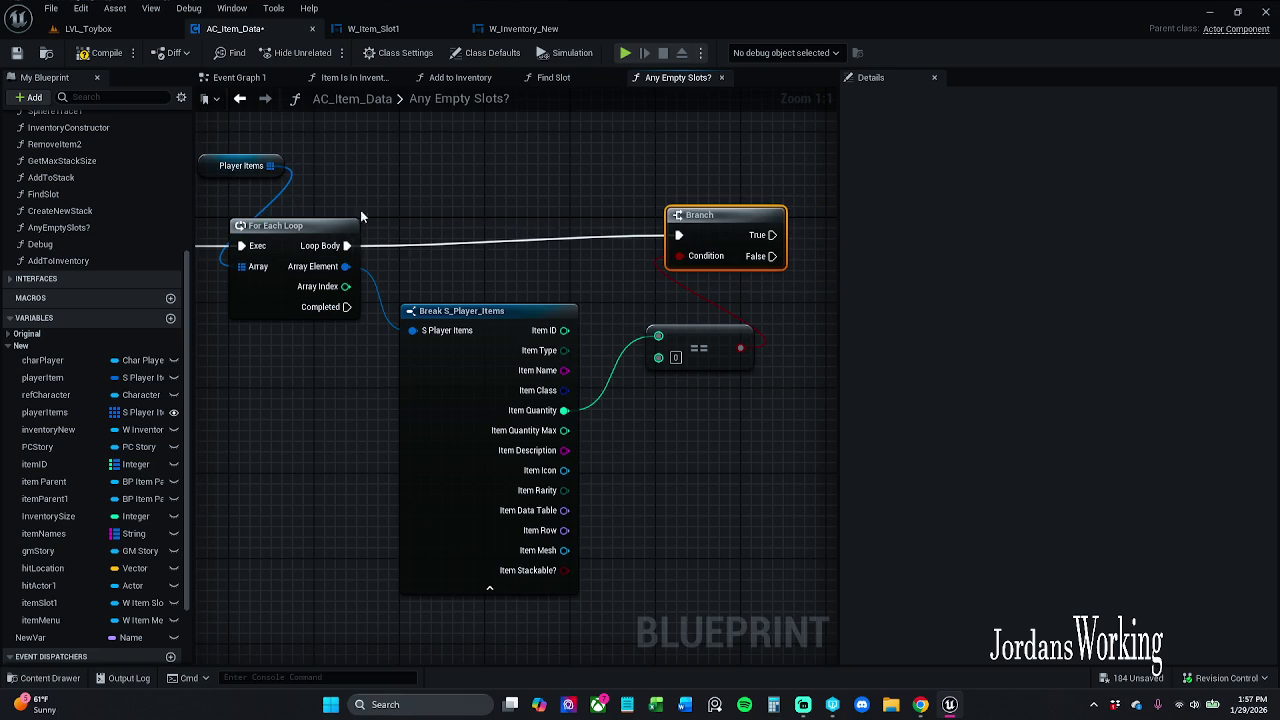
{"action": "left_click_drag", "start_coordinate": [518, 245], "coordinate": [143, 230]}
{"action": "left_click", "coordinate": [420, 240]}
{"action": "mouse_move", "coordinate": [397, 231]}
{"action": "left_mouse_down"}
{"action": "mouse_move", "coordinate": [565, 237]}
{"action": "mouse_move", "coordinate": [729, 222]}
{"action": "left_mouse_up"}
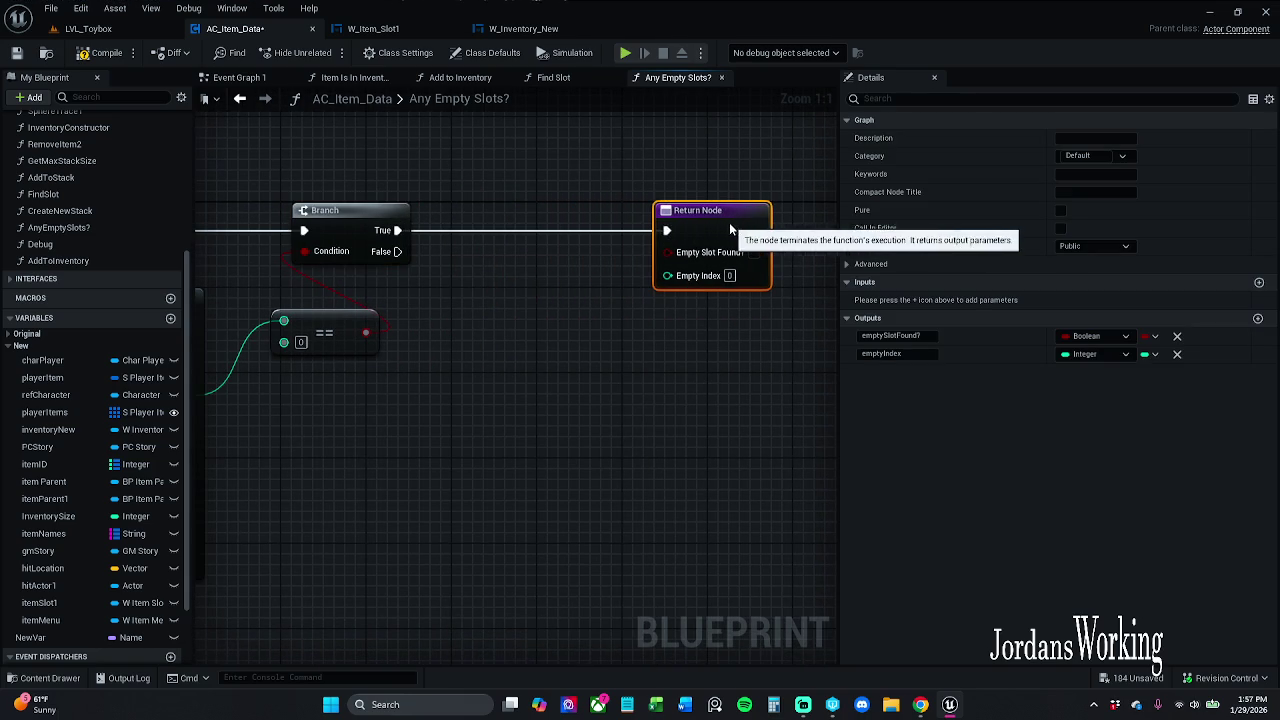
{"action": "left_click", "coordinate": [369, 207], "text": "shift"}
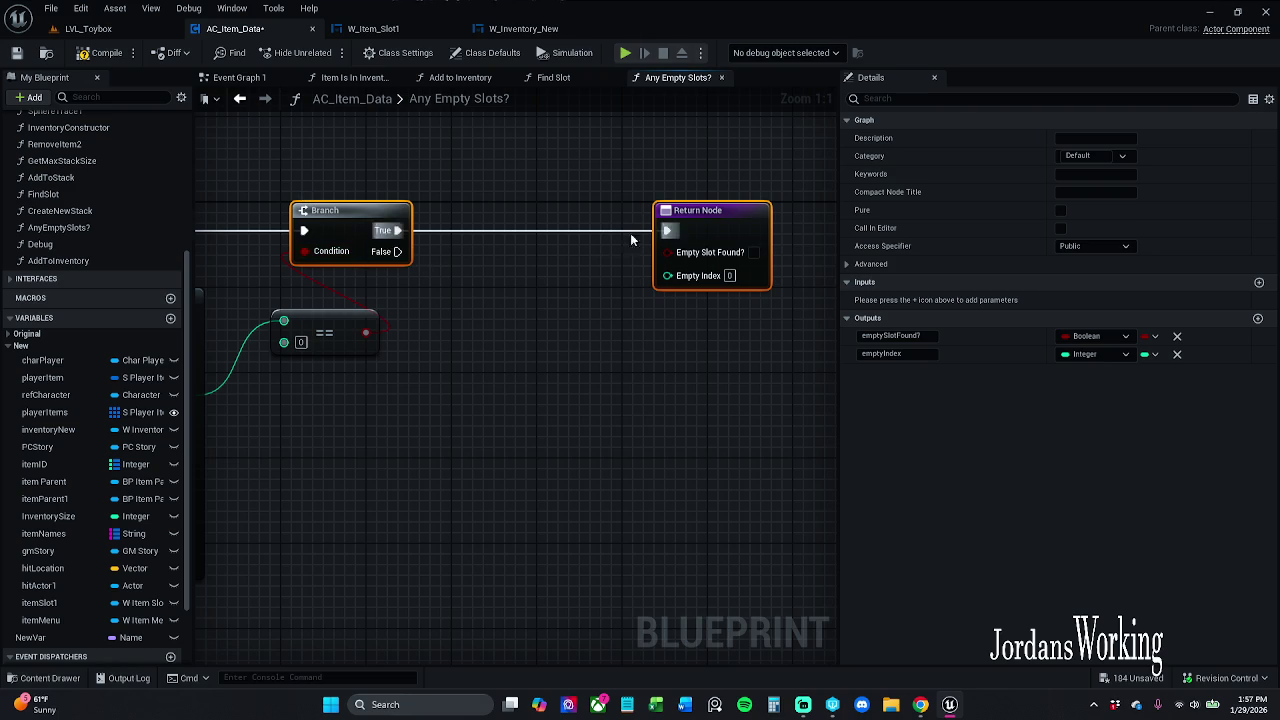
{"action": "left_click_drag", "start_coordinate": [329, 323], "coordinate": [570, 310]}
{"action": "scroll", "coordinate": [570, 310], "scroll_direction": "down", "scroll_amount": 2}
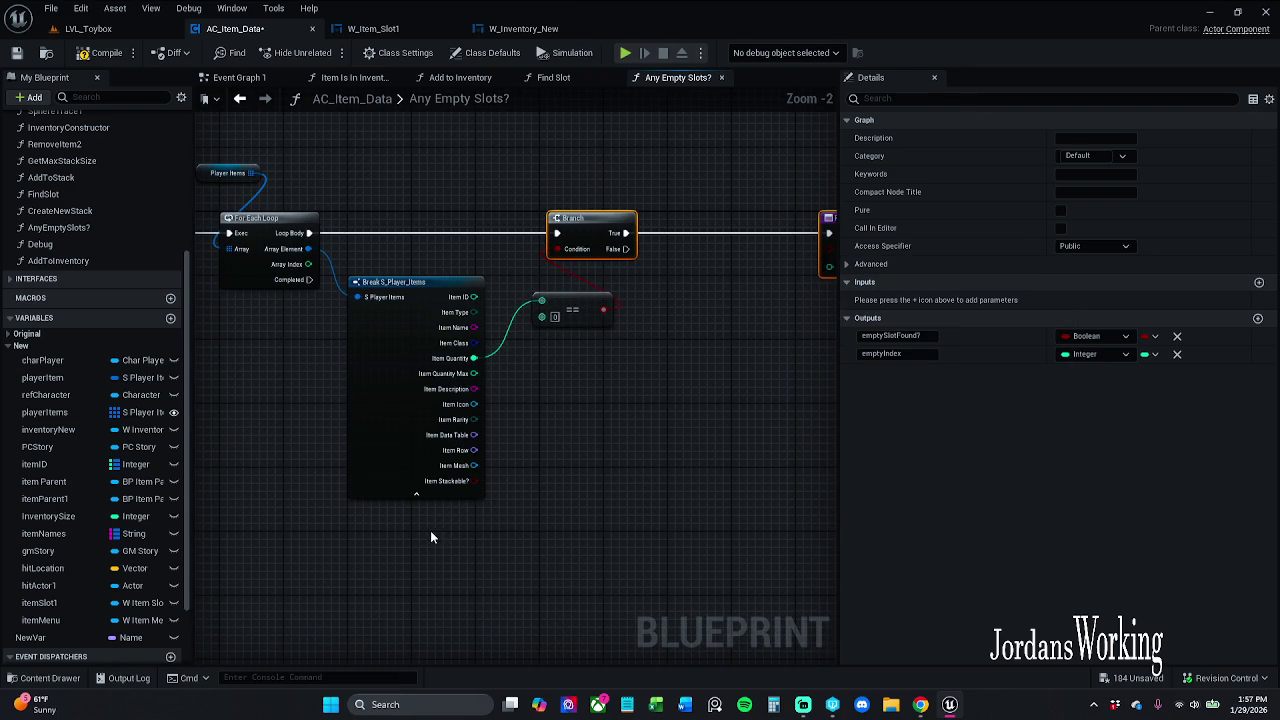
{"action": "left_click", "coordinate": [438, 494]}
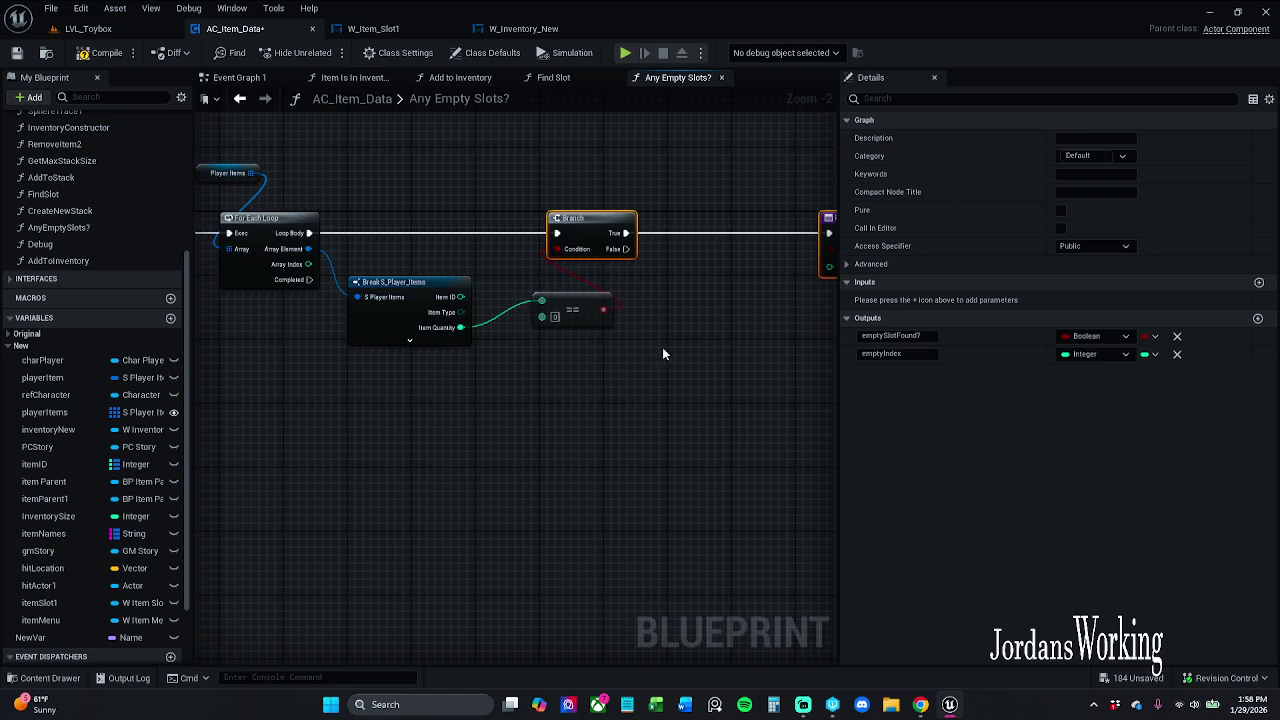
Paste a second Return Node for loop completion with Empty Slot Found? unticked and Empty Index -1
{"action": "left_click_drag", "start_coordinate": [662, 353], "coordinate": [562, 303]}
{"action": "left_click_drag", "start_coordinate": [399, 341], "coordinate": [490, 297]}
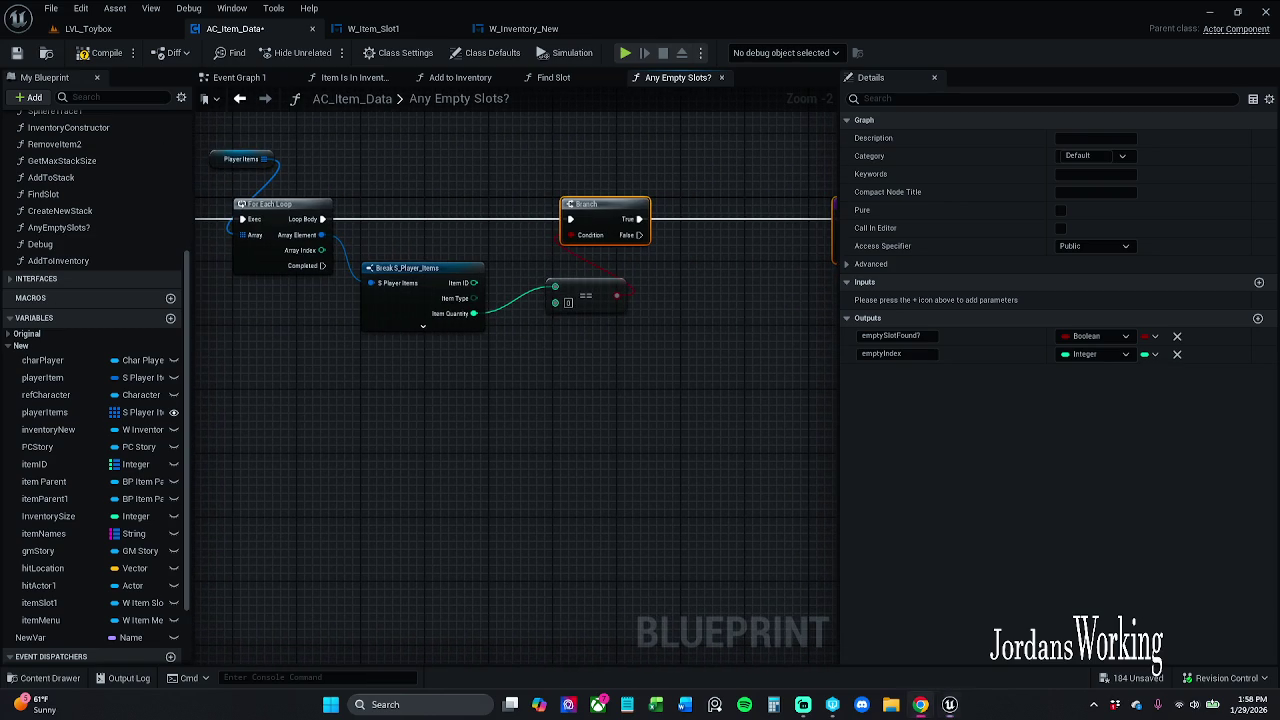
{"action": "mouse_move", "coordinate": [501, 360]}
{"action": "left_mouse_down"}
{"action": "mouse_move", "coordinate": [474, 323]}
{"action": "mouse_move", "coordinate": [406, 323]}
{"action": "mouse_move", "coordinate": [592, 270]}
{"action": "mouse_move", "coordinate": [551, 312]}
{"action": "left_mouse_up"}
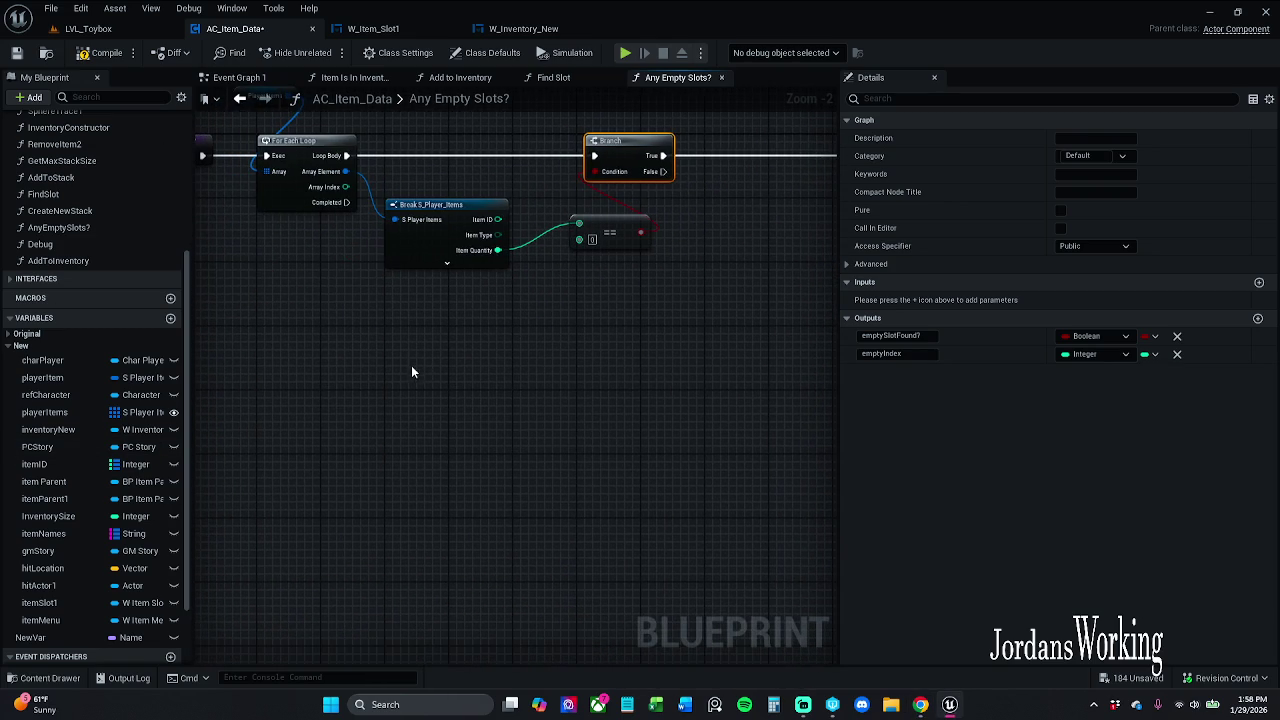
{"action": "key", "text": "ctrl+v"}
{"action": "mouse_move", "coordinate": [386, 358]}
{"action": "left_mouse_down"}
{"action": "mouse_move", "coordinate": [278, 350]}
{"action": "mouse_move", "coordinate": [462, 378]}
{"action": "mouse_move", "coordinate": [300, 448]}
{"action": "left_mouse_up"}
{"action": "key", "text": "Delete"}
{"action": "mouse_move", "coordinate": [617, 423]}
{"action": "left_mouse_down"}
{"action": "mouse_move", "coordinate": [440, 377]}
{"action": "mouse_move", "coordinate": [389, 246]}
{"action": "mouse_move", "coordinate": [427, 374]}
{"action": "left_mouse_up"}
{"action": "left_click", "coordinate": [357, 333]}
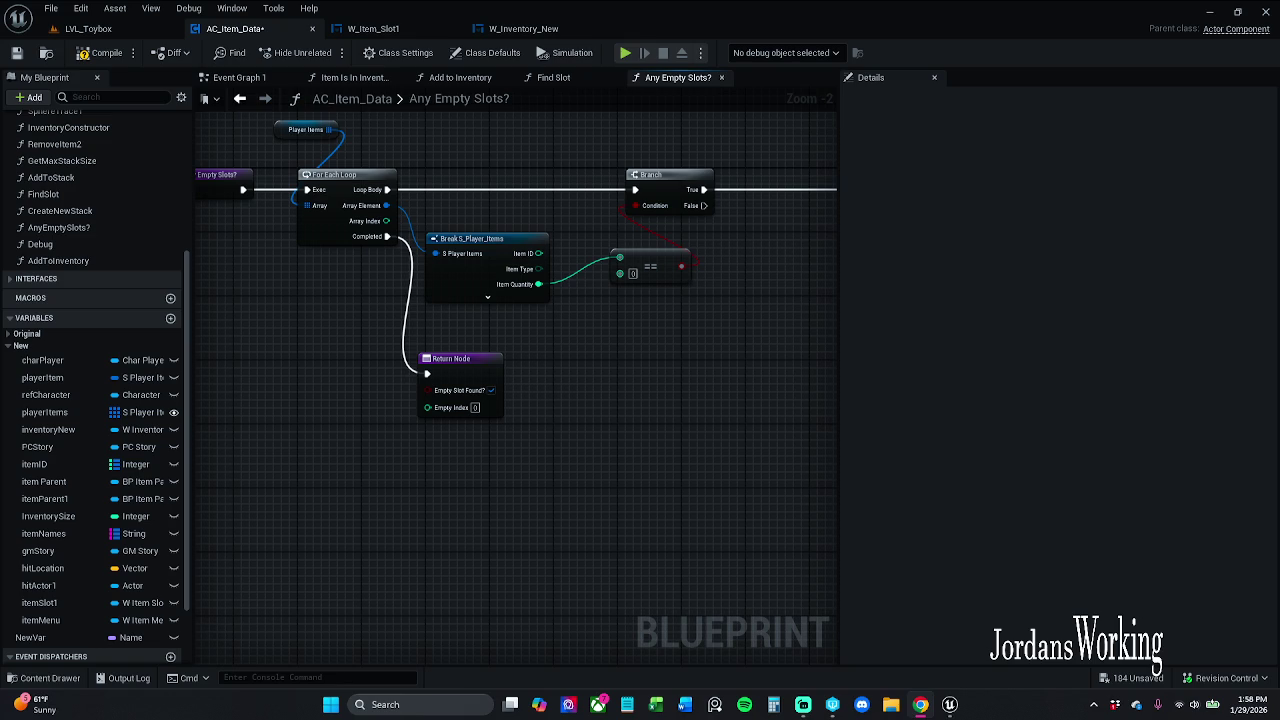
{"action": "left_click", "coordinate": [492, 390]}
{"action": "left_click", "coordinate": [476, 408]}
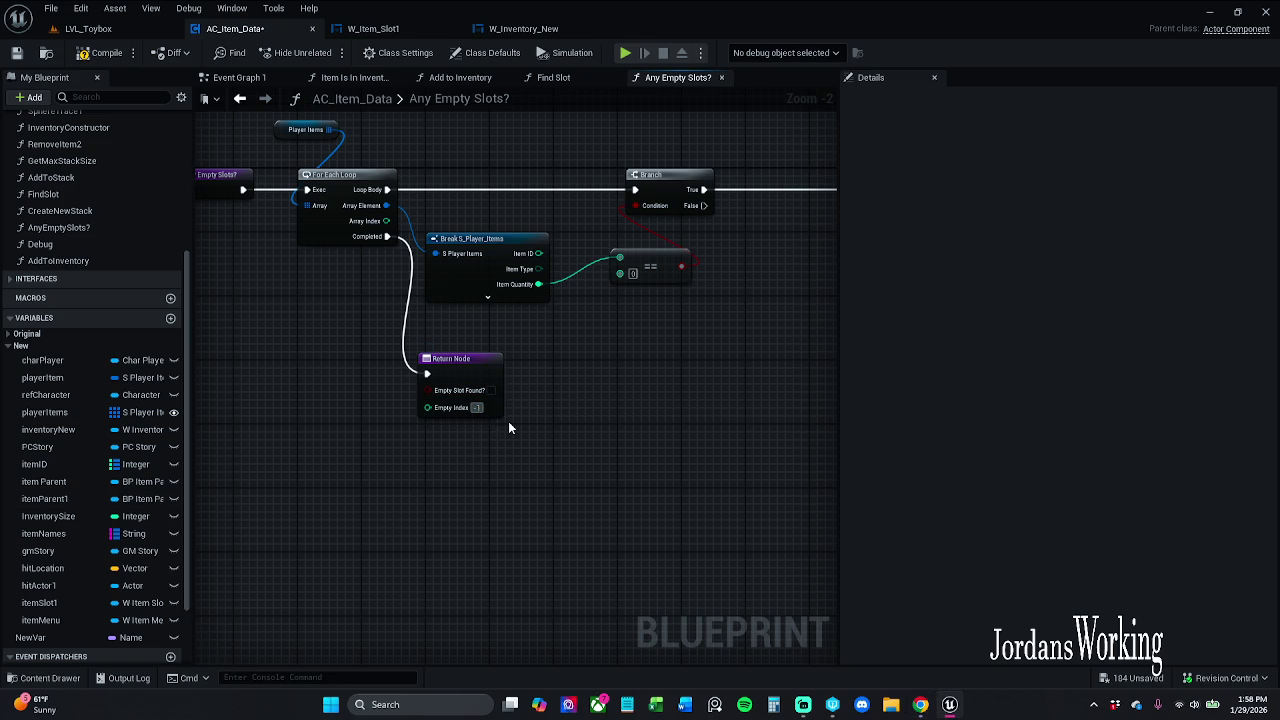
{"action": "key", "text": "alt+Tab"}
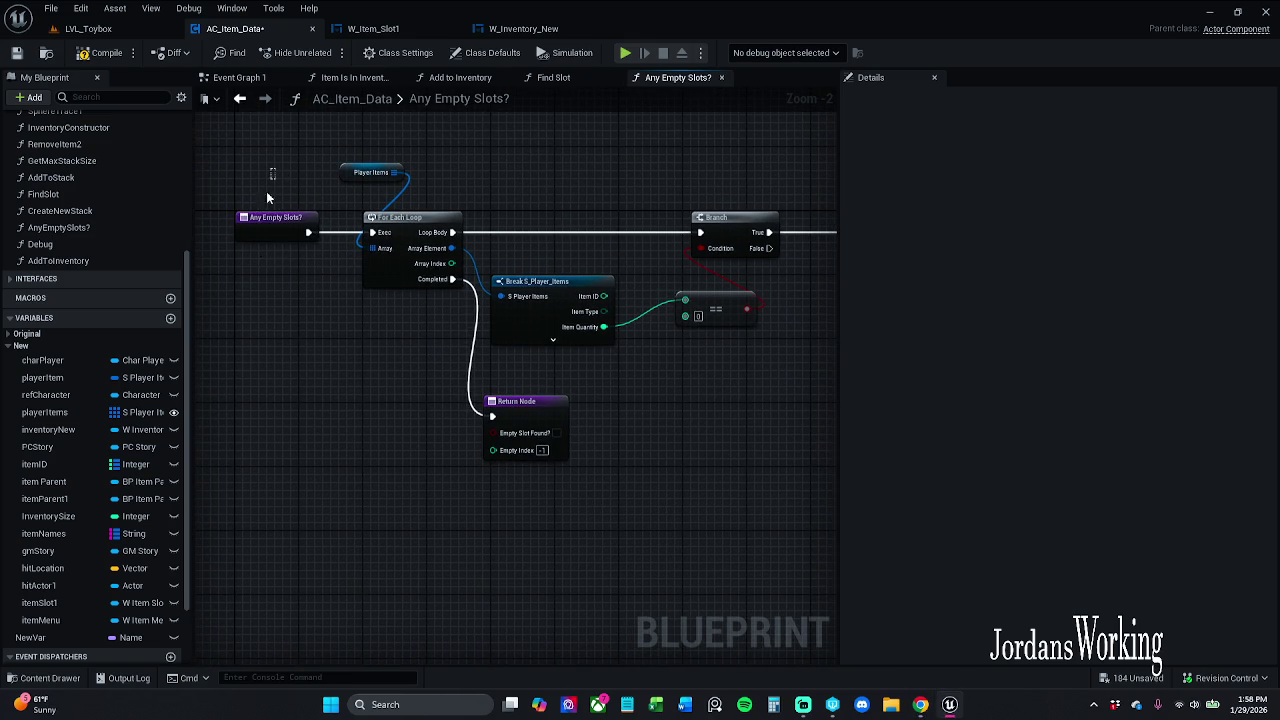
Make Any Empty Slots? a pure function and compile the blueprint
{"action": "left_click", "coordinate": [270, 220]}
{"action": "left_click", "coordinate": [1060, 246]}
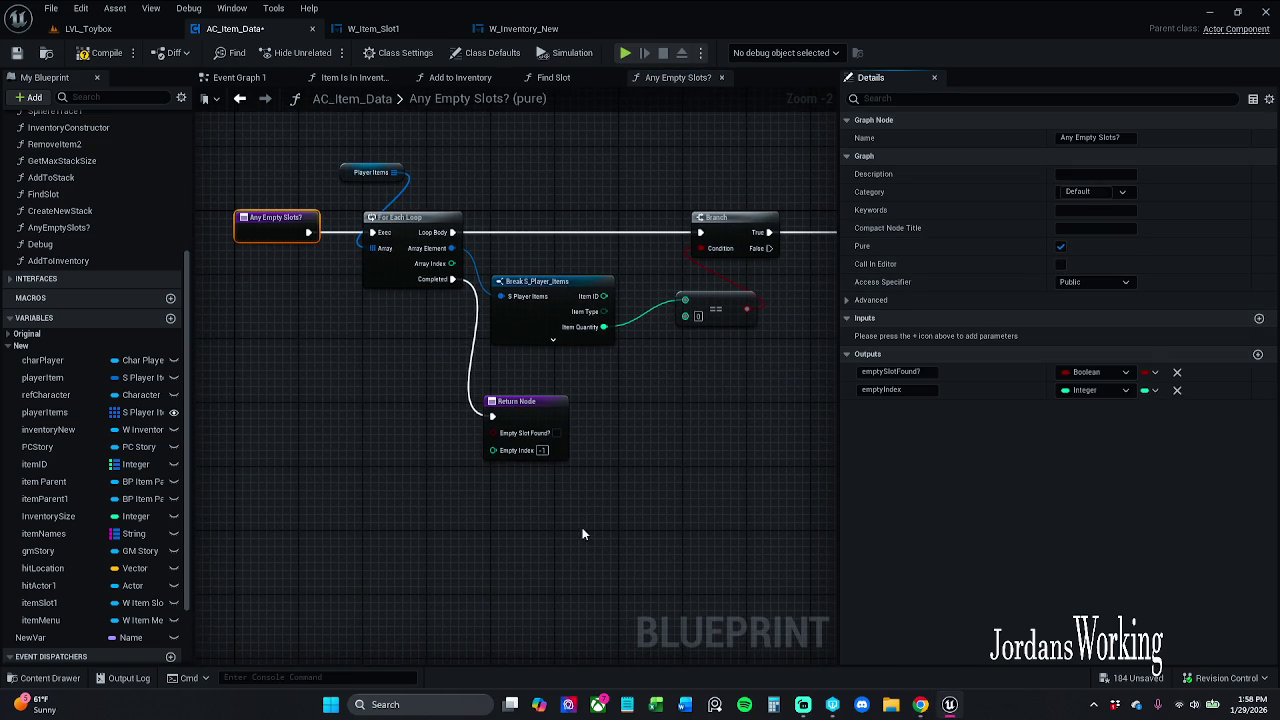
{"action": "left_click", "coordinate": [548, 430]}
{"action": "mouse_move", "coordinate": [657, 404]}
{"action": "left_mouse_down"}
{"action": "mouse_move", "coordinate": [374, 408]}
{"action": "mouse_move", "coordinate": [634, 357]}
{"action": "left_mouse_up"}
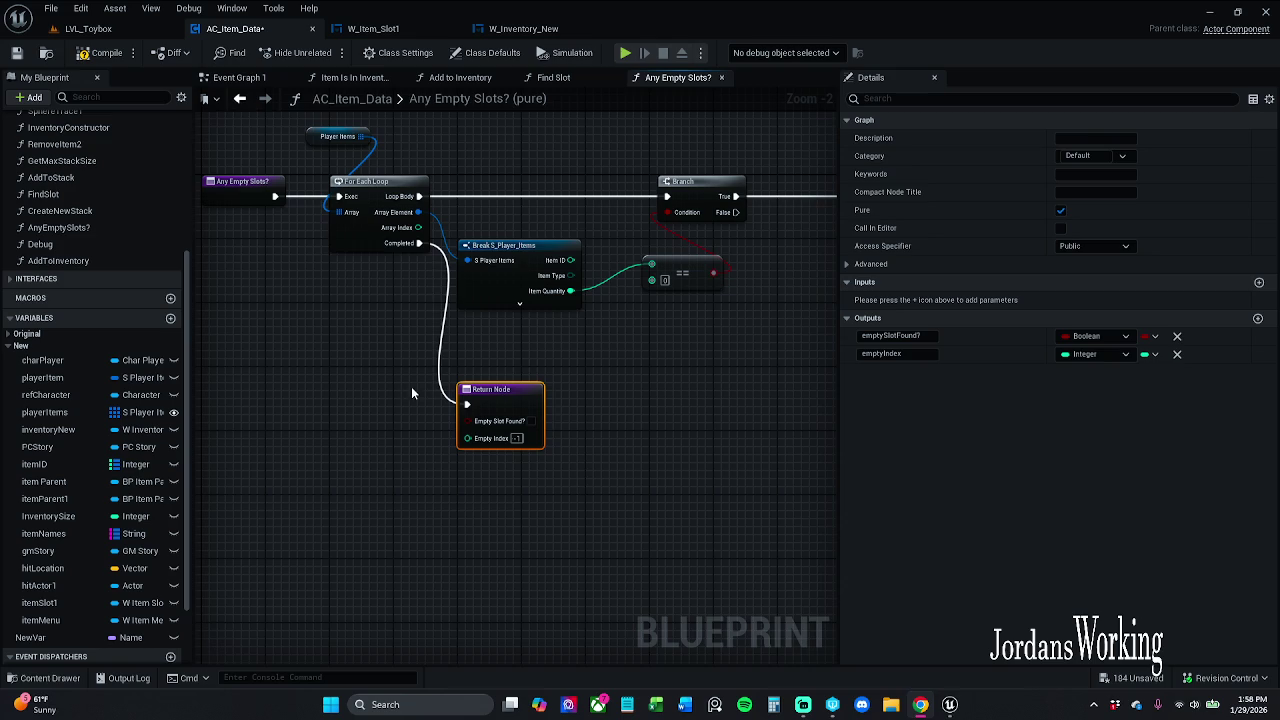
{"action": "left_click_drag", "start_coordinate": [569, 448], "coordinate": [554, 418]}
{"action": "left_click", "coordinate": [499, 344]}
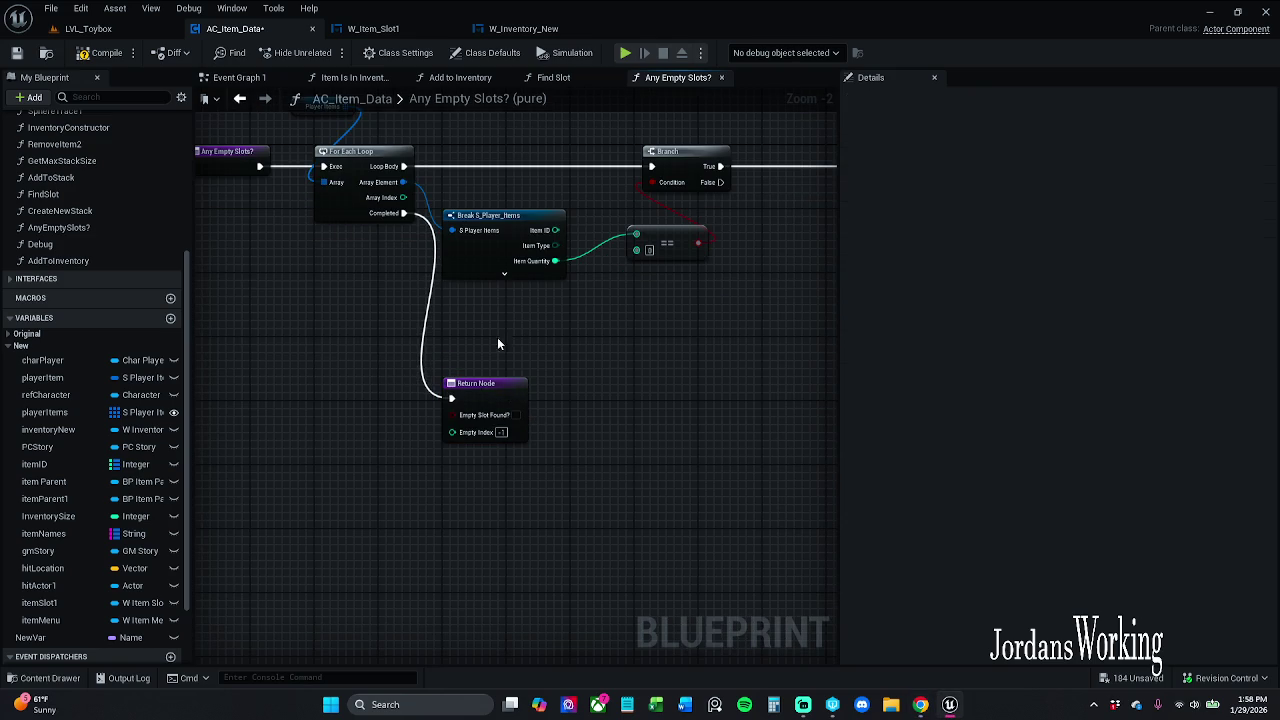
{"action": "left_click", "coordinate": [100, 53]}
{"action": "left_click", "coordinate": [460, 77]}
Add an Any Empty Slots? call and a Branch on Empty Slot Found?, fed by the first Branch's False
{"action": "key", "text": "alt+Tab"}
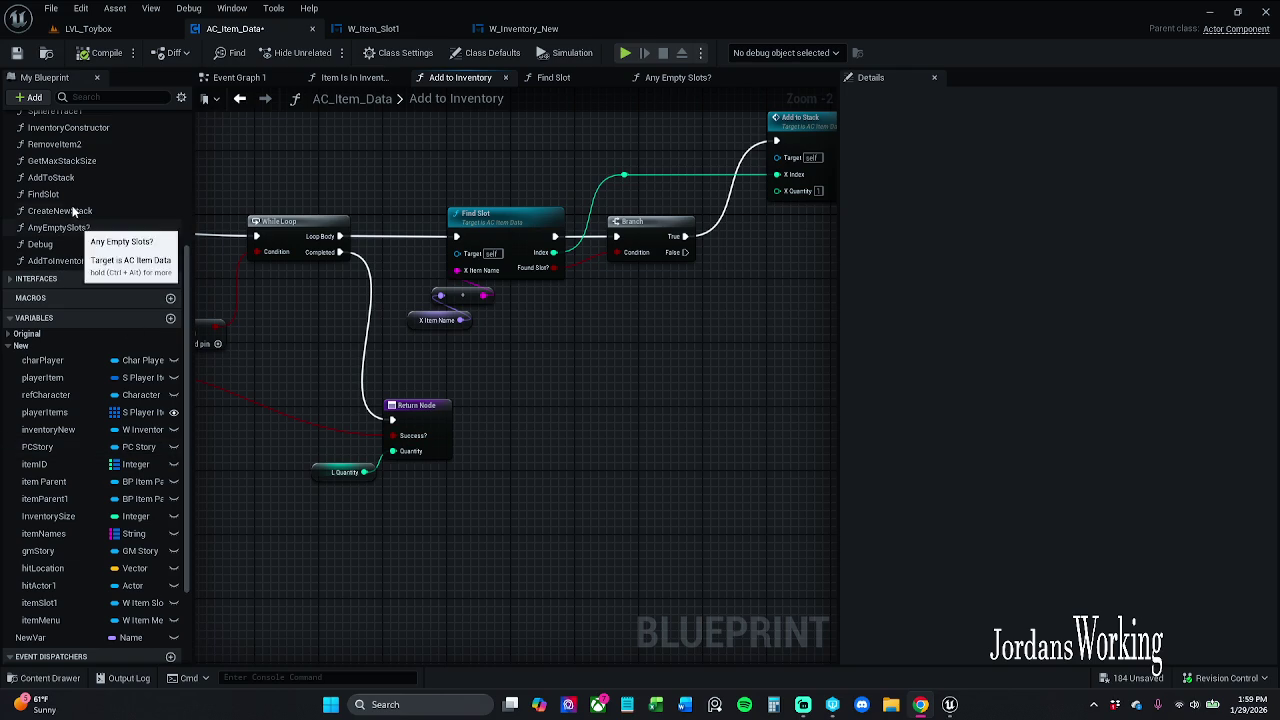
{"action": "mouse_move", "coordinate": [55, 228]}
{"action": "left_mouse_down"}
{"action": "mouse_move", "coordinate": [581, 318]}
{"action": "mouse_move", "coordinate": [592, 352]}
{"action": "left_mouse_up"}
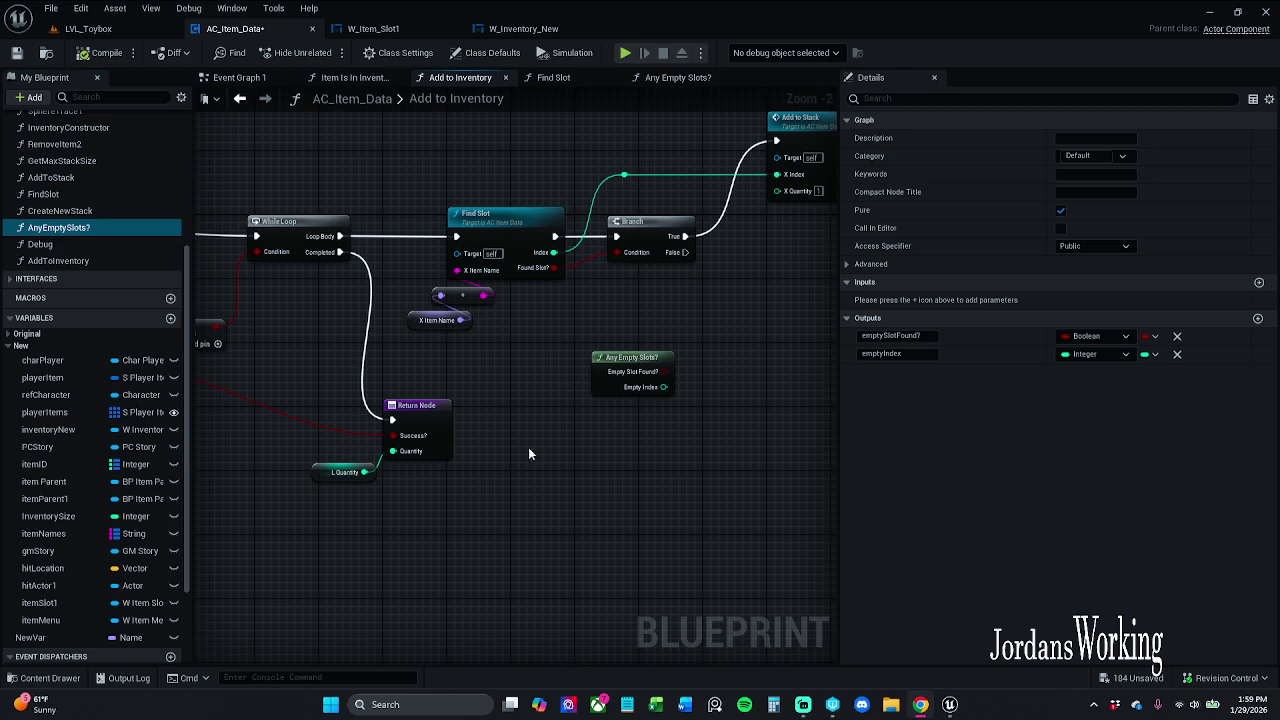
{"action": "left_click_drag", "start_coordinate": [620, 383], "coordinate": [569, 383]}
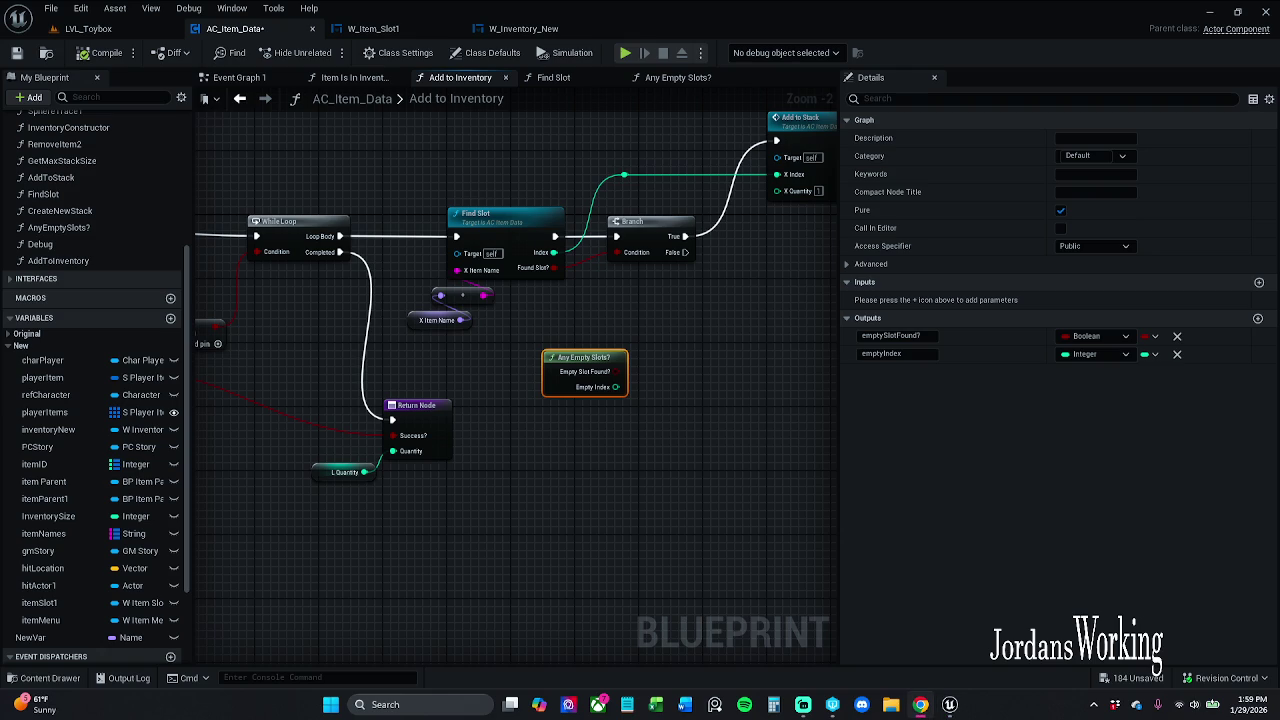
{"action": "left_click", "coordinate": [590, 418]}
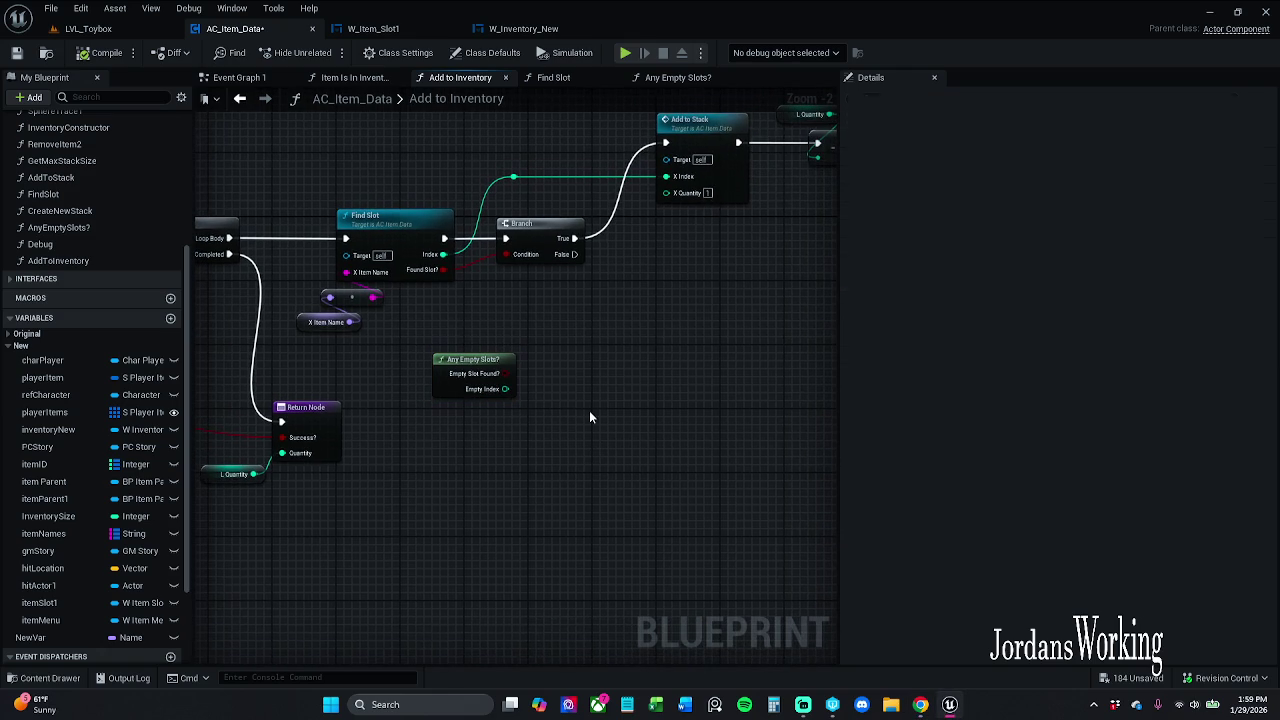
{"action": "left_click_drag", "start_coordinate": [505, 373], "coordinate": [612, 333]}
{"action": "left_click_drag", "start_coordinate": [578, 257], "coordinate": [617, 334]}
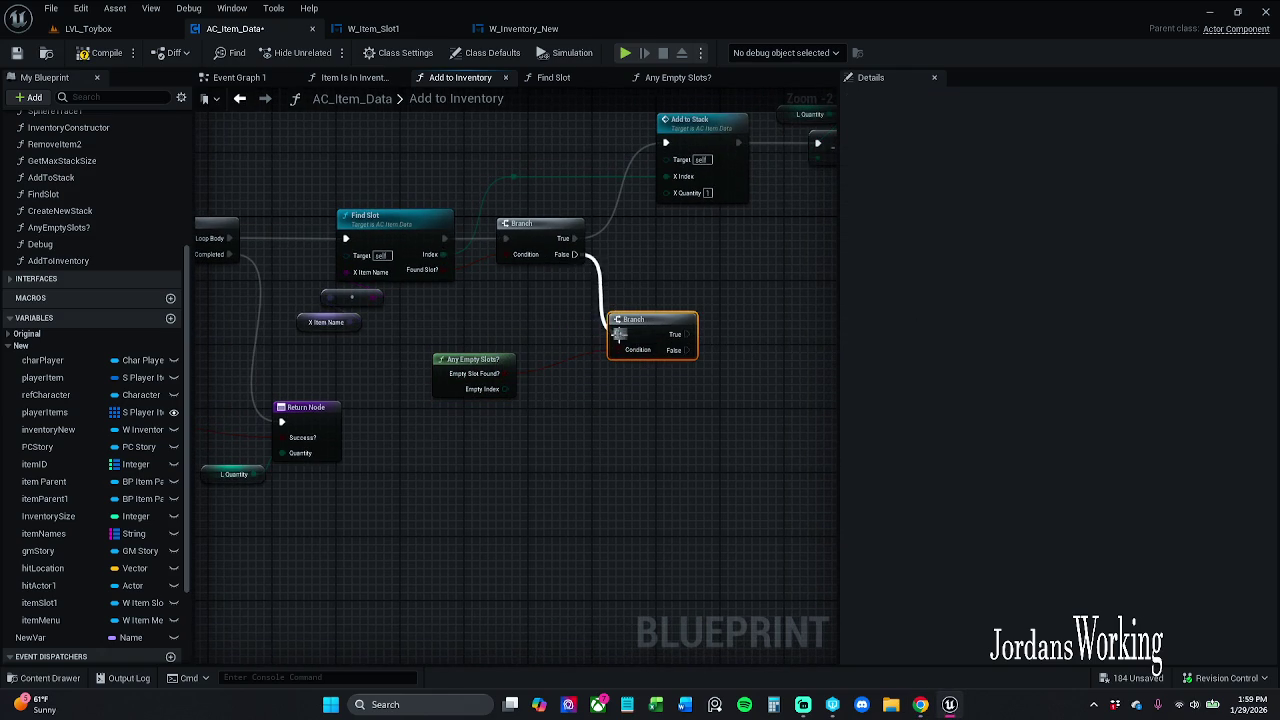
{"action": "mouse_move", "coordinate": [440, 382]}
{"action": "left_mouse_down"}
{"action": "mouse_move", "coordinate": [455, 398]}
{"action": "mouse_move", "coordinate": [517, 398]}
{"action": "left_mouse_up"}
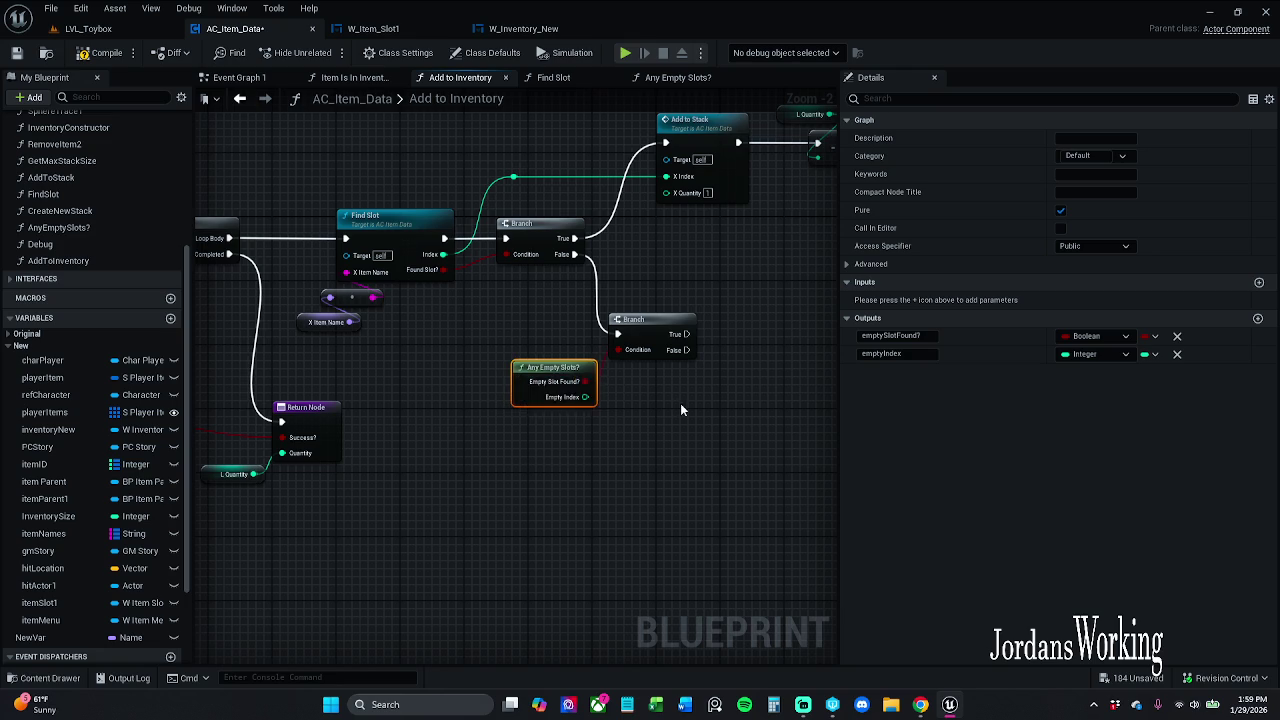
{"action": "left_click_drag", "start_coordinate": [680, 403], "coordinate": [537, 412]}
{"action": "left_click_drag", "start_coordinate": [410, 449], "coordinate": [538, 351]}
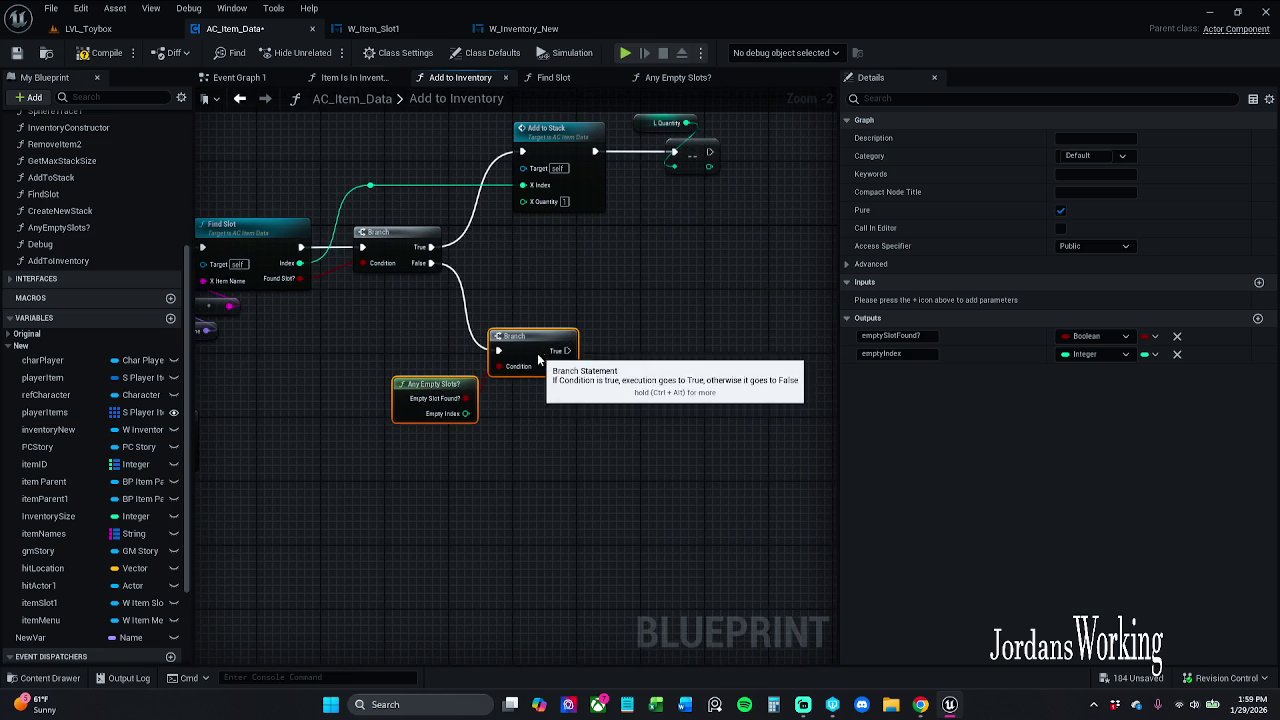
{"action": "left_click", "coordinate": [650, 352]}
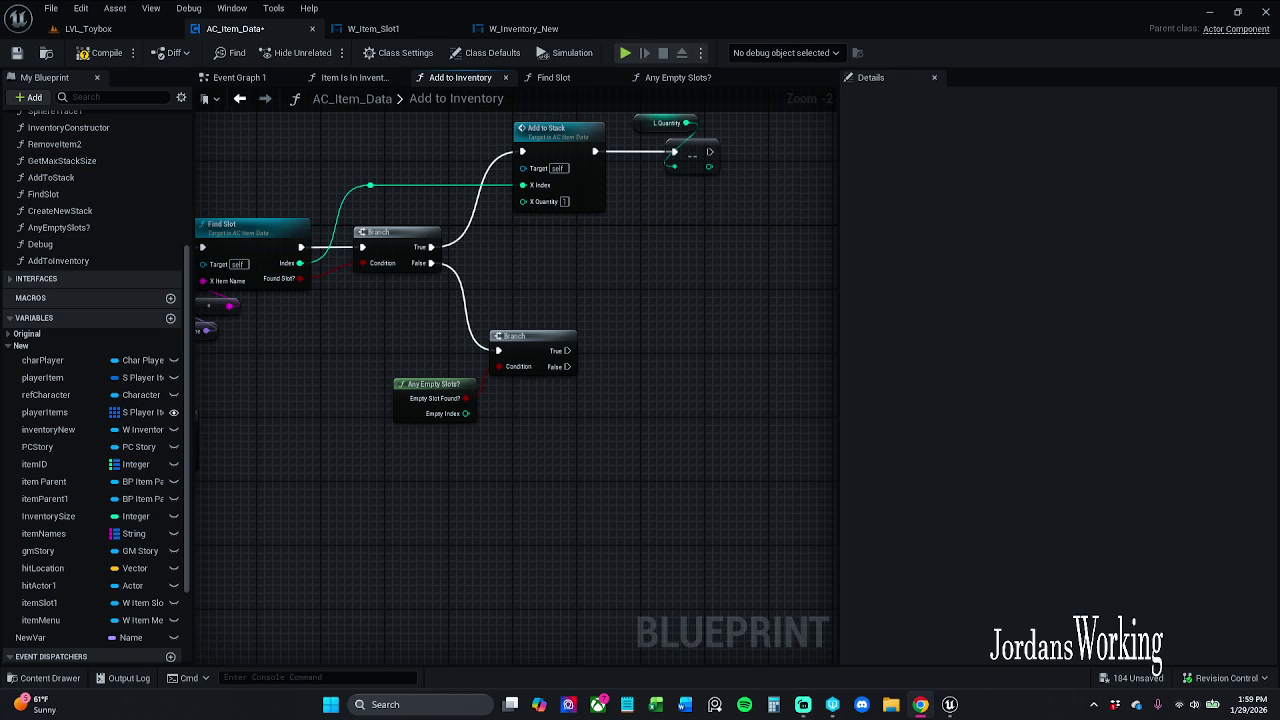
Call Create New Stack after the new Branch and open its function graph
{"action": "left_click_drag", "start_coordinate": [400, 528], "coordinate": [434, 480]}
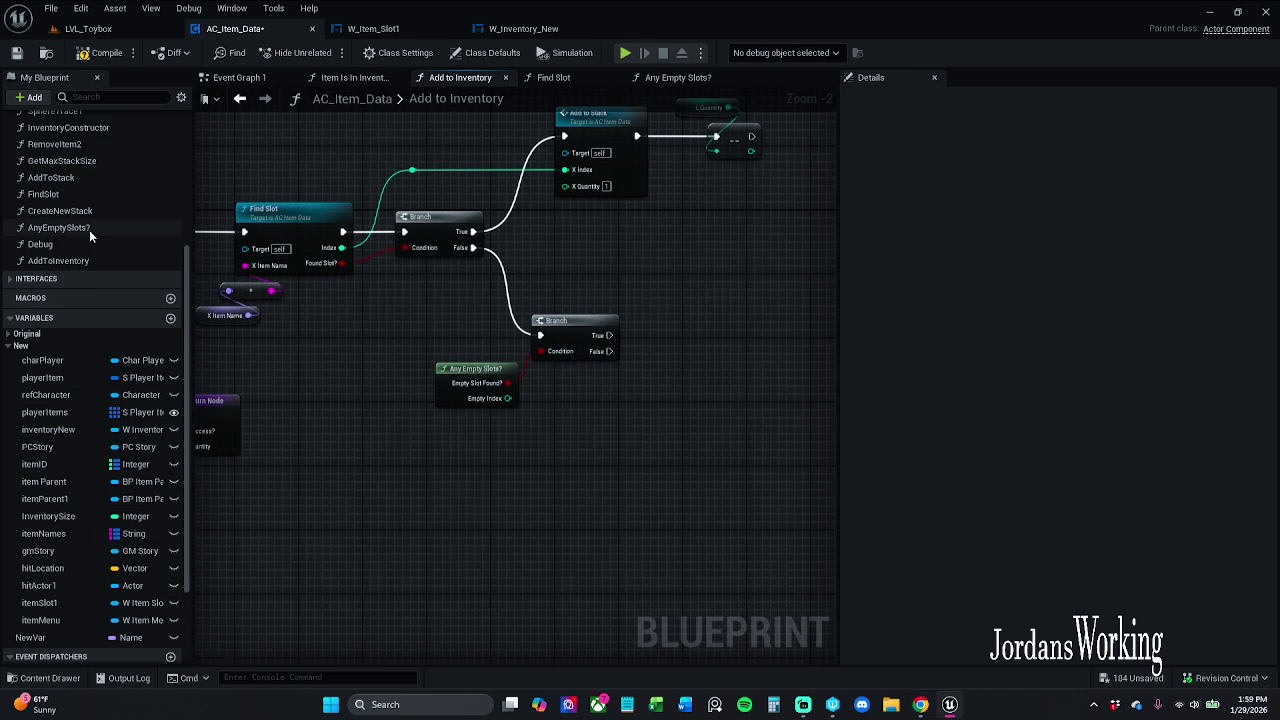
{"action": "mouse_move", "coordinate": [96, 210]}
{"action": "left_mouse_down"}
{"action": "mouse_move", "coordinate": [582, 312]}
{"action": "mouse_move", "coordinate": [612, 338]}
{"action": "mouse_move", "coordinate": [660, 335]}
{"action": "mouse_move", "coordinate": [685, 312]}
{"action": "left_mouse_up"}
{"action": "left_click_drag", "start_coordinate": [711, 385], "coordinate": [569, 366]}
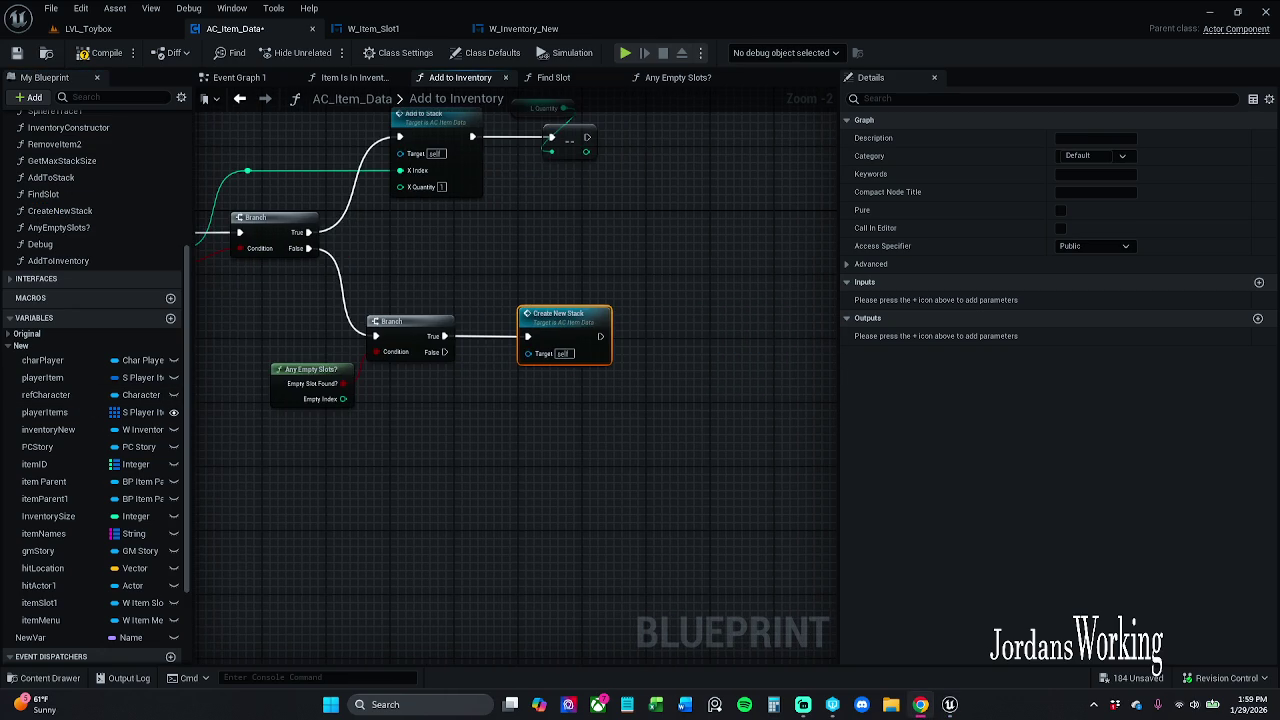
{"action": "double_click", "coordinate": [503, 366]}
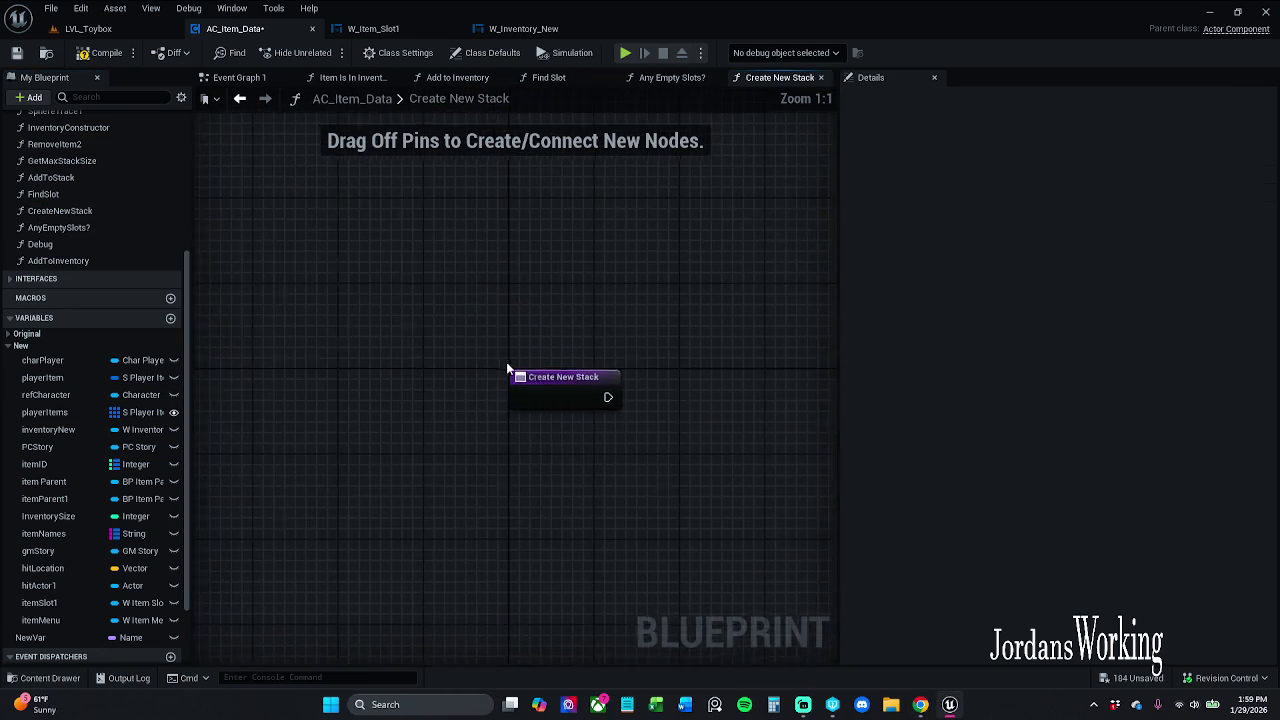
Add two input parameters to Create New Stack and name the first xQuantity
{"action": "left_click_drag", "start_coordinate": [533, 360], "coordinate": [333, 331]}
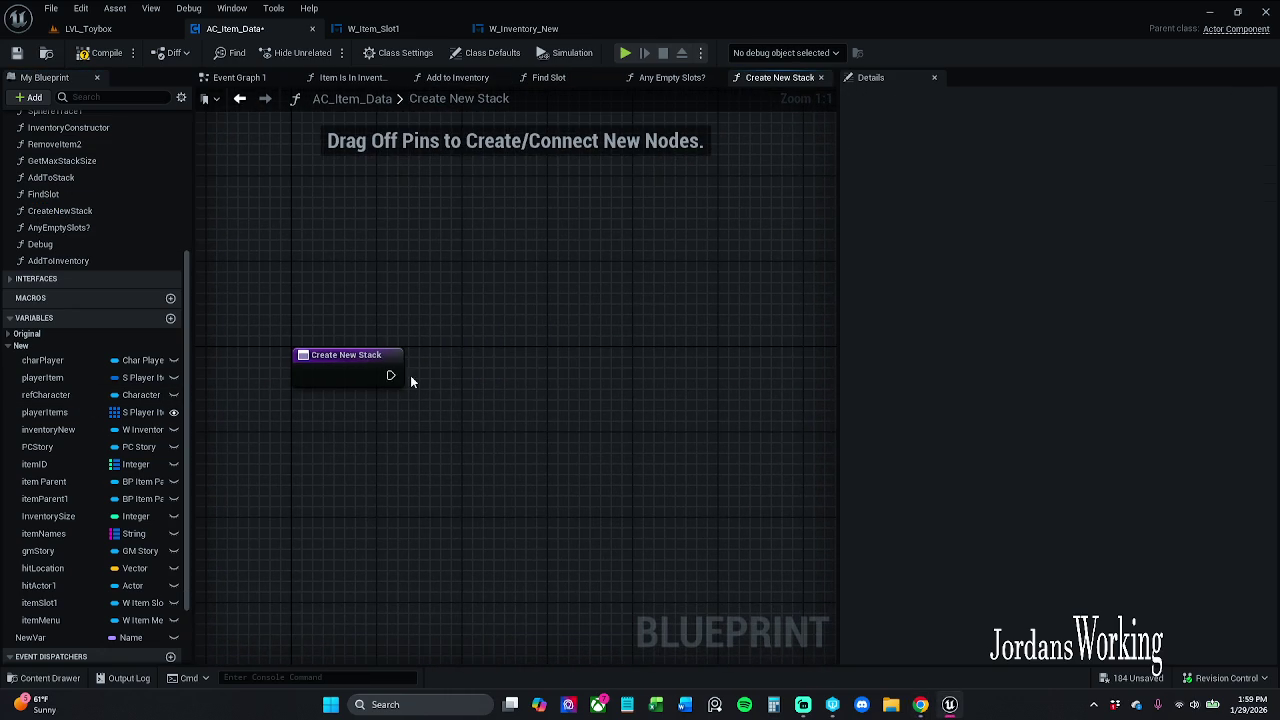
{"action": "left_click", "coordinate": [363, 366]}
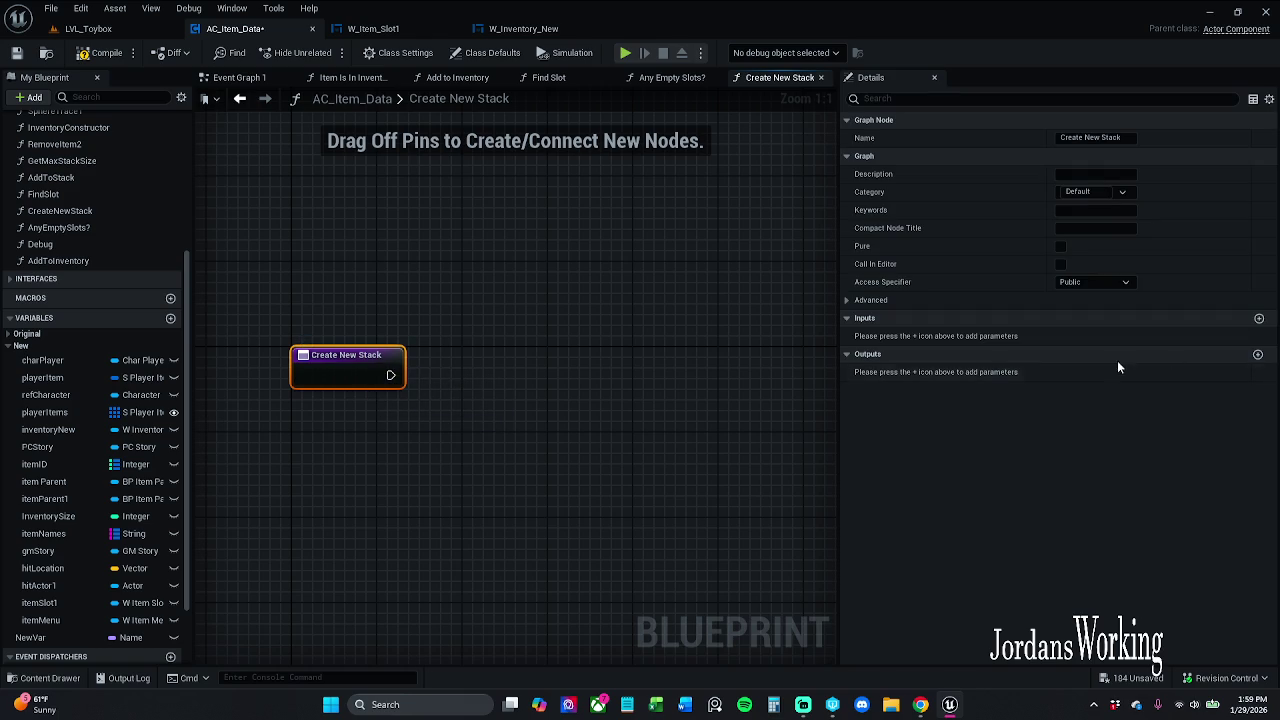
{"action": "left_click", "coordinate": [1259, 318]}
{"action": "left_click", "coordinate": [1259, 318]}
{"action": "left_click", "coordinate": [880, 336]}
{"action": "type", "text": "xQ"}
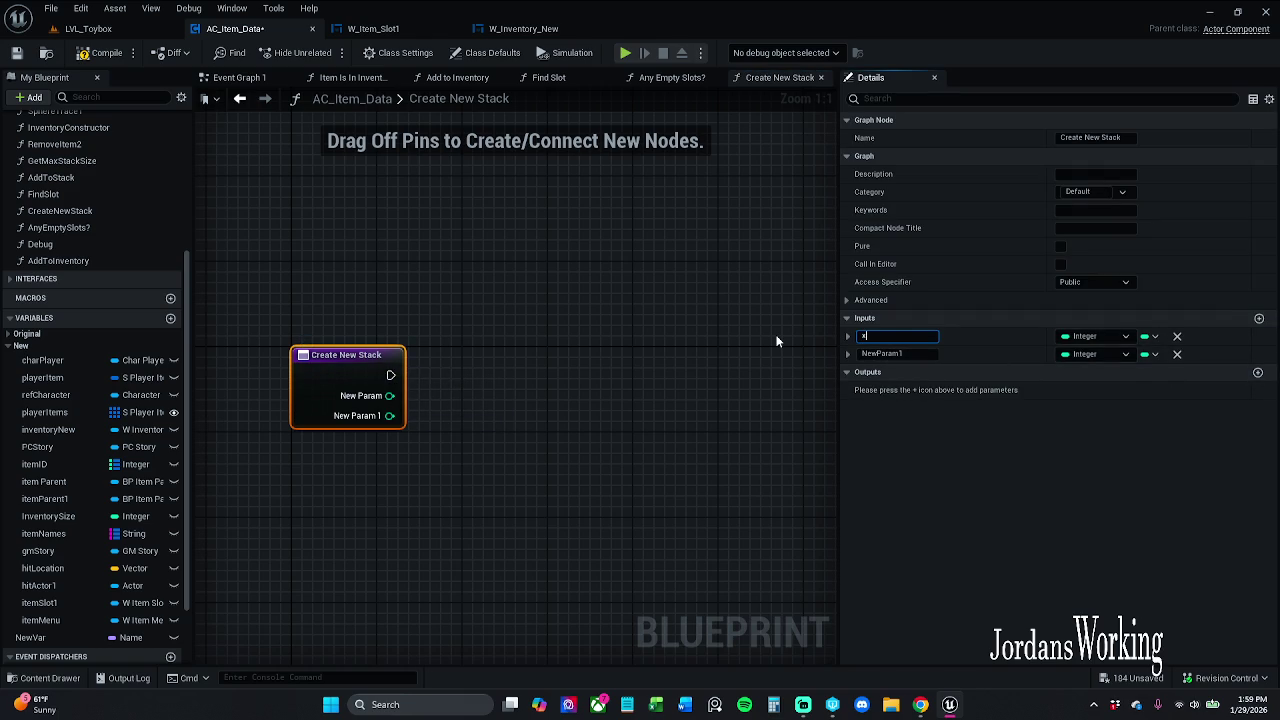
{"action": "type", "text": "uantity"}
{"action": "key", "text": "Return"}
Rename the second input to xItemName and set its type to Name
{"action": "left_click", "coordinate": [882, 354]}
{"action": "type", "text": "xItemN"}
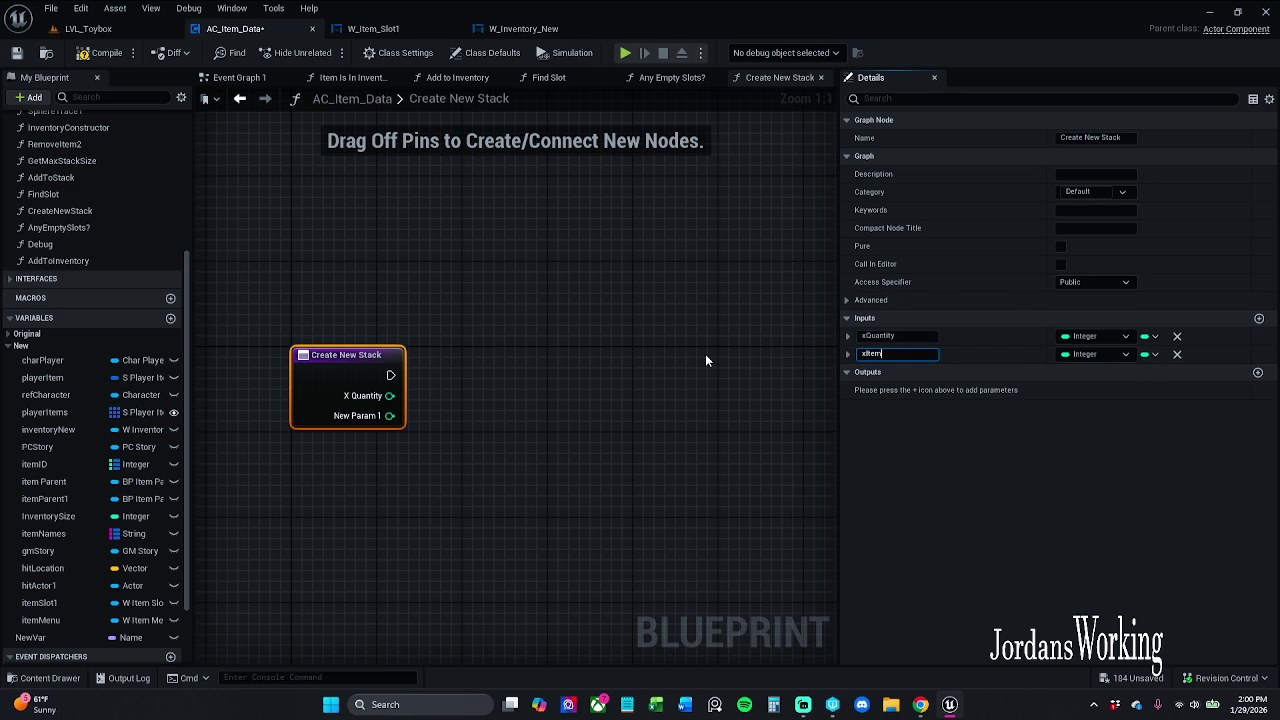
{"action": "type", "text": "ame"}
{"action": "key", "text": "Return"}
{"action": "left_click", "coordinate": [1095, 354]}
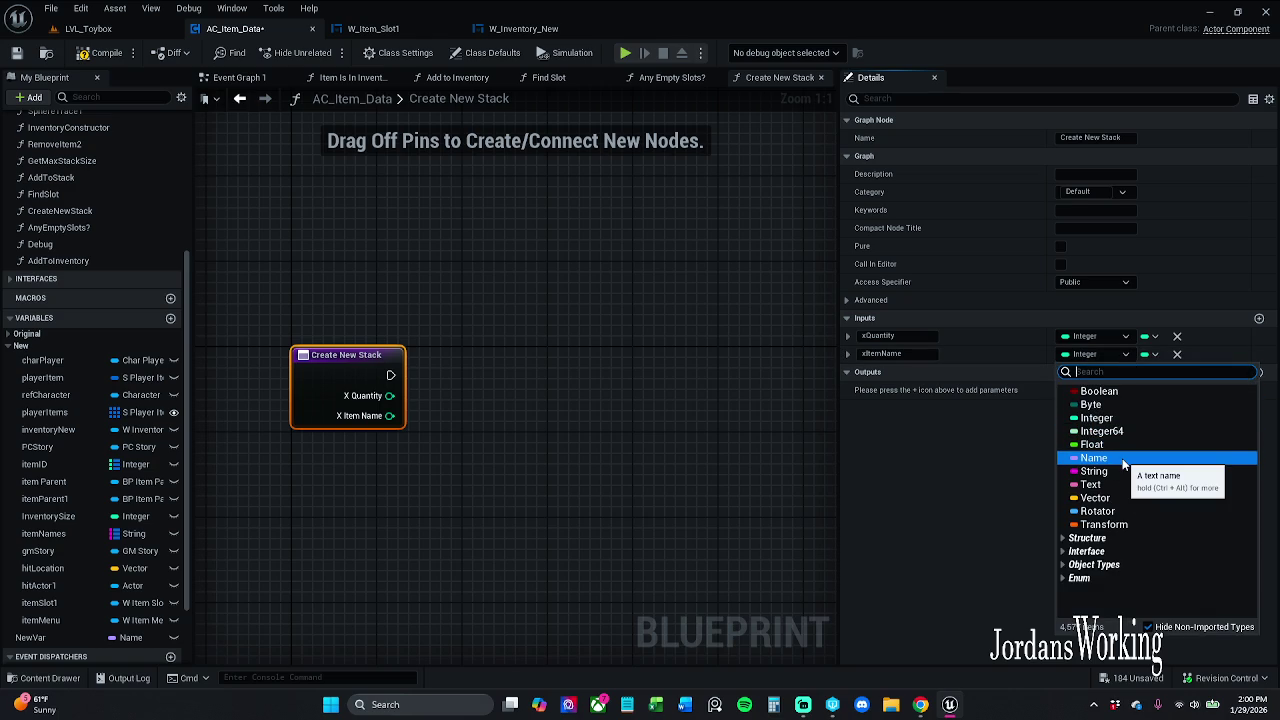
{"action": "left_click", "coordinate": [1122, 459]}
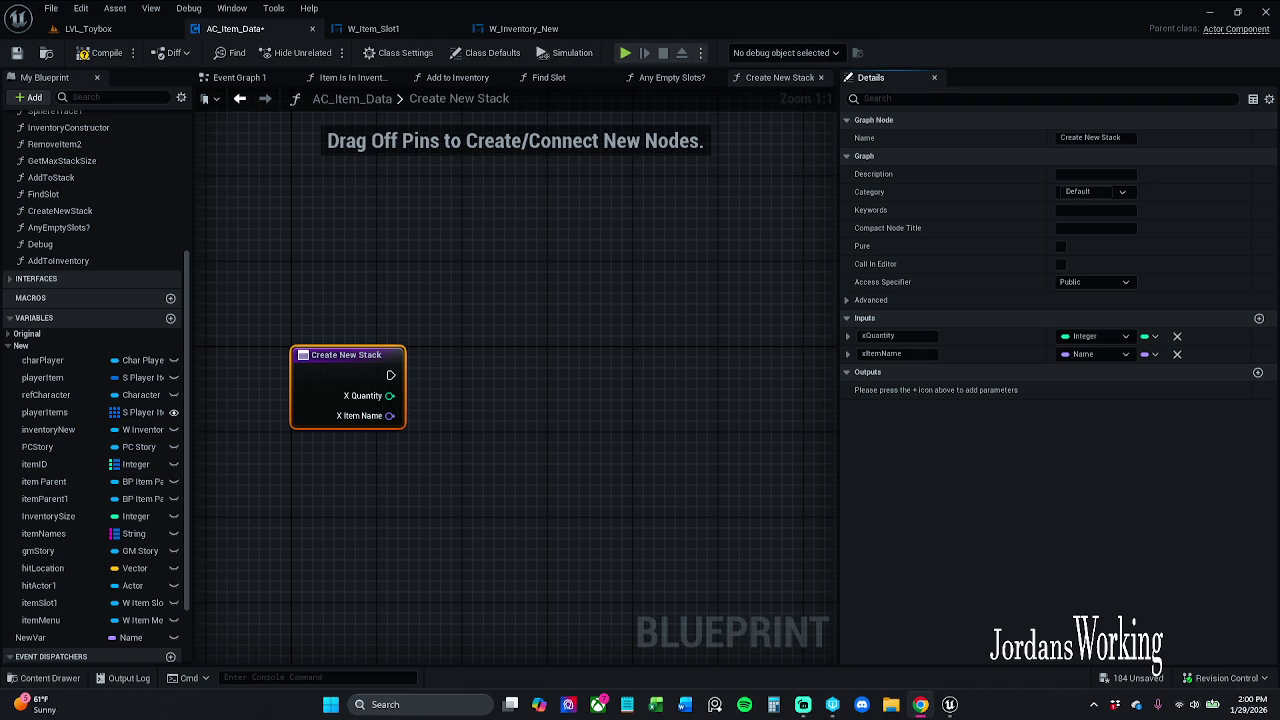
{"action": "left_click_drag", "start_coordinate": [472, 231], "coordinate": [446, 191]}
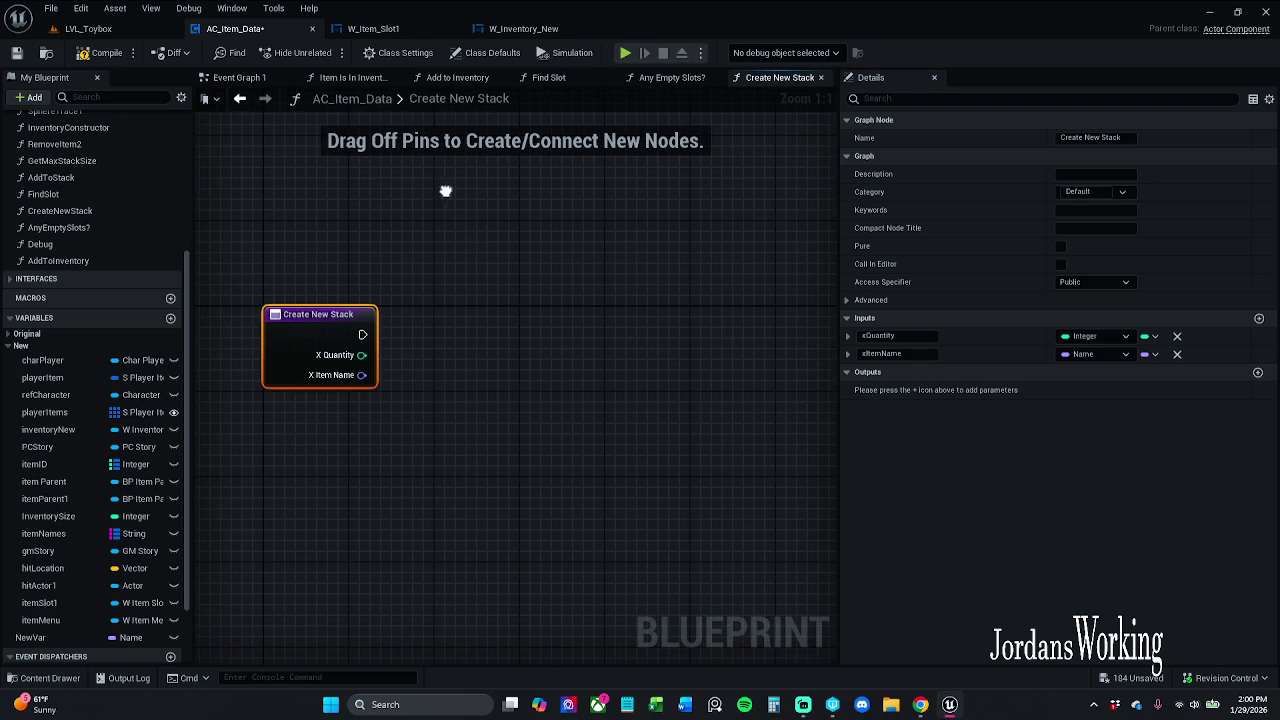
Run a Branch on Any Empty Slots?' Empty Slot Found? after the entry node, then save AC_Item_Data
{"action": "left_click", "coordinate": [446, 191]}
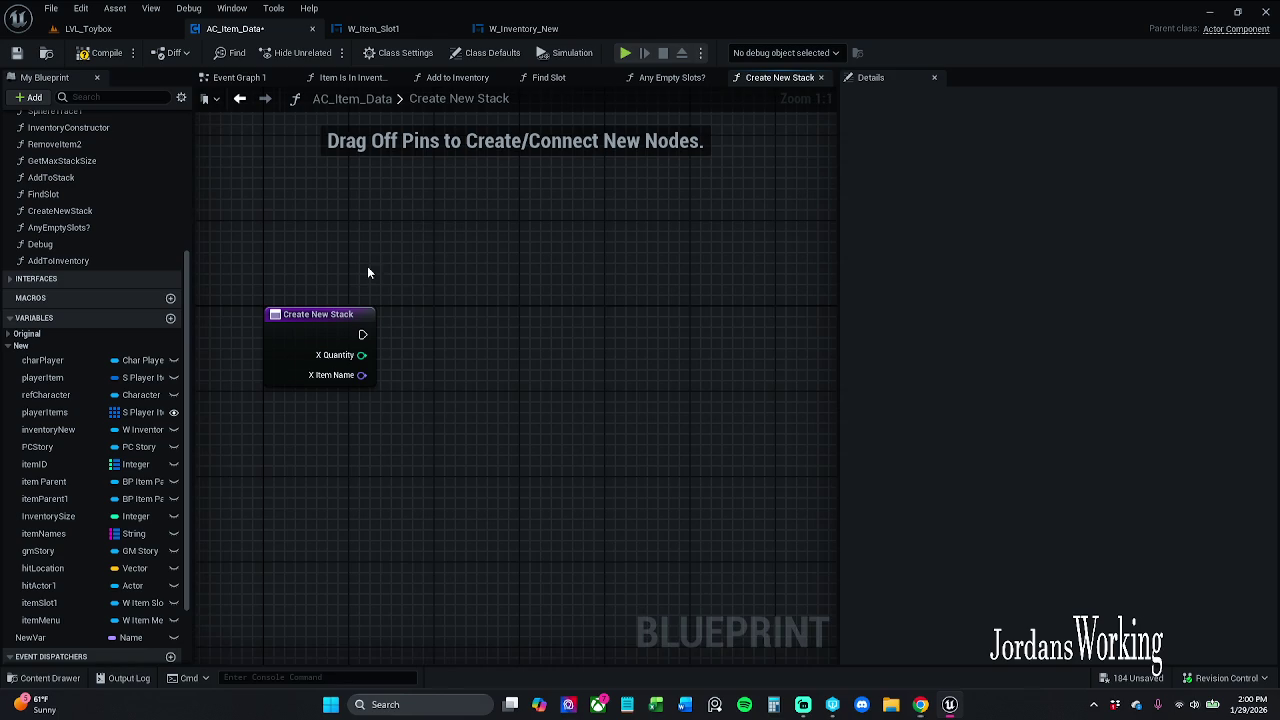
{"action": "left_click_drag", "start_coordinate": [367, 266], "coordinate": [383, 280]}
{"action": "left_click_drag", "start_coordinate": [61, 228], "coordinate": [415, 200]}
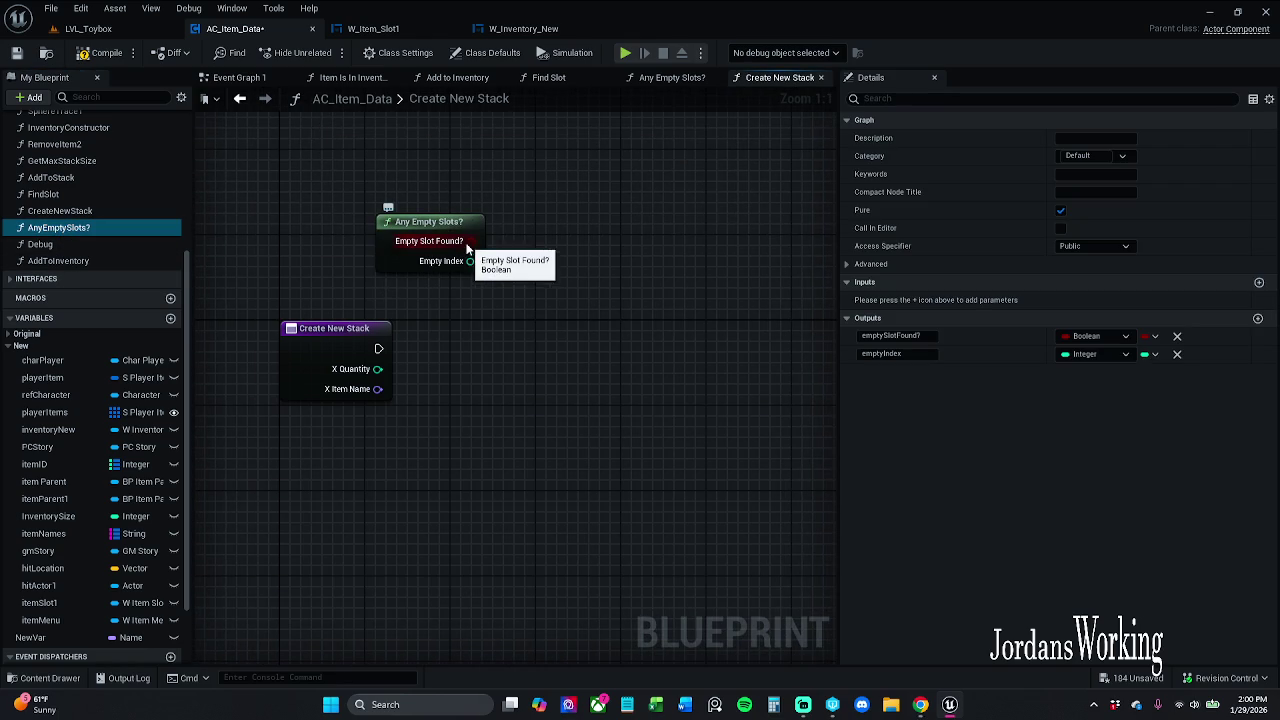
{"action": "mouse_move", "coordinate": [470, 241]}
{"action": "left_mouse_down"}
{"action": "mouse_move", "coordinate": [581, 247]}
{"action": "mouse_move", "coordinate": [541, 363]}
{"action": "mouse_move", "coordinate": [378, 348]}
{"action": "left_mouse_up"}
{"action": "left_click_drag", "start_coordinate": [320, 292], "coordinate": [332, 360]}
{"action": "left_click", "coordinate": [503, 409]}
{"action": "mouse_move", "coordinate": [533, 376]}
{"action": "left_mouse_down"}
{"action": "mouse_move", "coordinate": [565, 355]}
{"action": "mouse_move", "coordinate": [575, 365]}
{"action": "left_mouse_up"}
{"action": "left_click", "coordinate": [303, 389]}
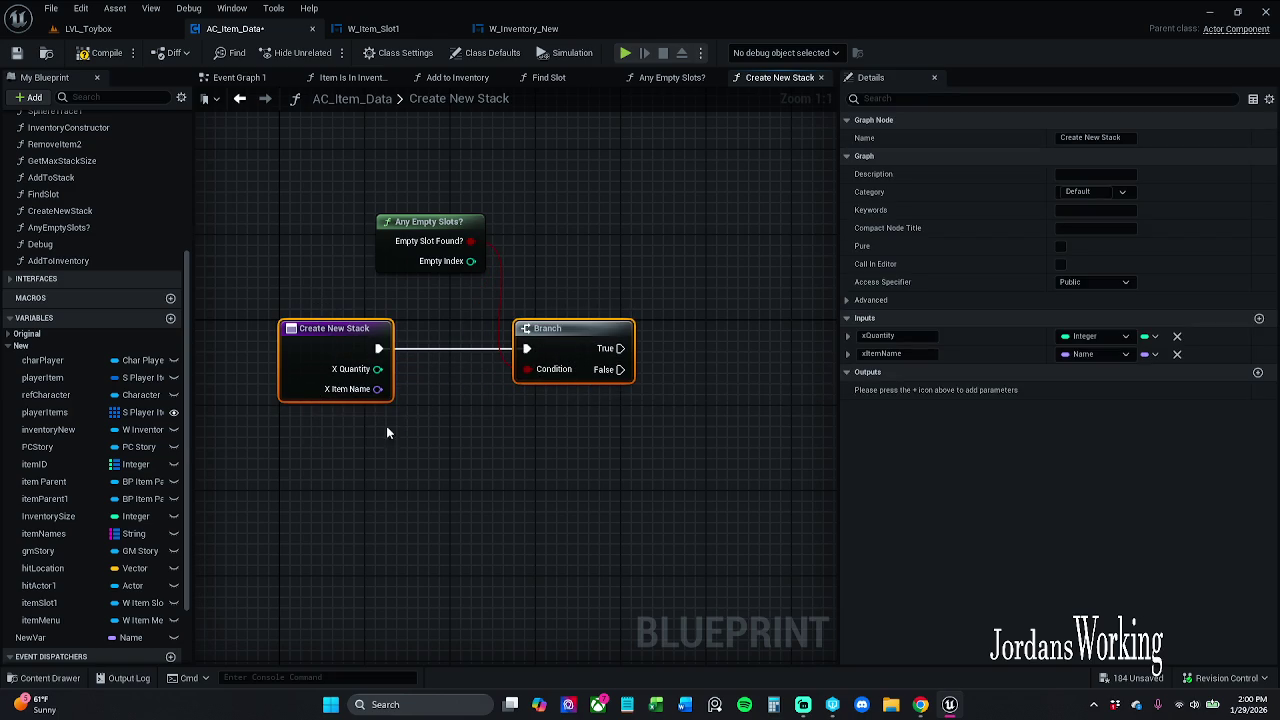
{"action": "mouse_move", "coordinate": [440, 224]}
{"action": "left_mouse_down"}
{"action": "mouse_move", "coordinate": [430, 246]}
{"action": "mouse_move", "coordinate": [425, 212]}
{"action": "mouse_move", "coordinate": [433, 222]}
{"action": "left_mouse_up"}
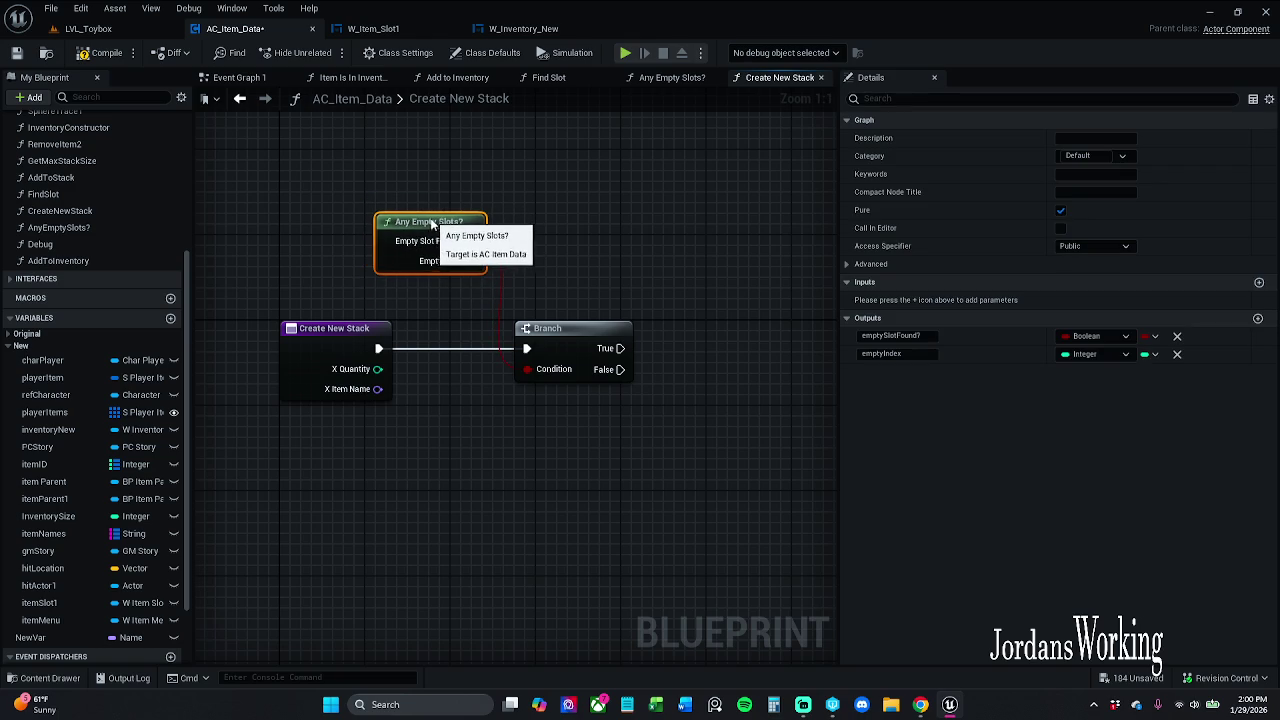
{"action": "left_click", "coordinate": [463, 193]}
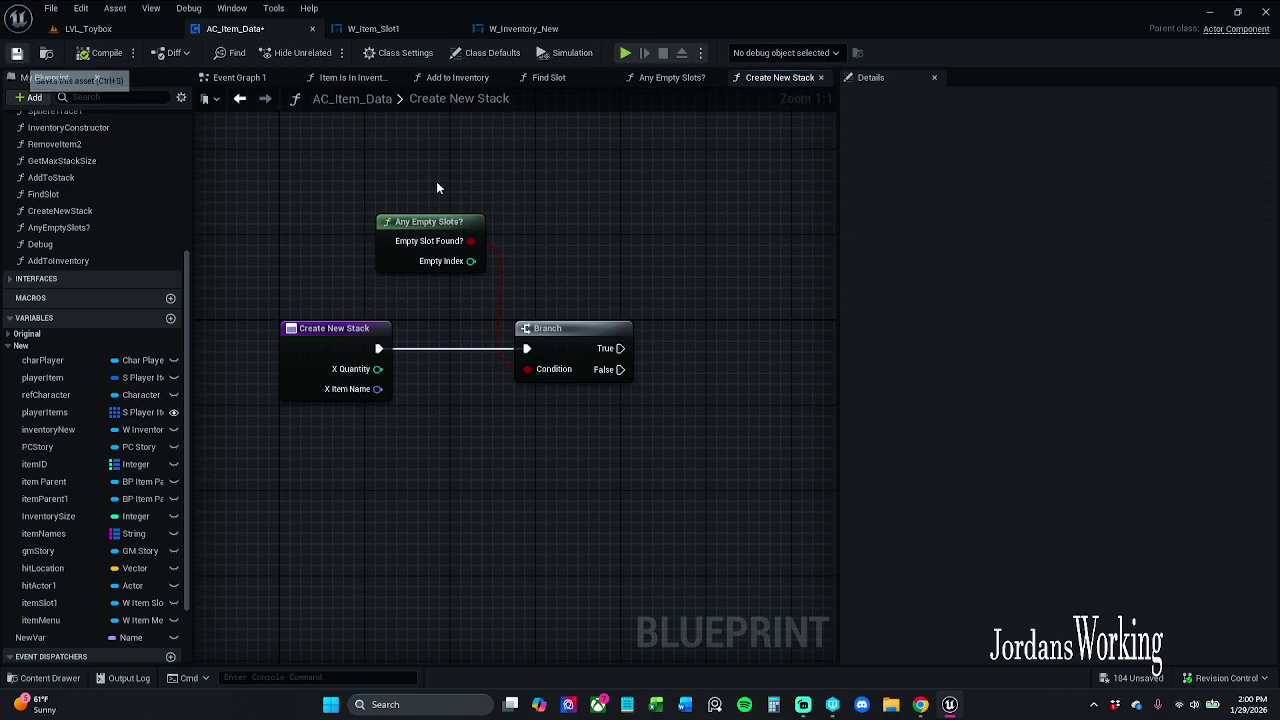
{"action": "key", "text": "ctrl+s"}
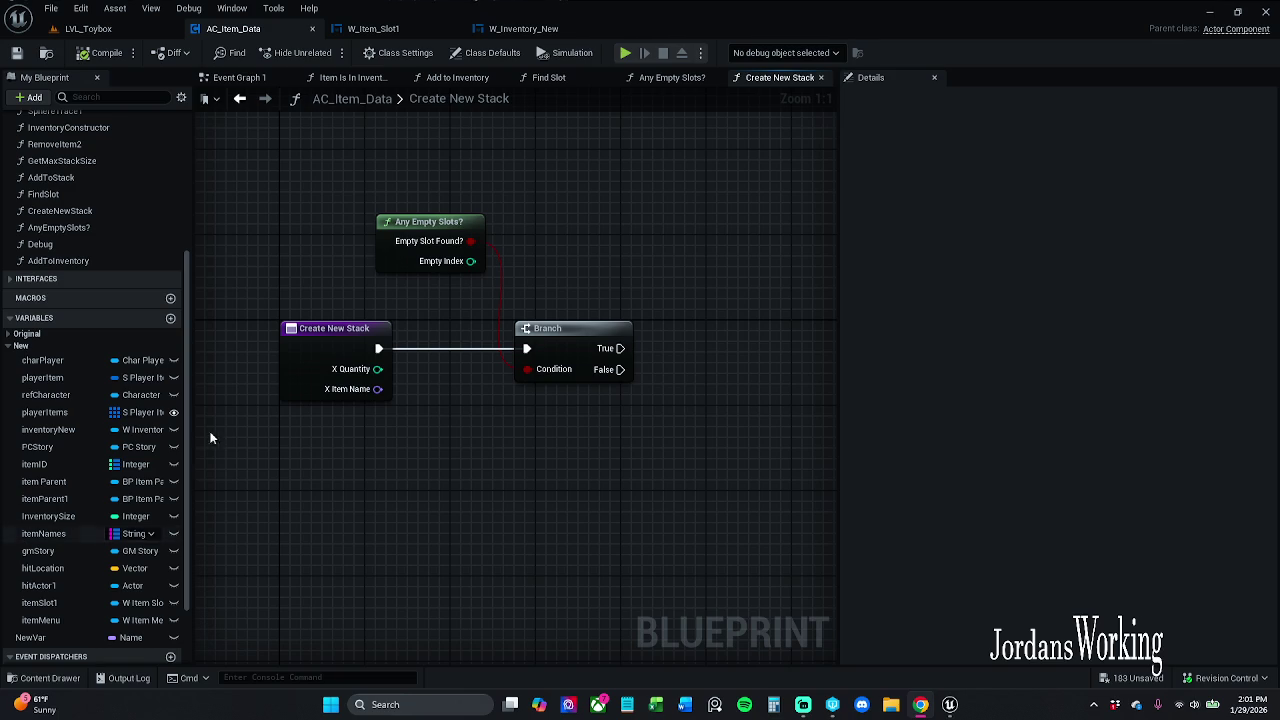
Move xItemName above xQuantity and search 'make S_' from the X Item Name pin
{"action": "mouse_move", "coordinate": [289, 363]}
{"action": "left_mouse_down"}
{"action": "mouse_move", "coordinate": [650, 363]}
{"action": "mouse_move", "coordinate": [238, 350]}
{"action": "left_mouse_up"}
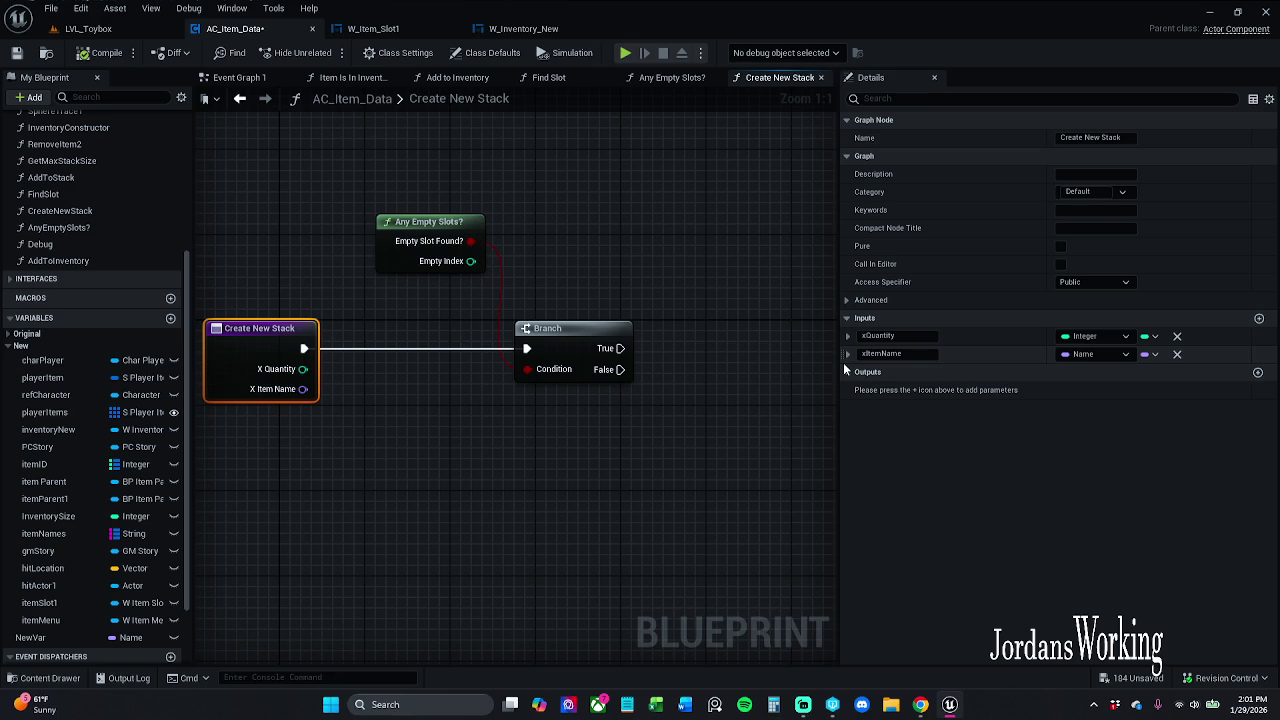
{"action": "left_click_drag", "start_coordinate": [843, 357], "coordinate": [842, 343]}
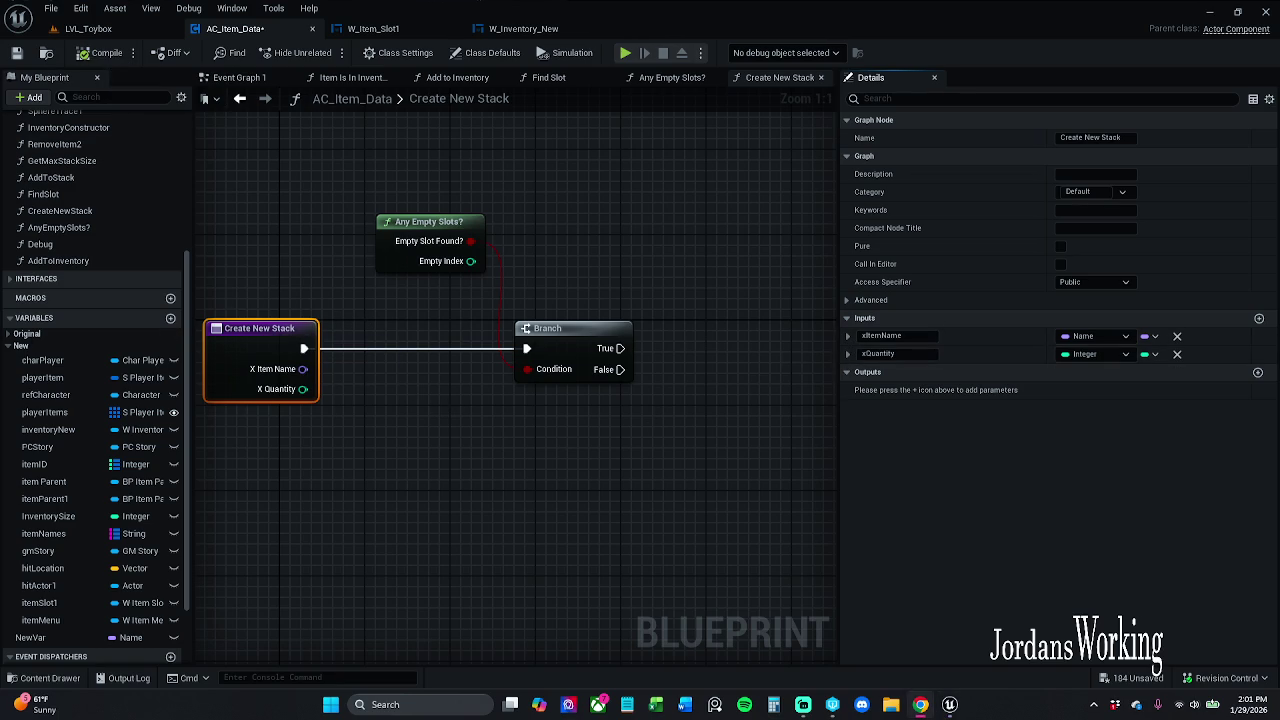
{"action": "mouse_move", "coordinate": [297, 428]}
{"action": "left_mouse_down"}
{"action": "mouse_move", "coordinate": [246, 416]}
{"action": "mouse_move", "coordinate": [343, 418]}
{"action": "left_mouse_up"}
{"action": "mouse_move", "coordinate": [271, 357]}
{"action": "left_mouse_down"}
{"action": "mouse_move", "coordinate": [327, 396]}
{"action": "mouse_move", "coordinate": [336, 426]}
{"action": "left_mouse_up"}
{"action": "type", "text": "mak"}
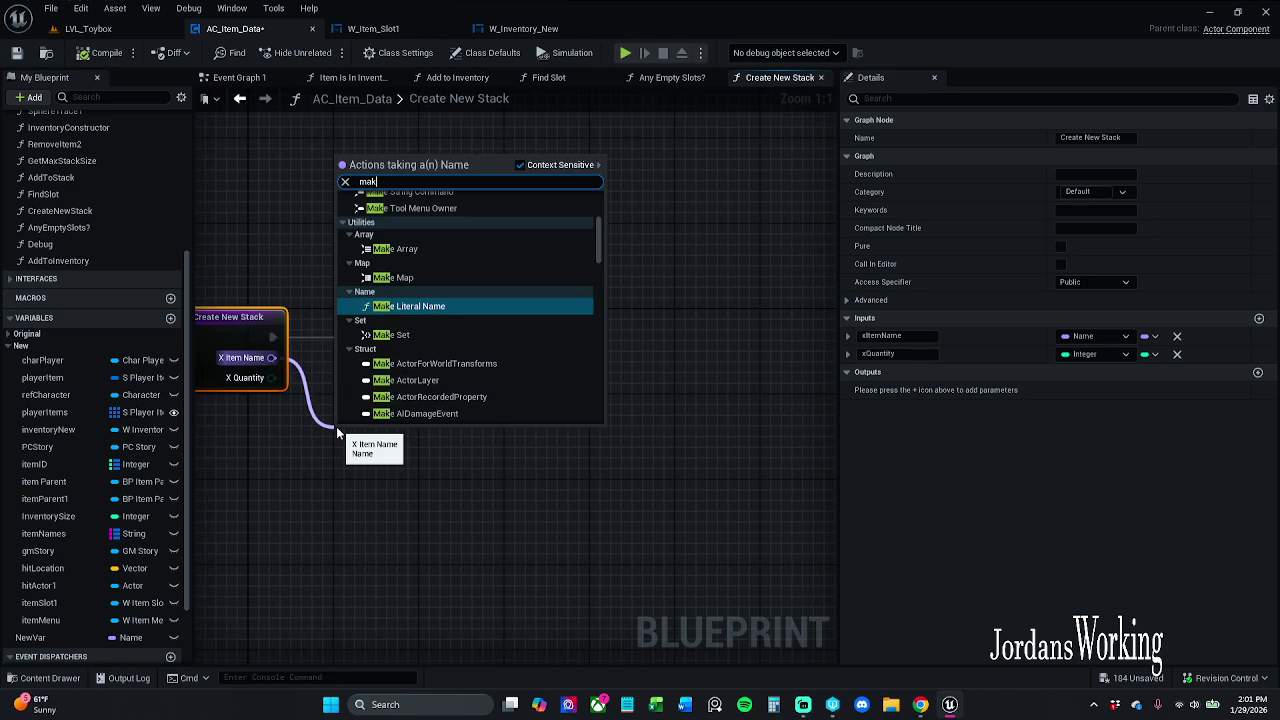
{"action": "type", "text": "e S_"}
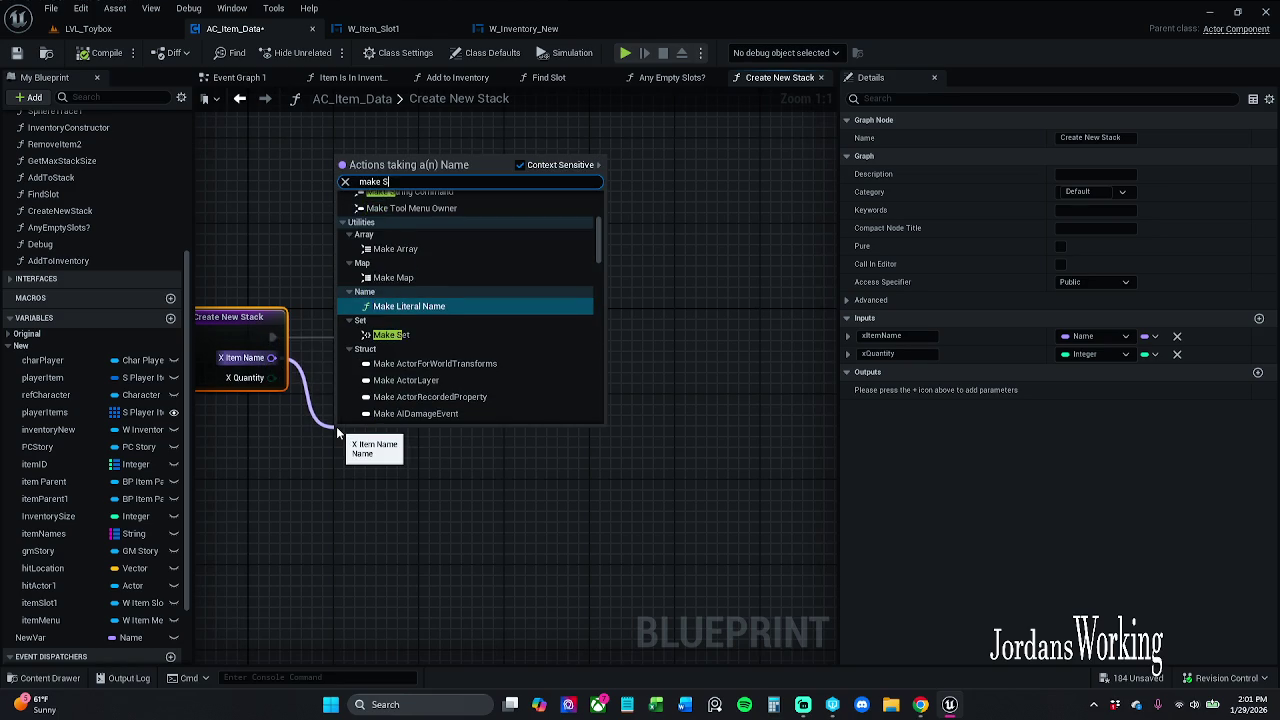
Place a Make S_Player_Items node on X Item Name and wire Item Quantity to X Quantity
{"action": "key", "text": "Return"}
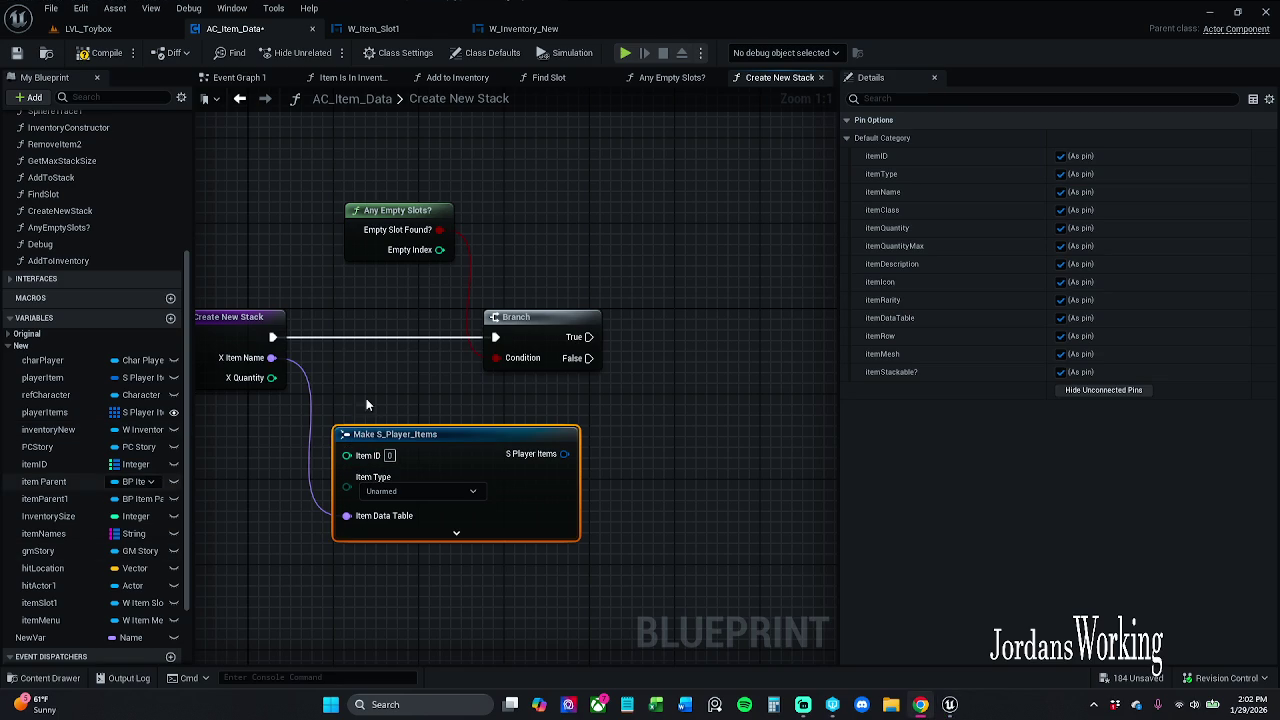
{"action": "left_click_drag", "start_coordinate": [392, 395], "coordinate": [416, 332]}
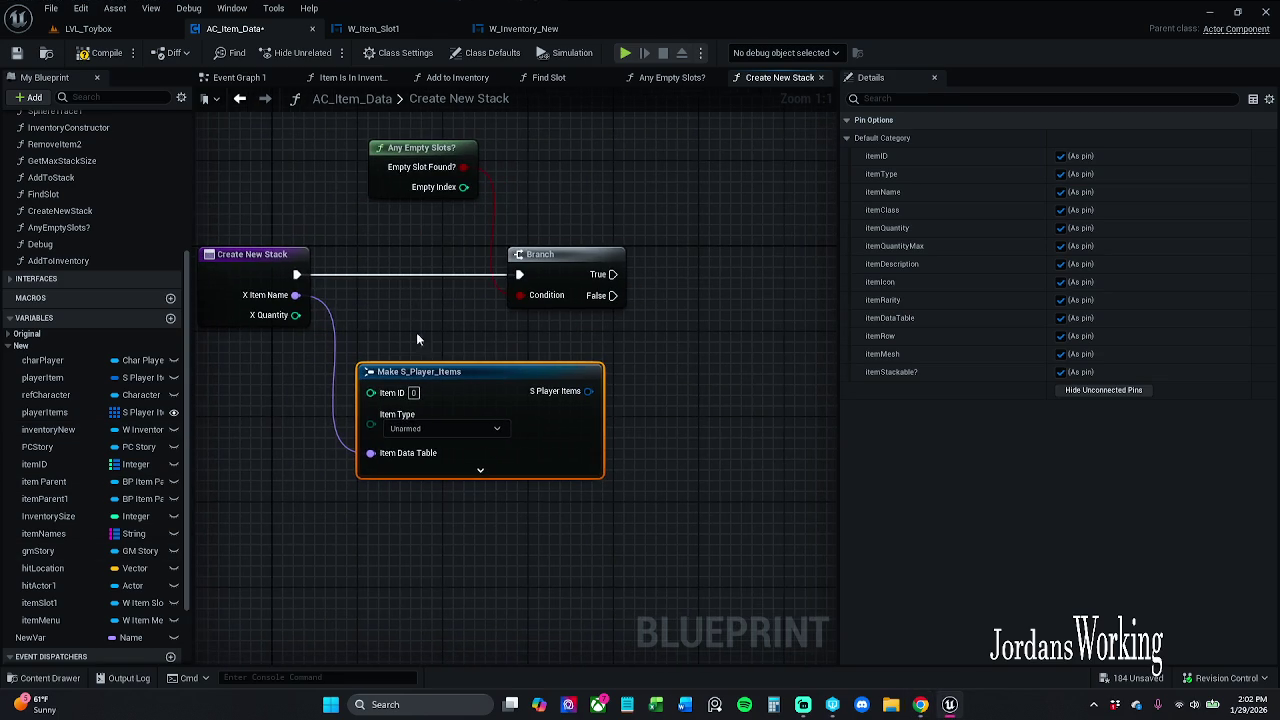
{"action": "left_click", "coordinate": [481, 470]}
{"action": "mouse_move", "coordinate": [453, 428]}
{"action": "left_mouse_down"}
{"action": "mouse_move", "coordinate": [529, 383]}
{"action": "mouse_move", "coordinate": [614, 383]}
{"action": "left_mouse_up"}
{"action": "mouse_move", "coordinate": [532, 468]}
{"action": "left_mouse_down"}
{"action": "mouse_move", "coordinate": [384, 435]}
{"action": "mouse_move", "coordinate": [395, 272]}
{"action": "mouse_move", "coordinate": [371, 269]}
{"action": "left_mouse_up"}
{"action": "left_click", "coordinate": [328, 224]}
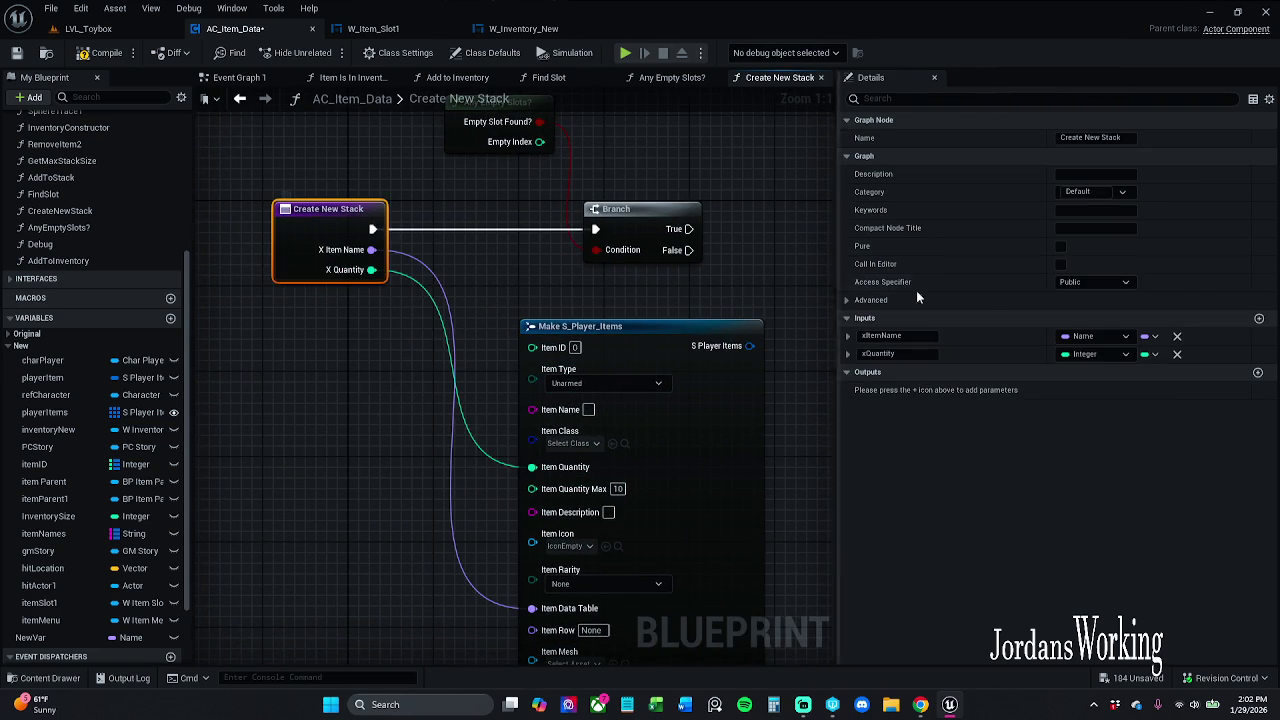
Move xItemName back after xQuantity and hide Make S_Player_Items' unconnected pins
{"action": "left_click", "coordinate": [843, 368]}
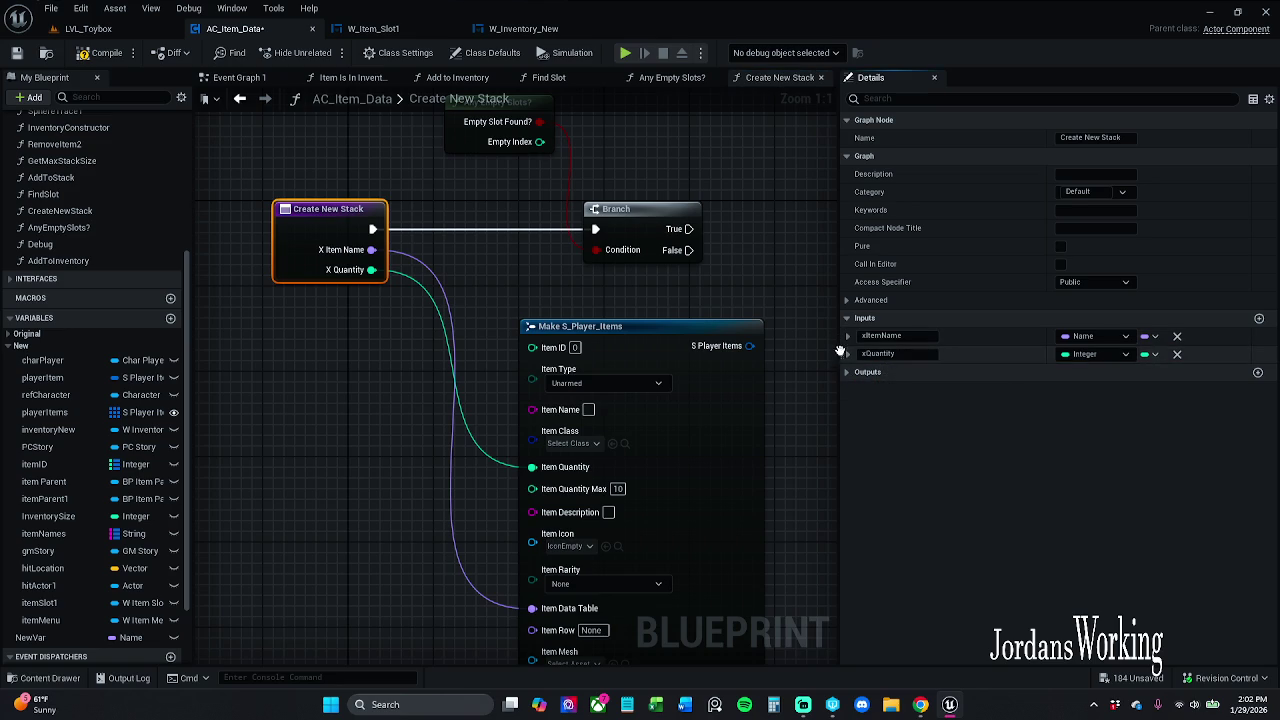
{"action": "left_click_drag", "start_coordinate": [841, 336], "coordinate": [841, 363]}
{"action": "left_click", "coordinate": [847, 373]}
{"action": "left_click_drag", "start_coordinate": [754, 281], "coordinate": [654, 226]}
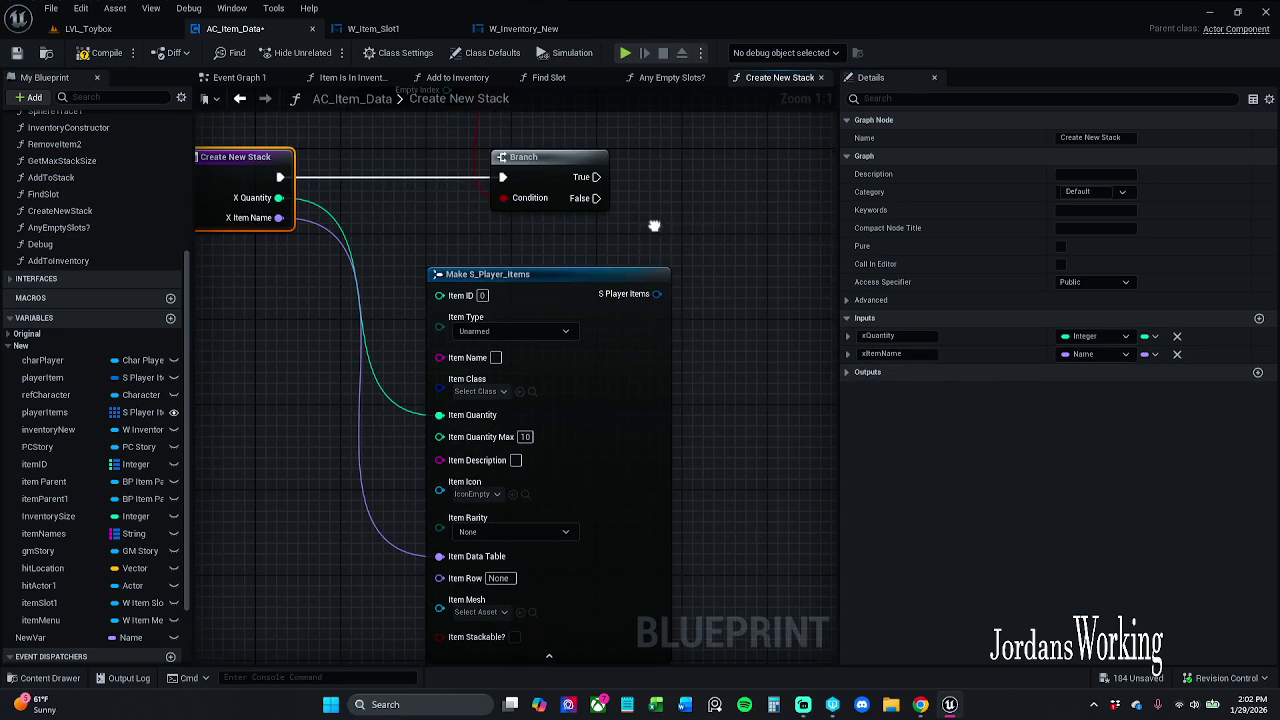
{"action": "left_click", "coordinate": [618, 346]}
{"action": "left_click", "coordinate": [1100, 390]}
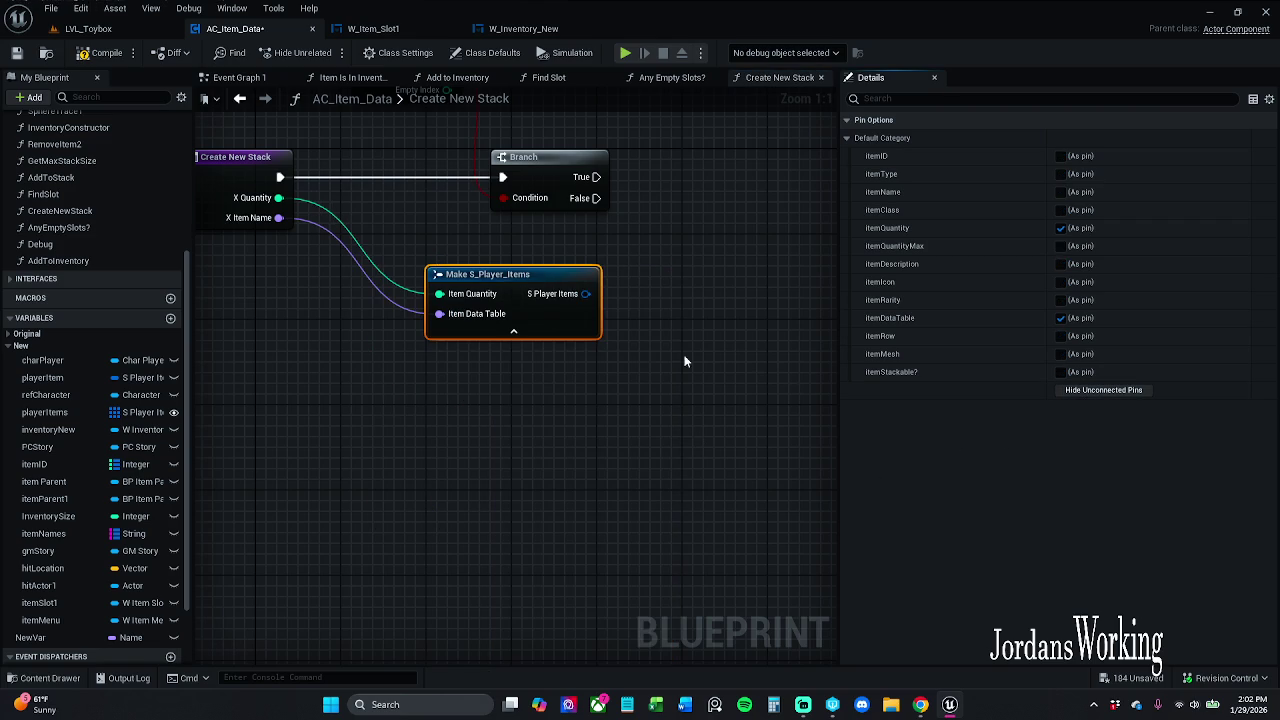
{"action": "mouse_move", "coordinate": [553, 318]}
{"action": "left_mouse_down"}
{"action": "mouse_move", "coordinate": [565, 322]}
{"action": "mouse_move", "coordinate": [564, 308]}
{"action": "mouse_move", "coordinate": [561, 341]}
{"action": "left_mouse_up"}
{"action": "left_click", "coordinate": [650, 265]}
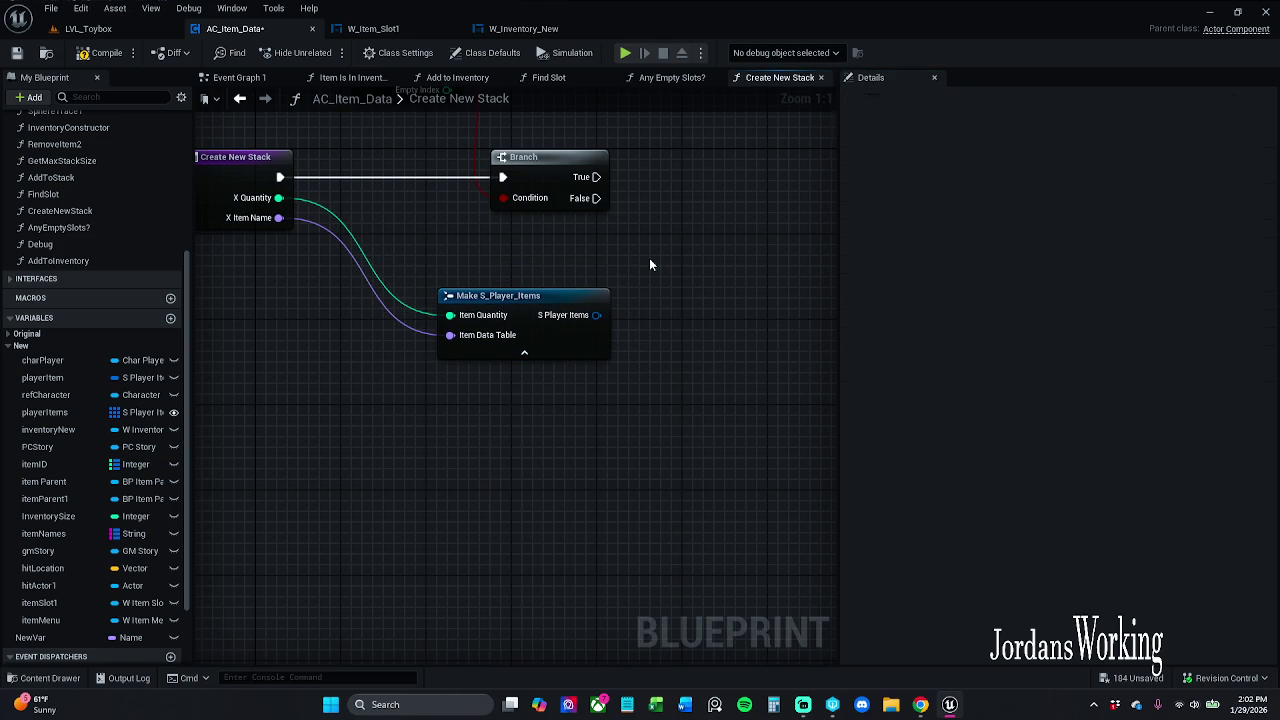
{"action": "left_click_drag", "start_coordinate": [510, 489], "coordinate": [316, 171]}
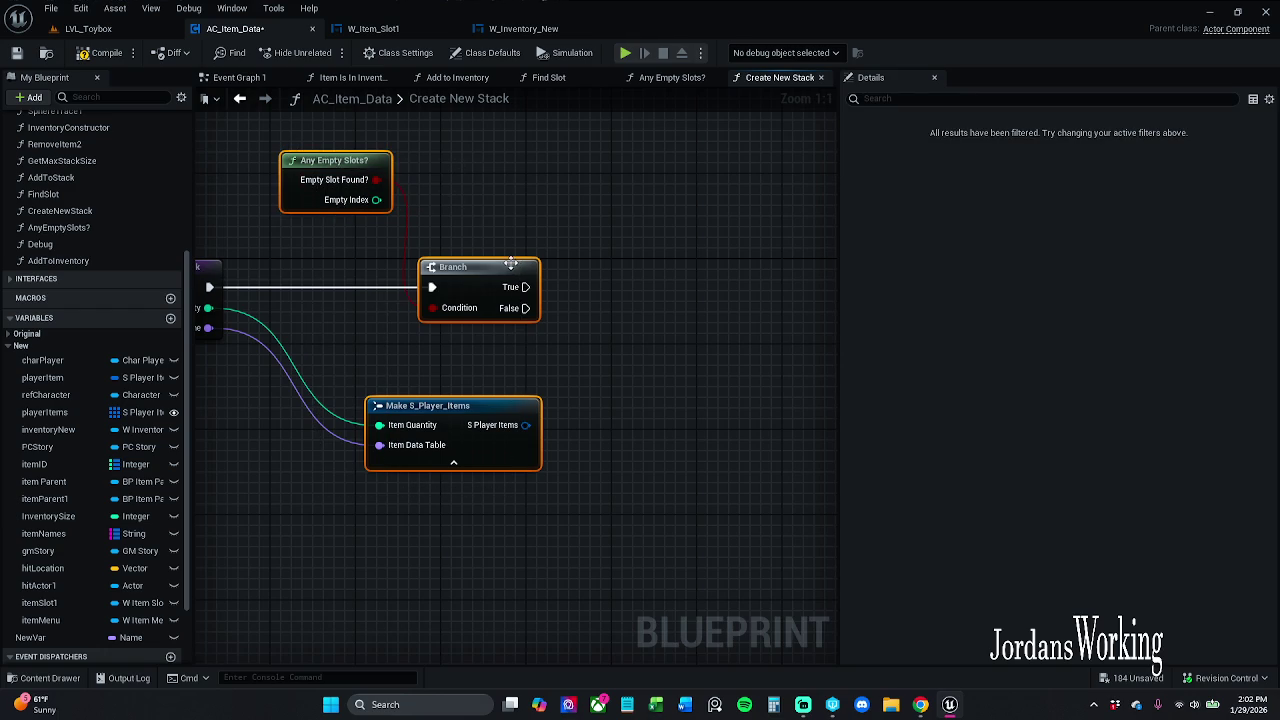
Add a playerItems getter to the graph and search 'set a' from its pin
{"action": "left_click_drag", "start_coordinate": [516, 268], "coordinate": [505, 268]}
{"action": "left_click", "coordinate": [551, 222]}
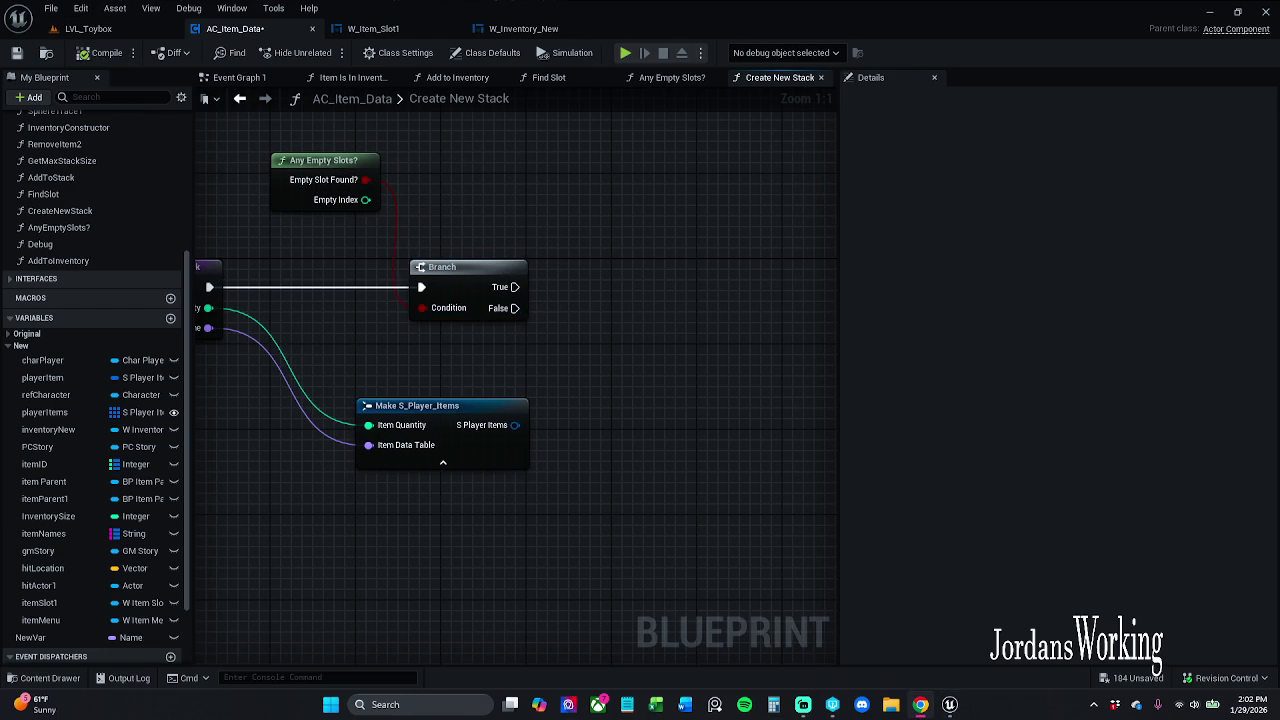
{"action": "mouse_move", "coordinate": [587, 303]}
{"action": "left_mouse_down"}
{"action": "mouse_move", "coordinate": [518, 287]}
{"action": "mouse_move", "coordinate": [514, 257]}
{"action": "mouse_move", "coordinate": [466, 314]}
{"action": "left_mouse_up"}
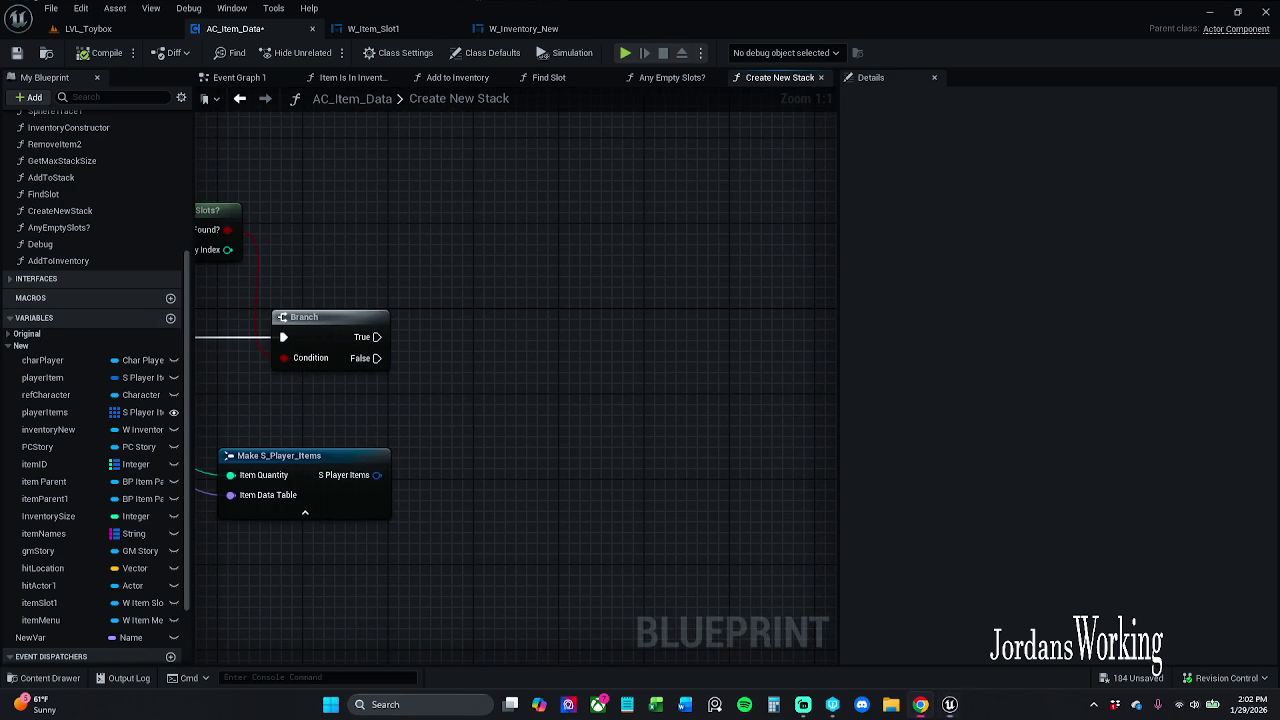
{"action": "mouse_move", "coordinate": [358, 231]}
{"action": "left_mouse_down"}
{"action": "mouse_move", "coordinate": [566, 257]}
{"action": "mouse_move", "coordinate": [469, 249]}
{"action": "left_mouse_up"}
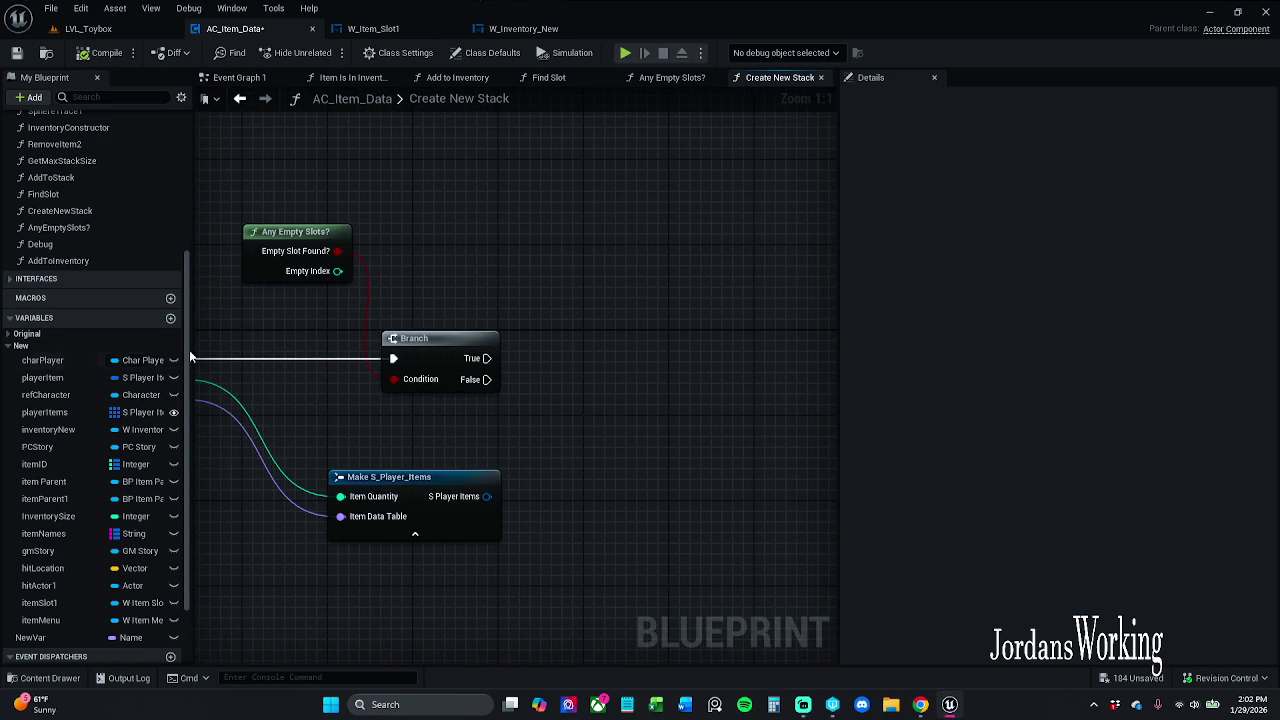
{"action": "mouse_move", "coordinate": [76, 414]}
{"action": "left_mouse_down"}
{"action": "mouse_move", "coordinate": [474, 214]}
{"action": "mouse_move", "coordinate": [554, 310]}
{"action": "mouse_move", "coordinate": [521, 295]}
{"action": "left_mouse_up"}
{"action": "left_click", "coordinate": [497, 240]}
{"action": "type", "text": "set"}
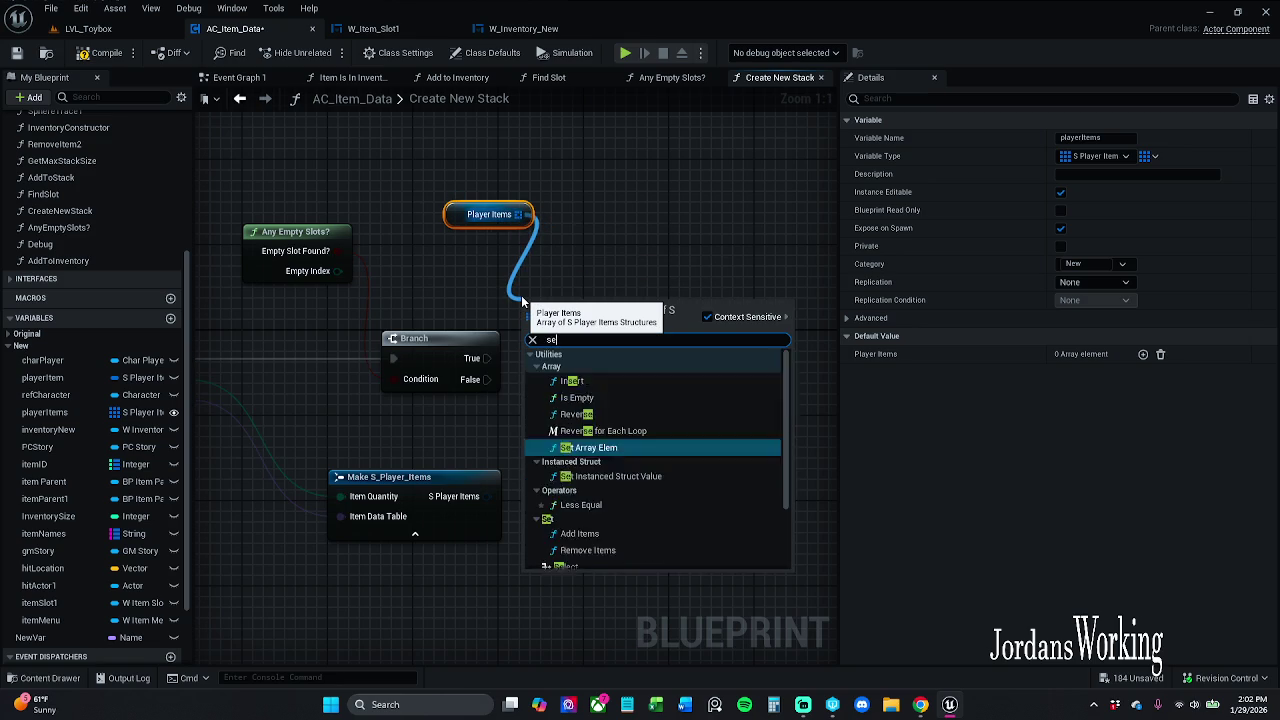